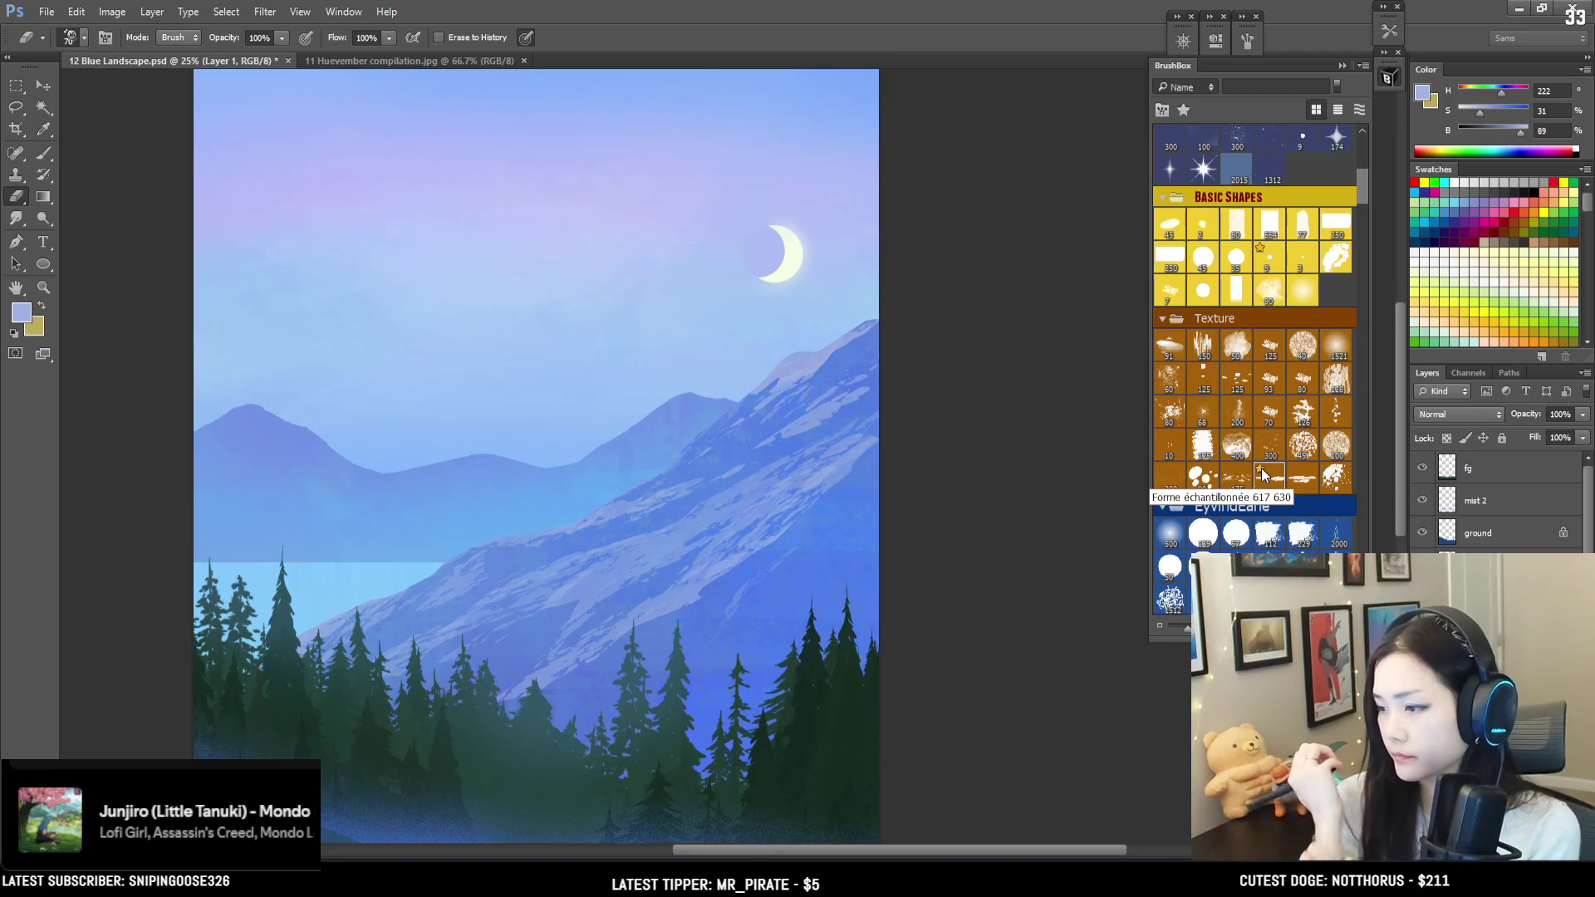
Step: Choose a textured brush tip and enlarge the eraser to 800
click(1262, 474)
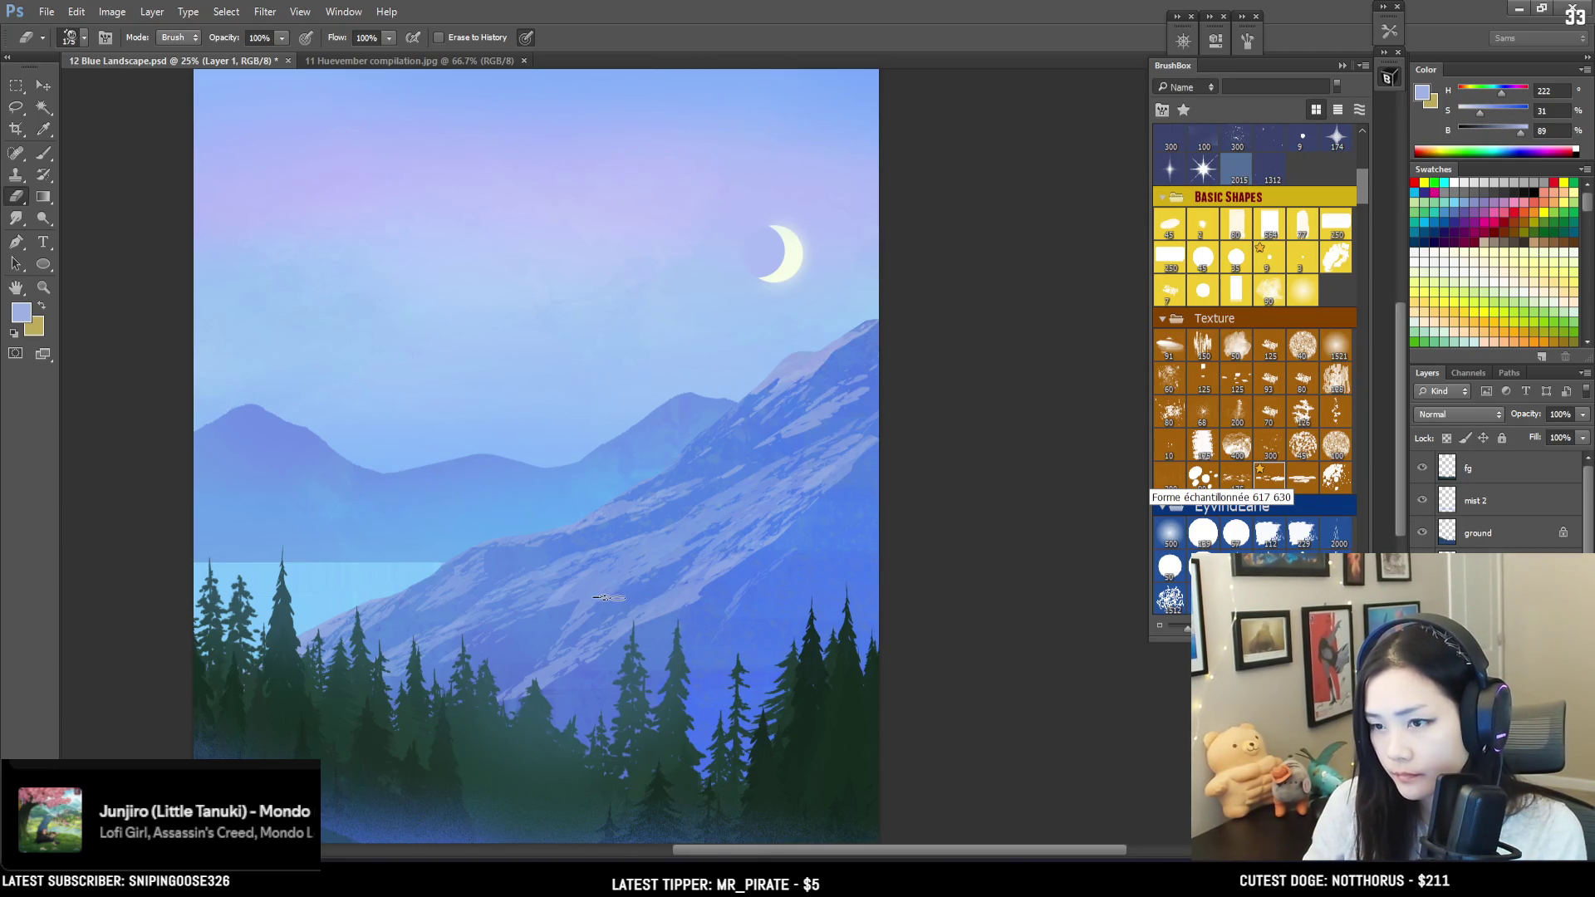
key(bracketright)
key(bracketright)
key(bracketright)
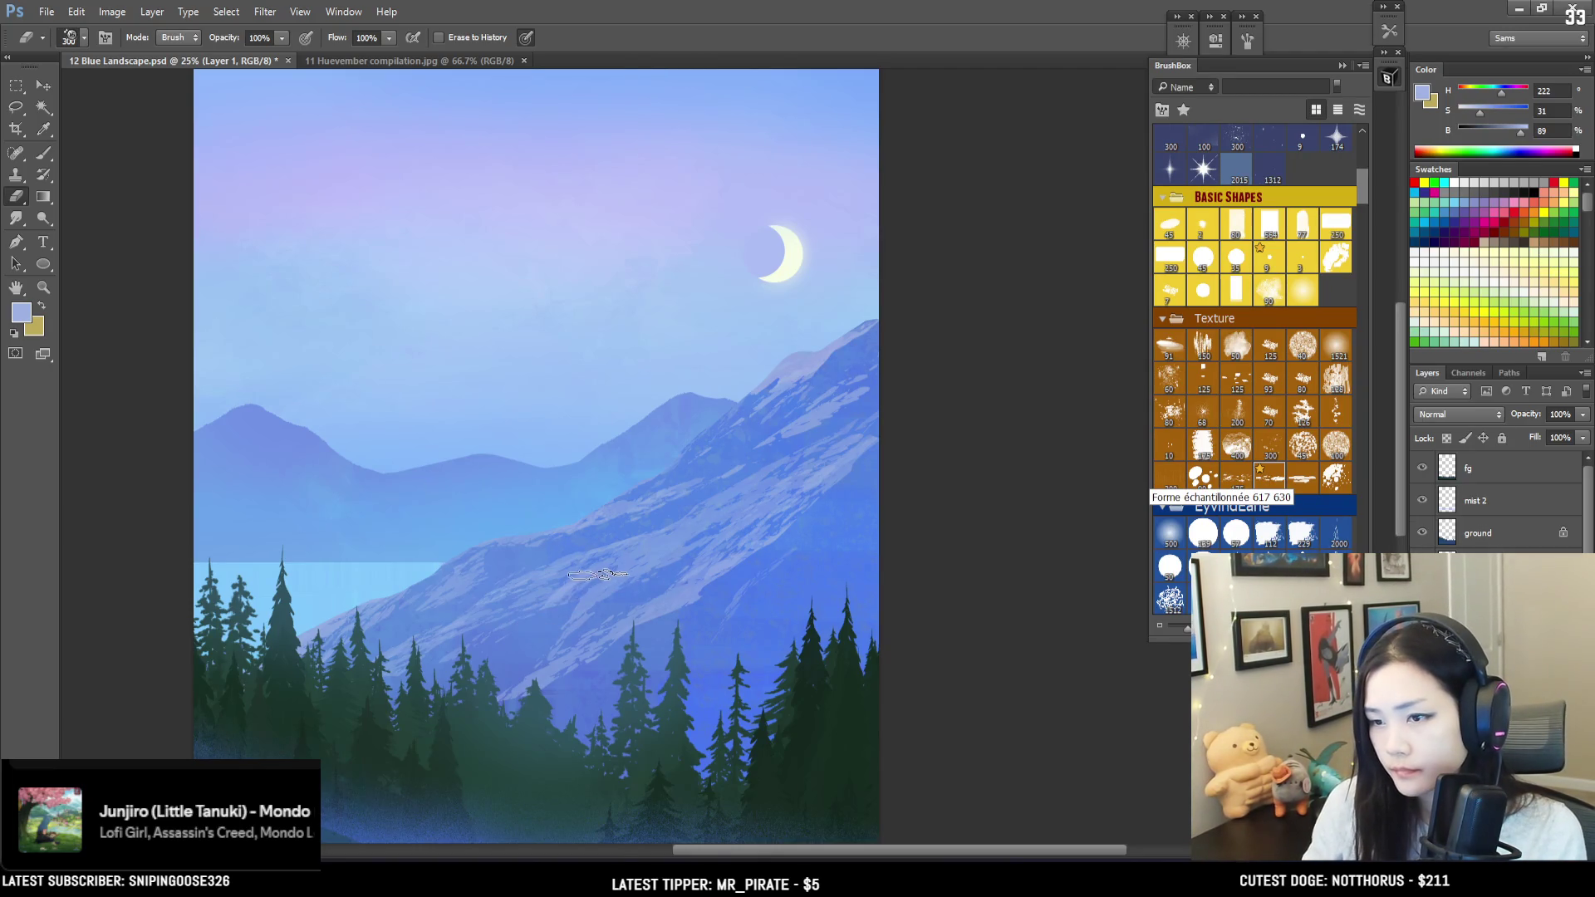
key(bracketright)
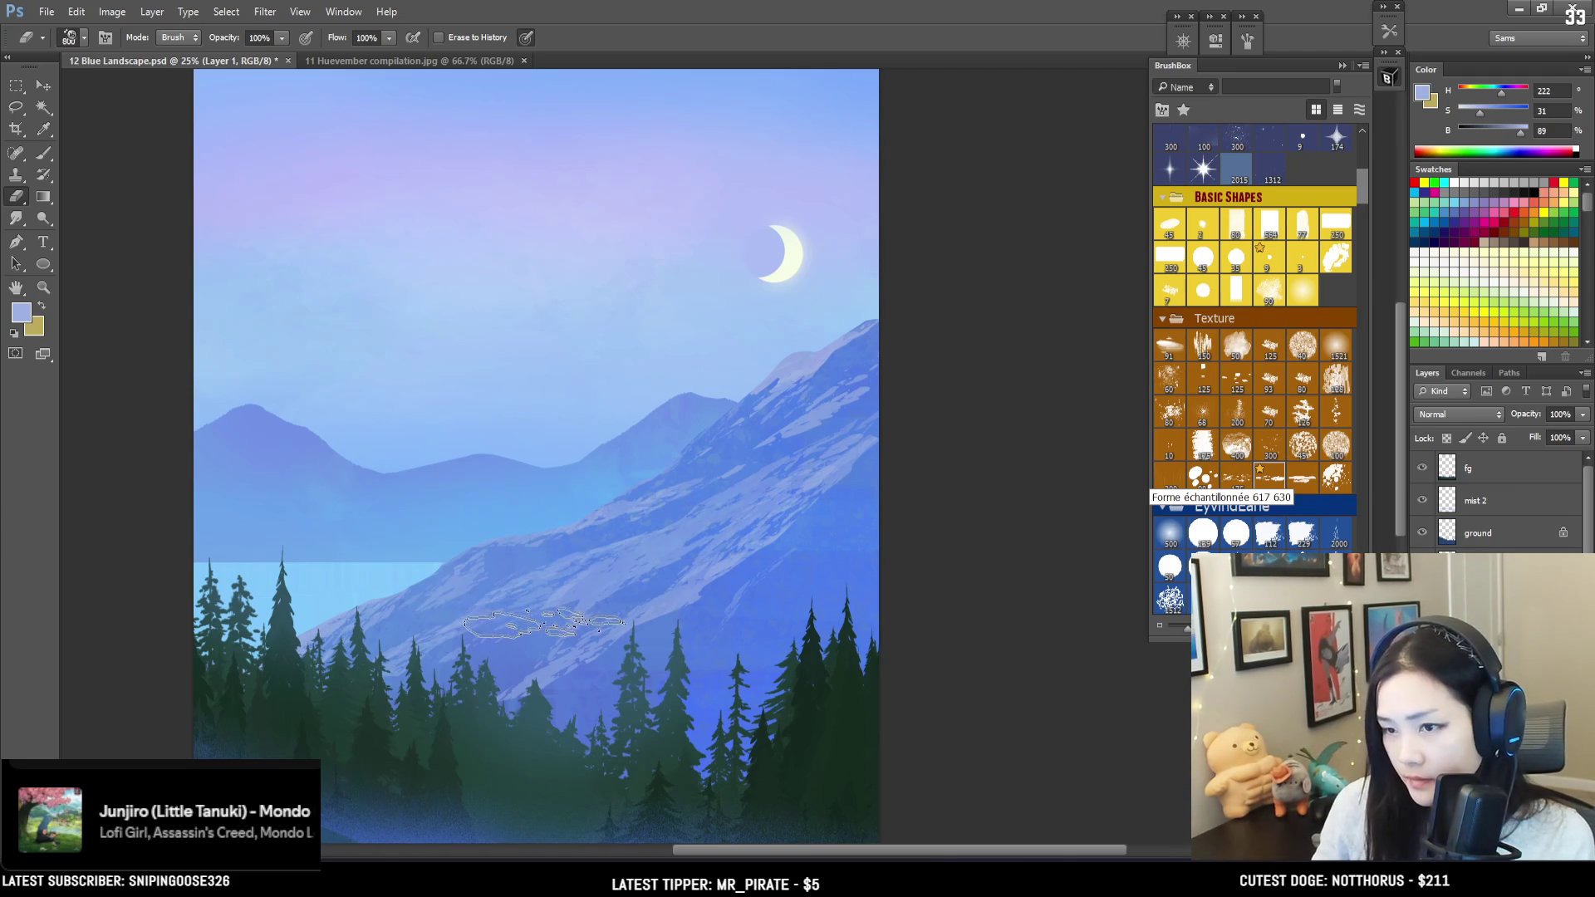
key(bracketright)
key(bracketright)
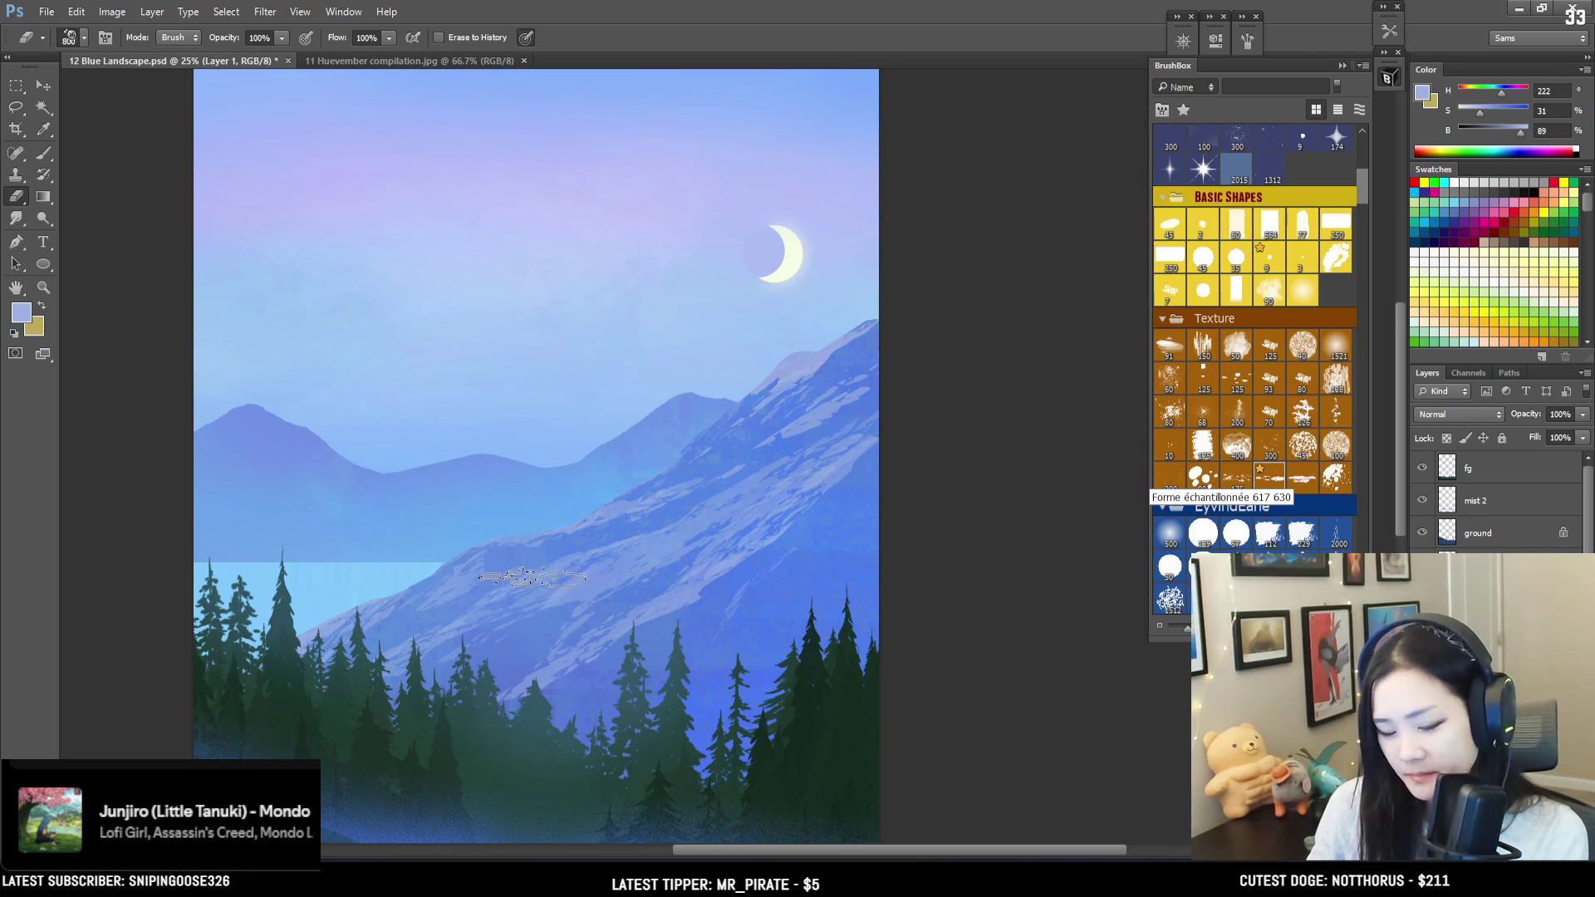
Step: Lasso an area along the slope and erase inside it with a 1000-size eraser
key(l)
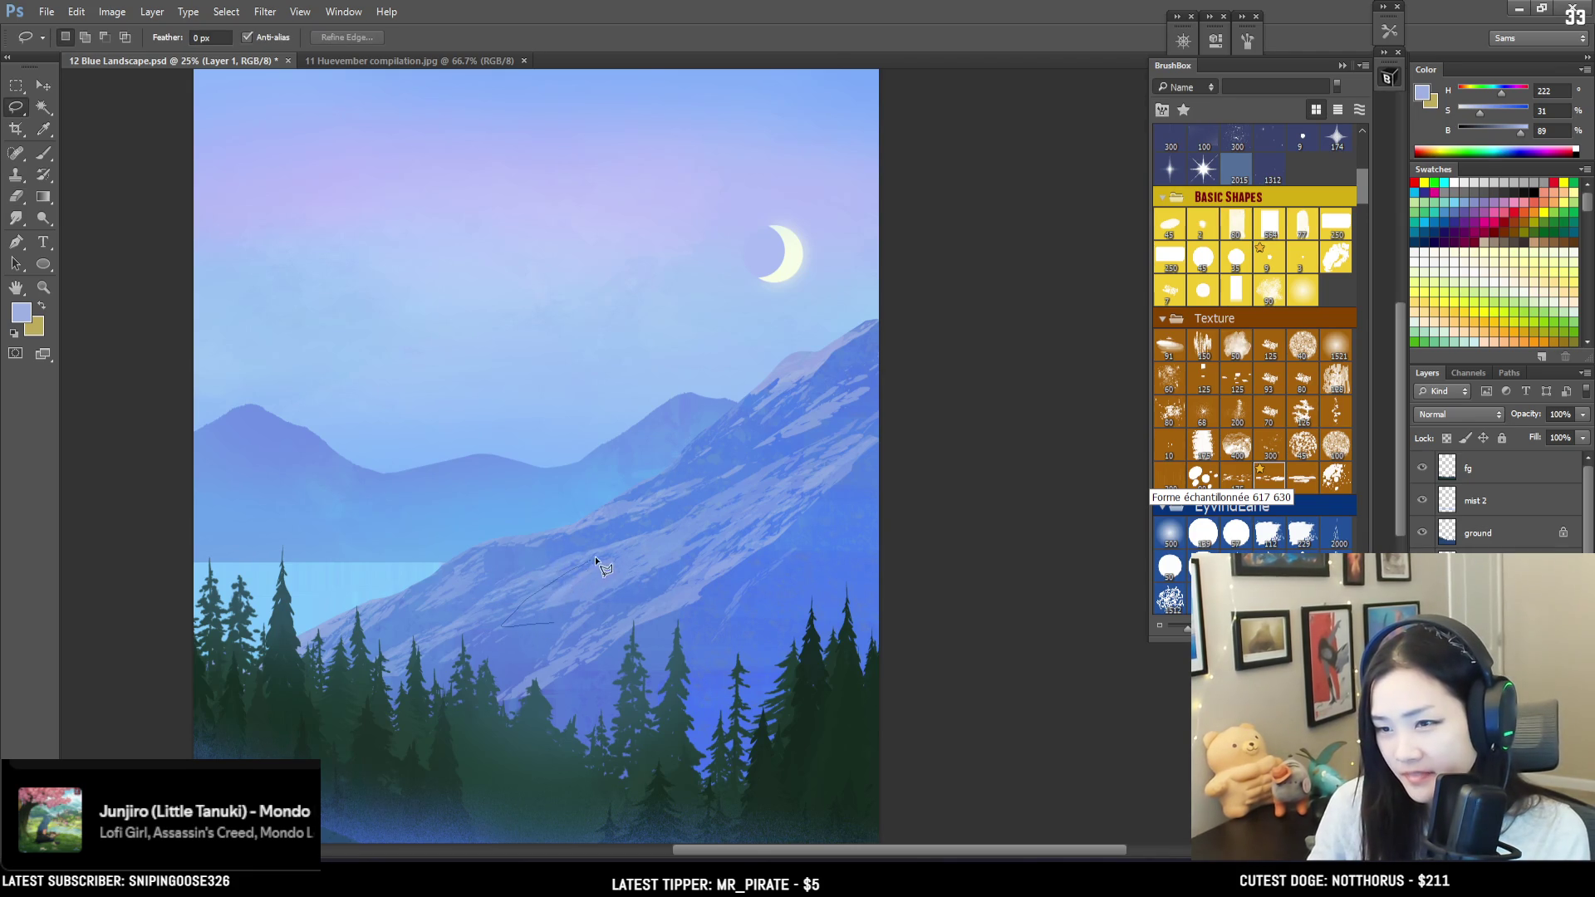
drag(536, 631, 532, 625)
key(e)
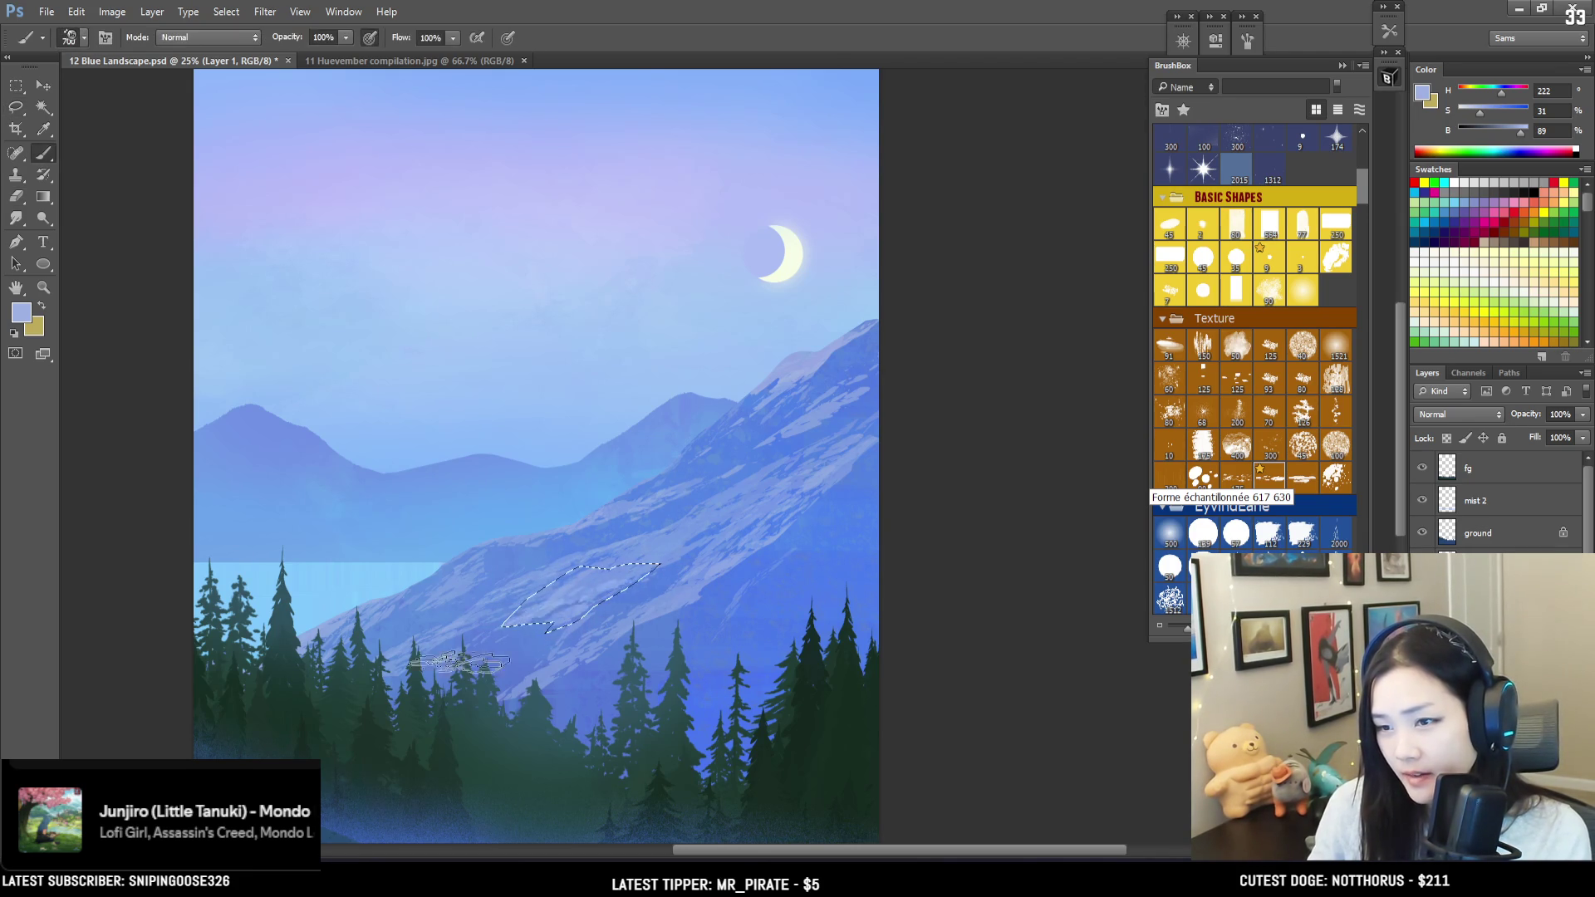
key(bracketright)
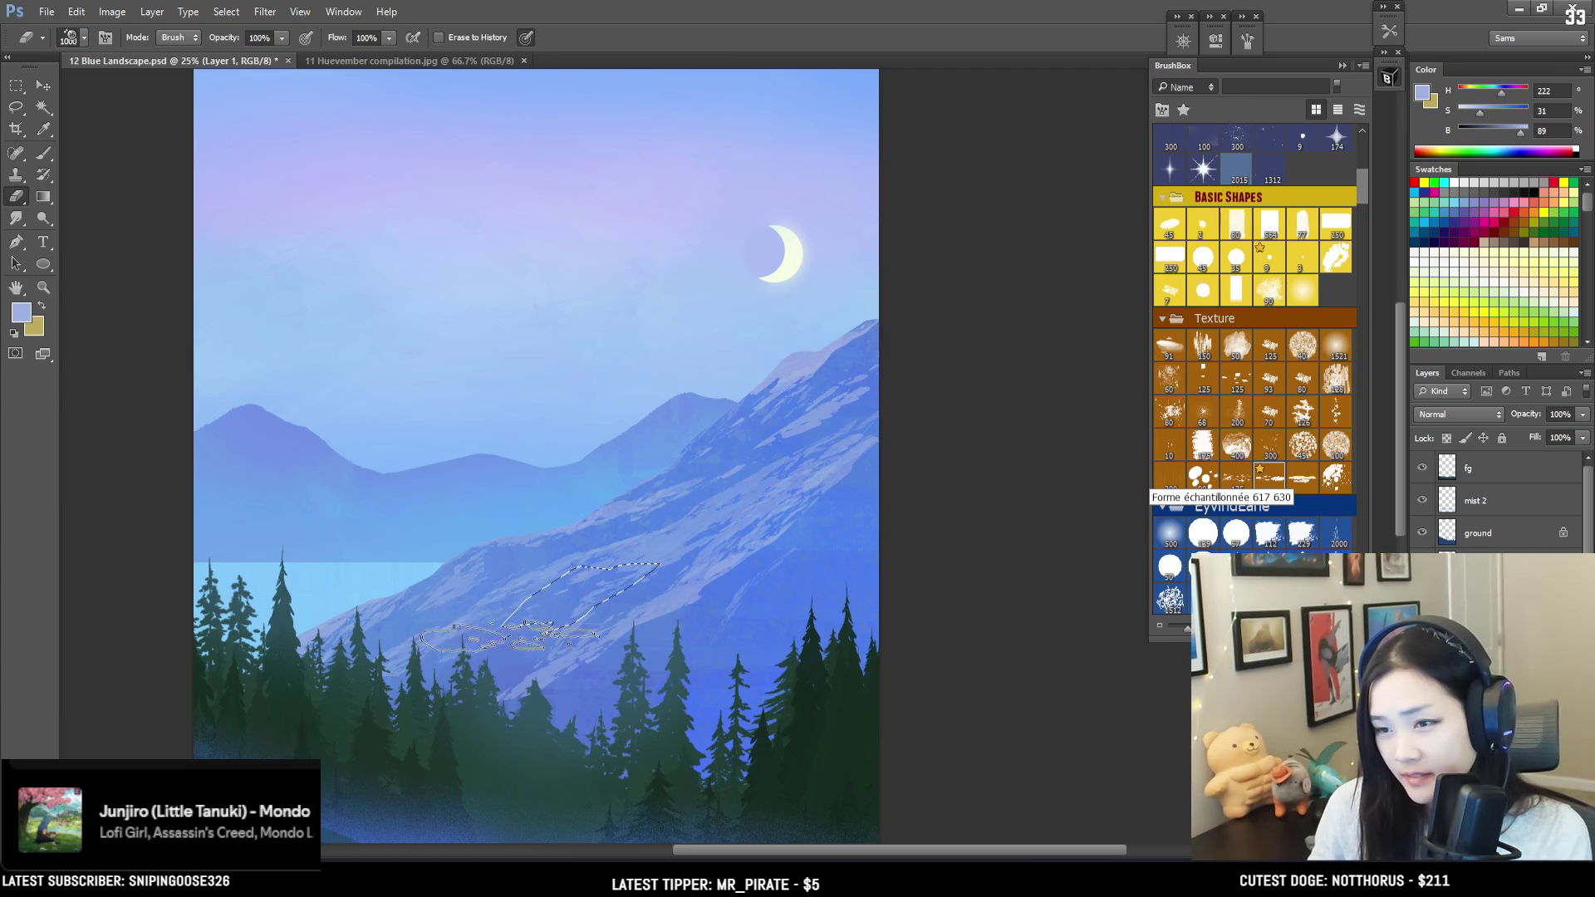
Step: Lasso over the trees, brush mist inside, then deselect and set the eraser to 700
key(l)
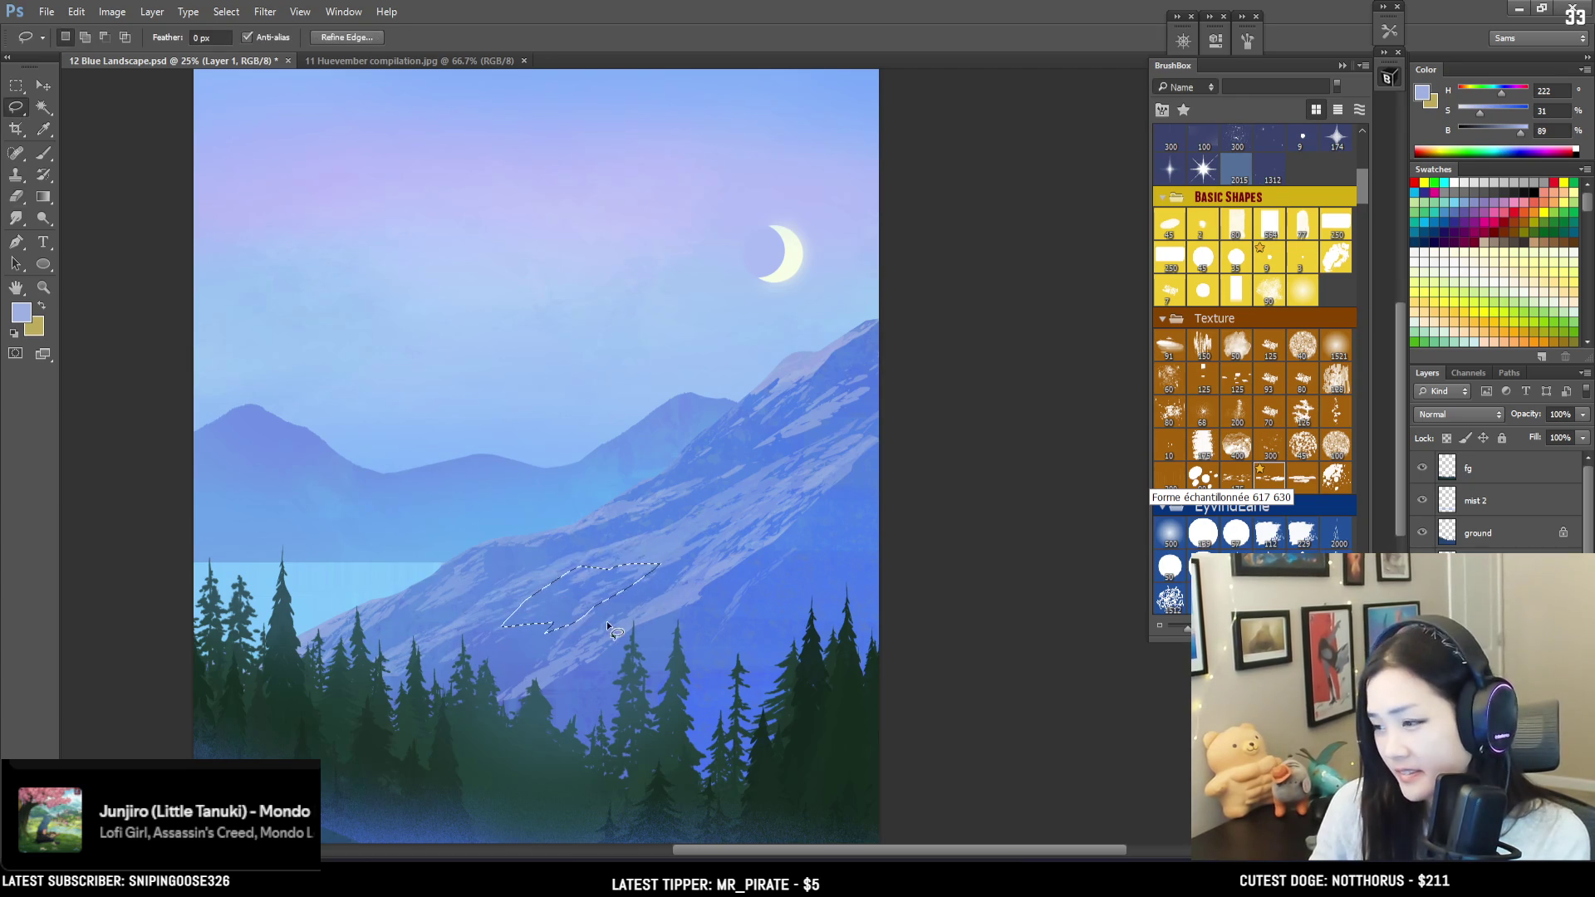
mouse_move(600, 608)
mouse_down()
mouse_move(467, 659)
mouse_move(572, 650)
mouse_up()
key(b)
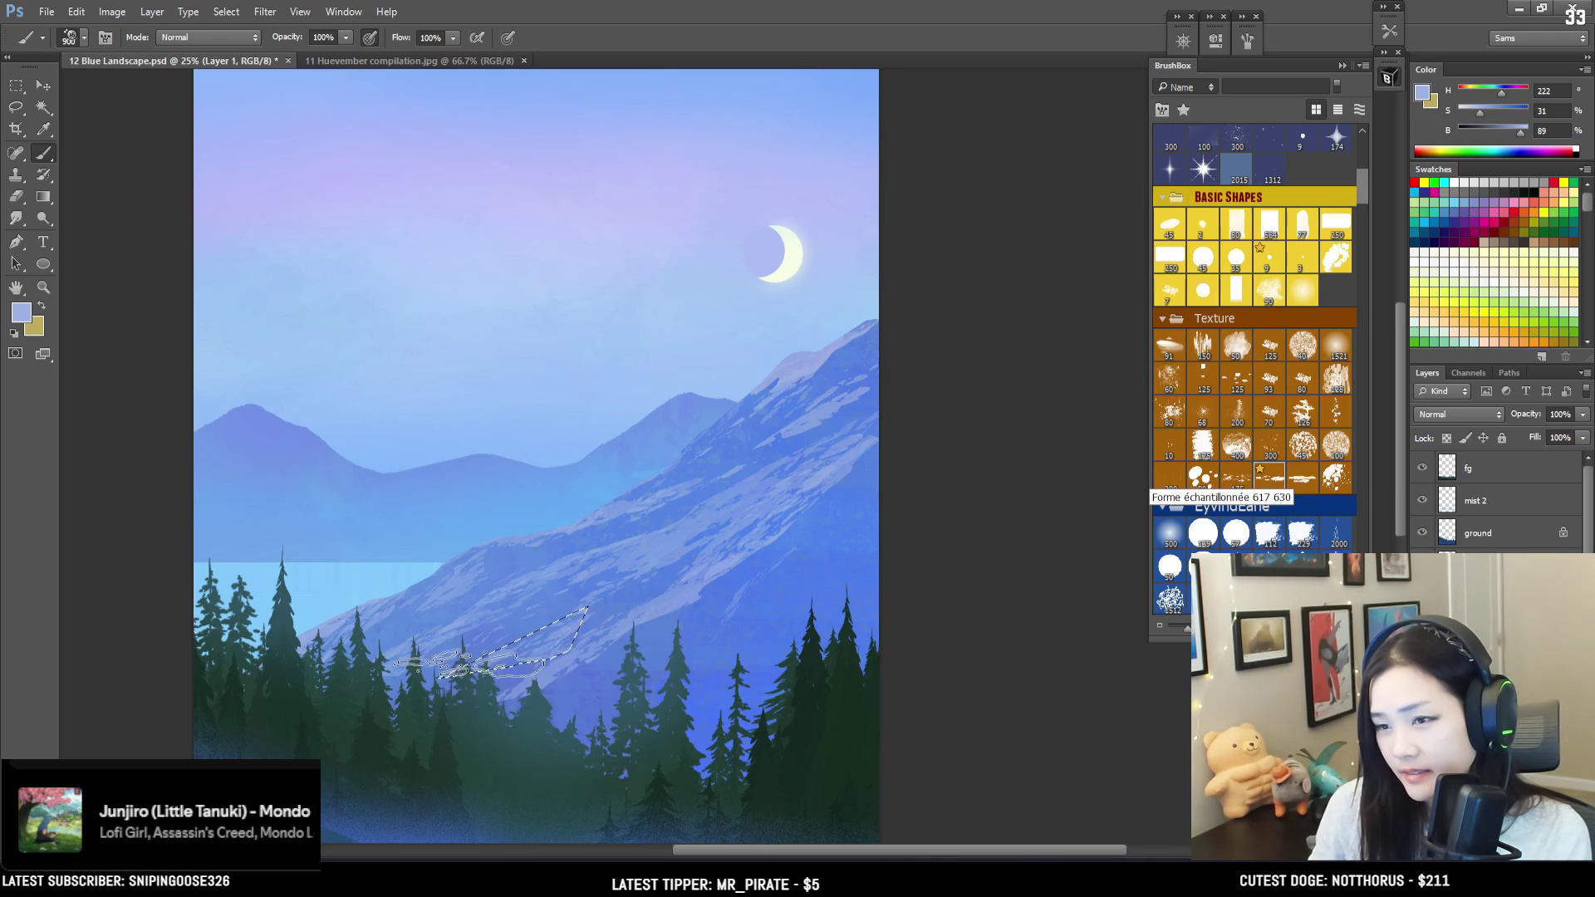
key(ctrl+d)
key(e)
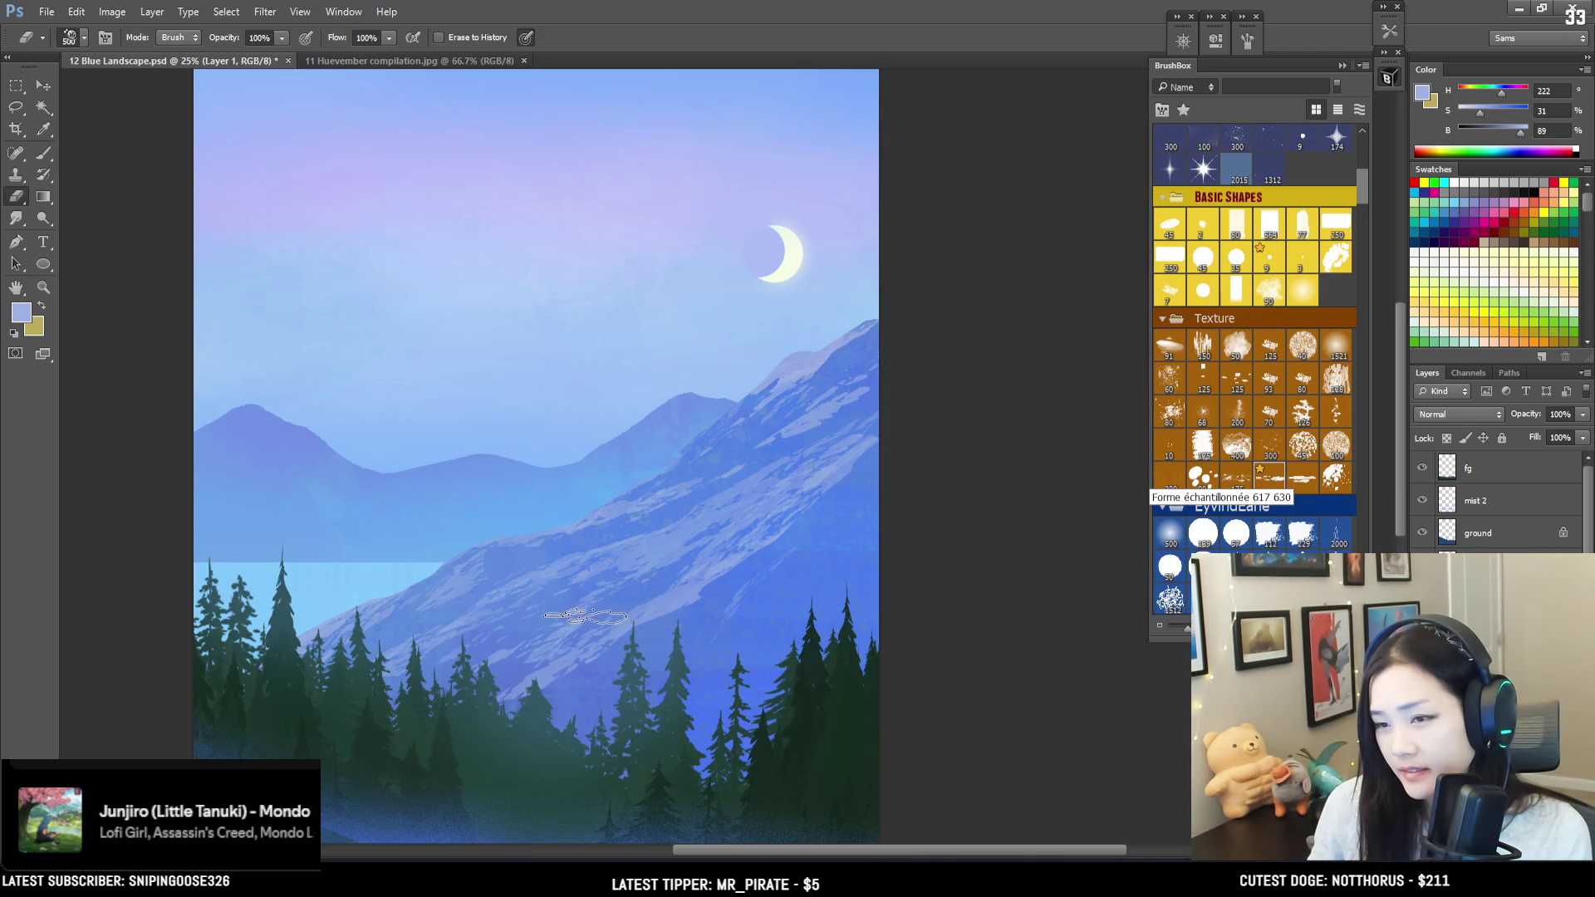
key(bracketright)
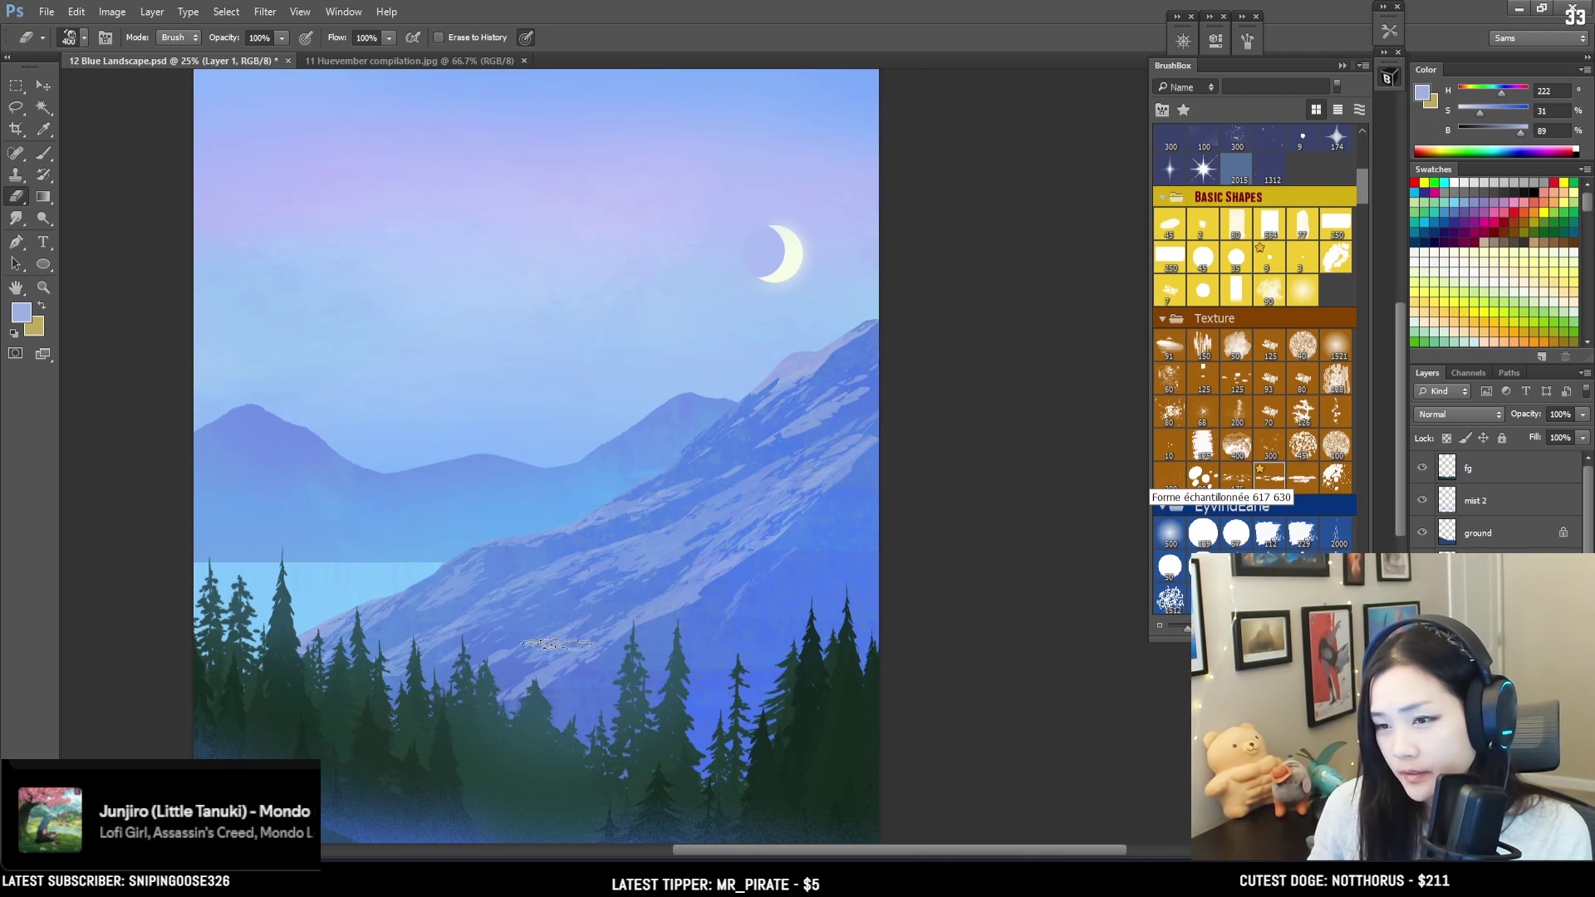
key(bracketright)
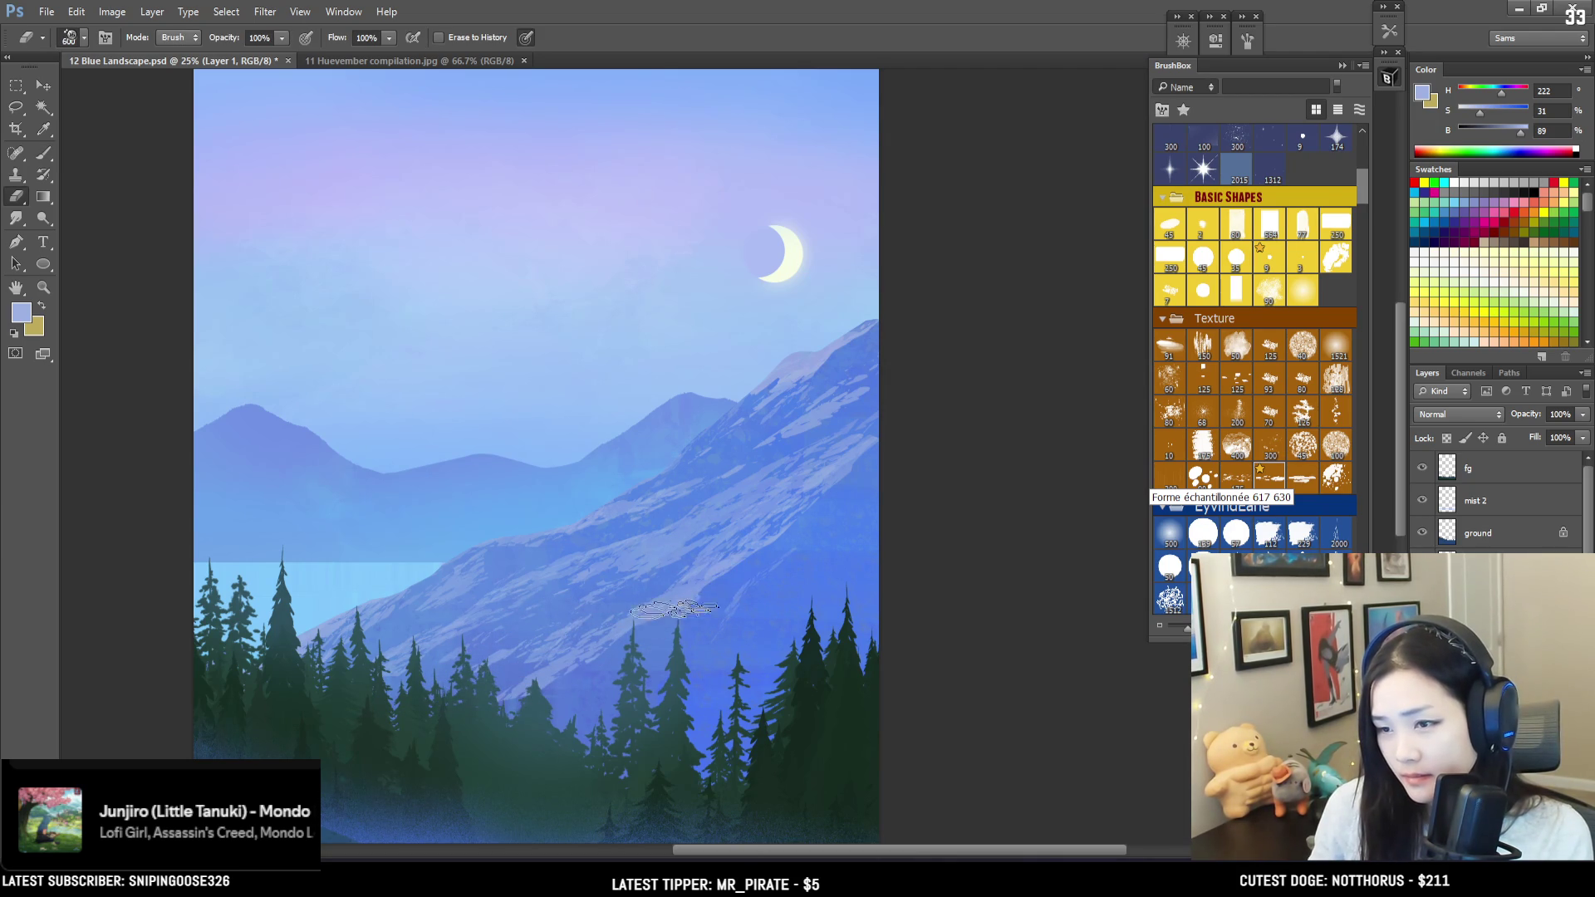
key(bracketright)
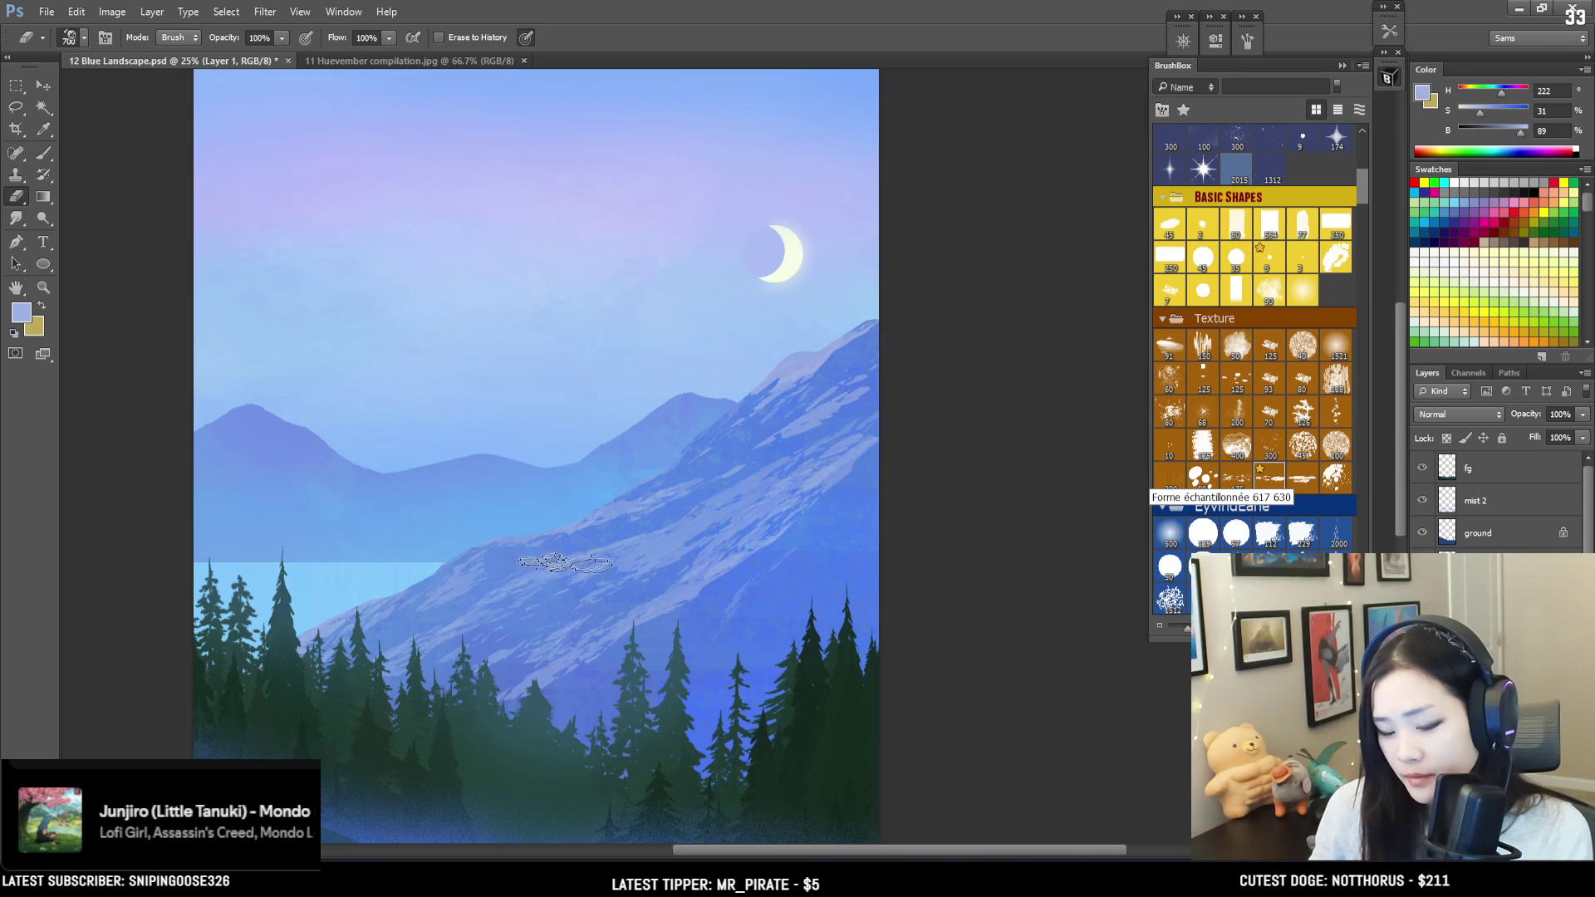
Step: Outline the middle trees below the slope, brush mist inside, and restore the selection outline
key(l)
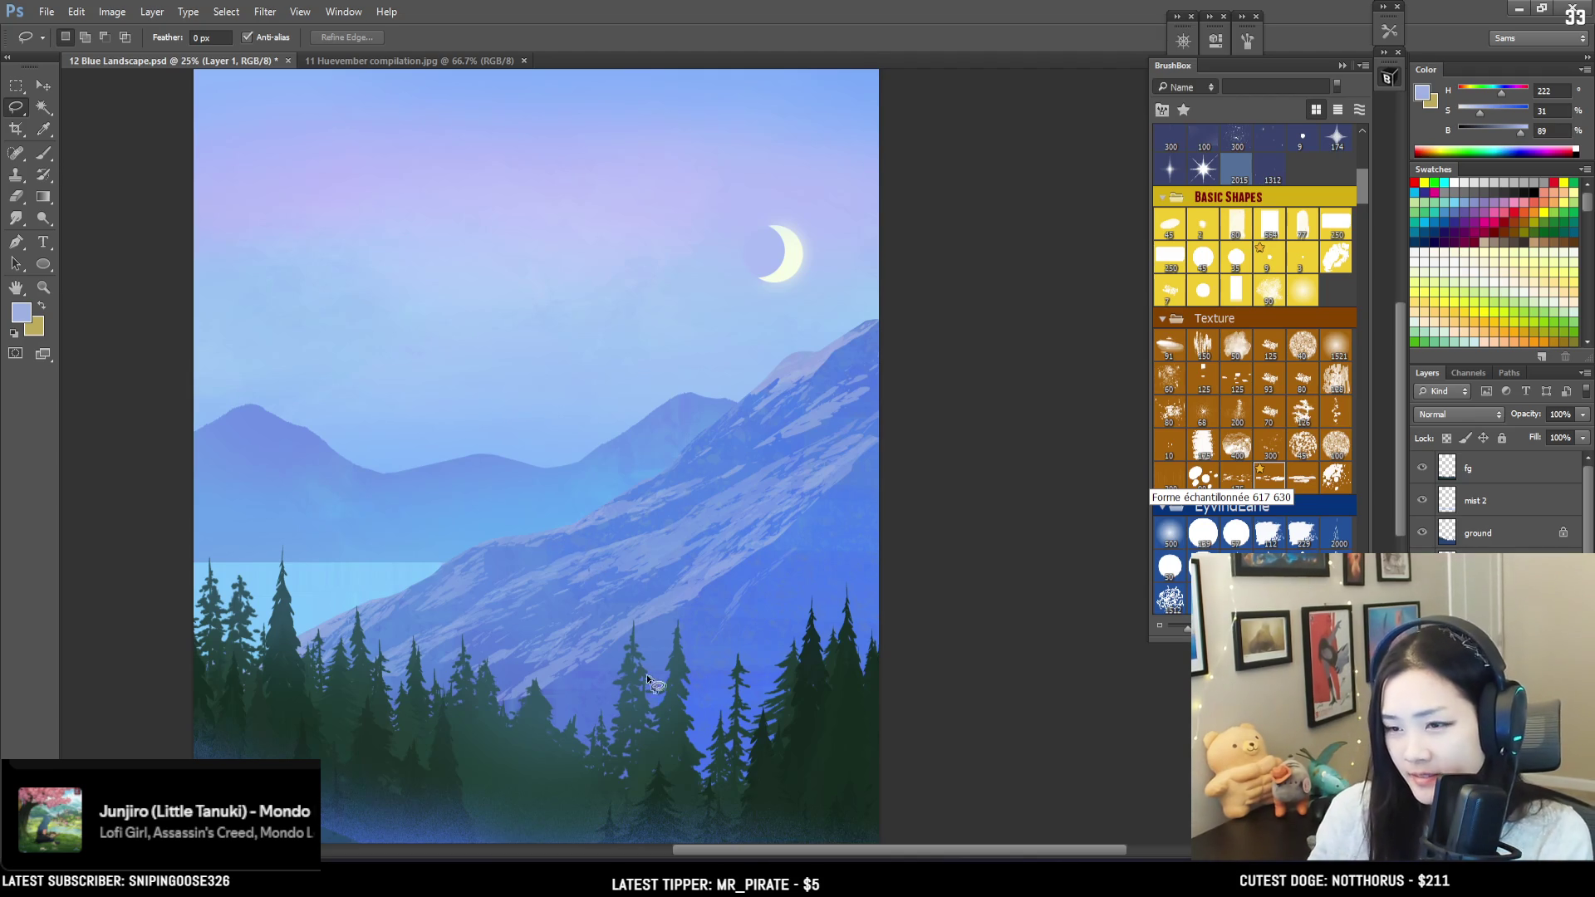
mouse_move(590, 652)
mouse_down()
mouse_move(603, 641)
mouse_move(527, 718)
mouse_move(597, 771)
mouse_up()
key(b)
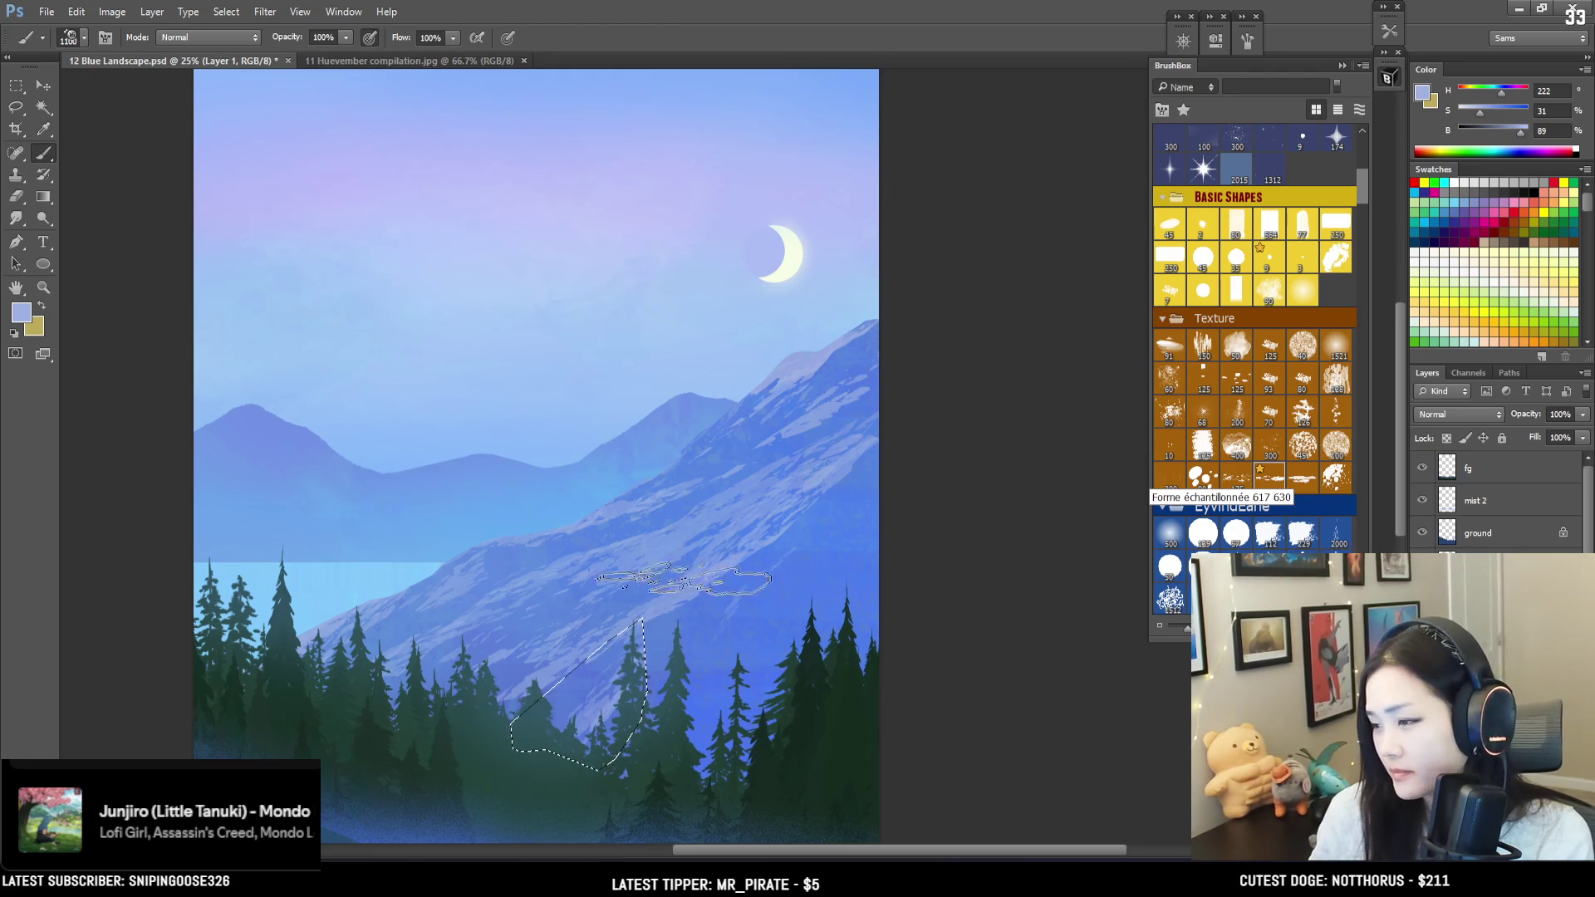
key(ctrl+d)
mouse_move(660, 661)
mouse_down()
mouse_move(612, 559)
mouse_move(562, 570)
mouse_move(570, 630)
mouse_move(587, 609)
mouse_move(562, 652)
mouse_move(605, 640)
mouse_up()
key(ctrl+shift+d)
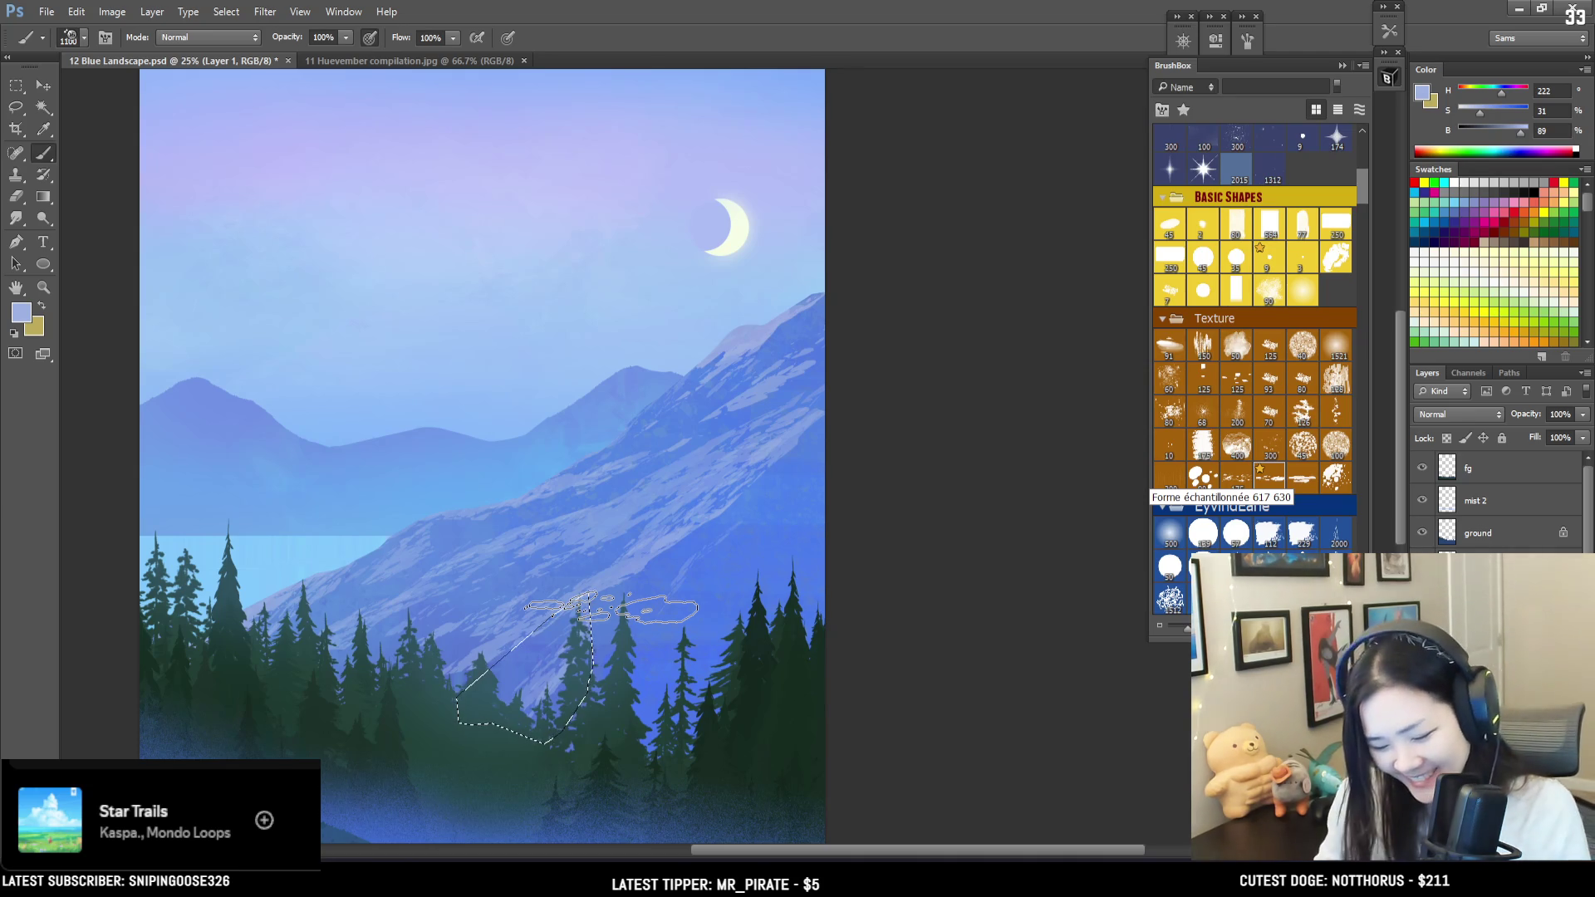
Step: Finish the middle-pine mist by deselecting and returning to the Lasso tool
key(l)
key(ctrl+d)
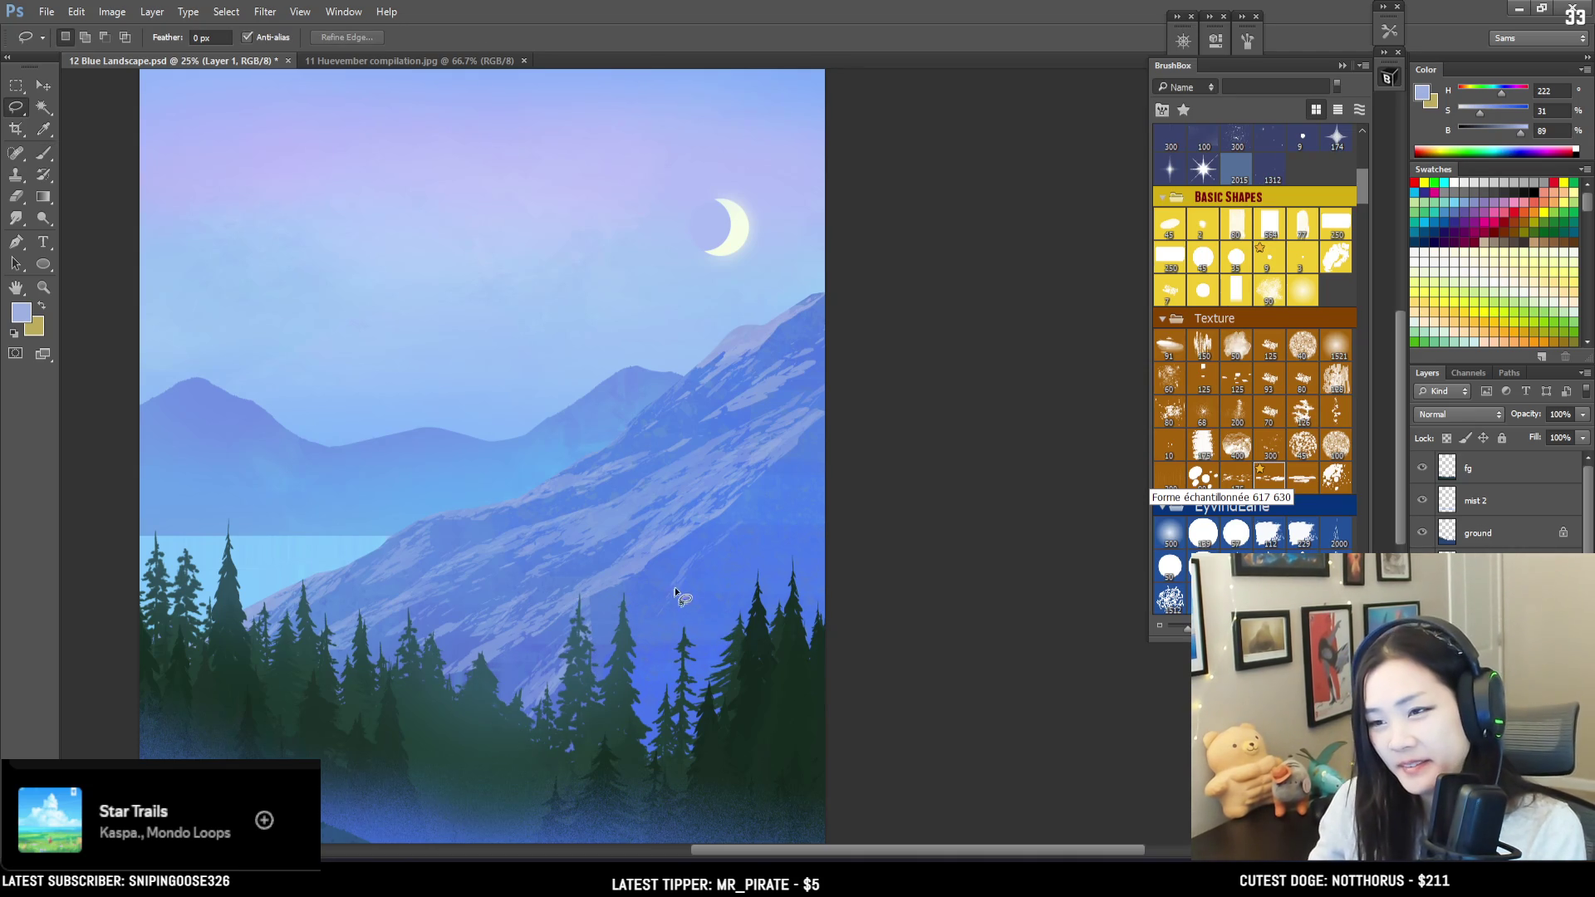
Step: Select the trees and slope and brush mist inside at size 1400, touching up with the Eraser
mouse_move(582, 695)
mouse_down()
mouse_move(631, 756)
mouse_move(931, 536)
mouse_up()
key(b)
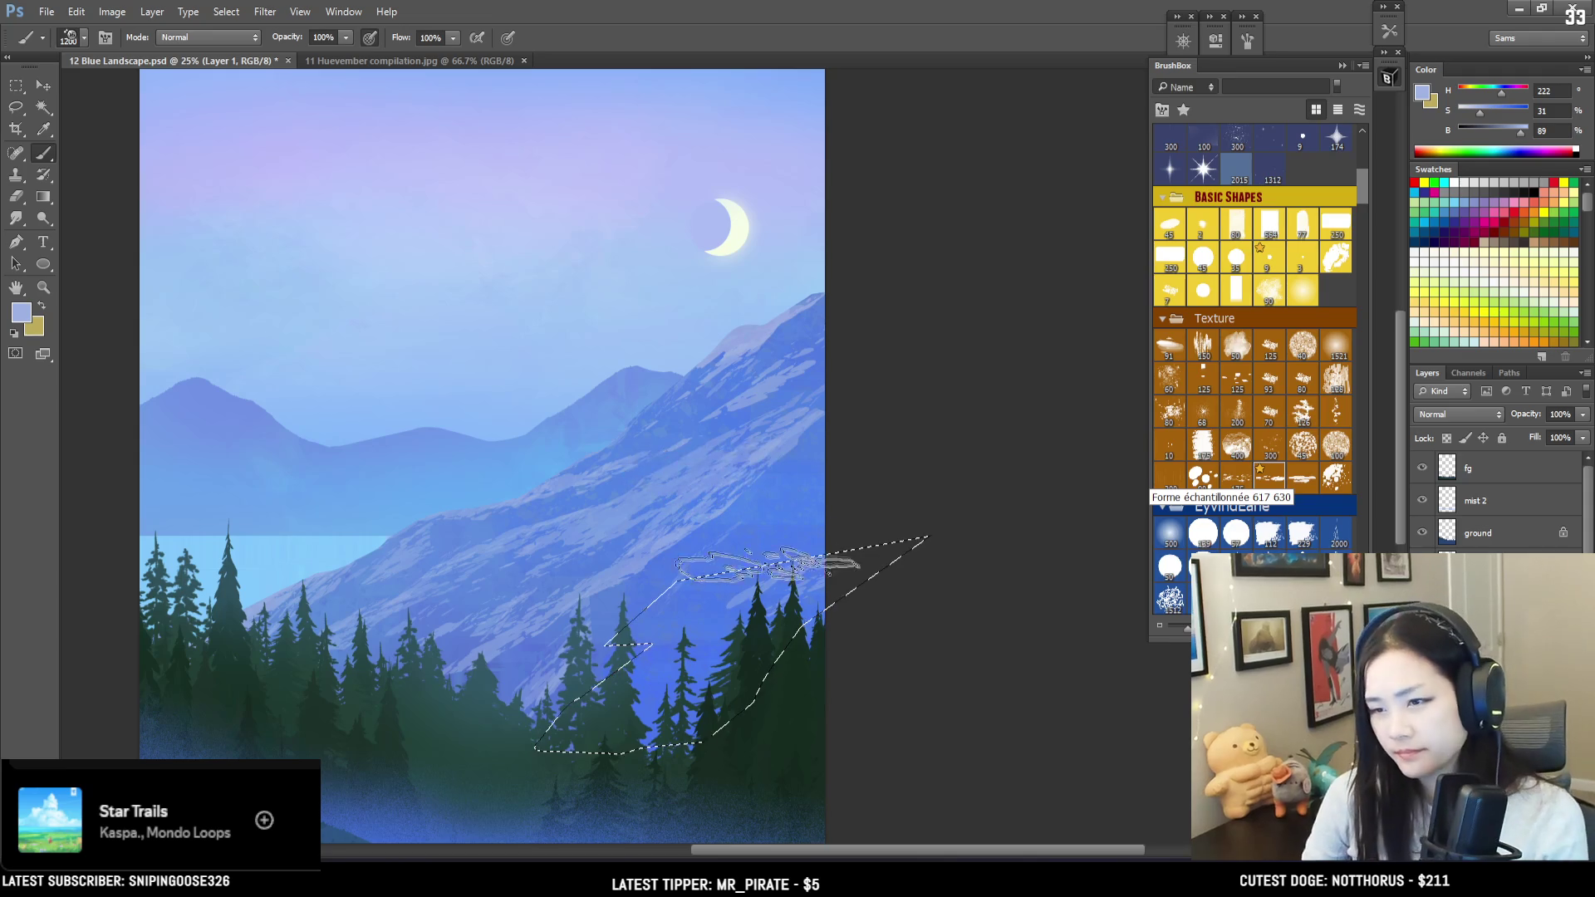
key(bracketright)
key(bracketright)
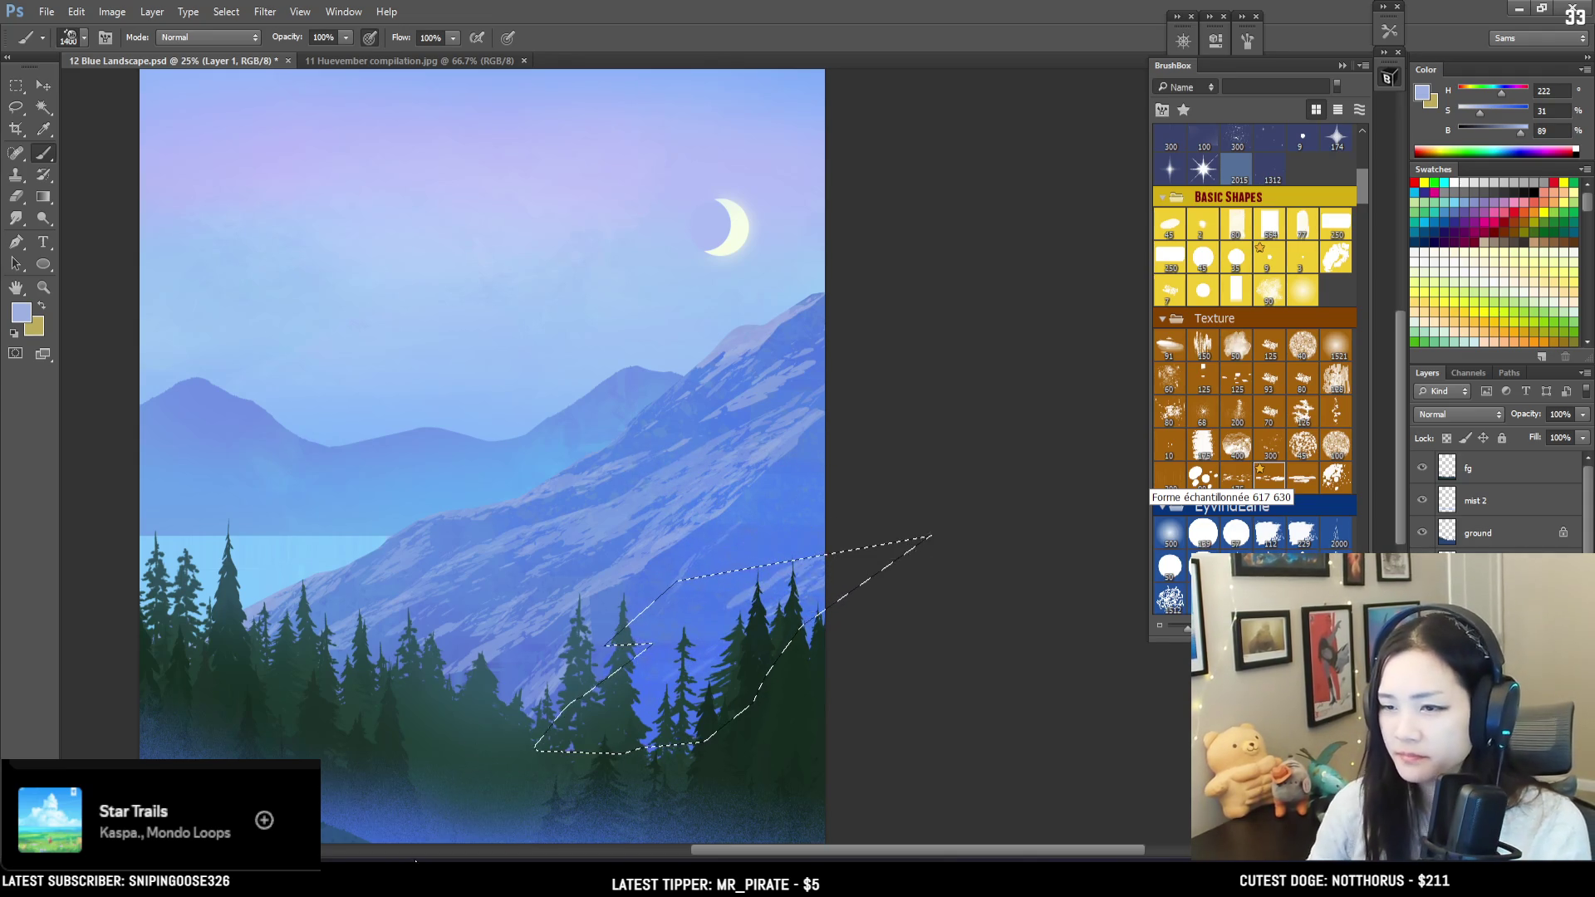
key(e)
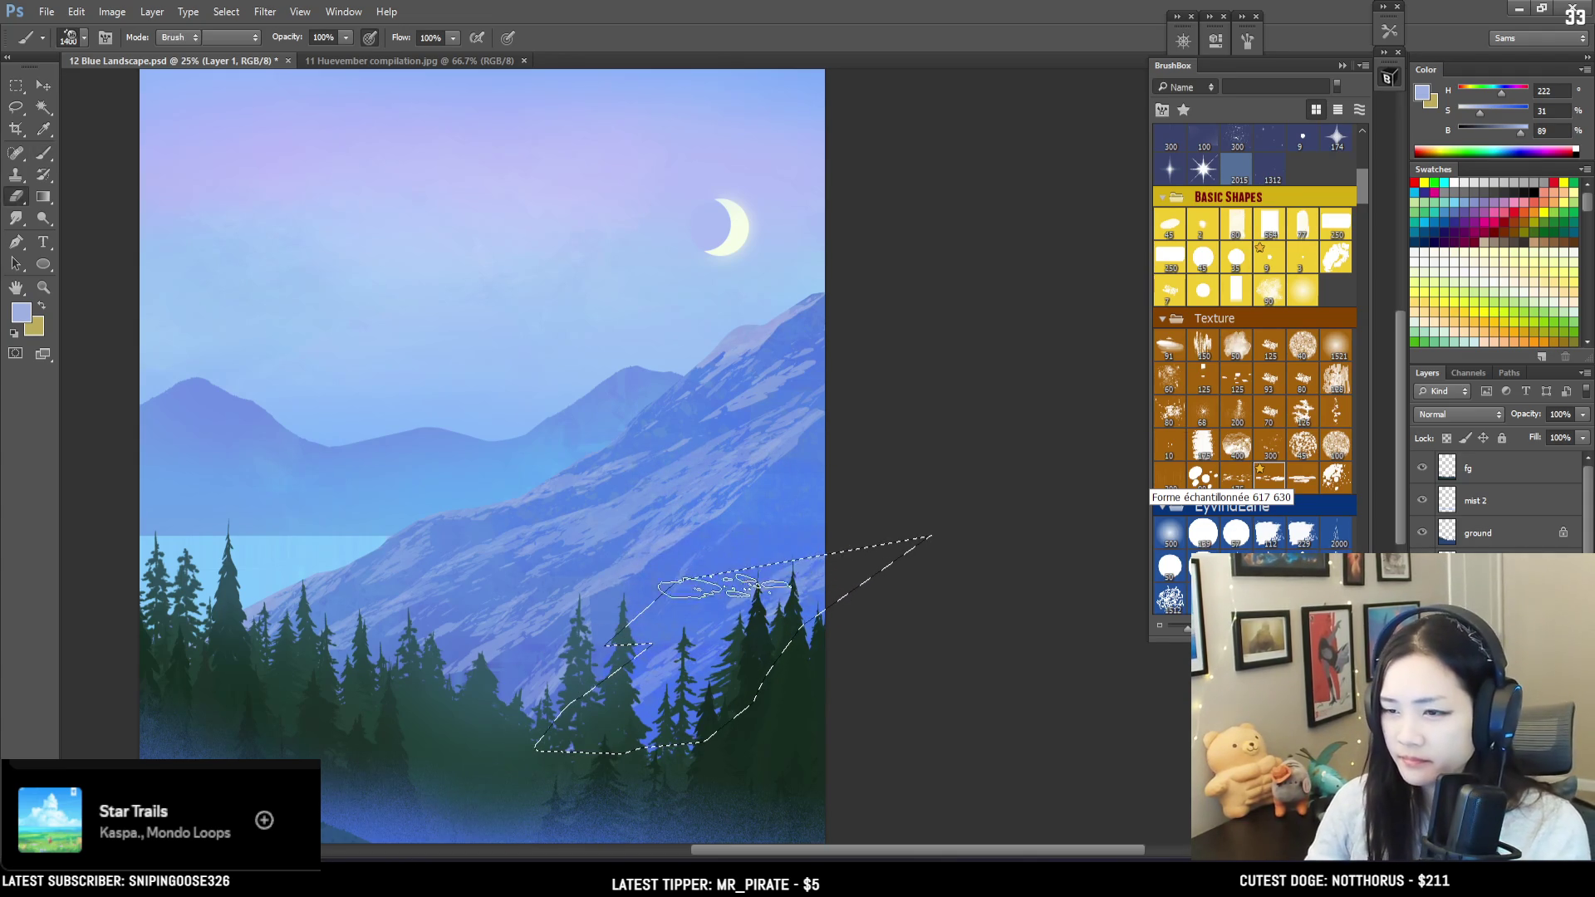
key(b)
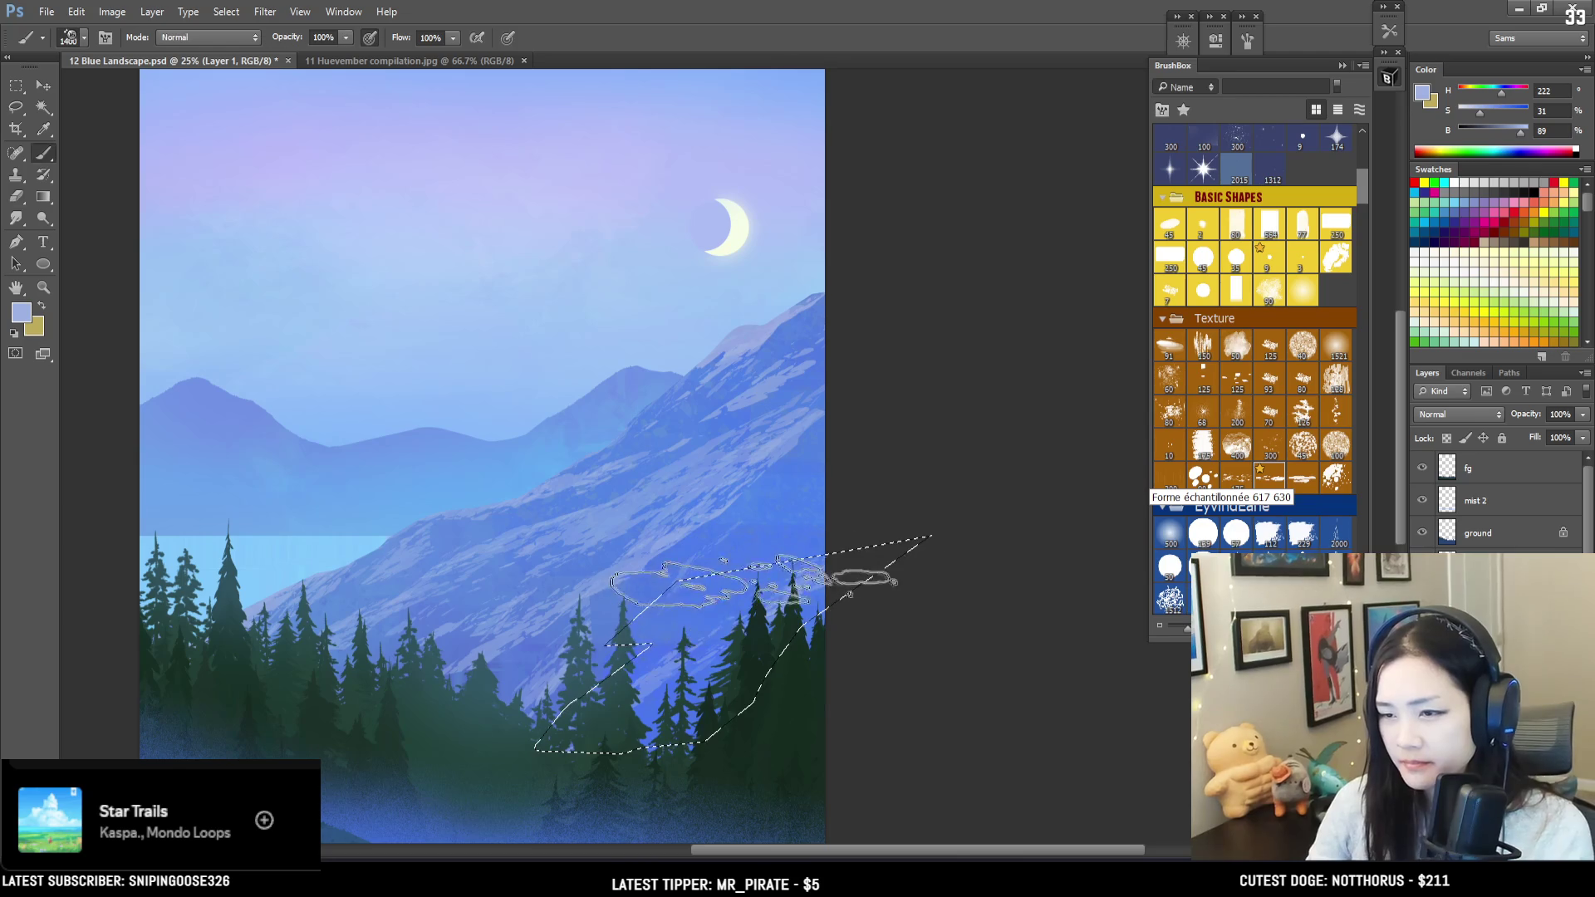
Step: Lasso the right-hand trees, paint mist inside them, then deselect and zoom out
key(l)
drag(874, 513, 656, 656)
drag(789, 610, 833, 573)
key(b)
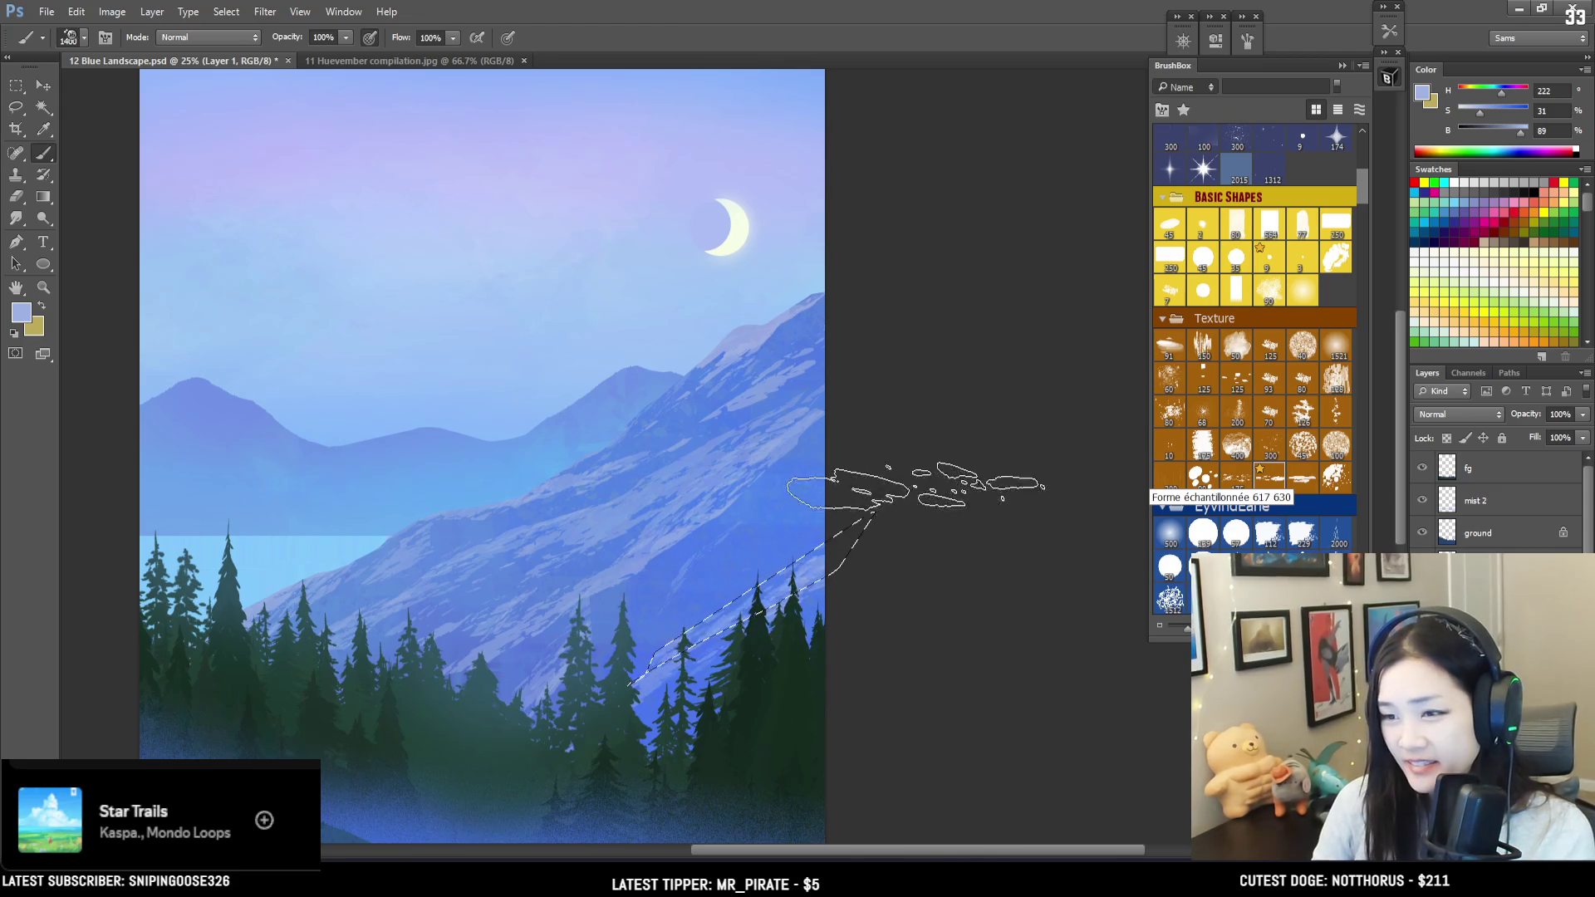
key(ctrl+d)
key(e)
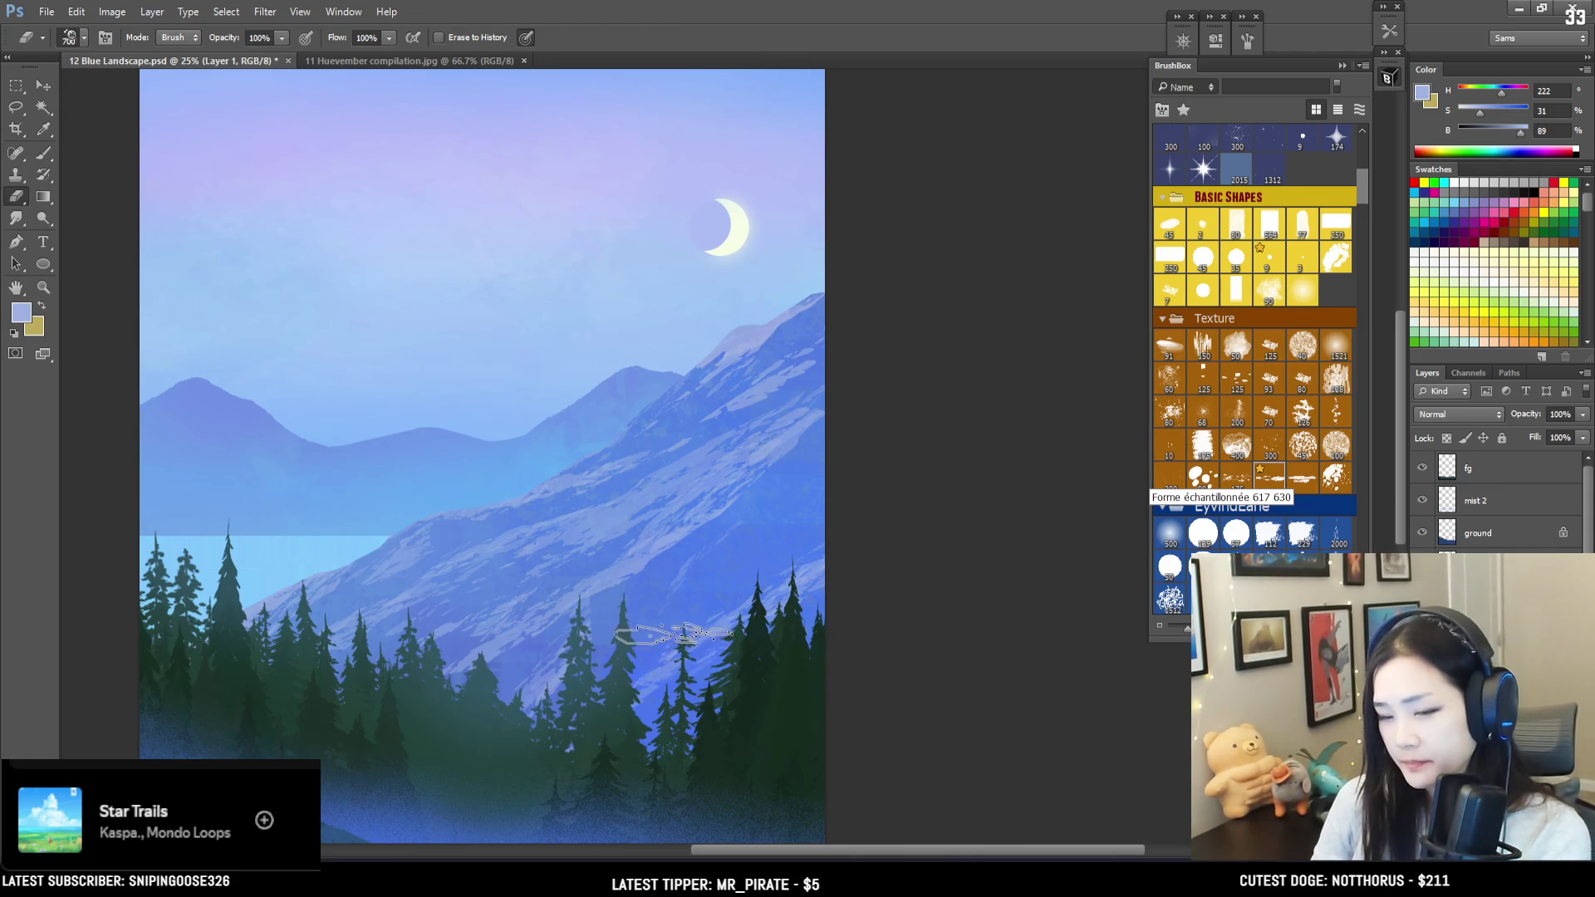
scroll(671, 636, down, 1)
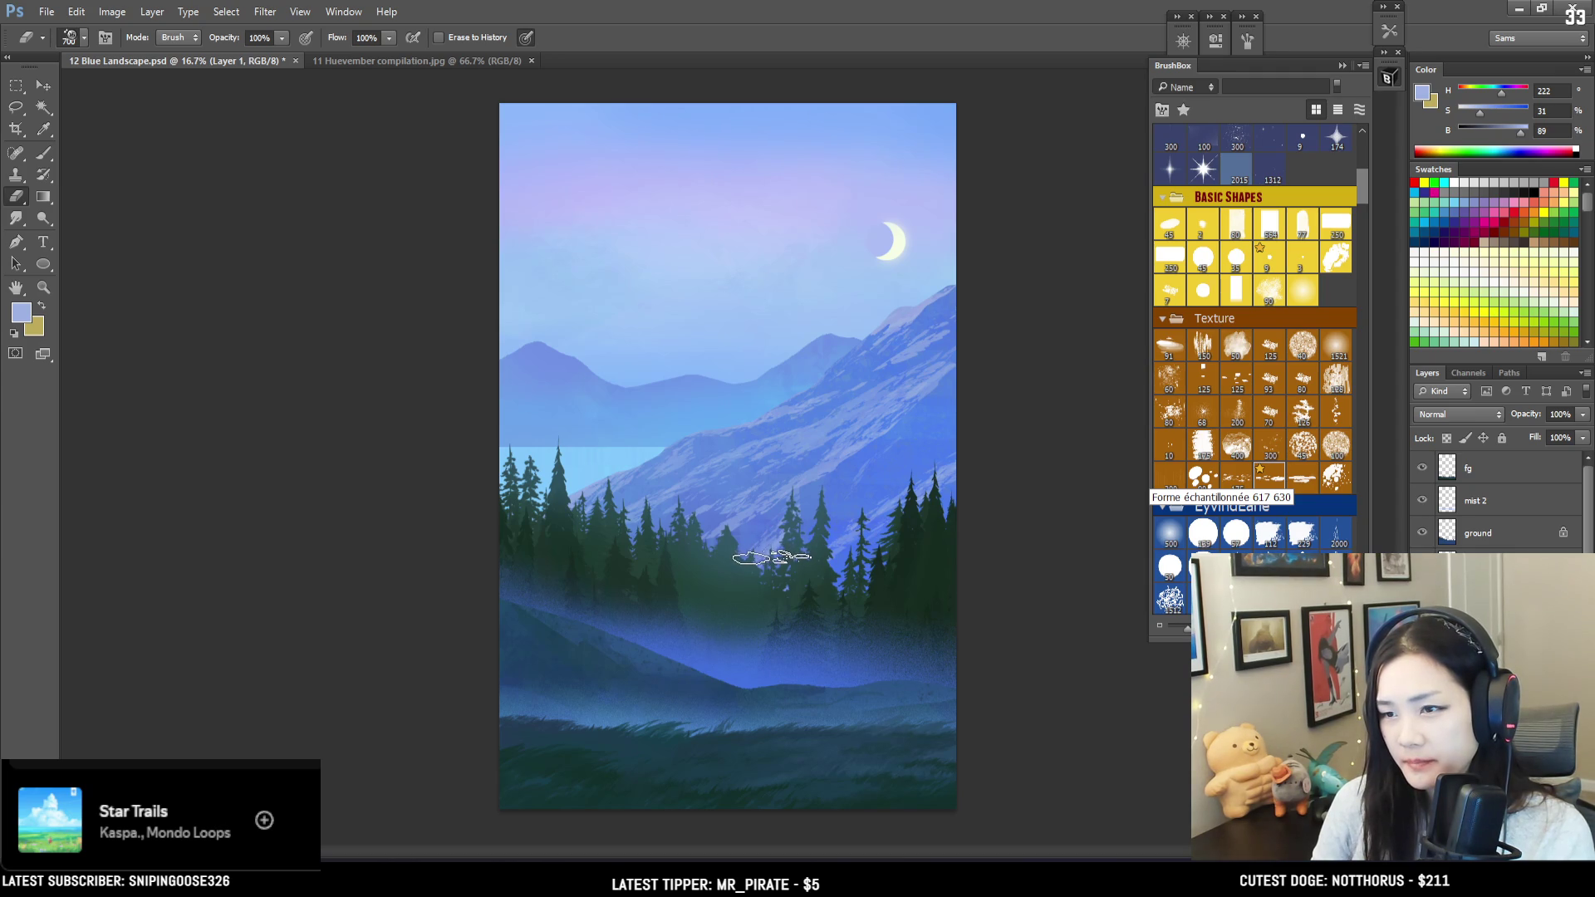
Step: Save the painting, check zoom at 25% and back, and make the far mt layer active
key(ctrl+s)
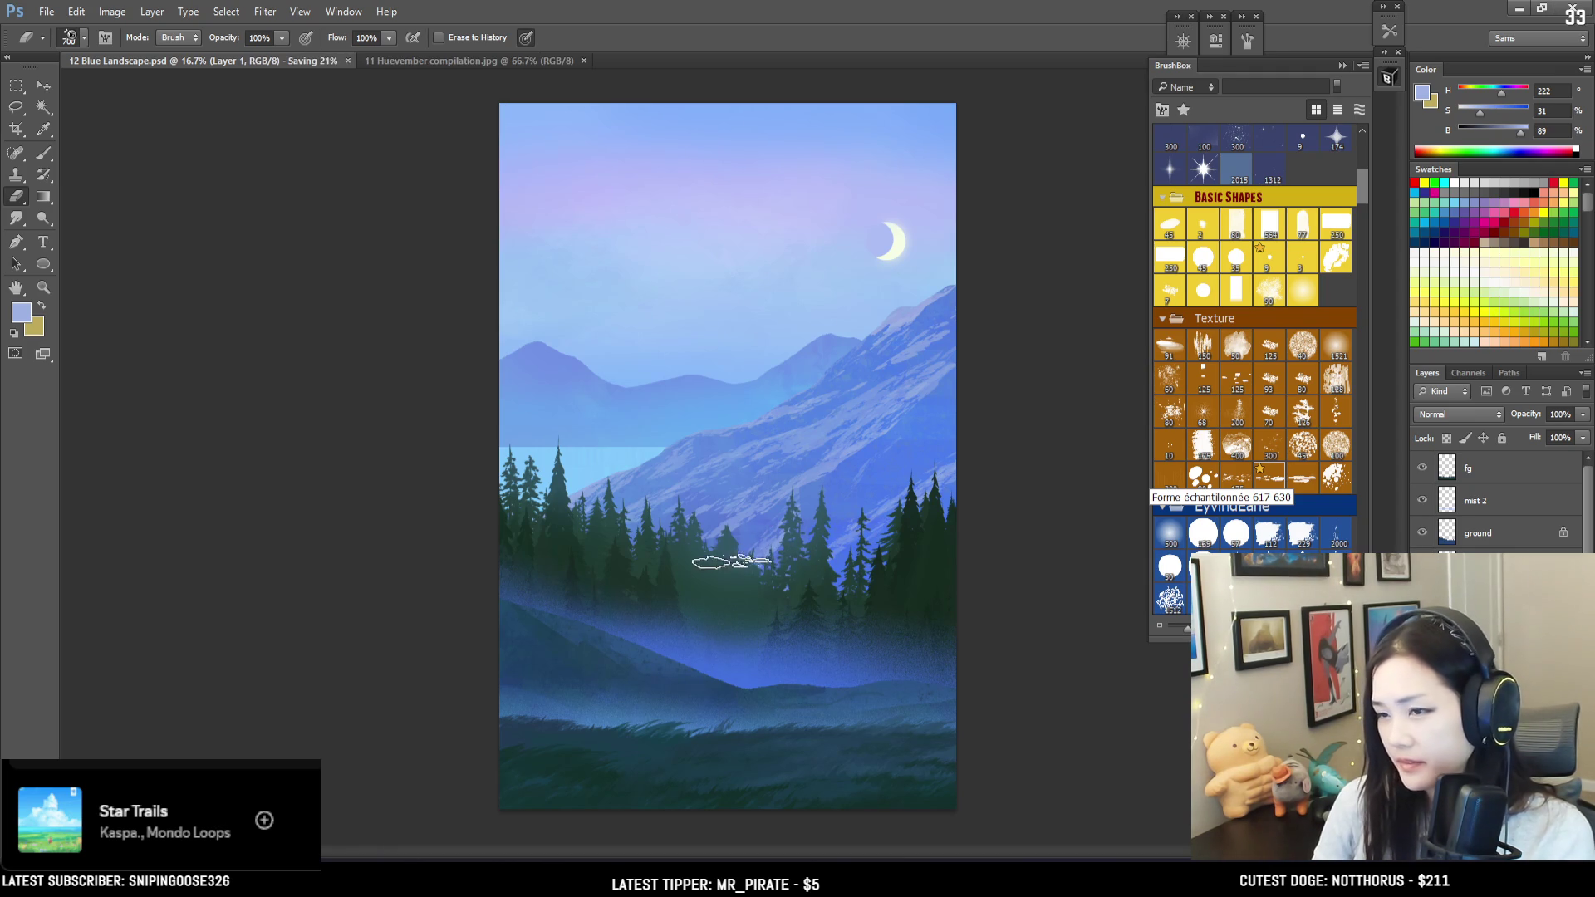
key(ctrl+plus)
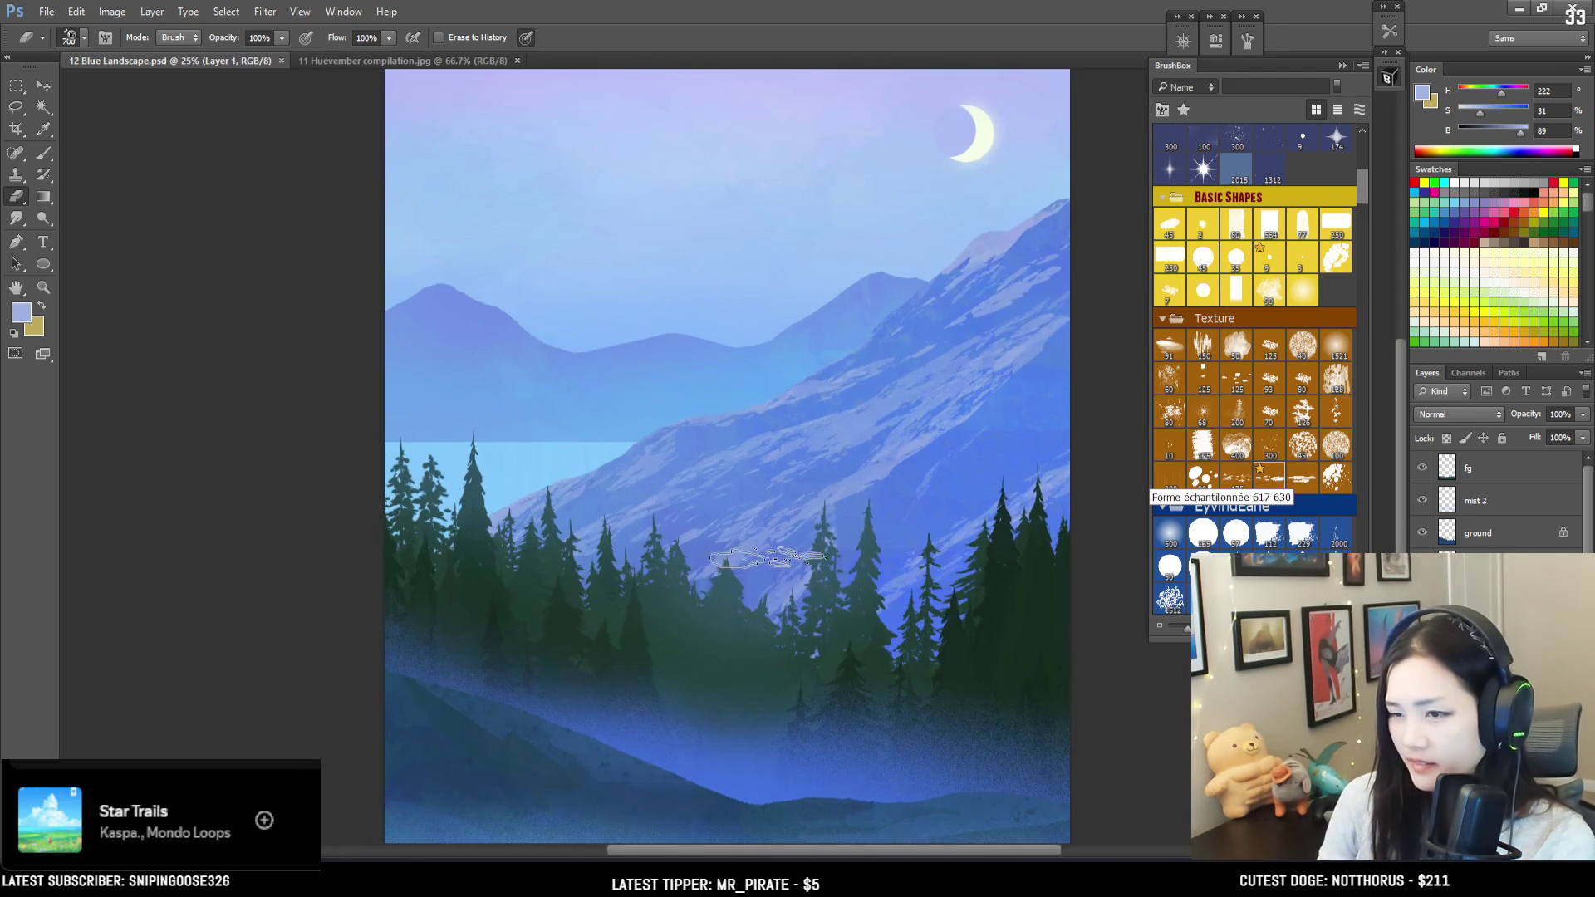
key(ctrl+minus)
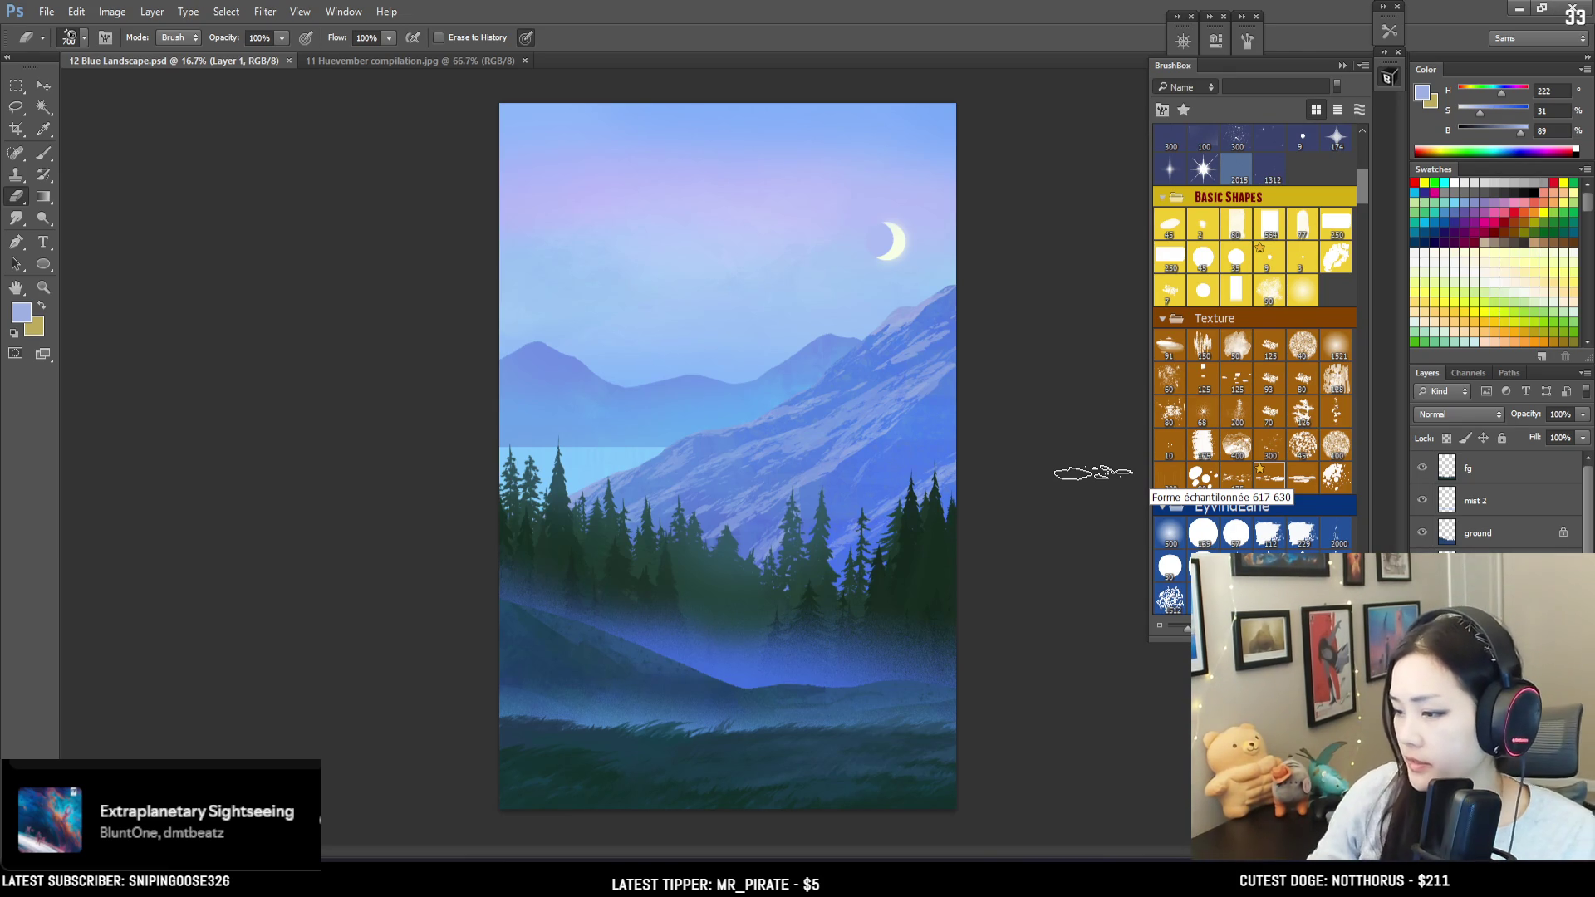
key(ctrl+plus)
key(ctrl+minus)
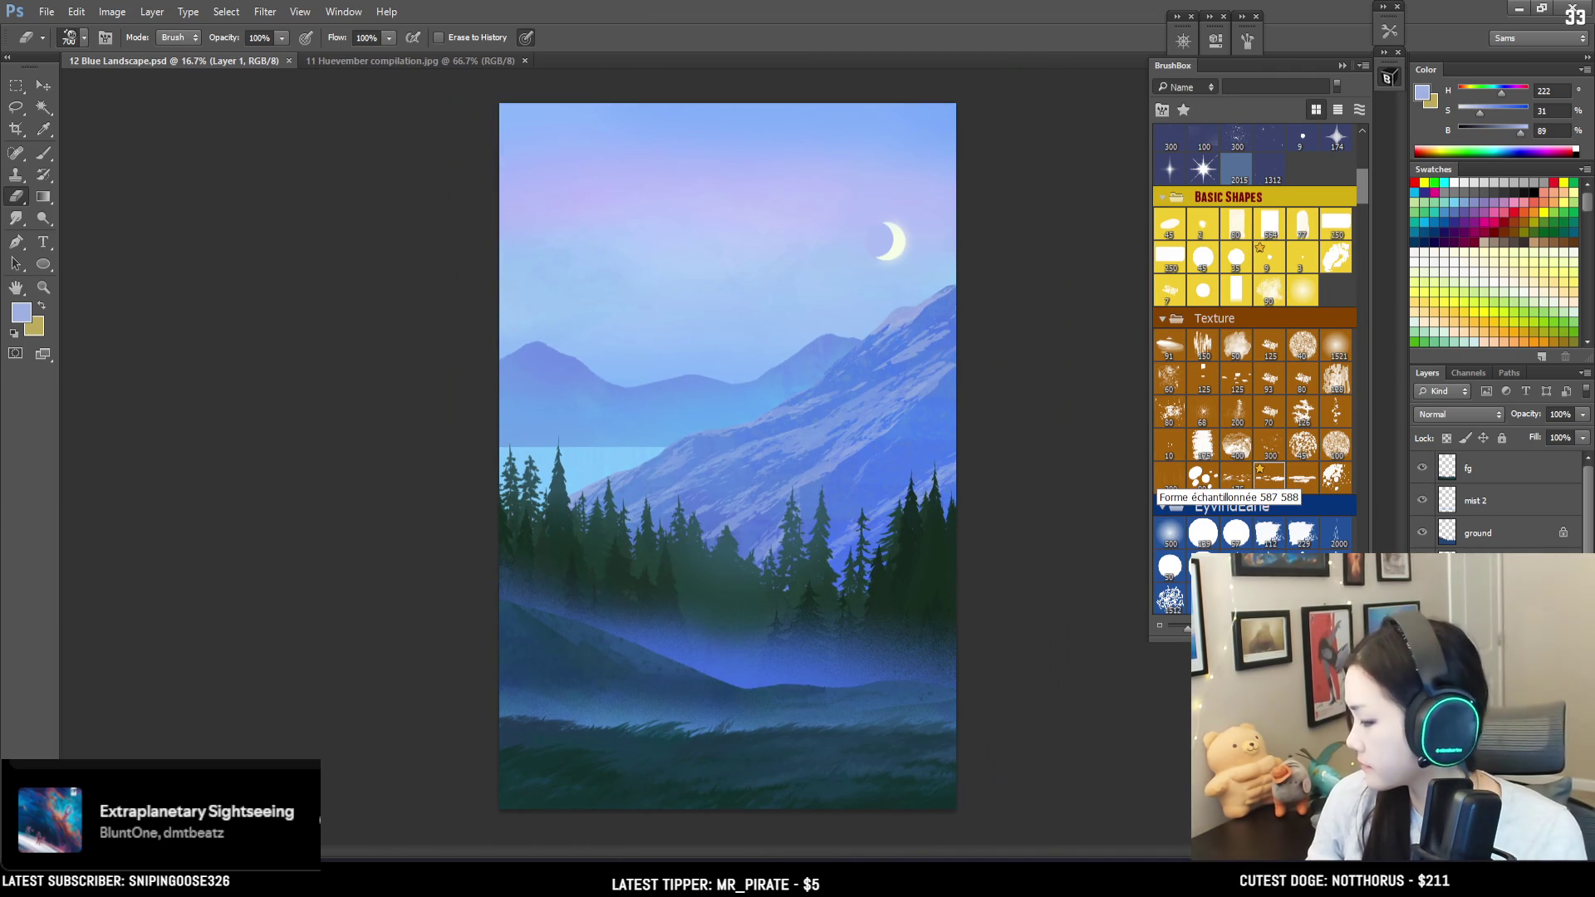
key(alt+bracketleft)
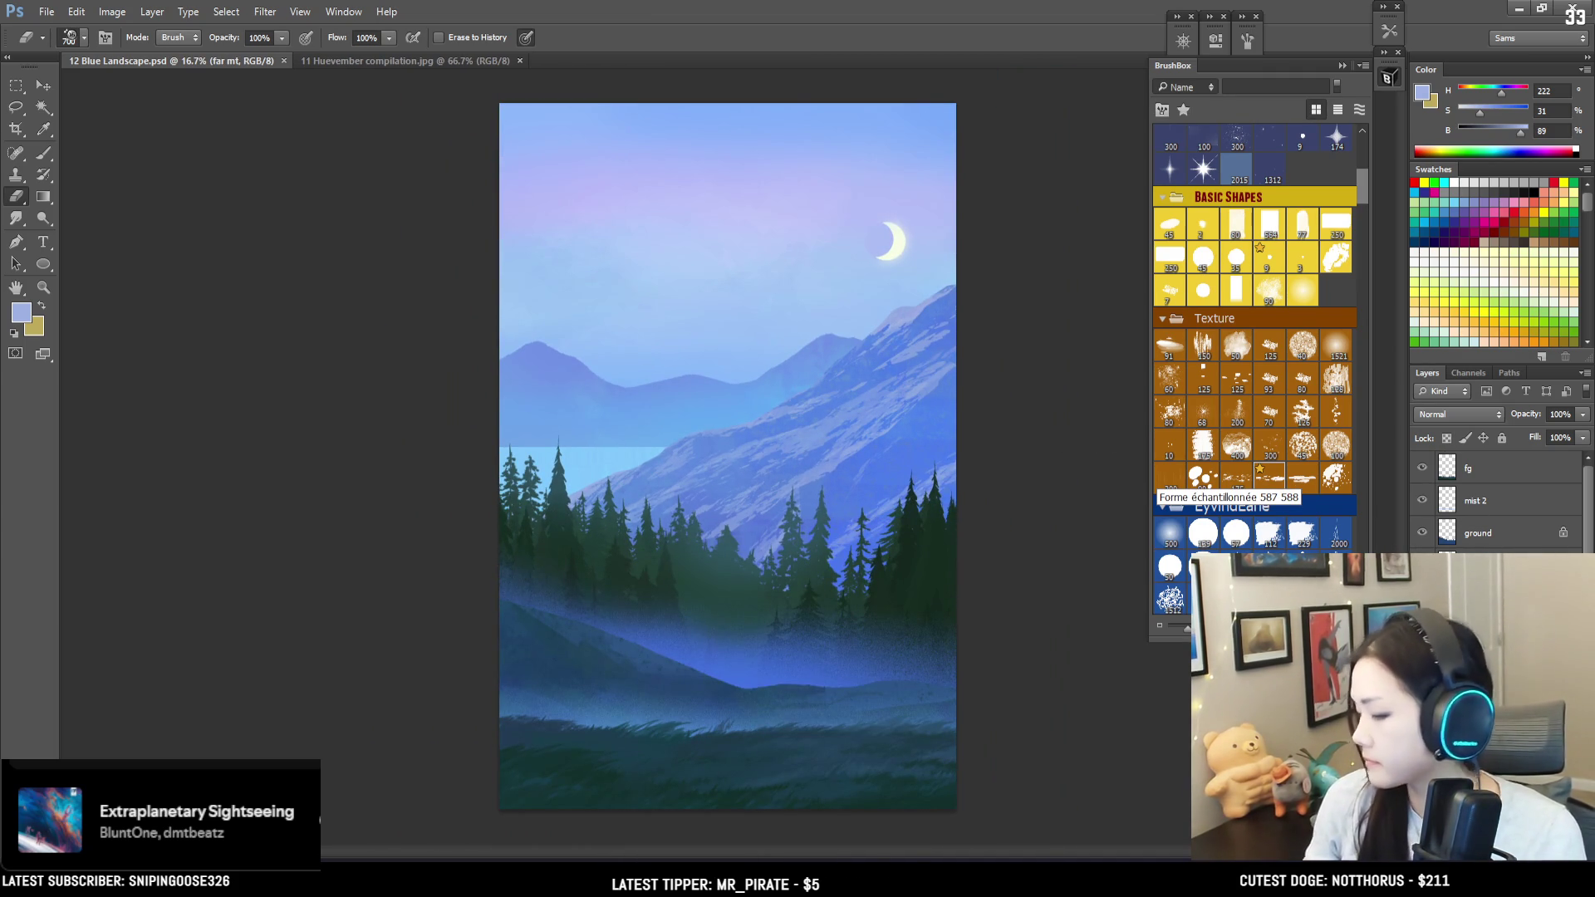
Step: Move the far mountains down about 0.66 cm and the water band down about 1.47 cm
key(v)
drag(706, 413, 711, 421)
drag(642, 478, 654, 493)
Step: Load the far mountains' outline and draw a rectangular selection across the far mountains
click(1478, 597)
click(1478, 629)
ctrl+click(1446, 629)
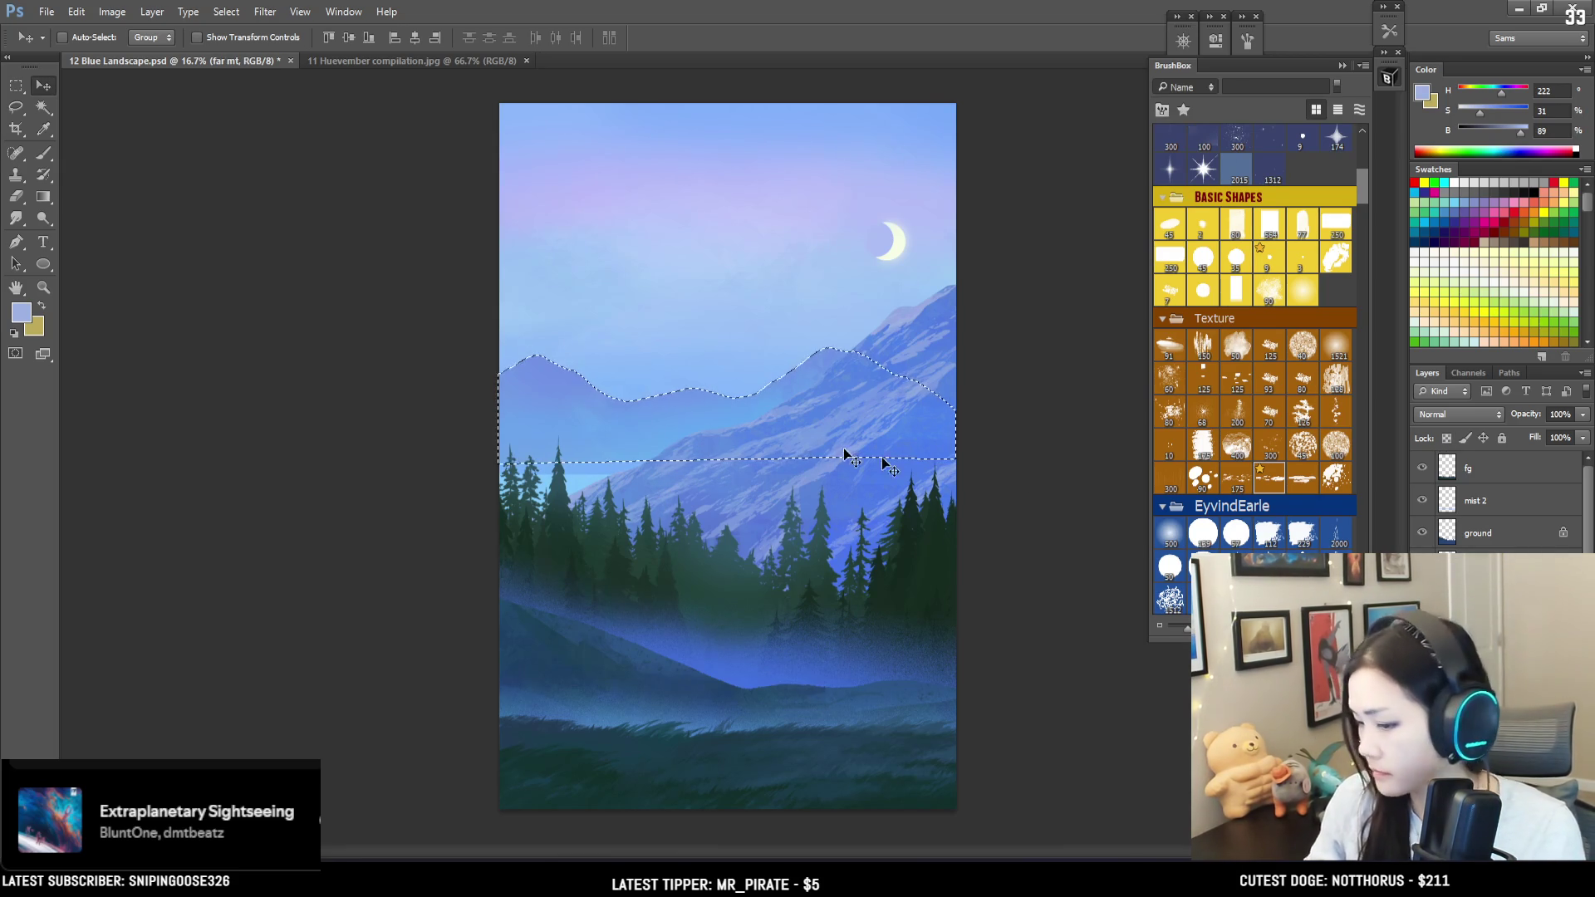
key(m)
mouse_move(479, 378)
mouse_down()
mouse_move(754, 482)
mouse_move(781, 476)
mouse_up()
Step: Paint pale blue haze with a very soft brush using sampled blues, then deselect and zoom out
key(b)
alt+click(633, 446)
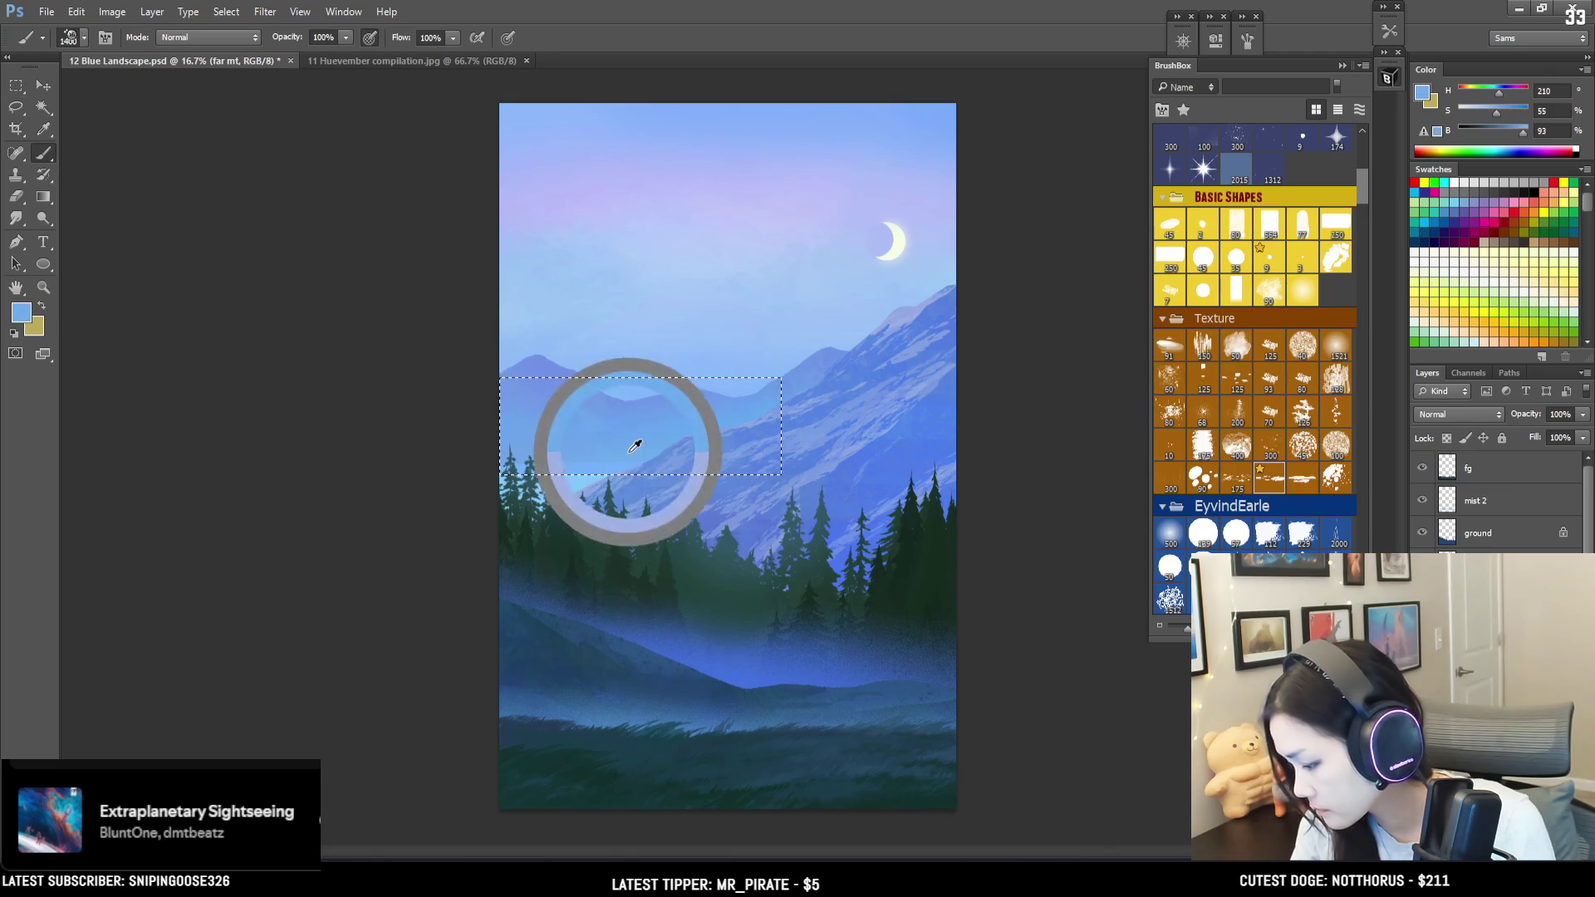
click(1169, 532)
key(ctrl+plus)
key(ctrl+plus)
key(bracketright)
key(bracketright)
alt+click(433, 448)
alt+click(365, 539)
alt+click(459, 532)
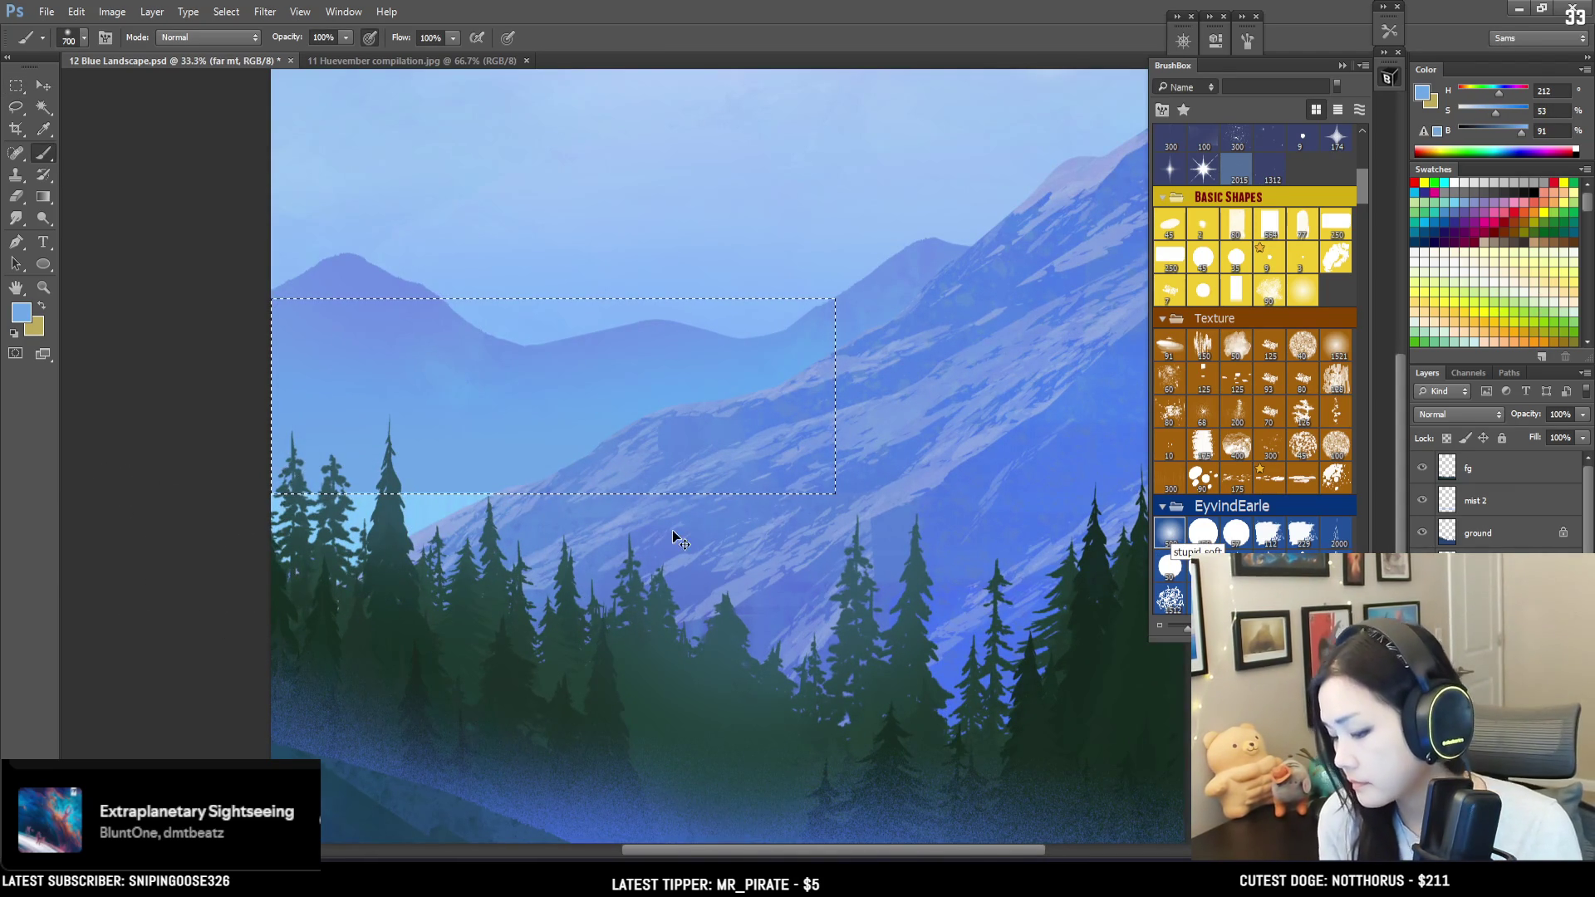
key(ctrl+d)
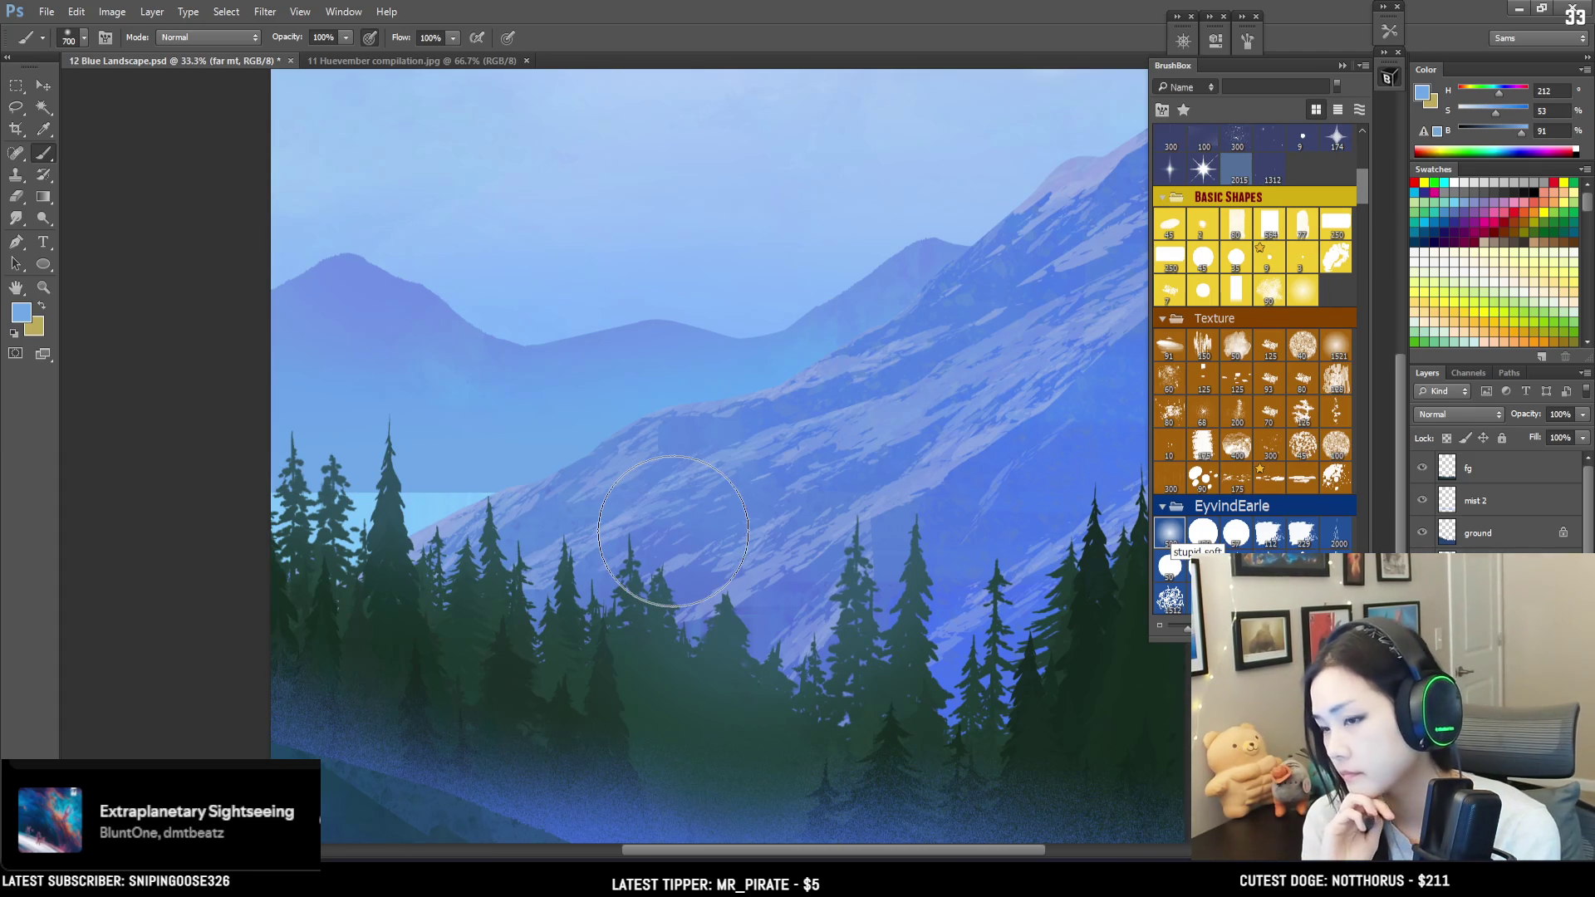
key(ctrl+minus)
key(ctrl+minus)
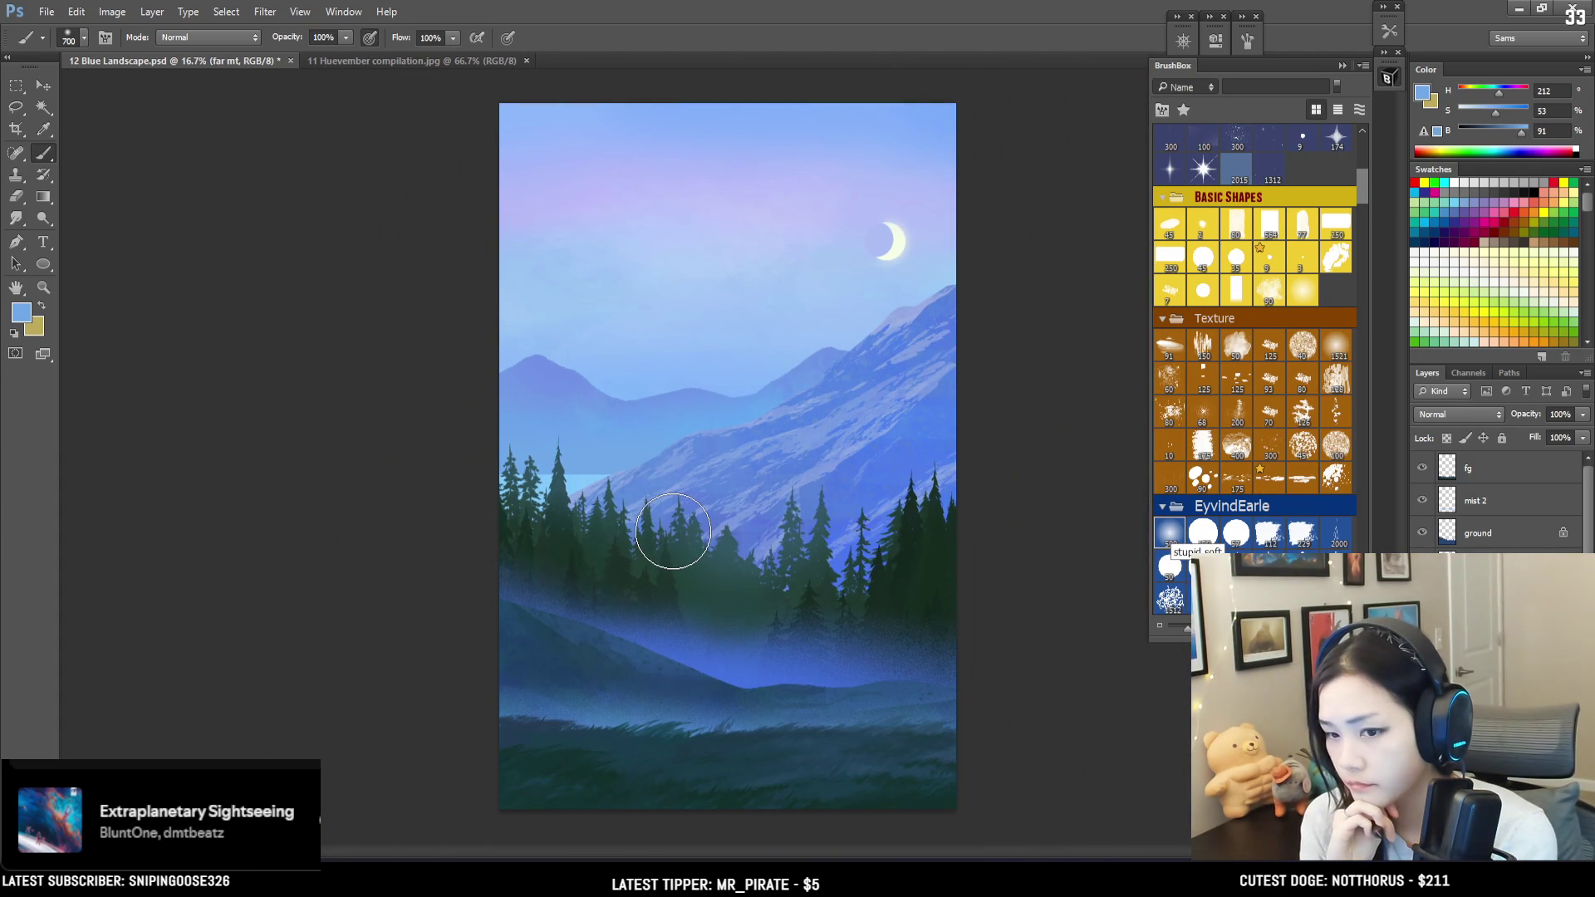
Step: Step down to the sky layer, add a blank Layer 2 above it, and save
key(l)
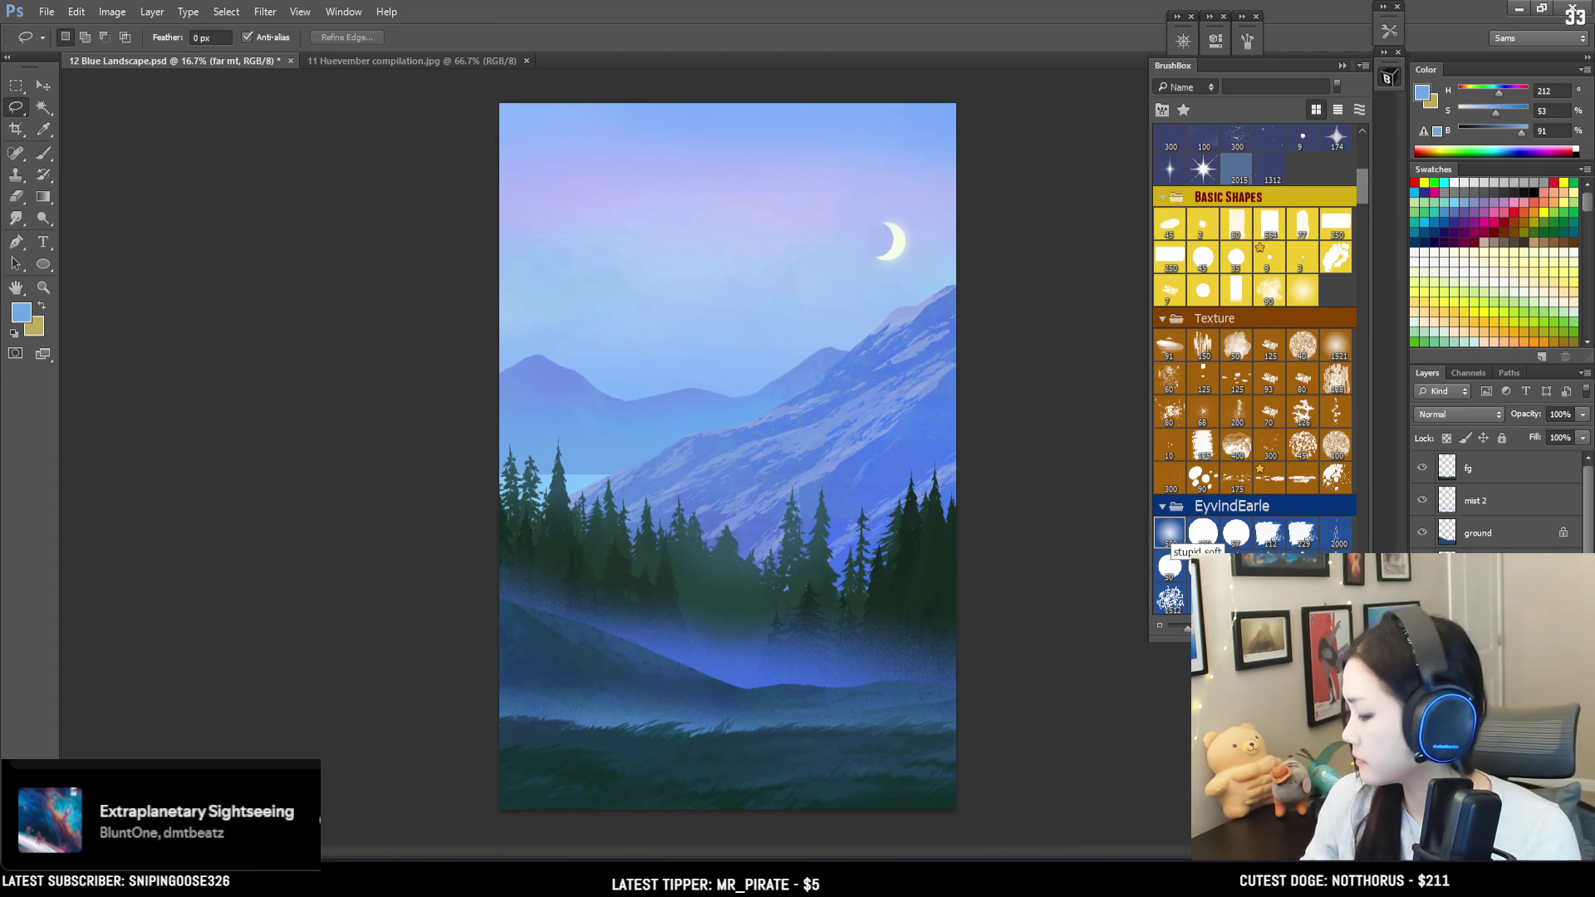
key(alt+bracketleft)
key(alt+bracketleft)
key(alt+bracketleft)
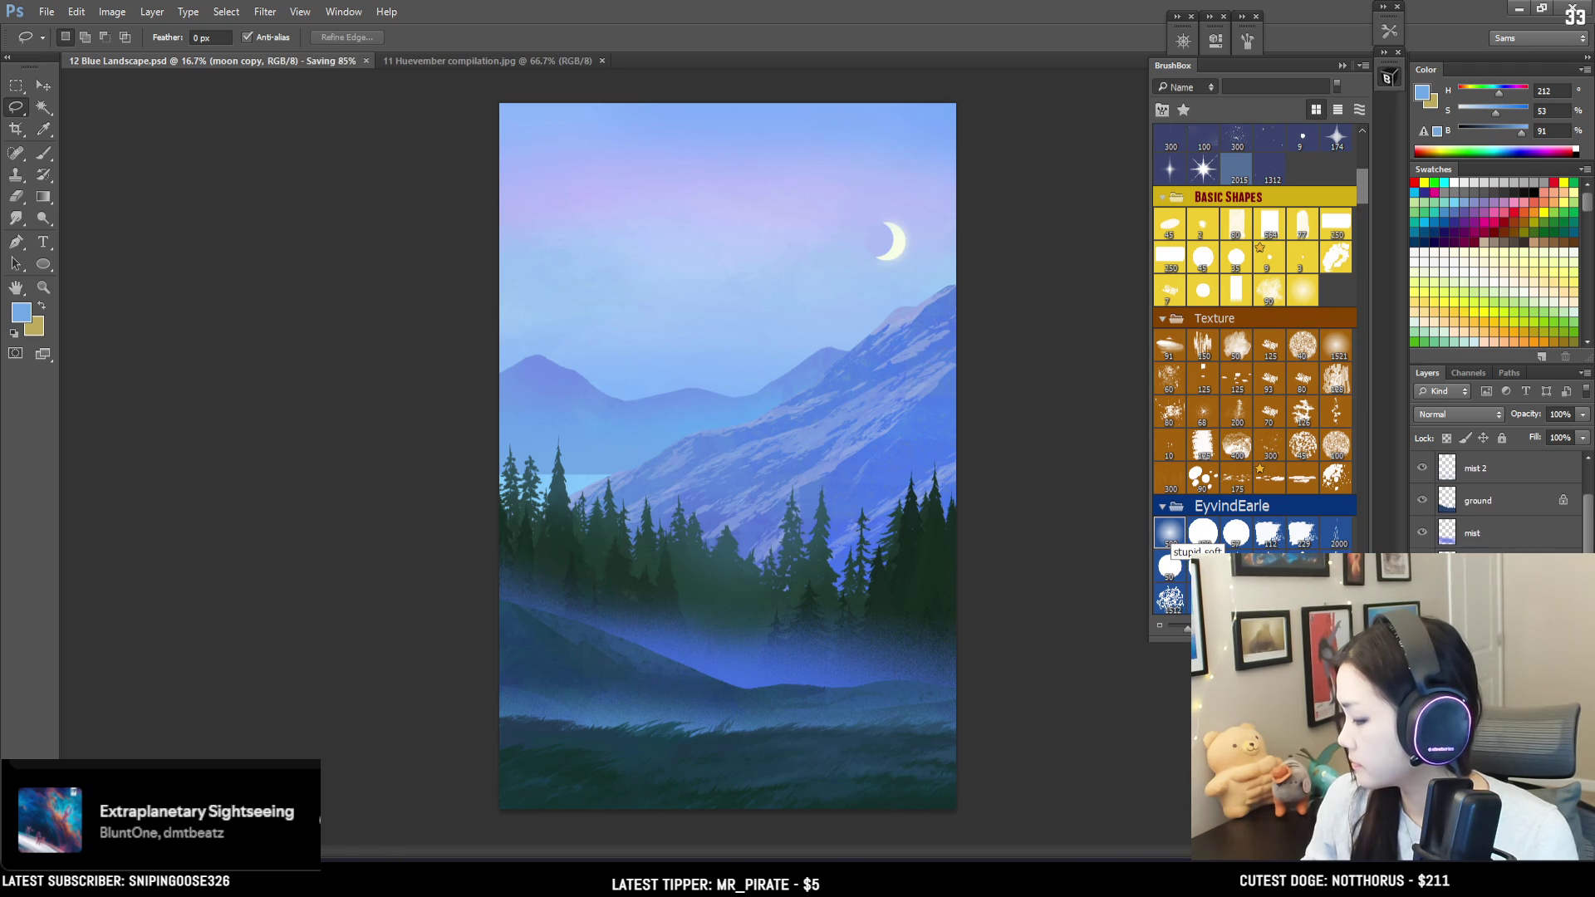
key(alt+bracketleft)
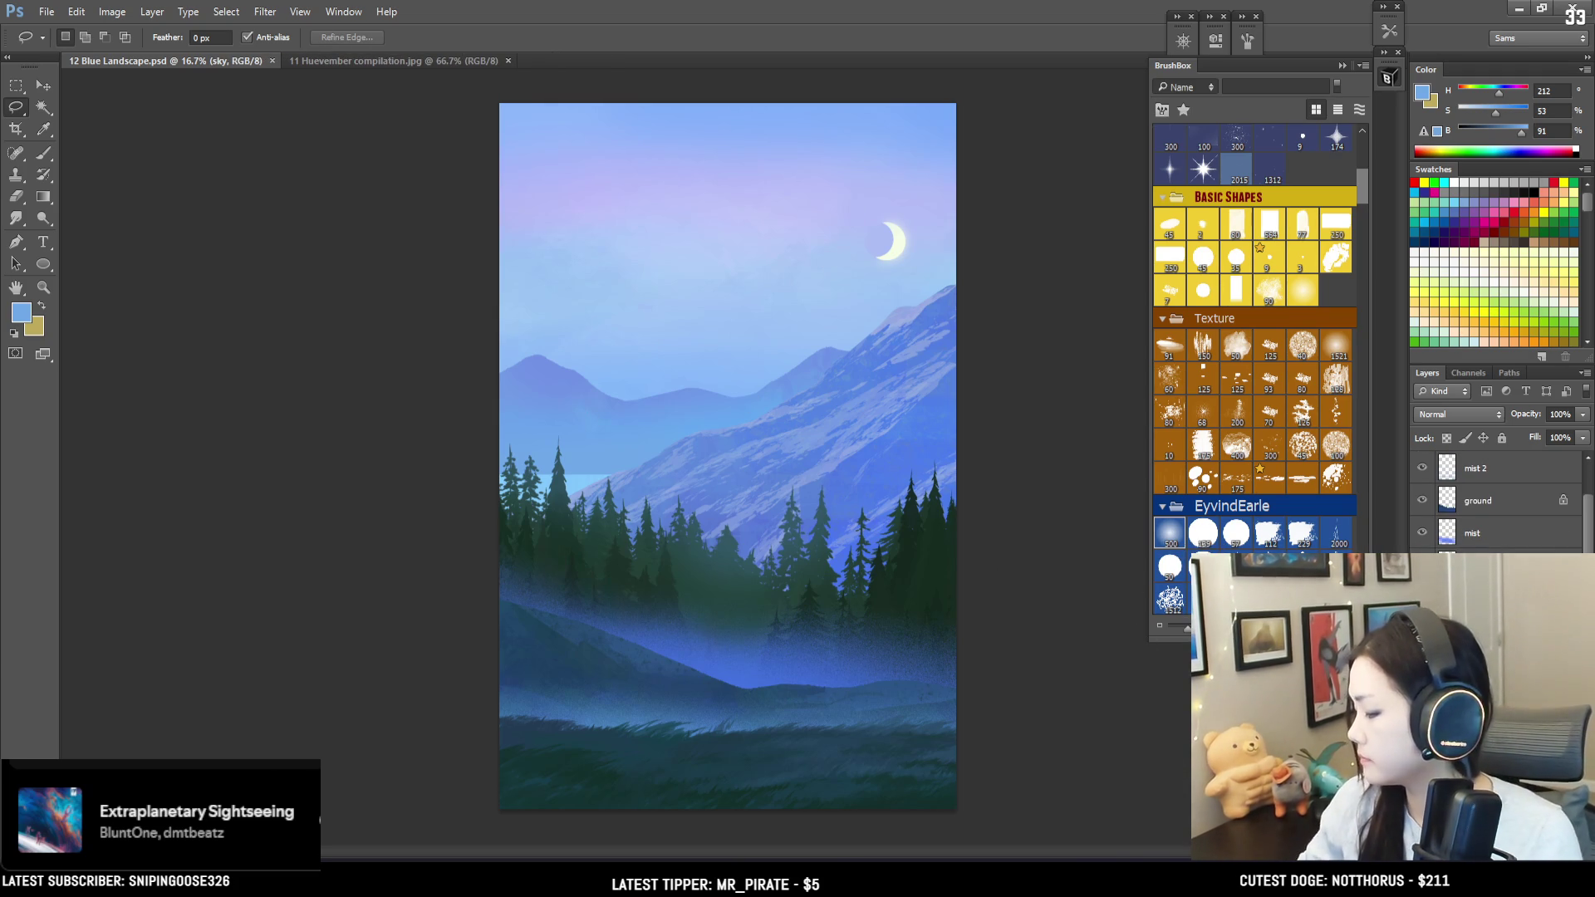
key(ctrl+shift+alt+n)
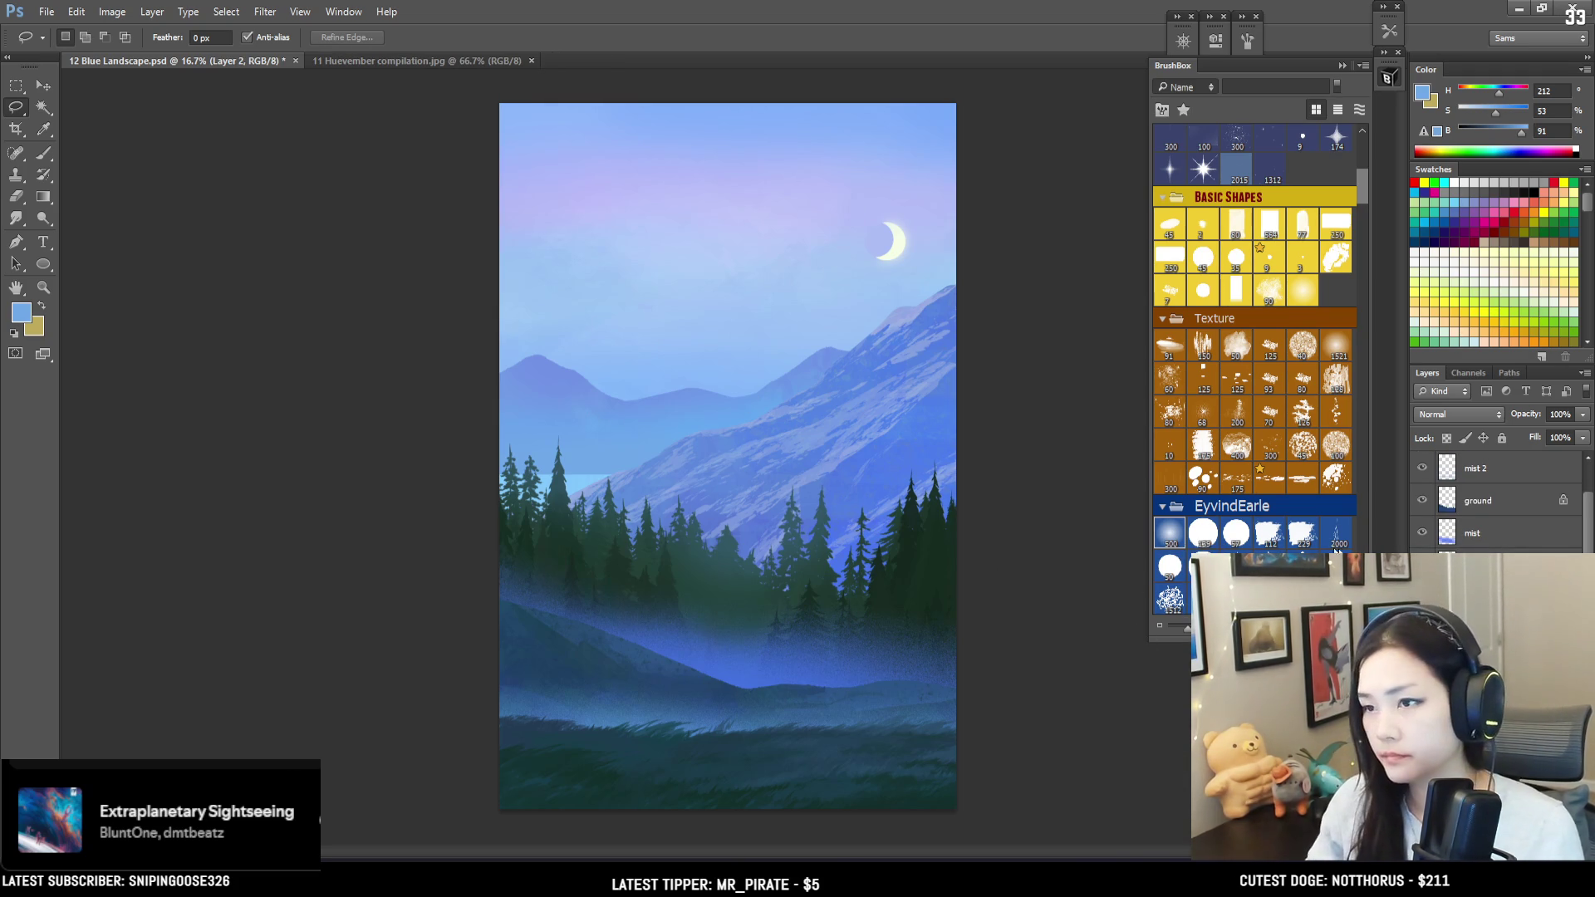
key(ctrl+s)
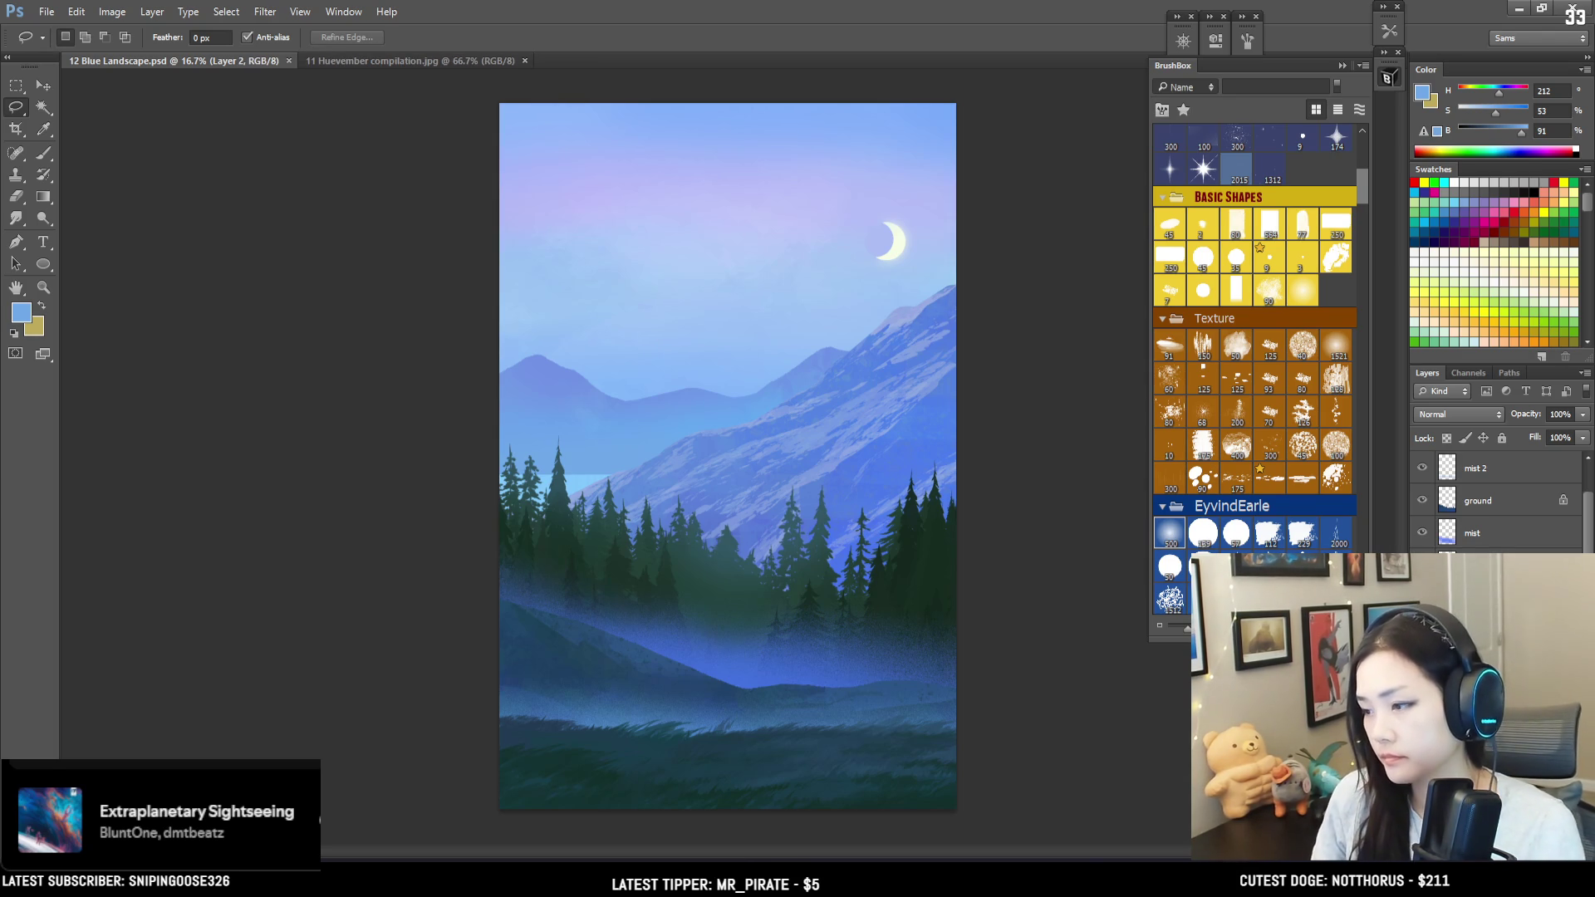
key(b)
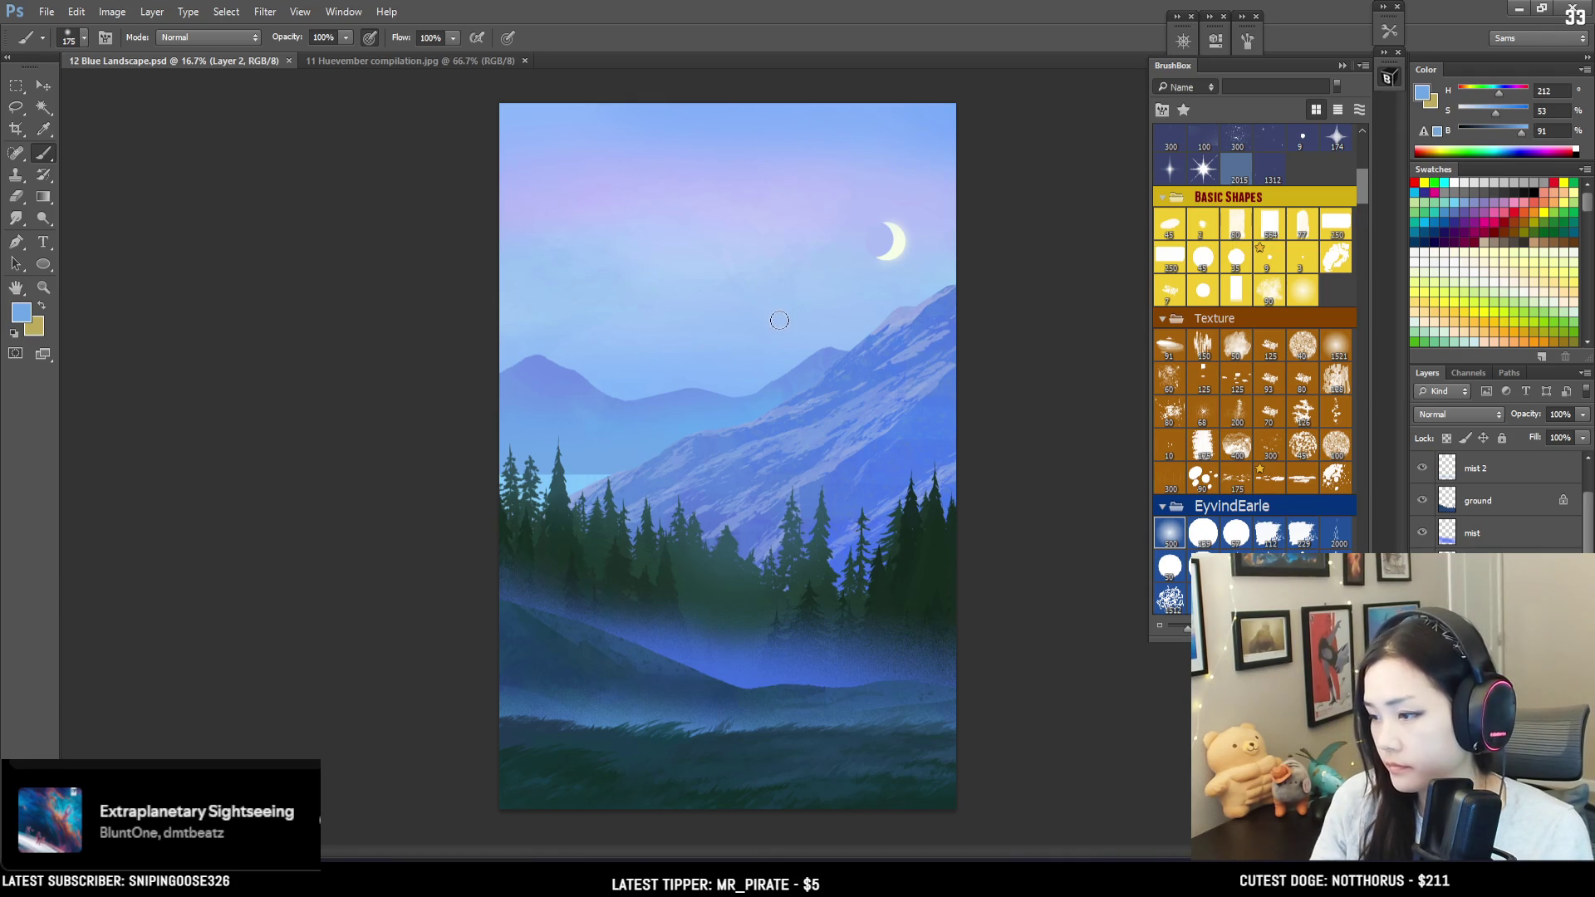
Step: Sample a light sky blue, lasso a long band across the upper sky, and paint inside it
alt+click(683, 200)
key(l)
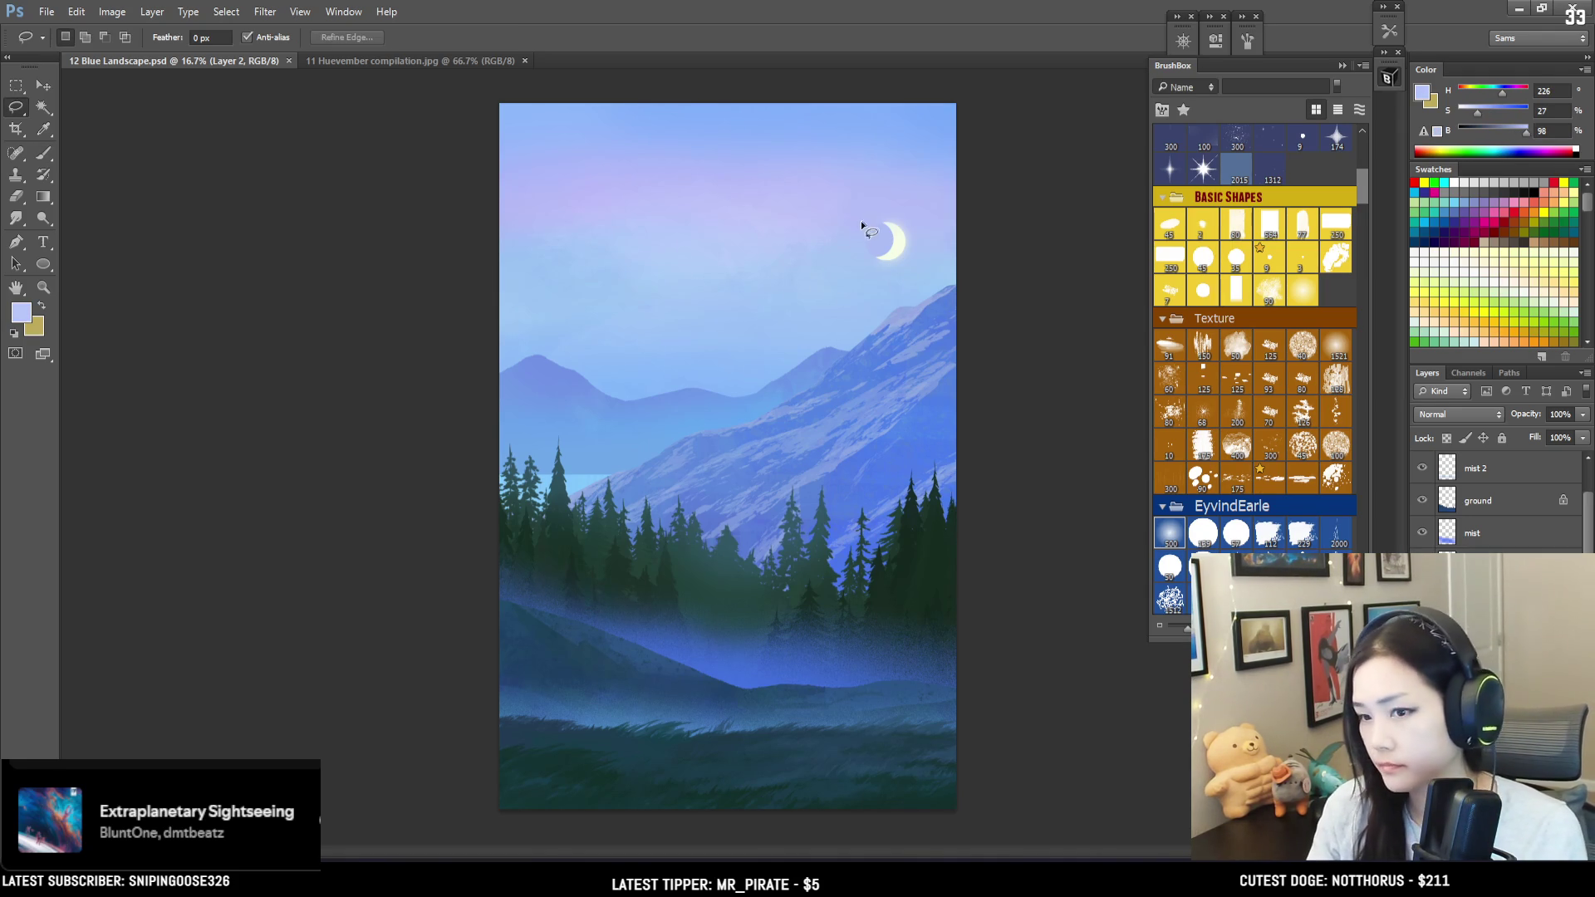
mouse_move(1013, 205)
mouse_down()
mouse_move(285, 302)
mouse_move(645, 252)
mouse_move(1160, 230)
mouse_up()
key(b)
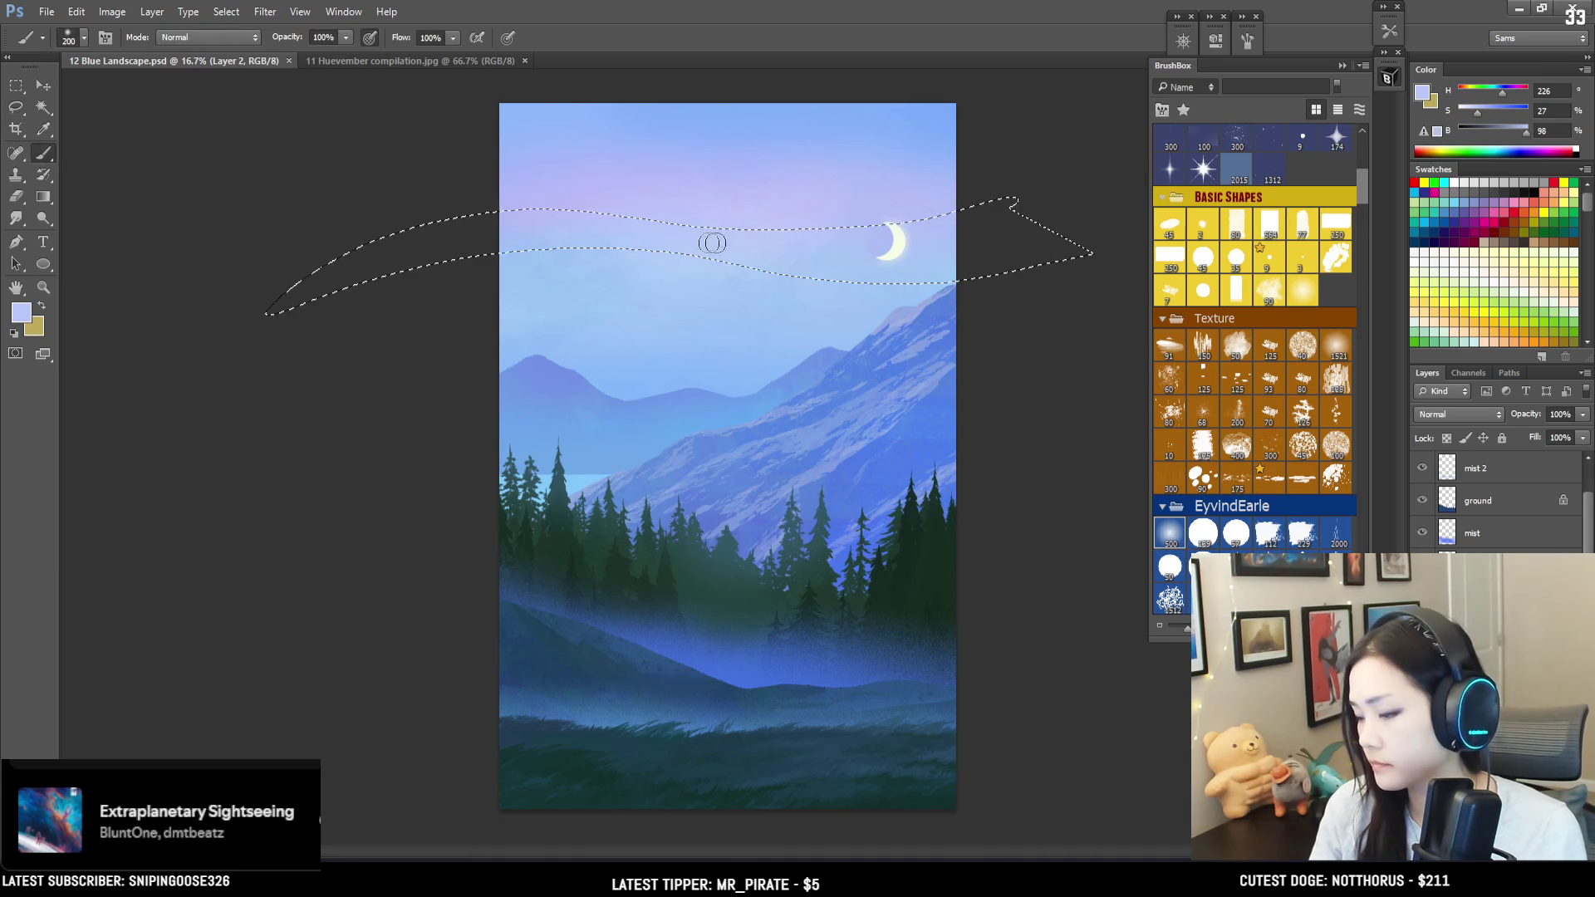
alt+click(822, 237)
key(ctrl+d)
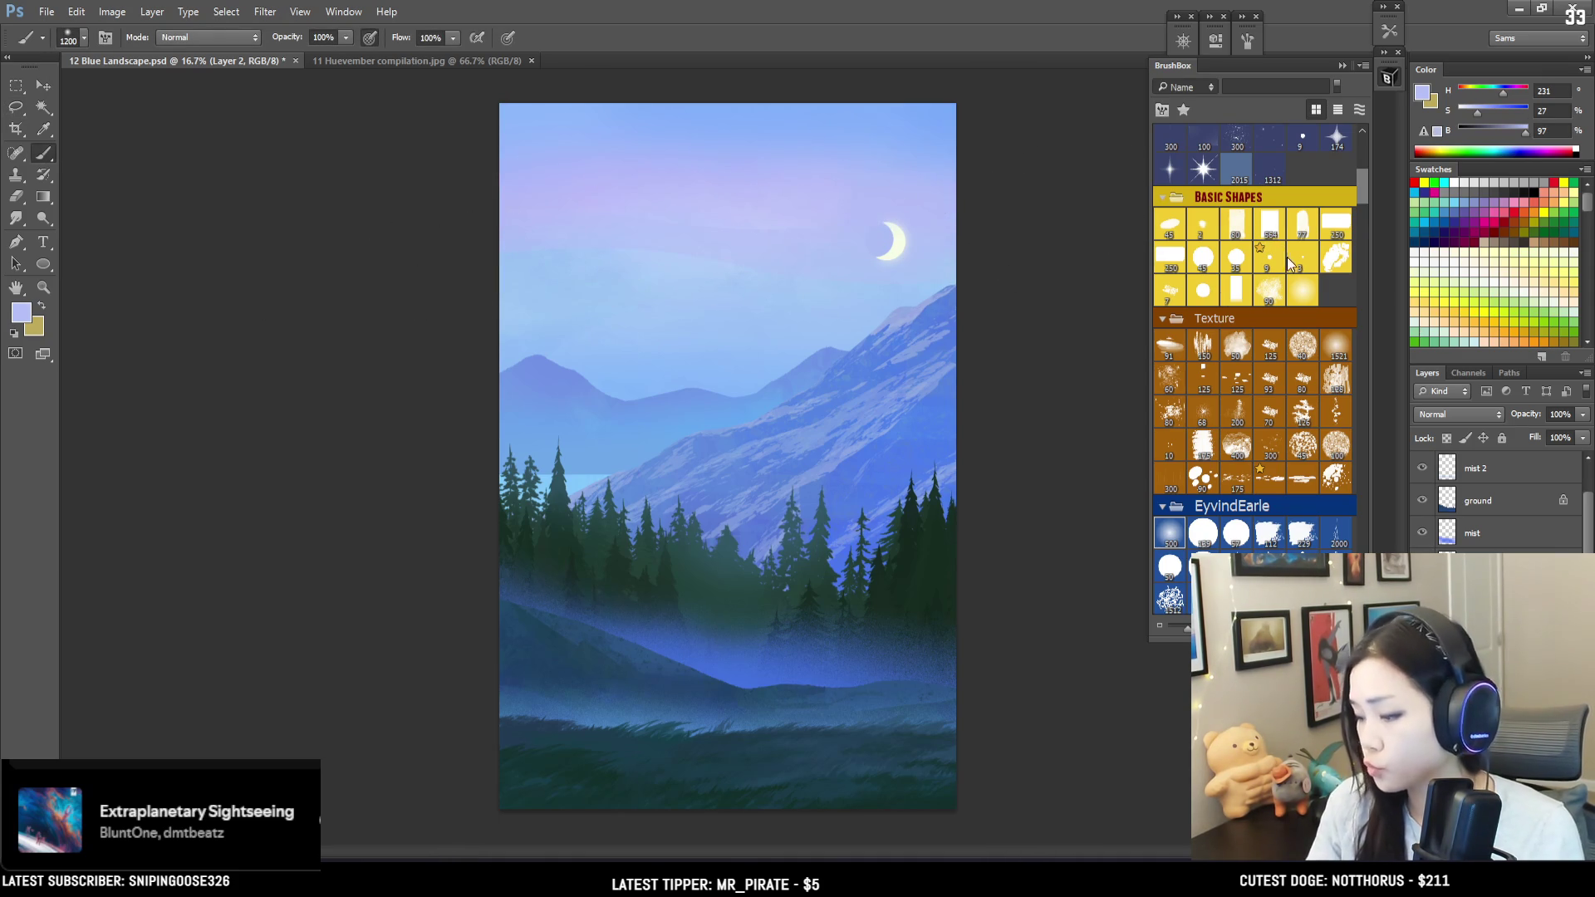
Step: Restore the band selection and refine the streak with smaller brushes and resampled sky tones
key(ctrl+shift+d)
key(bracketleft)
key(bracketleft)
key(bracketleft)
alt+click(756, 245)
key(bracketleft)
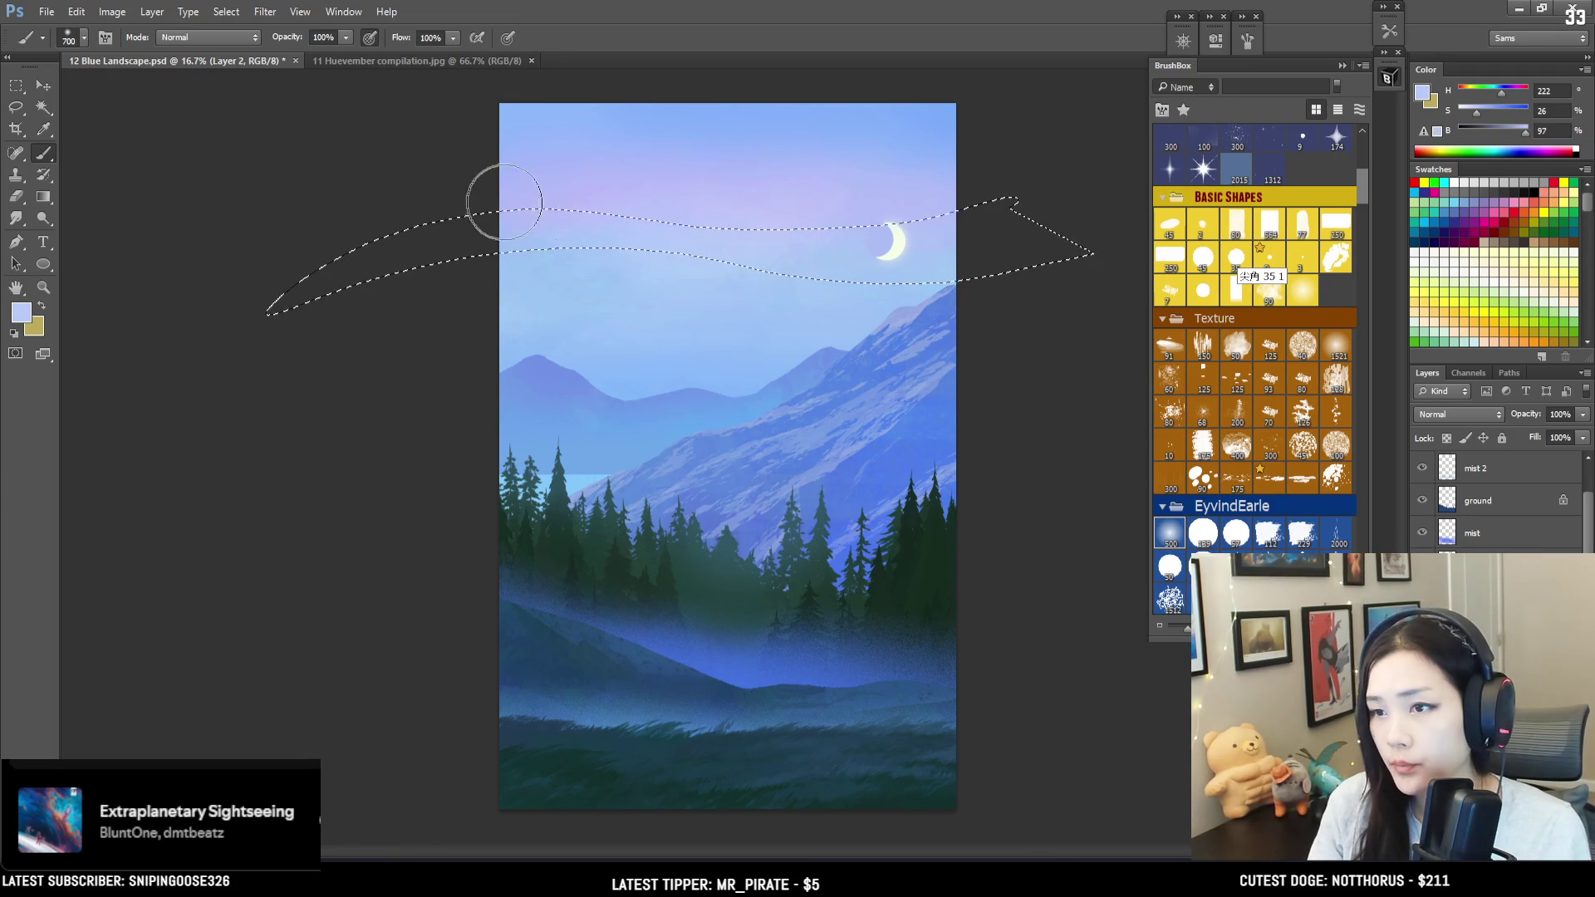
alt+click(671, 235)
key(ctrl+d)
key(bracketleft)
key(bracketleft)
key(bracketleft)
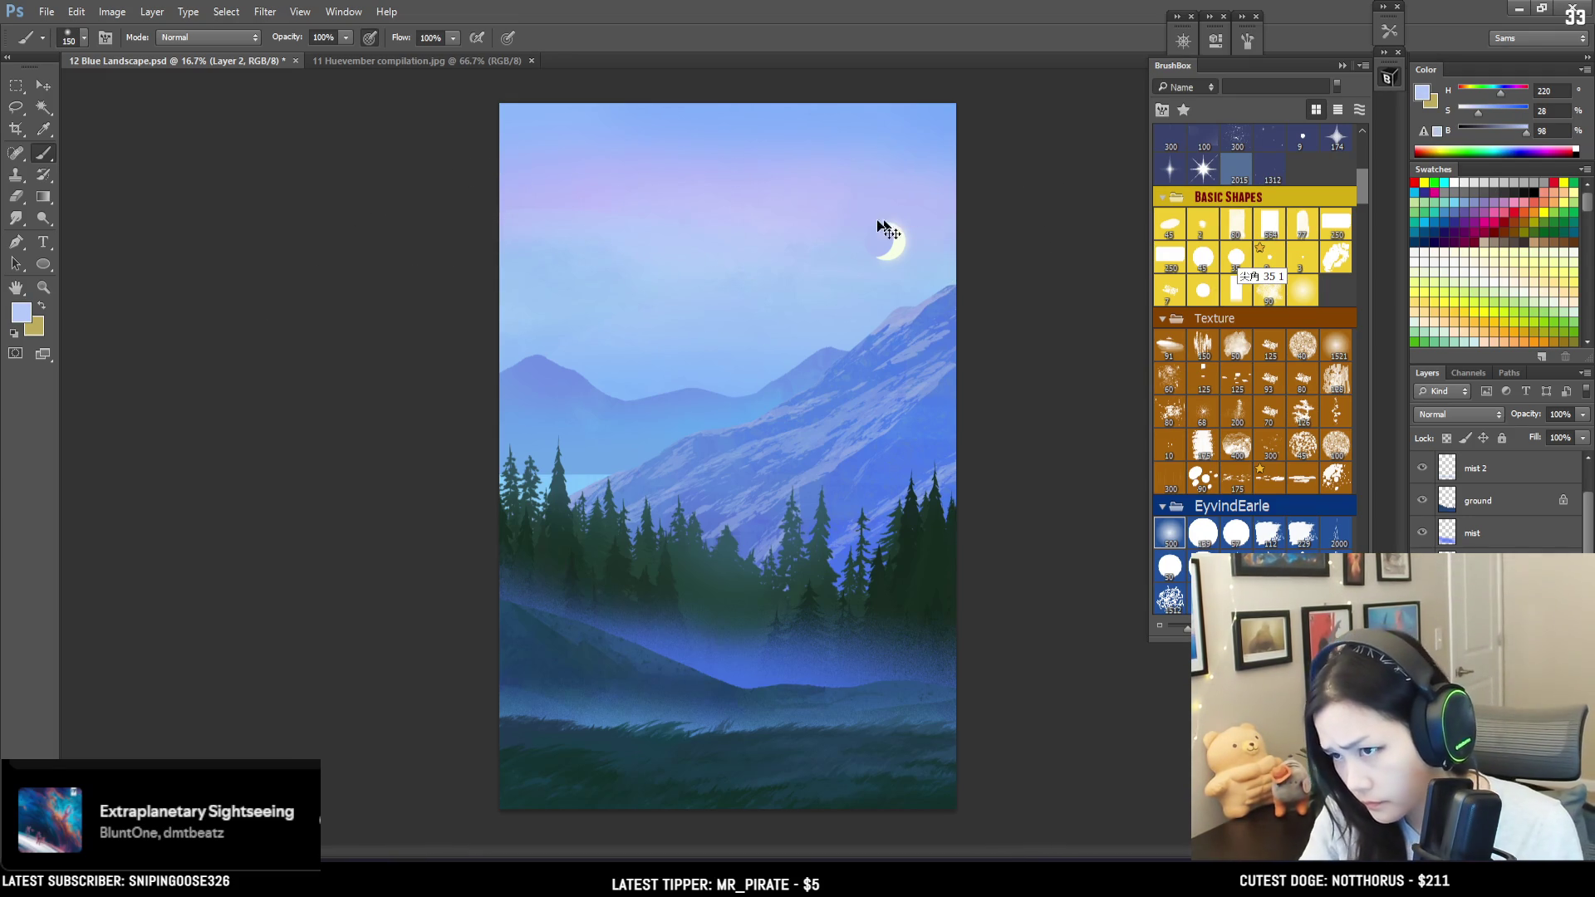
key(ctrl+equal)
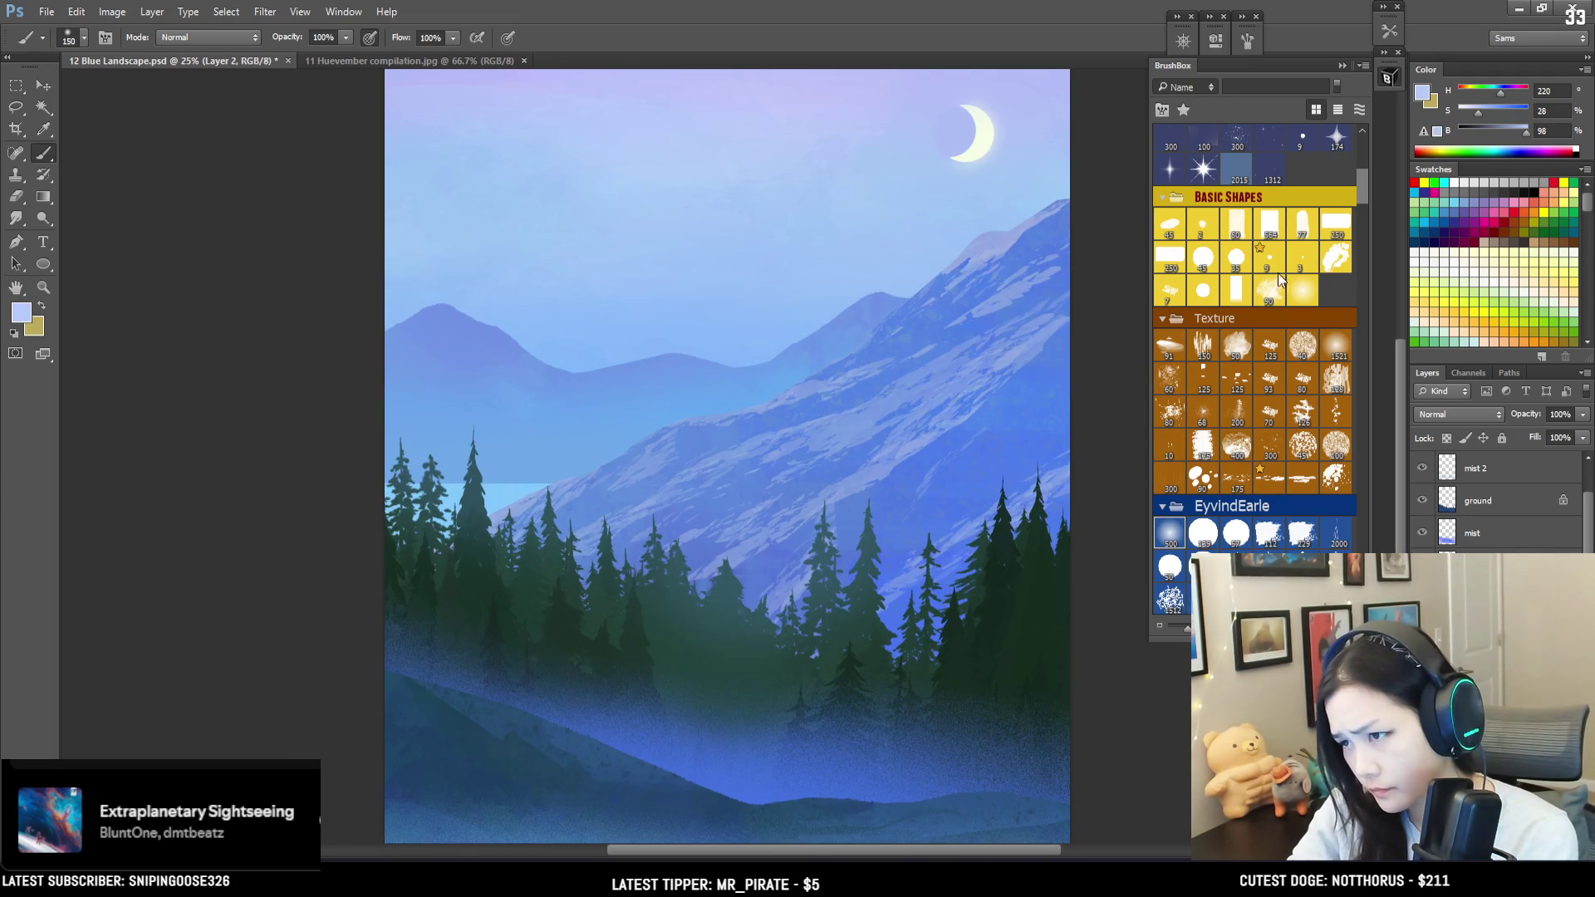
Step: Pick a smaller textured brush preset and paint cloud texture in the upper sky with sampled sky tones
click(1271, 284)
mouse_move(731, 258)
mouse_down()
mouse_move(661, 366)
mouse_move(701, 437)
mouse_move(715, 402)
mouse_up()
key(bracketright)
key(bracketright)
key(bracketright)
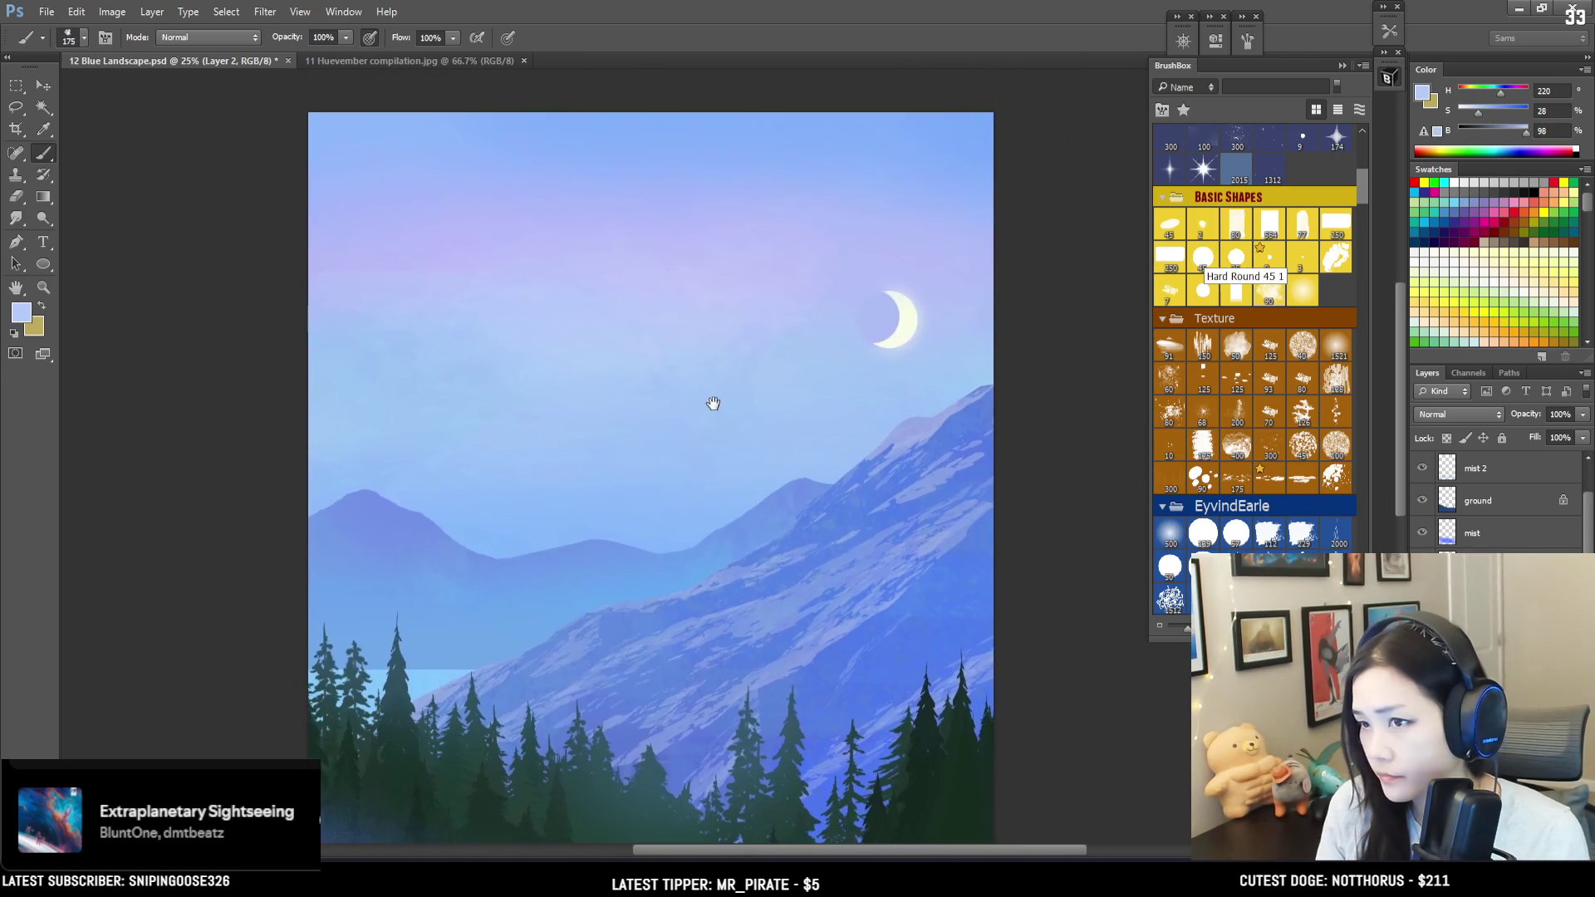
key(bracketright)
key(bracketright)
alt+click(658, 225)
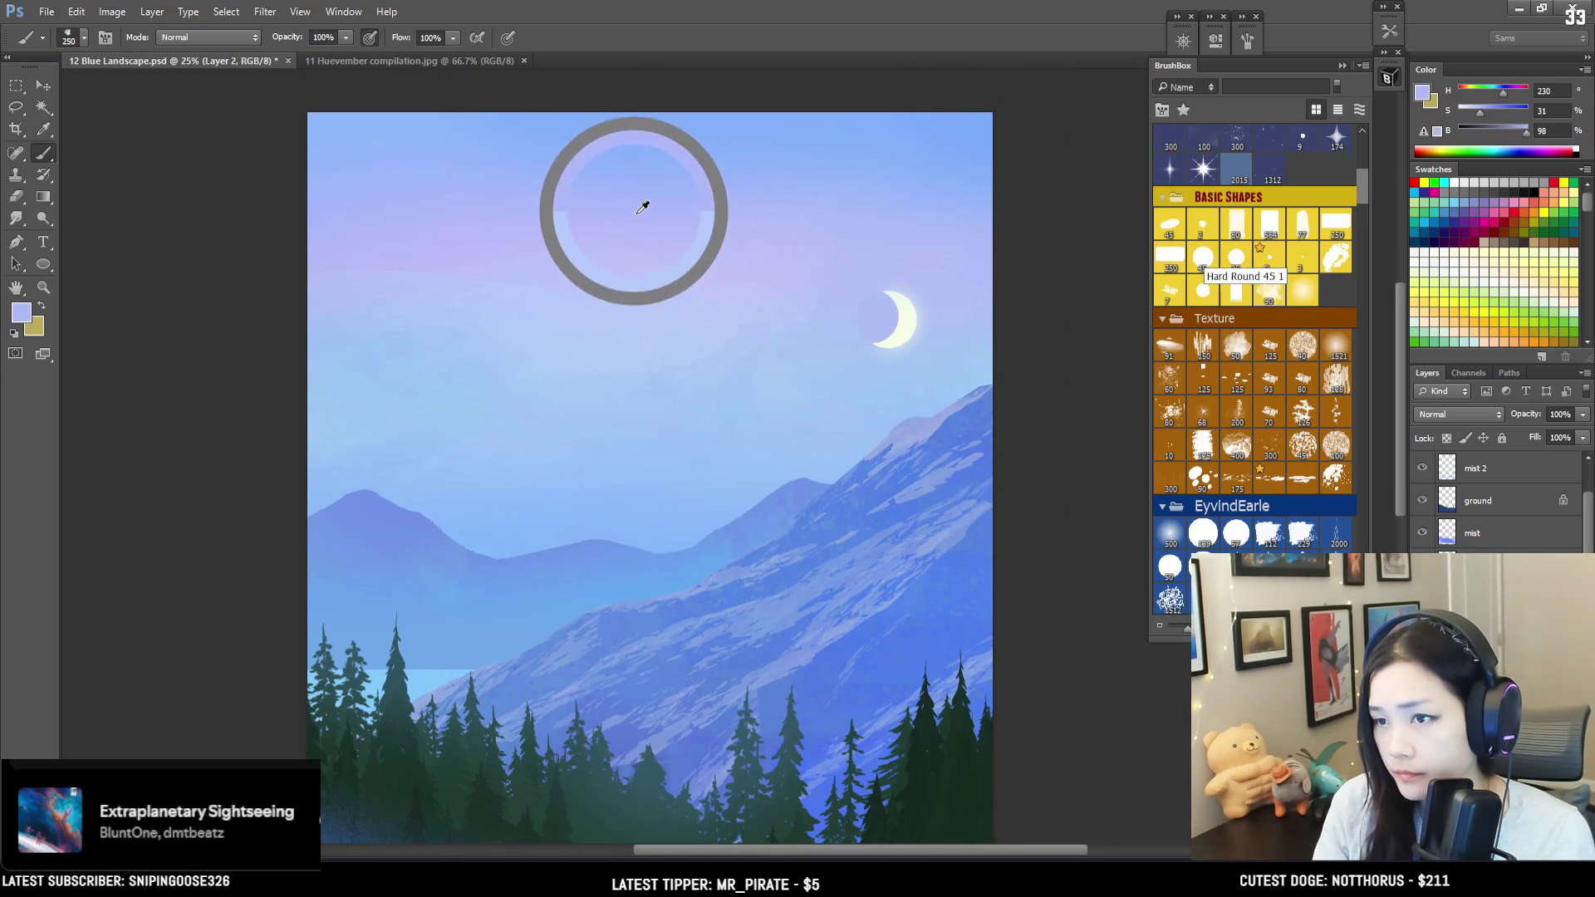
key(bracketright)
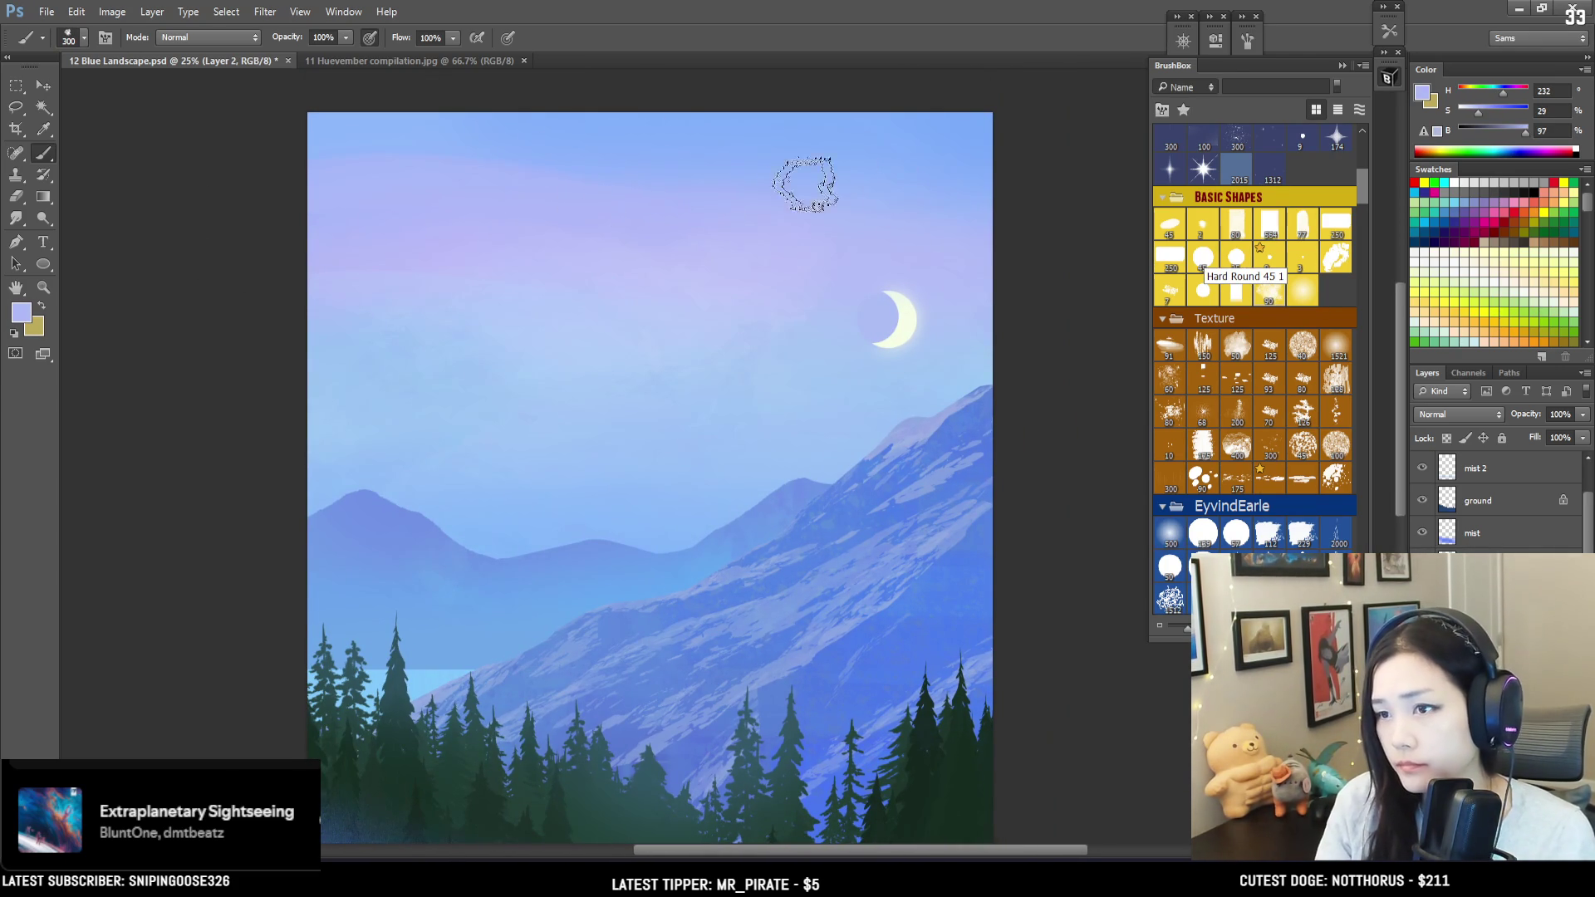
alt+click(659, 224)
key(bracketleft)
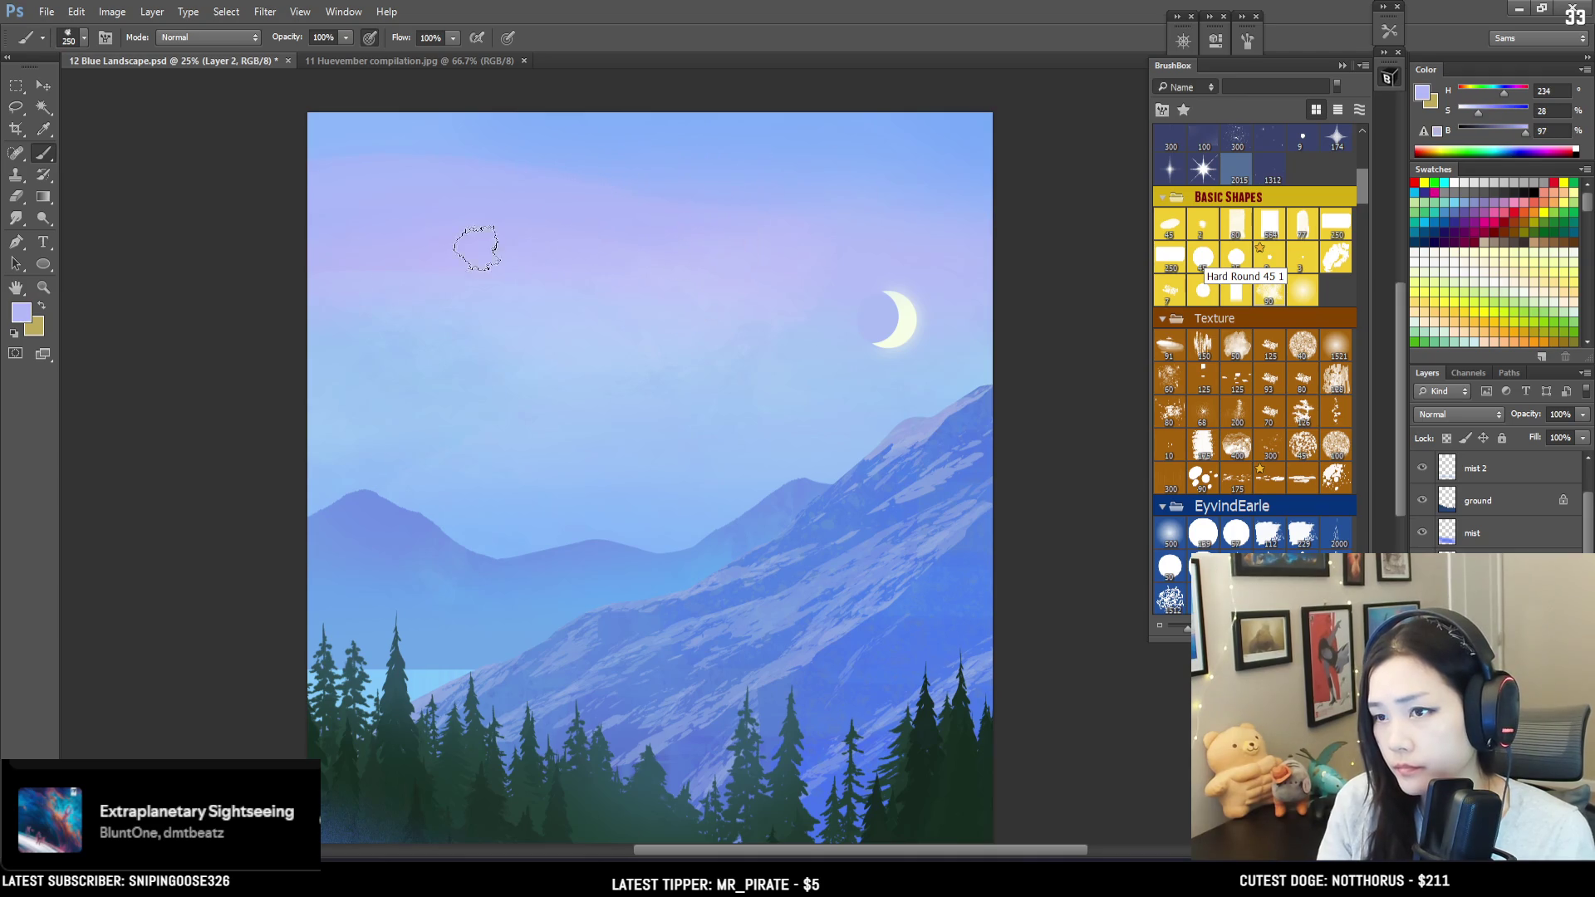
alt+click(465, 278)
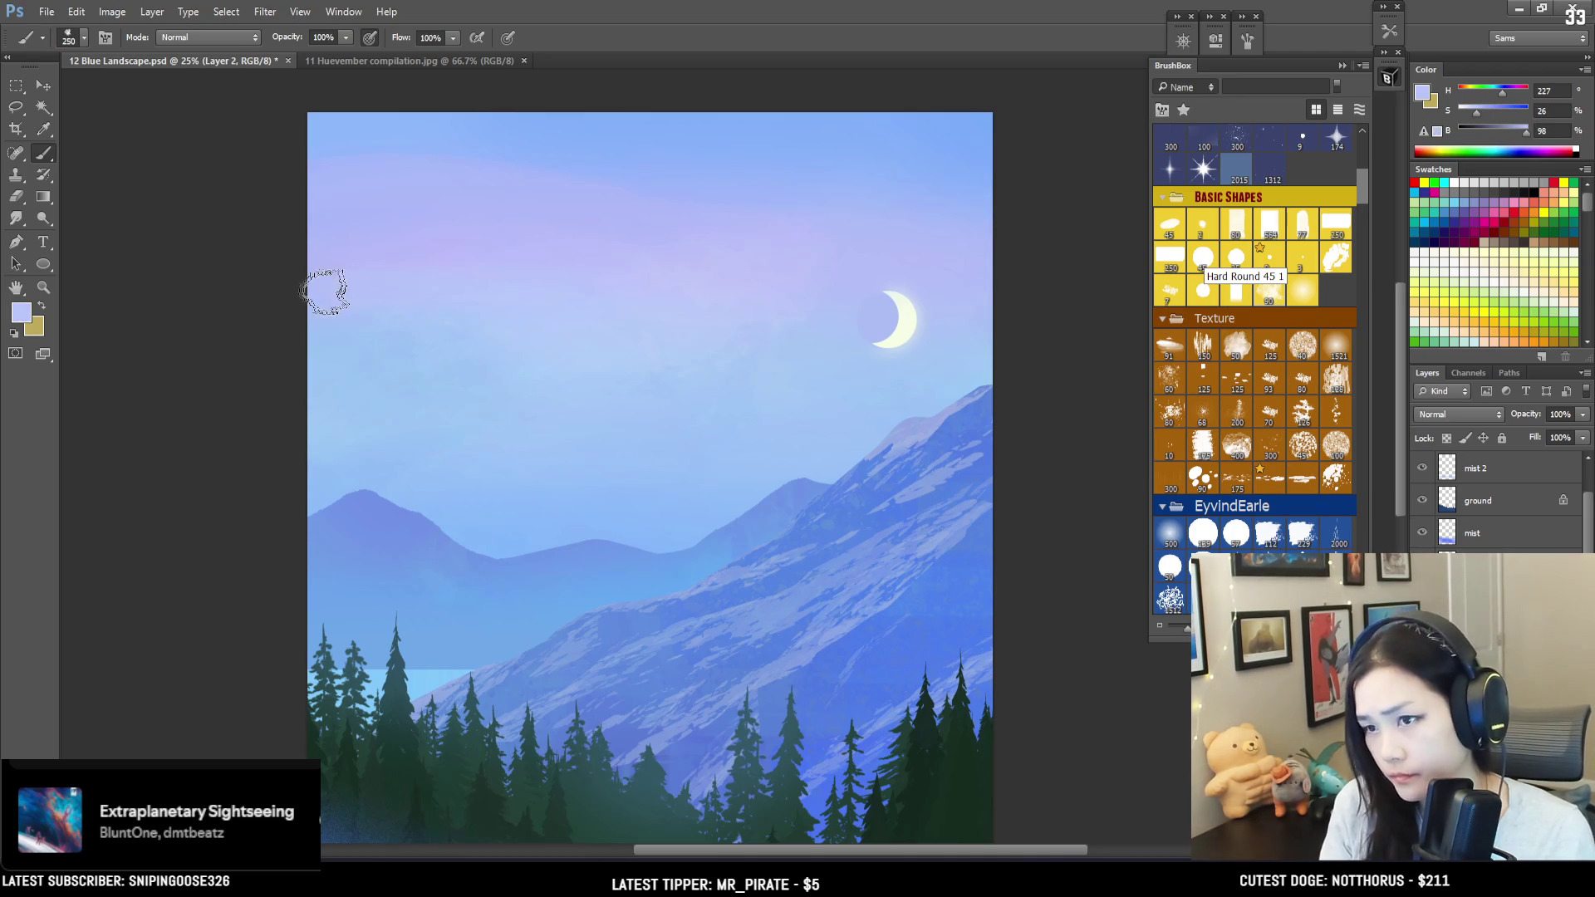
key(bracketright)
key(bracketright)
key(bracketright)
key(bracketleft)
key(bracketleft)
Step: Sample a deeper lower-sky blue, darken it slightly, and blend cloud texture down toward the ridges
mouse_move(548, 431)
mouse_down()
mouse_move(559, 474)
mouse_move(537, 517)
mouse_move(480, 526)
mouse_move(492, 573)
mouse_up()
key(bracketright)
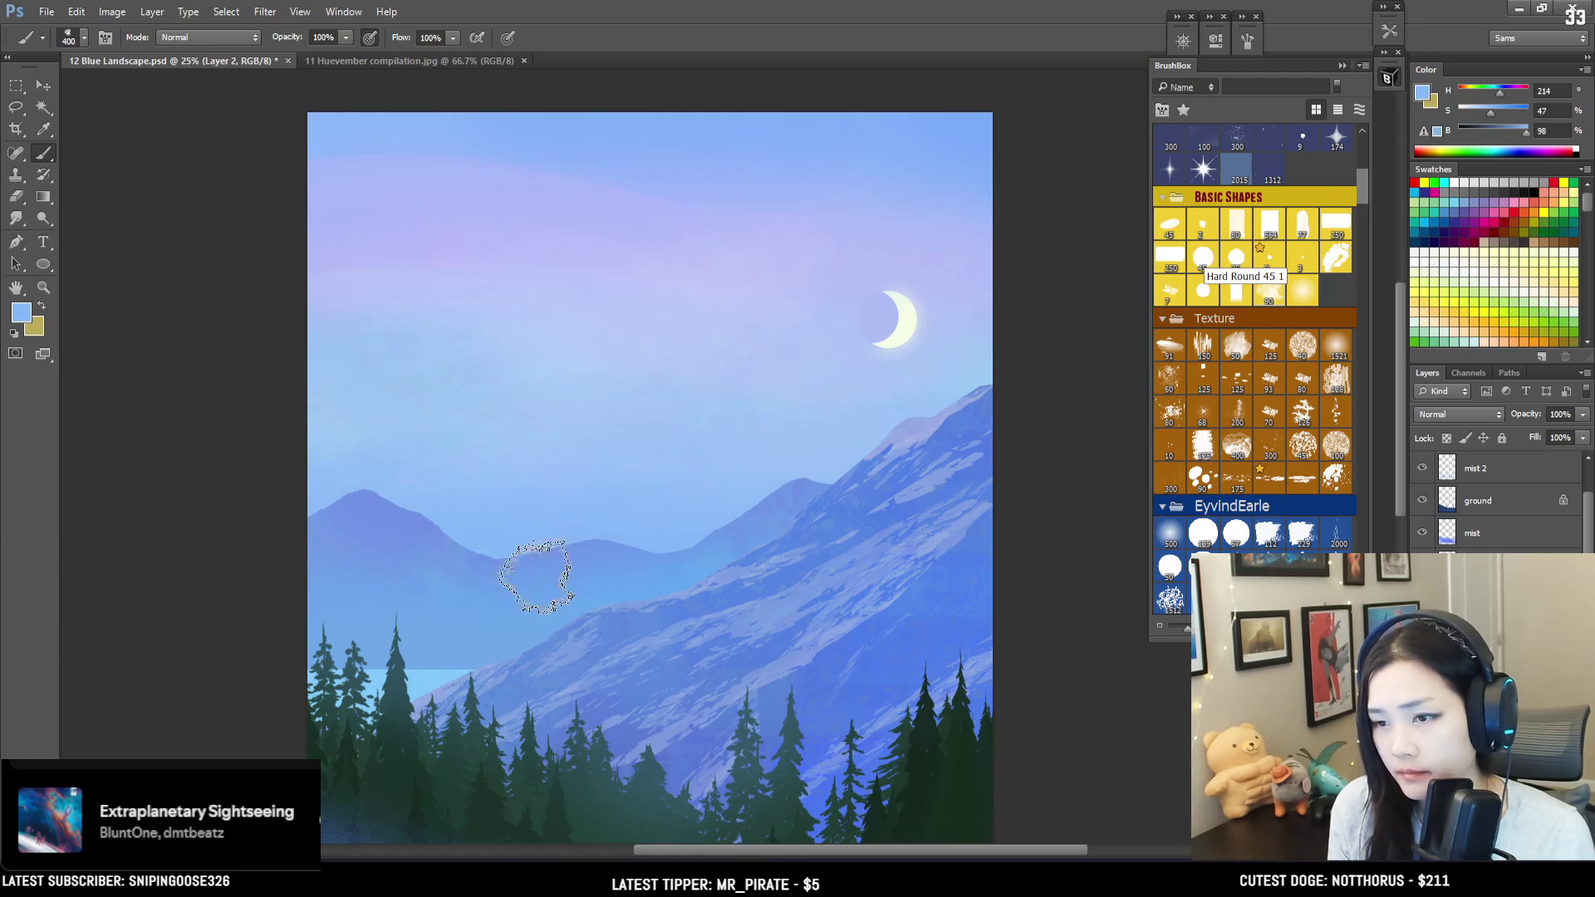
key(bracketright)
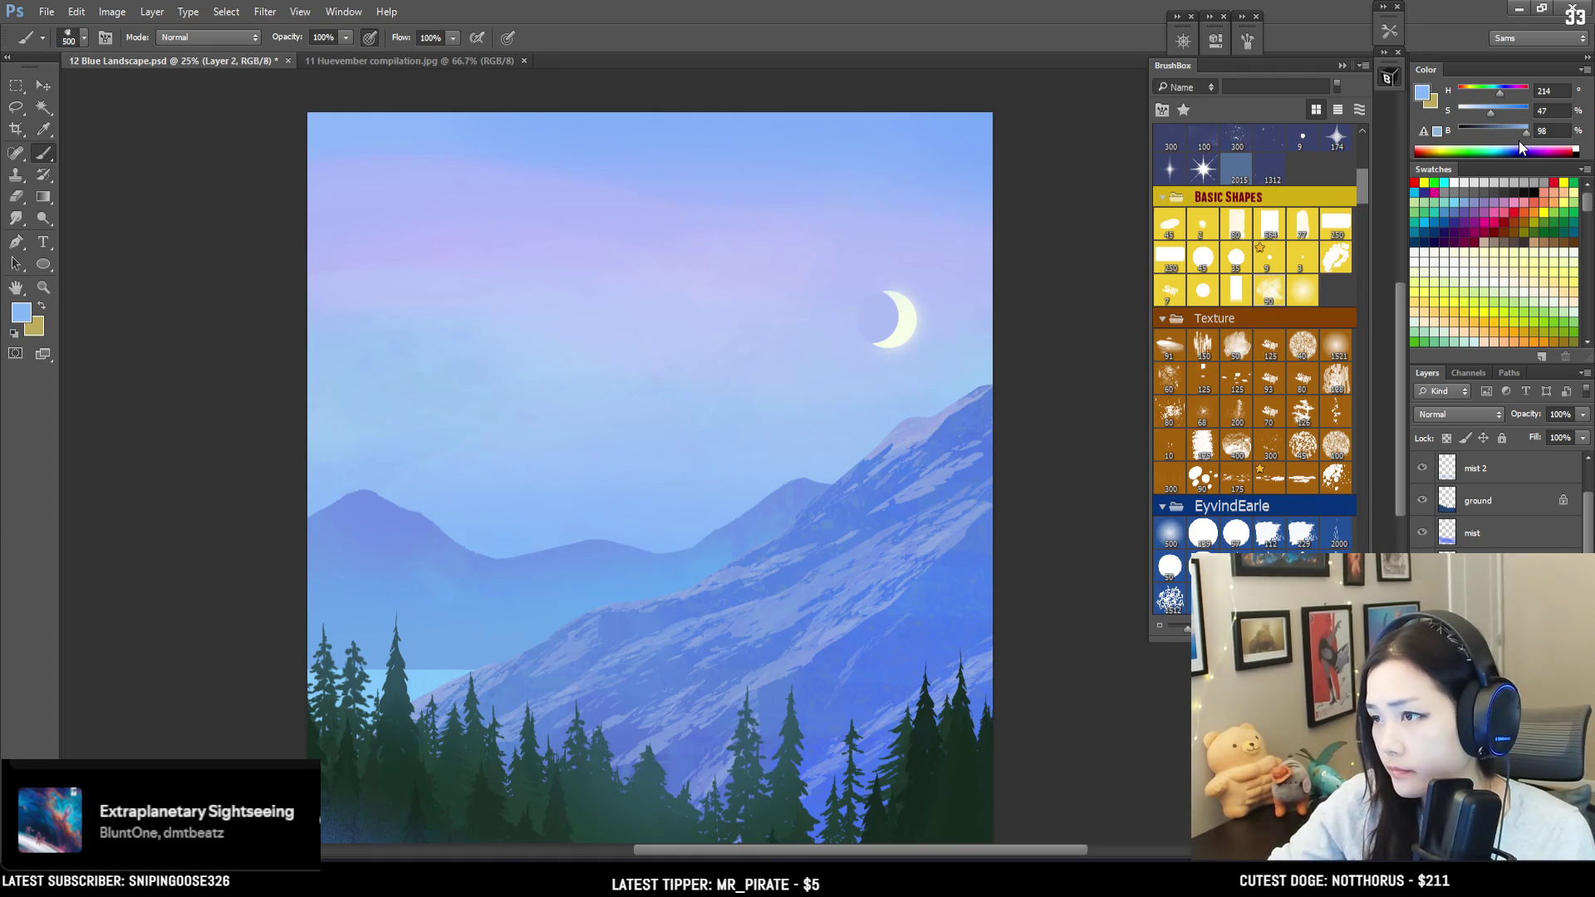
click(1521, 131)
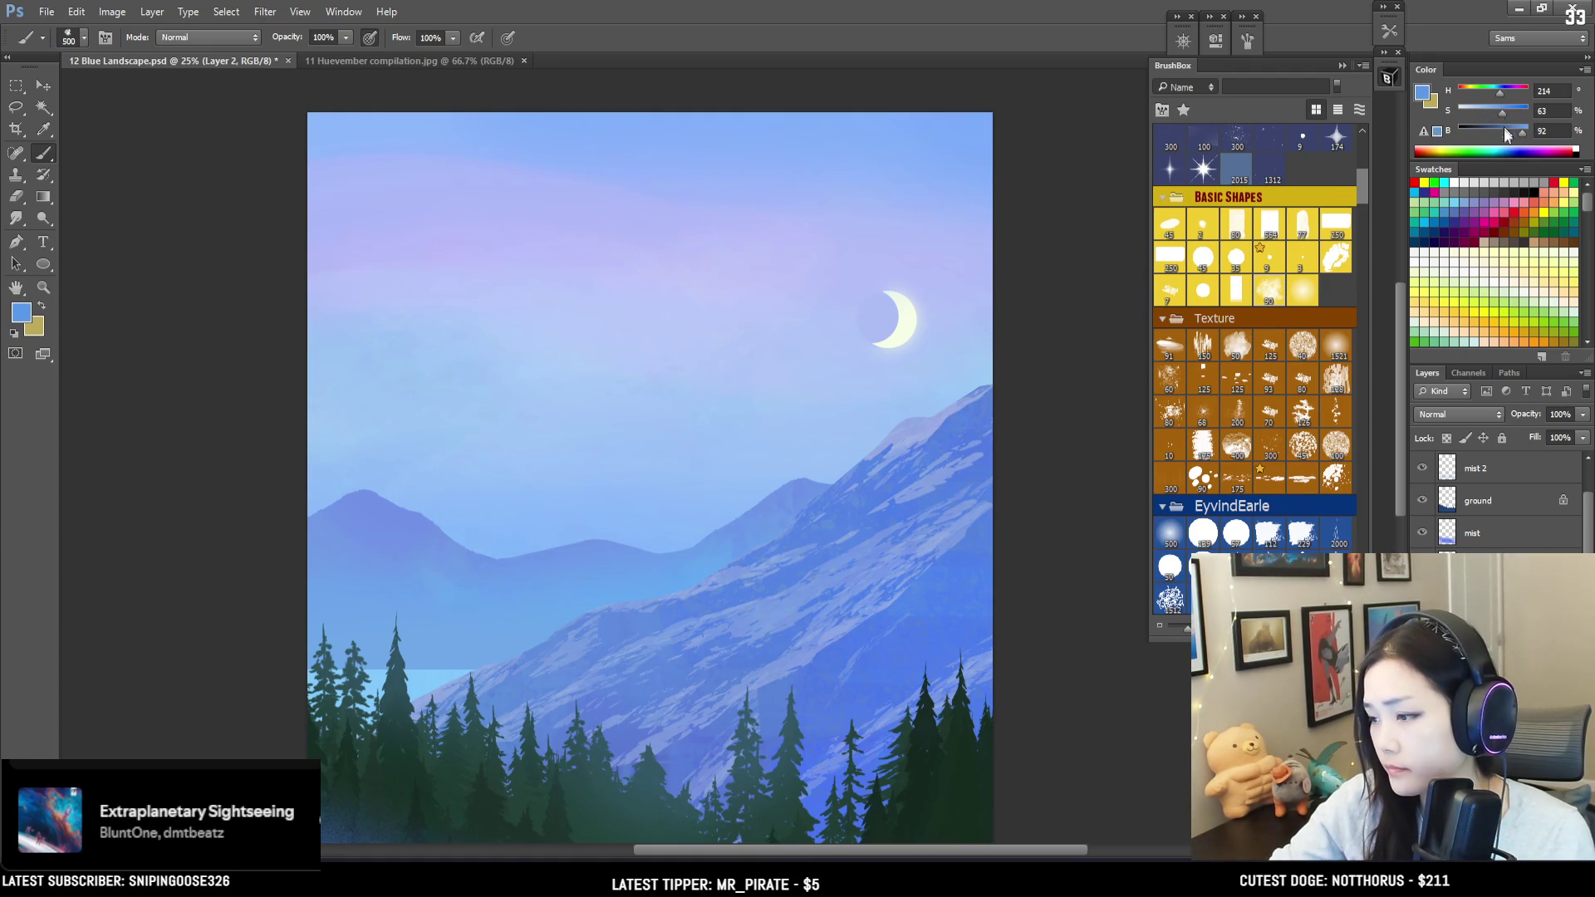
key(bracketright)
key(bracketright)
key(bracketright)
mouse_move(731, 465)
mouse_down()
mouse_move(677, 474)
mouse_move(645, 539)
mouse_up()
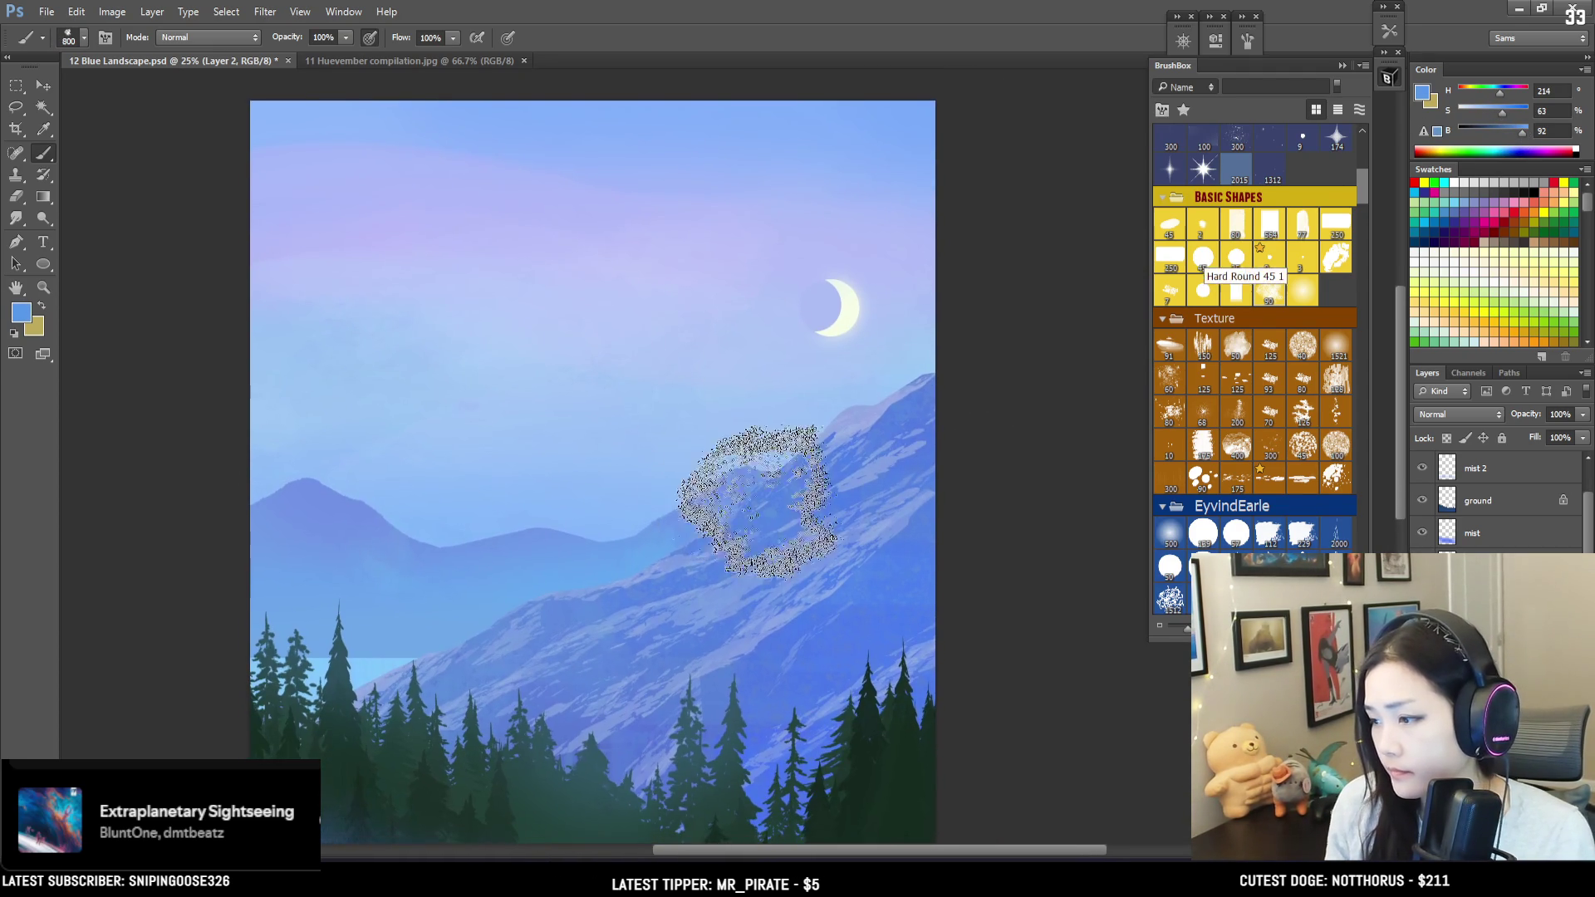
key(bracketright)
alt+click(615, 526)
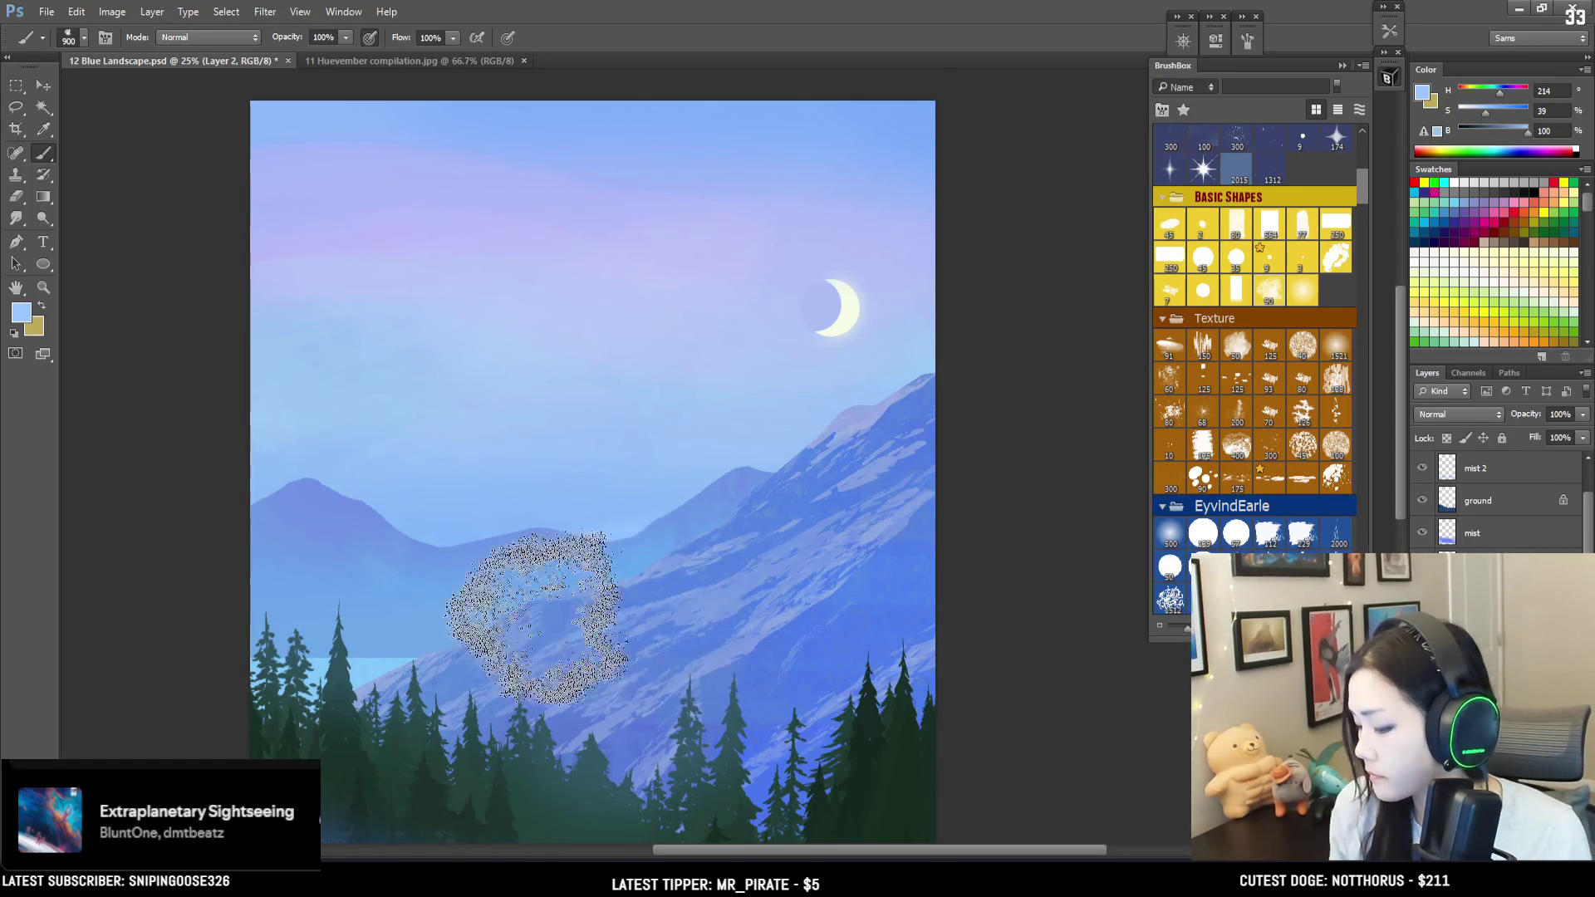
key(bracketleft)
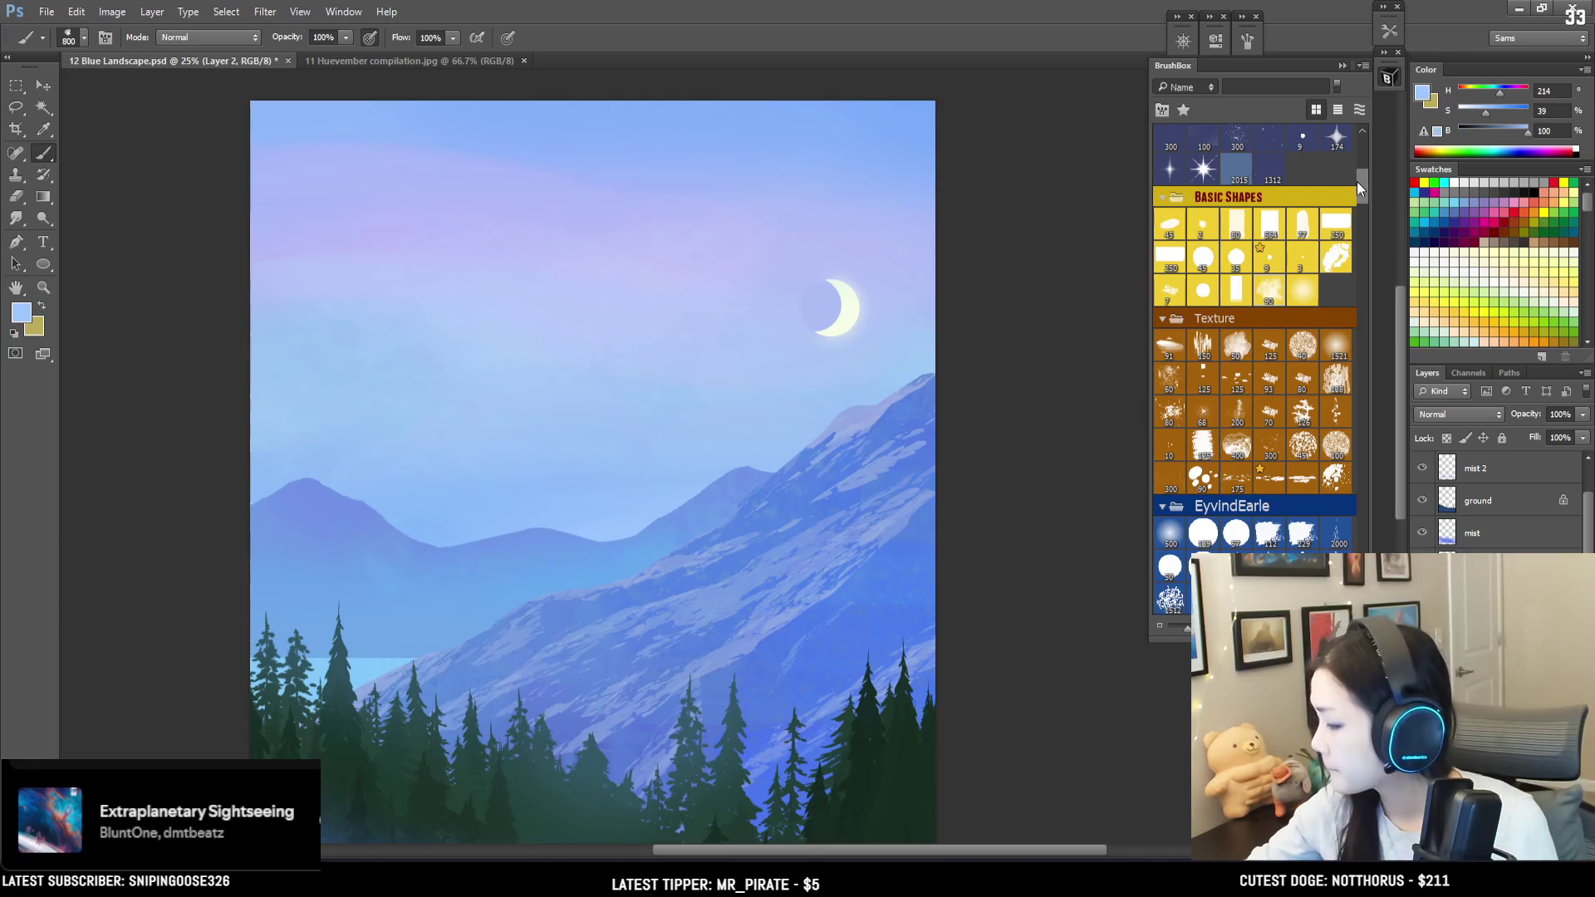
scroll(1359, 213, up, 3)
Step: Choose the fourth brush in BrushBox's Birds set and zoom out to fit the painting
mouse_move(1362, 191)
mouse_down()
mouse_move(1362, 299)
mouse_move(1362, 173)
mouse_move(1344, 347)
mouse_up()
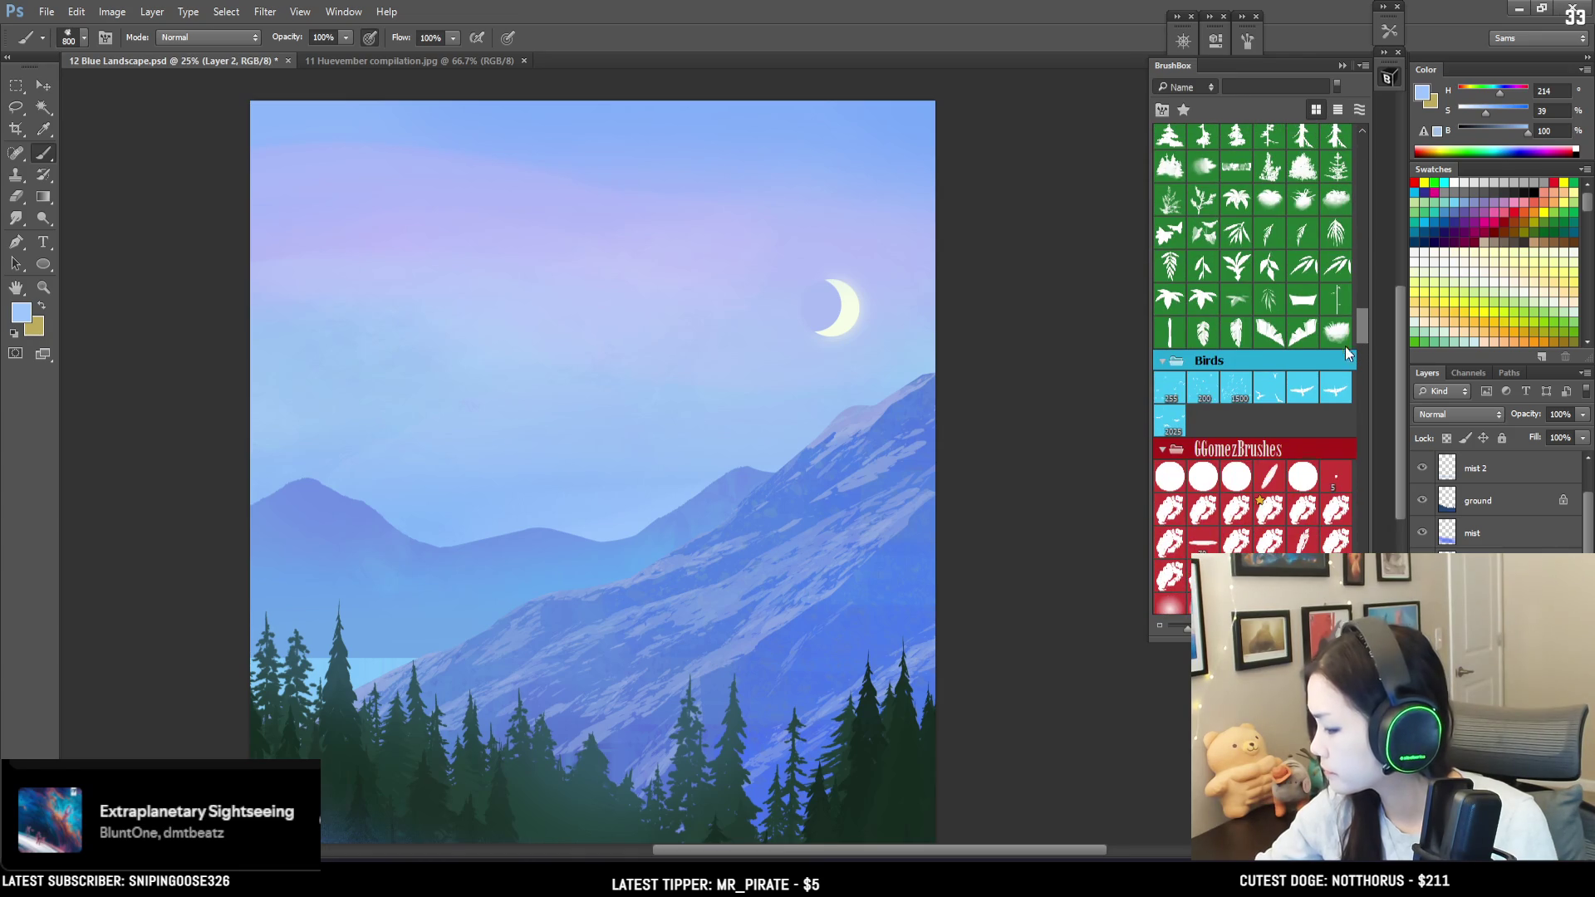
click(1269, 392)
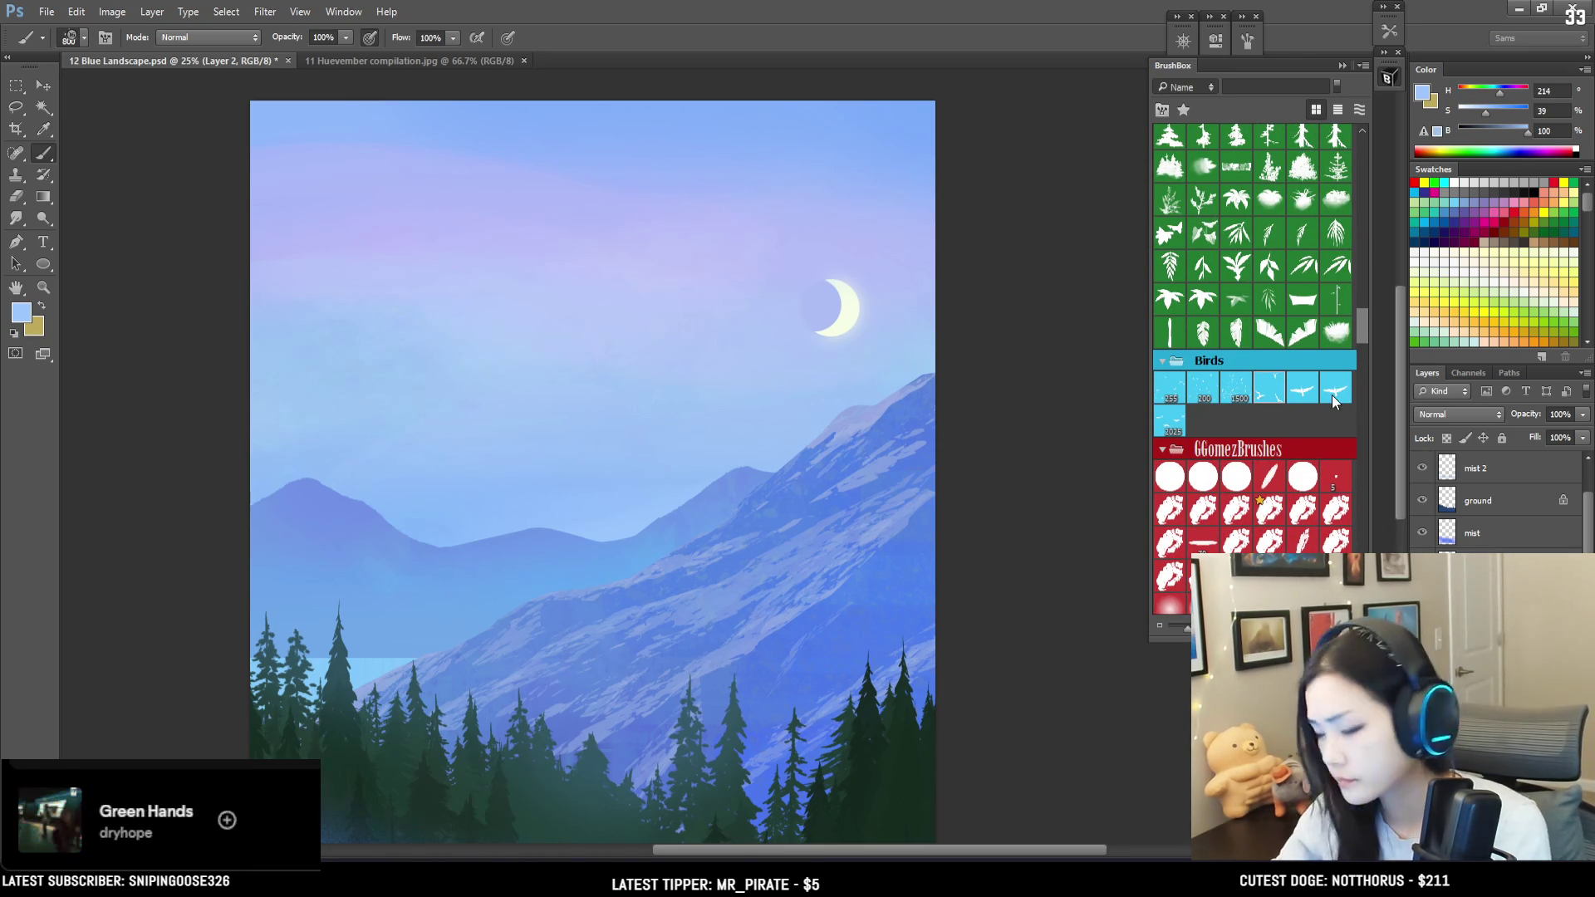
key(ctrl+minus)
key(ctrl+minus)
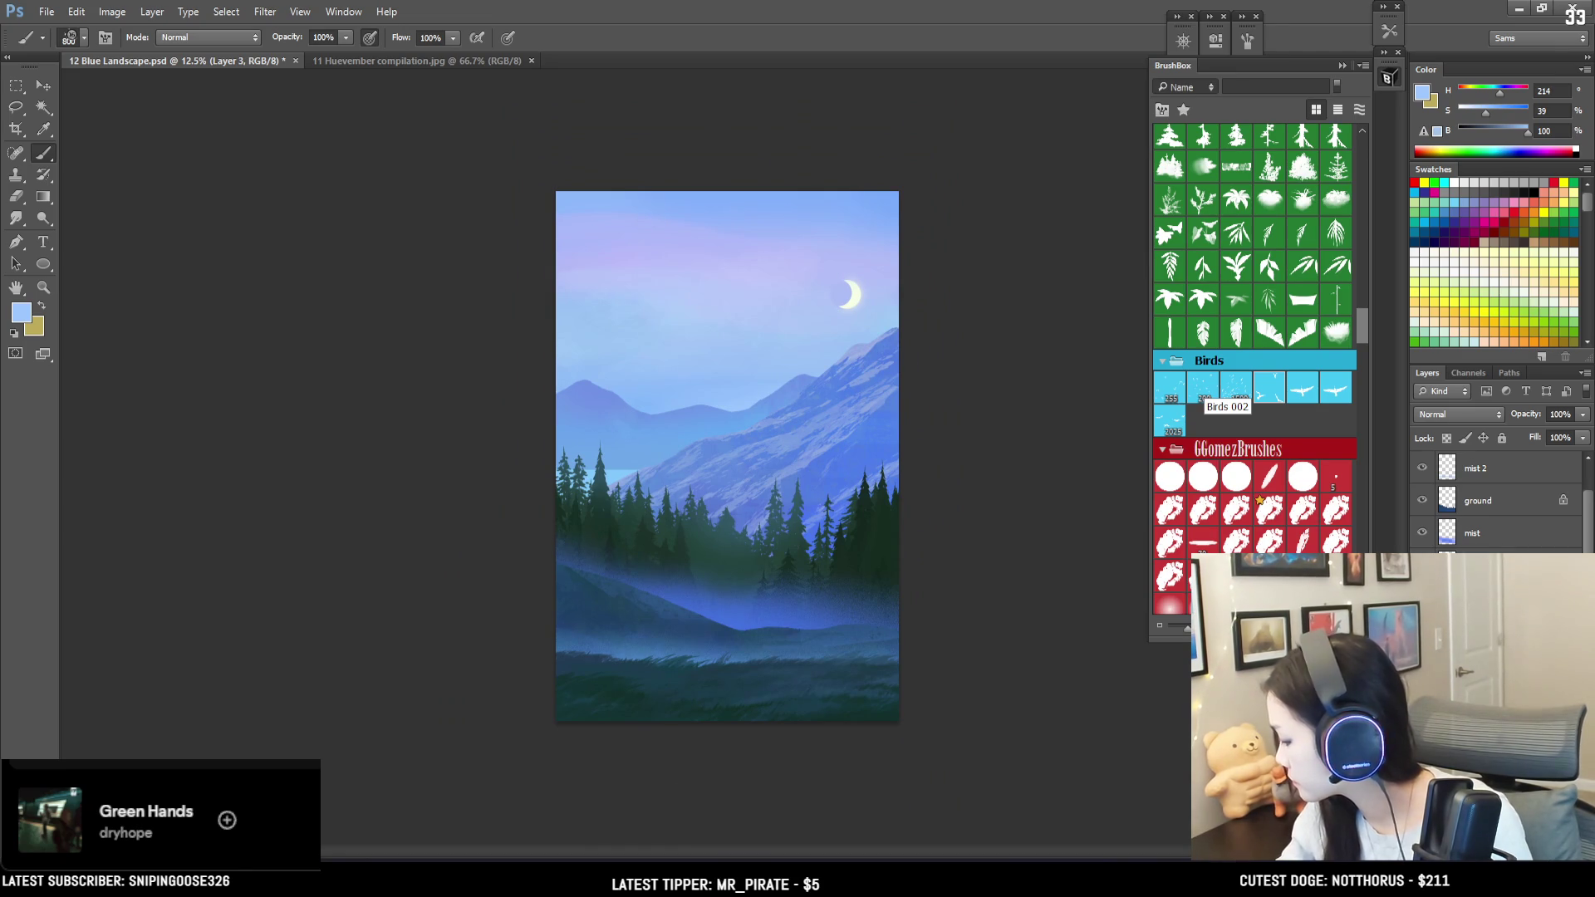
Step: Name the new layer 'birds', sample dark teal from the pines, and stamp a bird flock
key(Return)
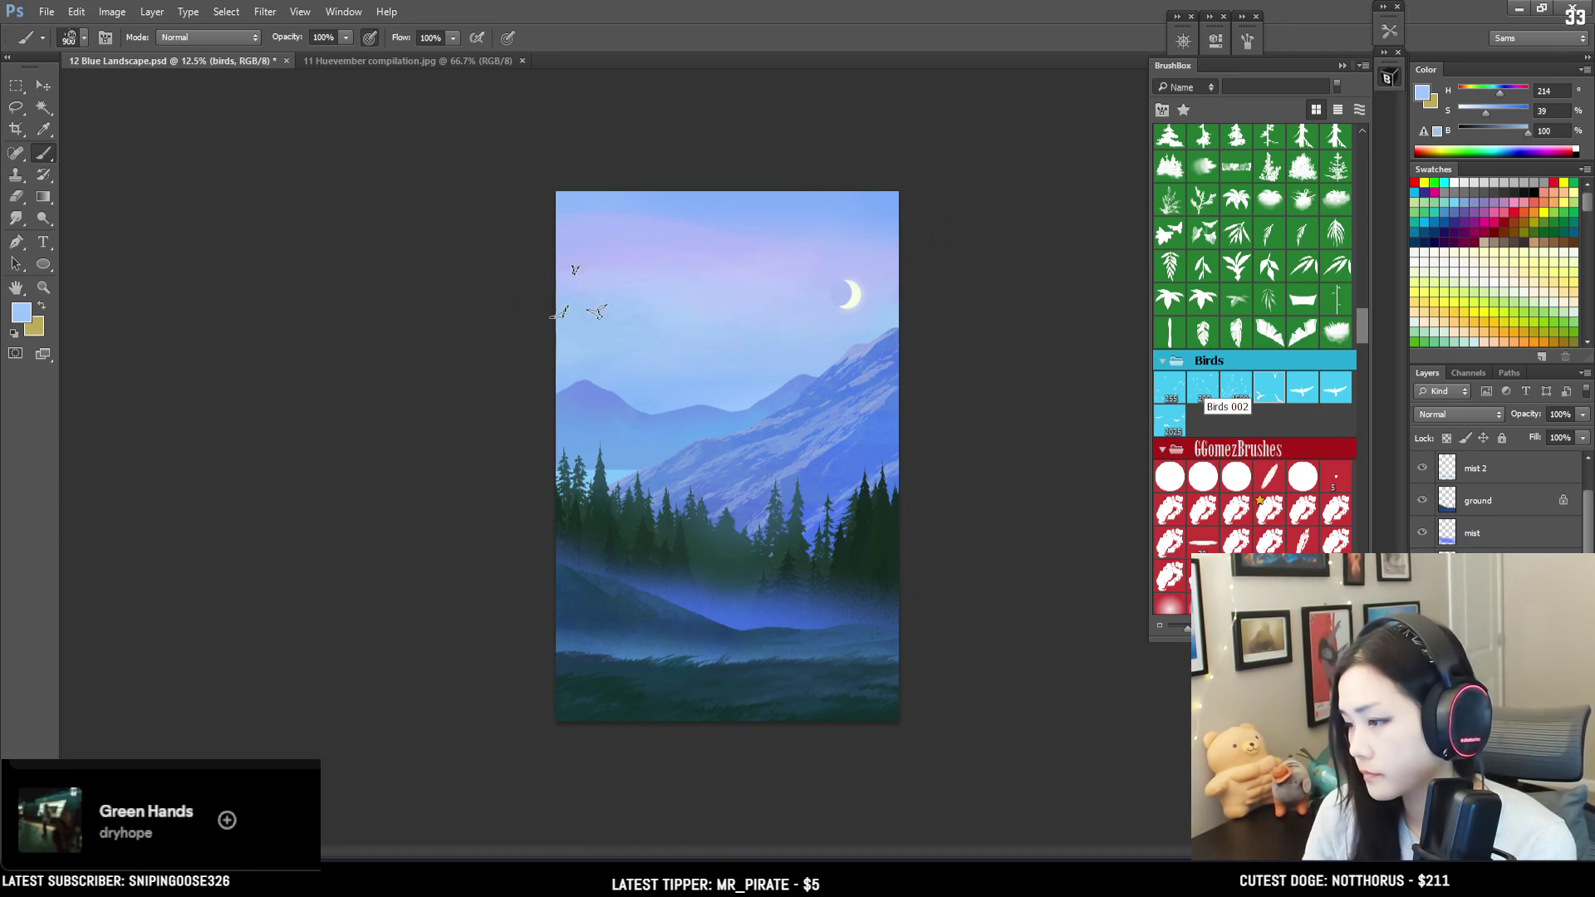
key(ctrl+plus)
key(ctrl+plus)
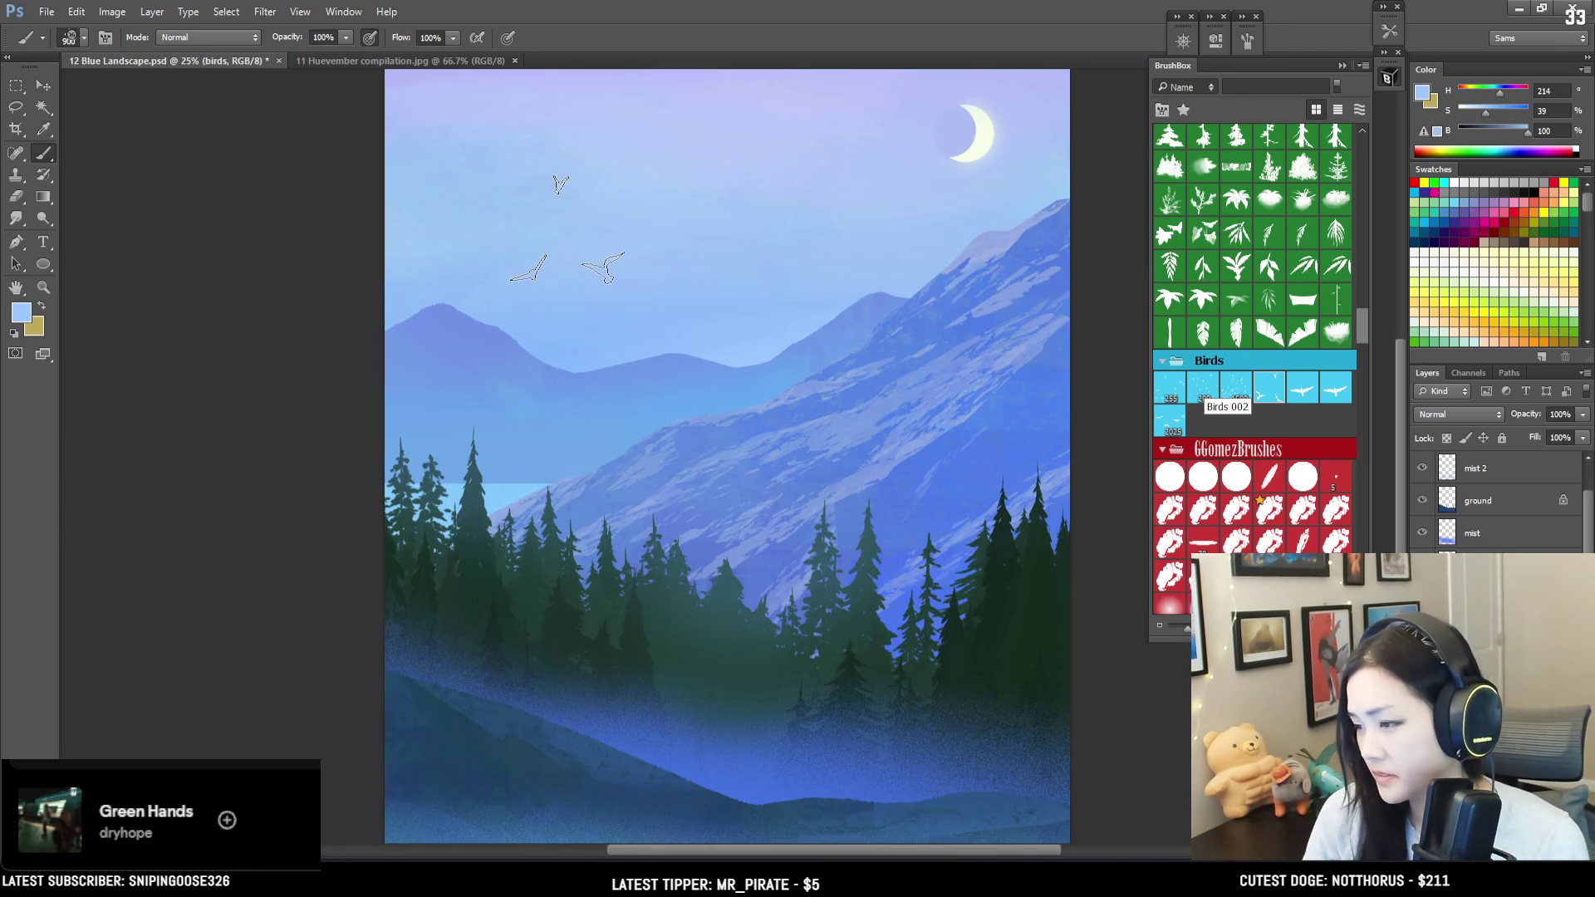
mouse_move(548, 236)
mouse_down()
mouse_move(522, 250)
mouse_move(463, 367)
mouse_up()
mouse_move(727, 543)
alt+mouse_down()
mouse_move(761, 693)
mouse_move(892, 793)
alt+mouse_up()
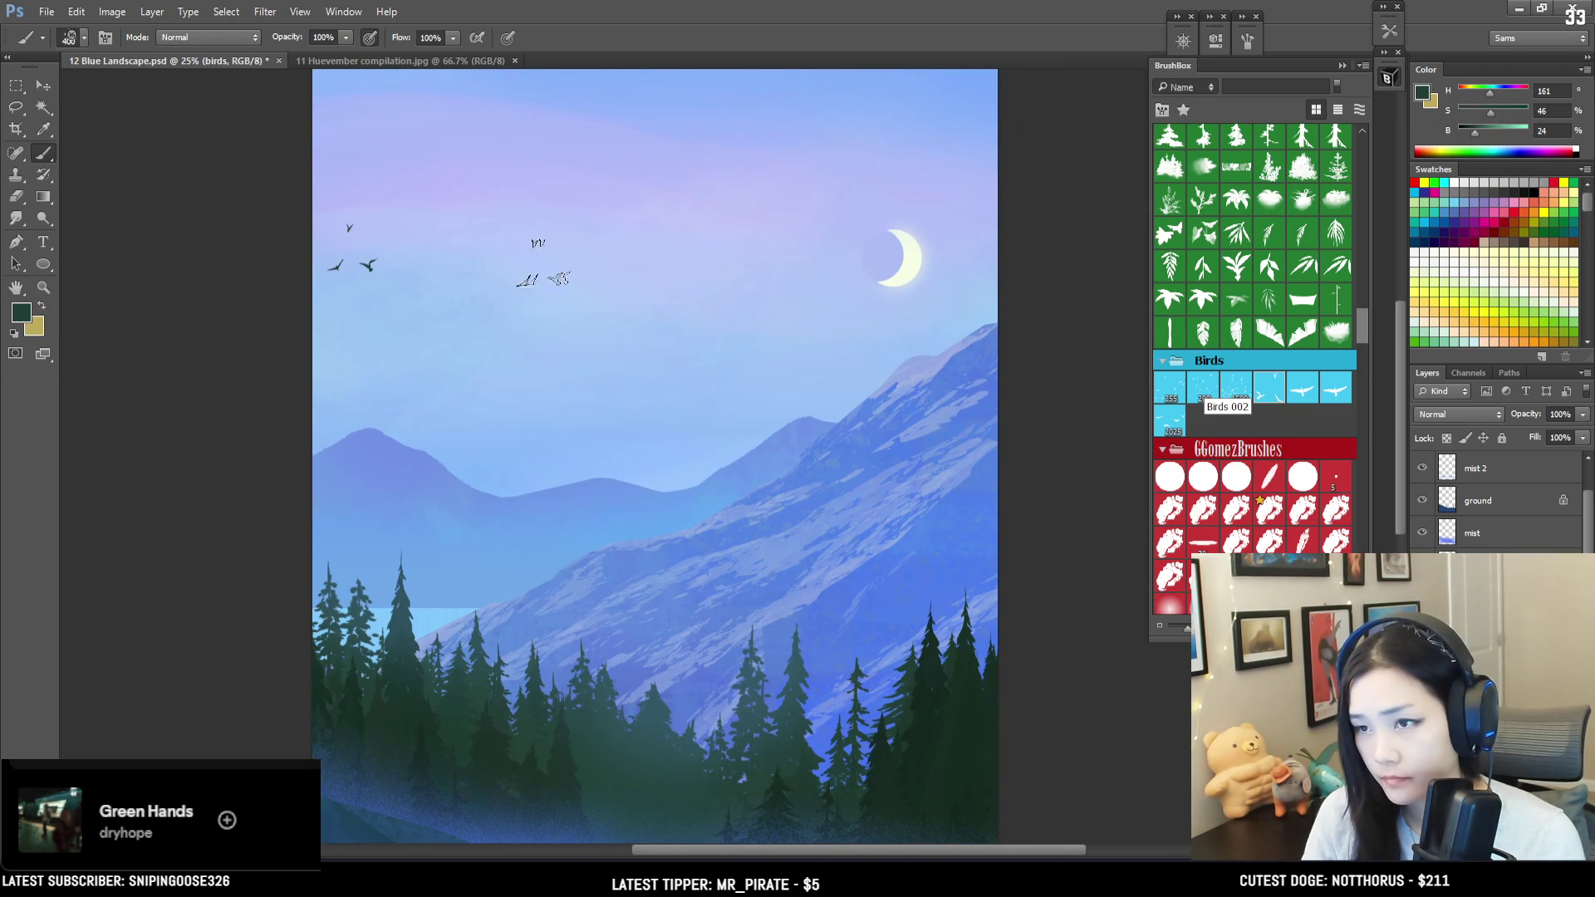
click(1175, 397)
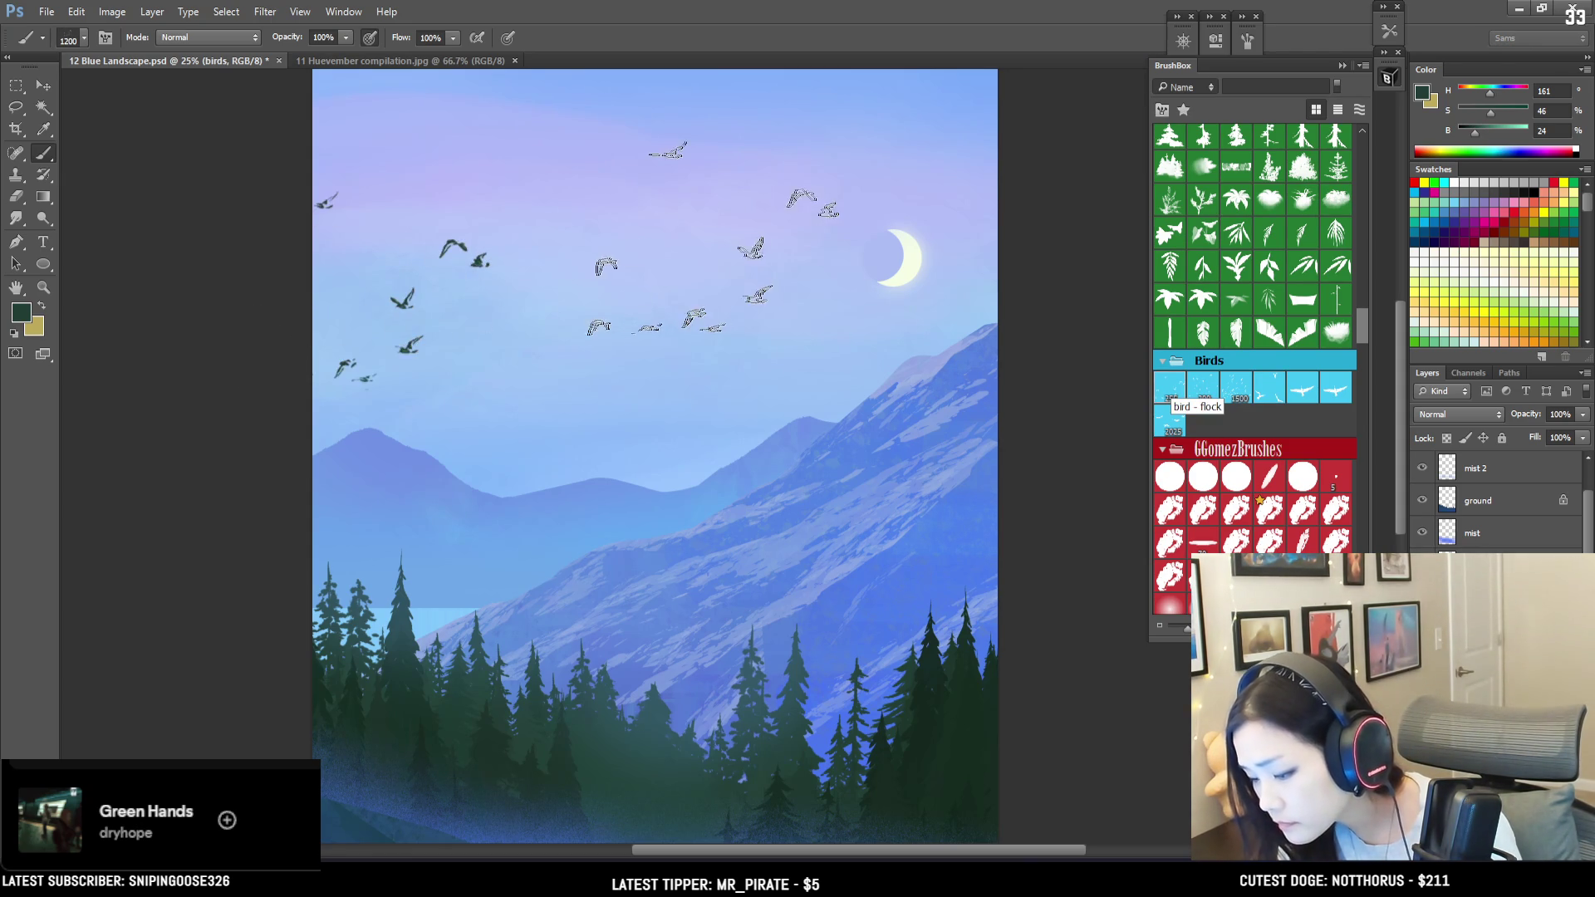
key(bracketleft)
key(bracketleft)
key(bracketleft)
key(bracketleft)
click(392, 309)
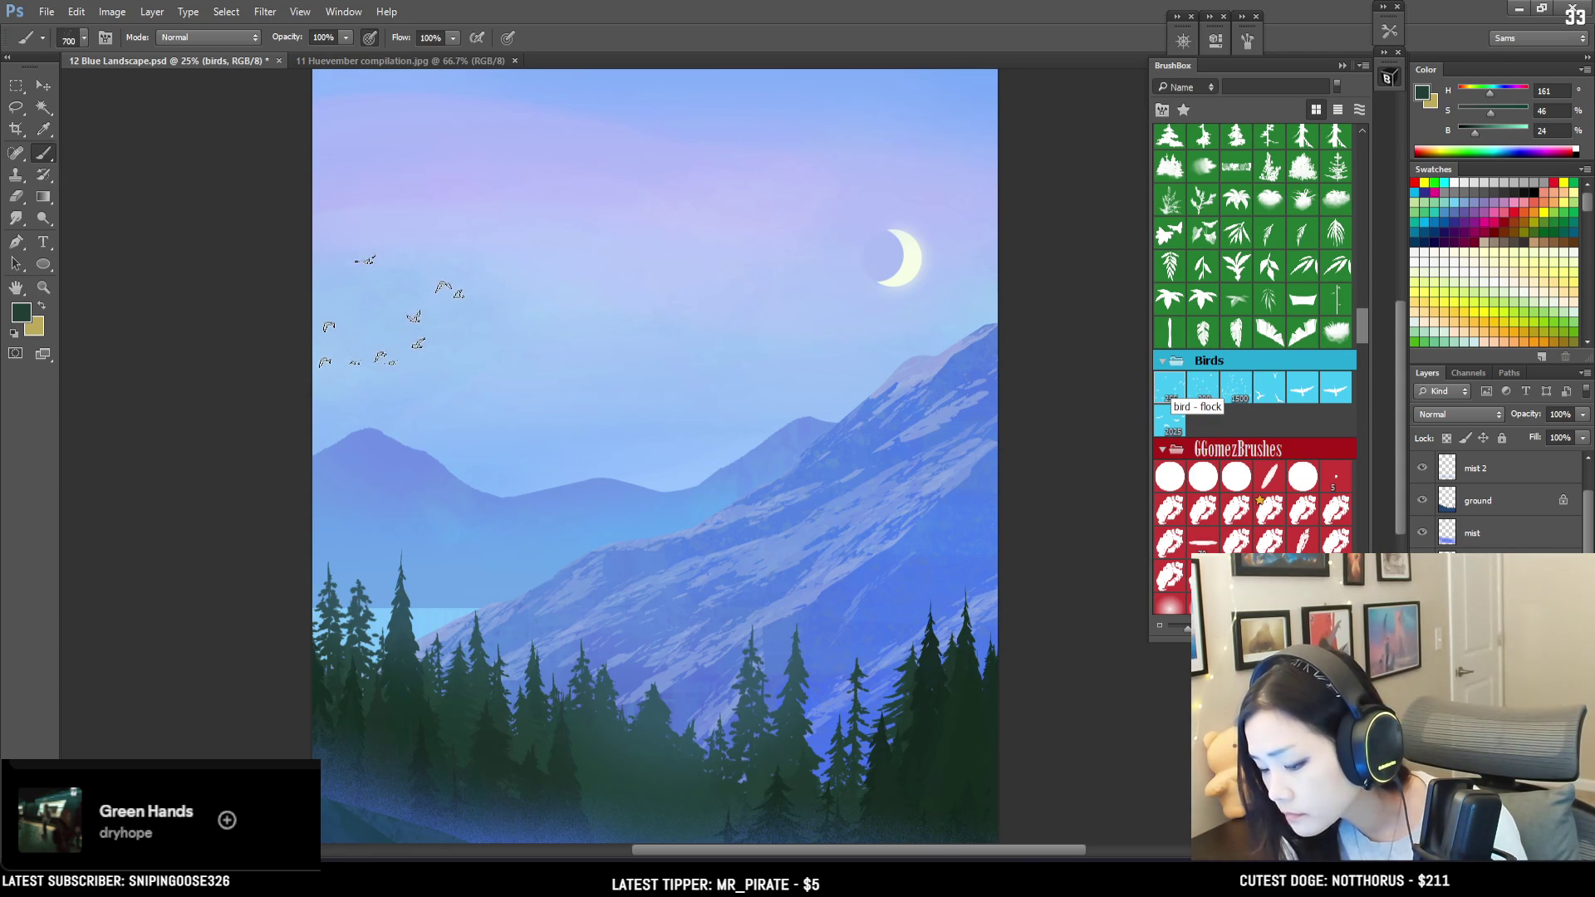
Step: Try other bird brushes, stamping a cluster in the left sky and undoing unwanted stamps
click(1303, 389)
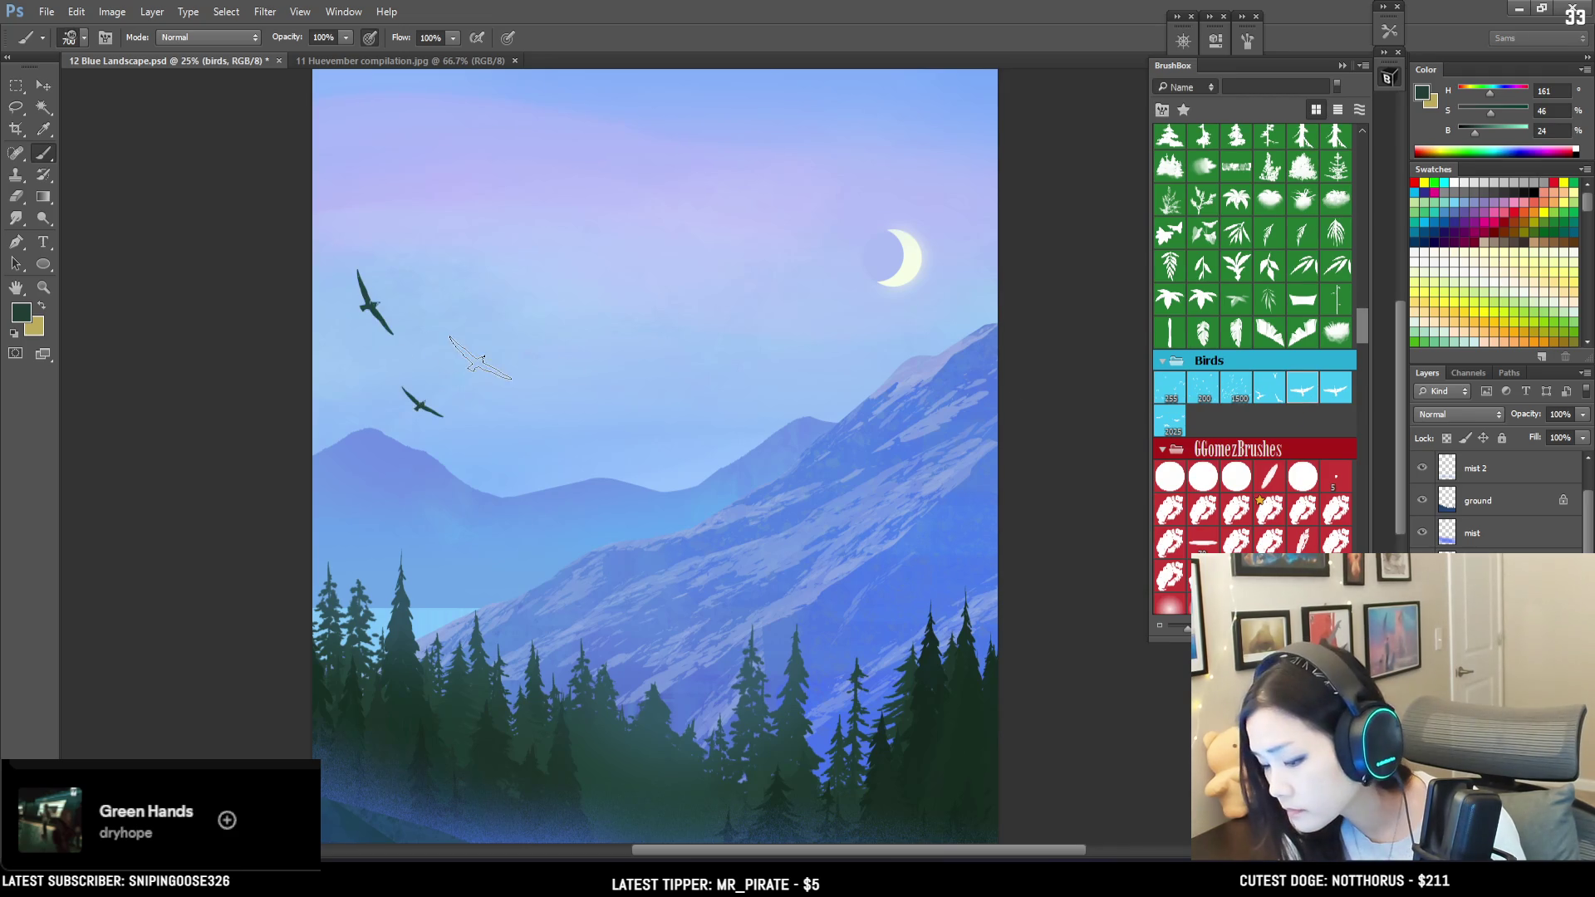
key(bracketleft)
key(bracketleft)
key(bracketleft)
drag(304, 331, 534, 366)
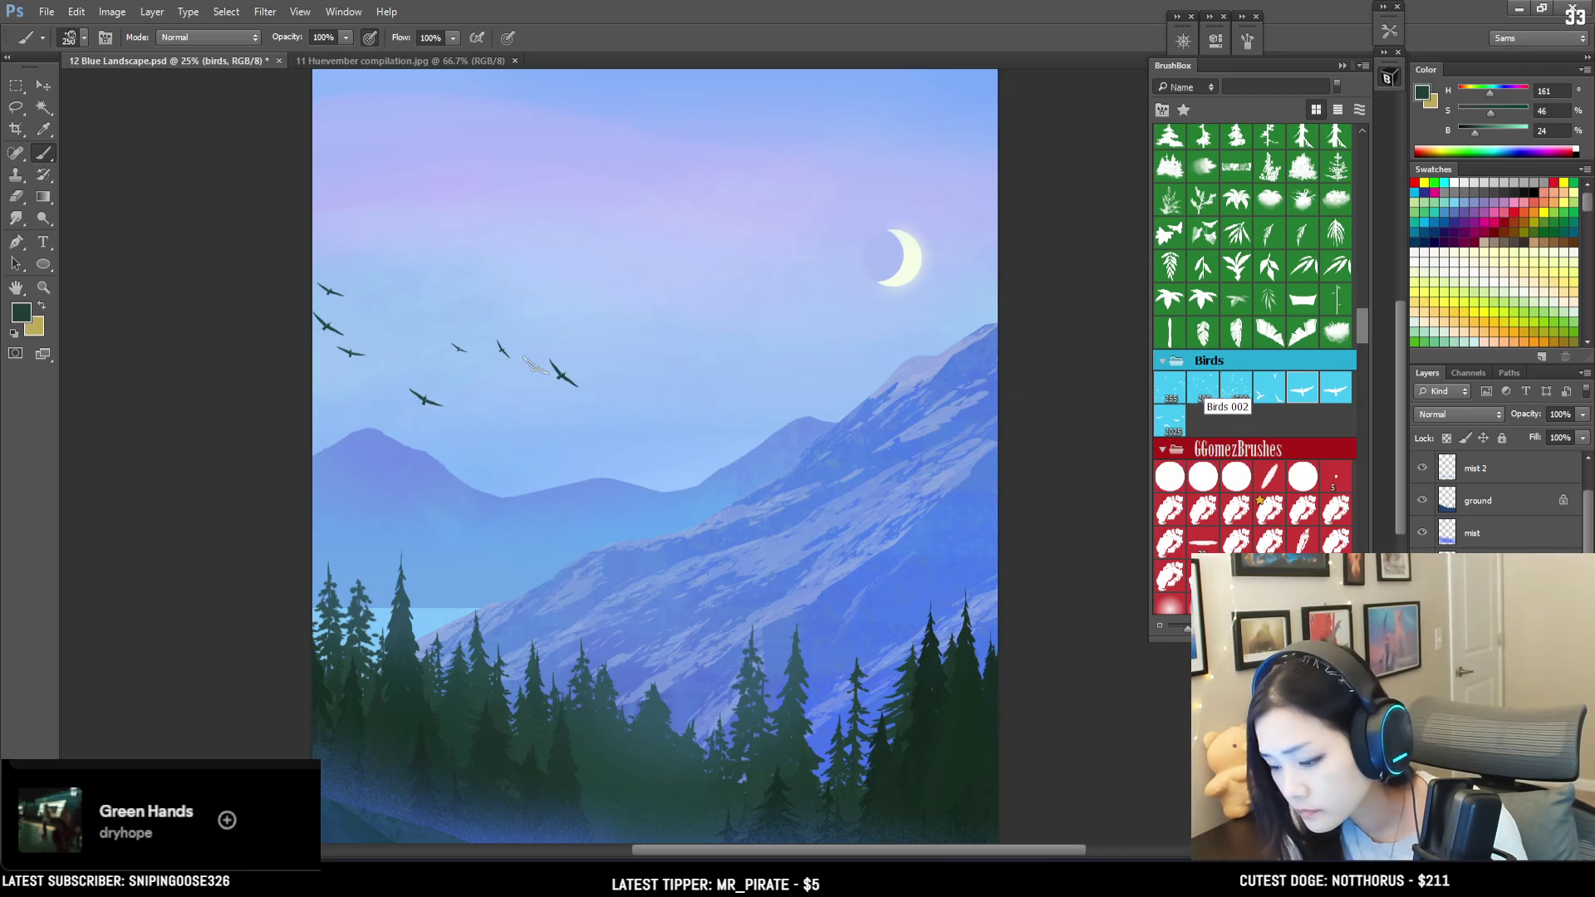
key(ctrl+z)
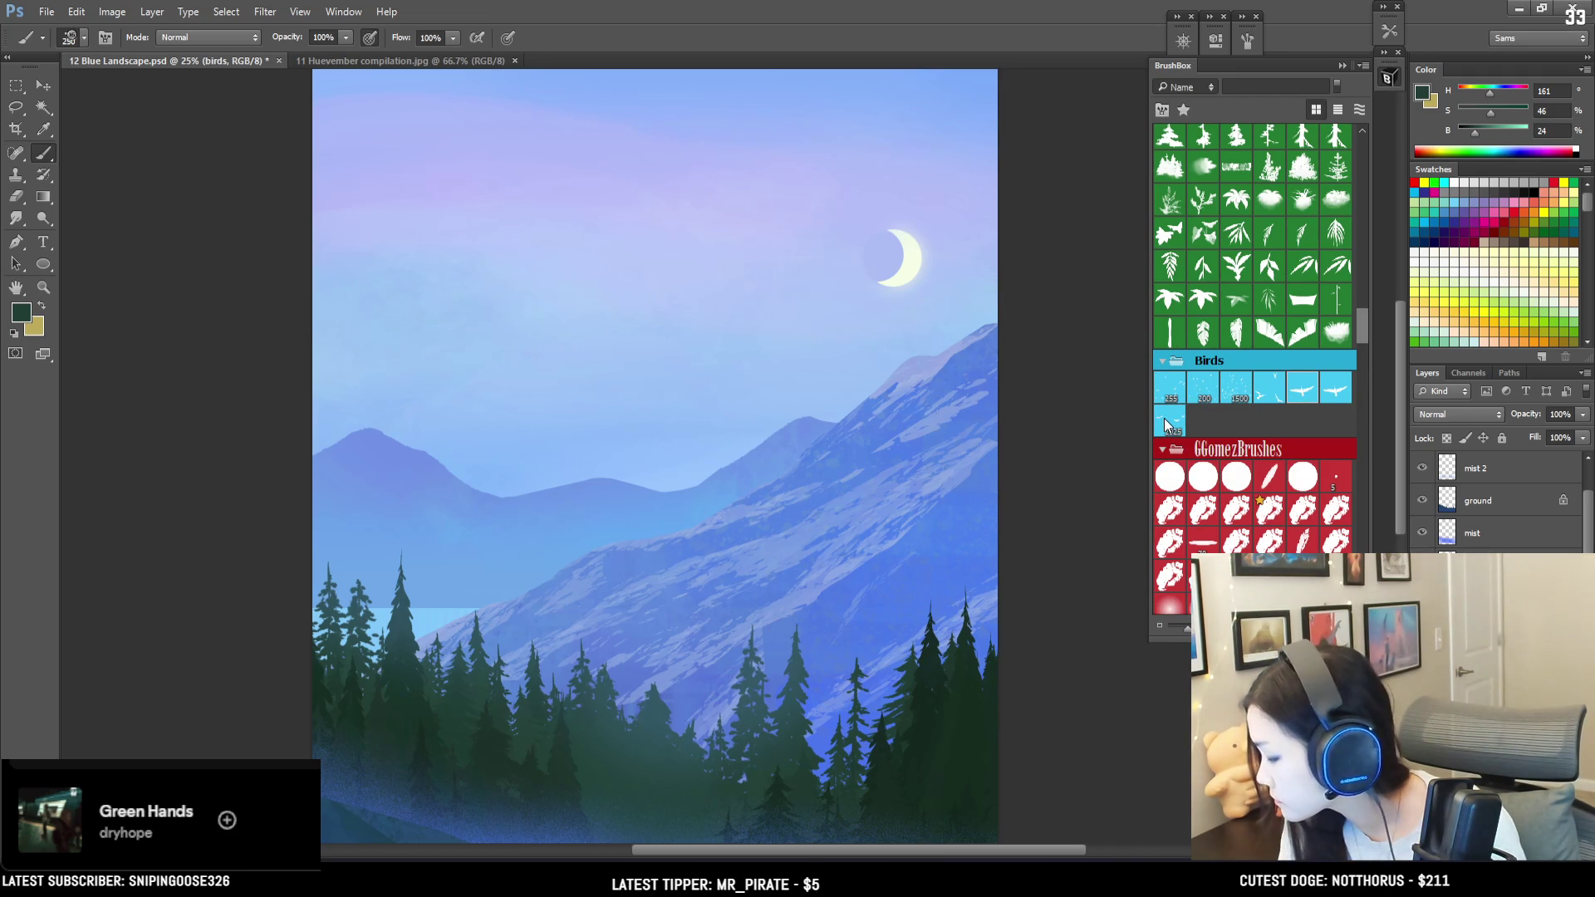
click(1163, 417)
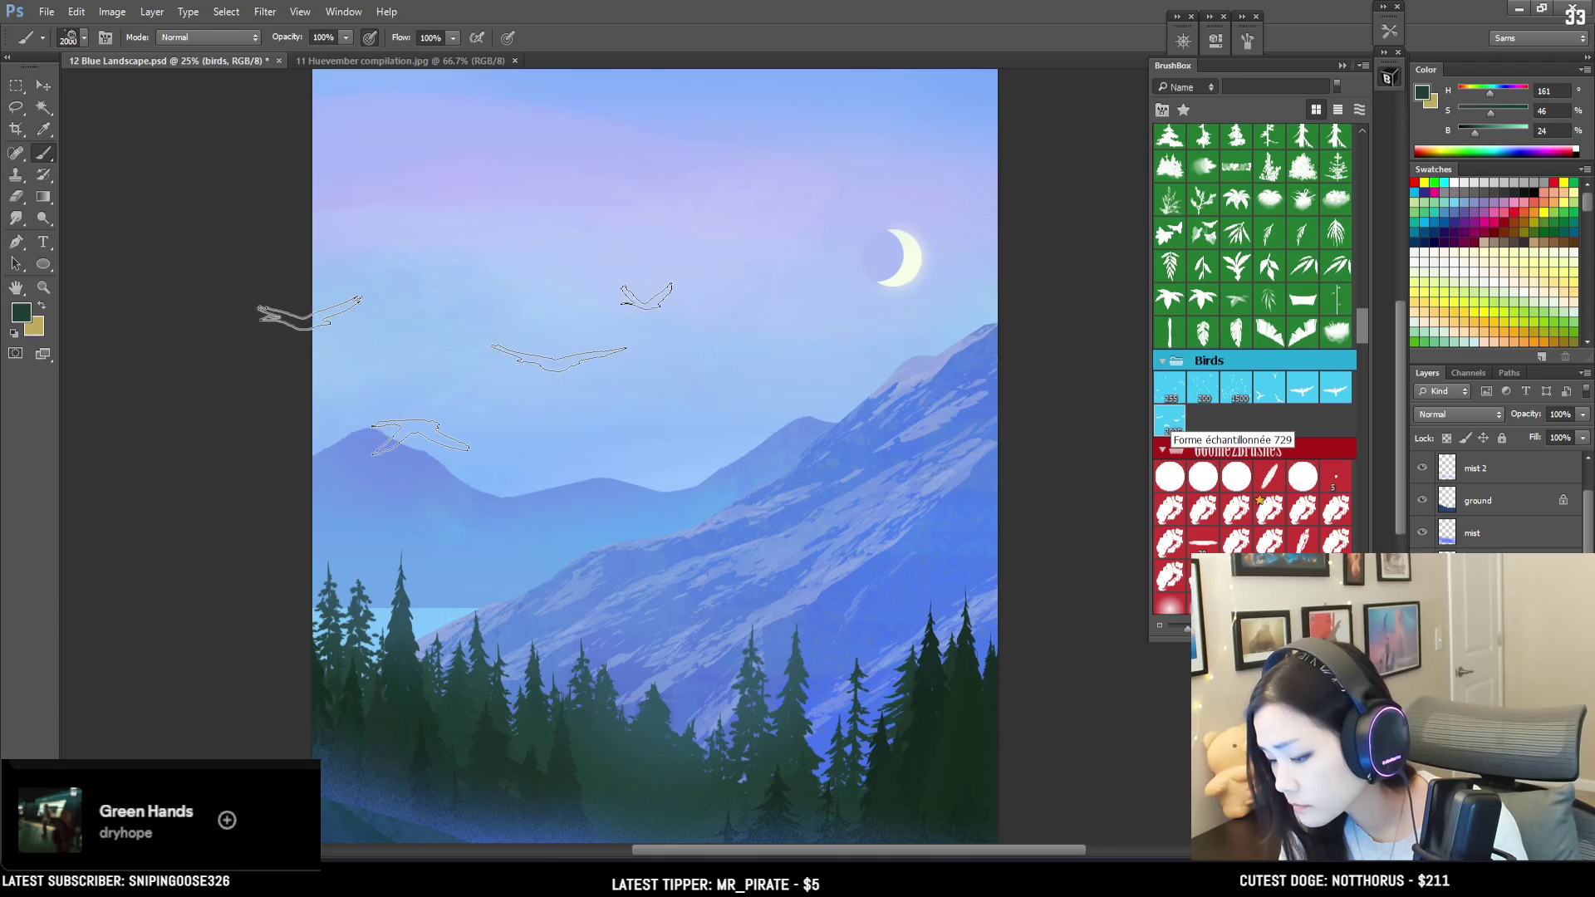
key(bracketleft)
key(bracketleft)
key(bracketleft)
click(432, 355)
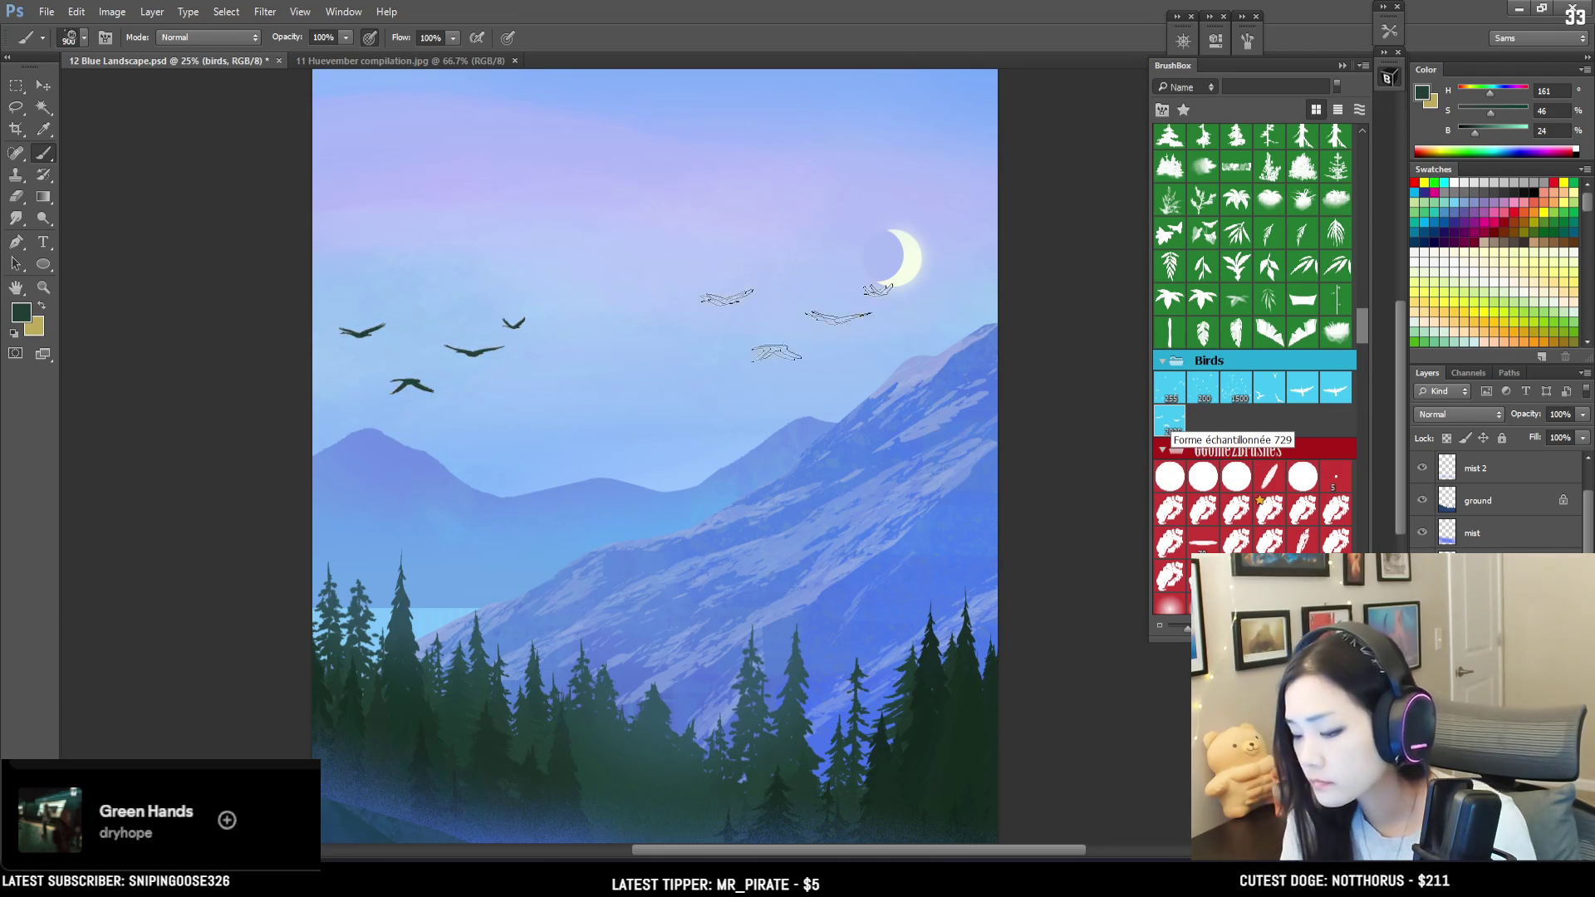
key(bracketleft)
key(bracketleft)
key(bracketleft)
key(ctrl+z)
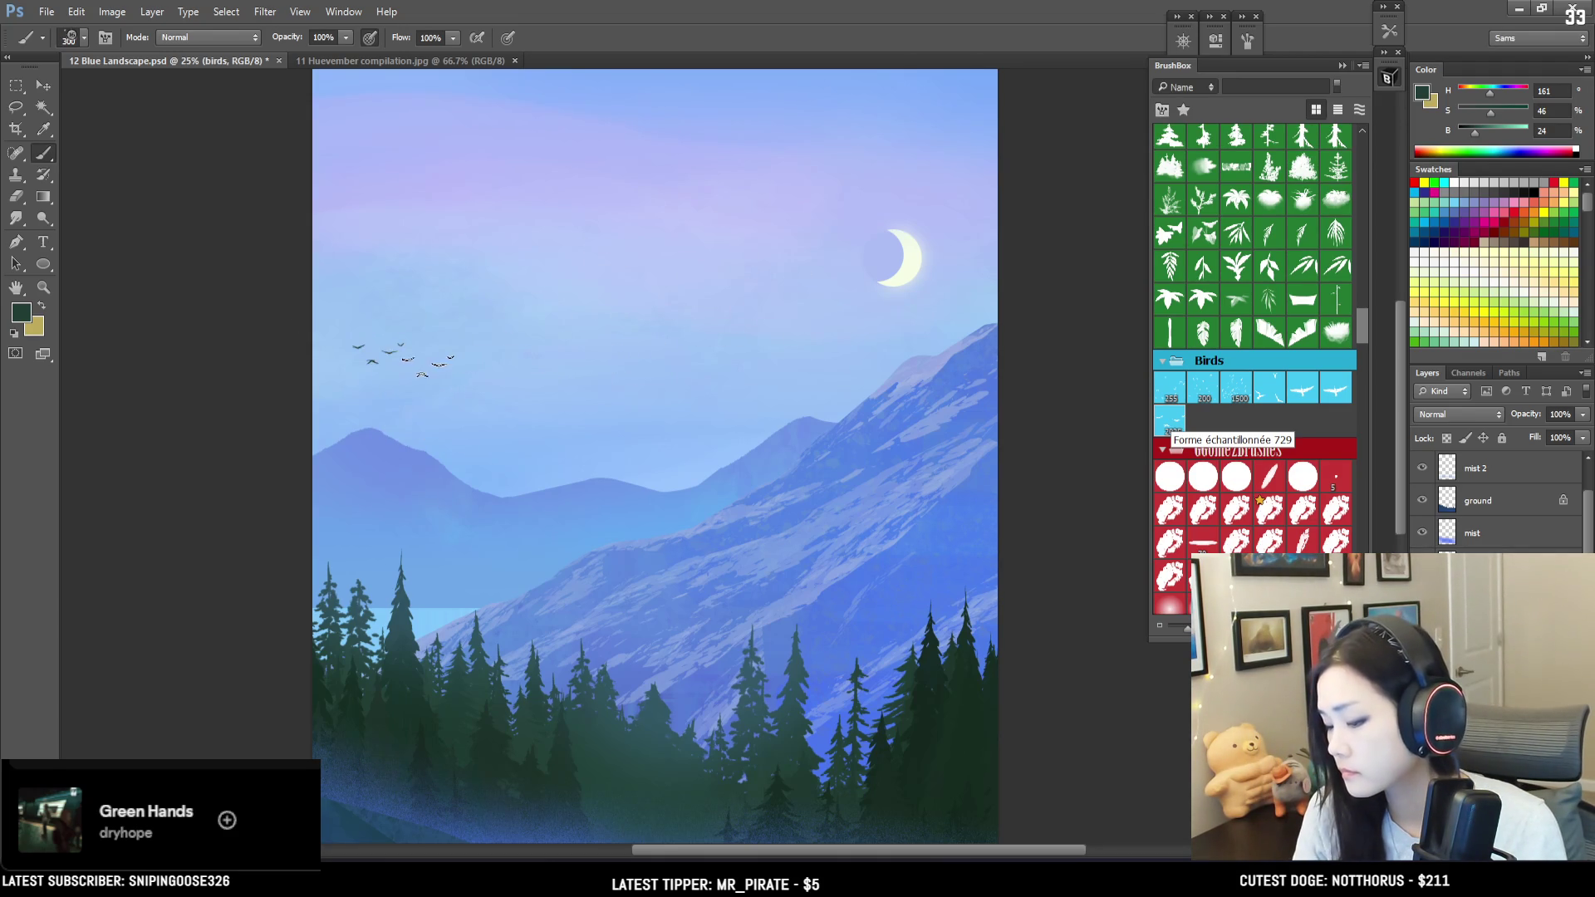
Step: Stamp a small flock in the left sky and add one large single bird
key(bracketright)
key(bracketright)
key(bracketright)
key(bracketleft)
click(369, 359)
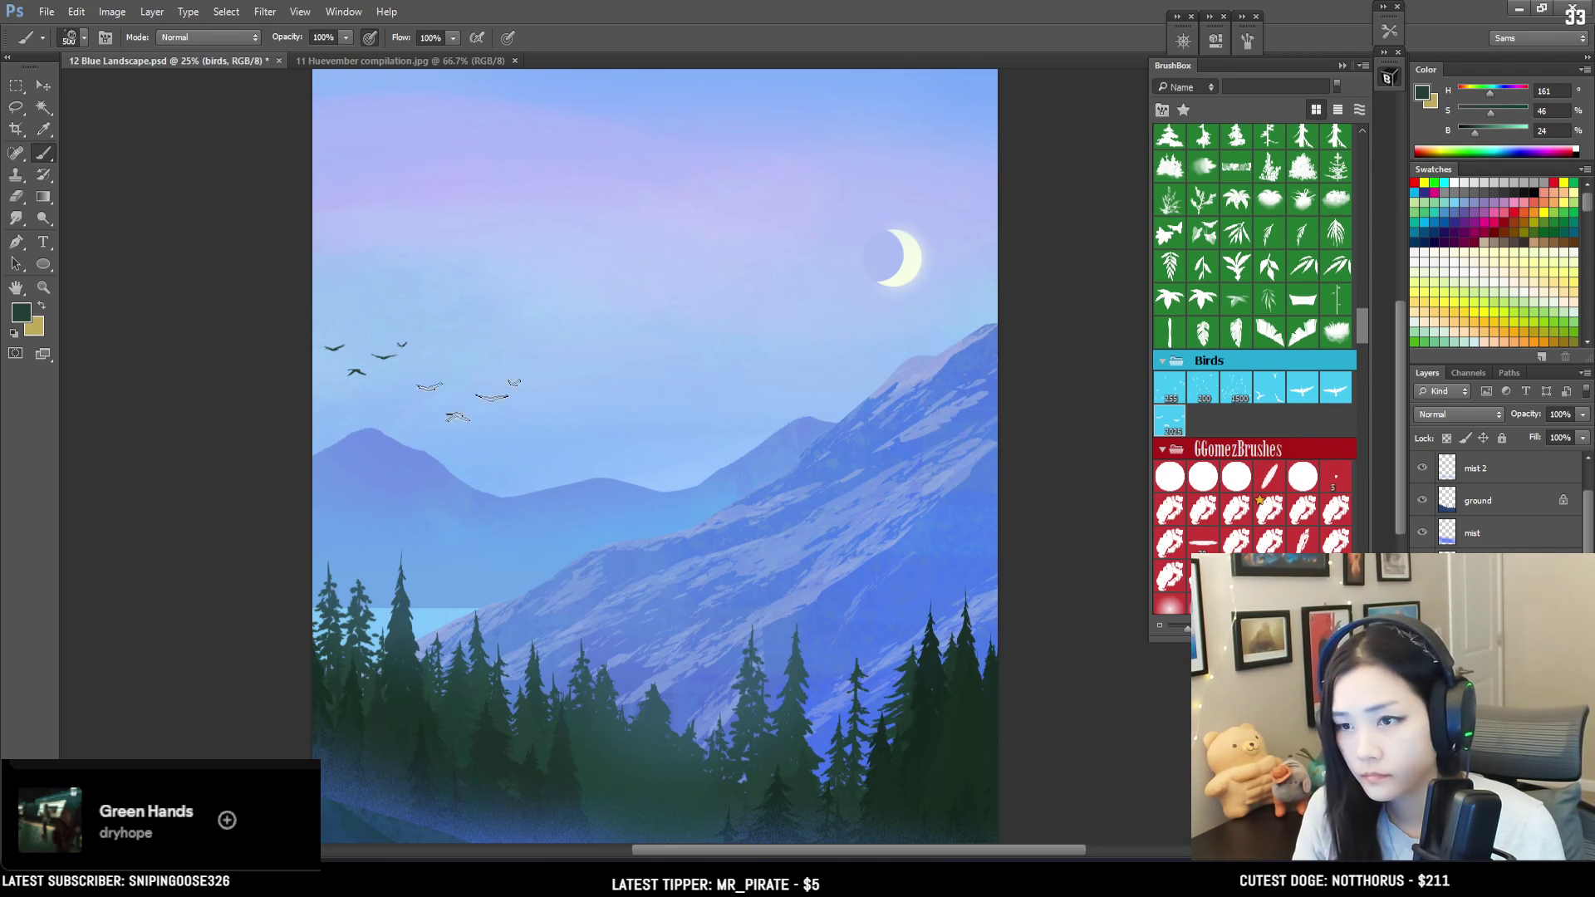
click(1302, 389)
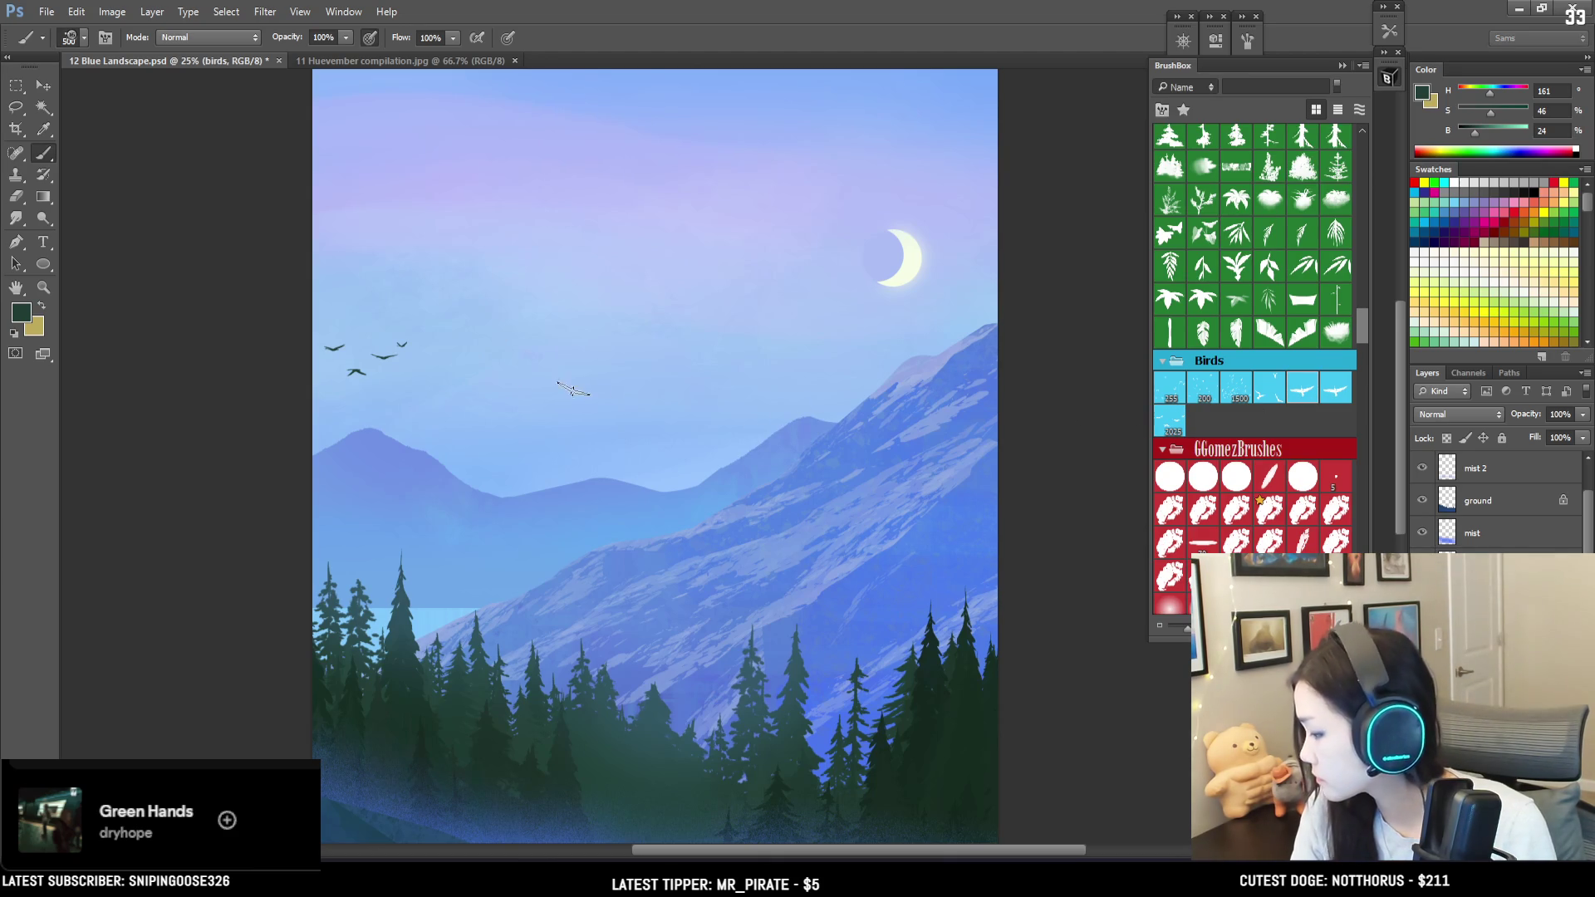
key(bracketleft)
key(bracketleft)
key(bracketleft)
click(456, 314)
key(ctrl+z)
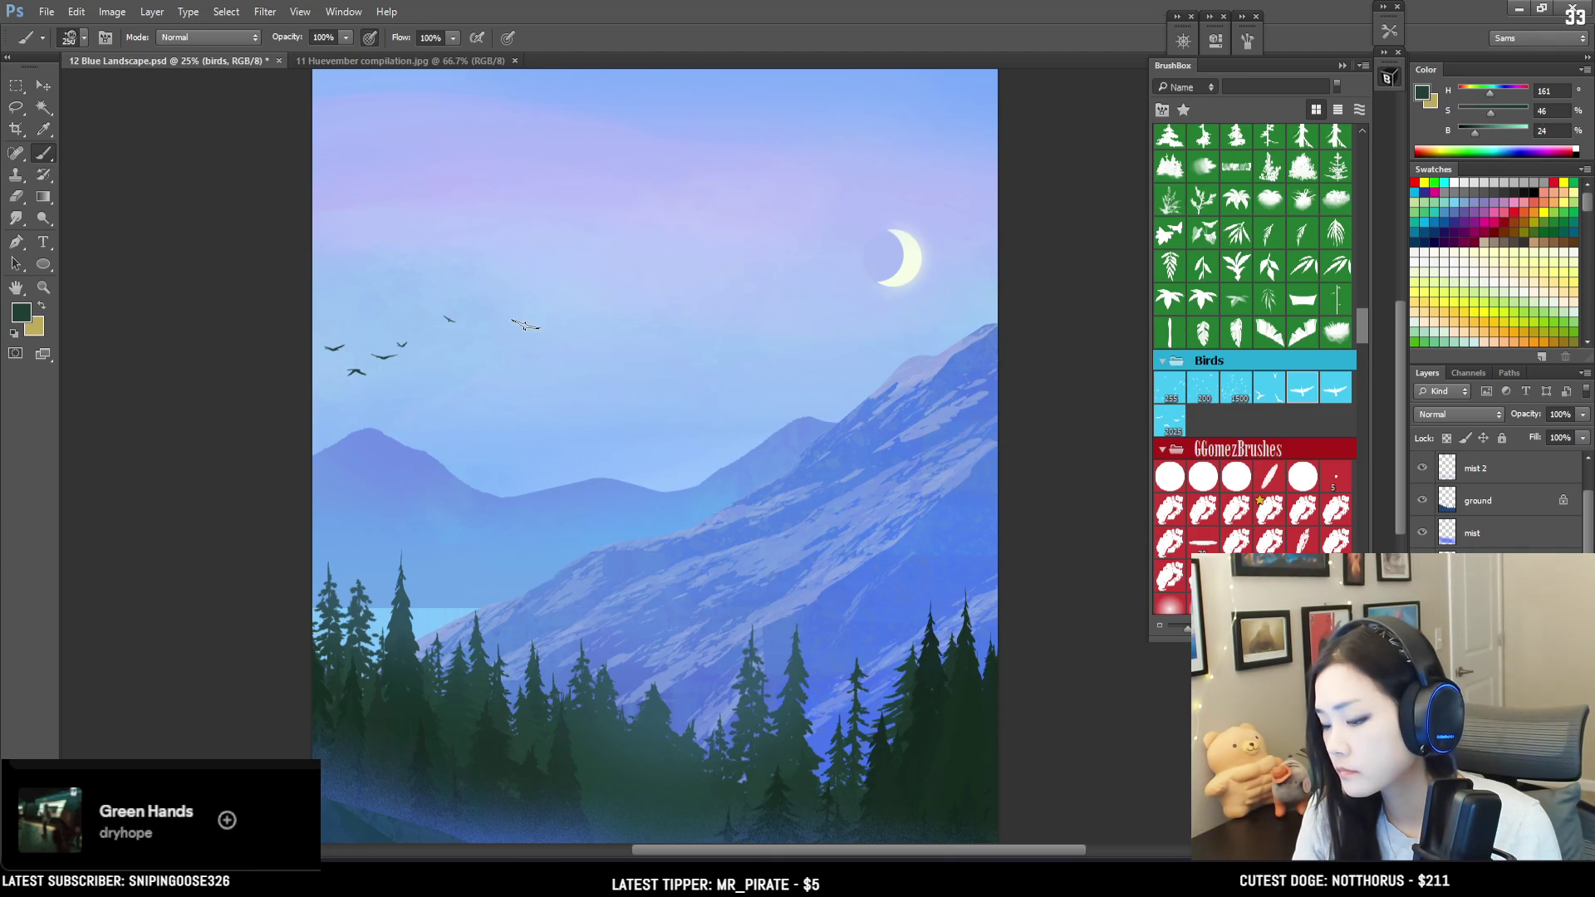
key(bracketright)
key(bracketright)
key(bracketright)
click(451, 302)
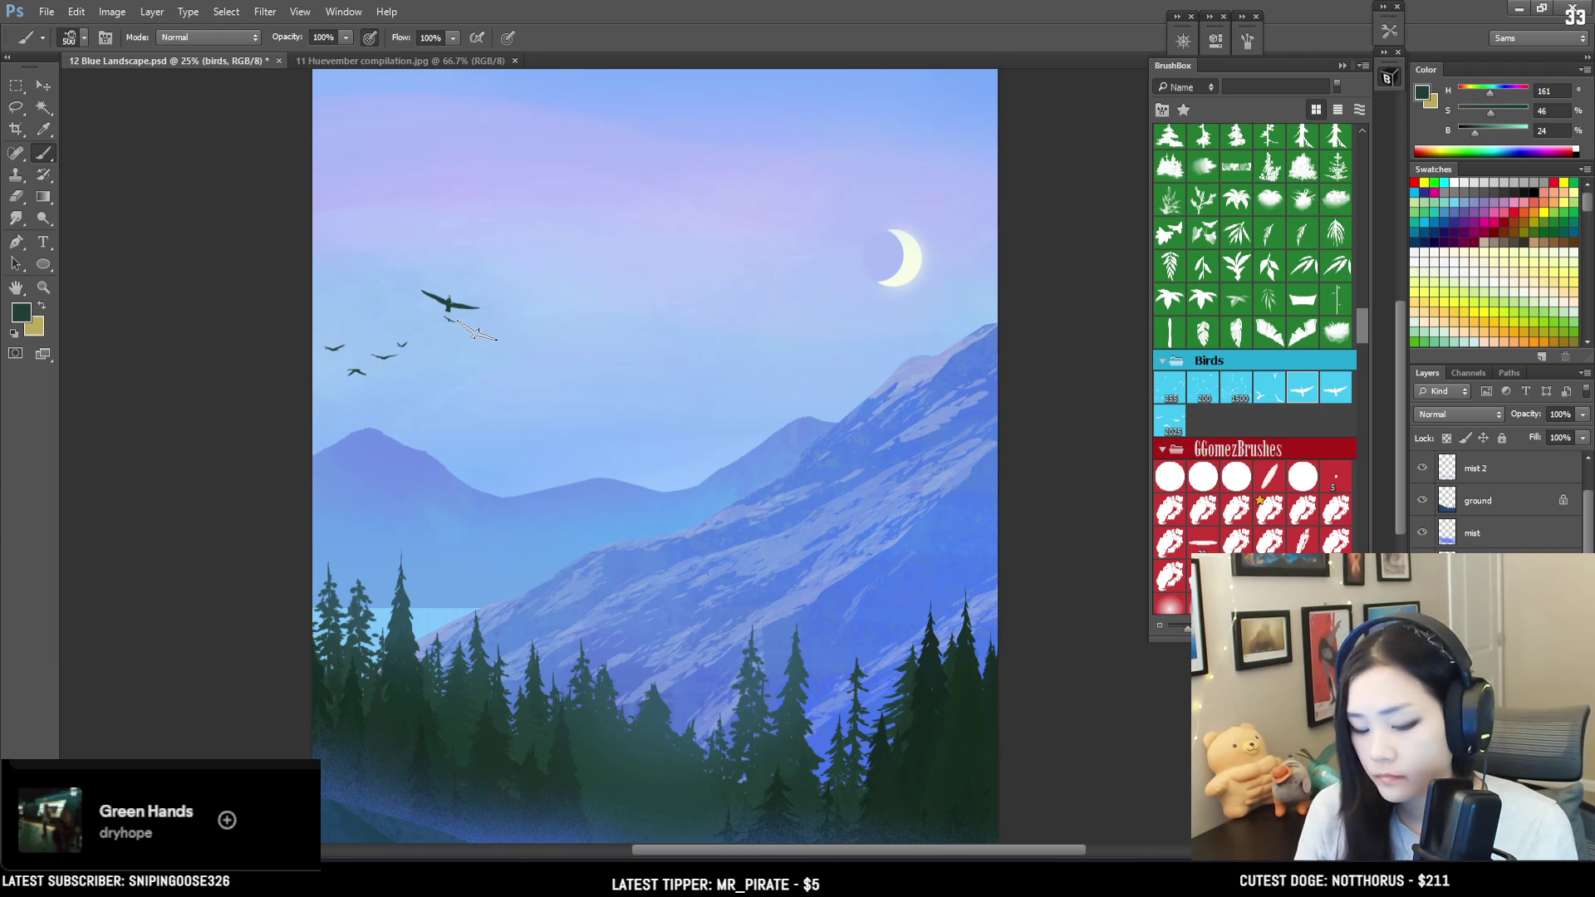
Step: Lasso the large bird, tilt it about 25 degrees and move it up and left
key(l)
mouse_move(453, 317)
mouse_down()
mouse_move(438, 317)
mouse_move(471, 378)
mouse_move(502, 278)
mouse_move(581, 266)
mouse_move(531, 248)
mouse_move(465, 374)
mouse_up()
key(ctrl+t)
drag(674, 366, 681, 261)
mouse_move(505, 431)
mouse_down()
mouse_move(520, 406)
mouse_move(460, 335)
mouse_move(472, 369)
mouse_up()
key(Return)
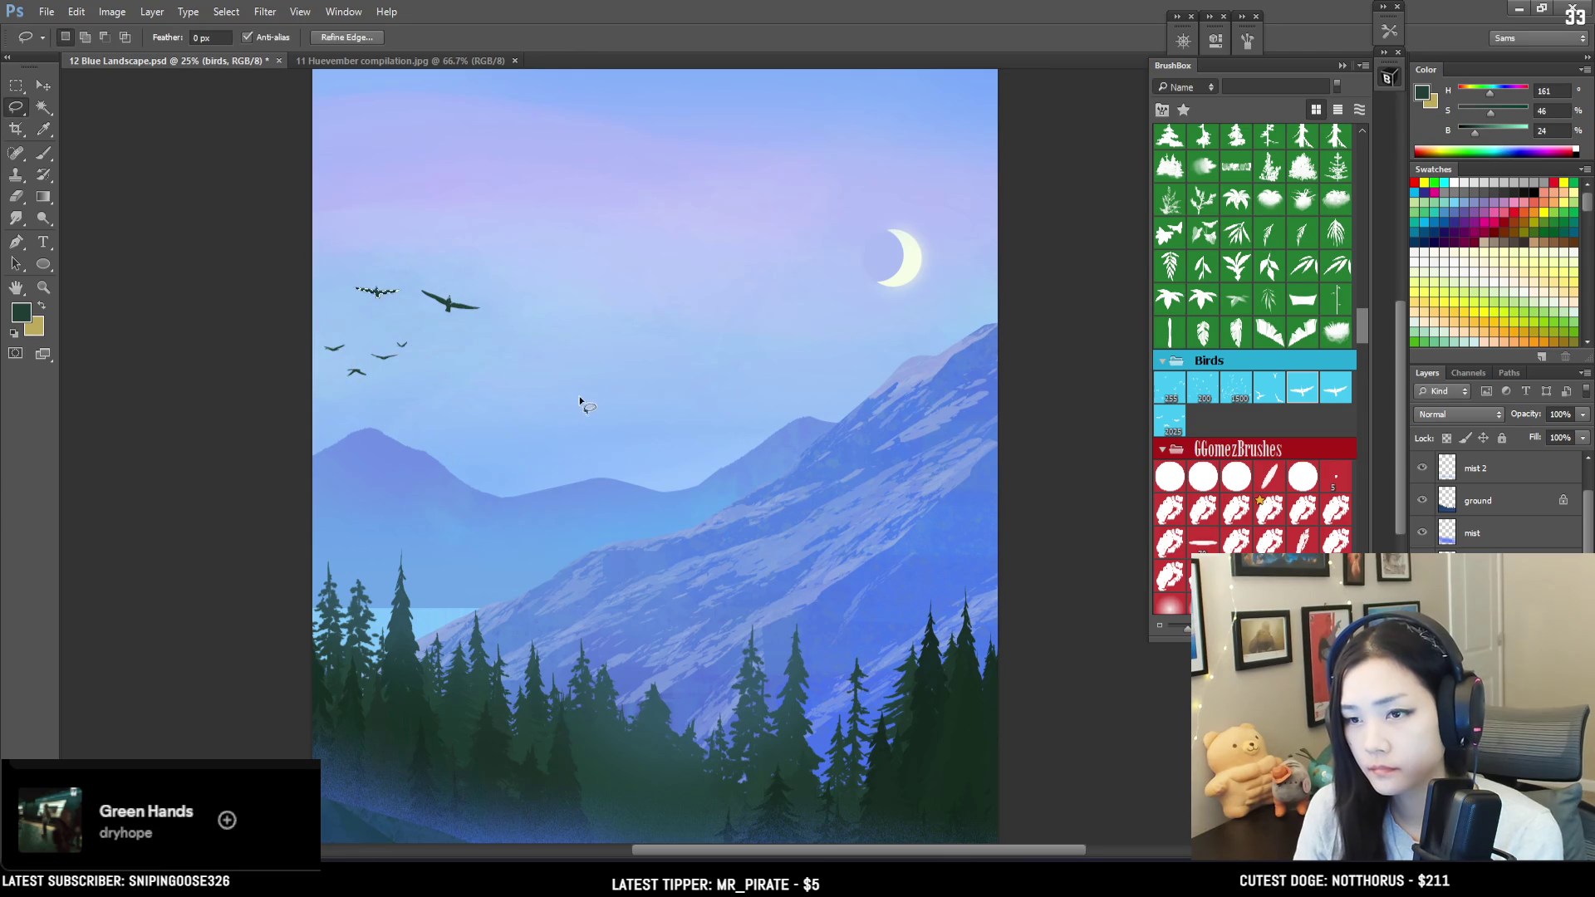
Step: Erase the small flock and stamp a lower bird, then step back through history to undo everything
key(e)
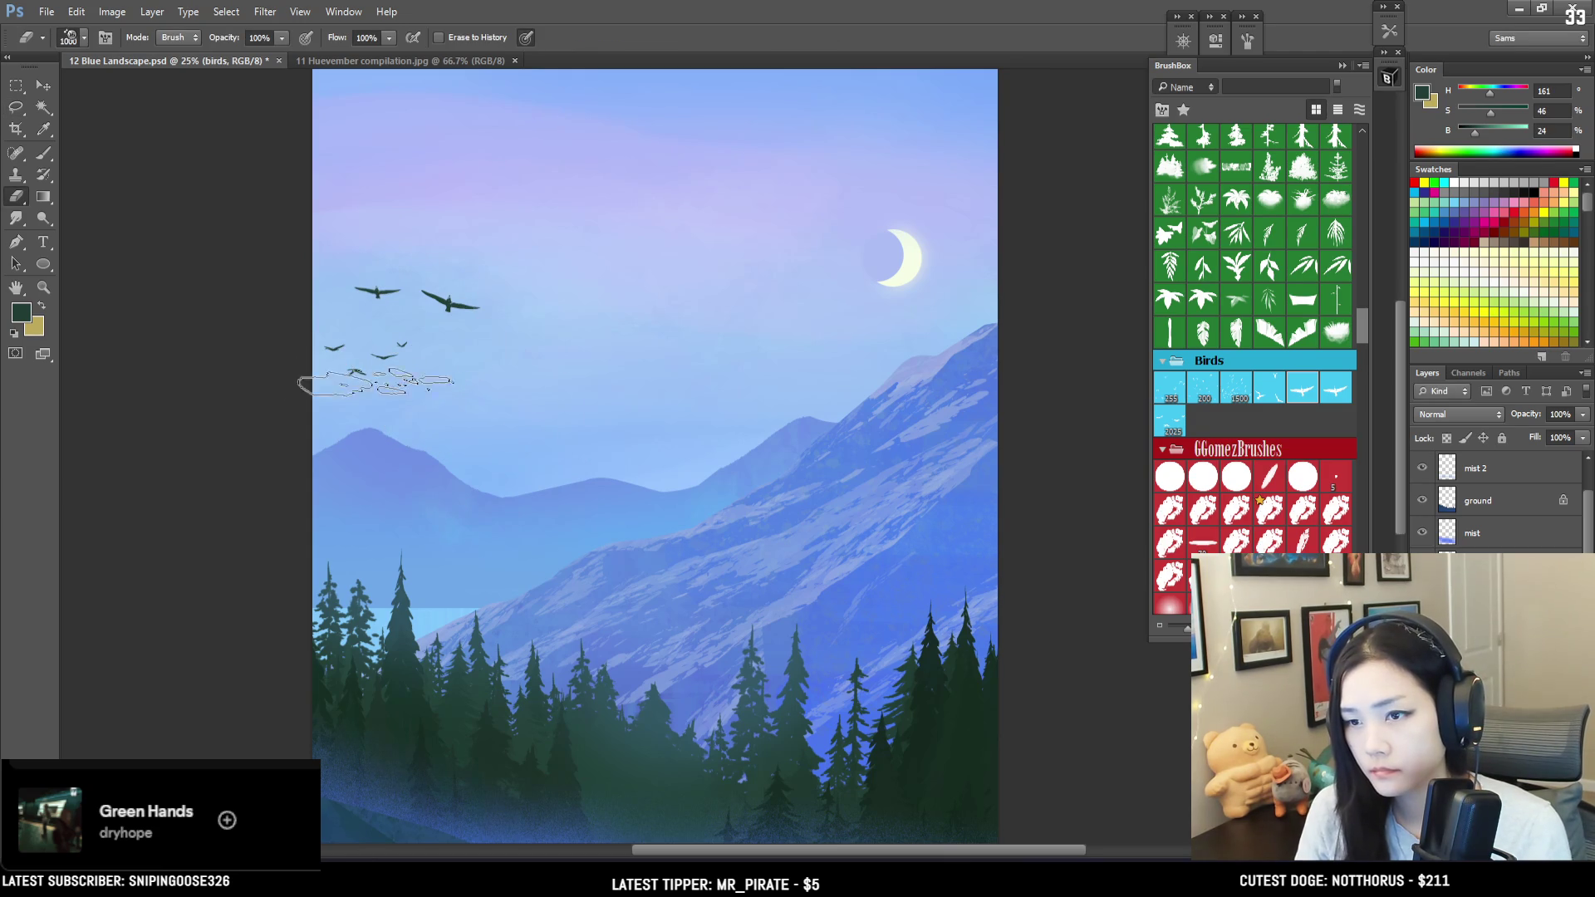
drag(249, 361, 456, 367)
key(b)
click(407, 400)
key(ctrl+alt+z)
key(ctrl+alt+z)
key(ctrl+alt+z)
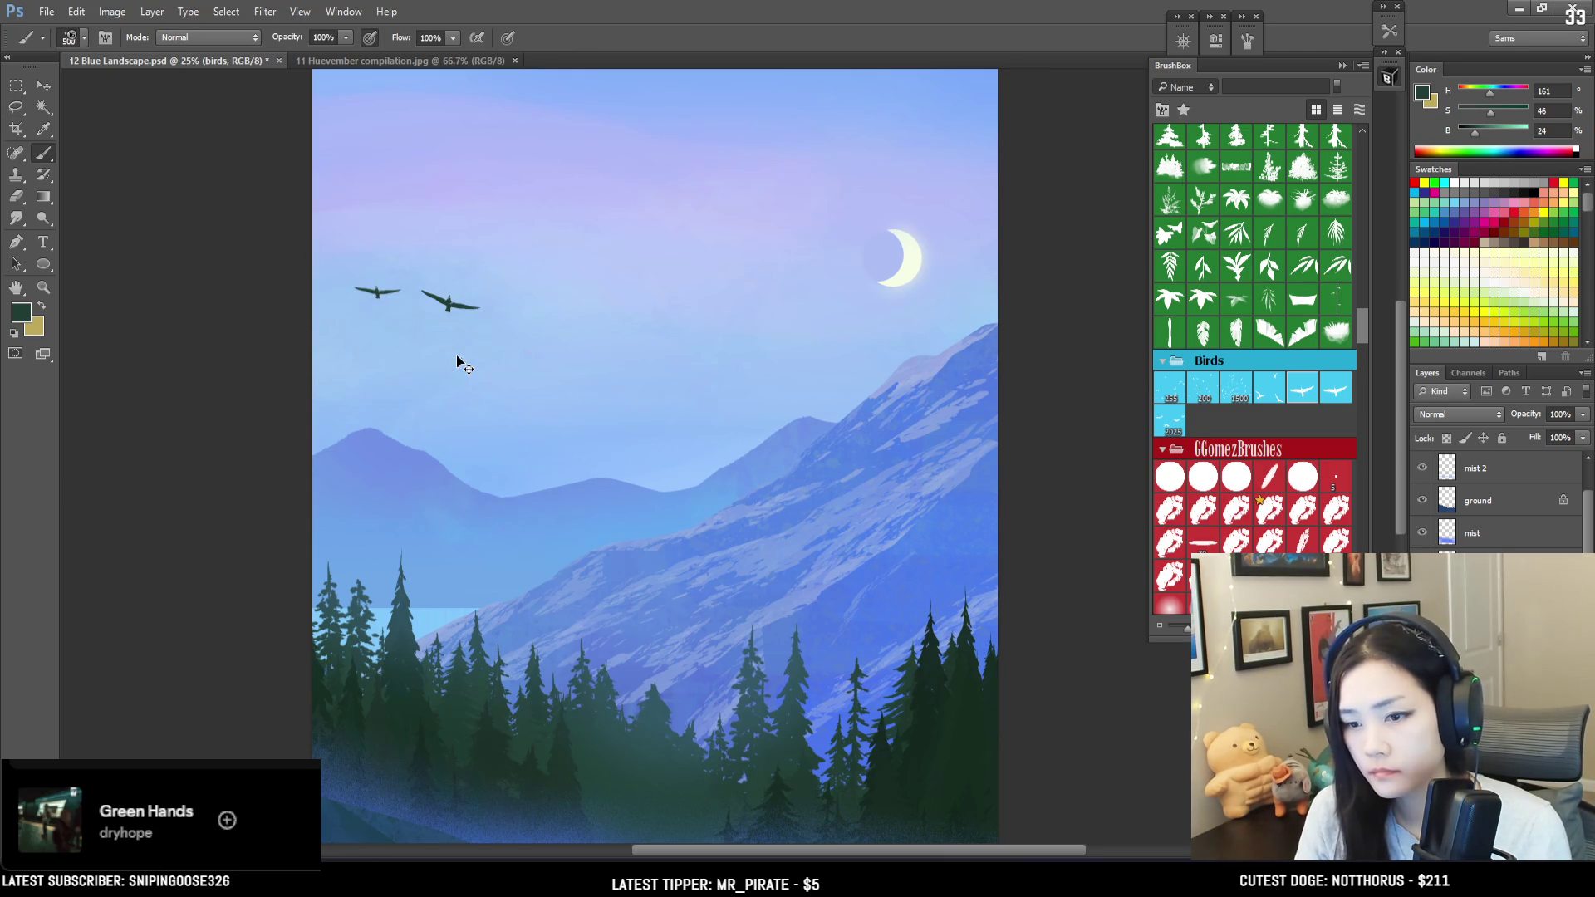
key(ctrl+alt+z)
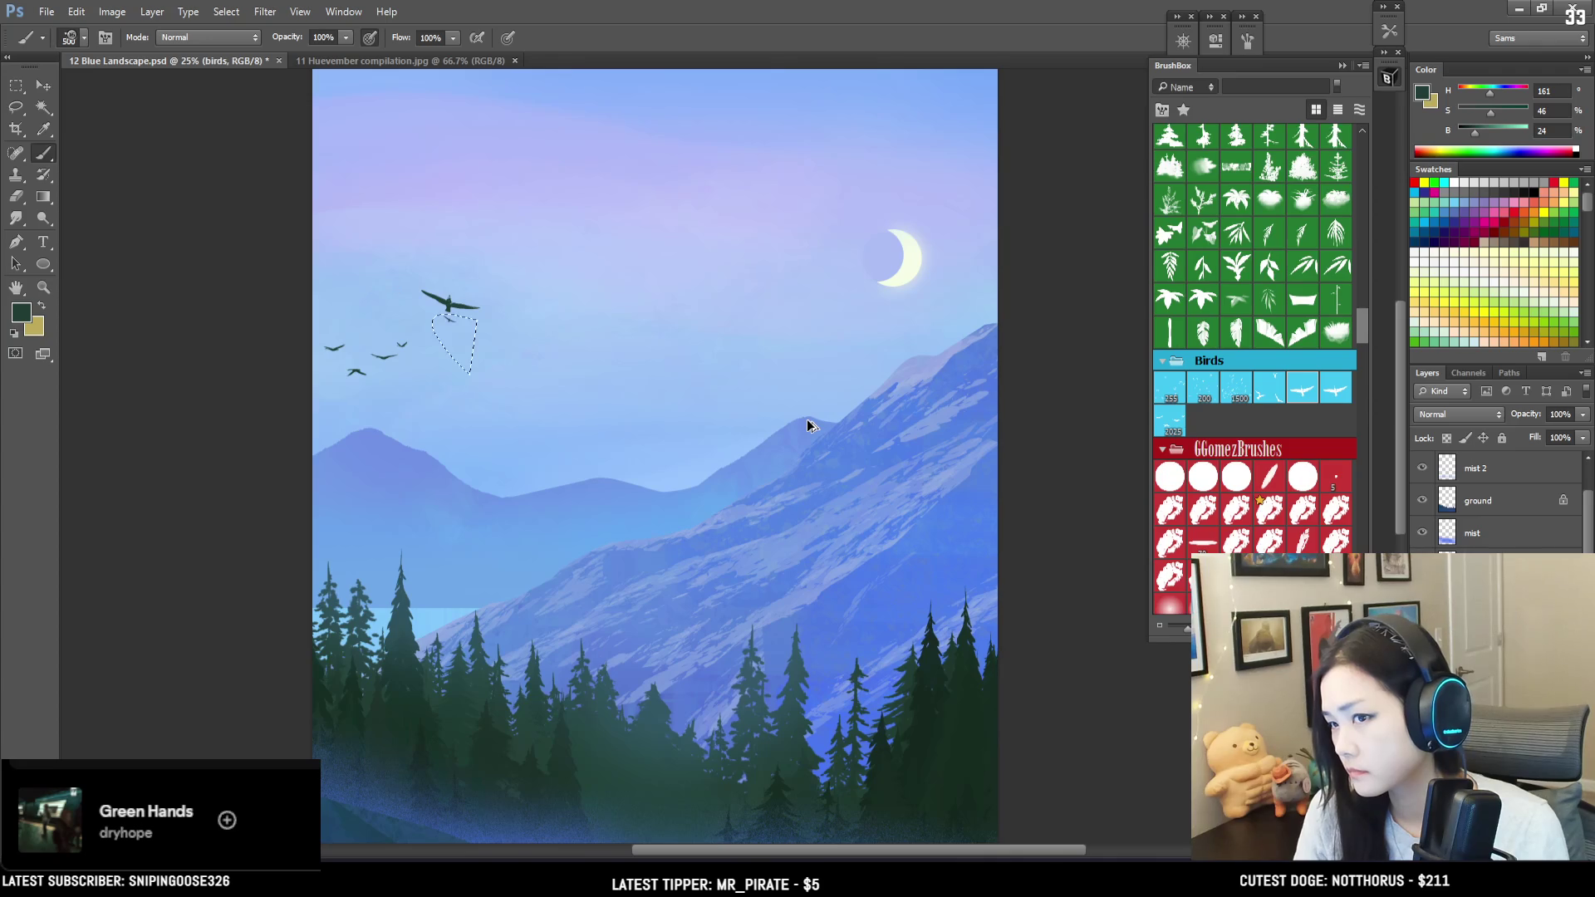
key(ctrl+alt+z)
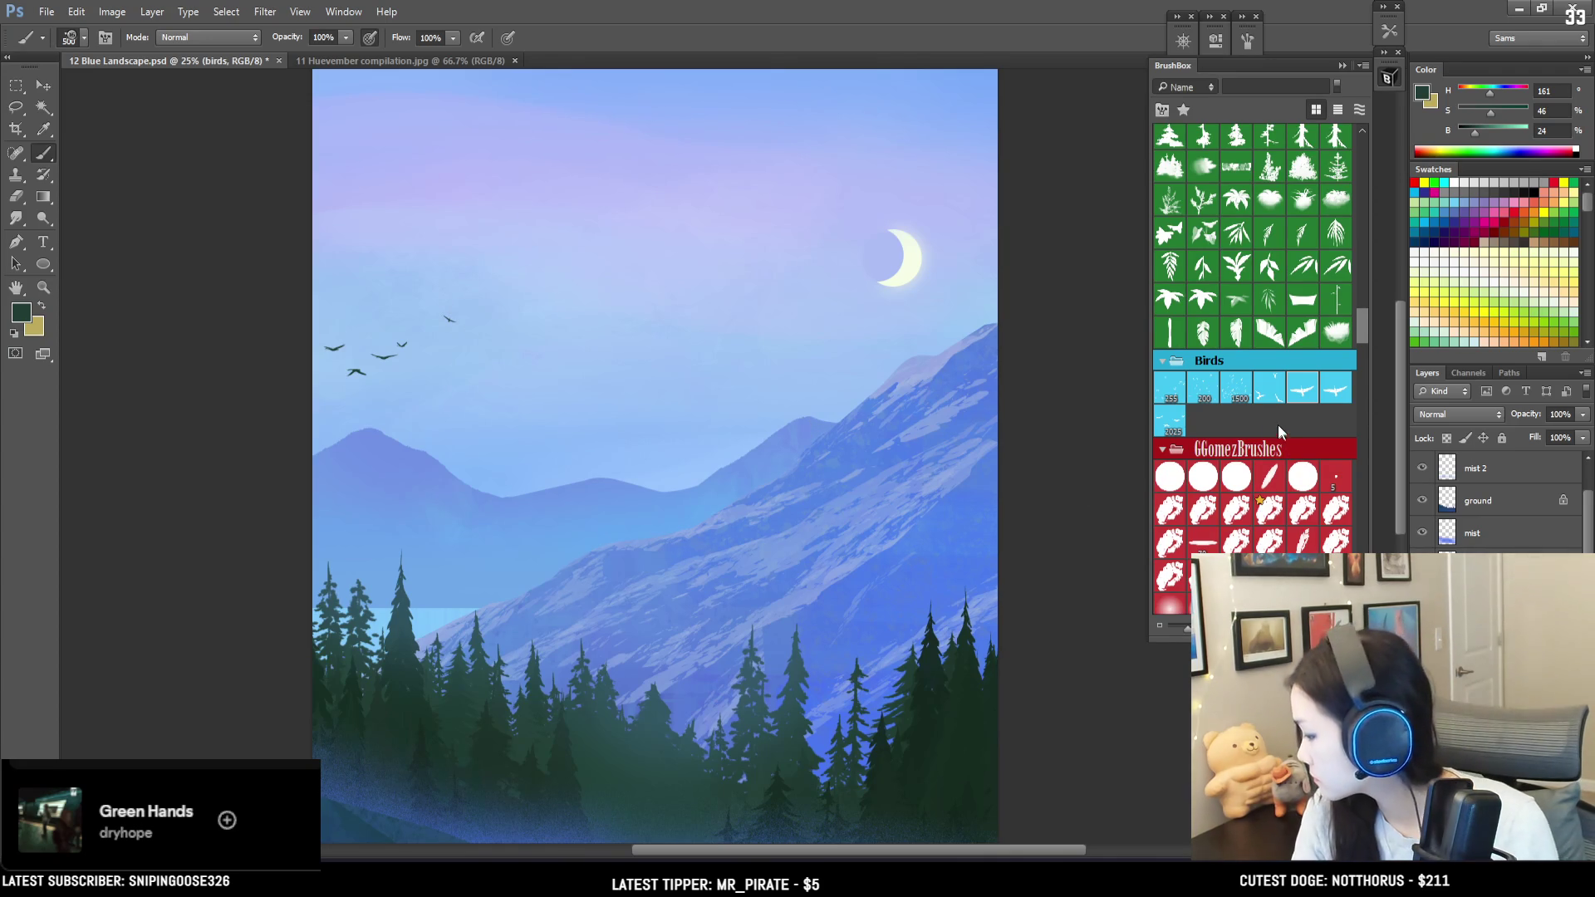
Step: Greatly enlarge the eraser and wipe every bird from the sky in one click
click(1273, 395)
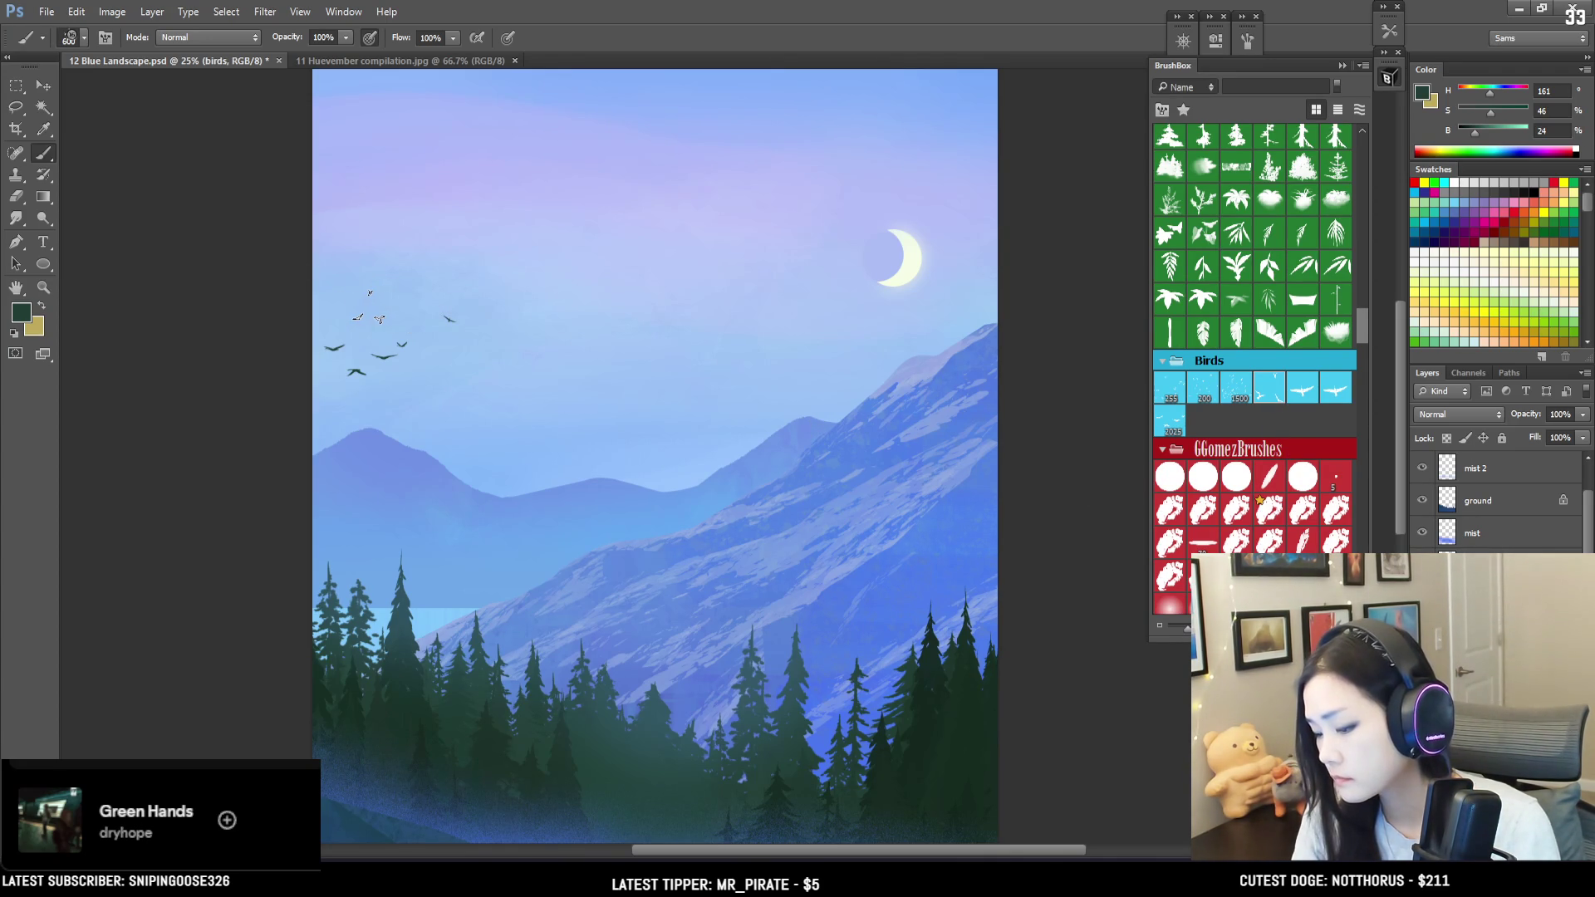
key(e)
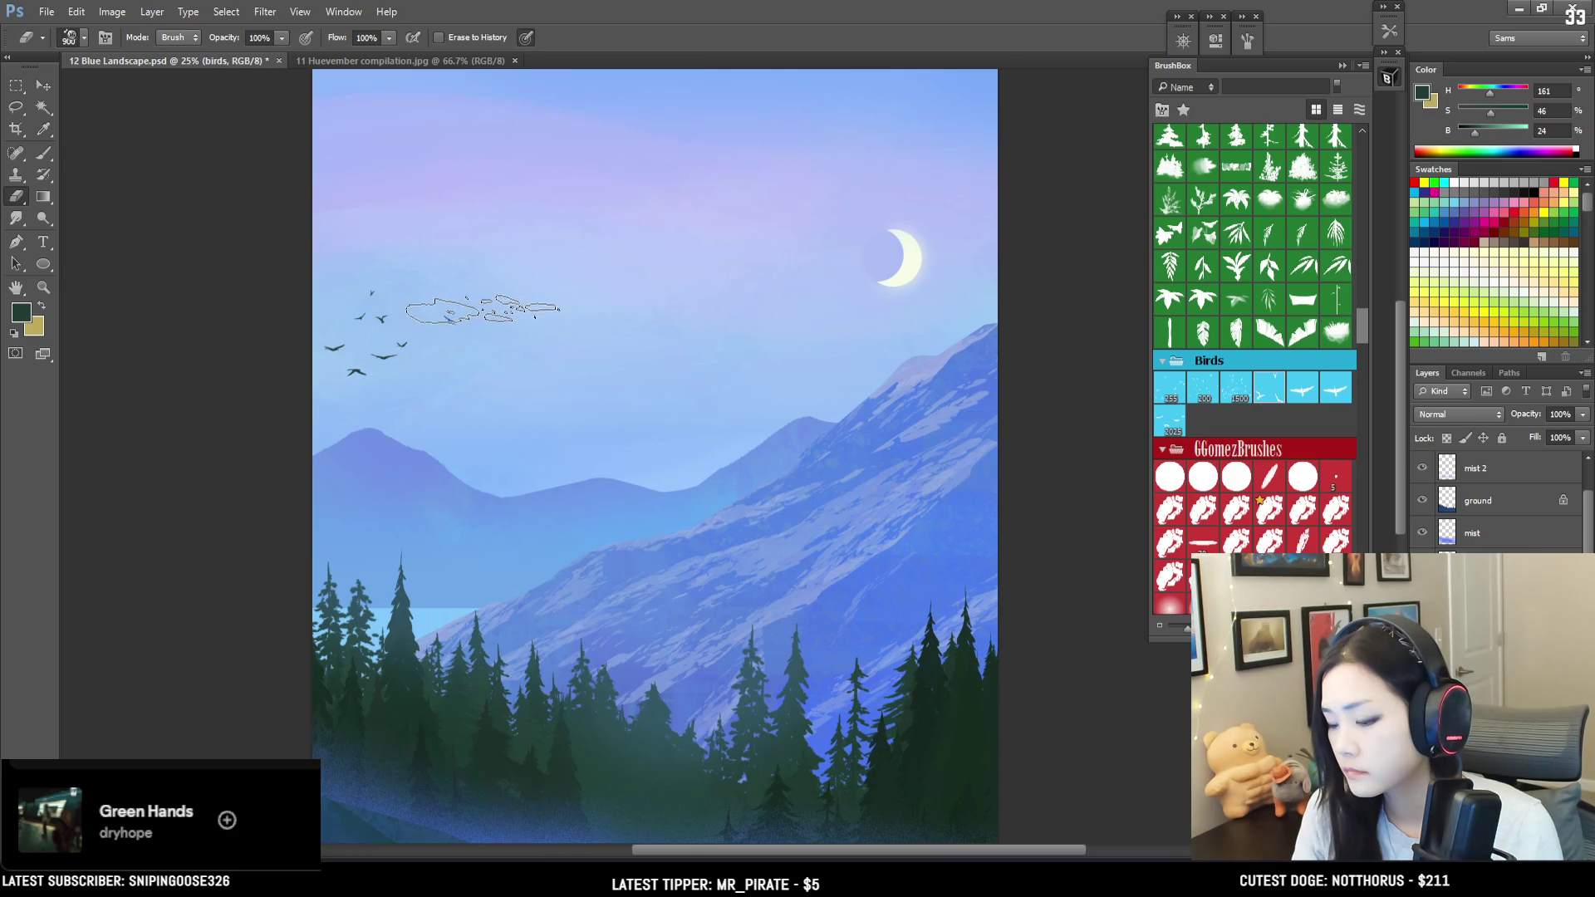
mouse_move(256, 333)
mouse_down()
mouse_move(316, 364)
mouse_move(303, 356)
mouse_move(374, 364)
mouse_up()
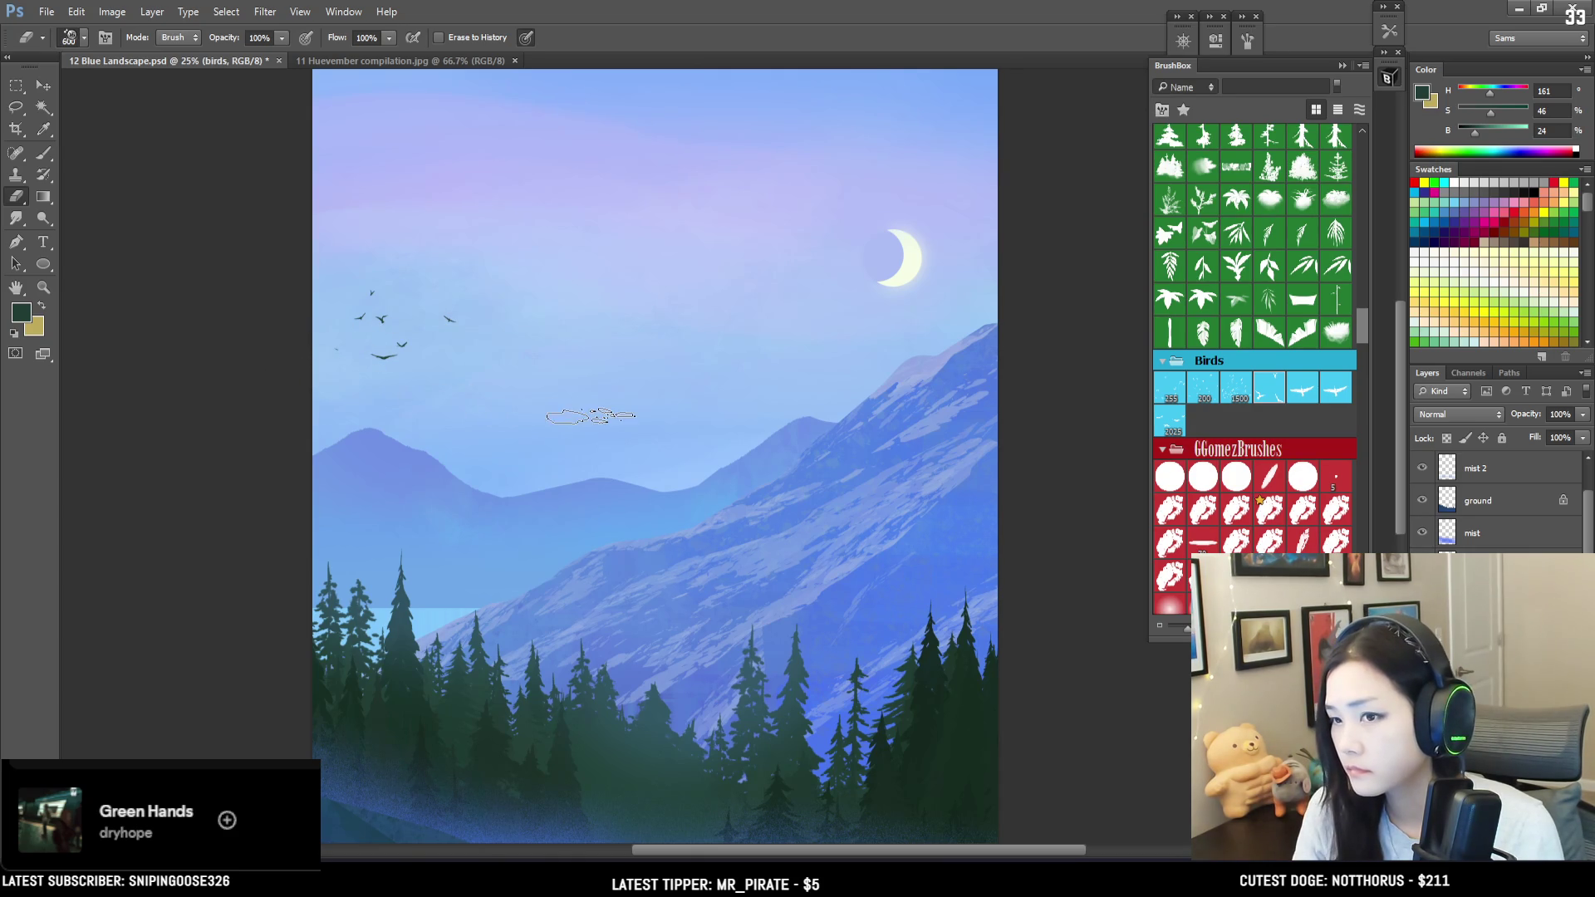
key(ctrl+z)
key(bracketright)
key(bracketright)
key(bracketright)
click(374, 312)
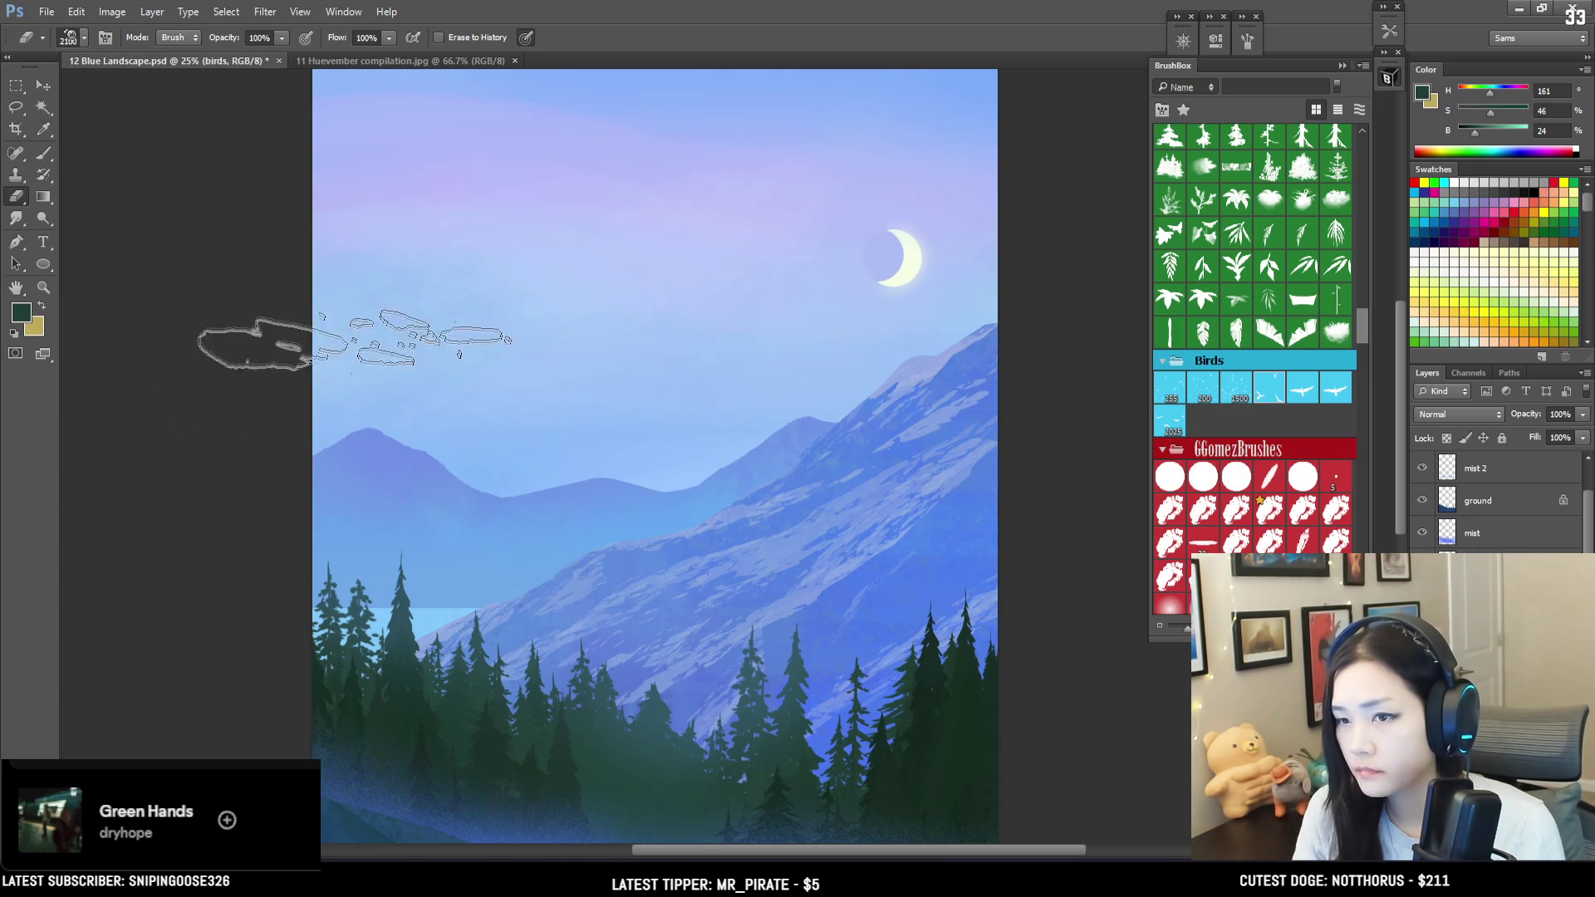
key(b)
scroll(1251, 297, up, 10)
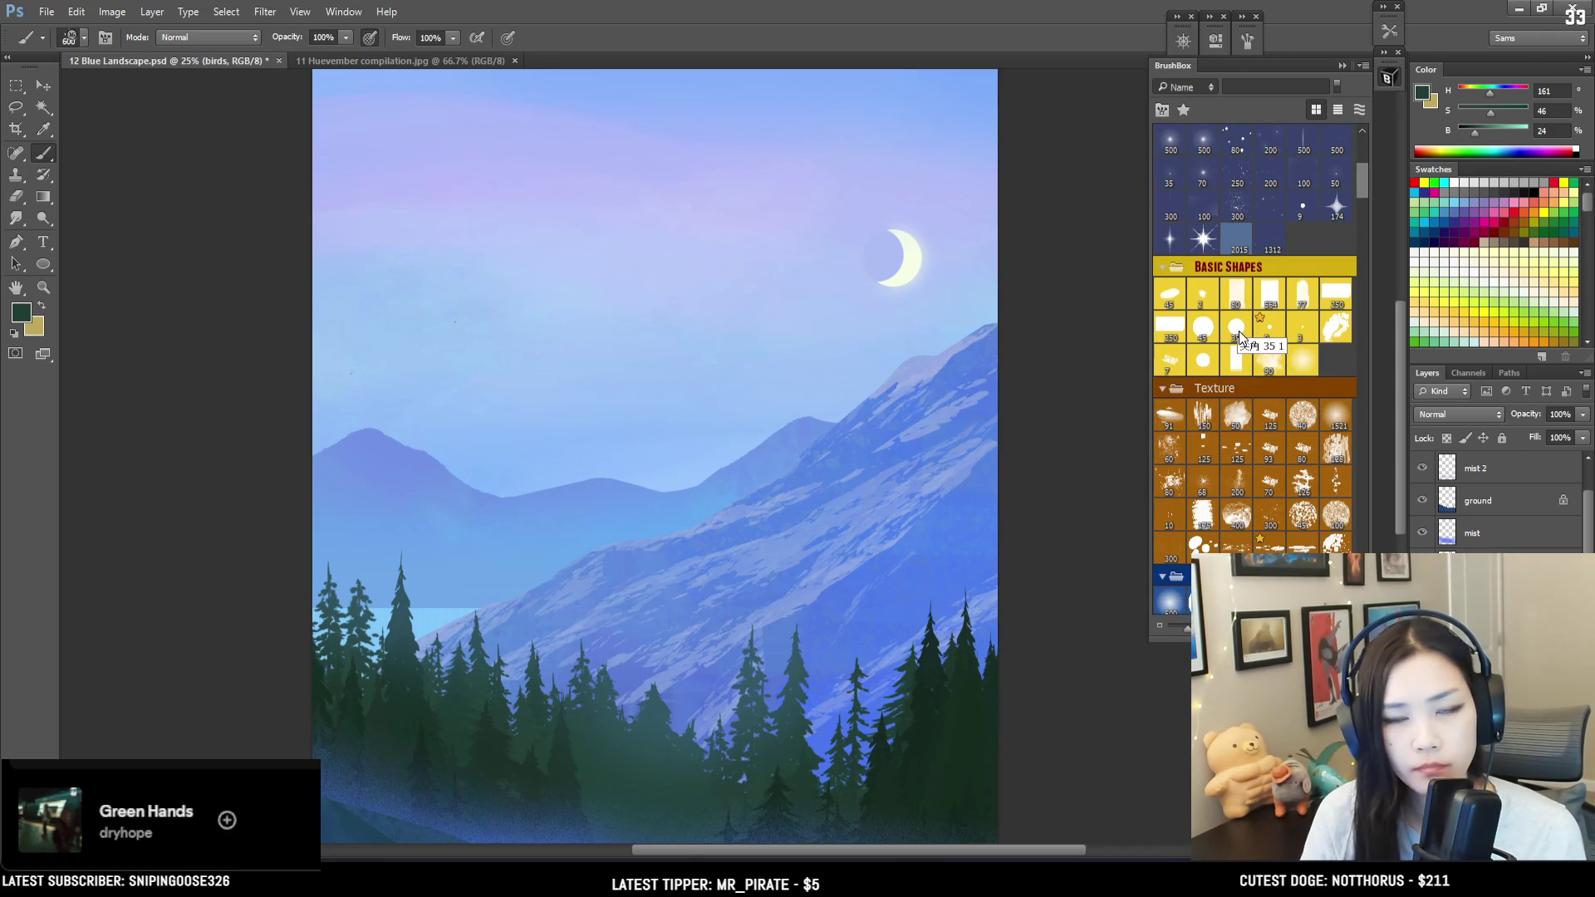
Step: Try Hard Brush Thicker, then a finer EyvindEarle hard brush, undoing each test stroke in the sky
scroll(1238, 341, down, 4)
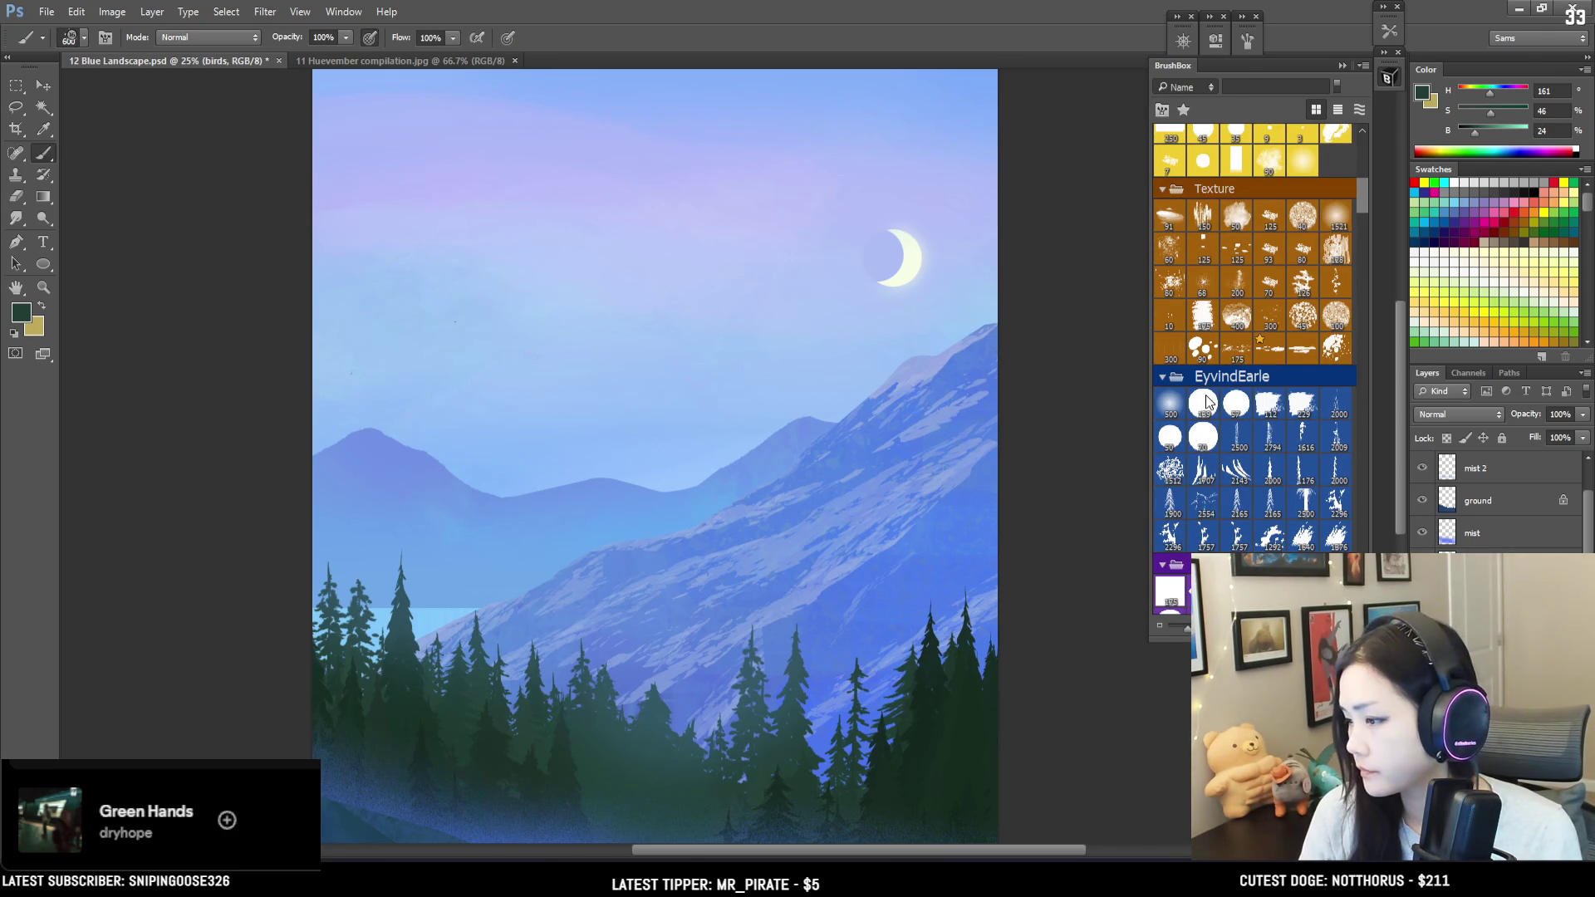
click(1206, 402)
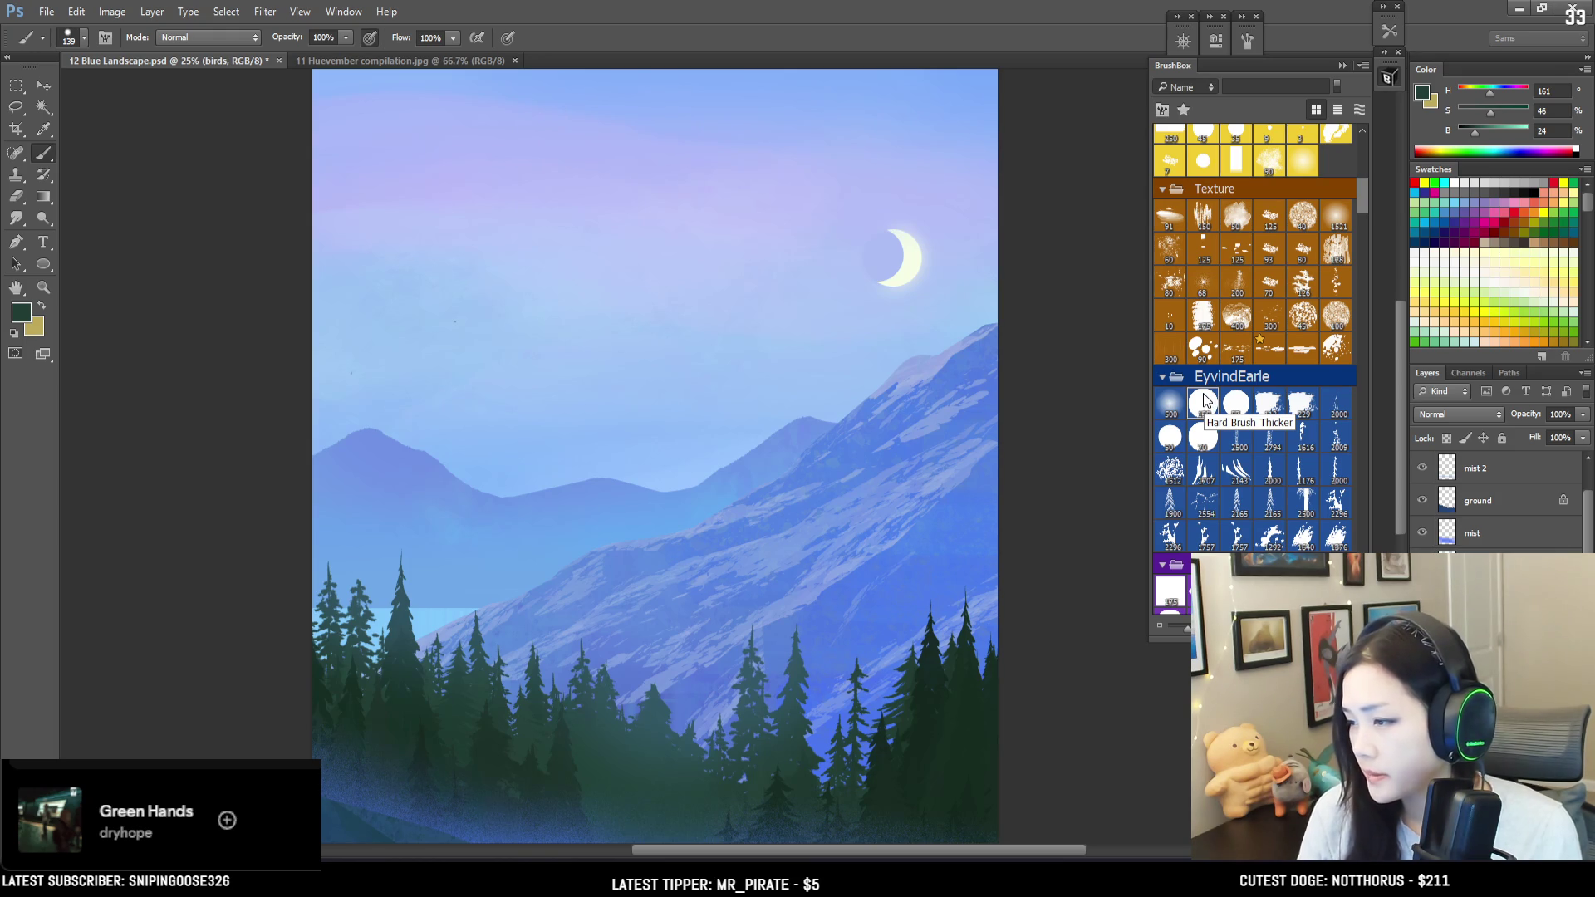
mouse_move(671, 321)
mouse_down()
mouse_move(603, 400)
mouse_move(614, 369)
mouse_up()
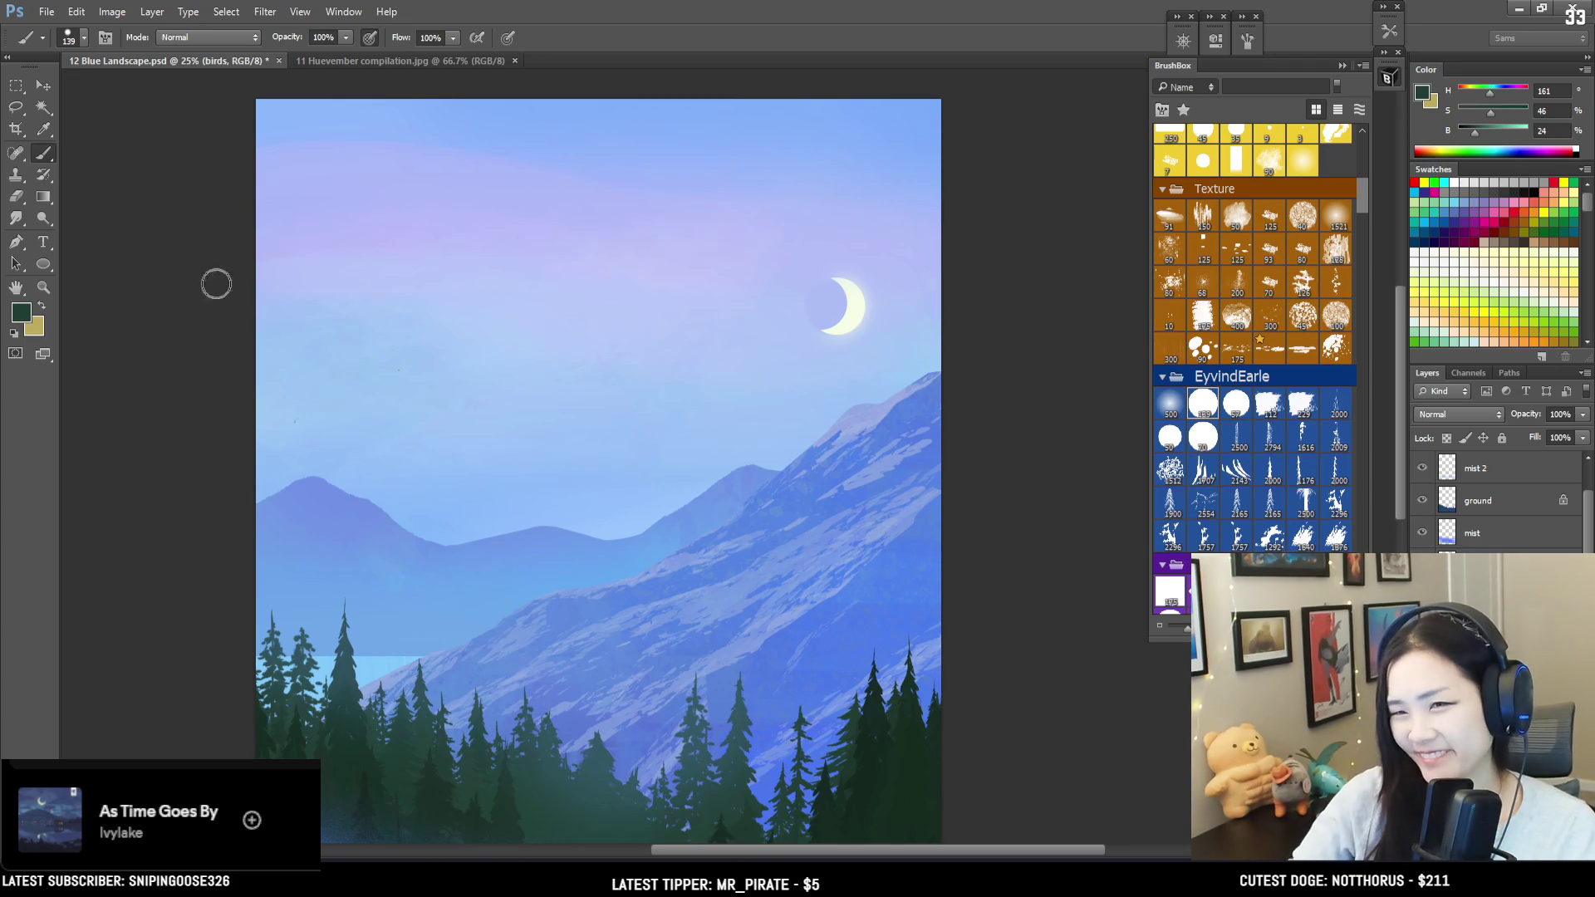
drag(311, 324, 383, 357)
key(ctrl+z)
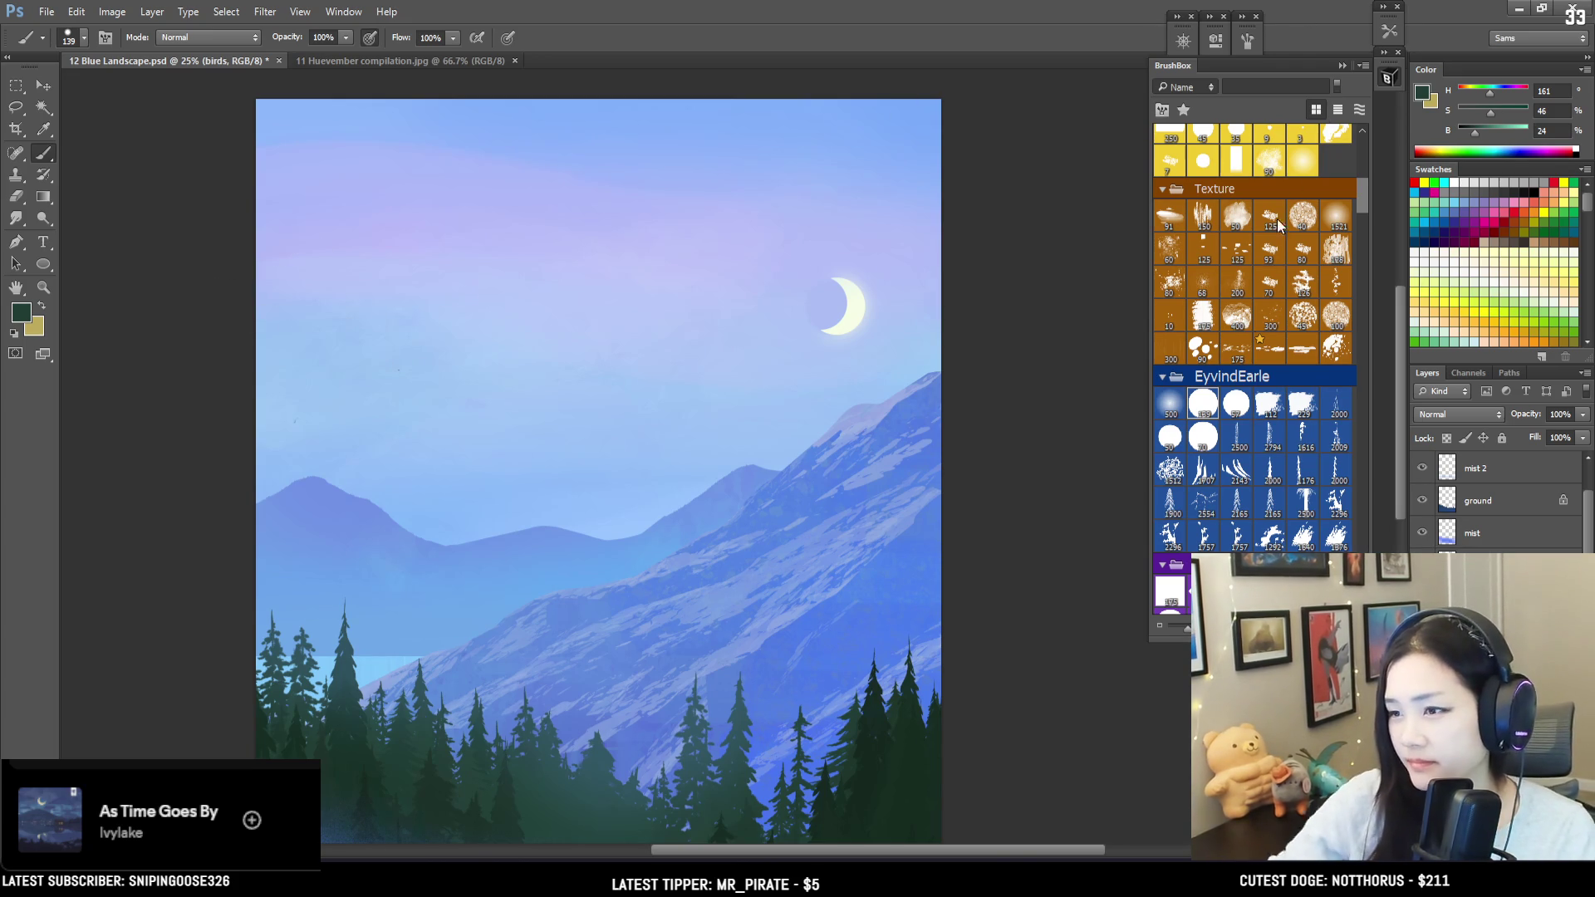
click(1204, 407)
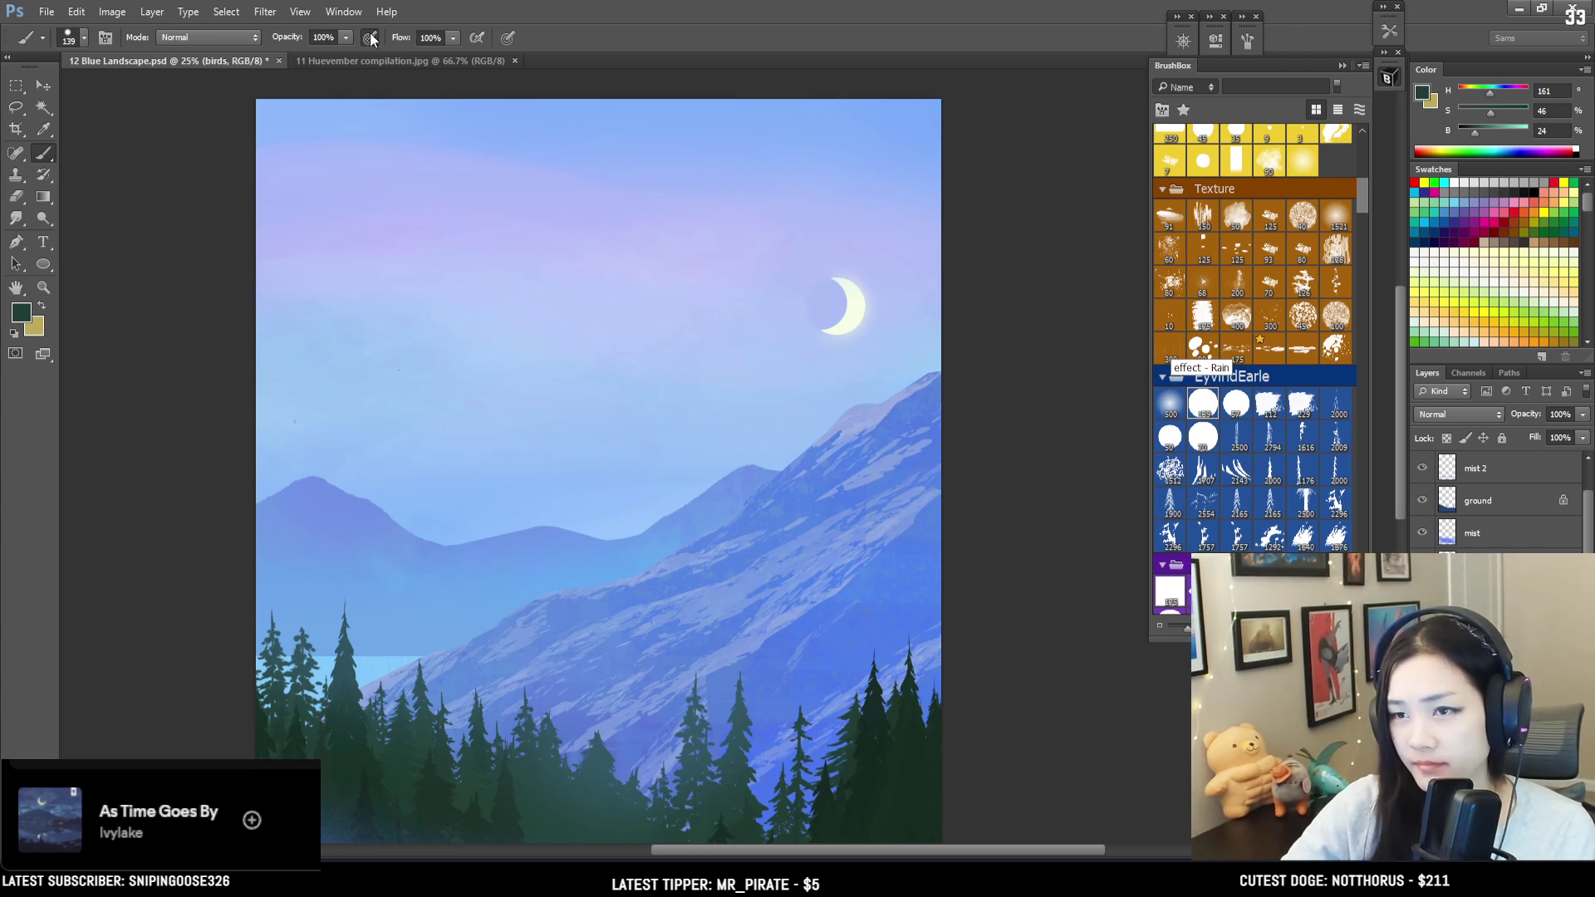
key(bracketleft)
key(bracketleft)
key(bracketleft)
drag(271, 306, 334, 345)
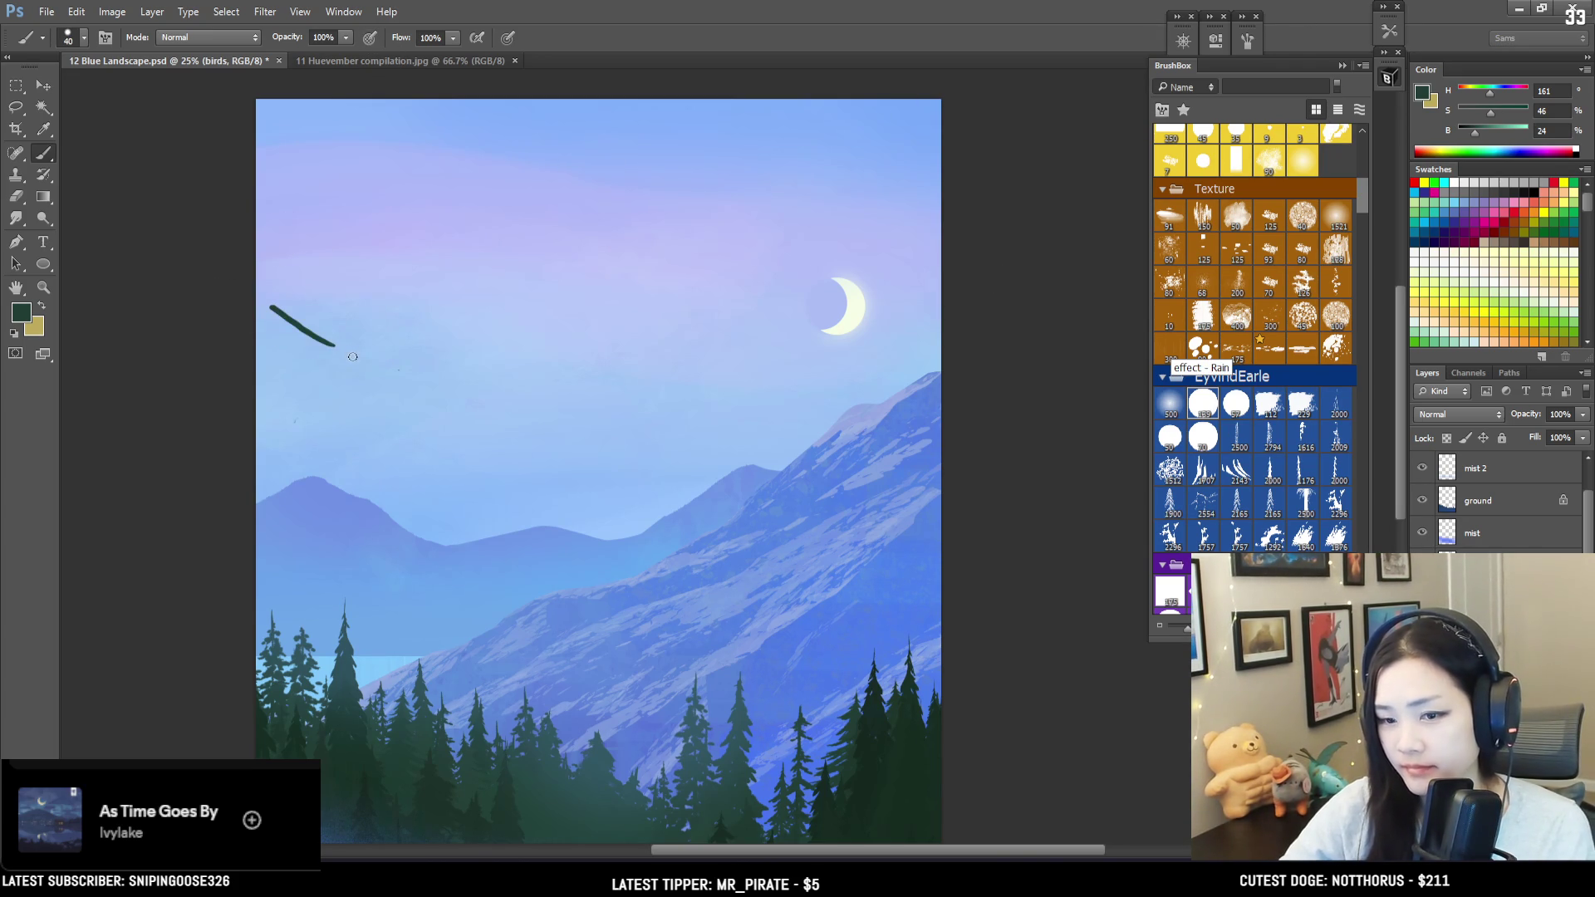
key(ctrl+z)
key(ctrl+plus)
key(ctrl+plus)
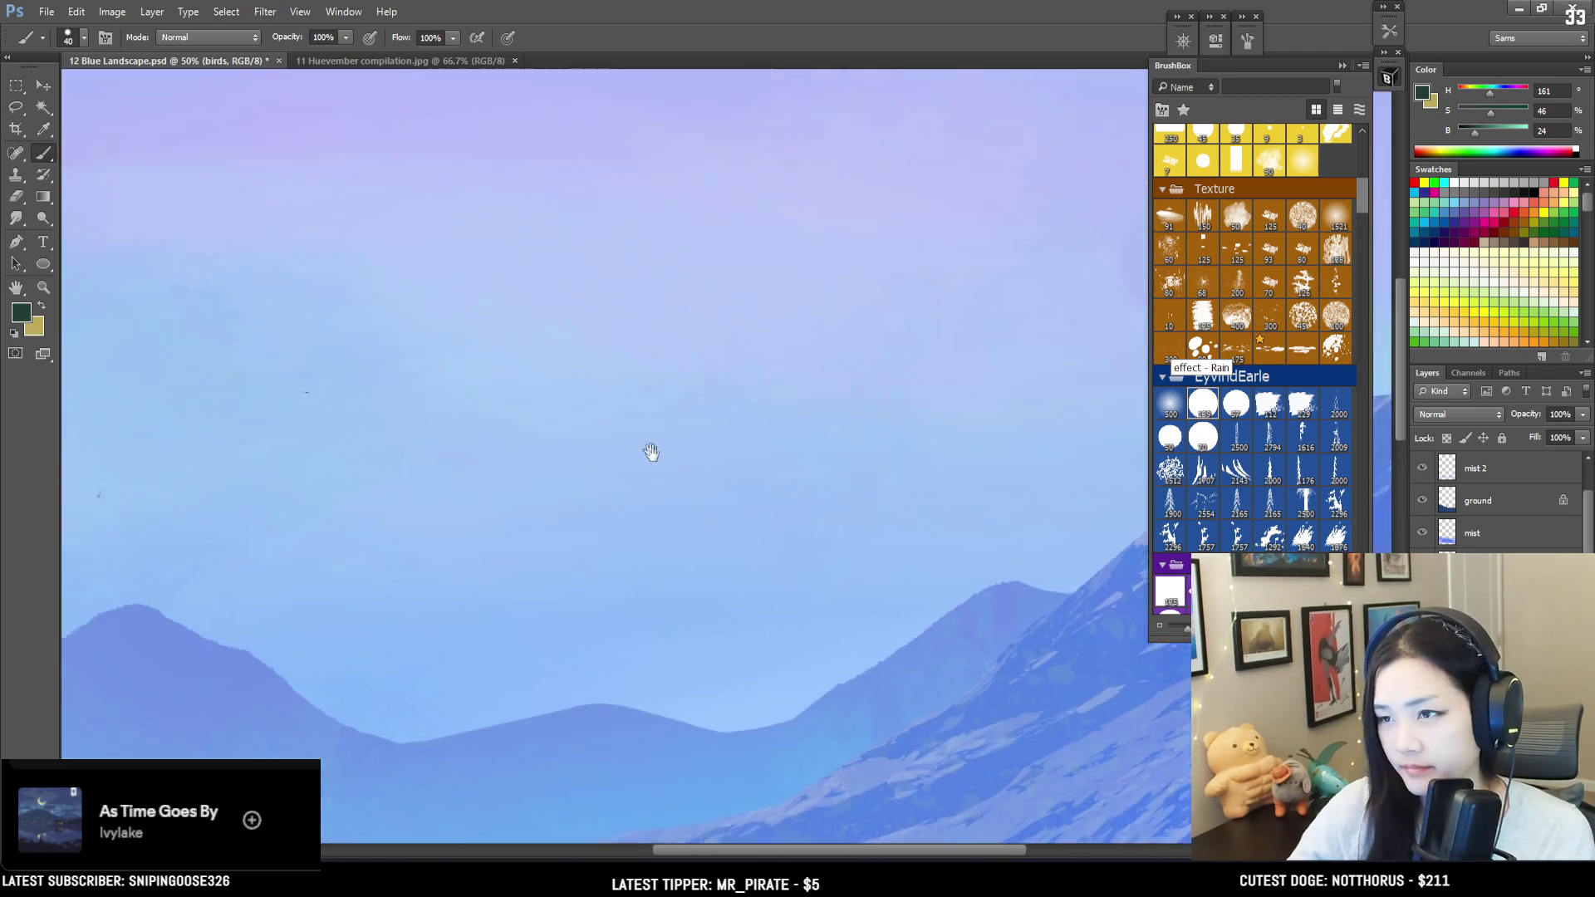
Step: Lasso-outline a small bird shape in the sky left of the crescent moon
drag(618, 485, 583, 448)
key(e)
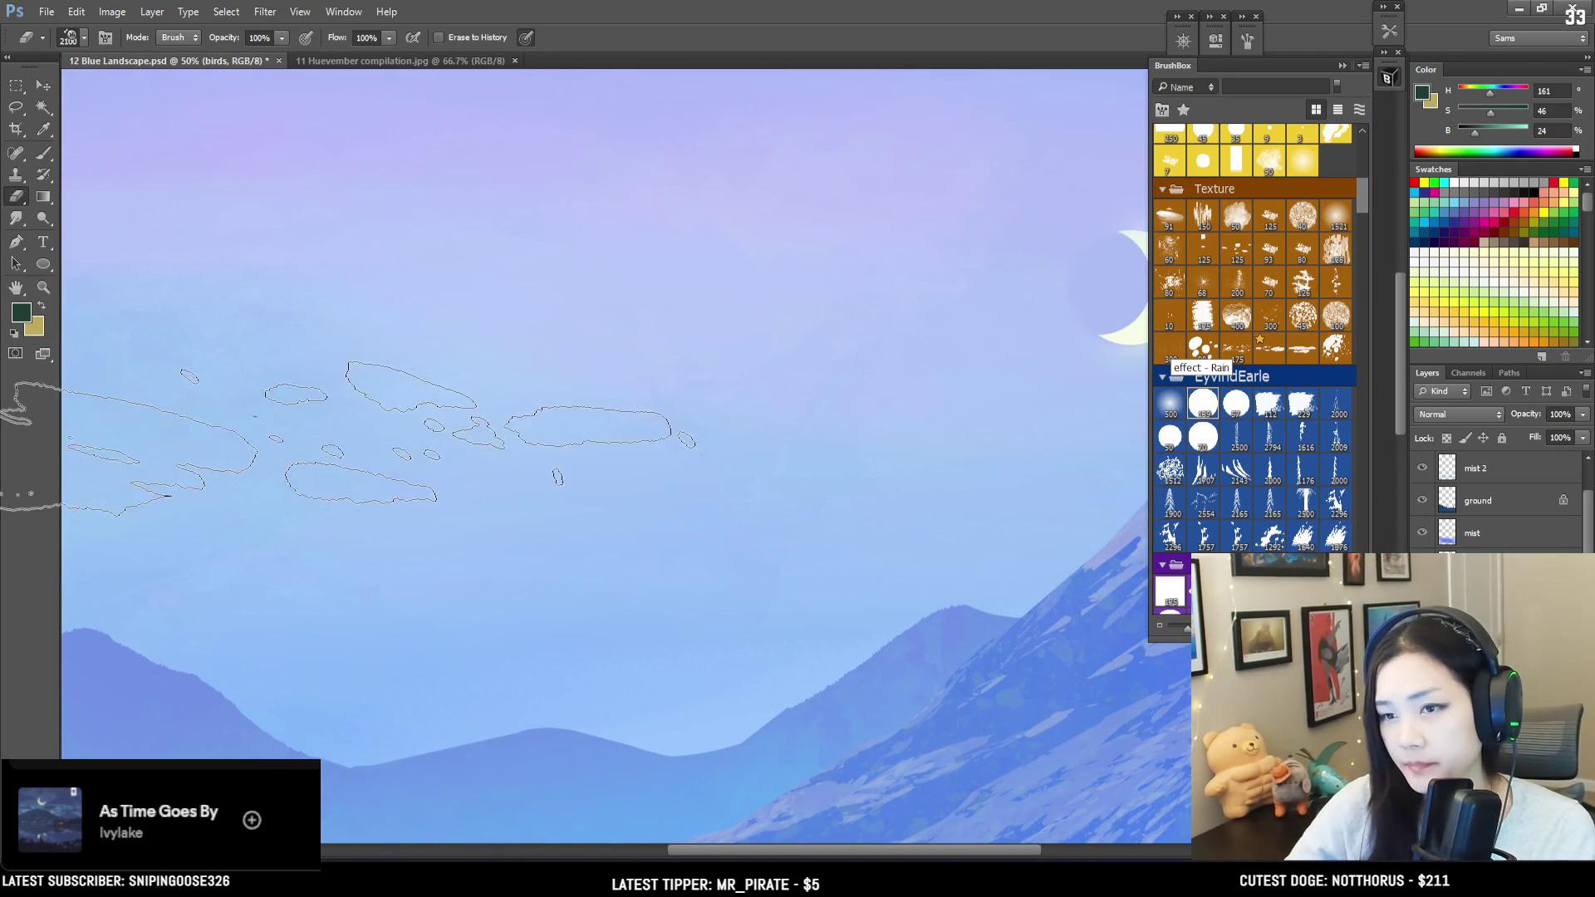
drag(414, 398, 519, 412)
key(bracketleft)
key(bracketleft)
key(bracketleft)
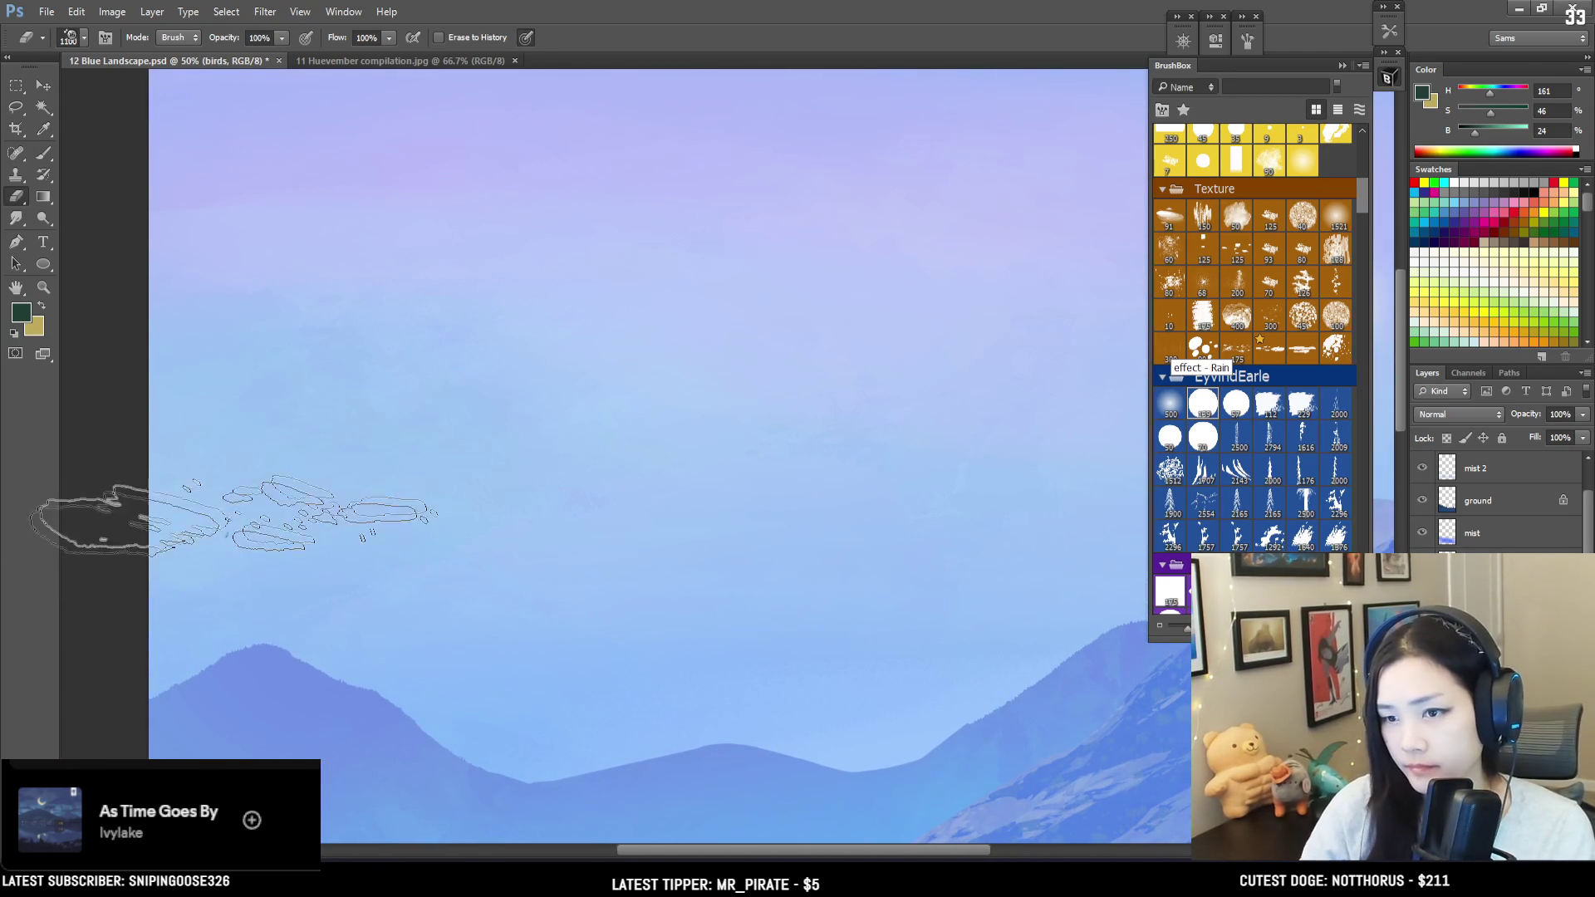
key(l)
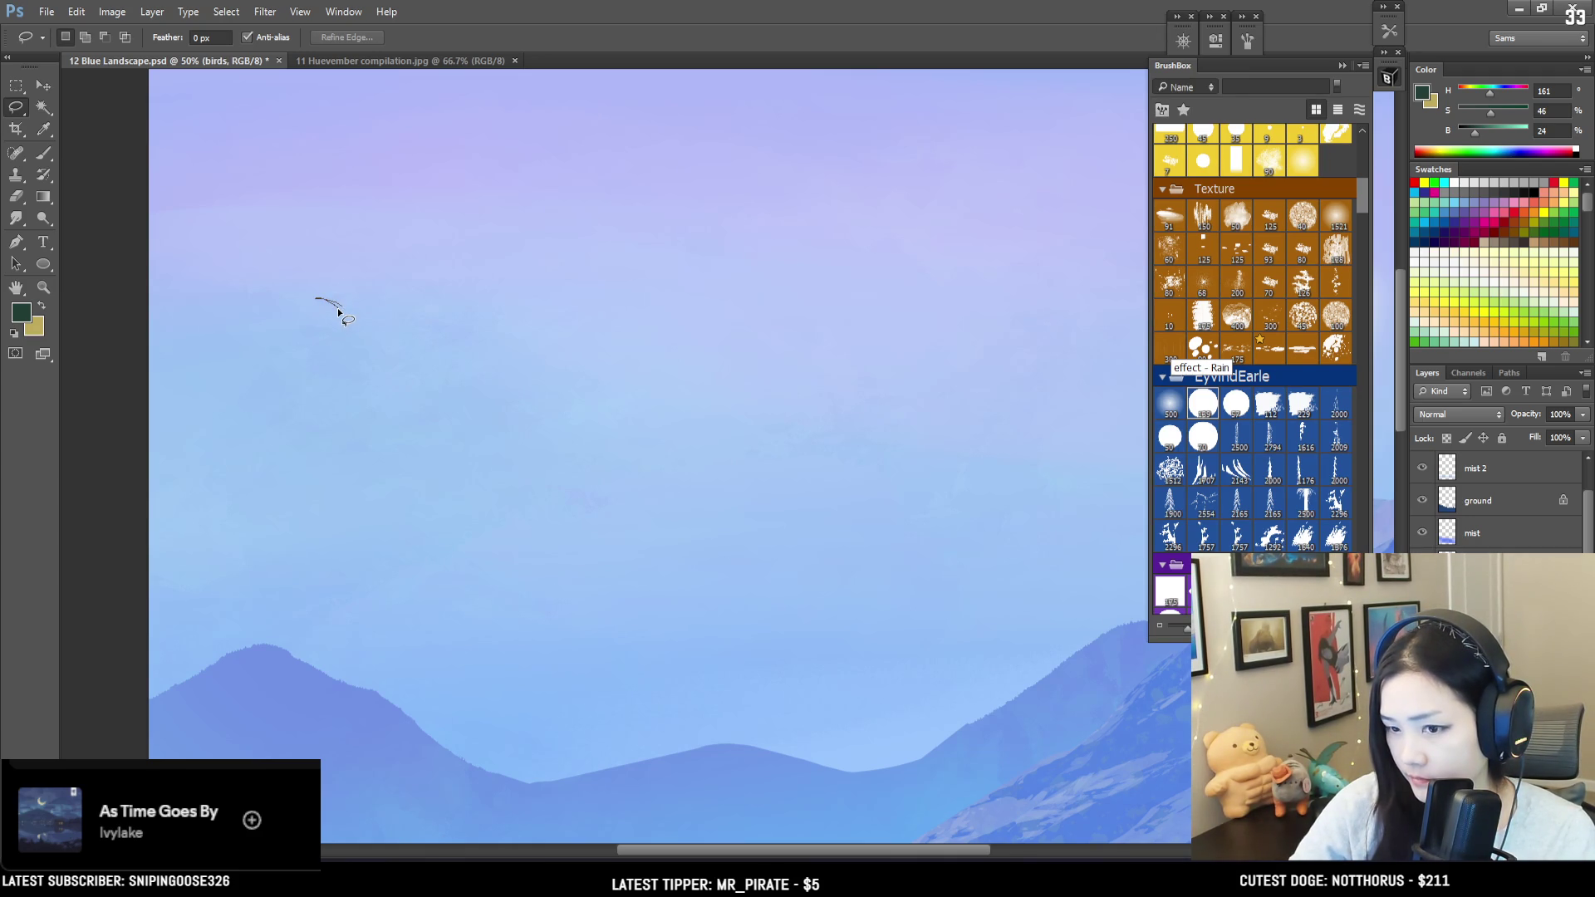
drag(348, 311, 374, 309)
key(b)
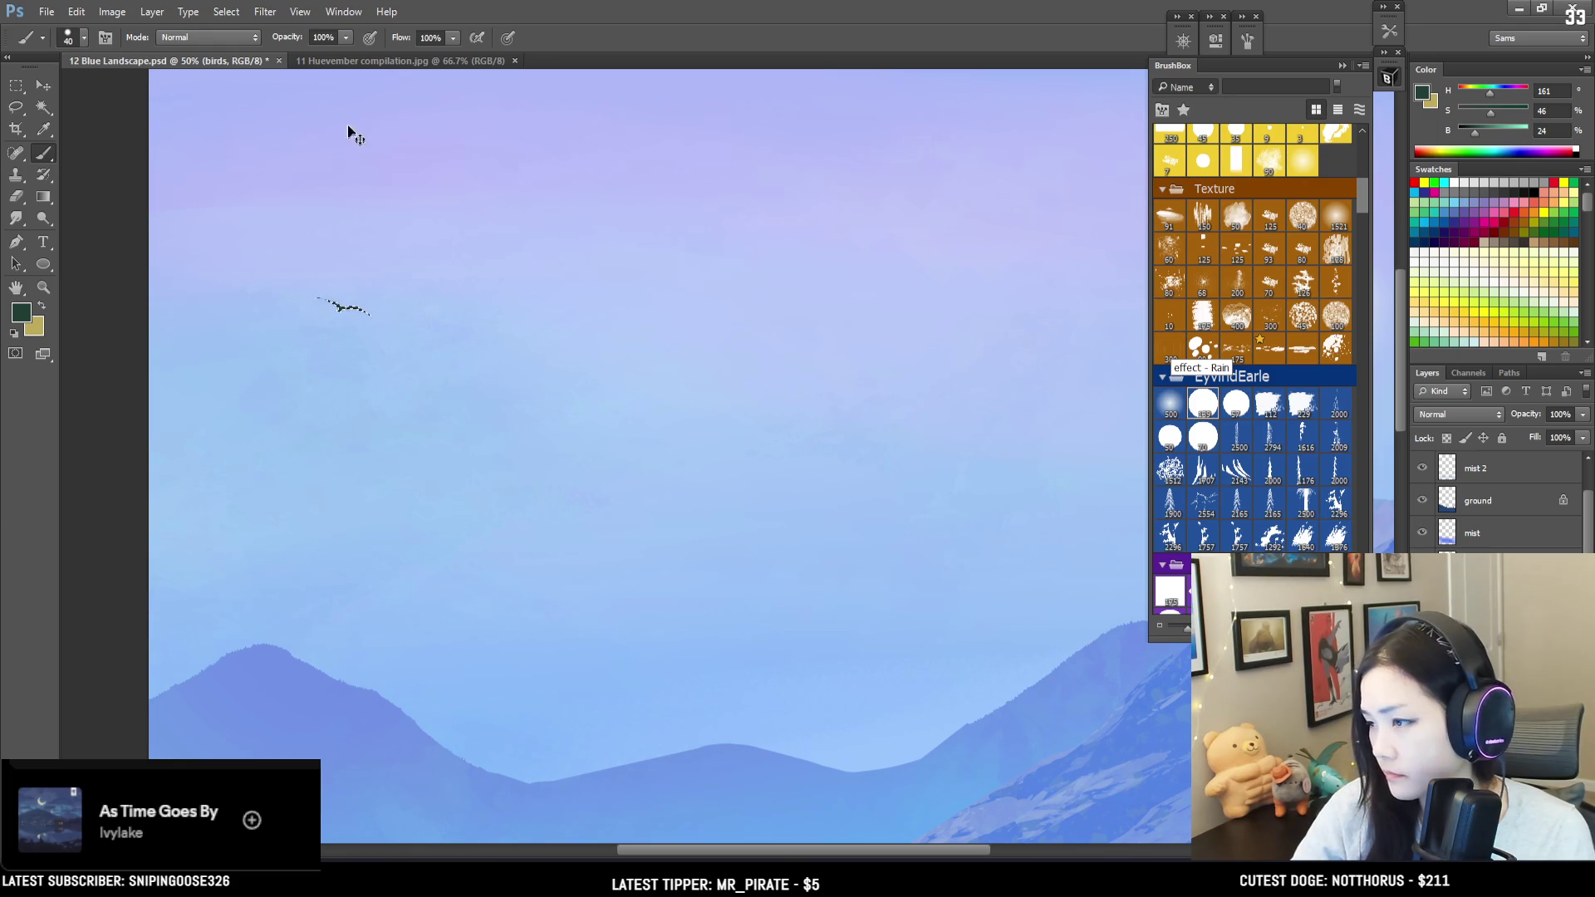
Step: Extend the bird's left wing tip with a smaller brush and set up a small soft eraser
key(bracketleft)
drag(316, 298, 332, 305)
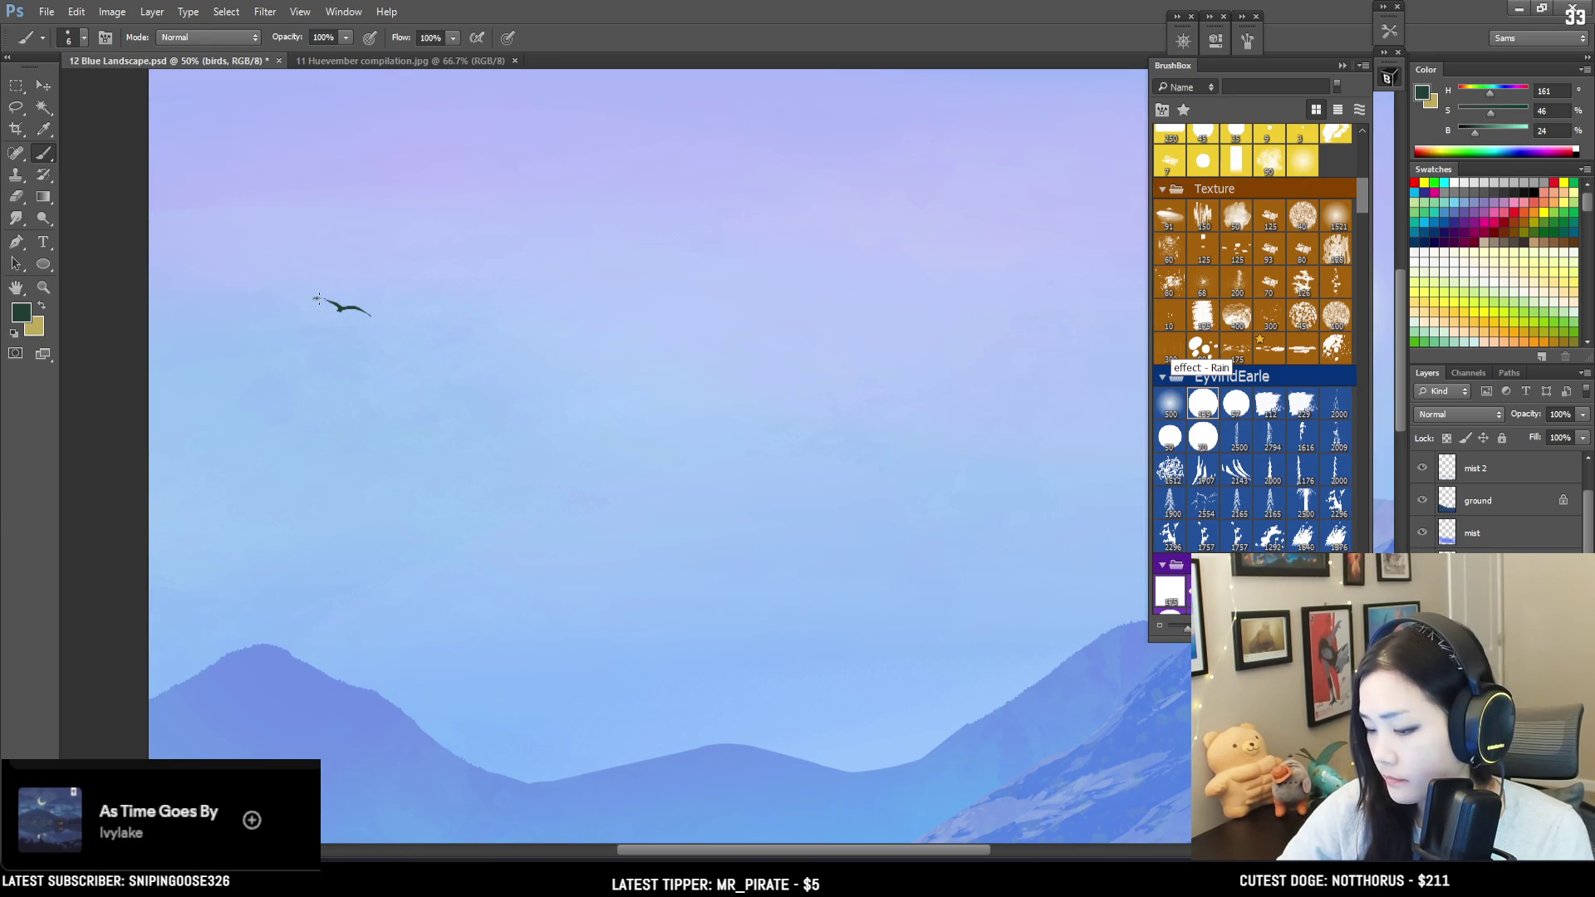
key(e)
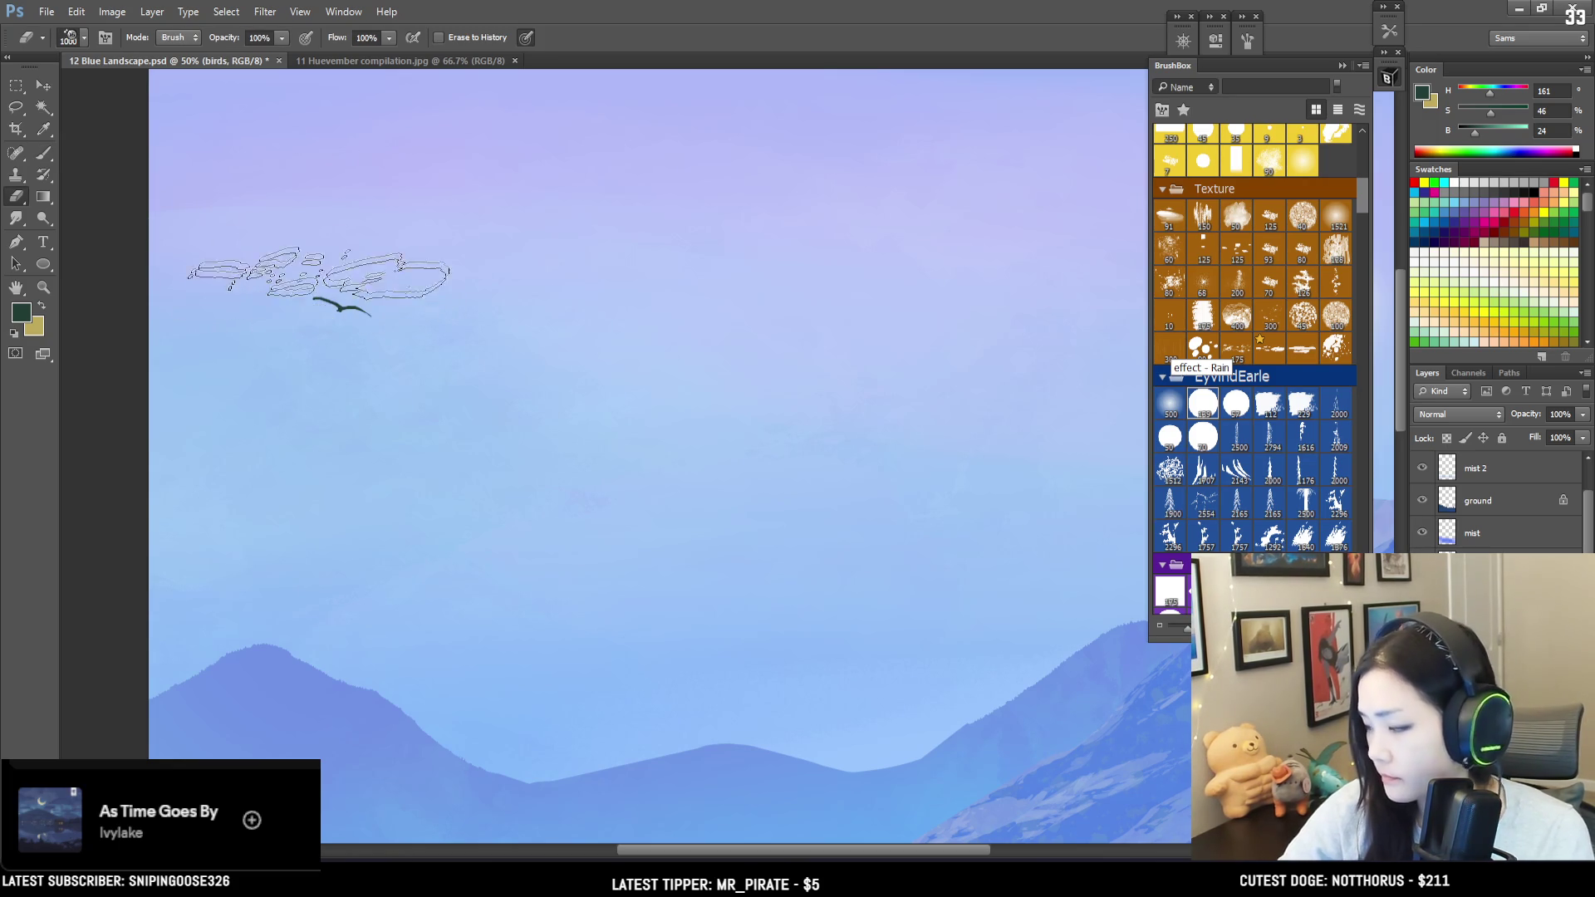
click(1207, 405)
key(bracketleft)
key(bracketleft)
key(bracketleft)
key(ctrl+minus)
key(ctrl+minus)
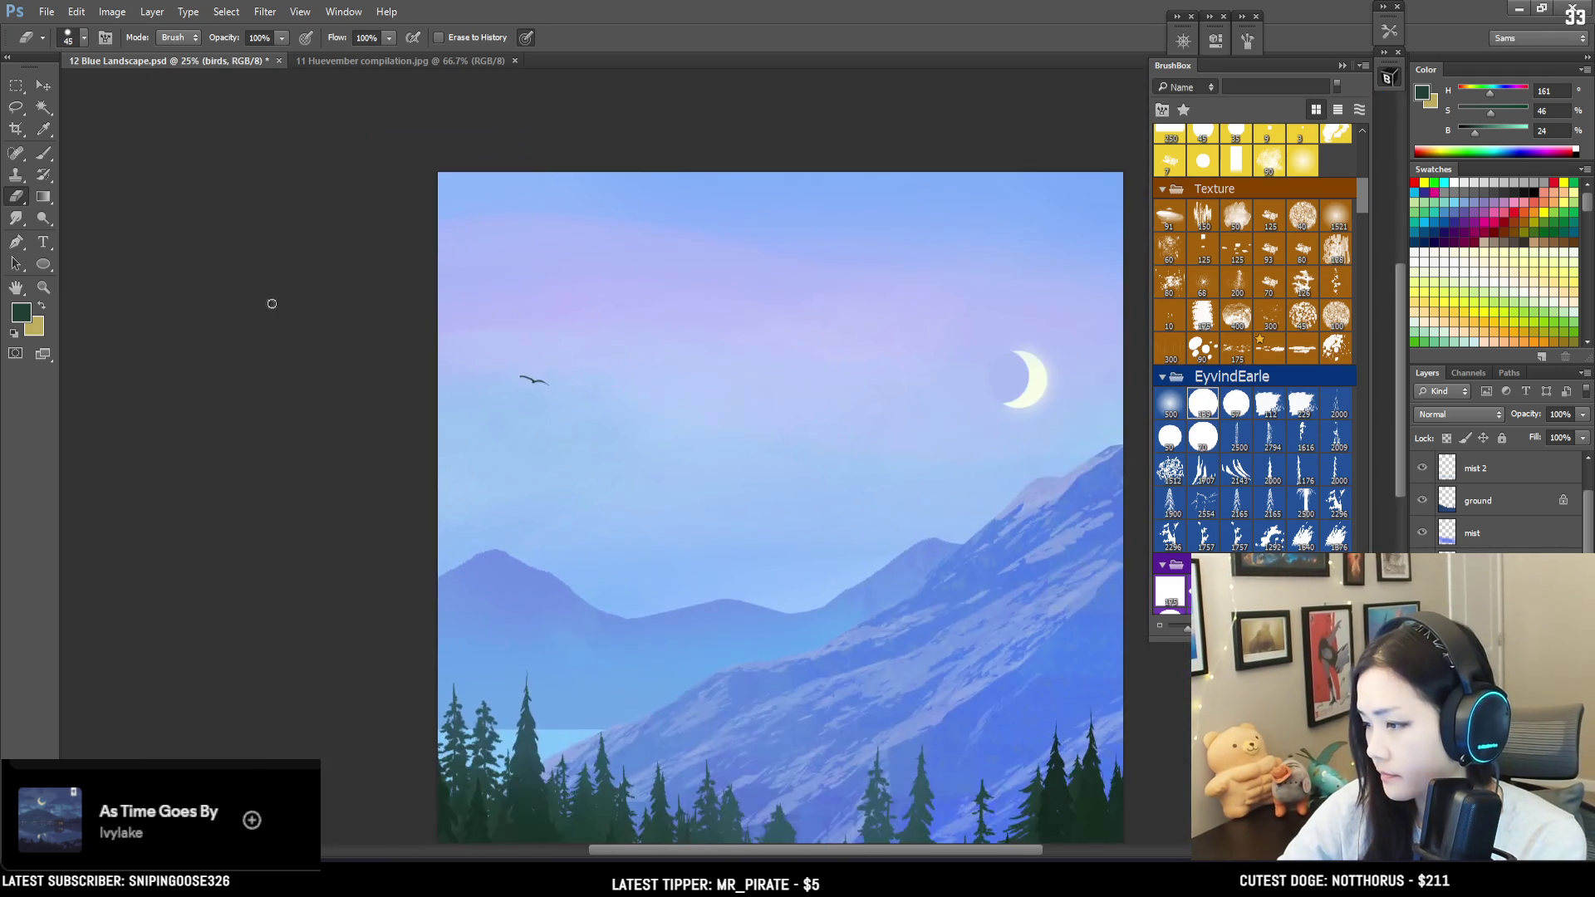
Step: Darken the small bird shapes in the upper-left sky with the brush
drag(363, 348, 178, 249)
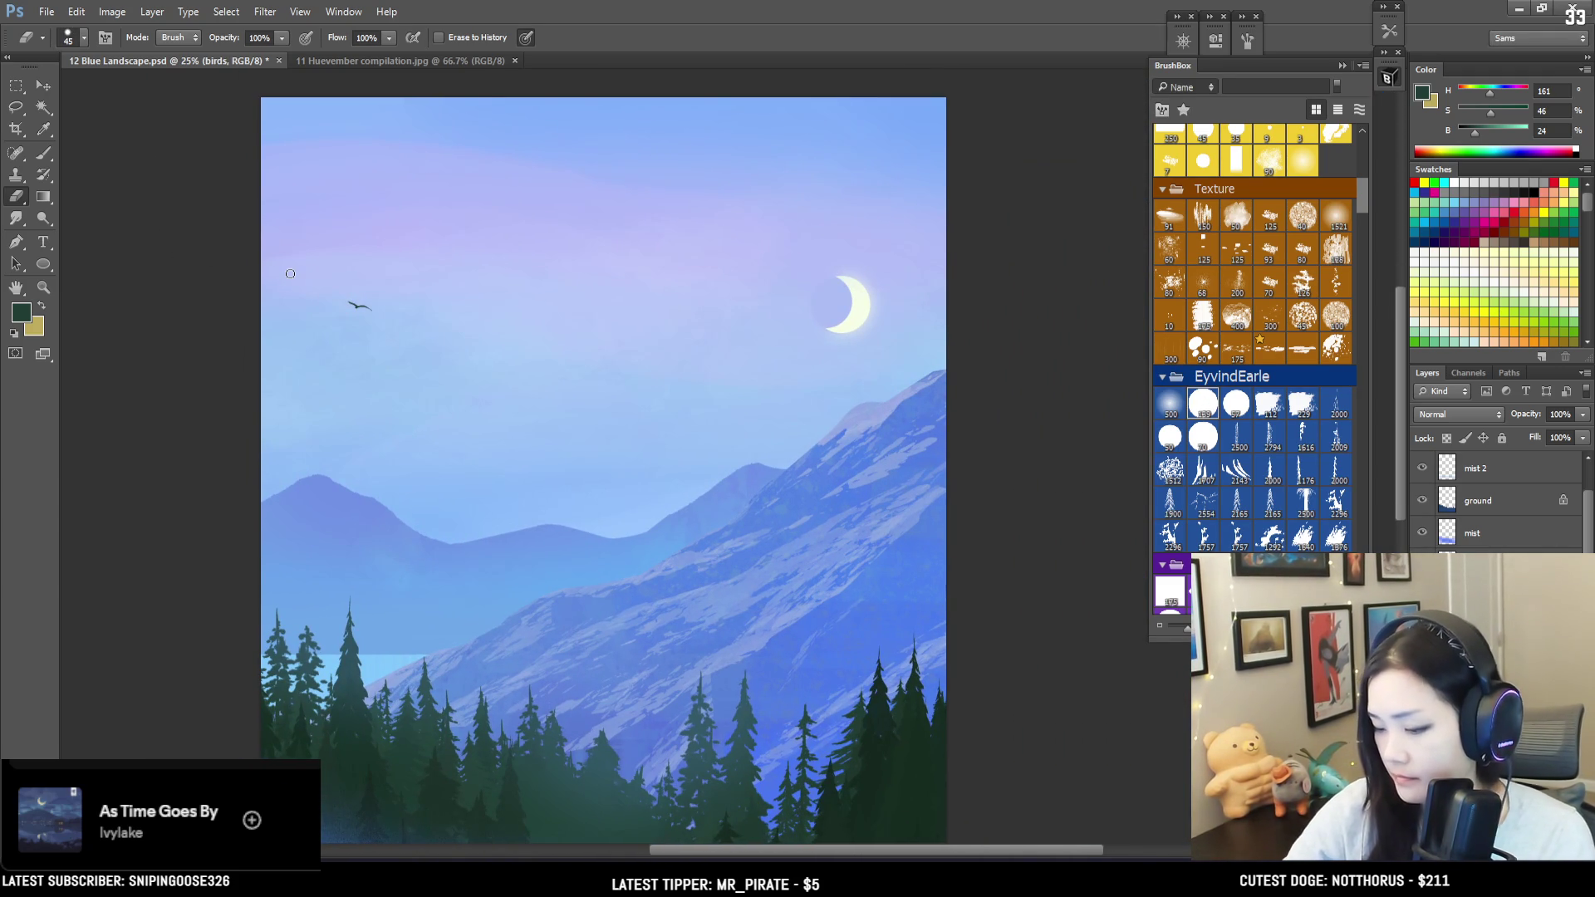
key(l)
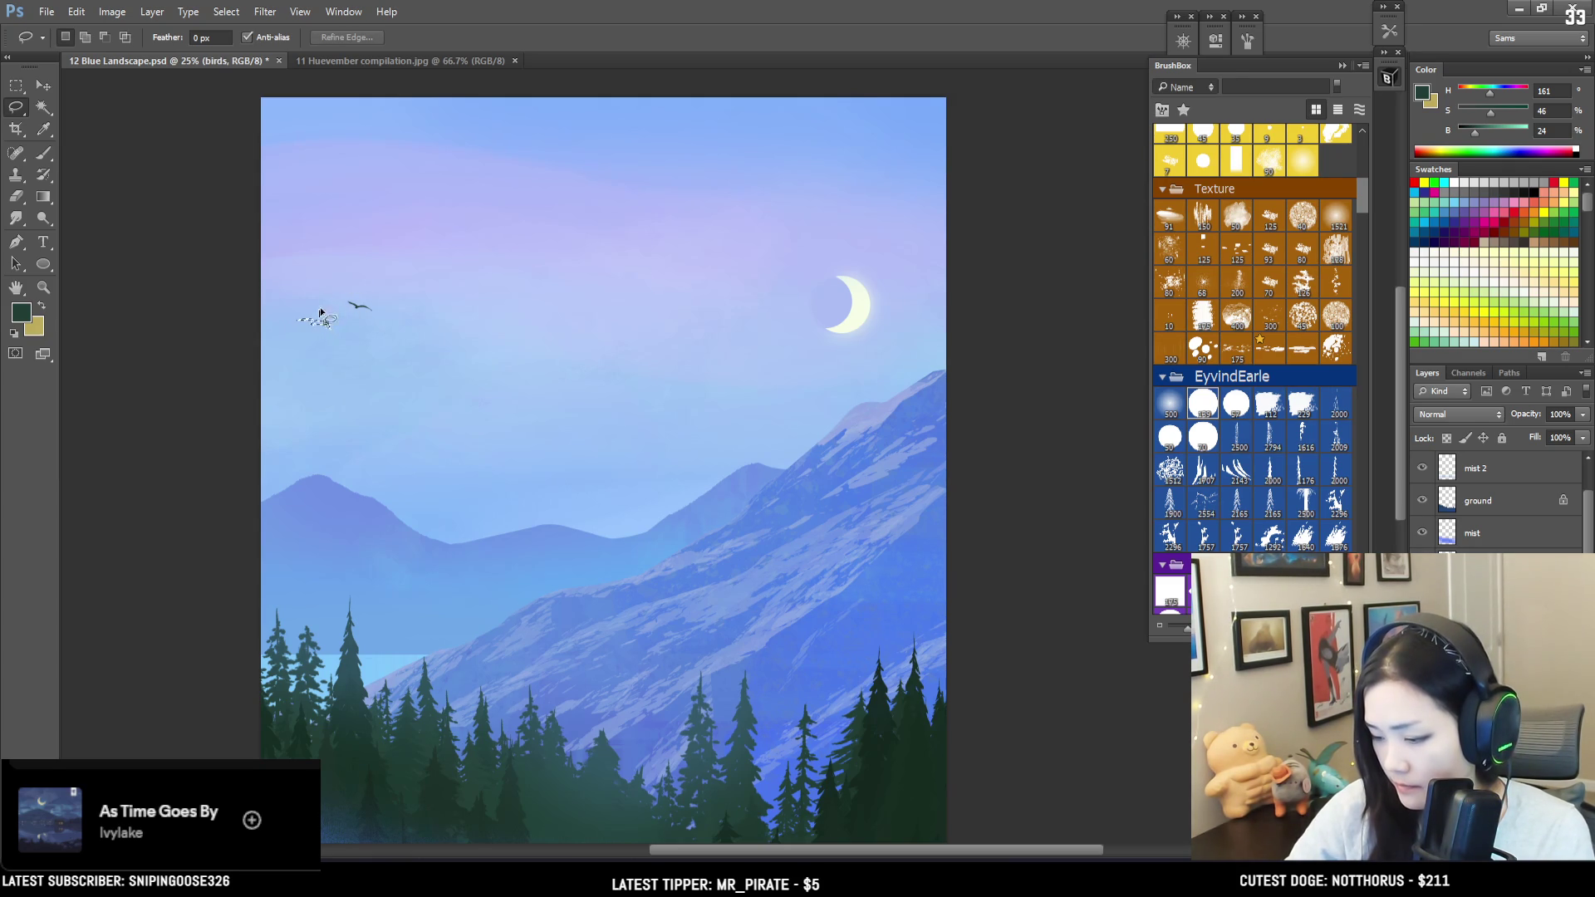
key(b)
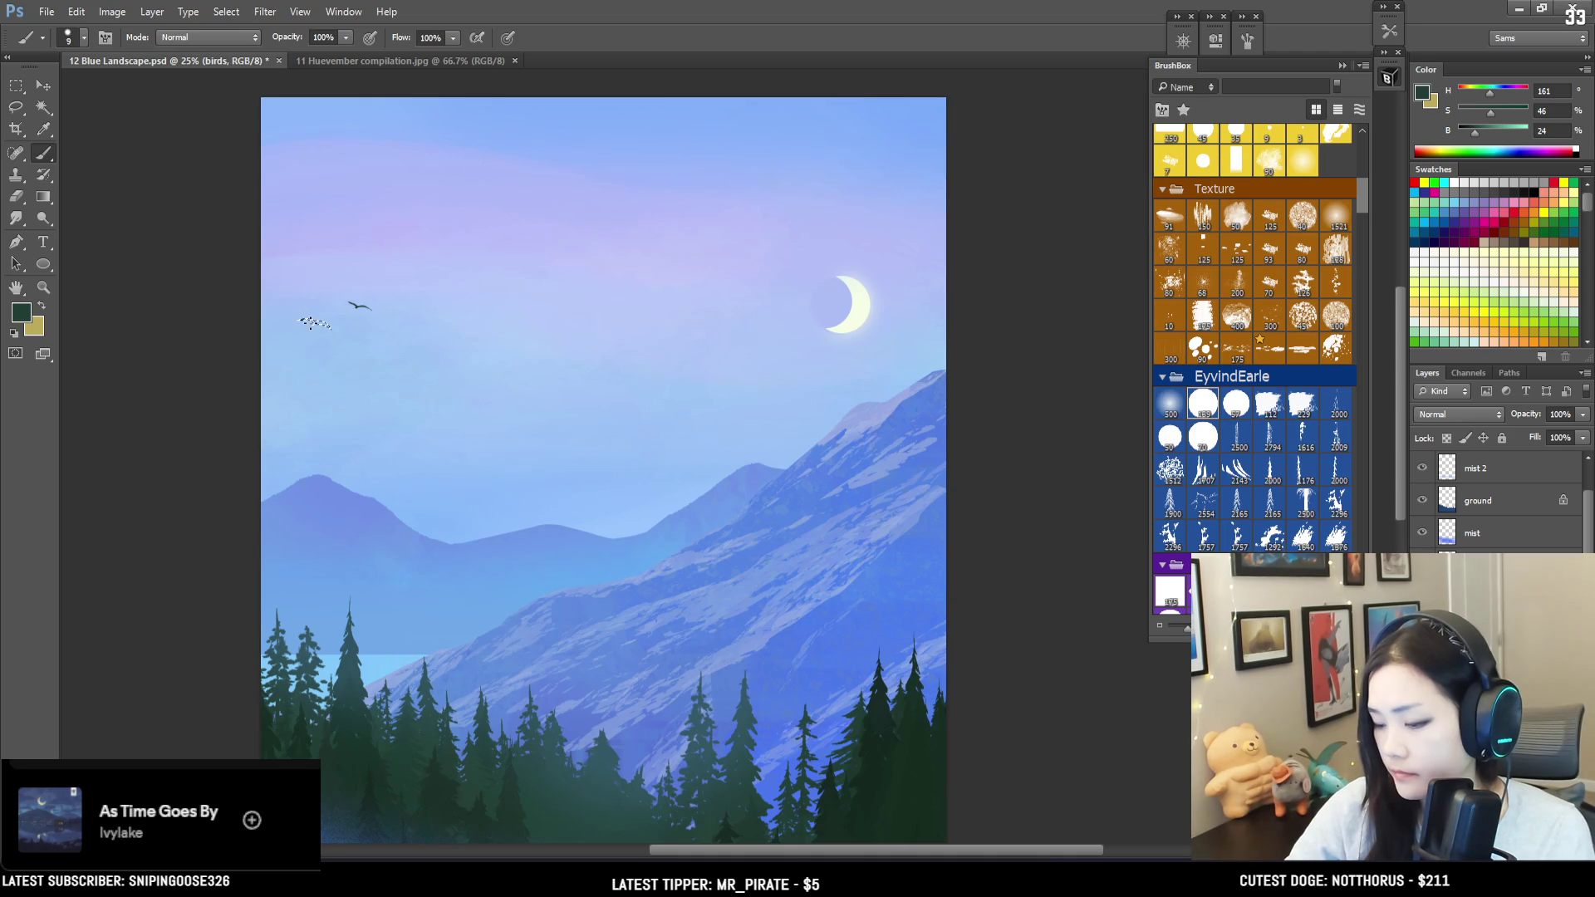
click(322, 323)
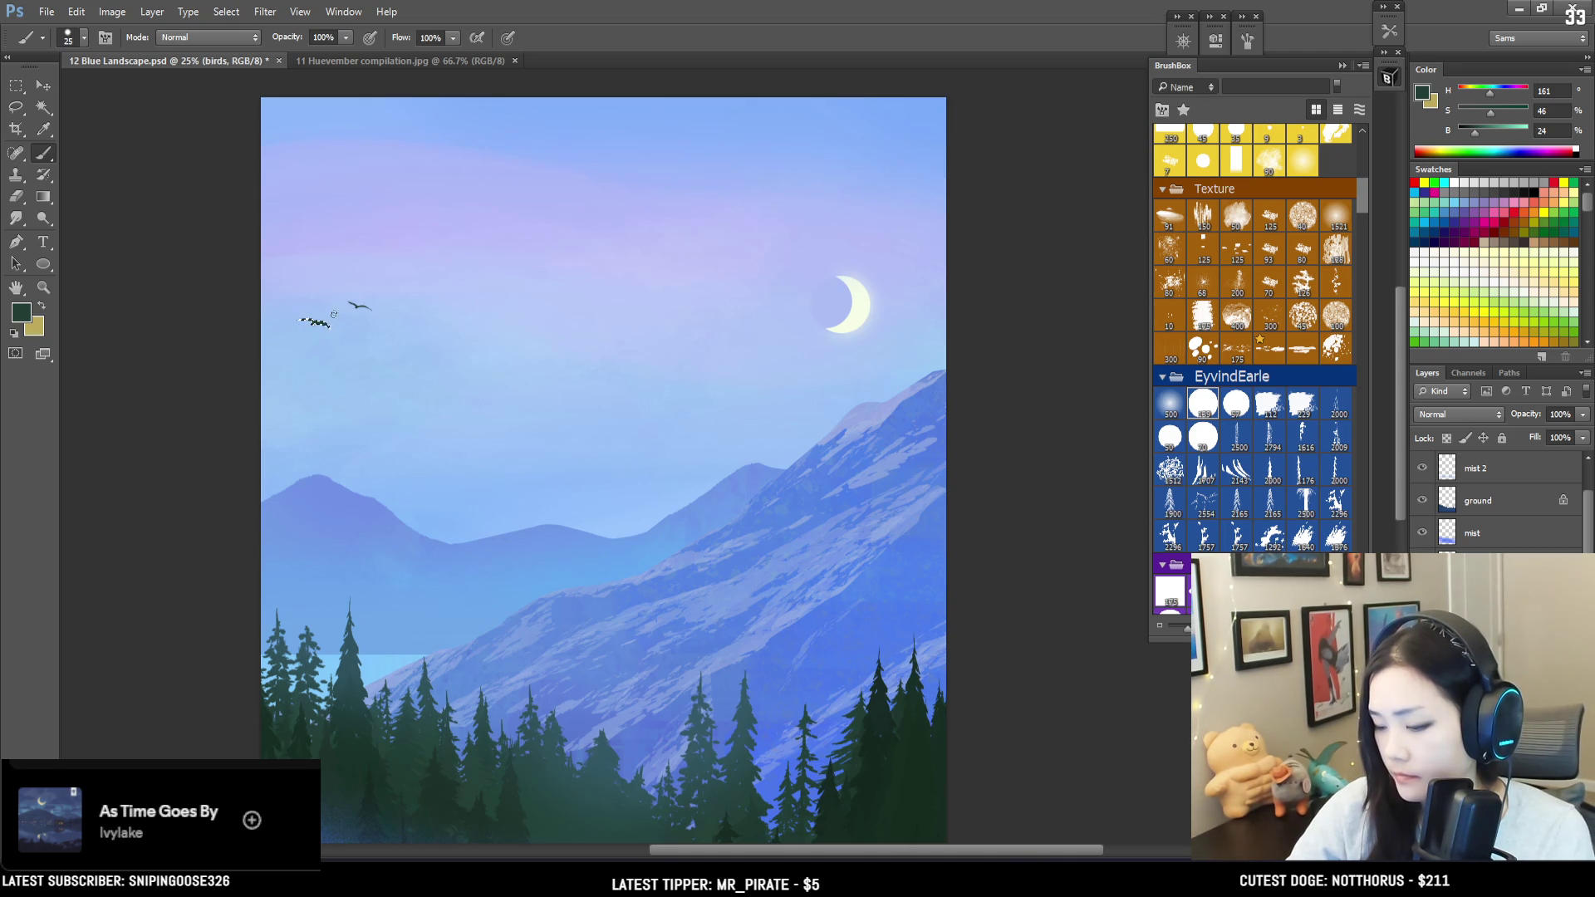
key(e)
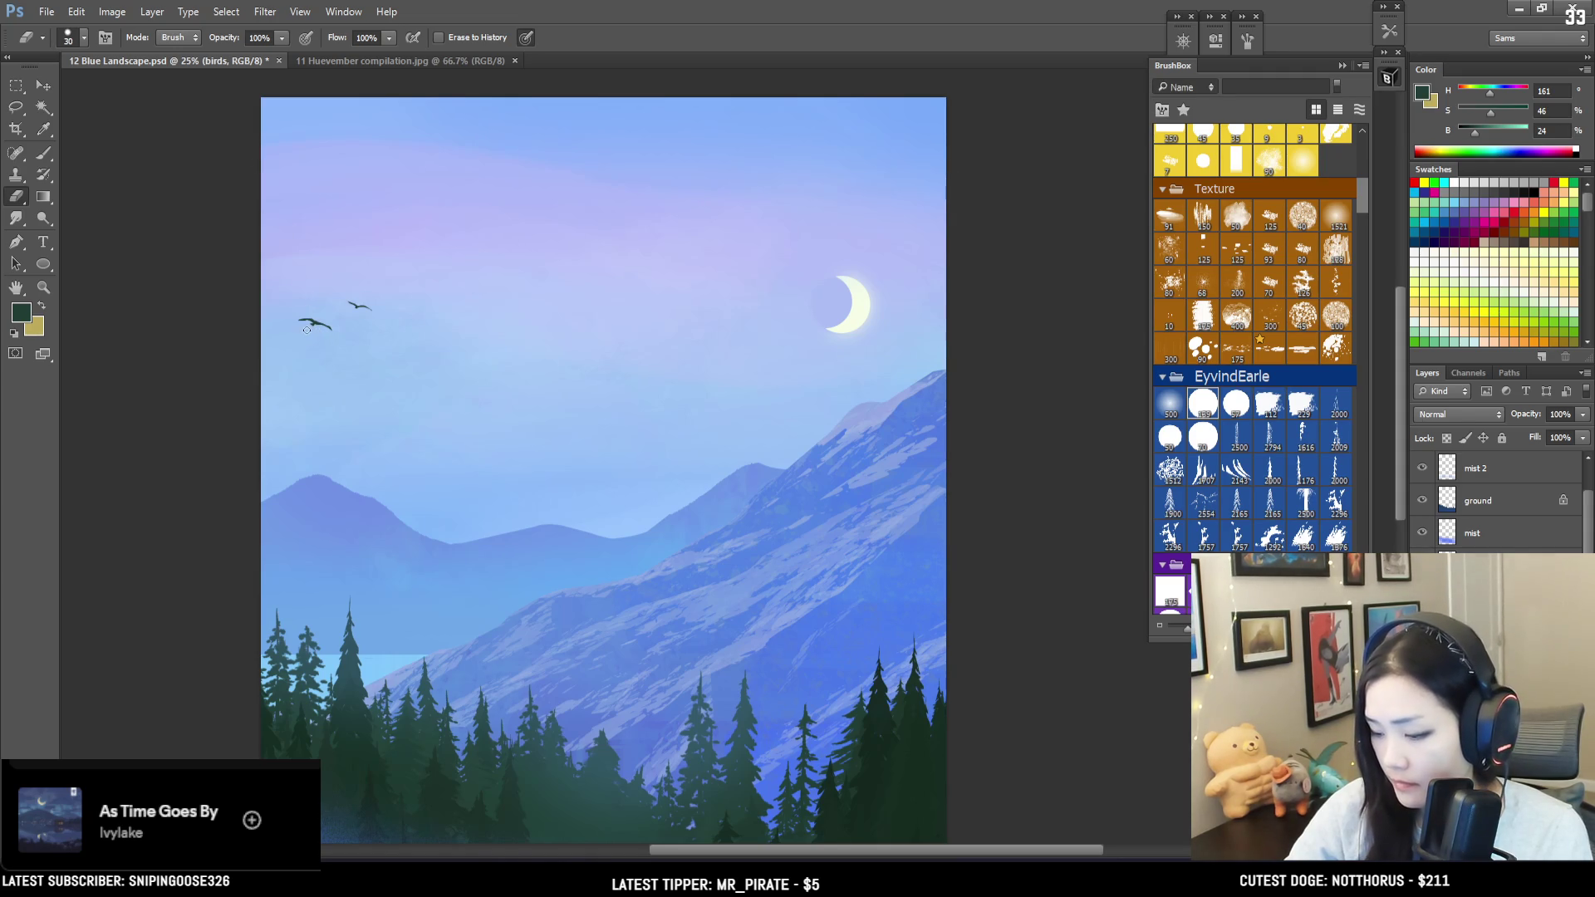
Step: Lasso the left bird, rotate it to a new tilt, move it into place and deselect
key(l)
drag(312, 297, 318, 296)
key(ctrl+t)
mouse_move(415, 253)
mouse_down()
mouse_move(416, 214)
mouse_move(404, 222)
mouse_up()
drag(320, 320, 309, 315)
key(Return)
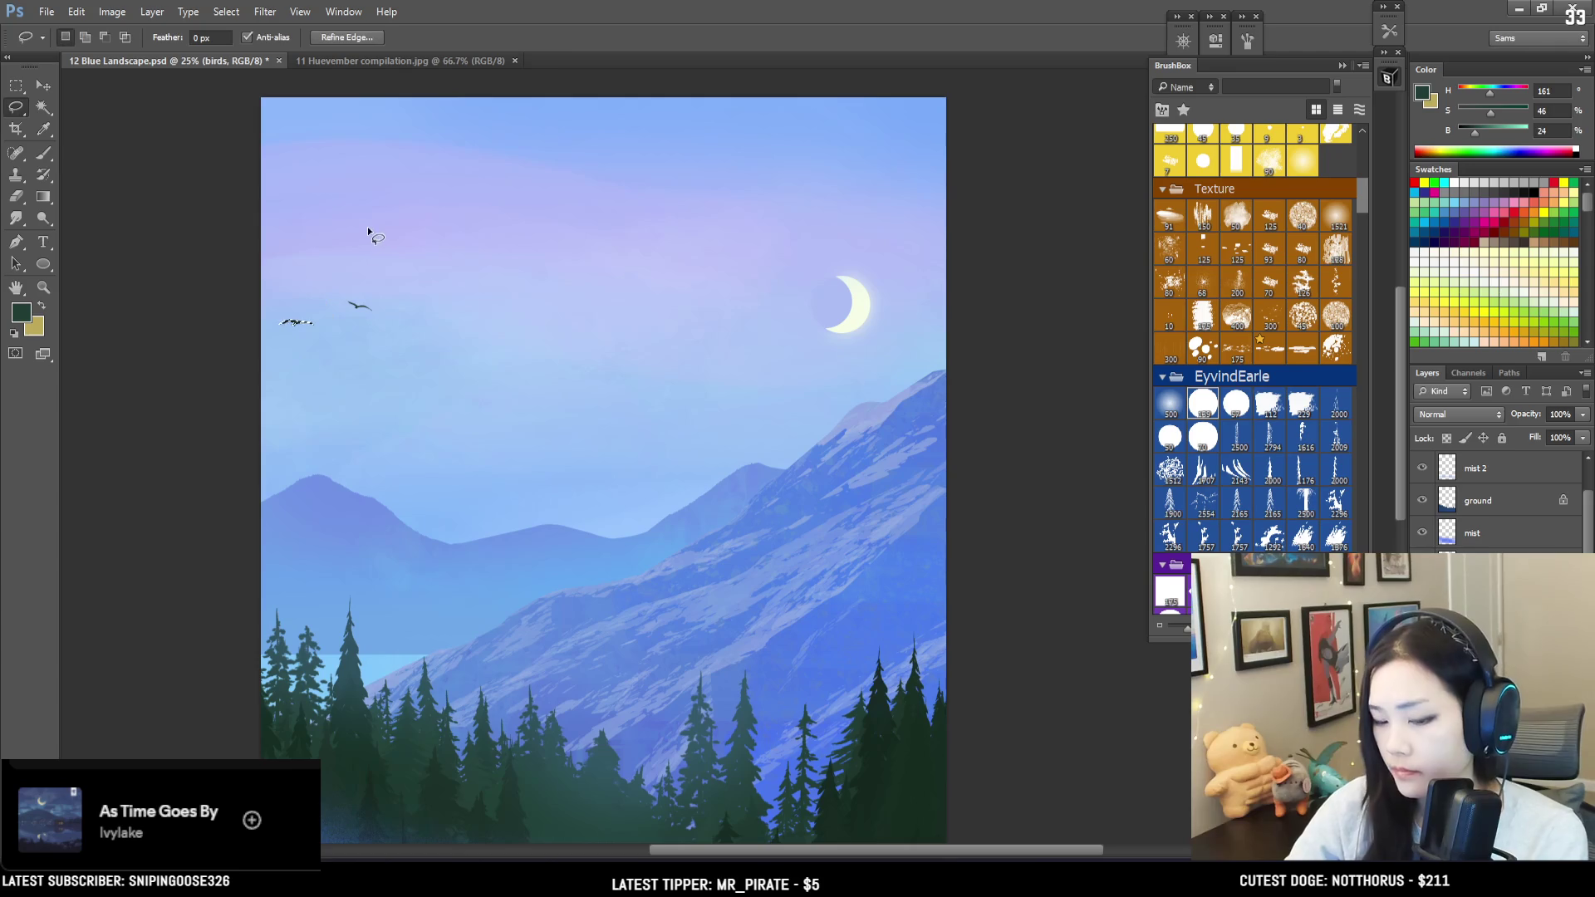
key(ctrl+d)
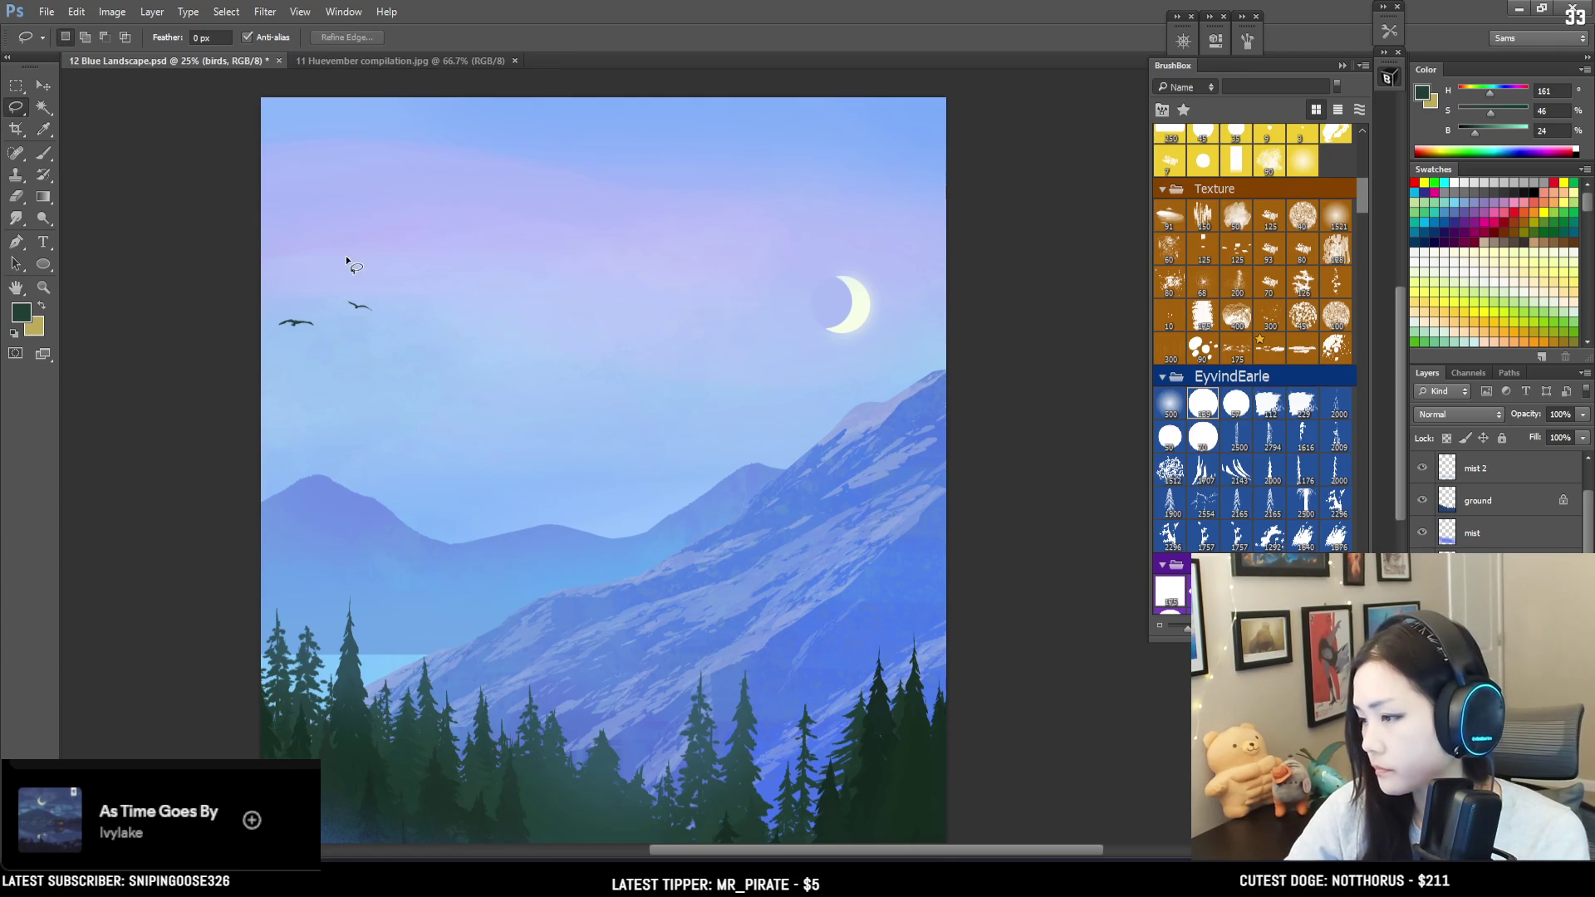
mouse_move(352, 242)
mouse_down()
mouse_move(335, 310)
mouse_move(303, 253)
mouse_move(408, 295)
mouse_move(430, 385)
mouse_up()
scroll(316, 246, up, 1)
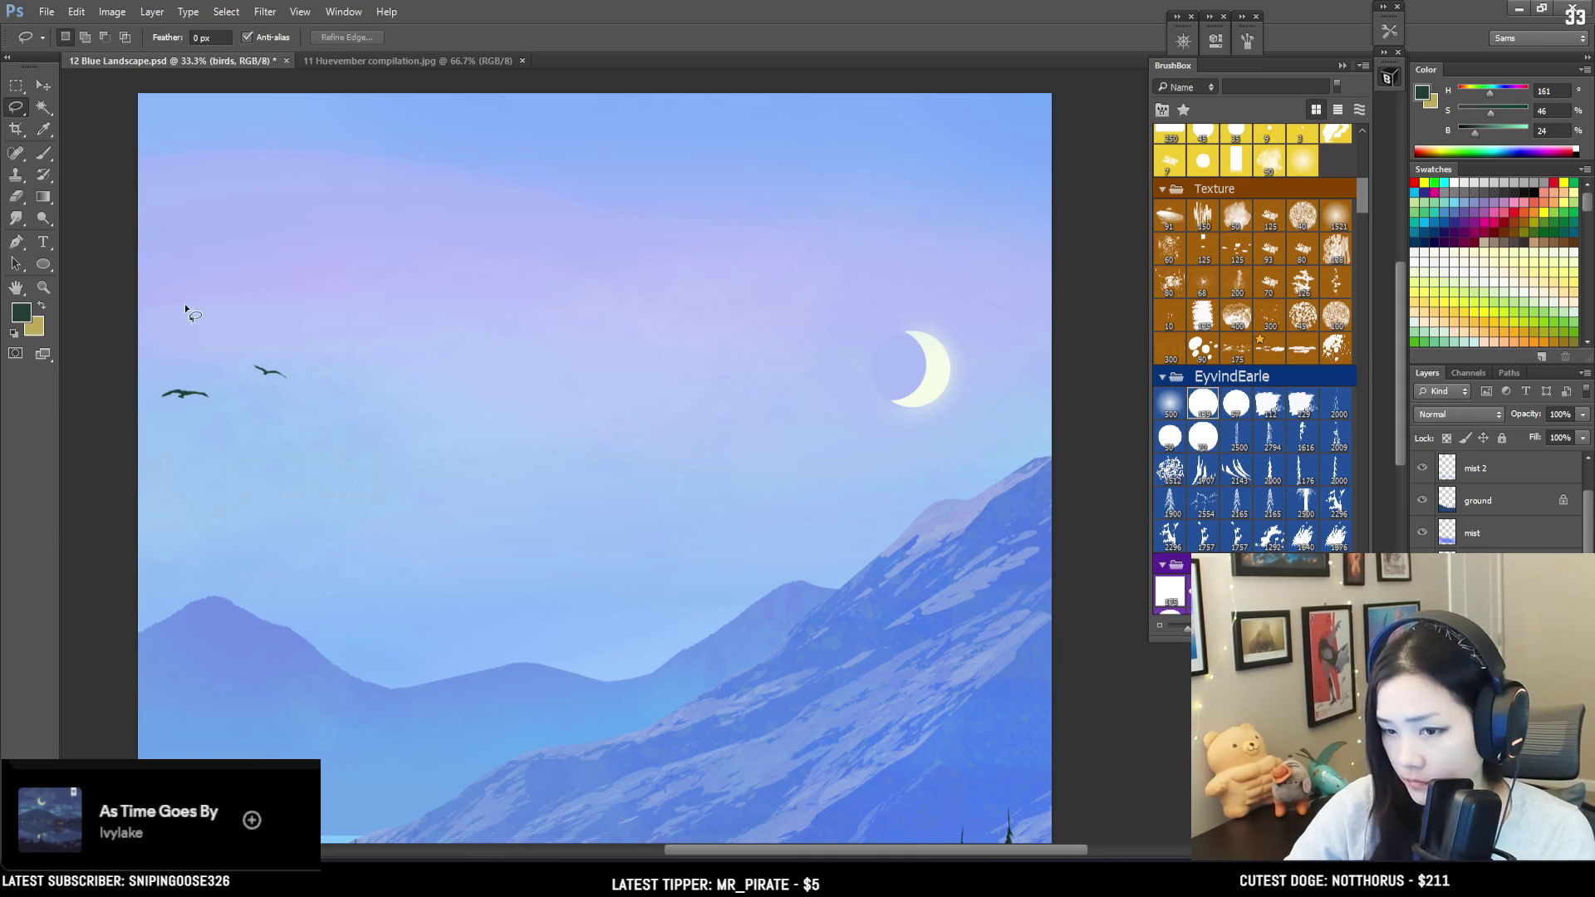
Step: Outline and paint a new bird shape near the others, touching it up with the eraser
mouse_move(187, 339)
mouse_down()
mouse_move(168, 348)
mouse_move(201, 344)
mouse_move(177, 341)
mouse_up()
key(b)
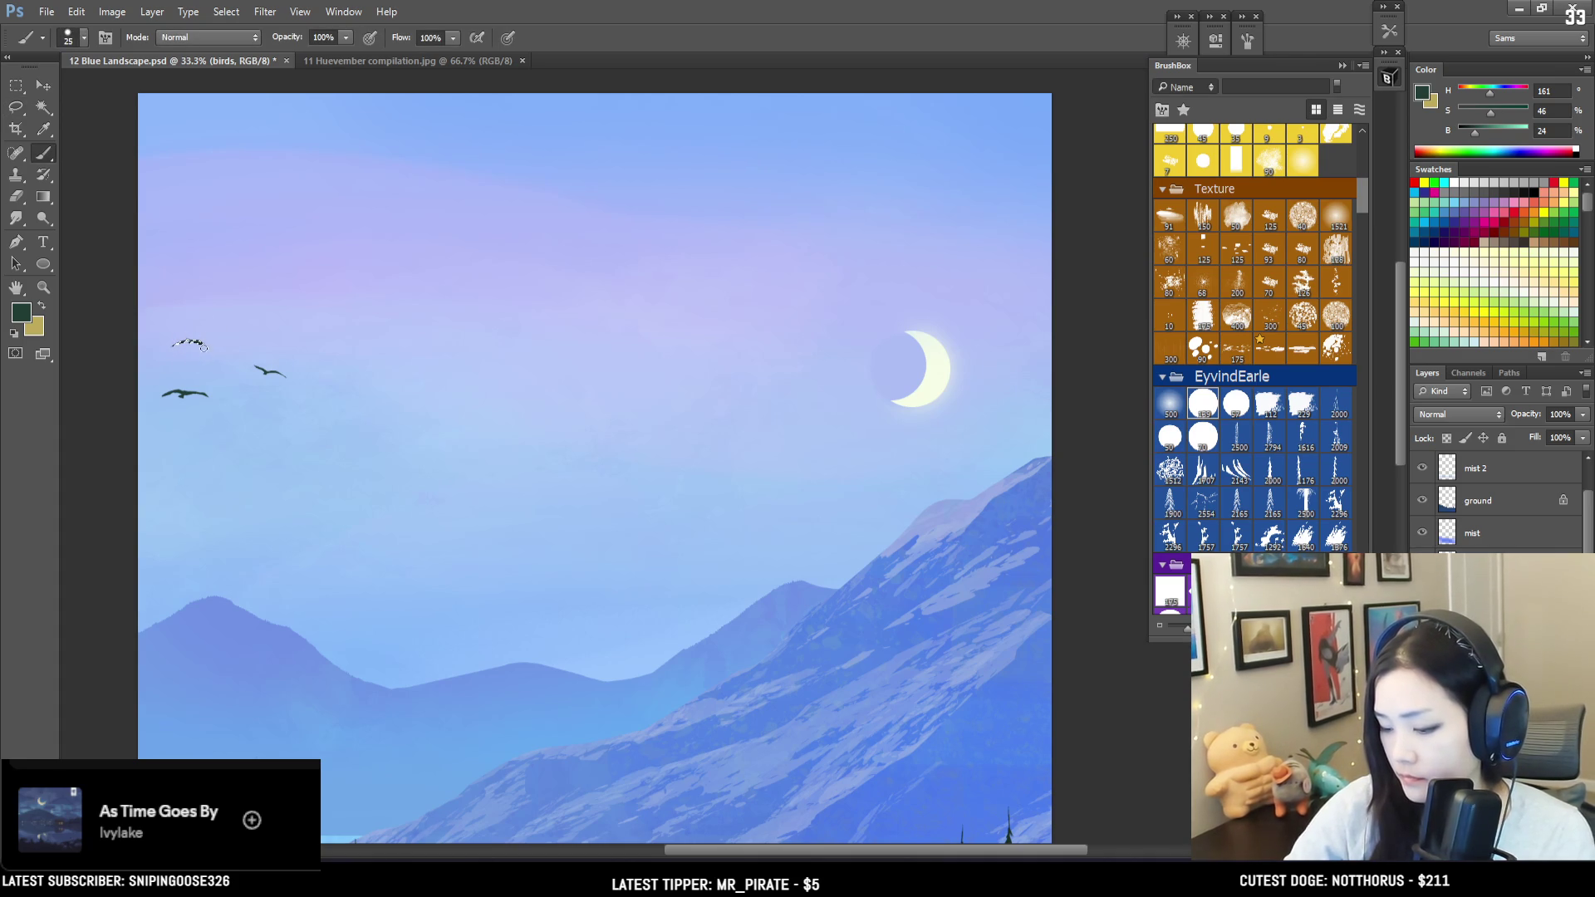
key(ctrl+d)
key(e)
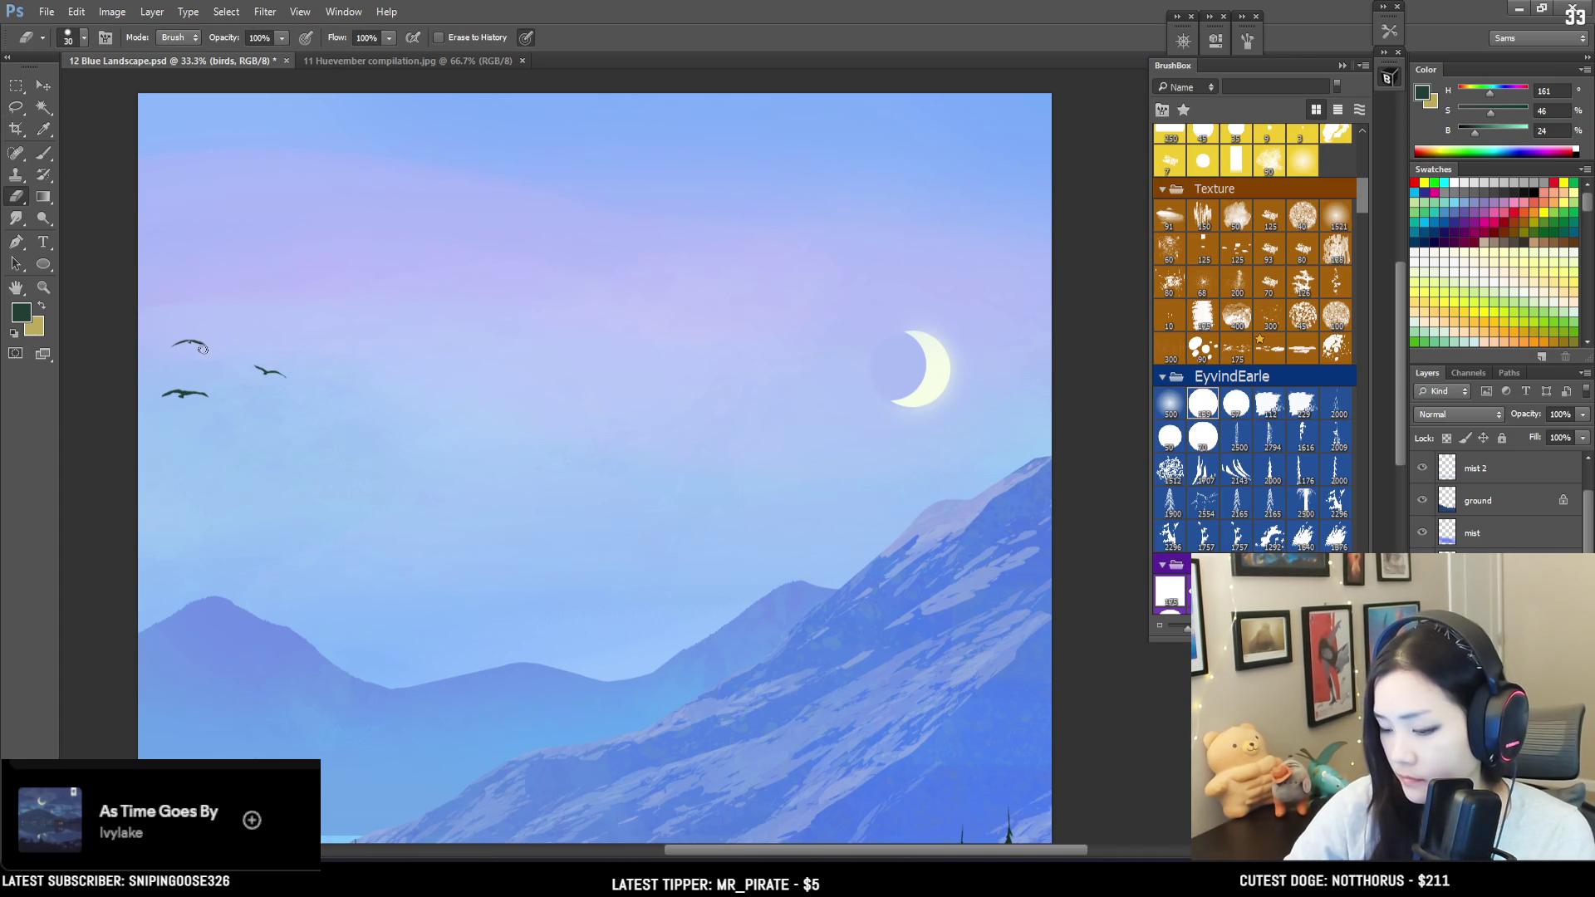
key(b)
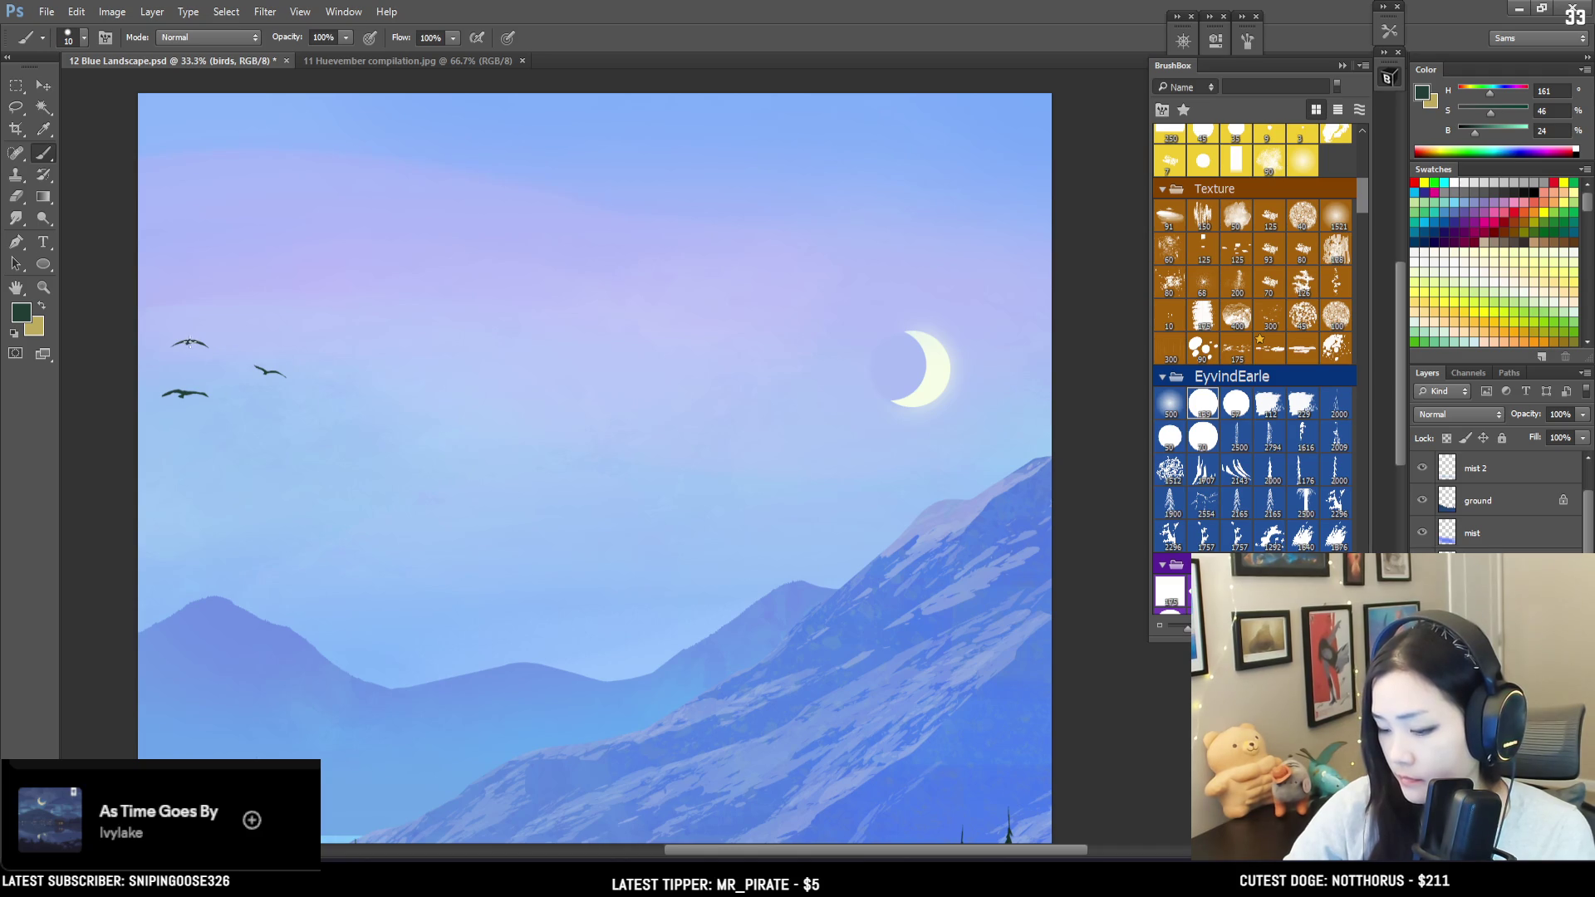
key(l)
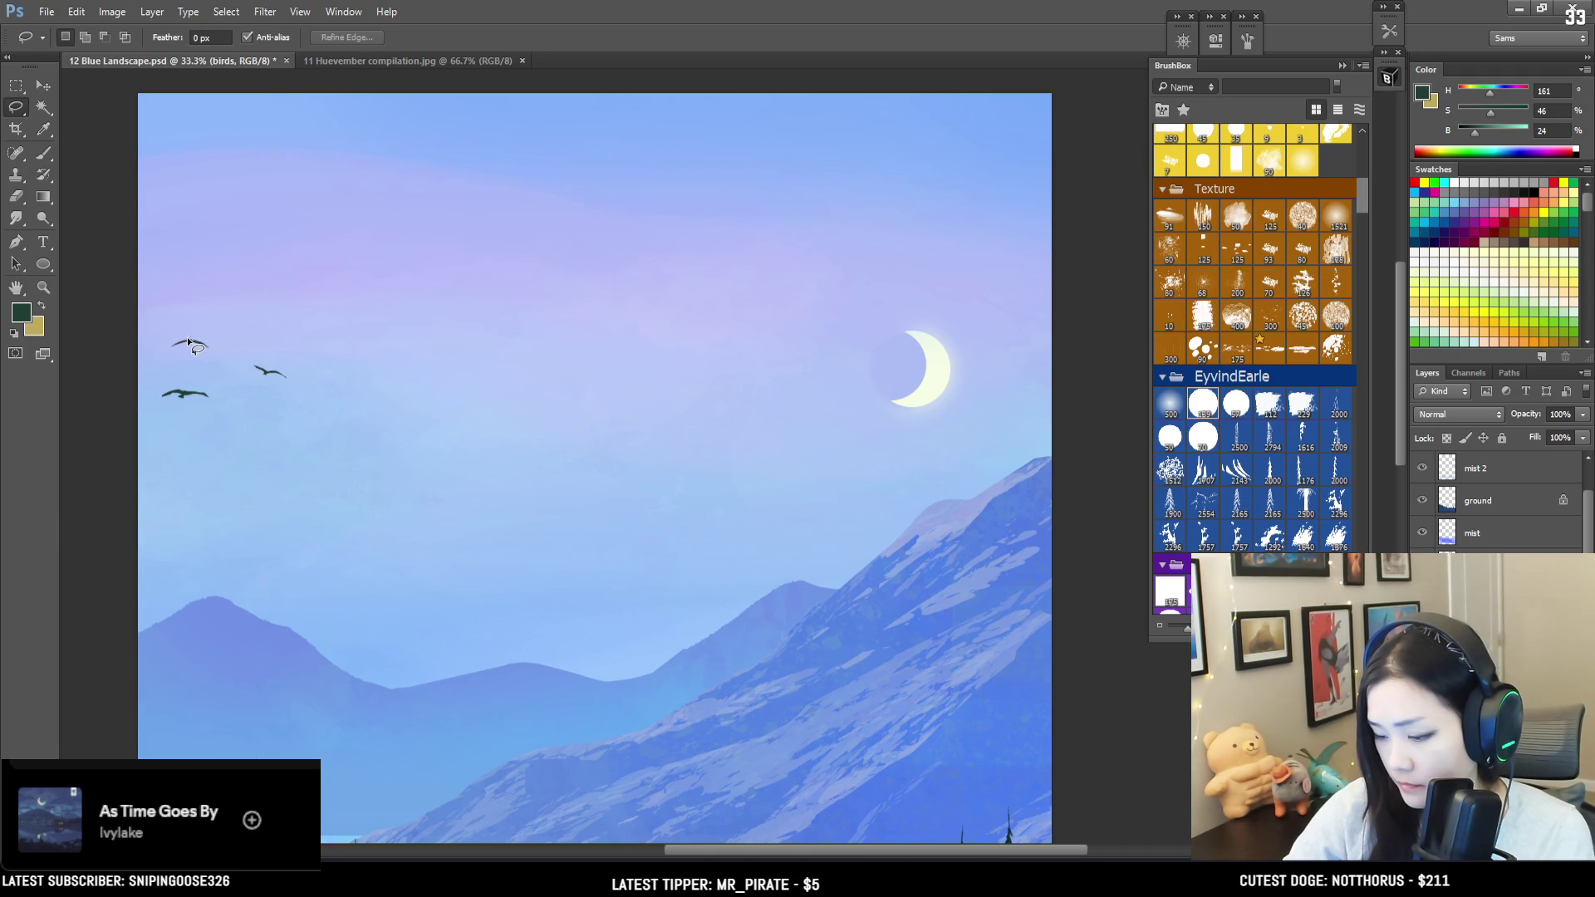
key(alt)
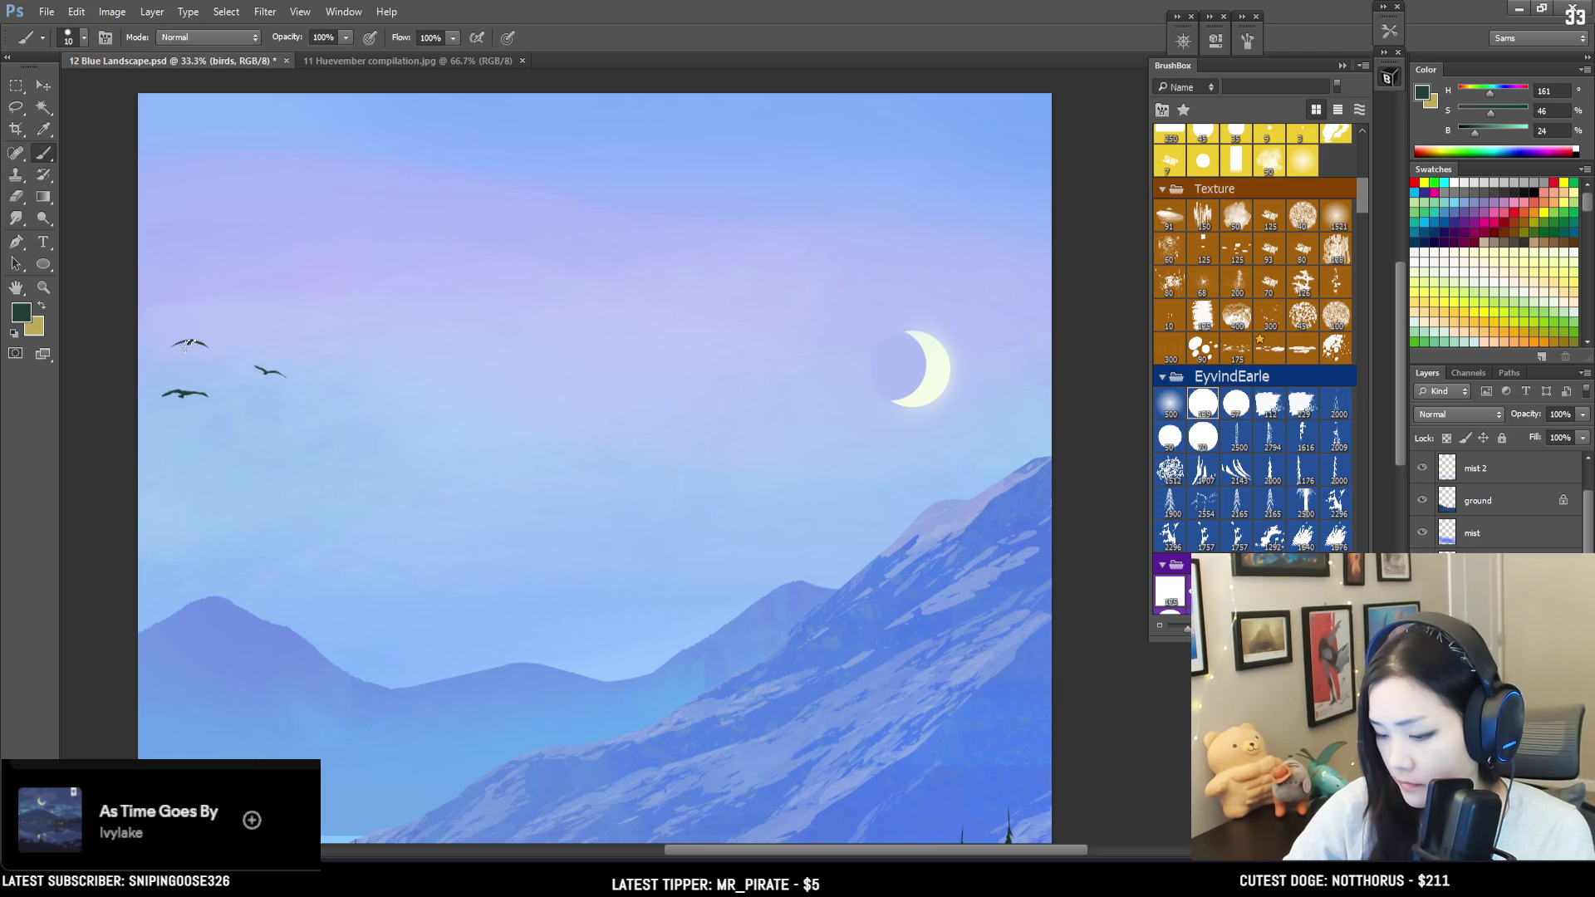
key(e)
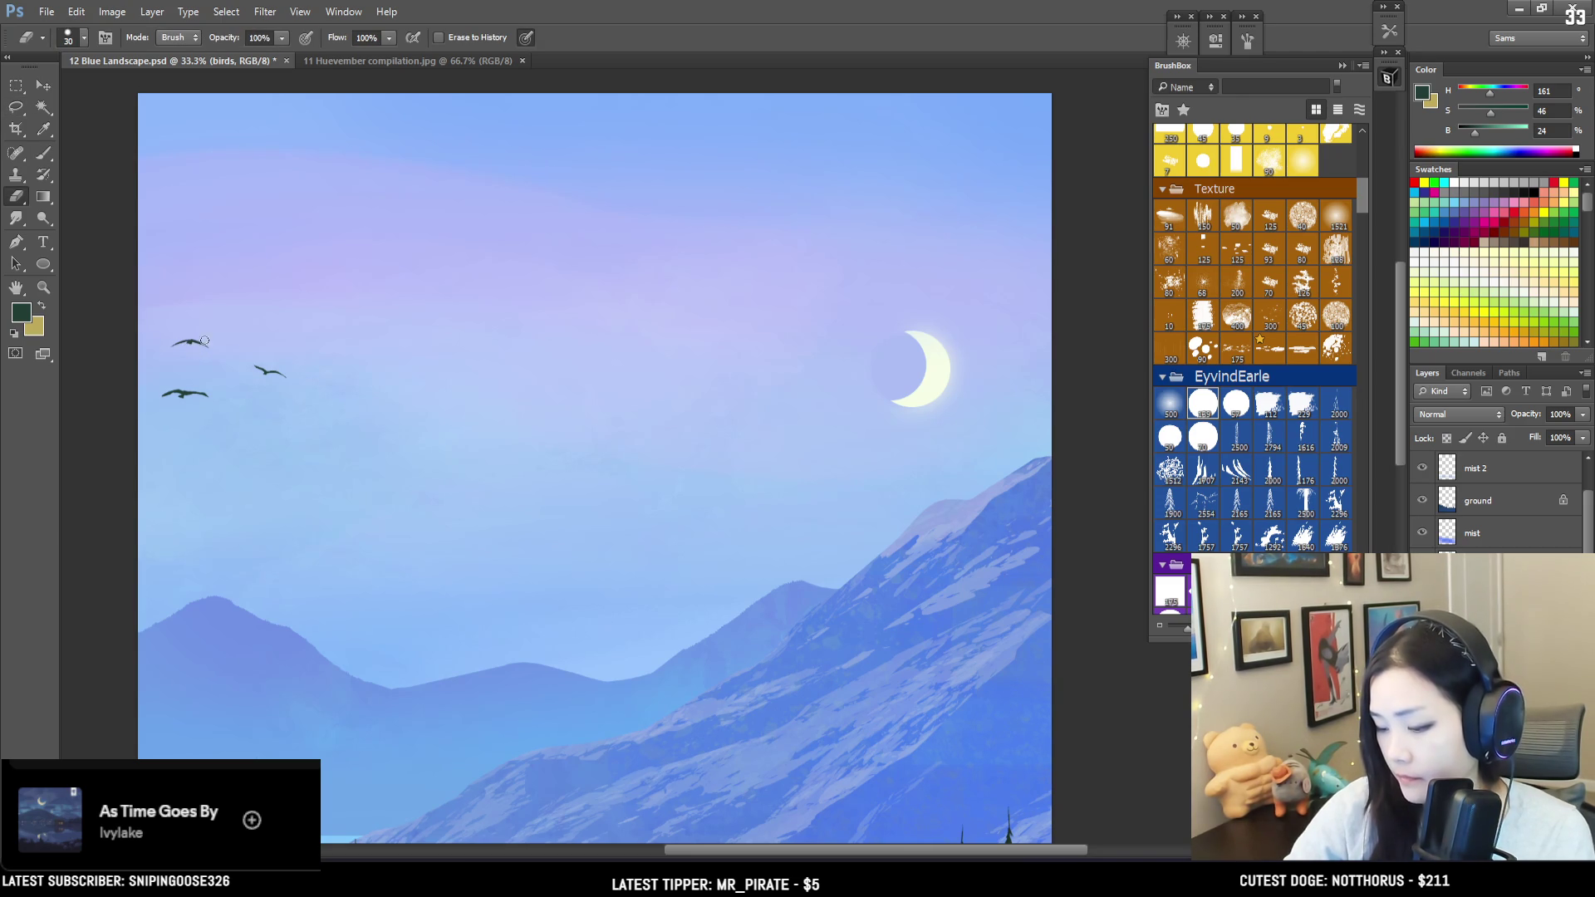
key(b)
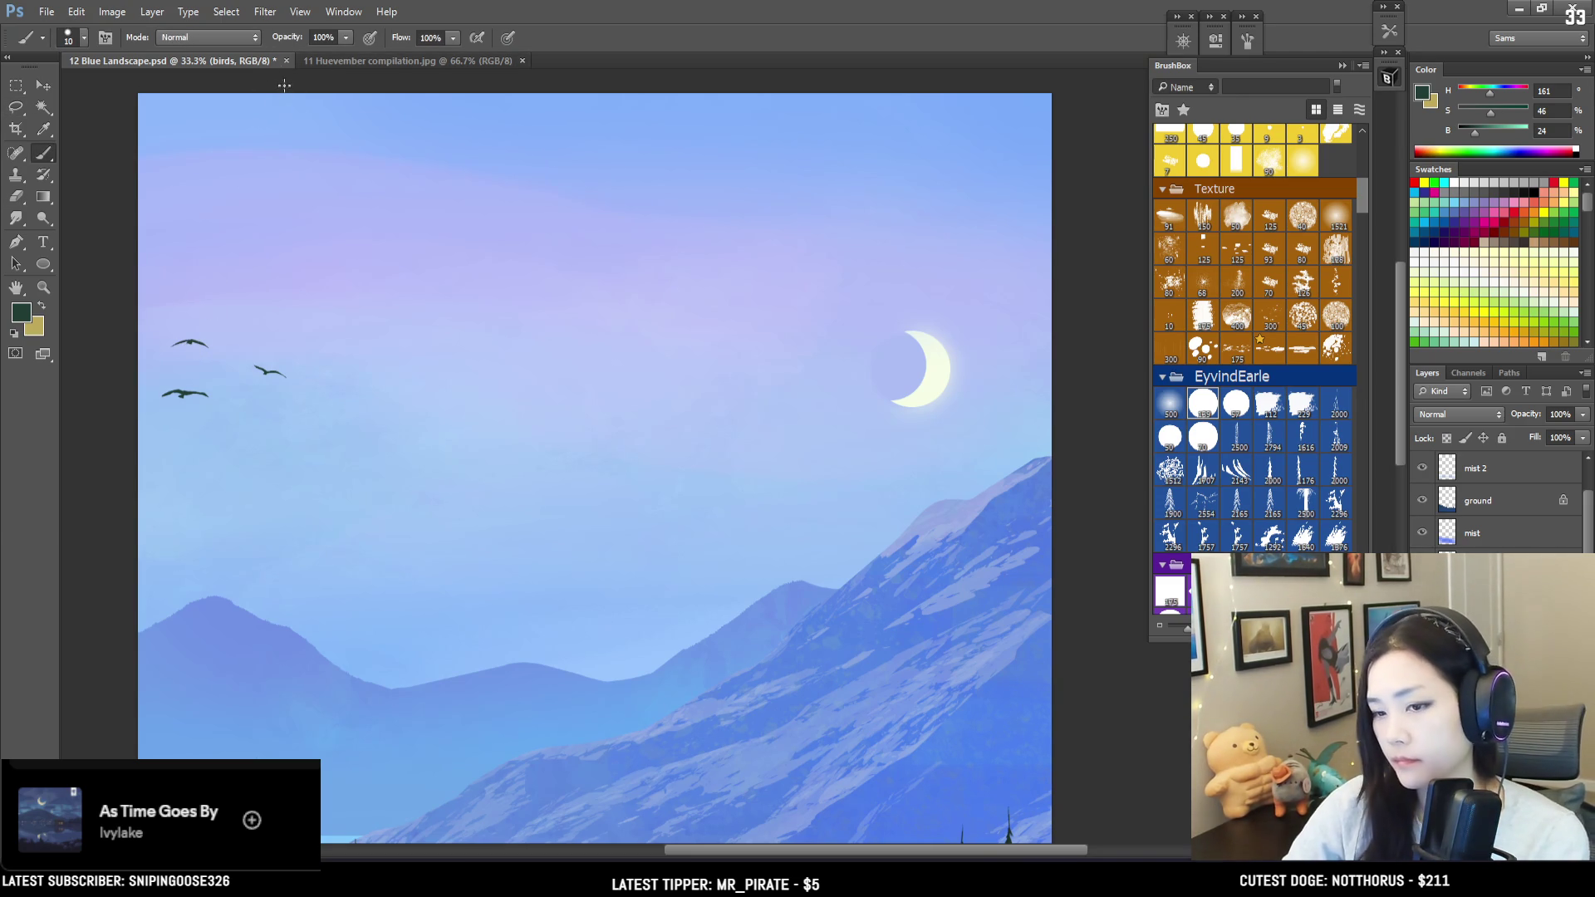
key(l)
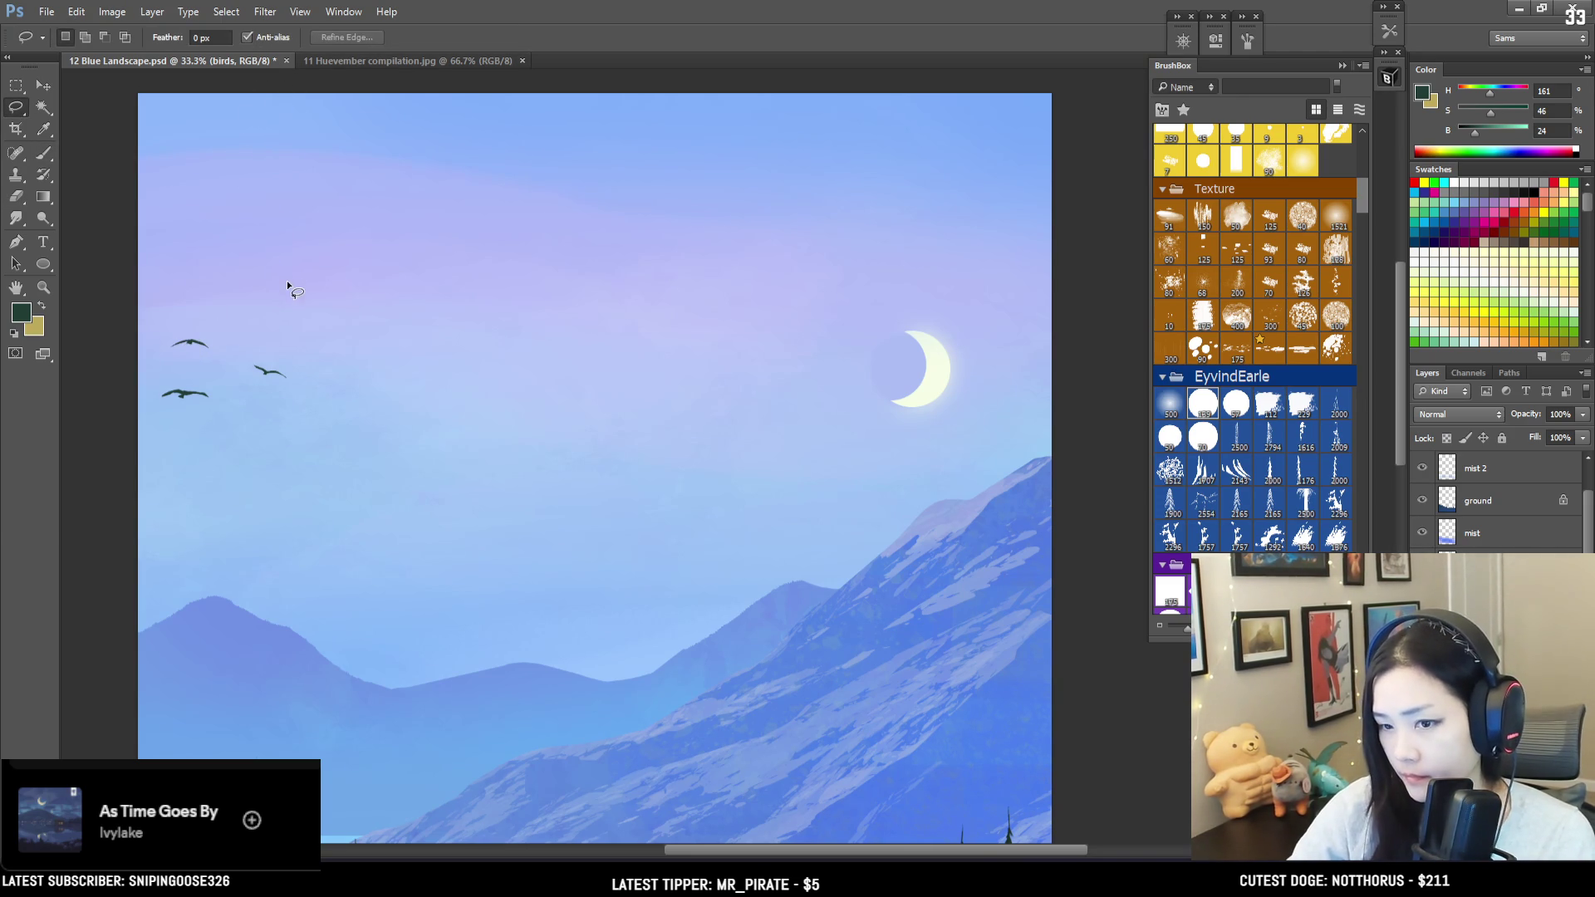
Step: Paint another bird above the others and erase the lowest bird on the left
drag(239, 303, 276, 309)
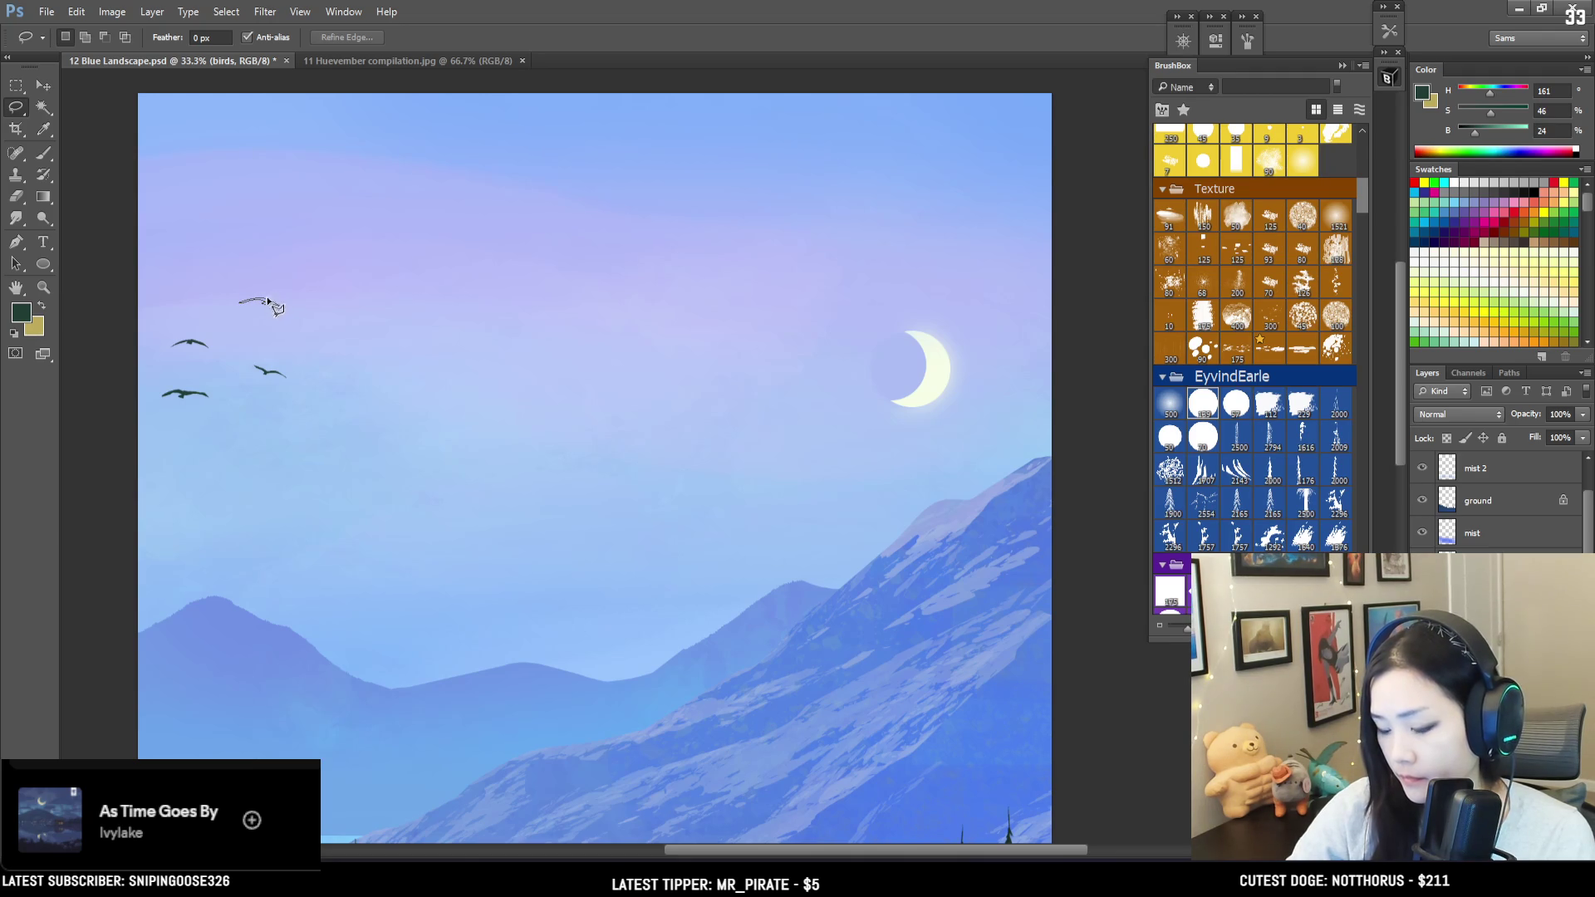
key(b)
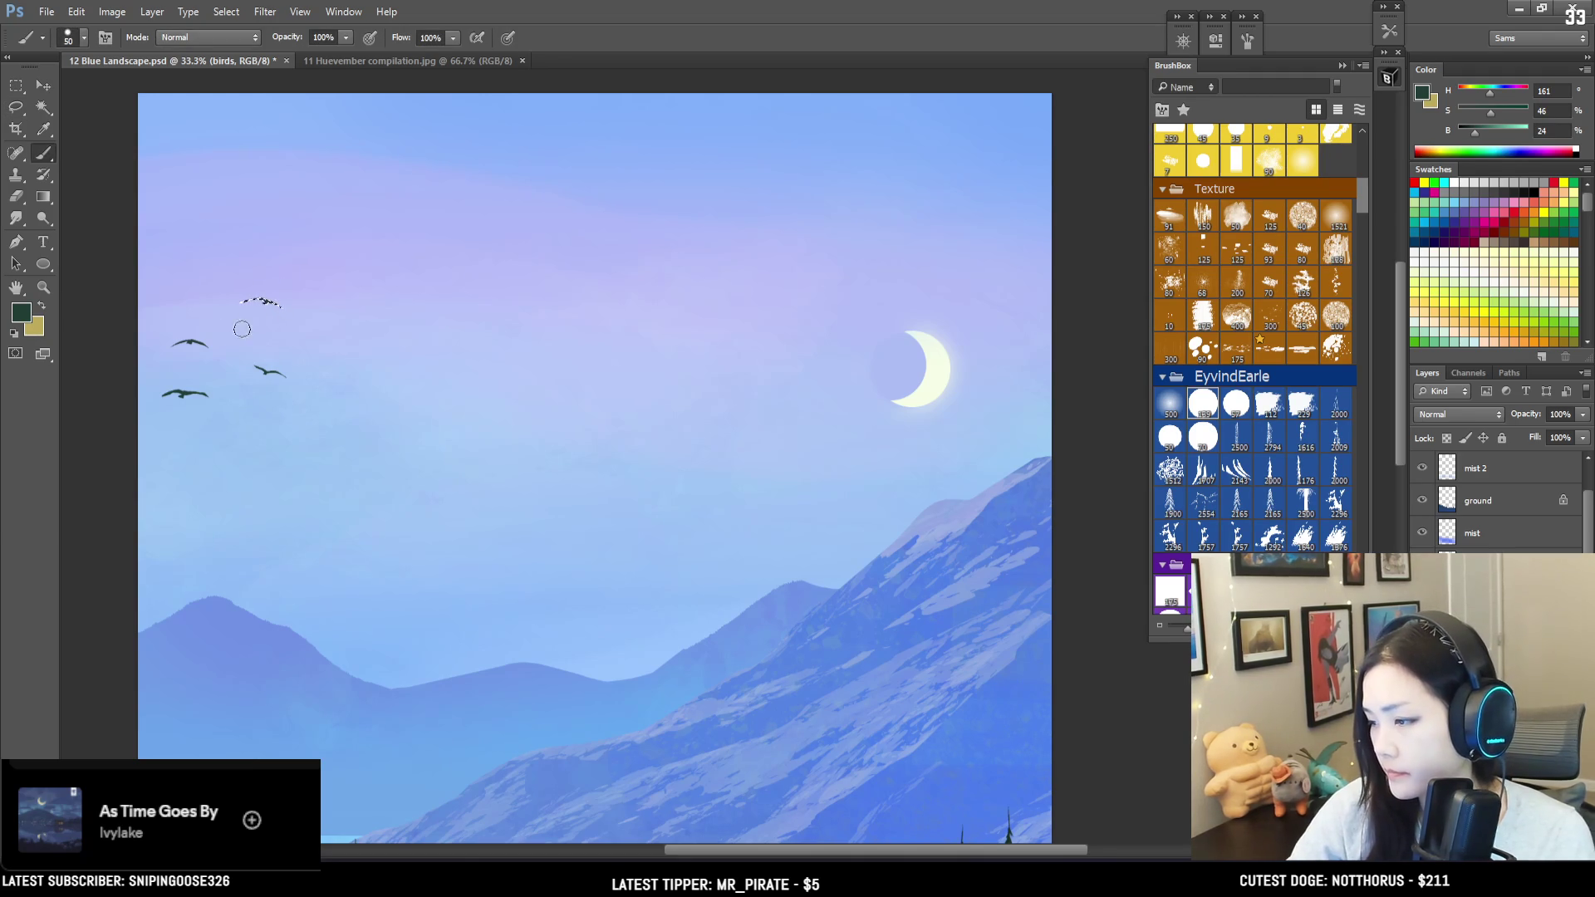
key(bracketright)
key(bracketright)
key(bracketright)
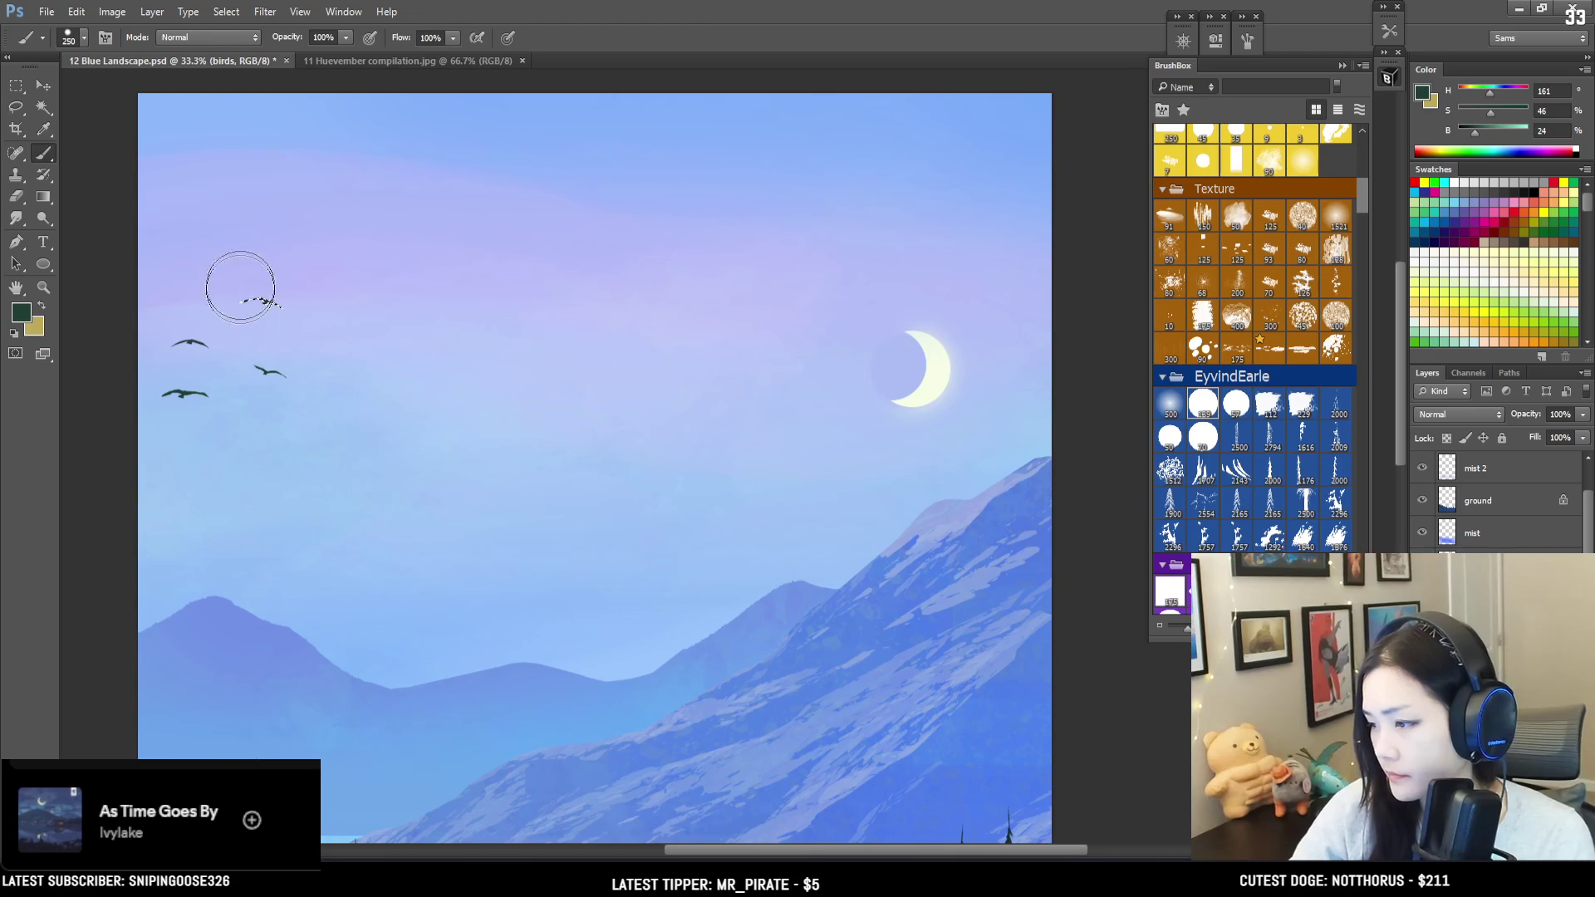
key(ctrl+d)
key(e)
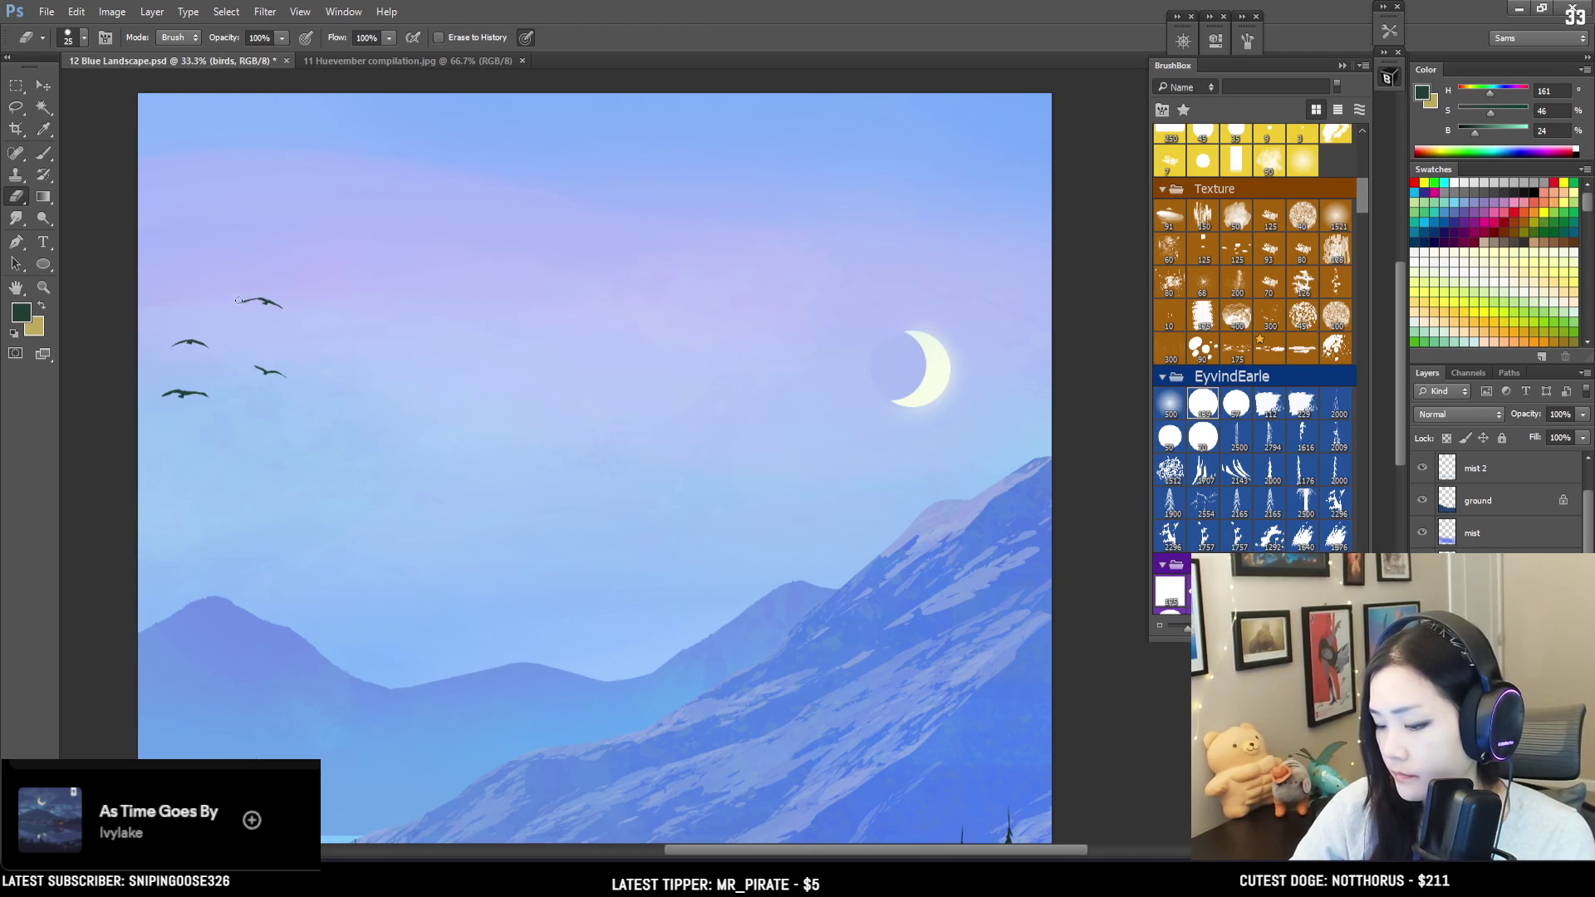
drag(190, 326, 132, 427)
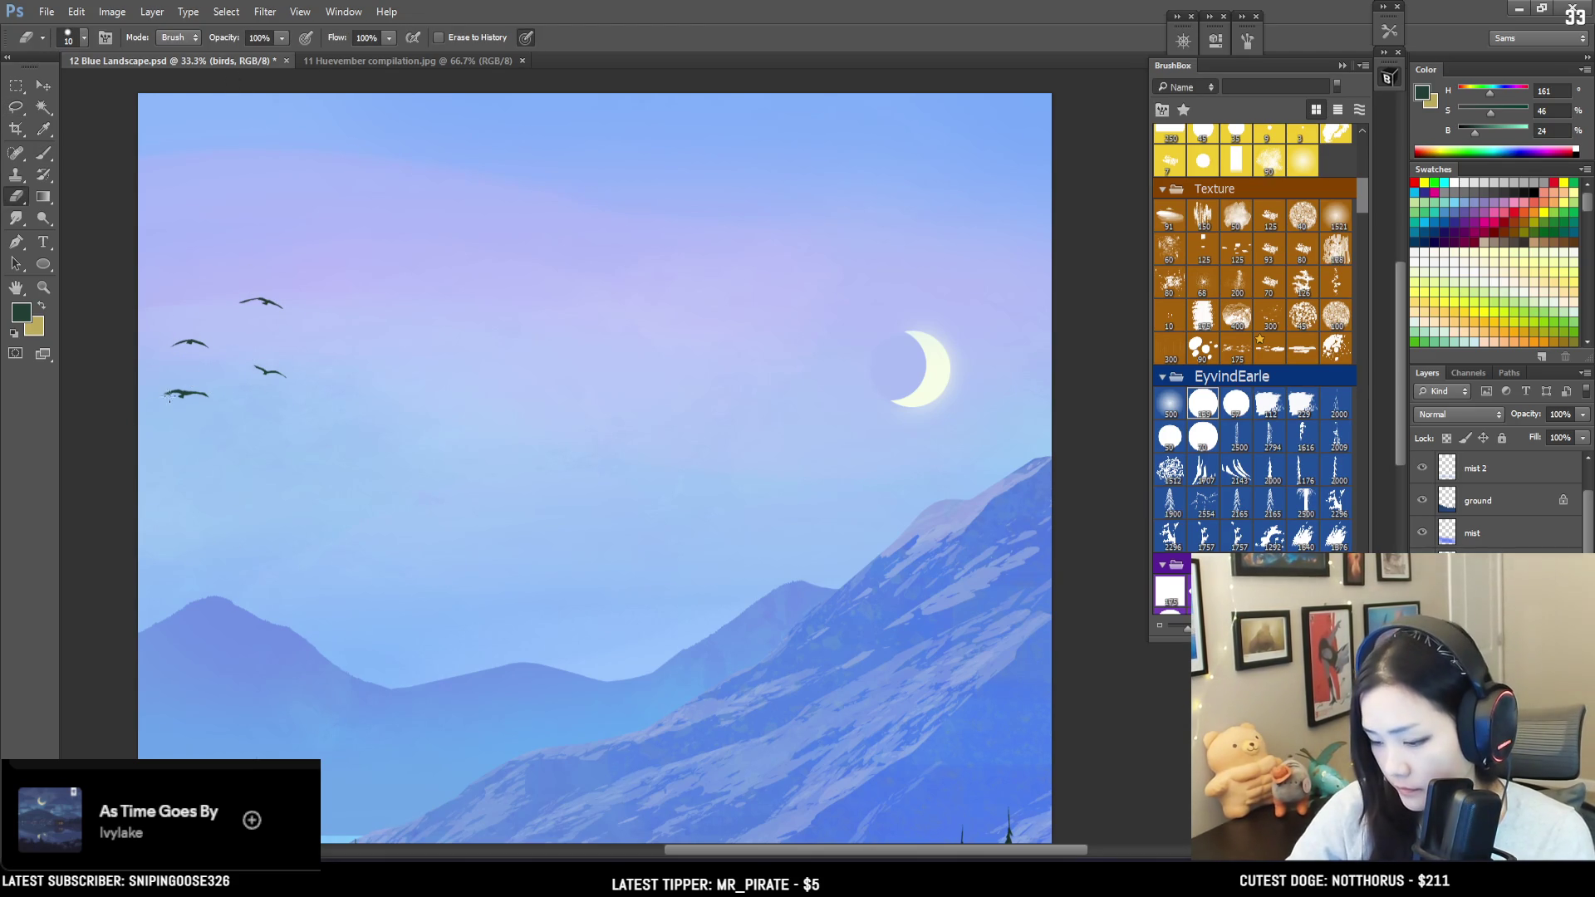
drag(186, 396, 170, 393)
Step: Select a small bird, move it left, then rotate and enlarge it
key(l)
drag(277, 283, 276, 275)
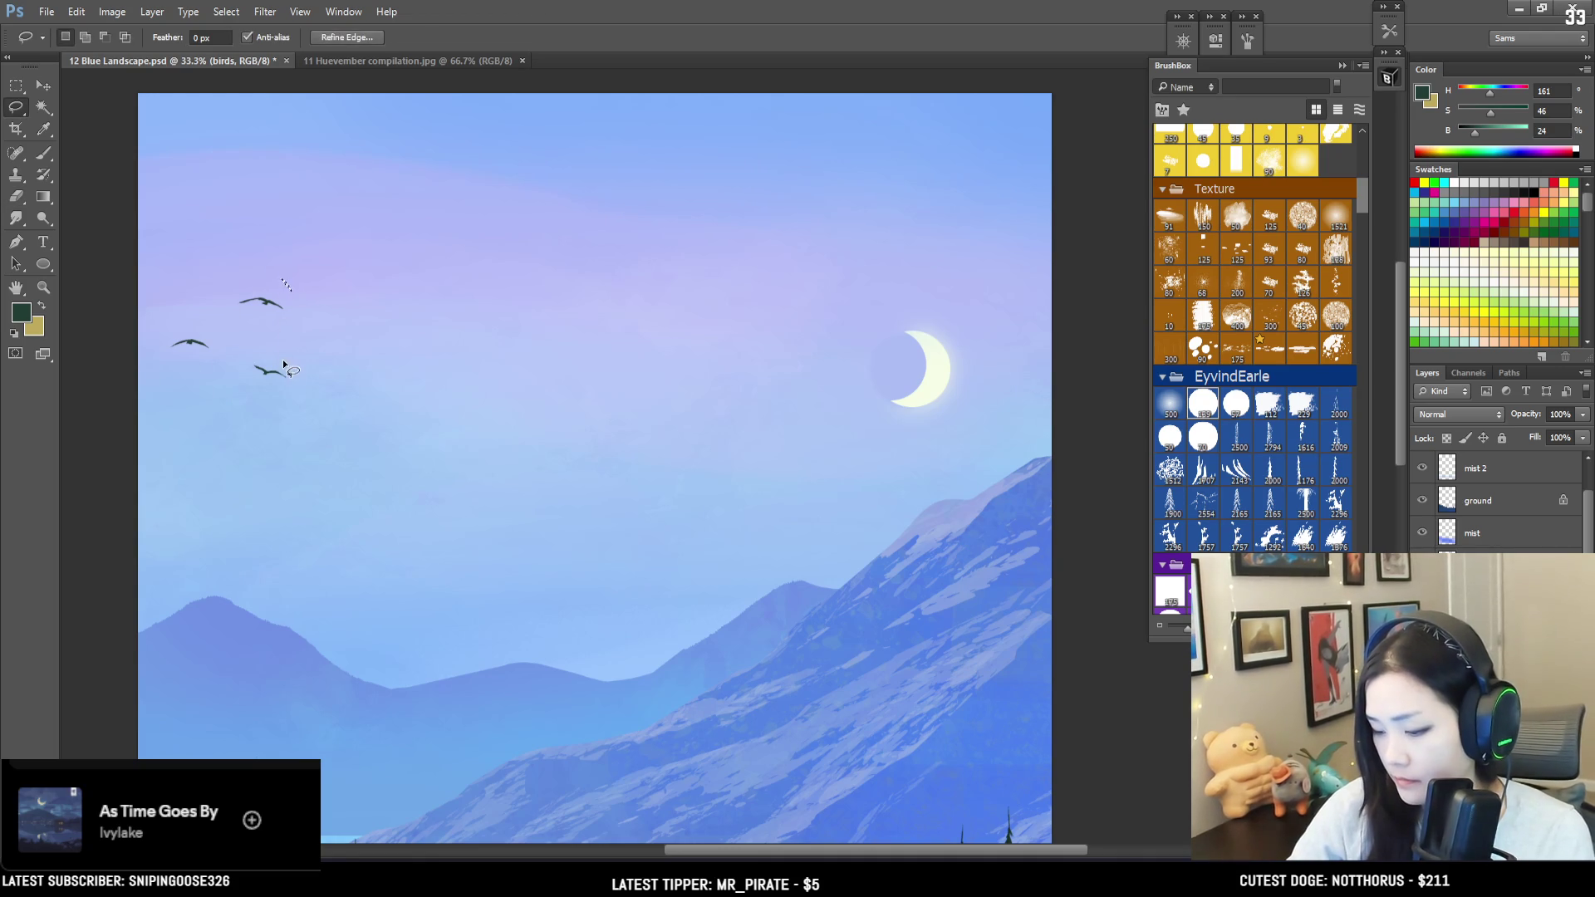
mouse_move(258, 399)
mouse_down()
mouse_move(239, 366)
mouse_move(216, 380)
mouse_move(283, 329)
mouse_up()
key(v)
key(ctrl+t)
drag(233, 376, 238, 372)
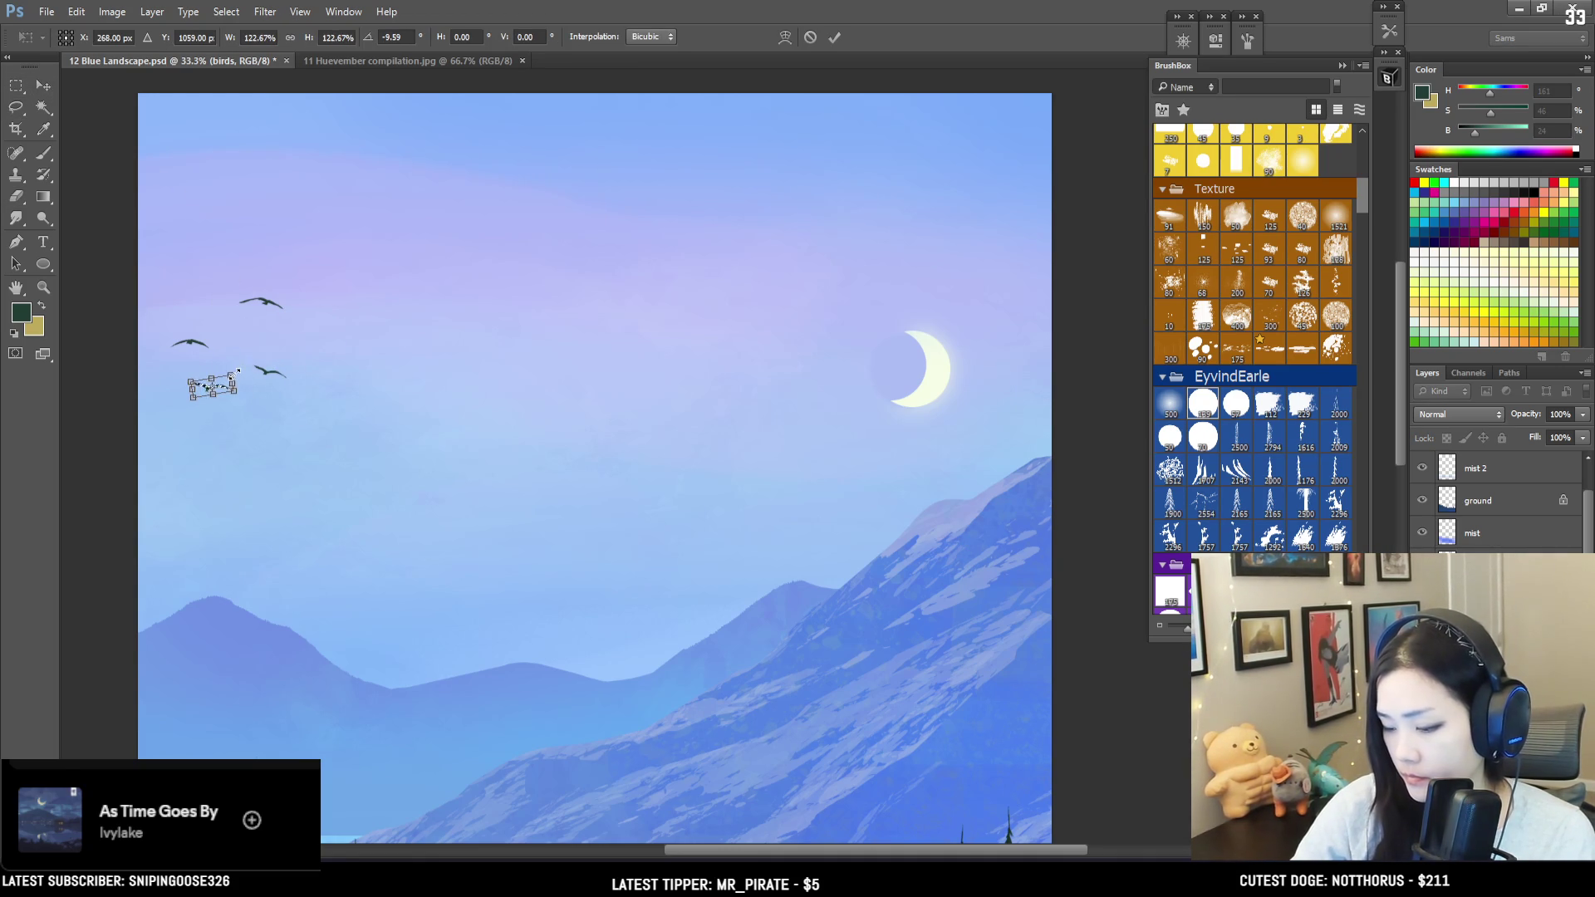
key(Return)
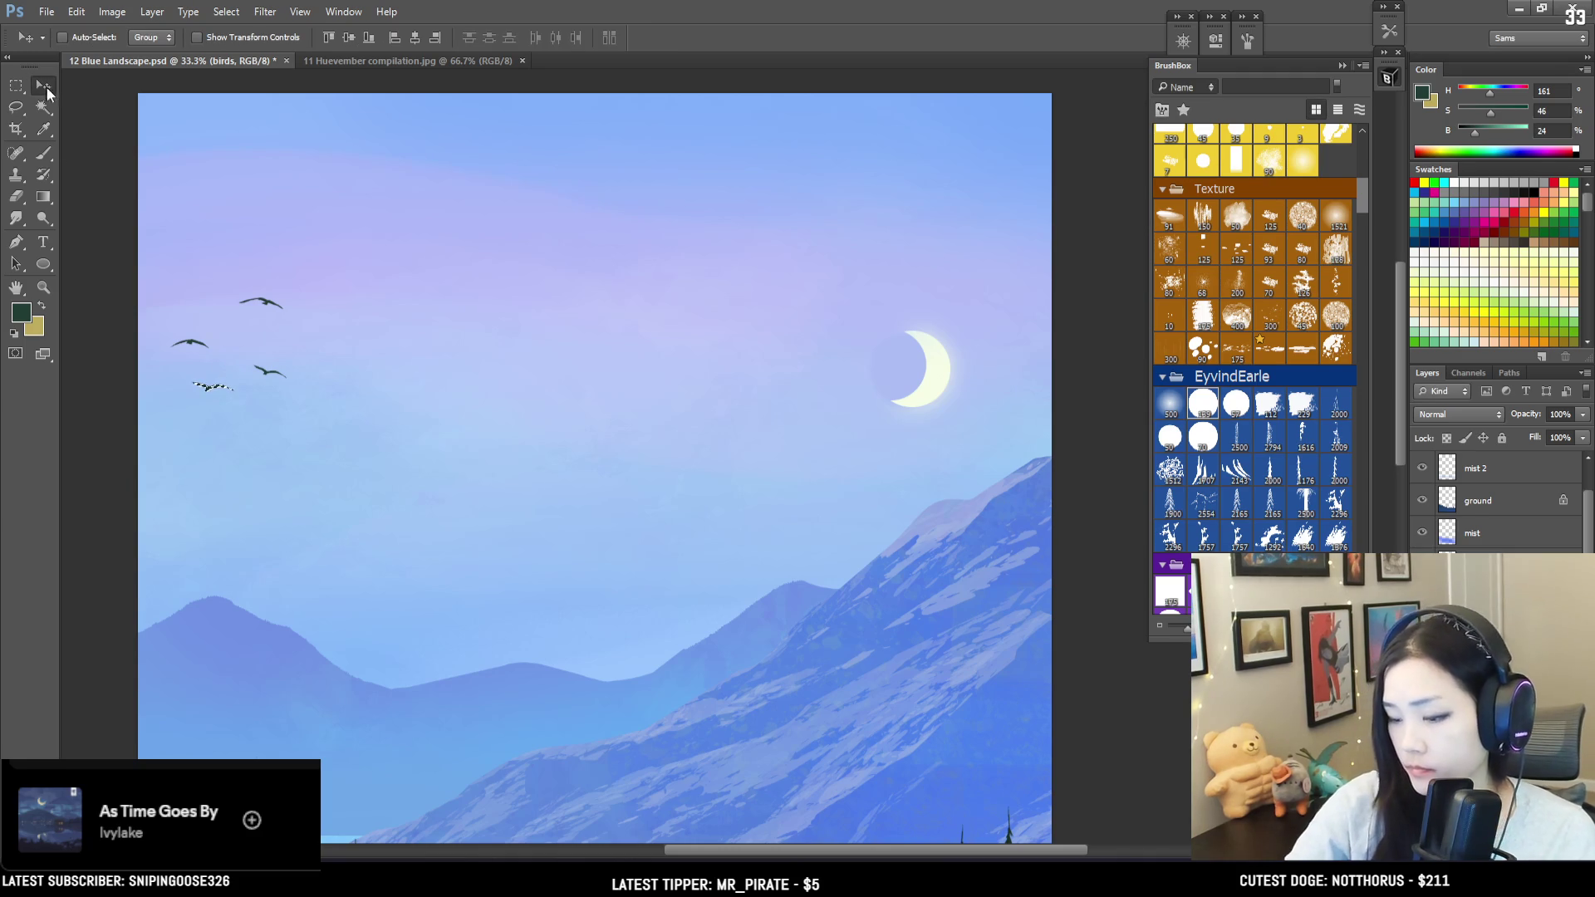
Step: Nudge the lowest bird left and shrink it, then shift a small bird down and right
key(ctrl+minus)
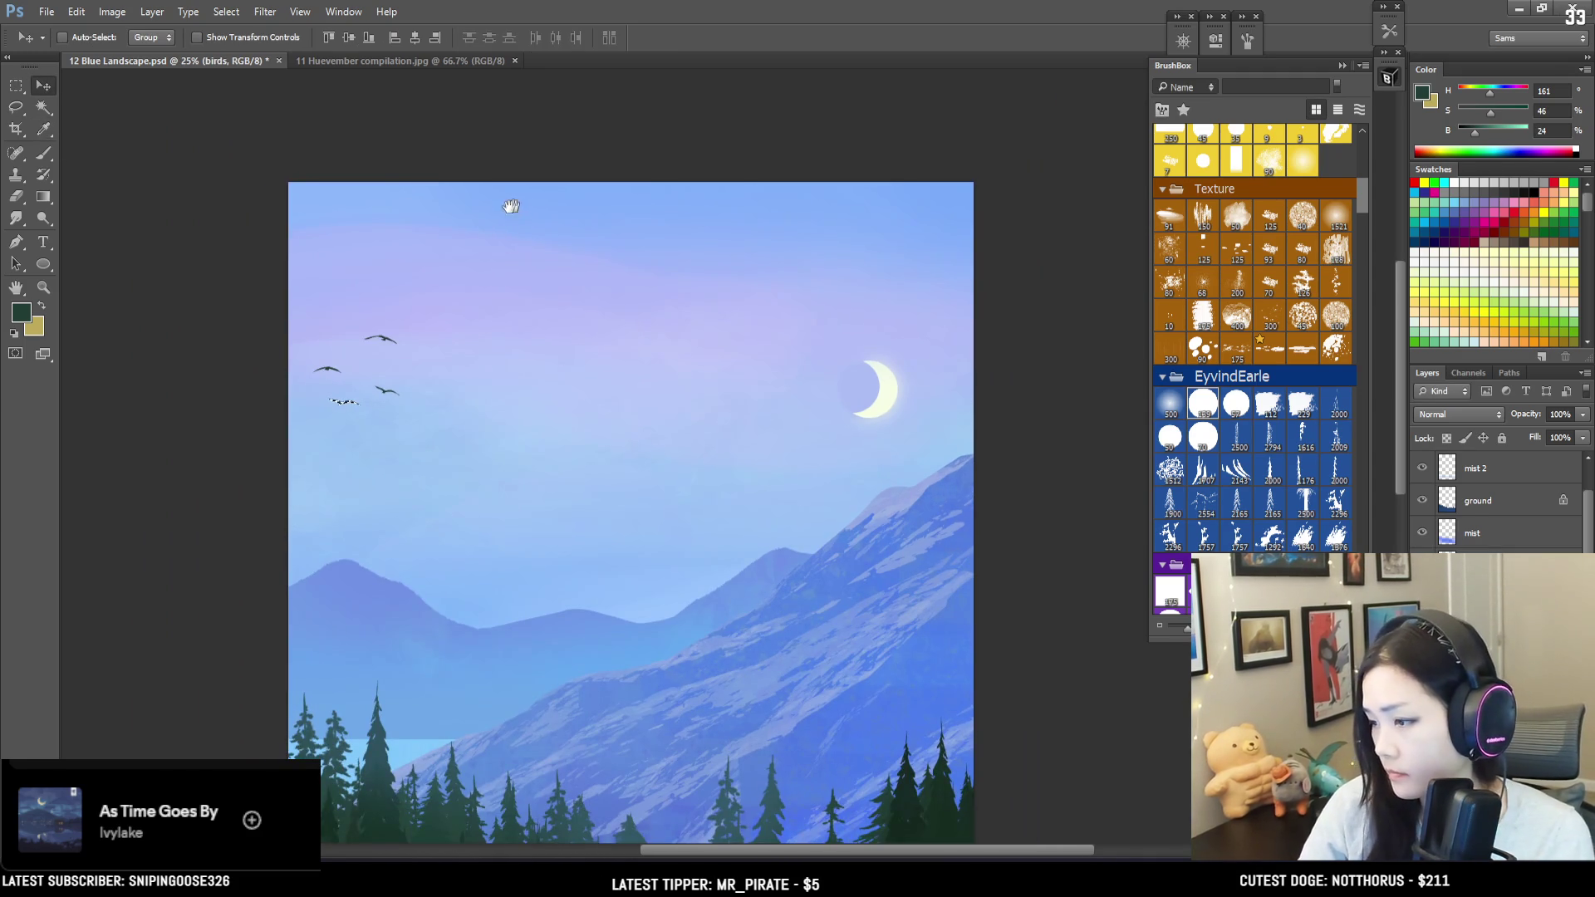
drag(527, 207, 387, 81)
drag(299, 242, 279, 246)
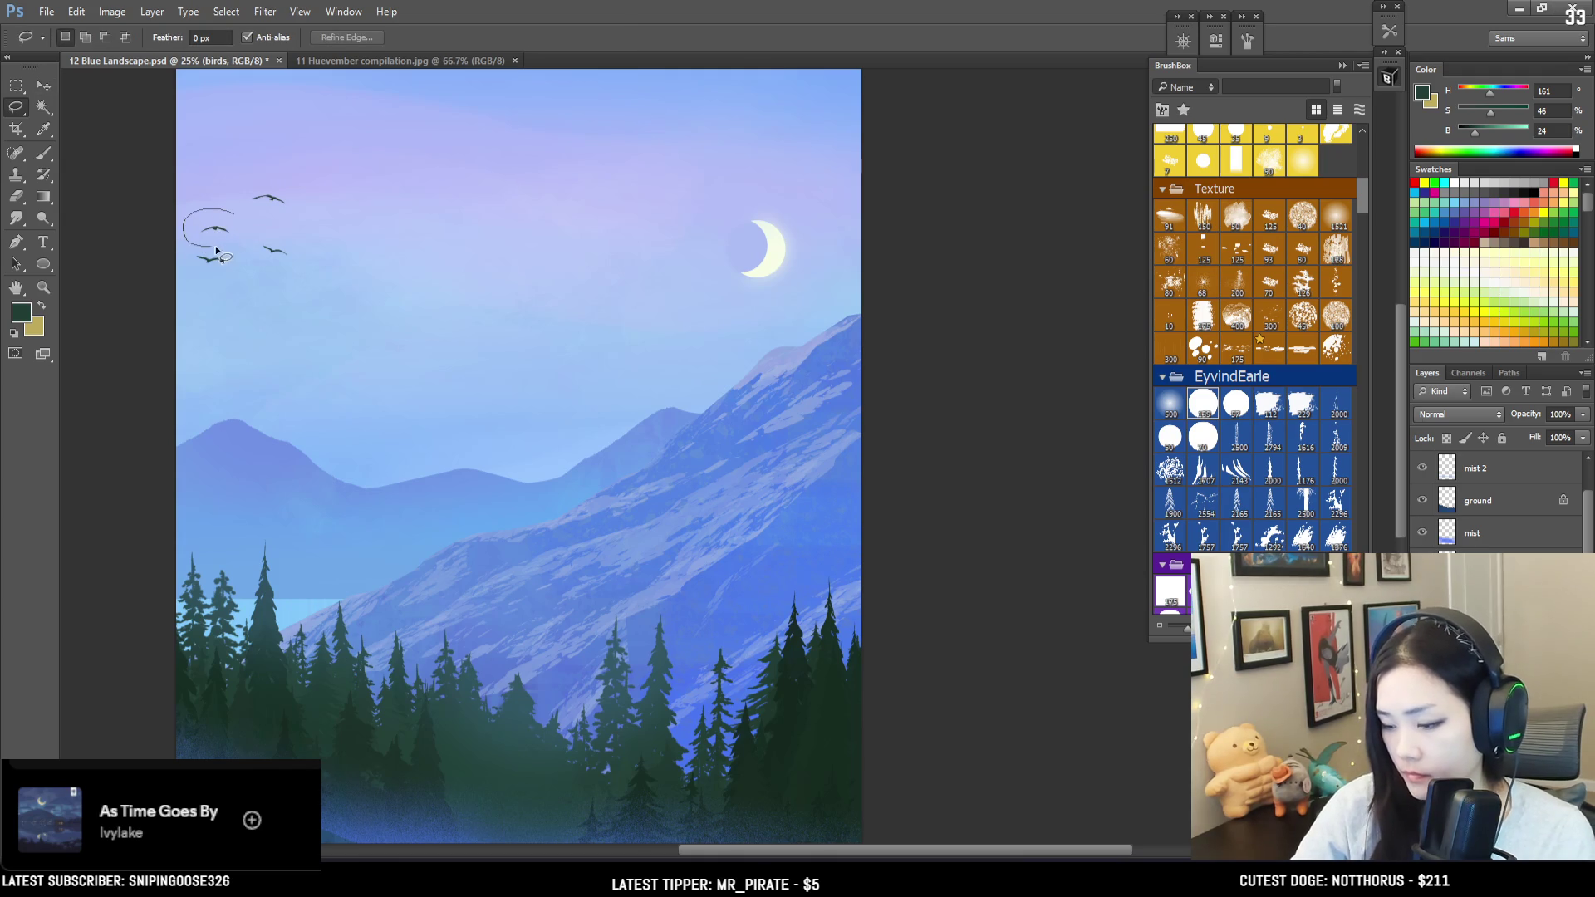
key(ctrl+t)
mouse_move(242, 208)
mouse_down()
mouse_move(231, 224)
mouse_move(306, 249)
mouse_up()
key(Return)
key(l)
key(v)
key(ctrl+d)
Step: Reposition the top bird of the flock and review the whole painting
key(l)
mouse_move(274, 171)
mouse_down()
mouse_move(241, 183)
mouse_move(282, 220)
mouse_move(329, 202)
mouse_up()
key(v)
key(ctrl+d)
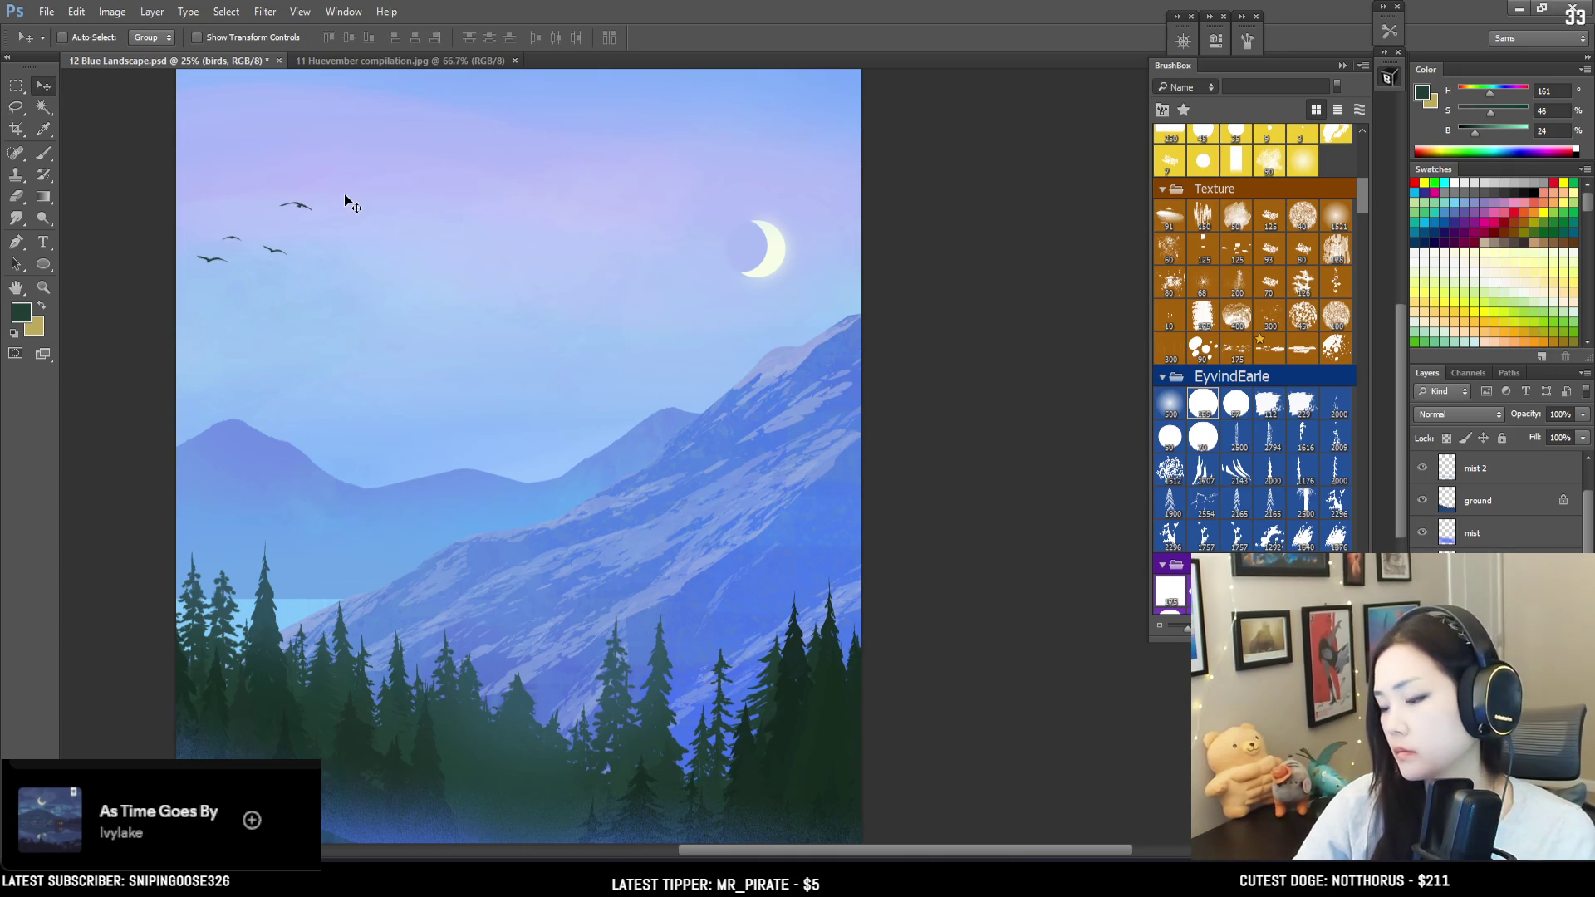
key(ctrl+minus)
key(ctrl+plus)
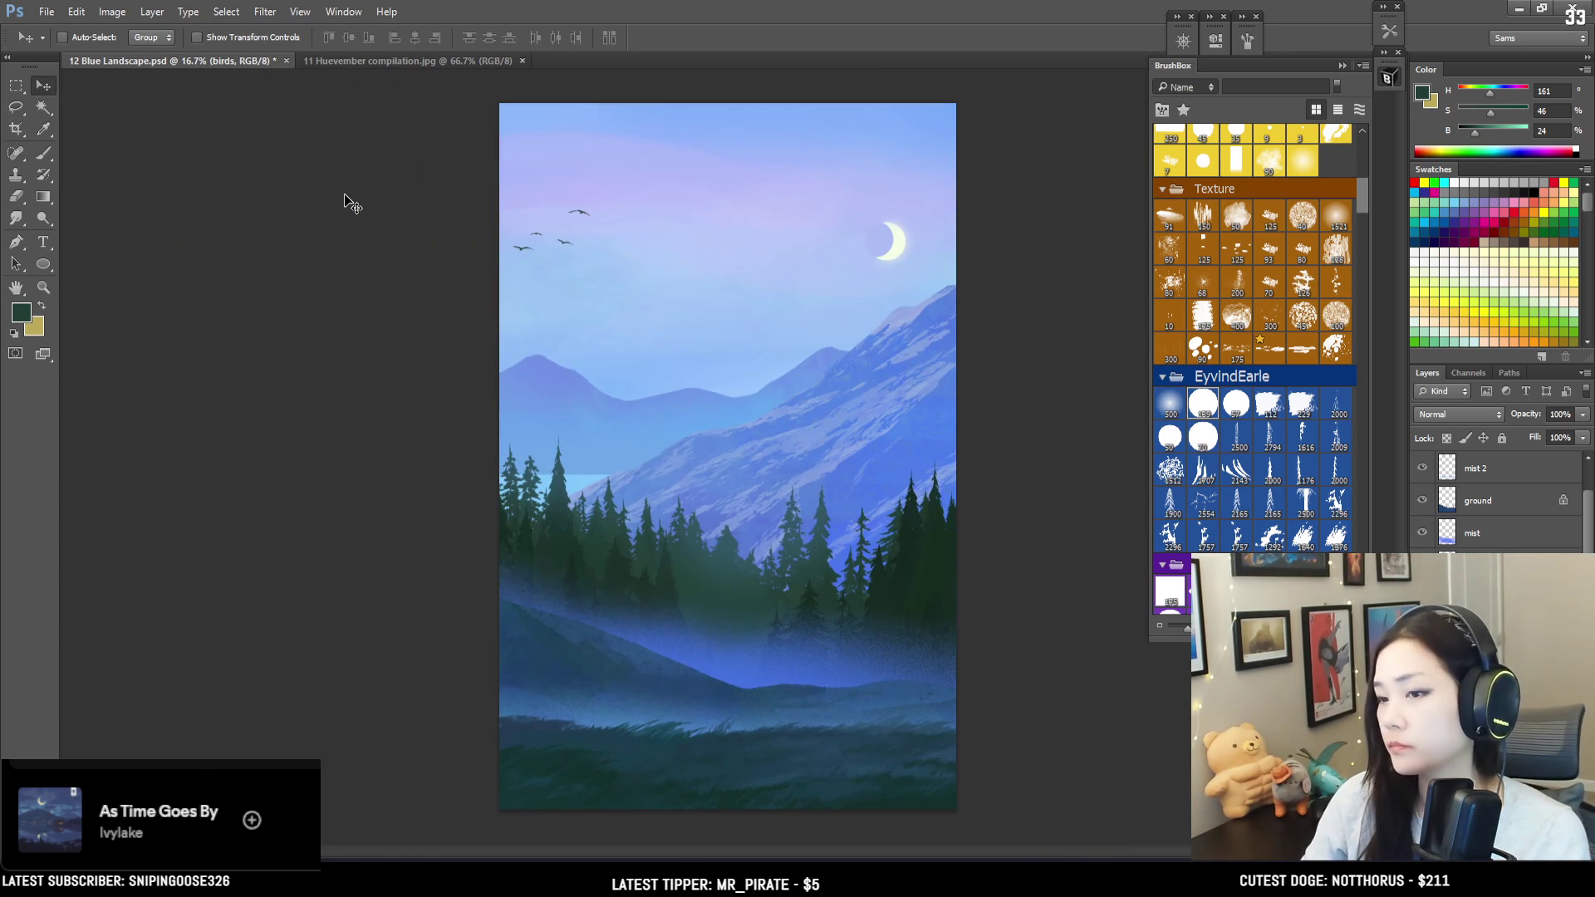
Step: Toggle the ground layer's visibility to compare the mist, leaving the ground layer selected
key(b)
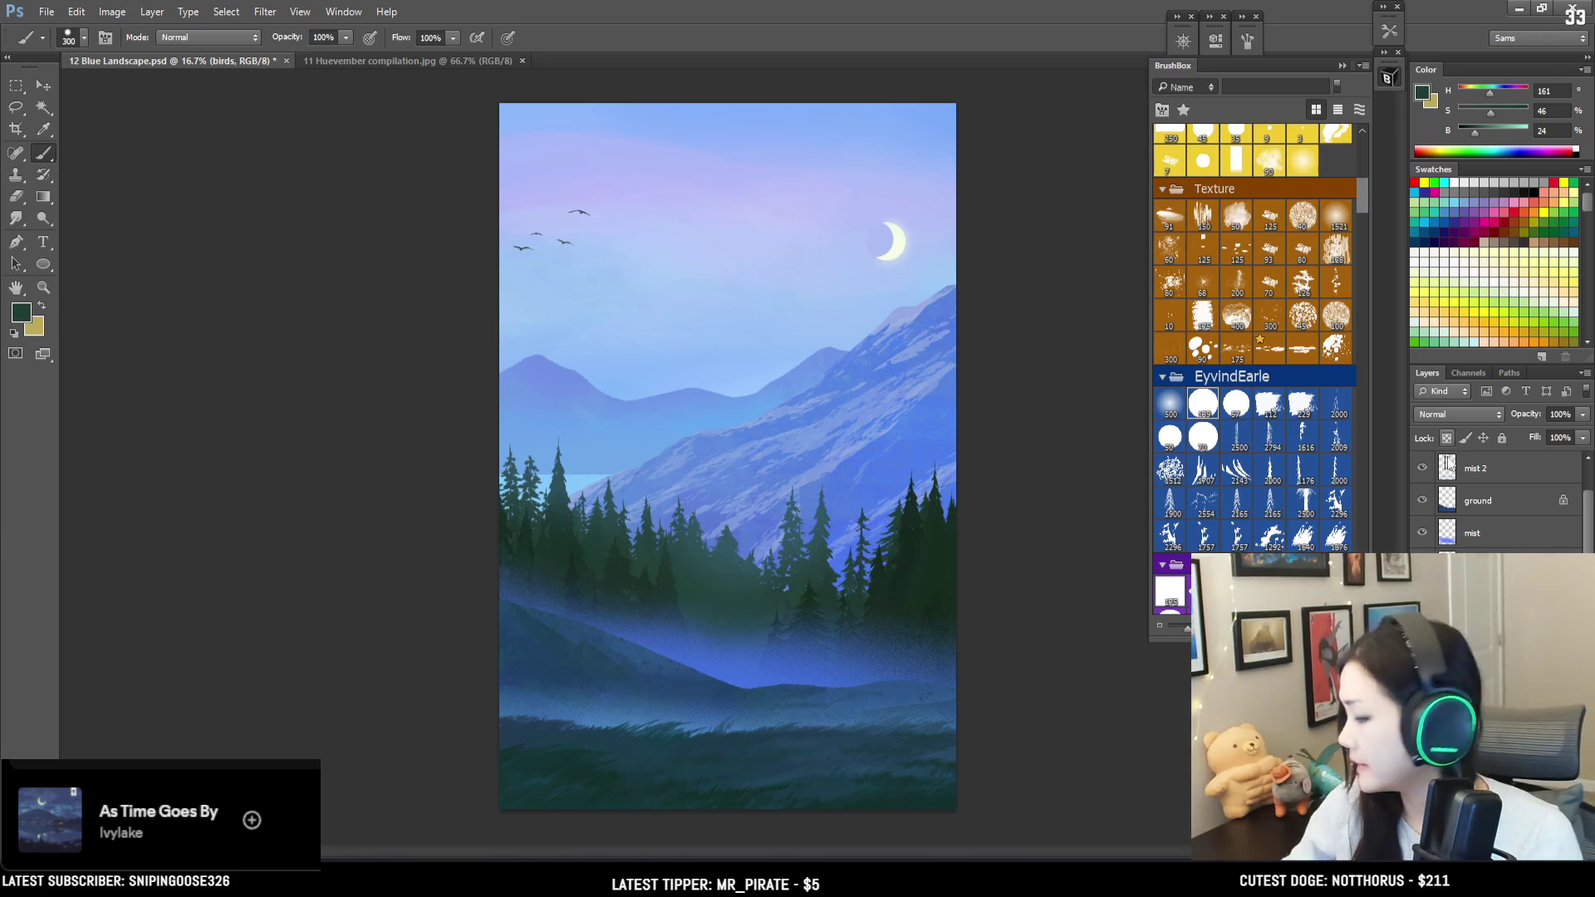
click(1483, 469)
click(1421, 501)
click(1421, 501)
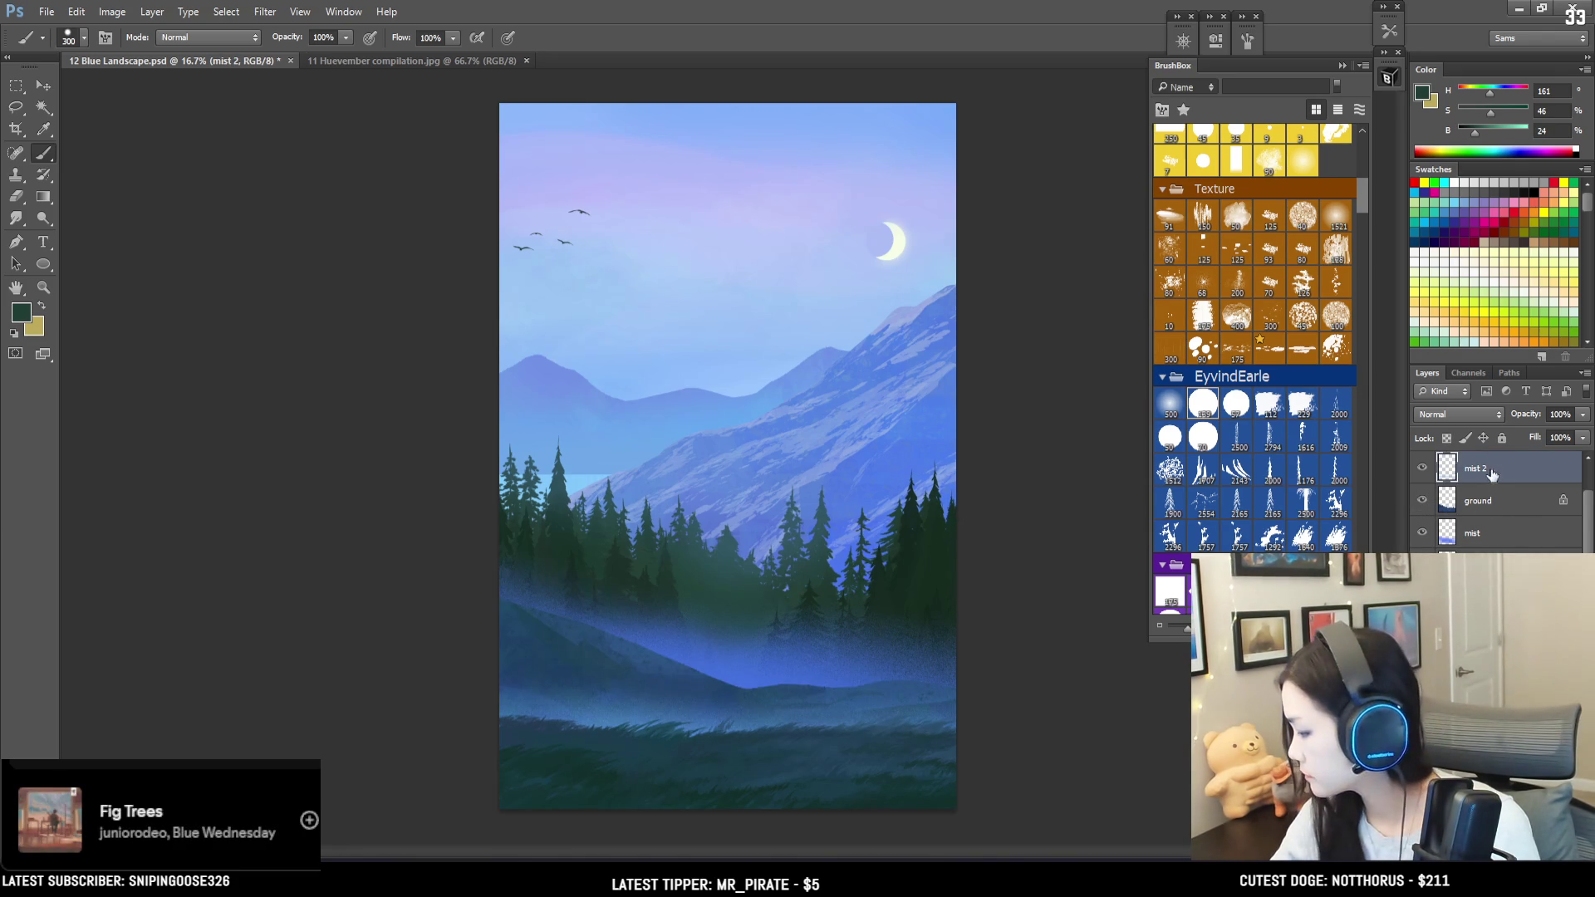
drag(1583, 511, 1585, 462)
click(1482, 539)
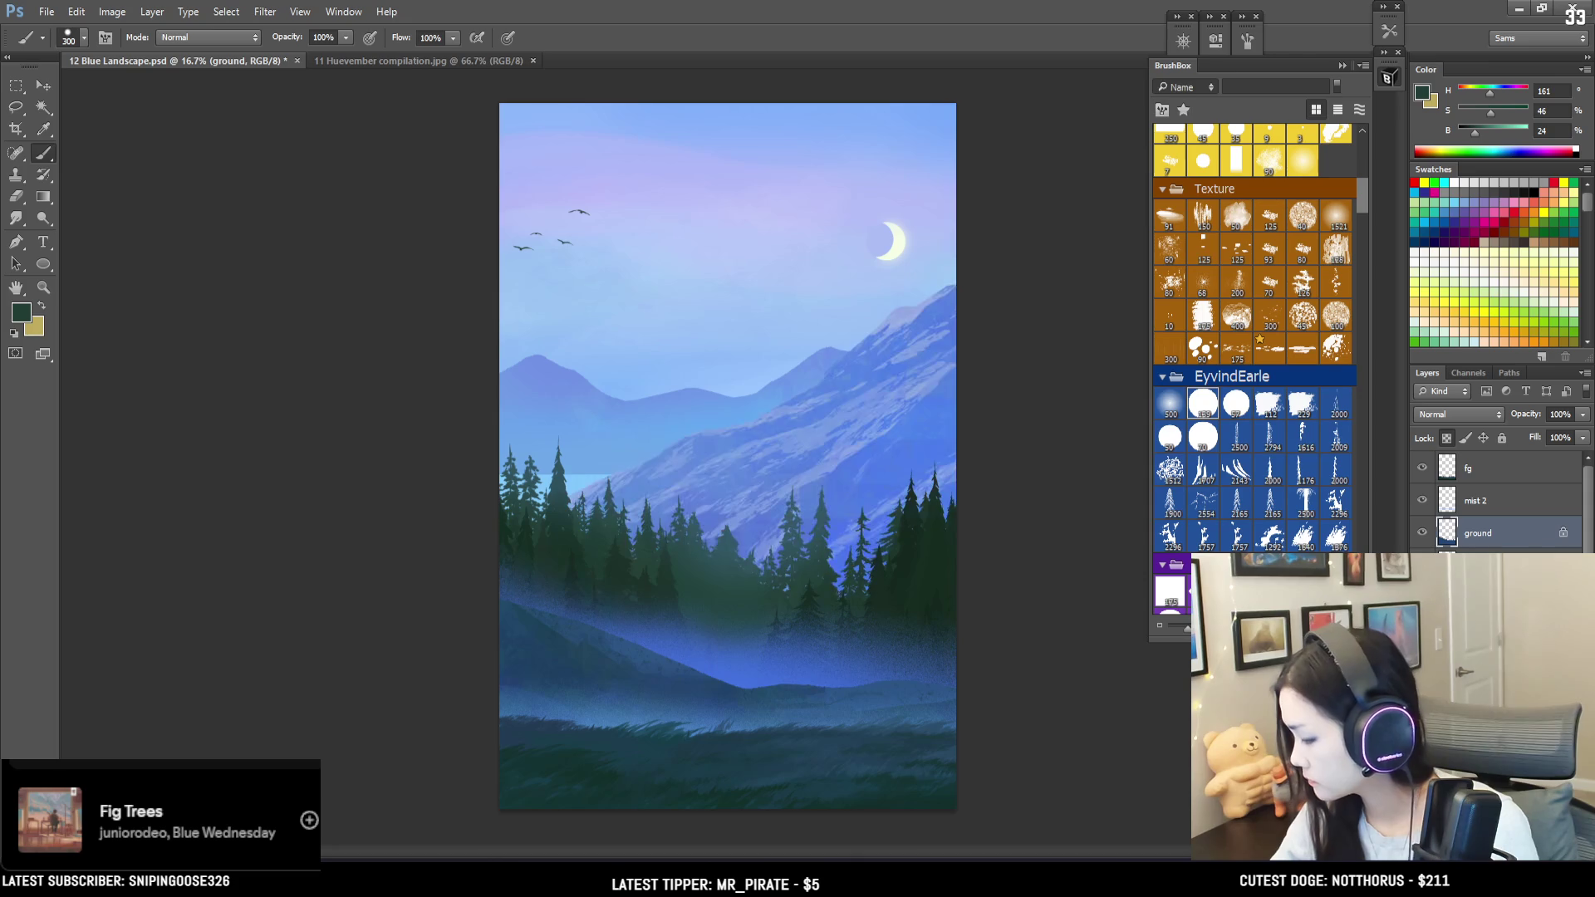
click(1422, 532)
click(1422, 532)
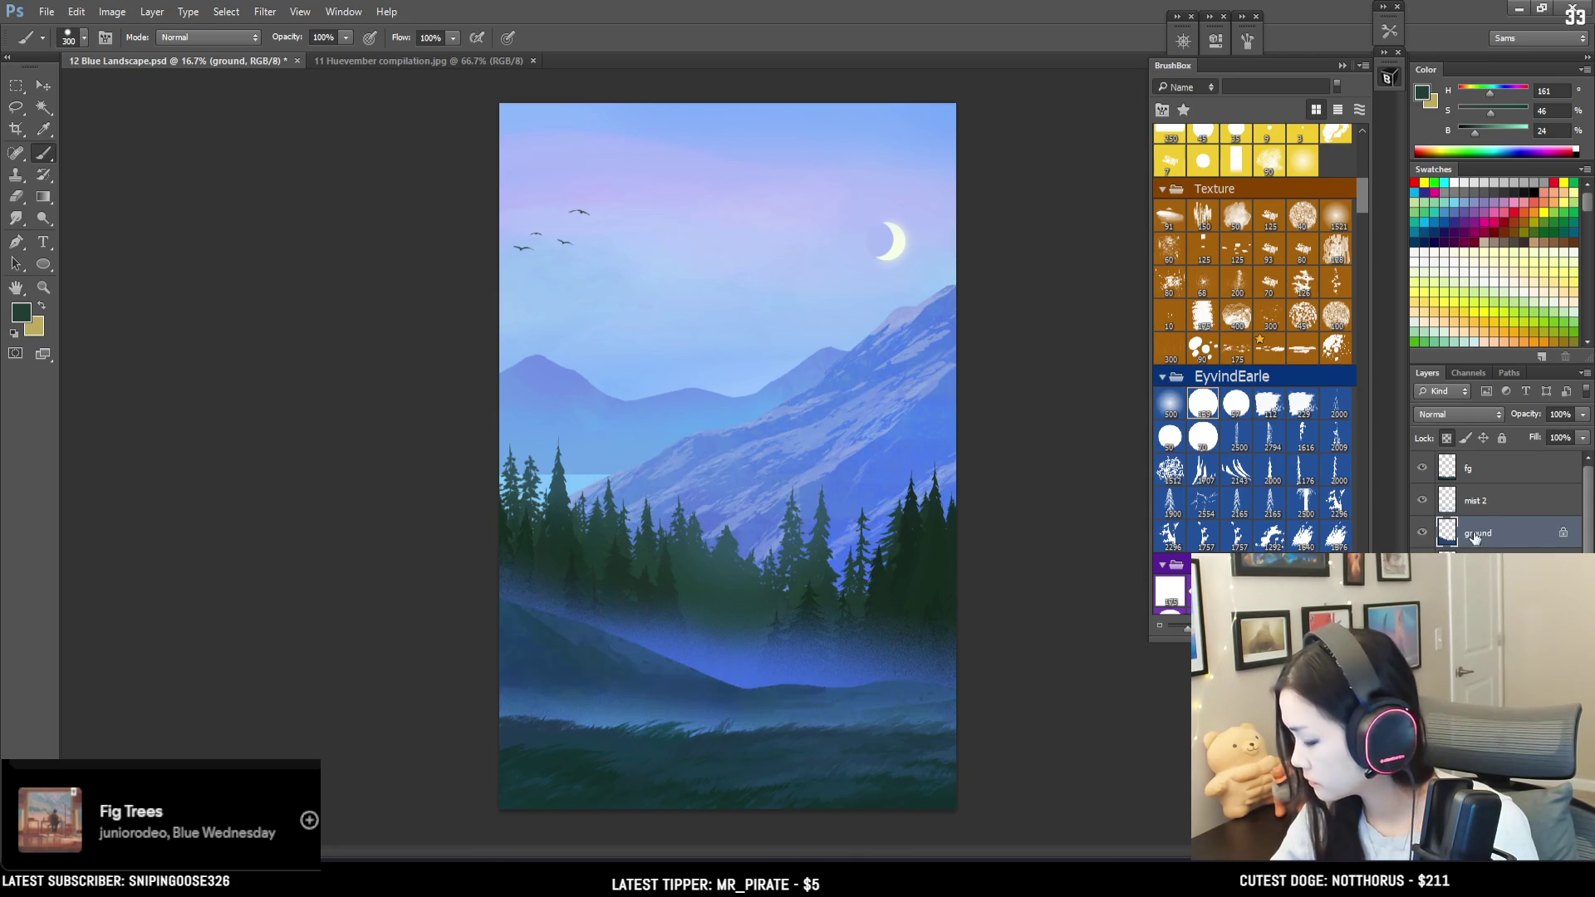
Step: Add a new layer above ground and name it 'far flowers'
key(ctrl+shift+alt+n)
double_click(1476, 533)
text(far flowers)
key(Return)
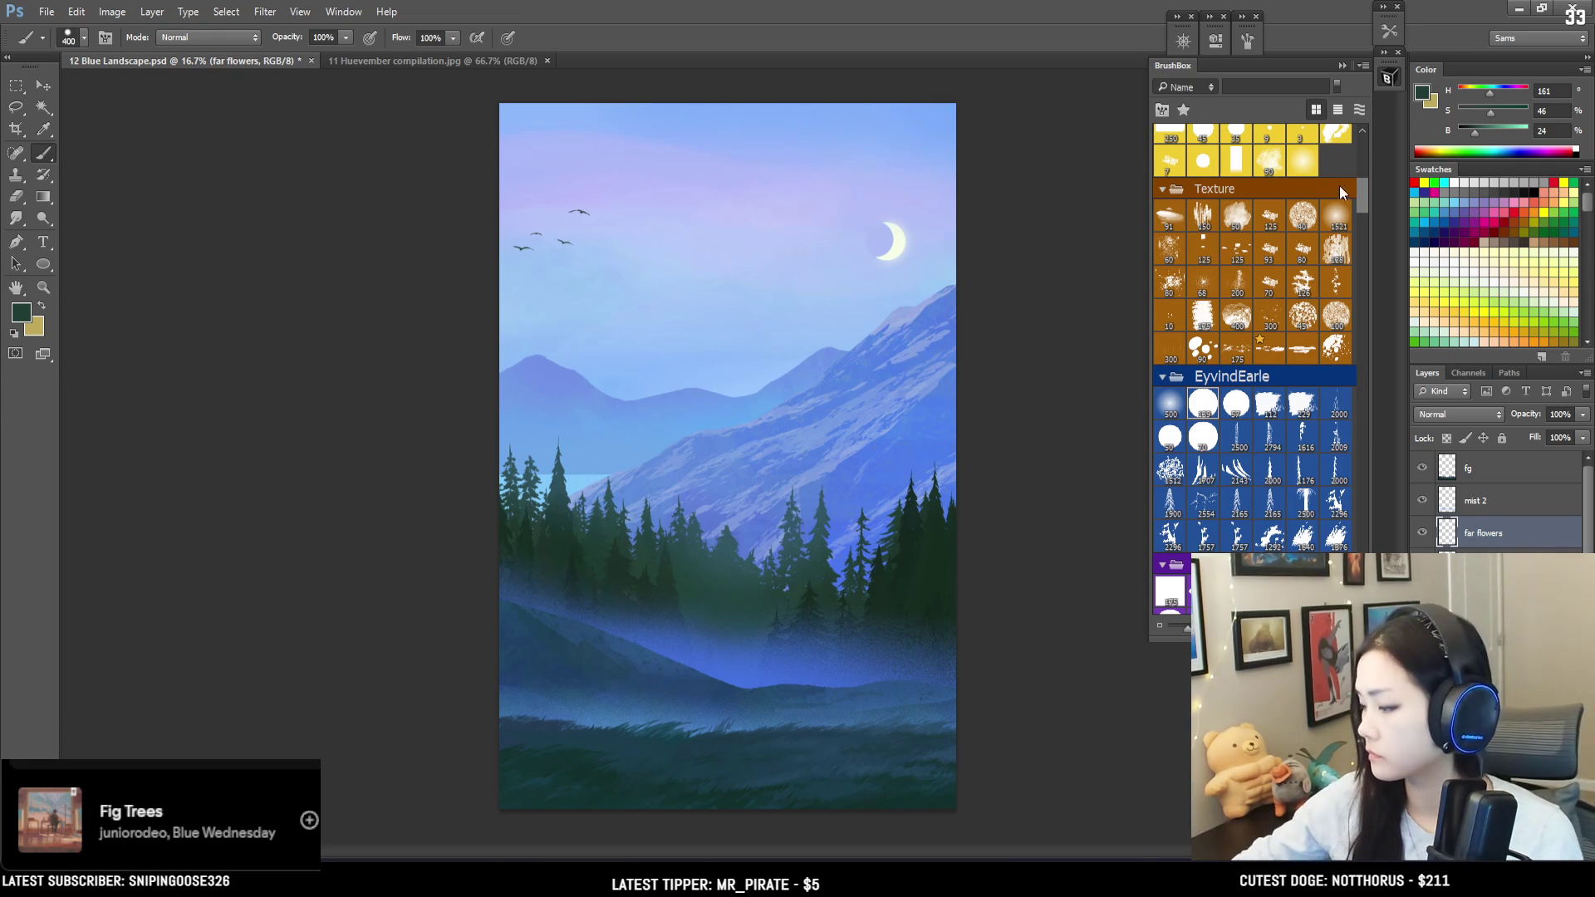
drag(1362, 197, 1344, 292)
Step: Choose a scattered flower brush from the BrushBox list
scroll(1344, 292, down, 2)
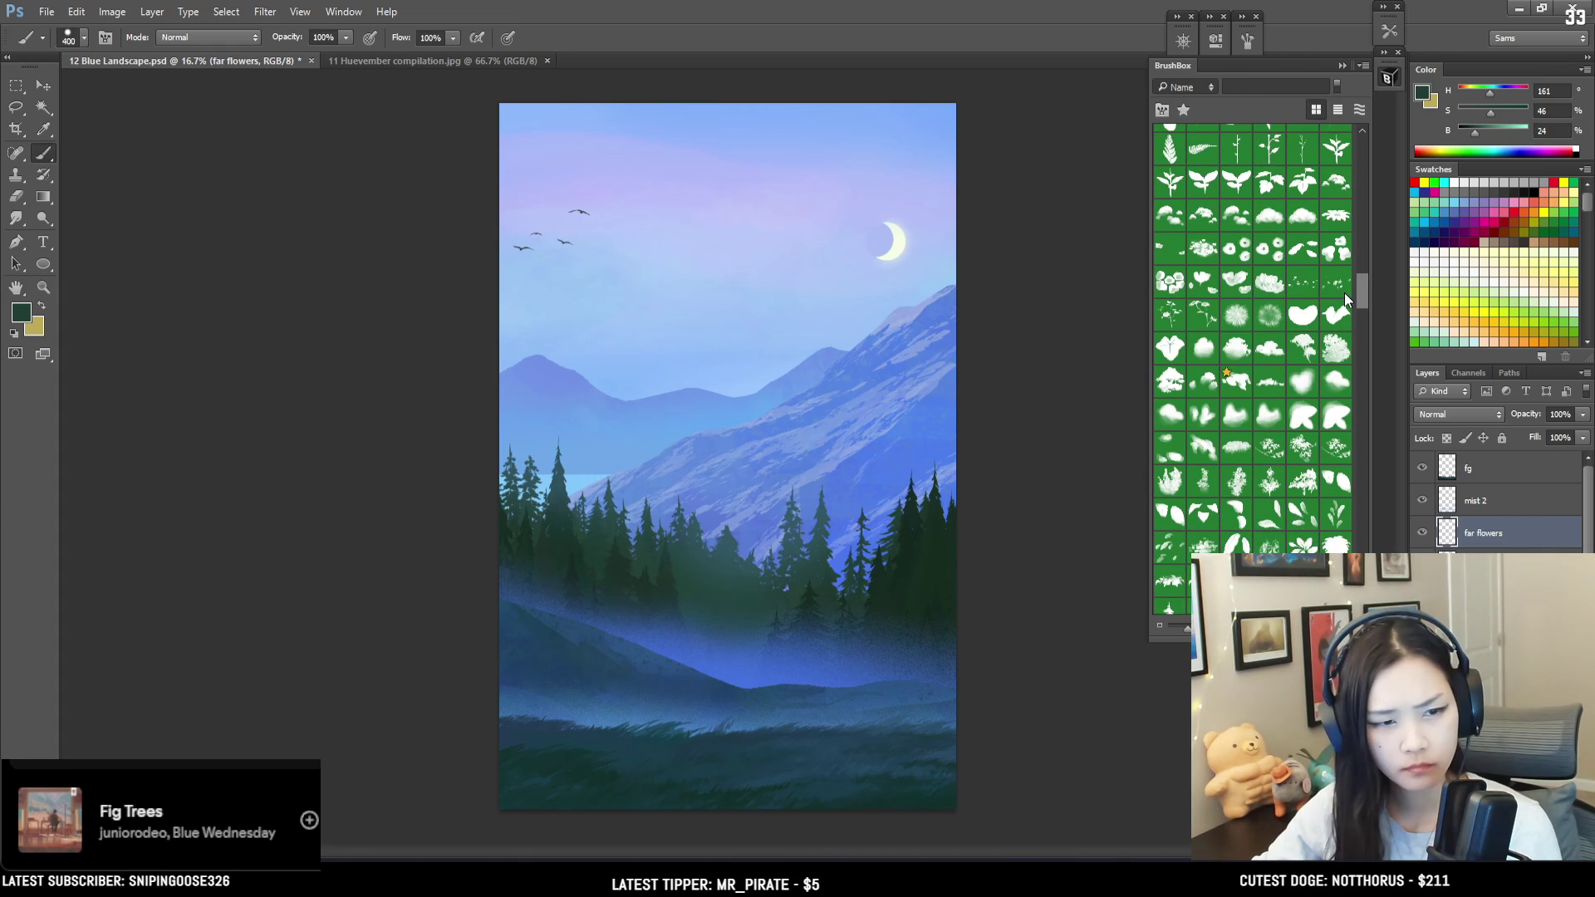
scroll(1344, 292, up, 2)
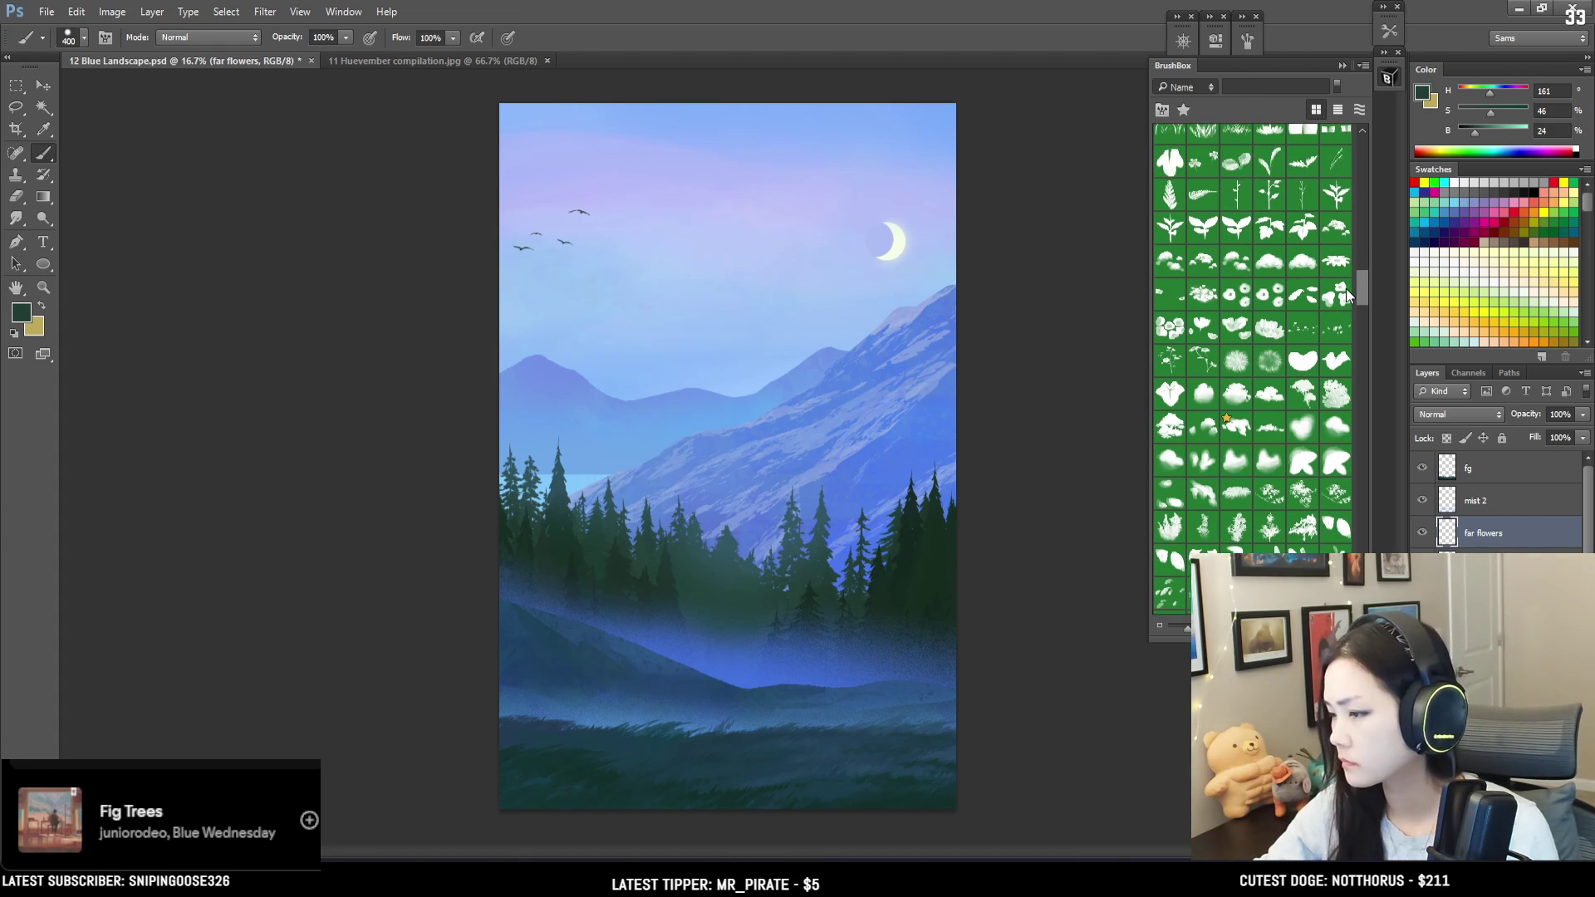
scroll(1346, 287, down, 1)
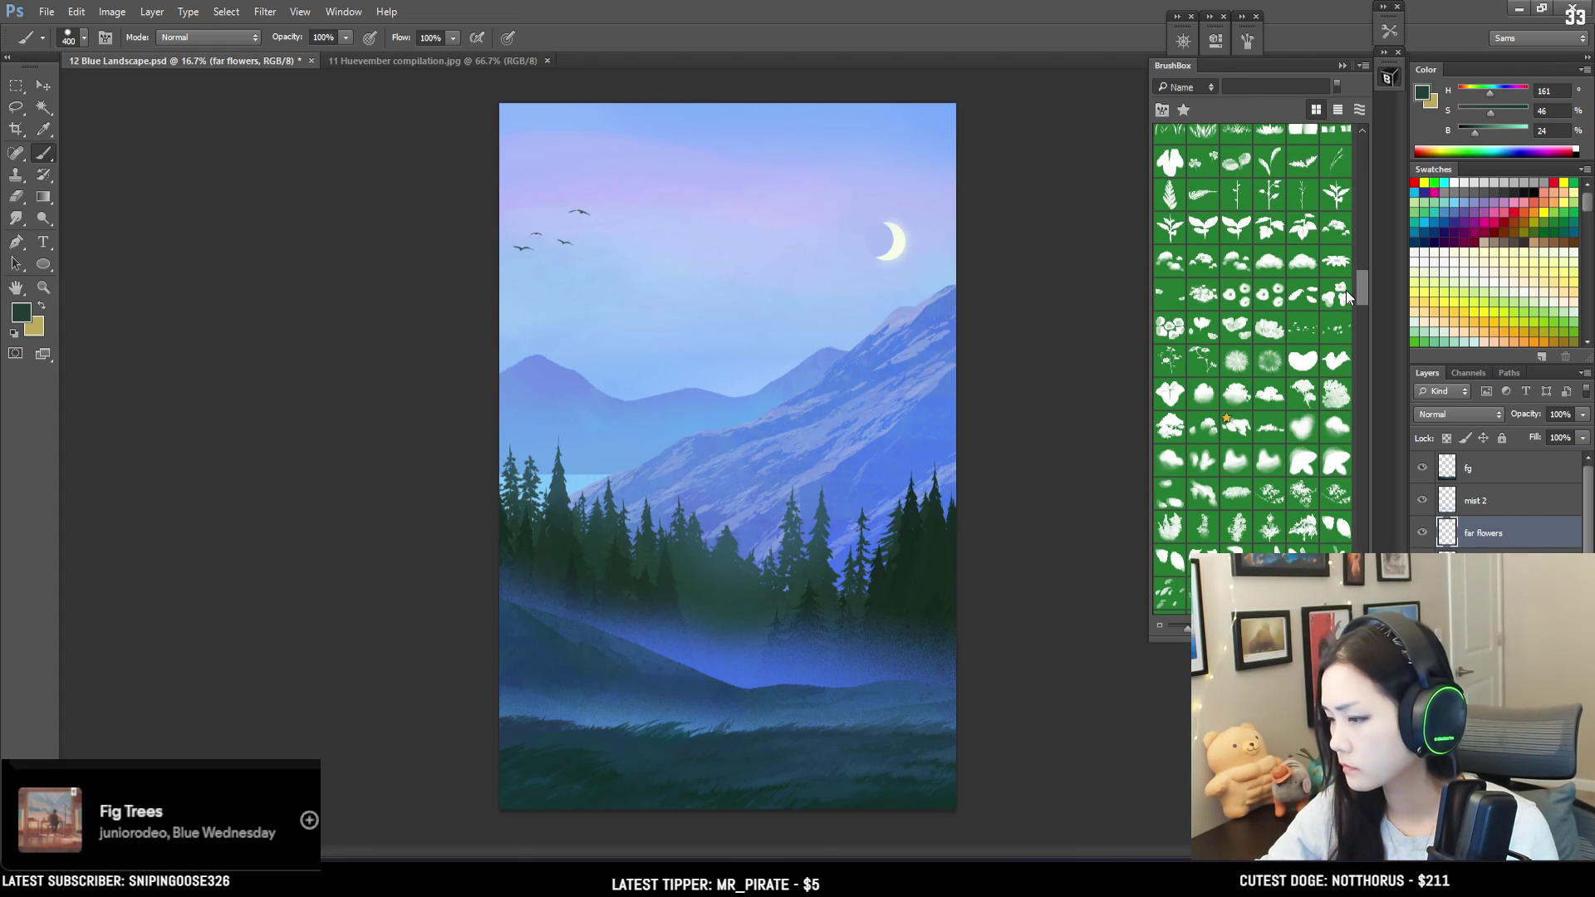
scroll(1346, 291, down, 1)
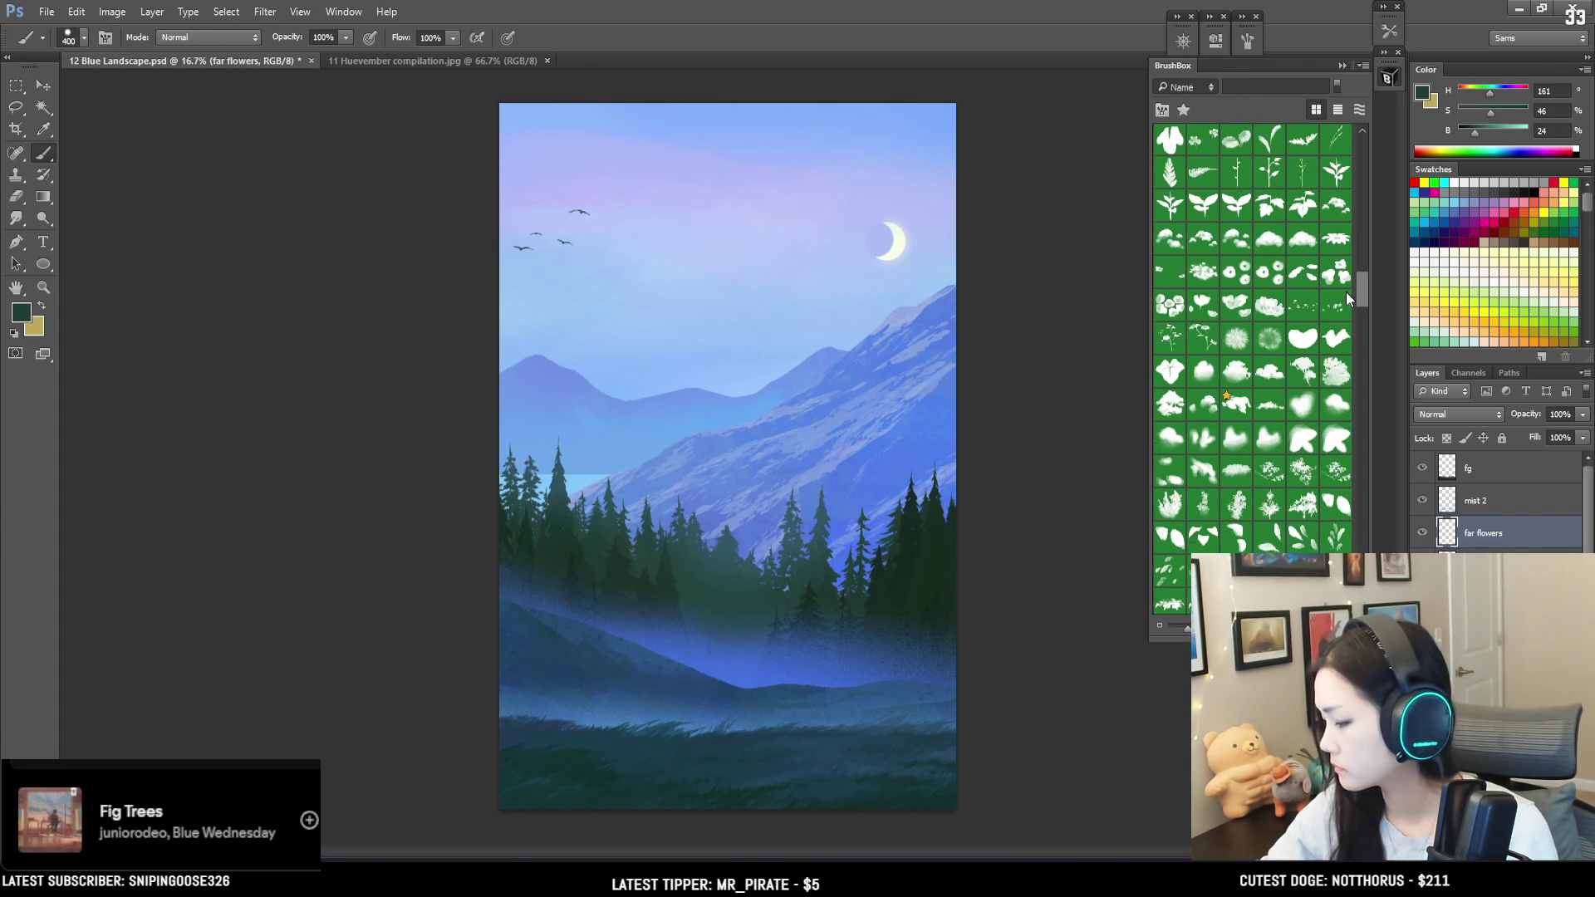
scroll(1346, 291, down, 1)
click(1302, 283)
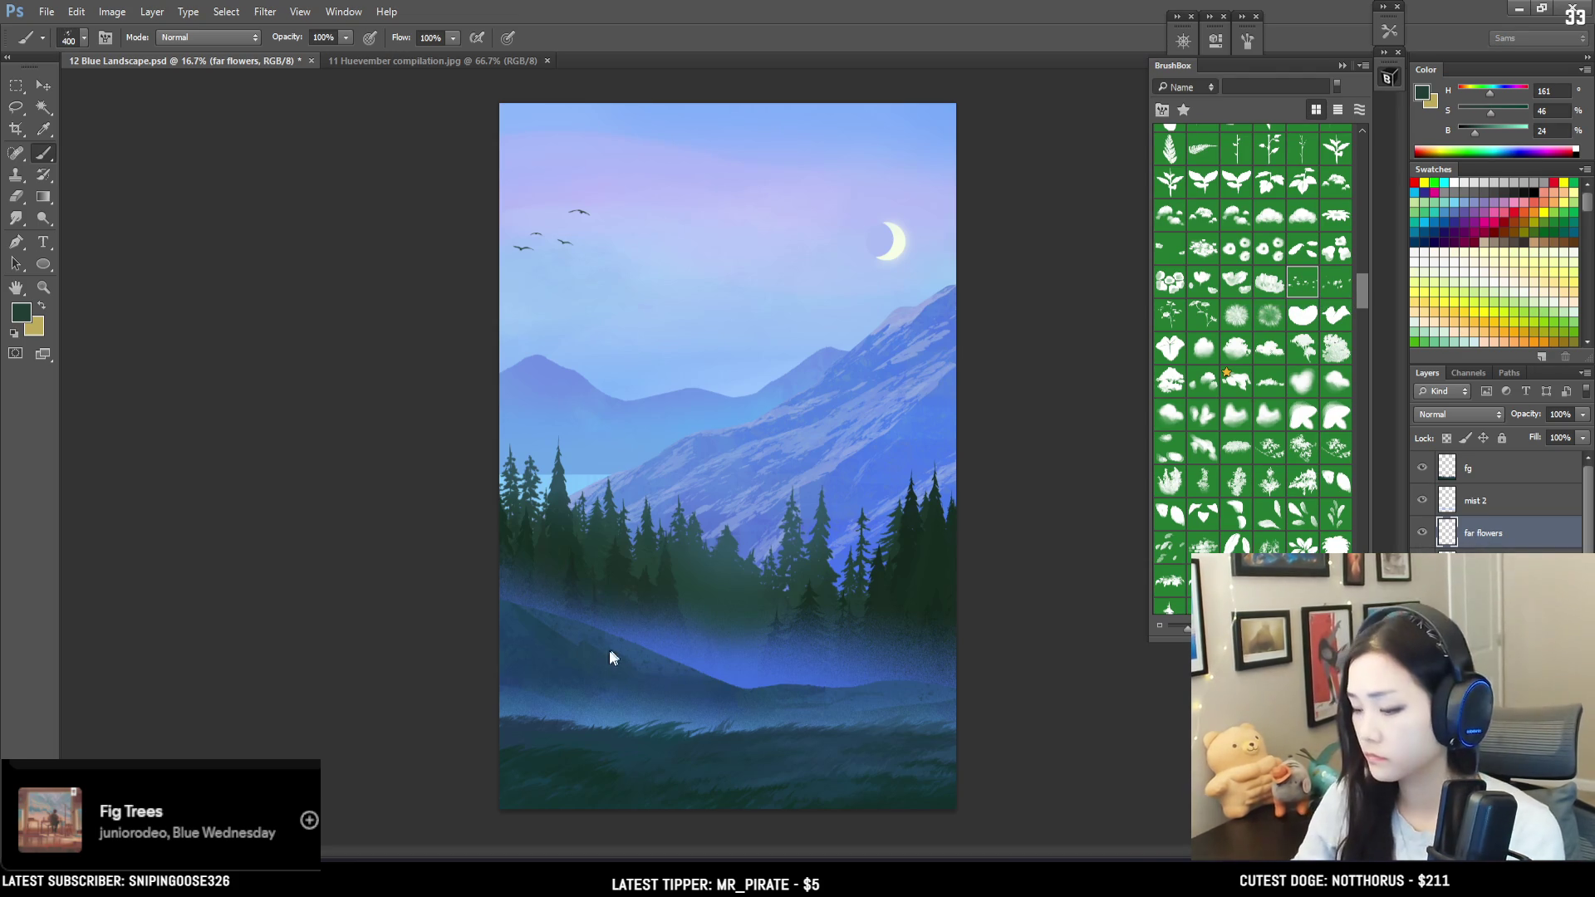
Step: Sample the mountain's light blue, shrink the brush to 200 px, and show the brush settings
key(ctrl+plus)
alt+click(412, 659)
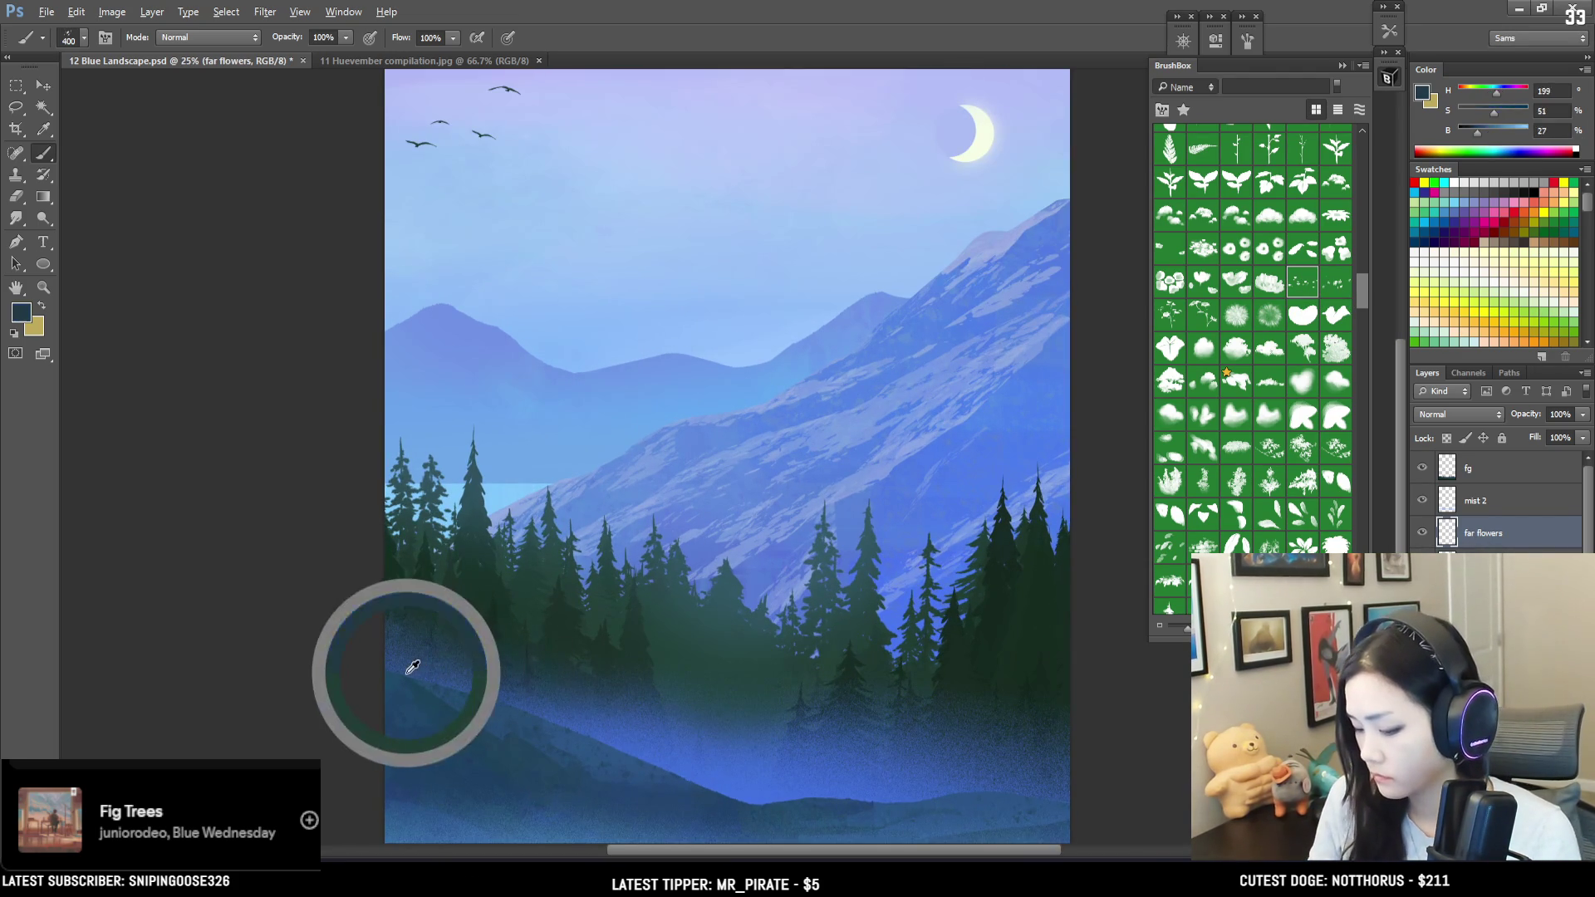
alt+click(748, 294)
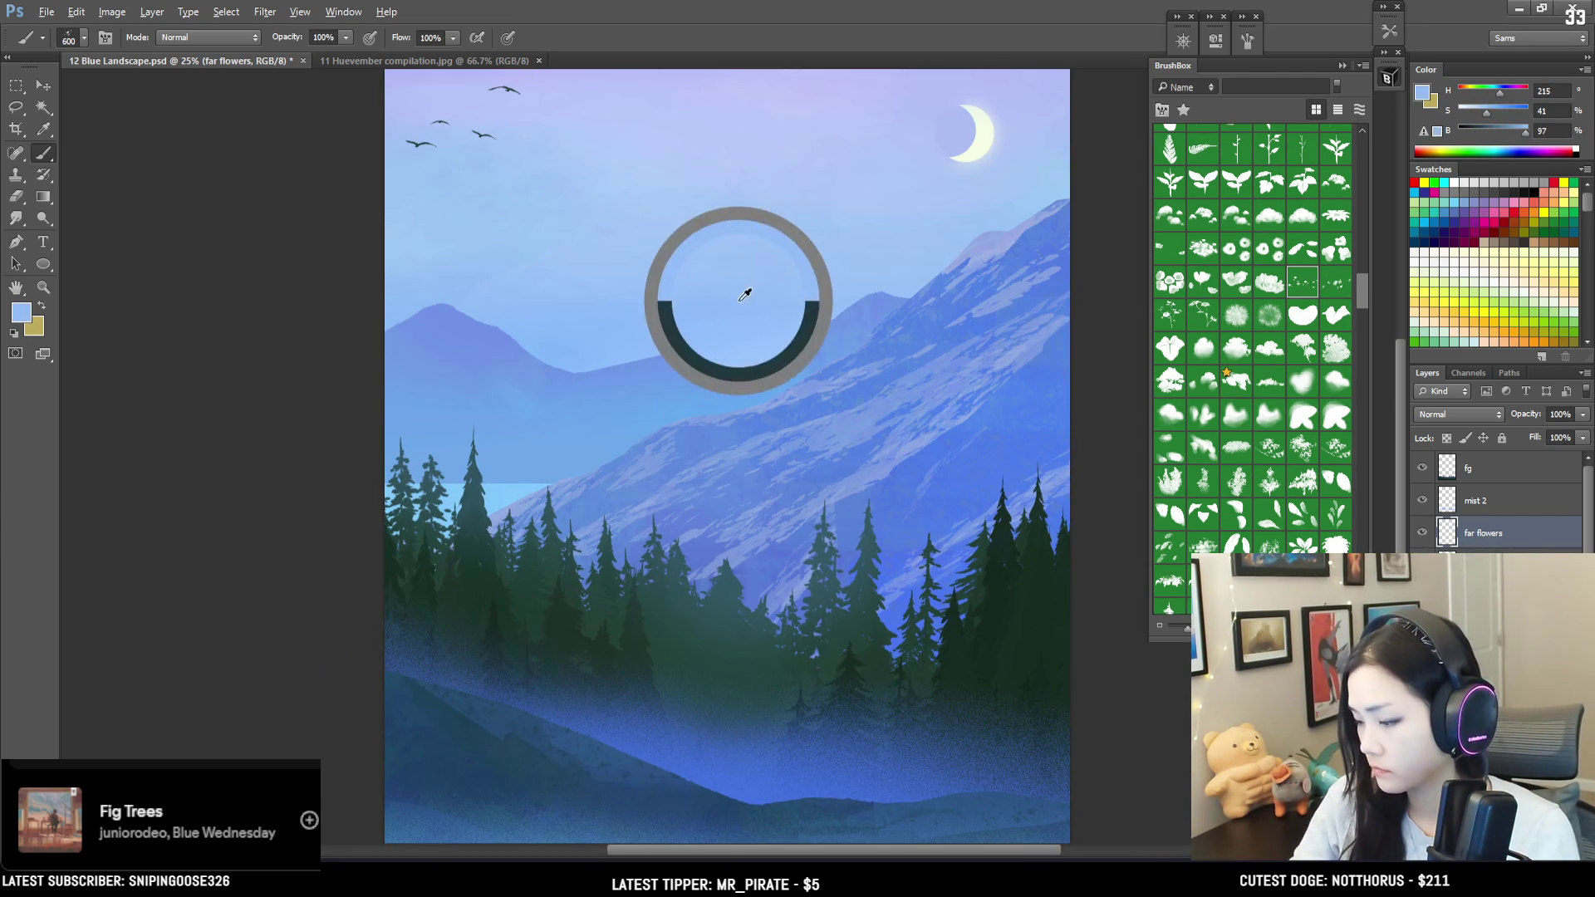
drag(747, 295, 629, 144)
key(bracketleft)
key(bracketleft)
key(bracketleft)
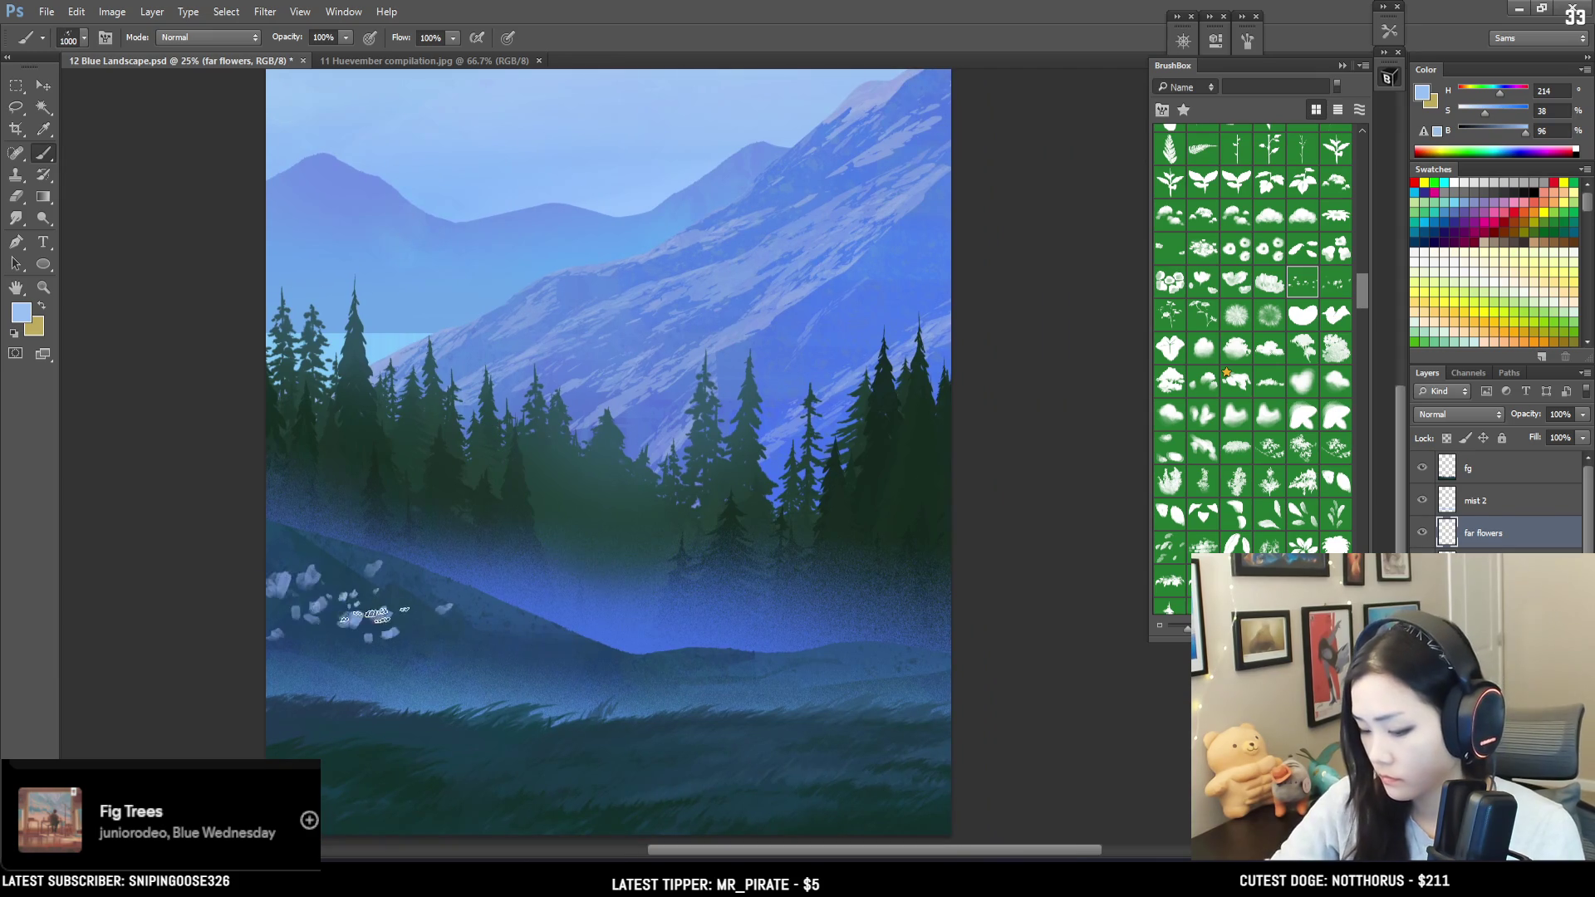
key(bracketleft)
key(bracketleft)
key(bracketleft)
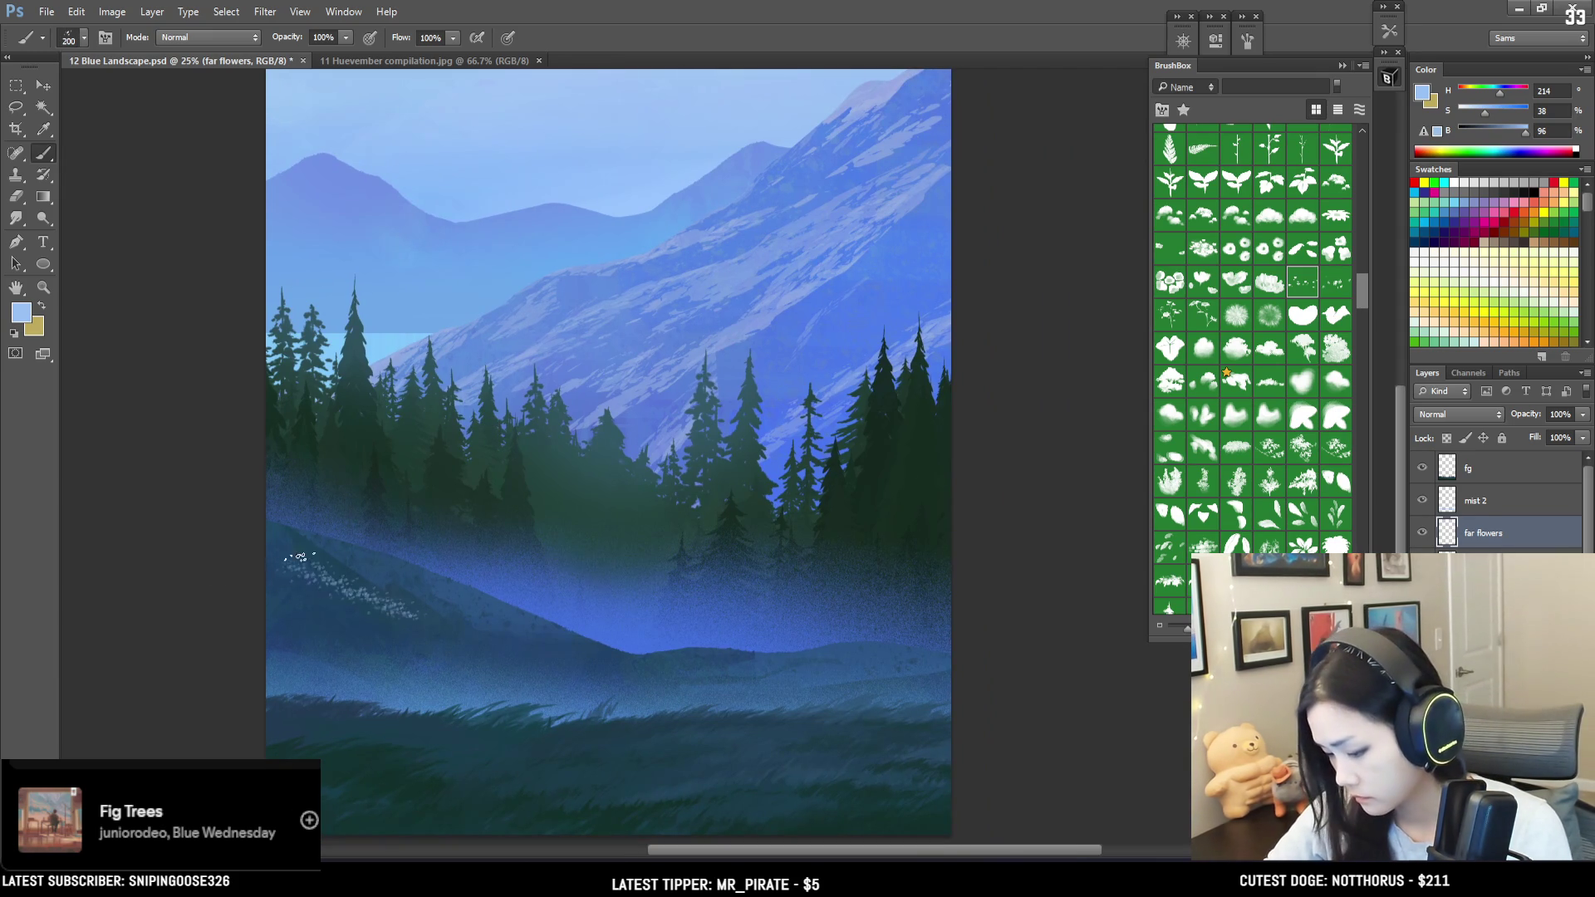
click(1246, 42)
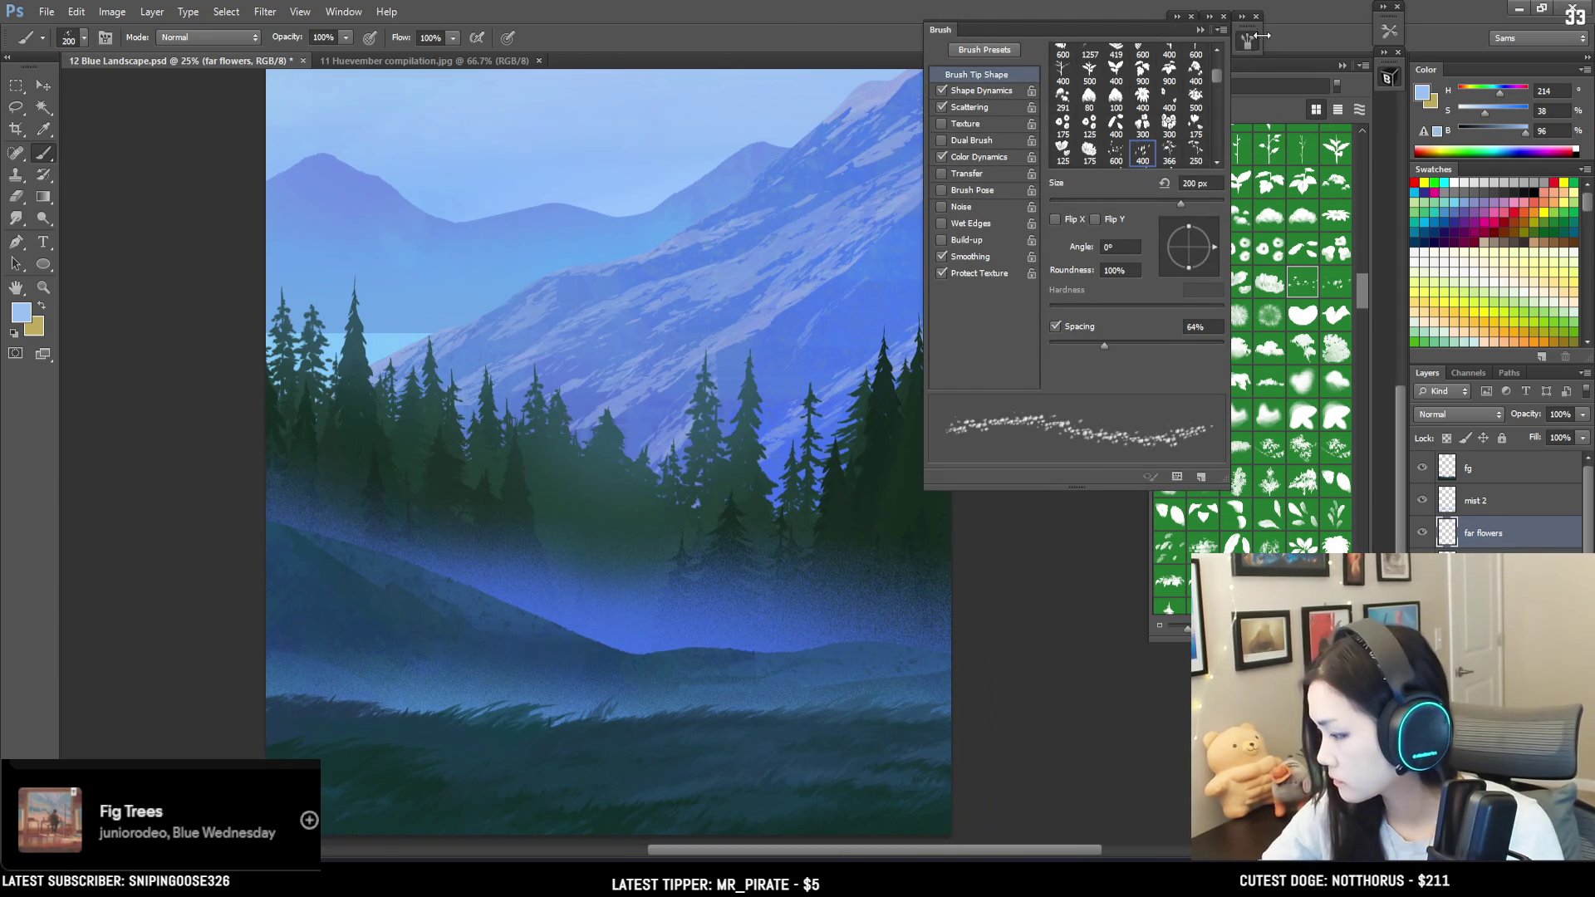
Step: Dab pale flower specks along the left hillside with the scatter brush, undoing unwanted strokes
click(1246, 42)
drag(270, 567, 364, 597)
key(bracketleft)
key(ctrl+z)
mouse_move(276, 548)
mouse_down()
mouse_move(393, 606)
mouse_move(374, 585)
mouse_move(383, 565)
mouse_move(397, 578)
mouse_up()
key(bracketleft)
key(bracketleft)
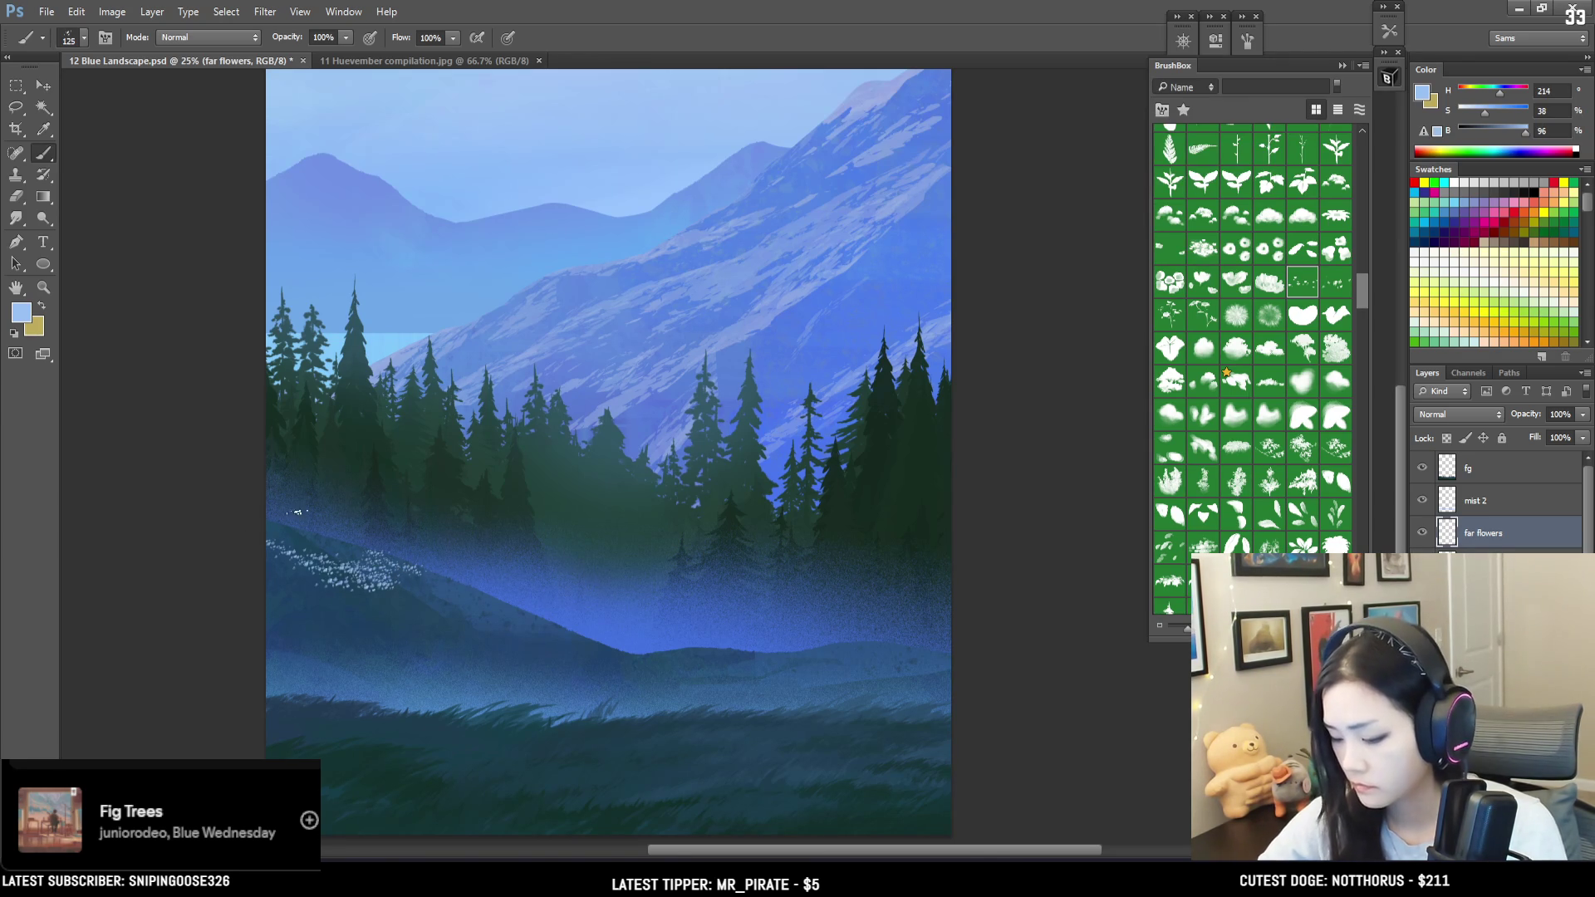
mouse_move(408, 580)
mouse_down()
mouse_move(453, 604)
mouse_move(448, 580)
mouse_up()
key(ctrl+z)
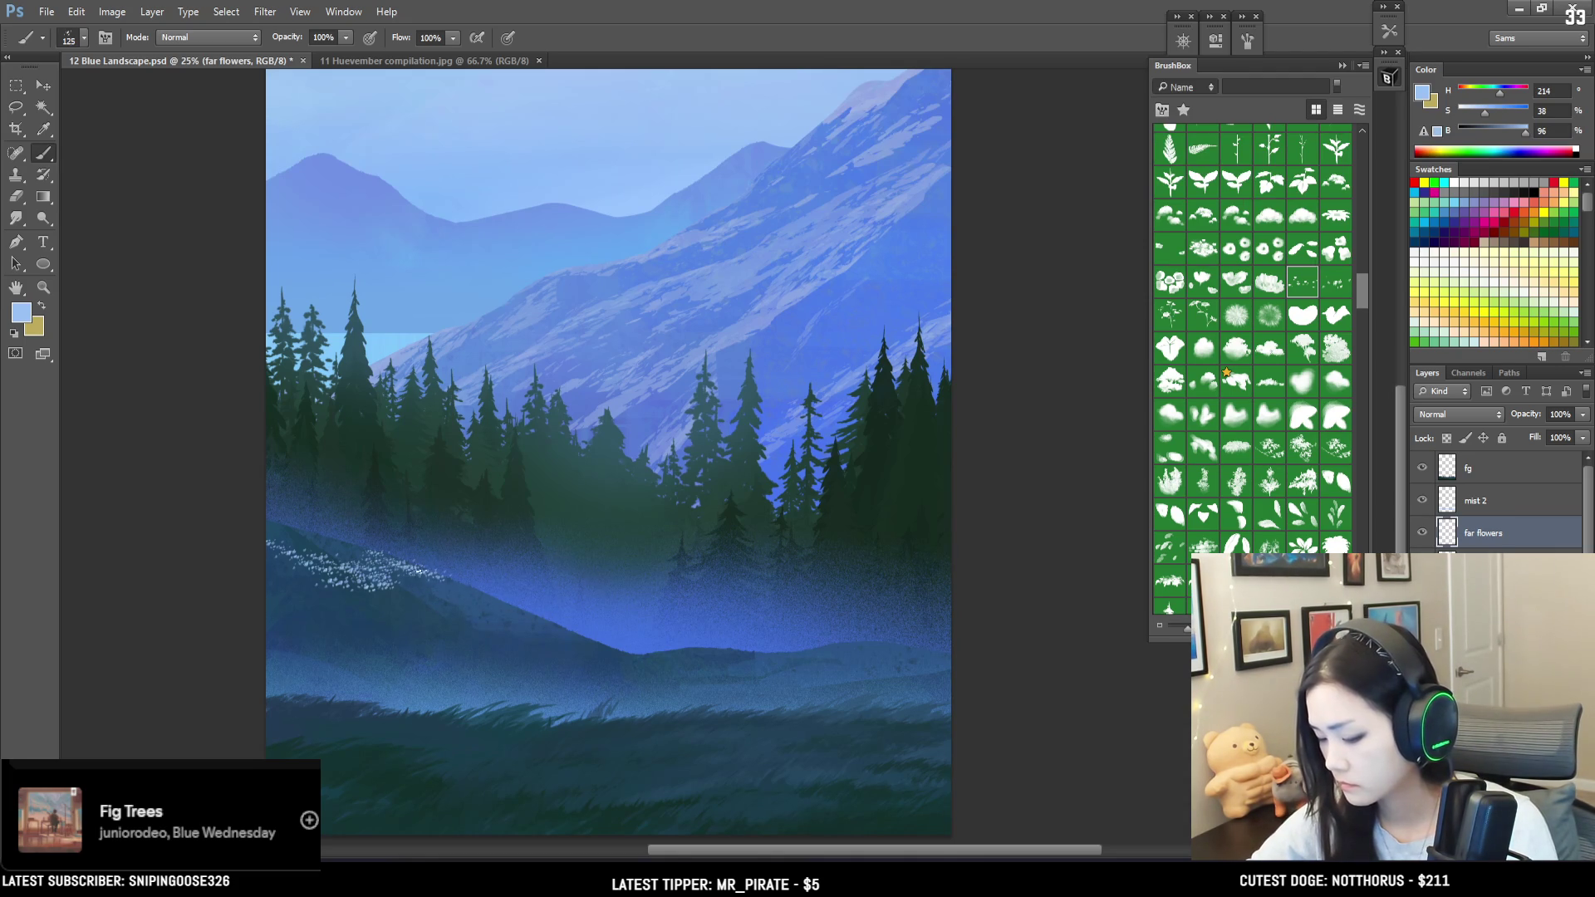
Step: Add more flower specks across the lower slope, resizing the brush and erasing strays
key(e)
key(b)
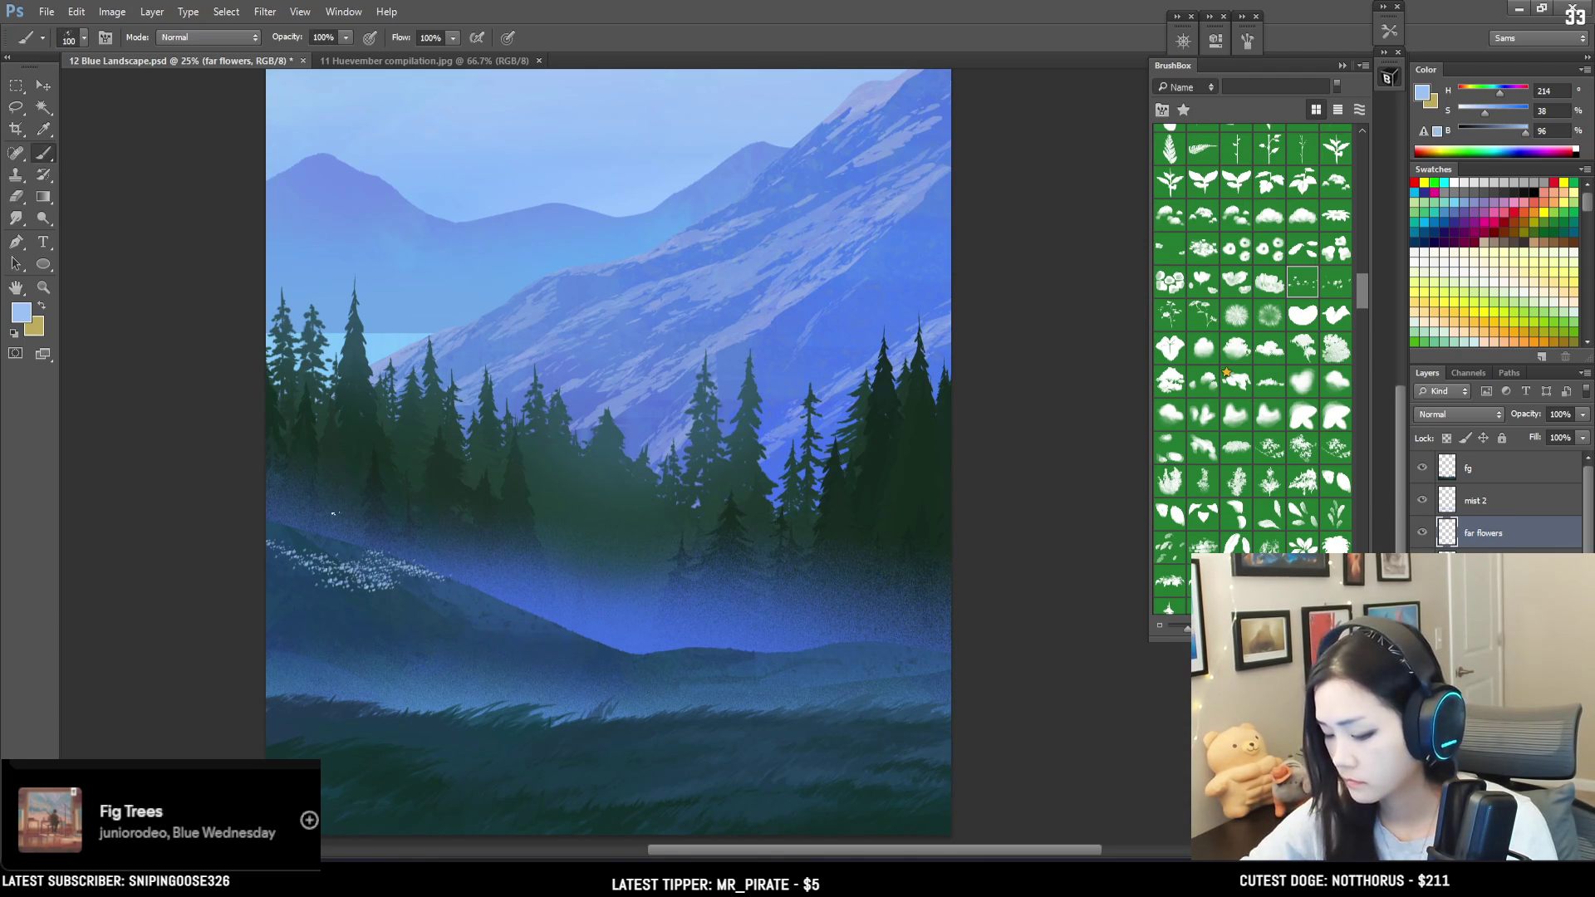
mouse_move(281, 532)
mouse_down()
mouse_move(353, 553)
mouse_move(344, 581)
mouse_move(411, 610)
mouse_move(415, 586)
mouse_up()
key(bracketright)
key(bracketright)
key(bracketright)
key(e)
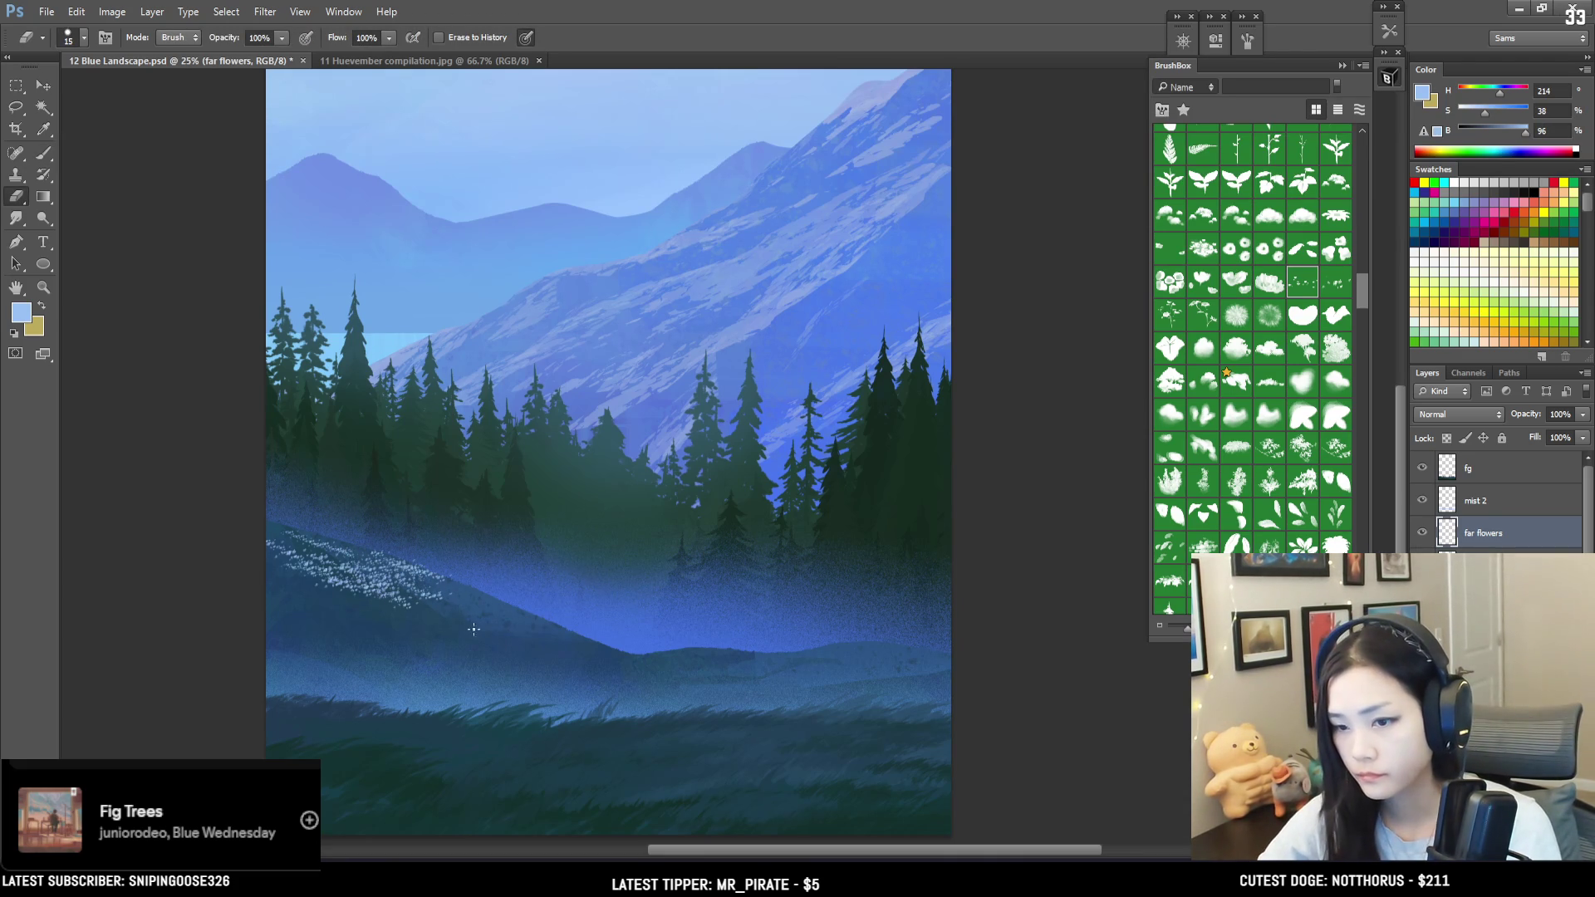
key(b)
mouse_move(468, 622)
mouse_down()
mouse_move(310, 594)
mouse_move(360, 605)
mouse_move(333, 595)
mouse_move(390, 679)
mouse_up()
key(bracketright)
key(bracketleft)
key(bracketleft)
key(bracketleft)
key(ctrl+z)
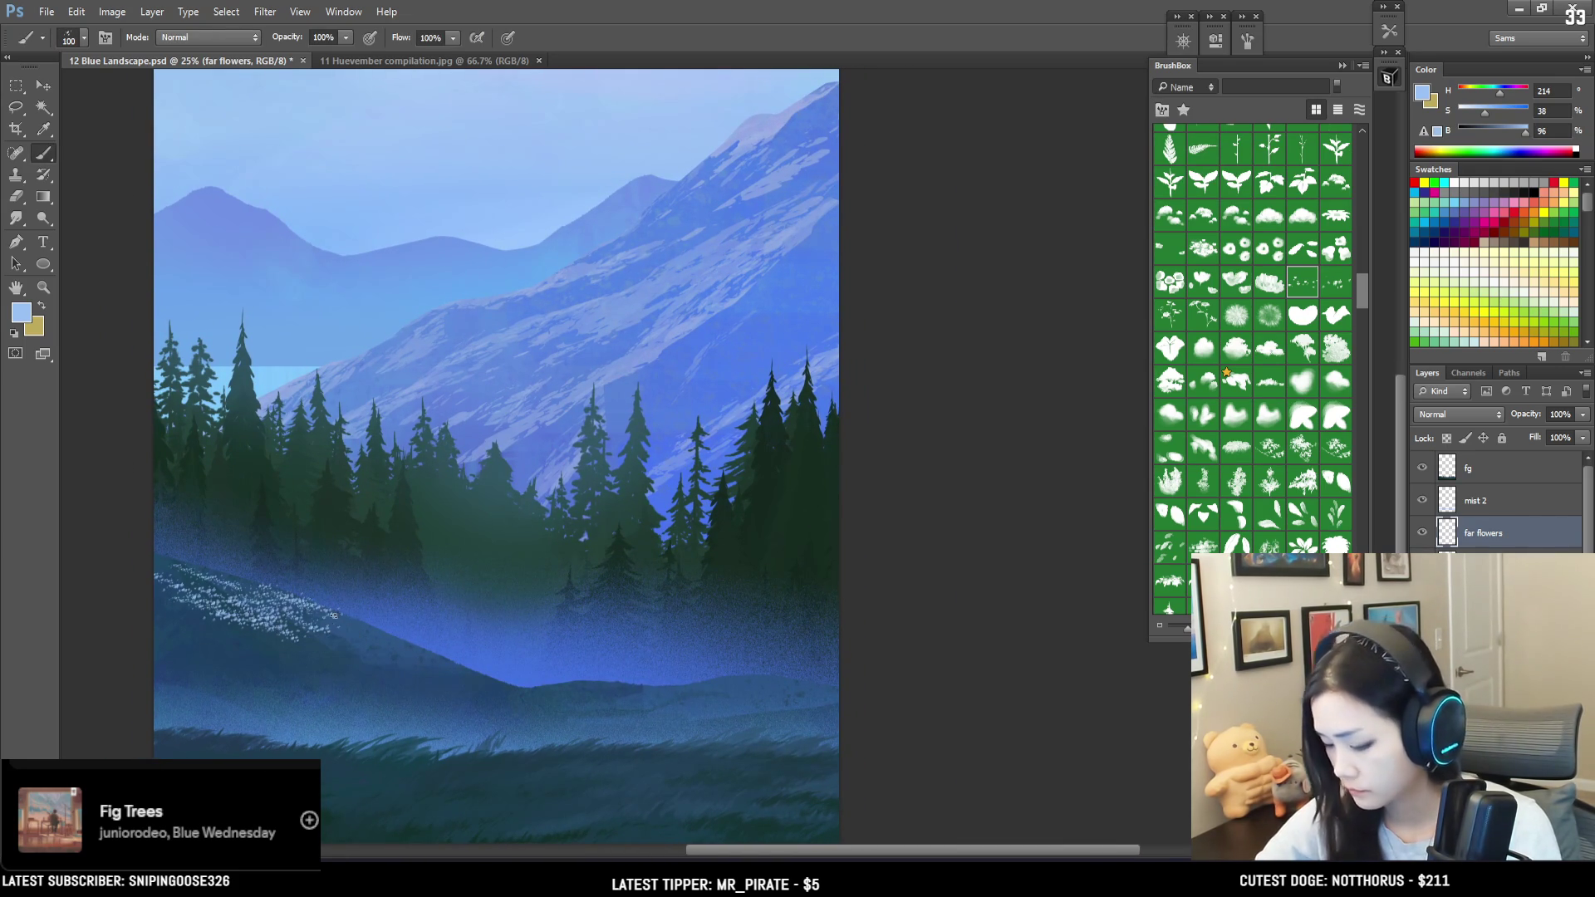
key(bracketright)
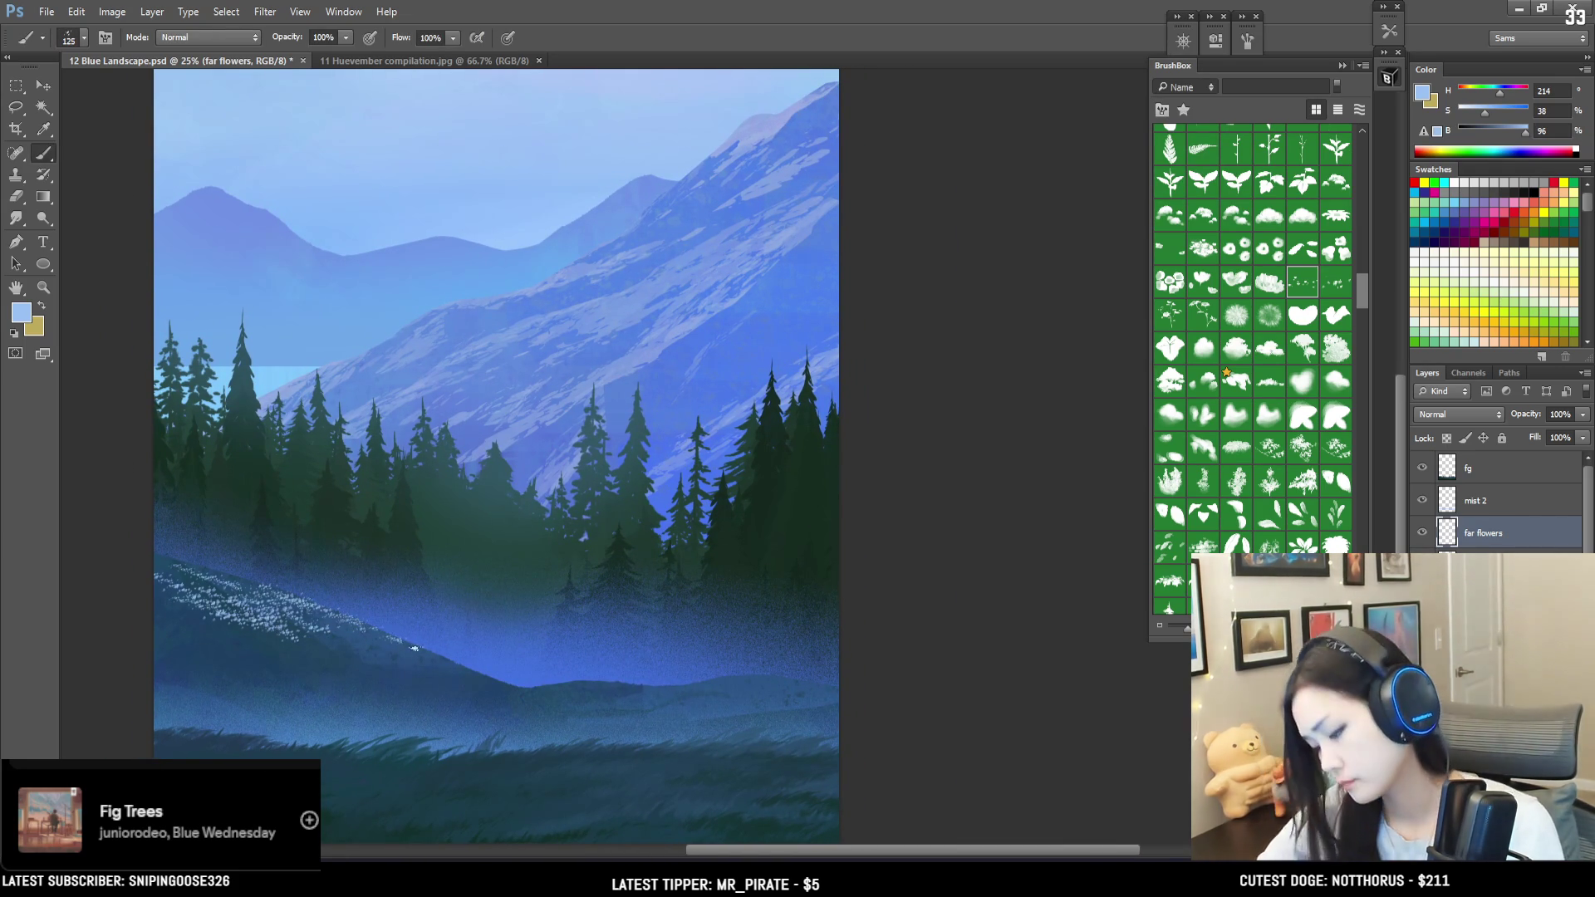
drag(398, 642, 478, 672)
key(e)
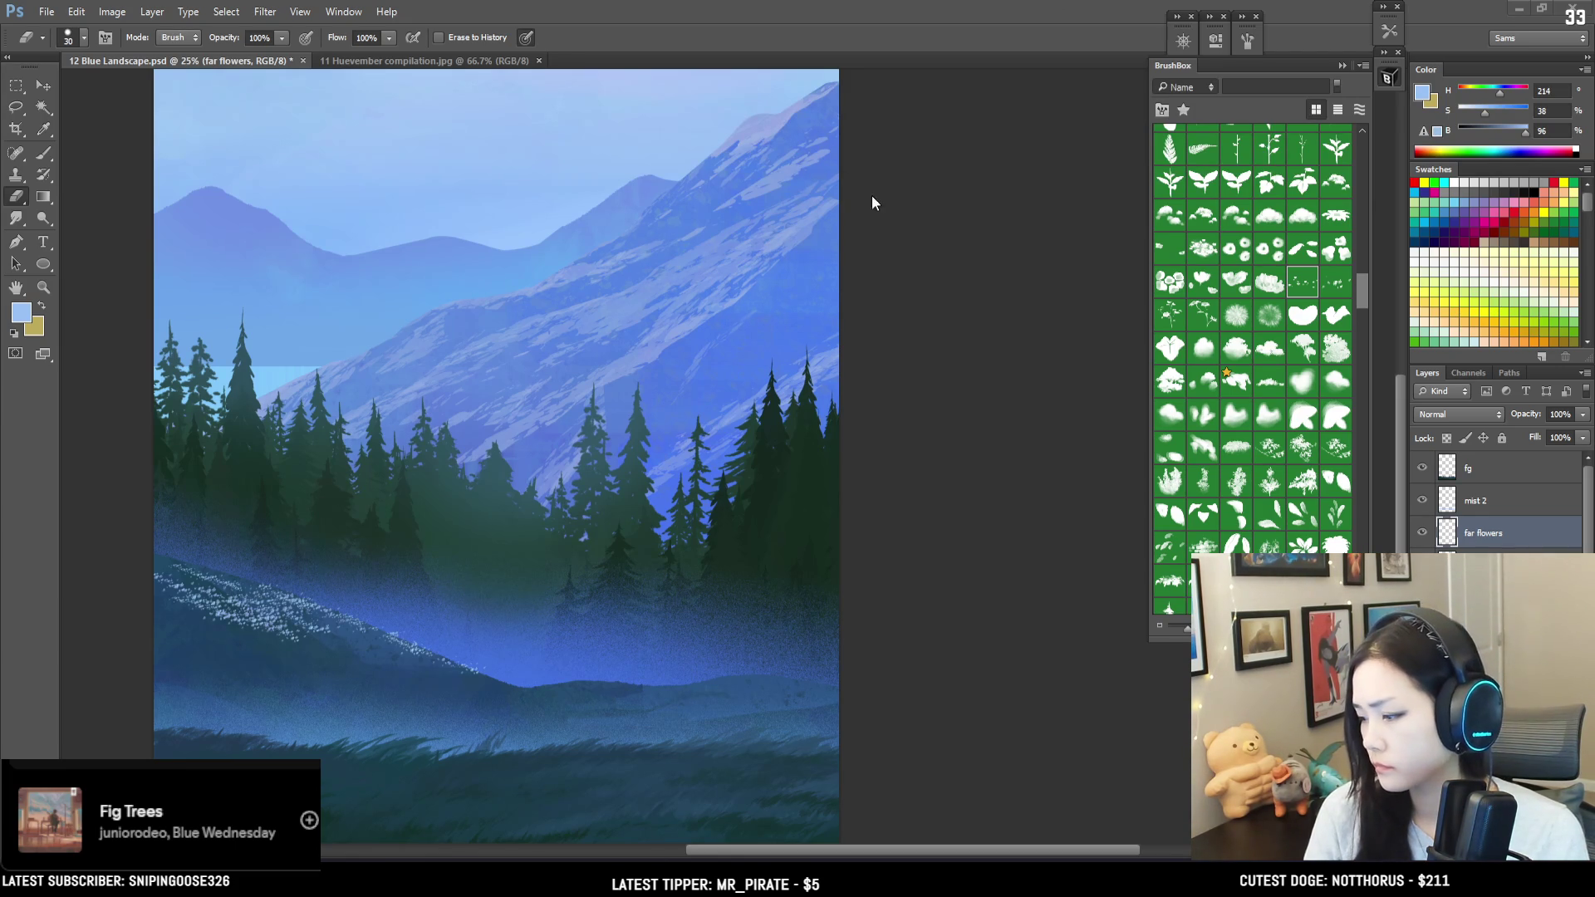
Step: Extend the flower specks down the left slope, trimming with the eraser
key(b)
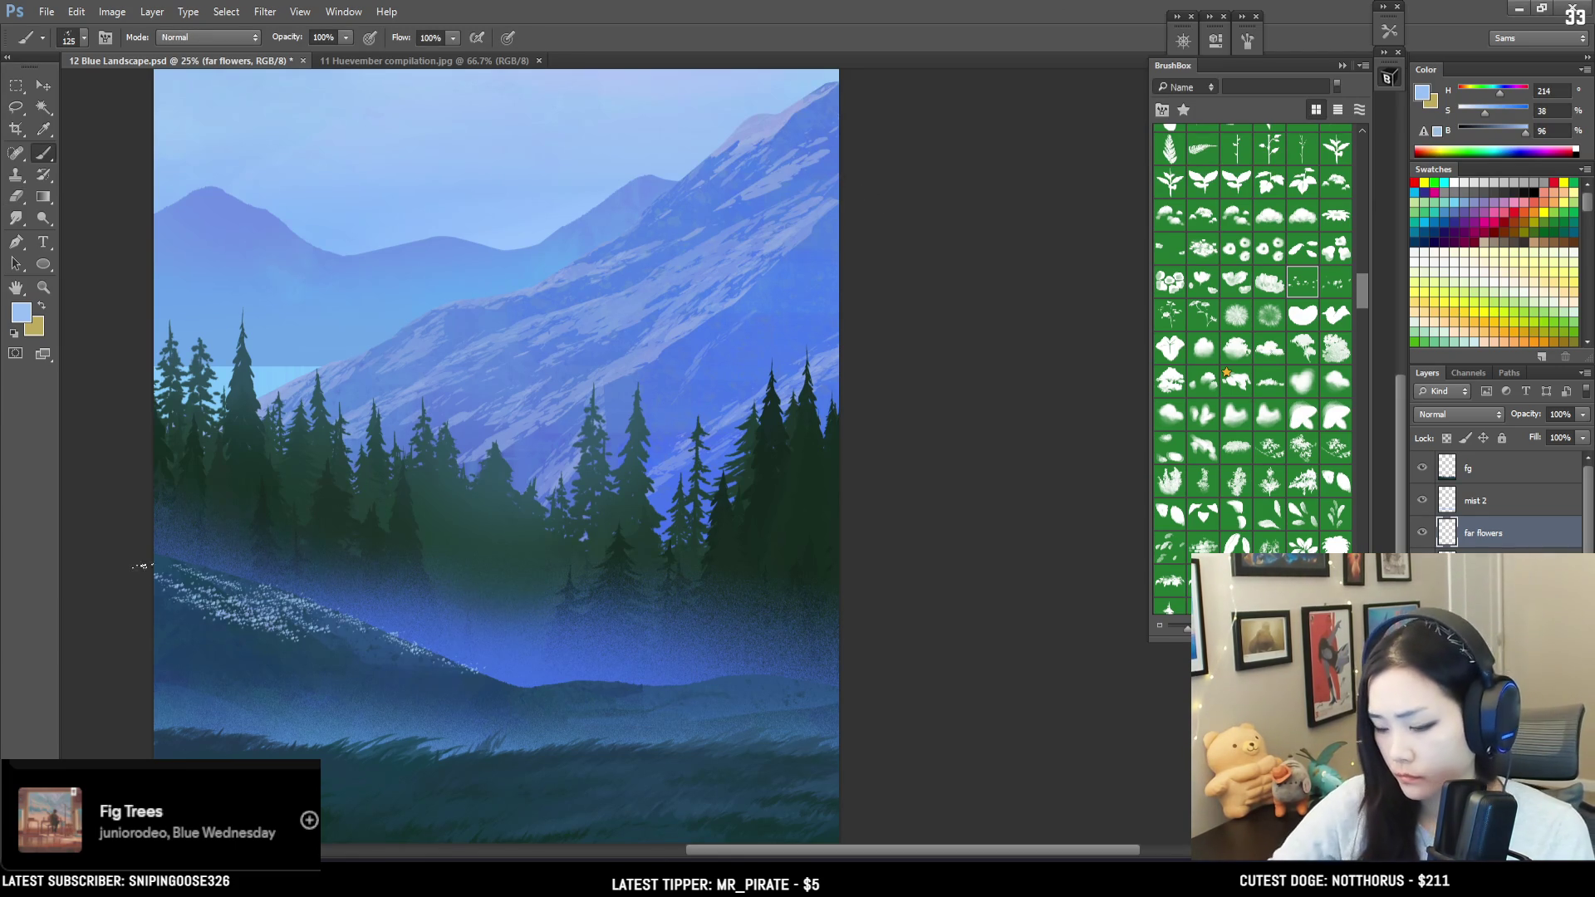
drag(217, 617, 278, 658)
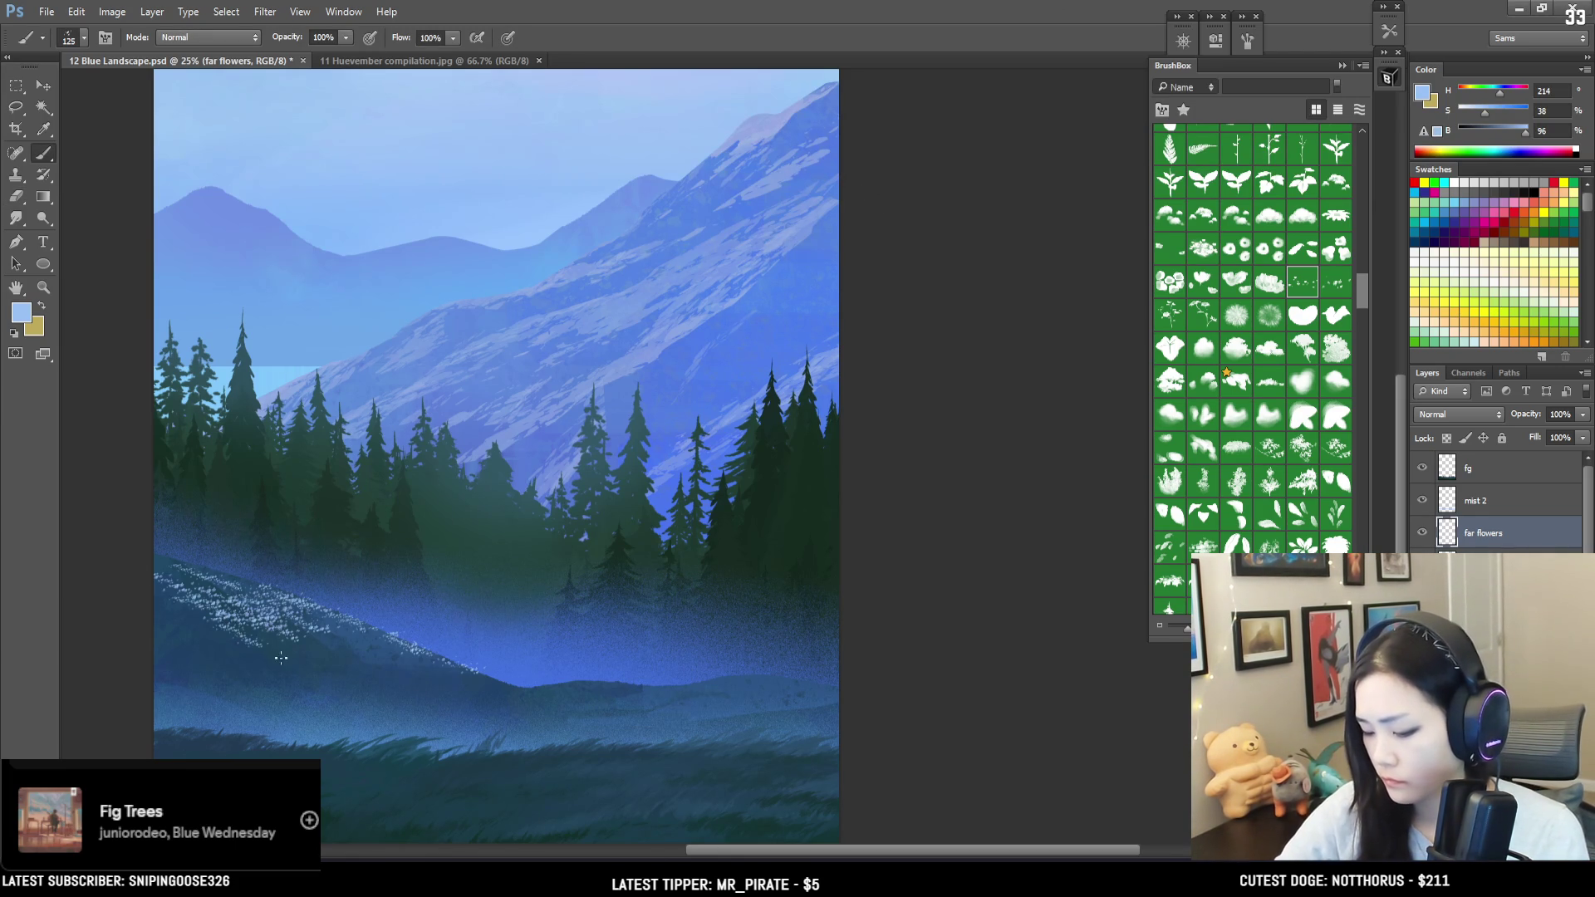
key(e)
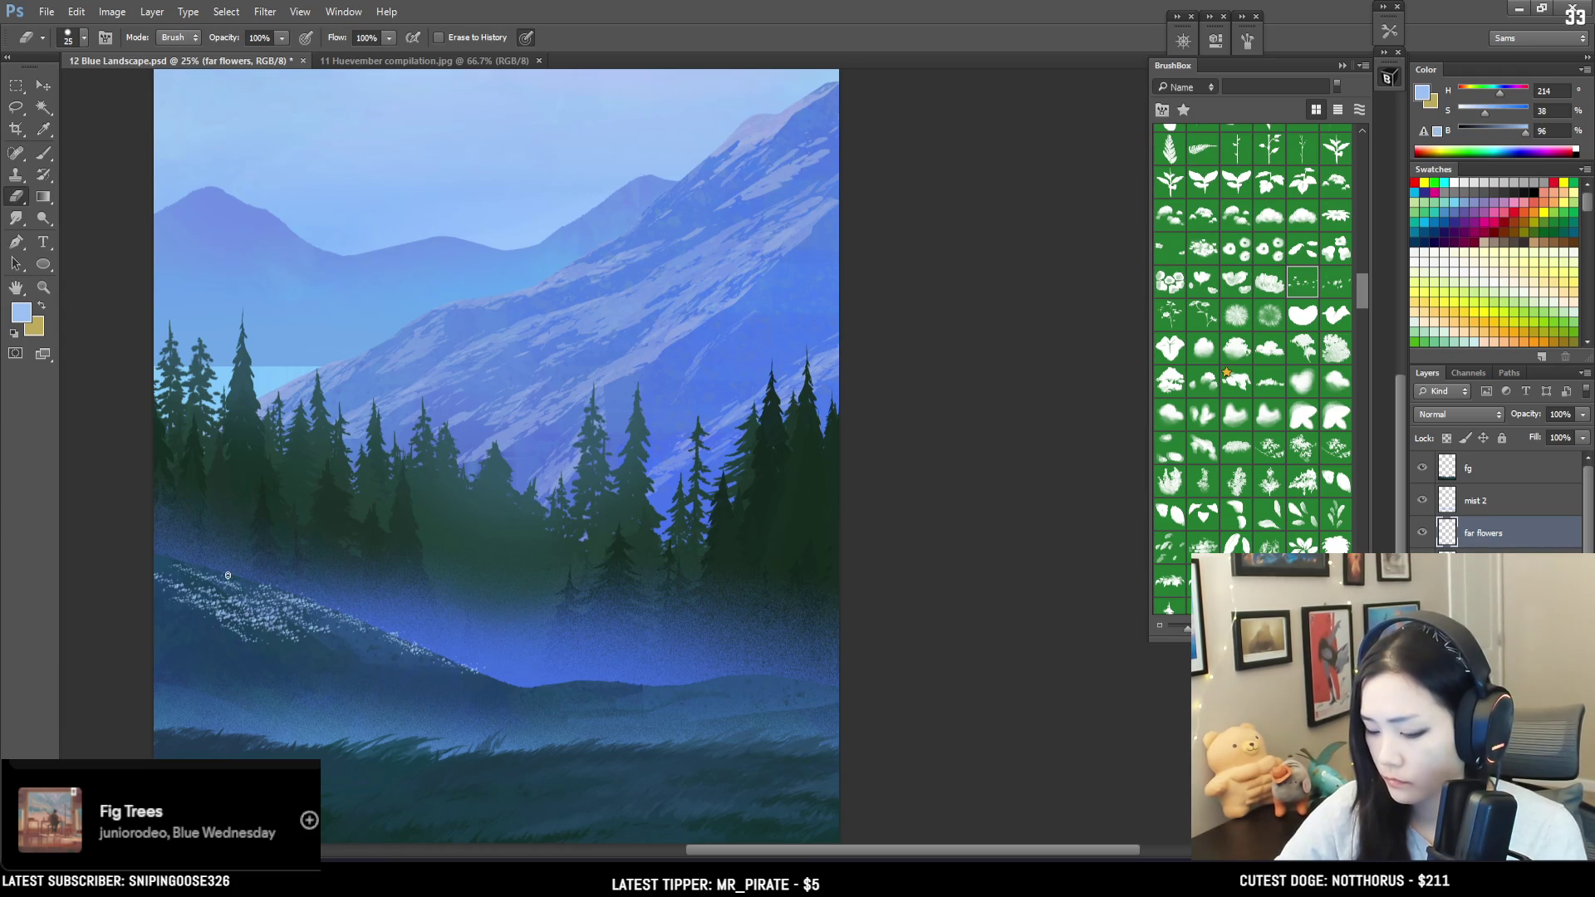
key(b)
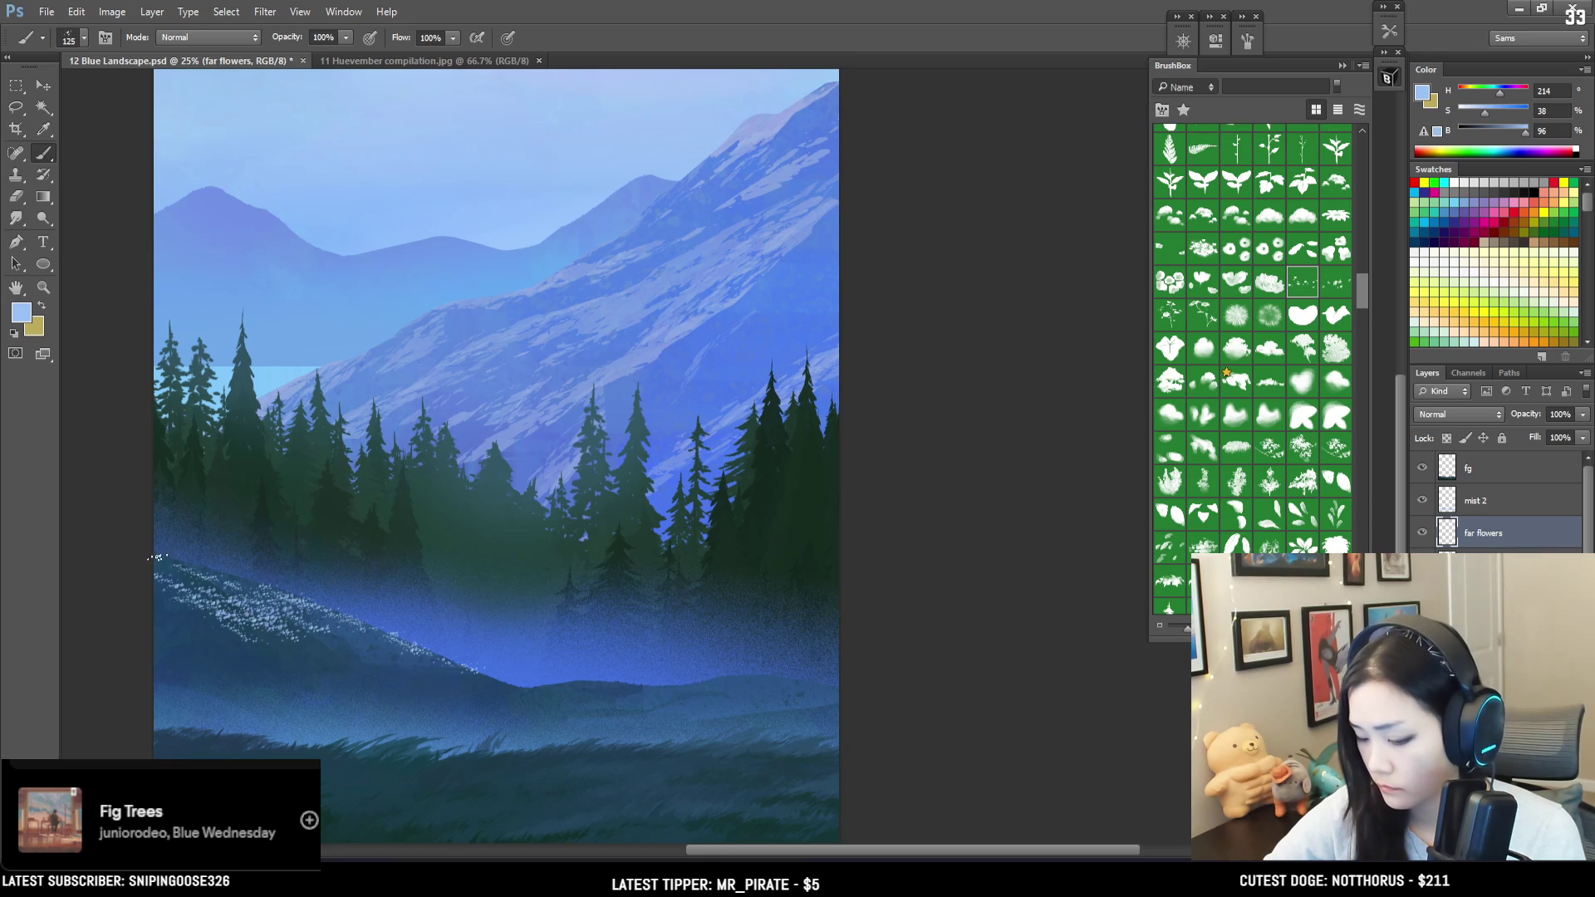
Step: Paint a thin flower band along the lower meadow edge, then start a free transform
key(bracketleft)
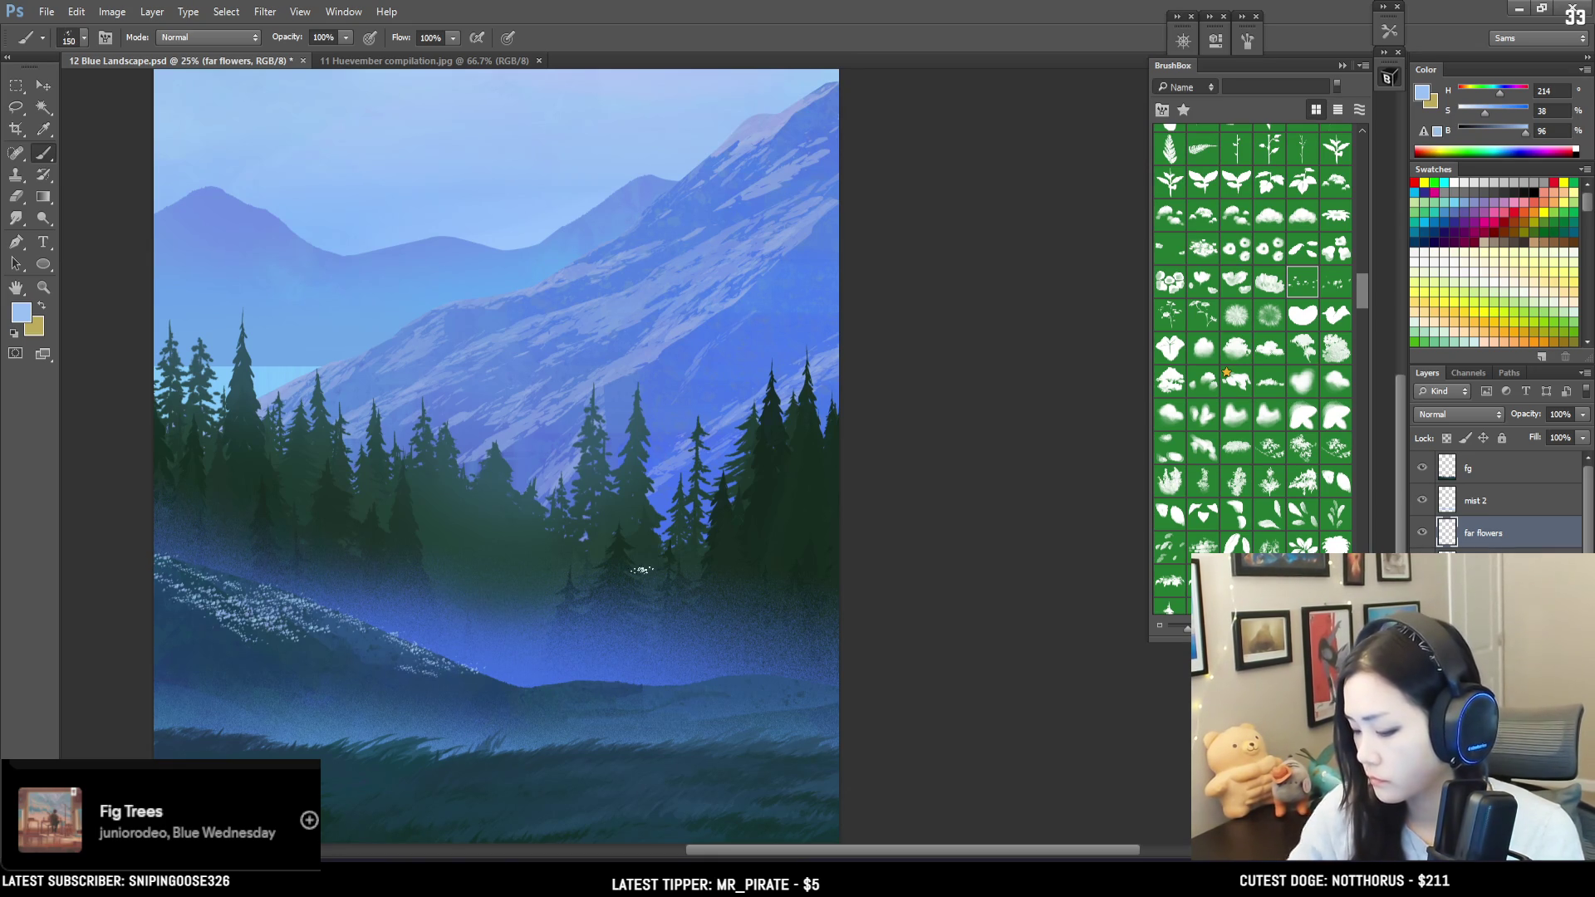
mouse_move(748, 678)
mouse_down()
mouse_move(856, 696)
mouse_move(636, 691)
mouse_move(719, 708)
mouse_up()
key(ctrl+z)
key(bracketleft)
key(e)
key(b)
key(bracketright)
key(e)
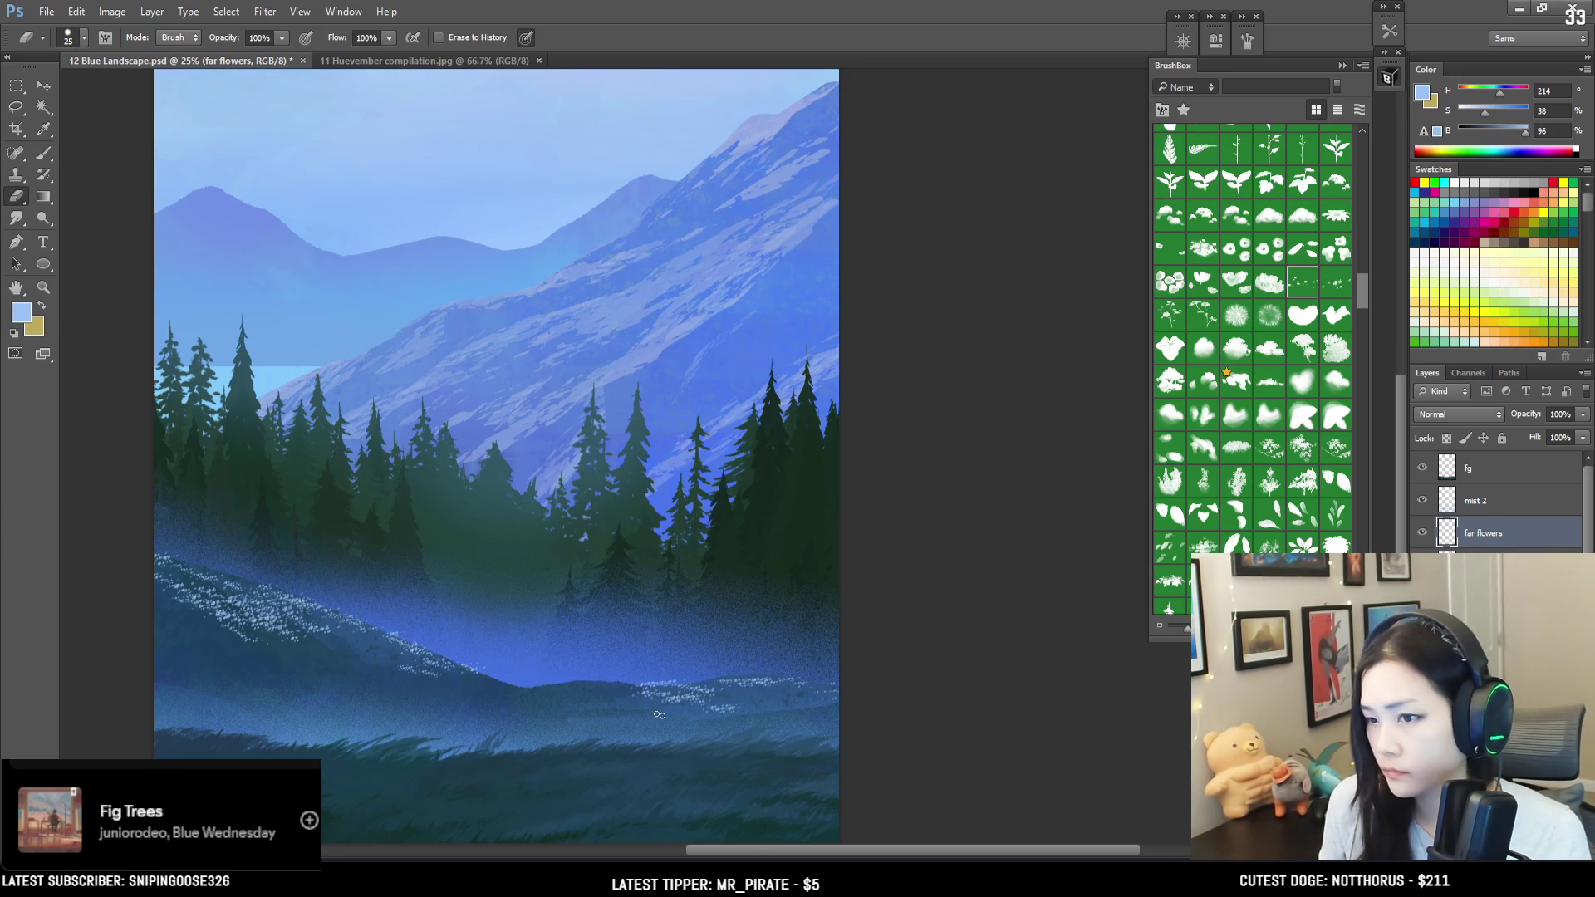
key(b)
mouse_move(590, 690)
mouse_down()
mouse_move(652, 699)
mouse_move(643, 711)
mouse_move(619, 697)
mouse_move(665, 693)
mouse_move(589, 689)
mouse_up()
key(e)
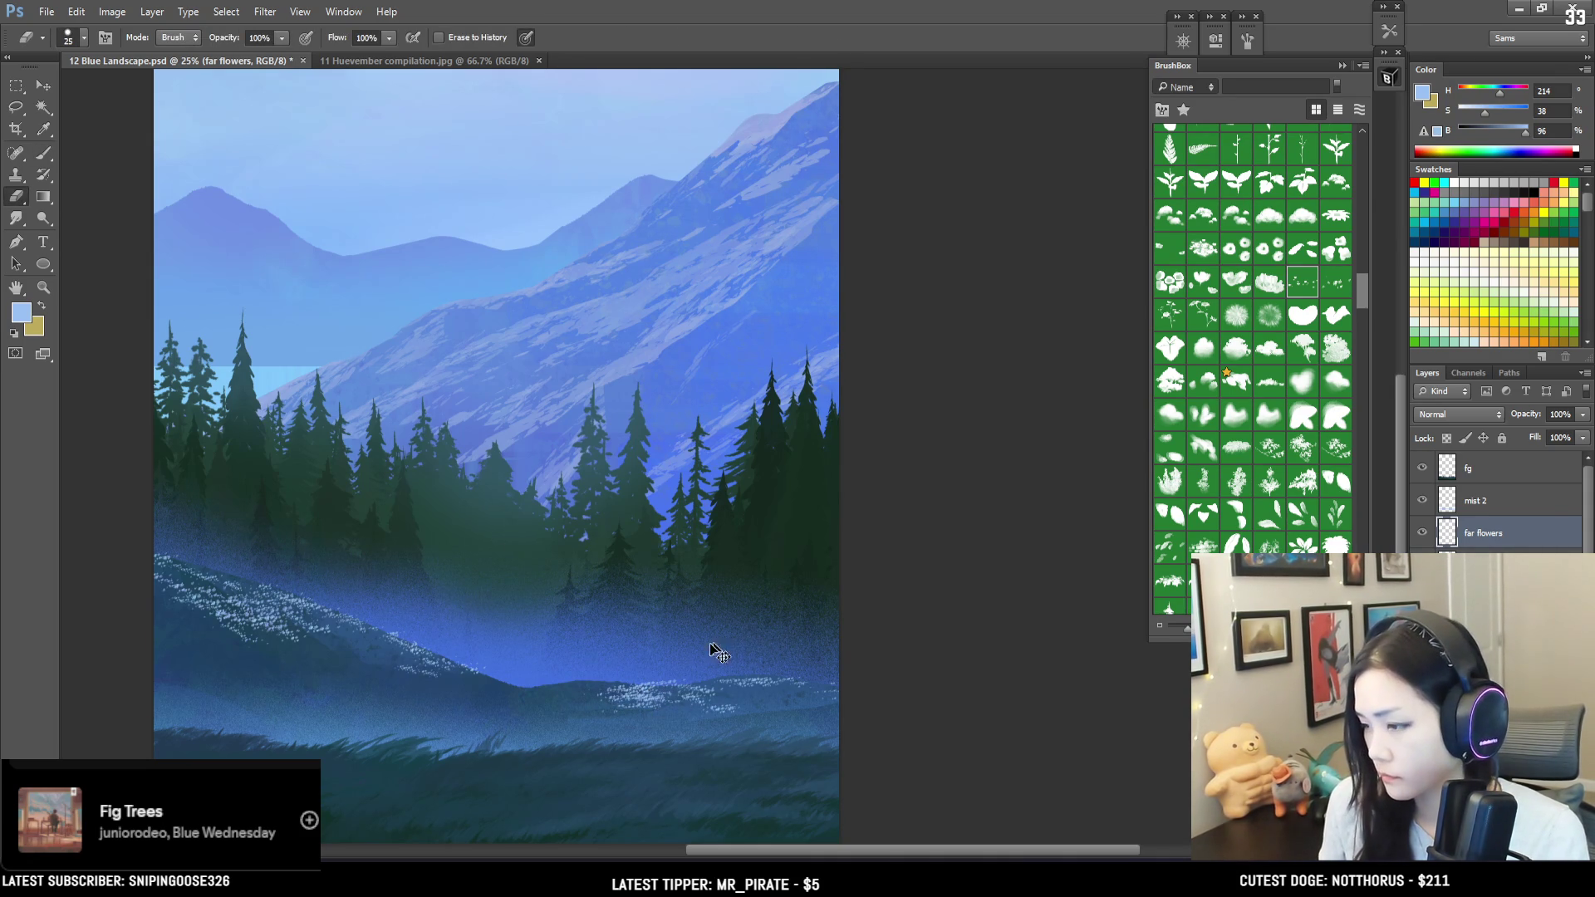
key(ctrl+t)
right_click(611, 691)
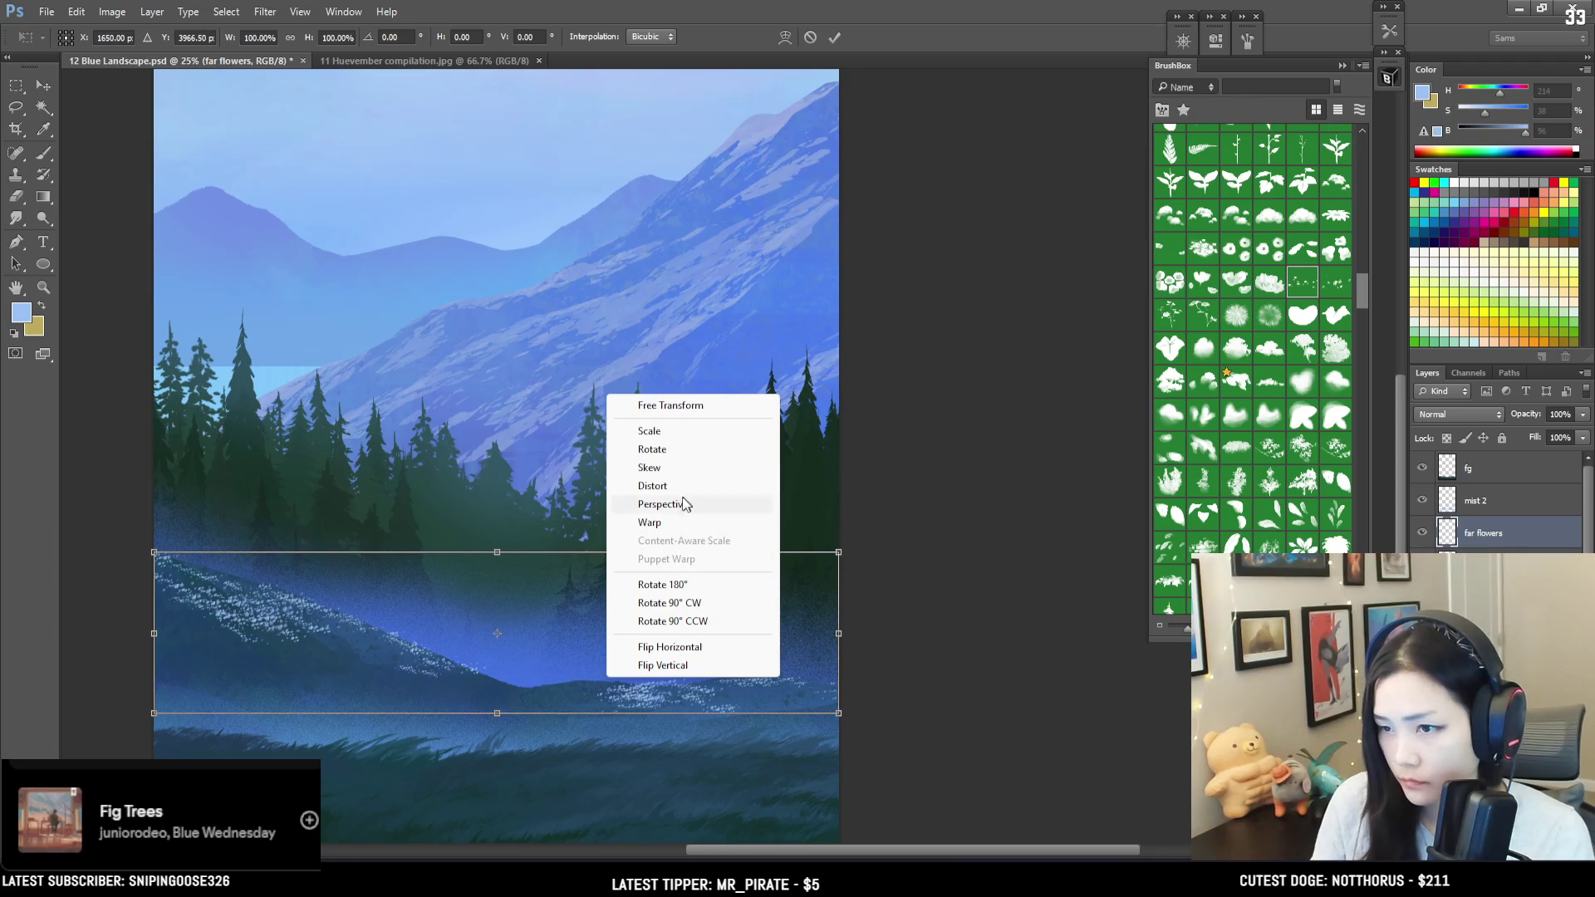
Step: Apply a Perspective transform that spreads the bottom of the far flowers layer outward
click(662, 504)
mouse_move(835, 719)
mouse_down()
mouse_move(879, 726)
mouse_move(865, 719)
mouse_up()
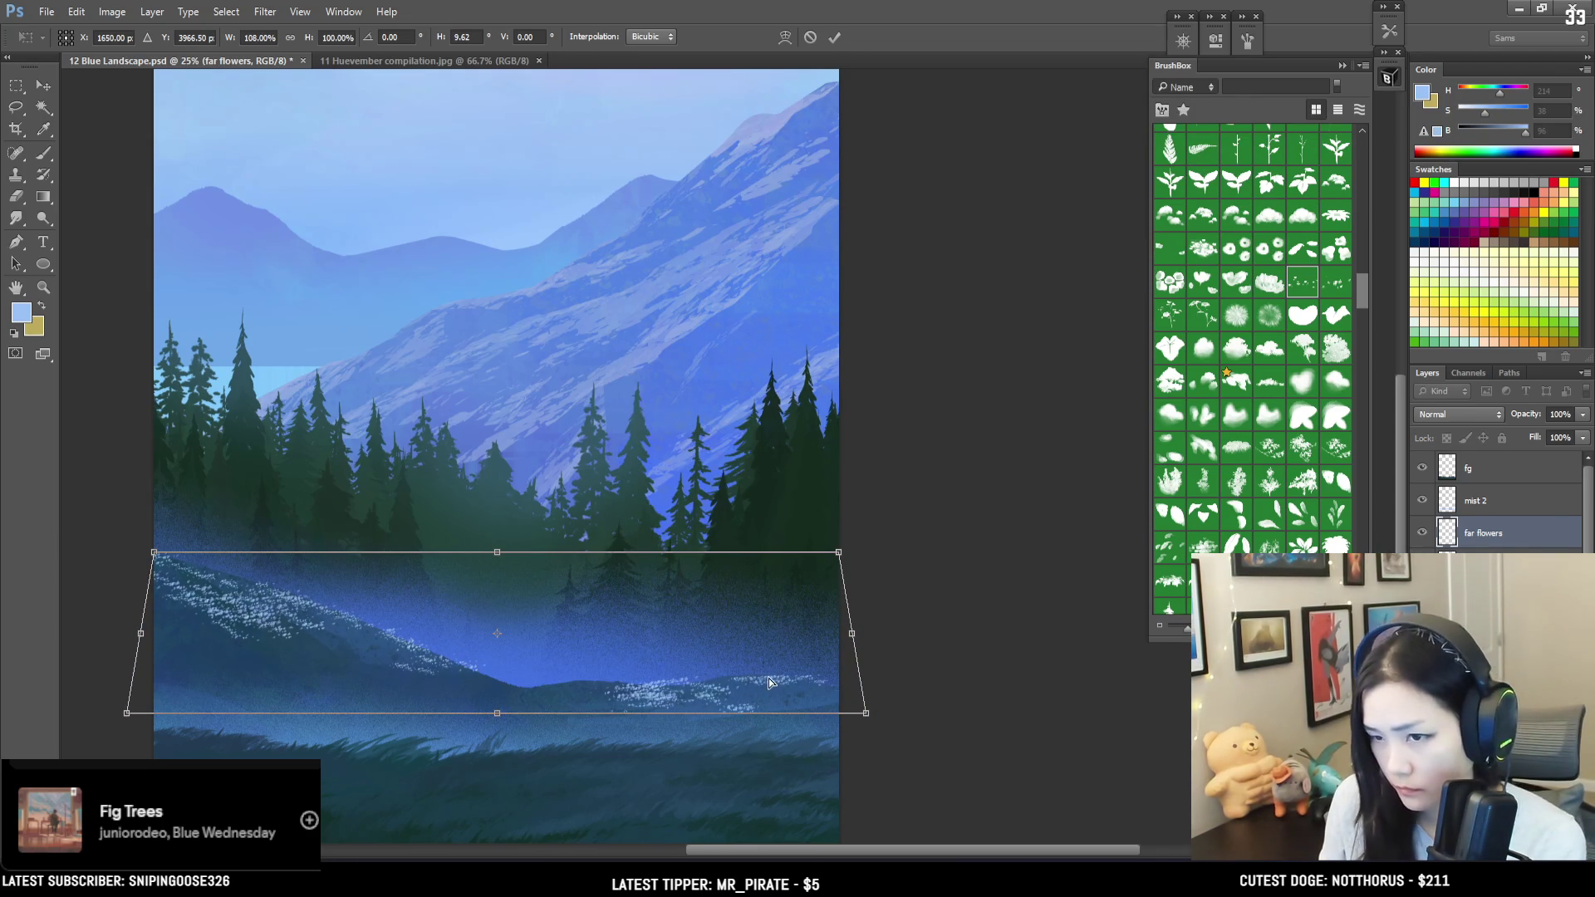
key(Return)
Step: Touch up the flower specks with a smaller brush, alternating brush and eraser
key(b)
key(bracketleft)
key(bracketleft)
drag(191, 573, 166, 543)
key(e)
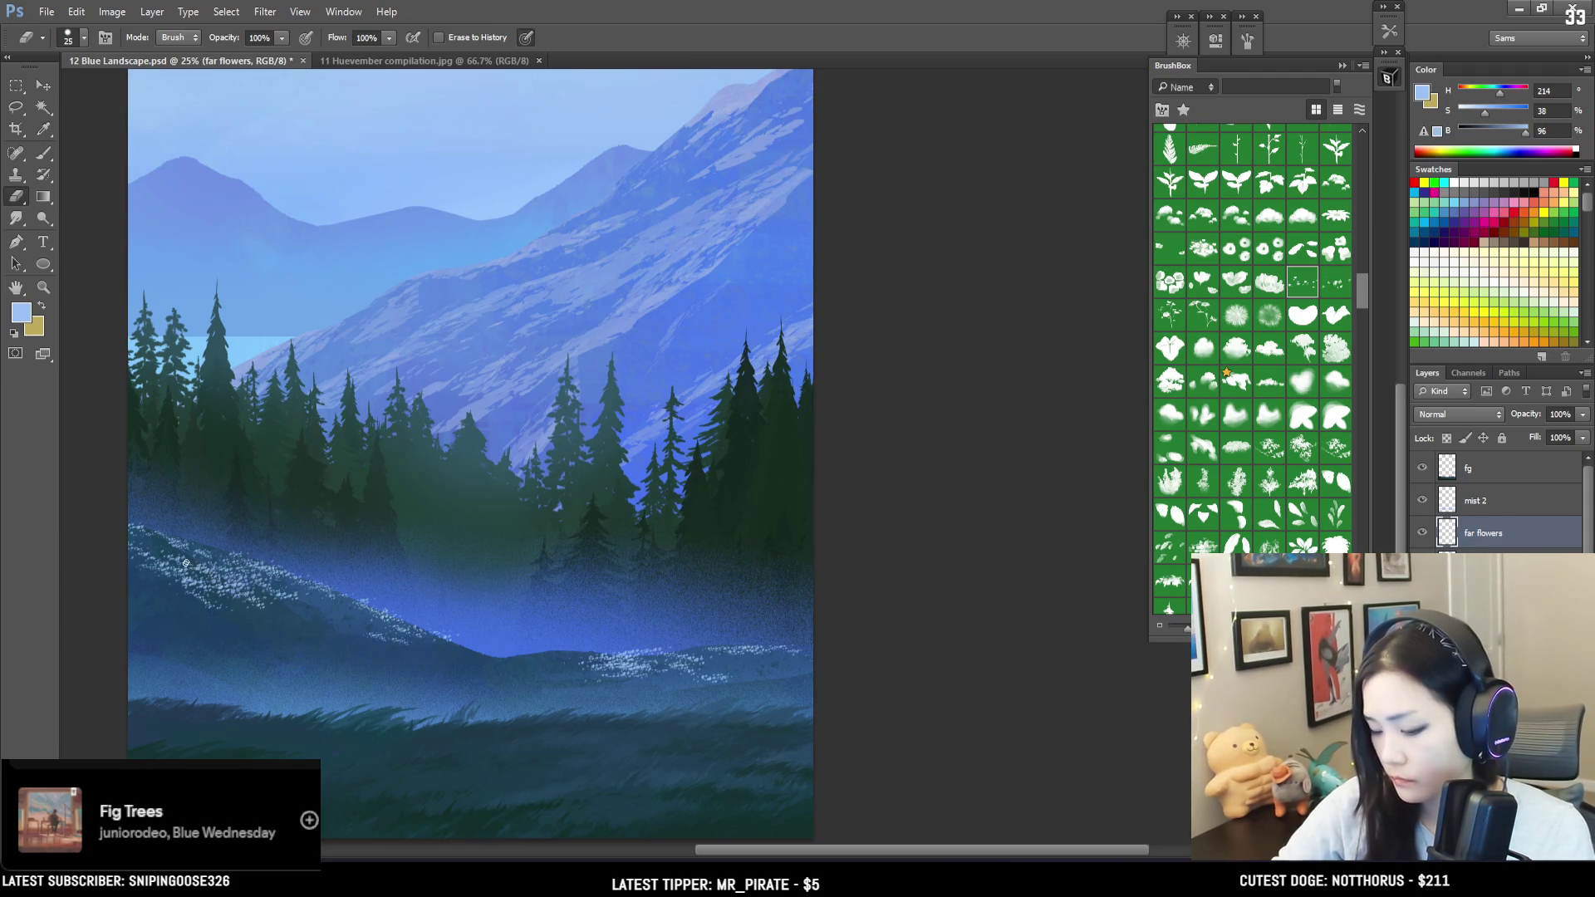
key(b)
key(e)
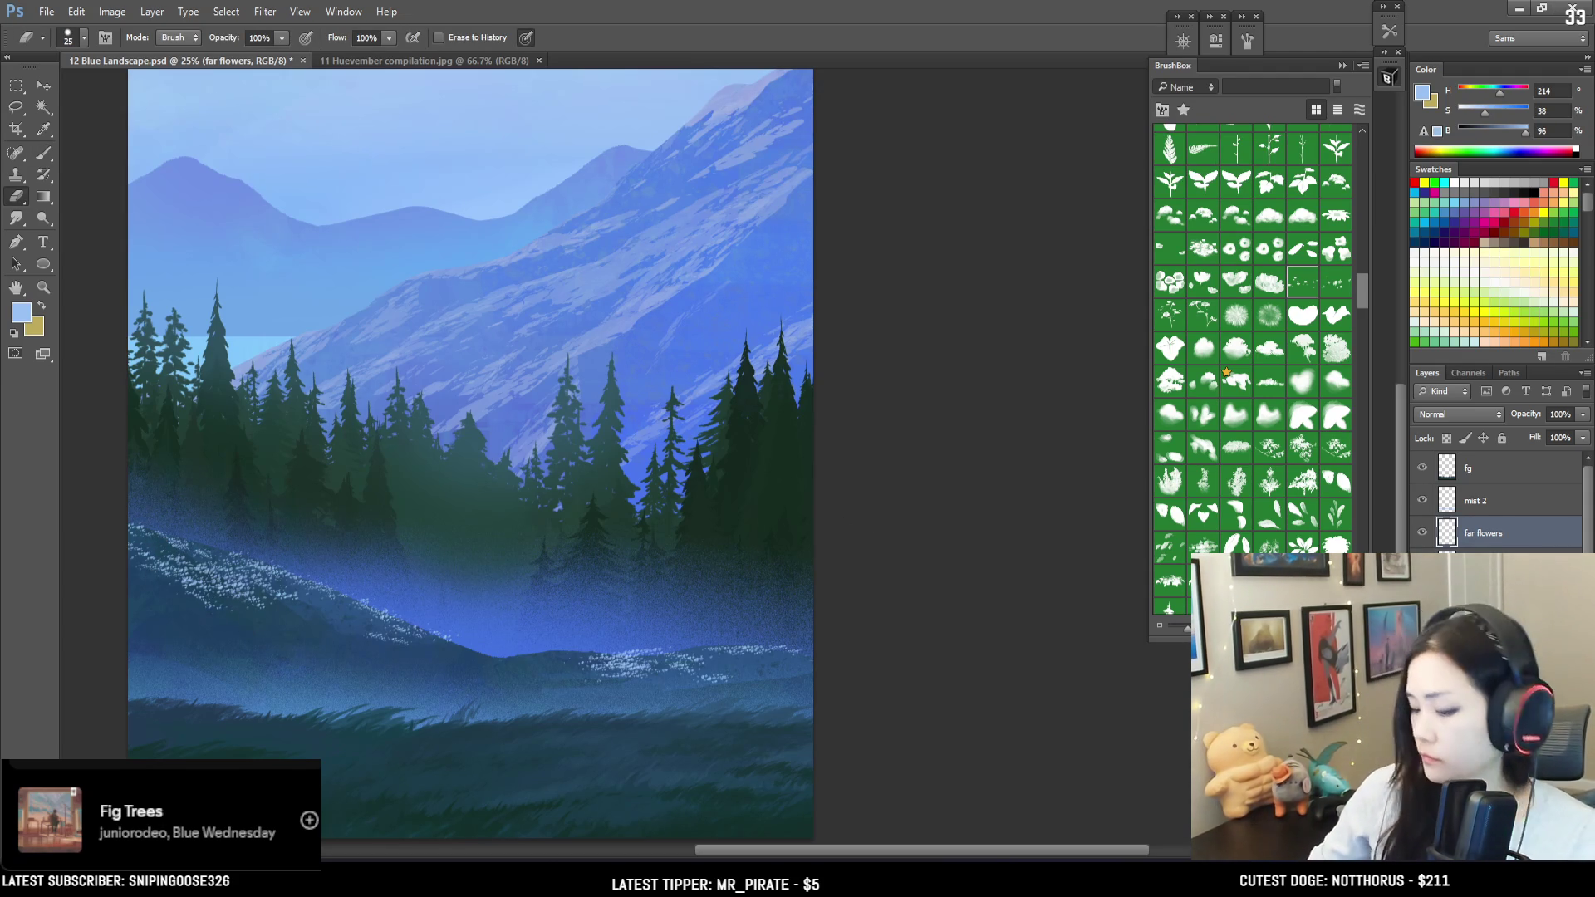
Step: Paint flower specks along the distant meadow ridge, then erase a few of them
key(b)
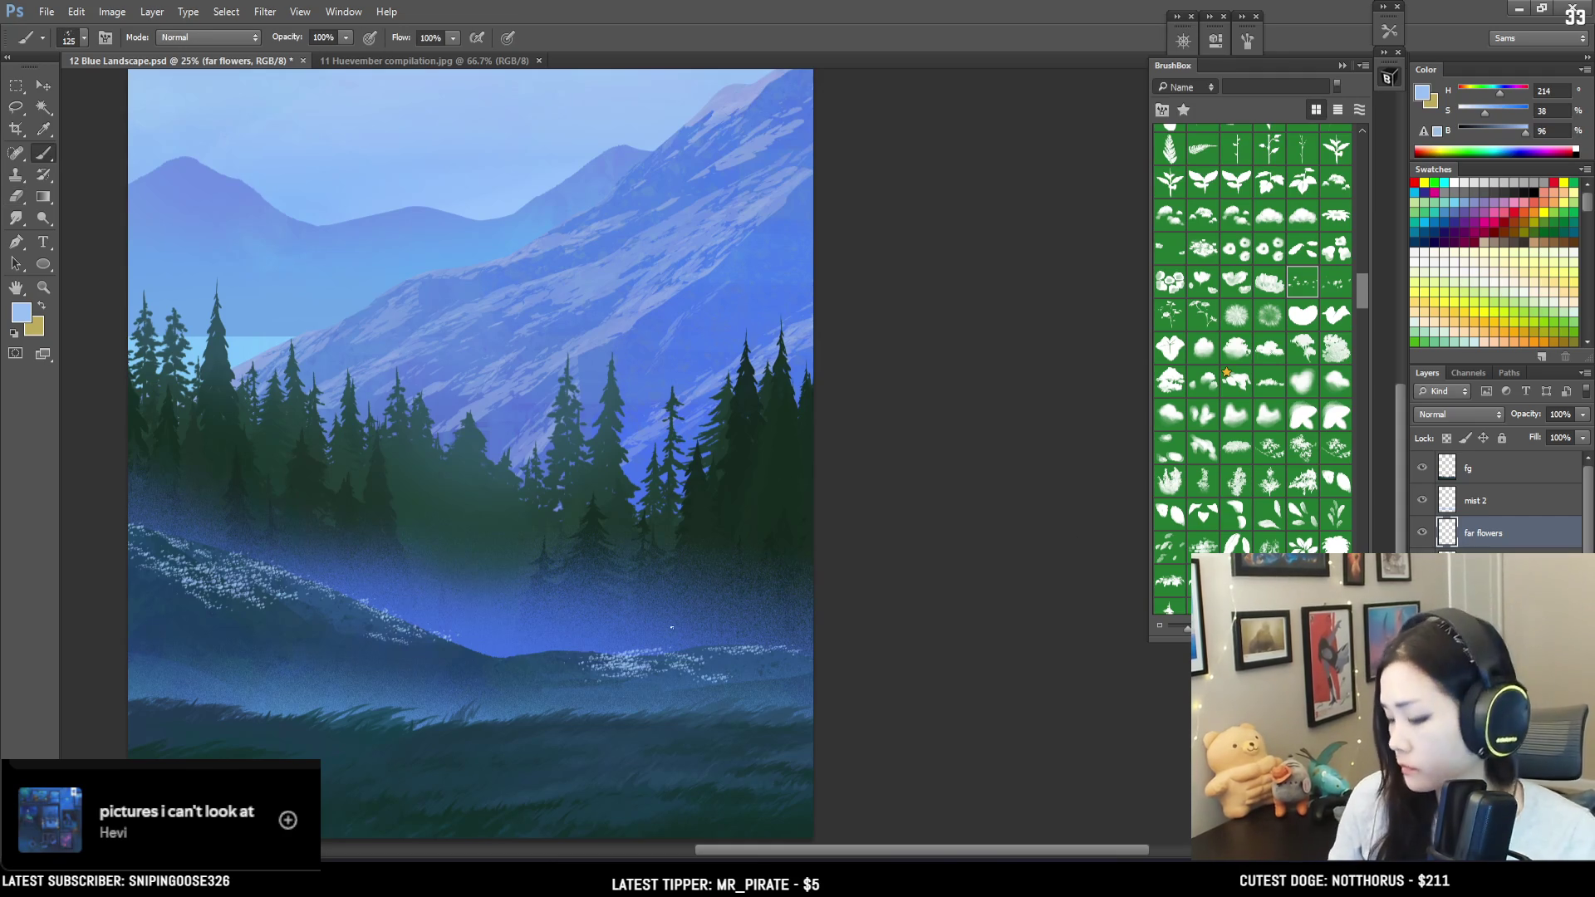
key(e)
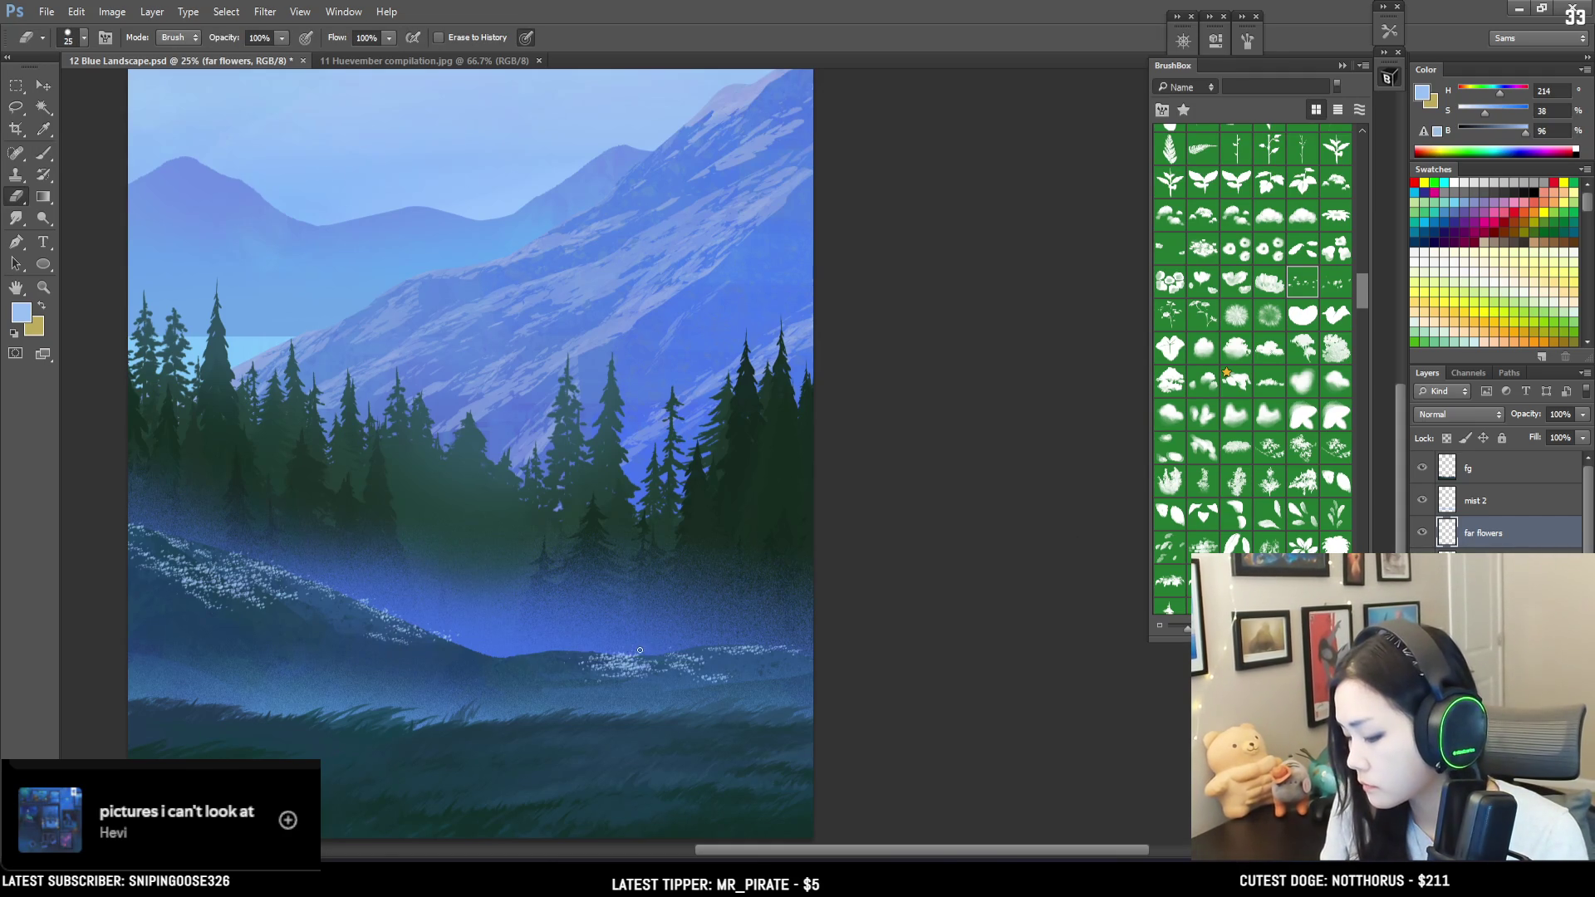
key(b)
mouse_move(558, 660)
mouse_down()
mouse_move(595, 658)
mouse_move(509, 658)
mouse_up()
key(bracketleft)
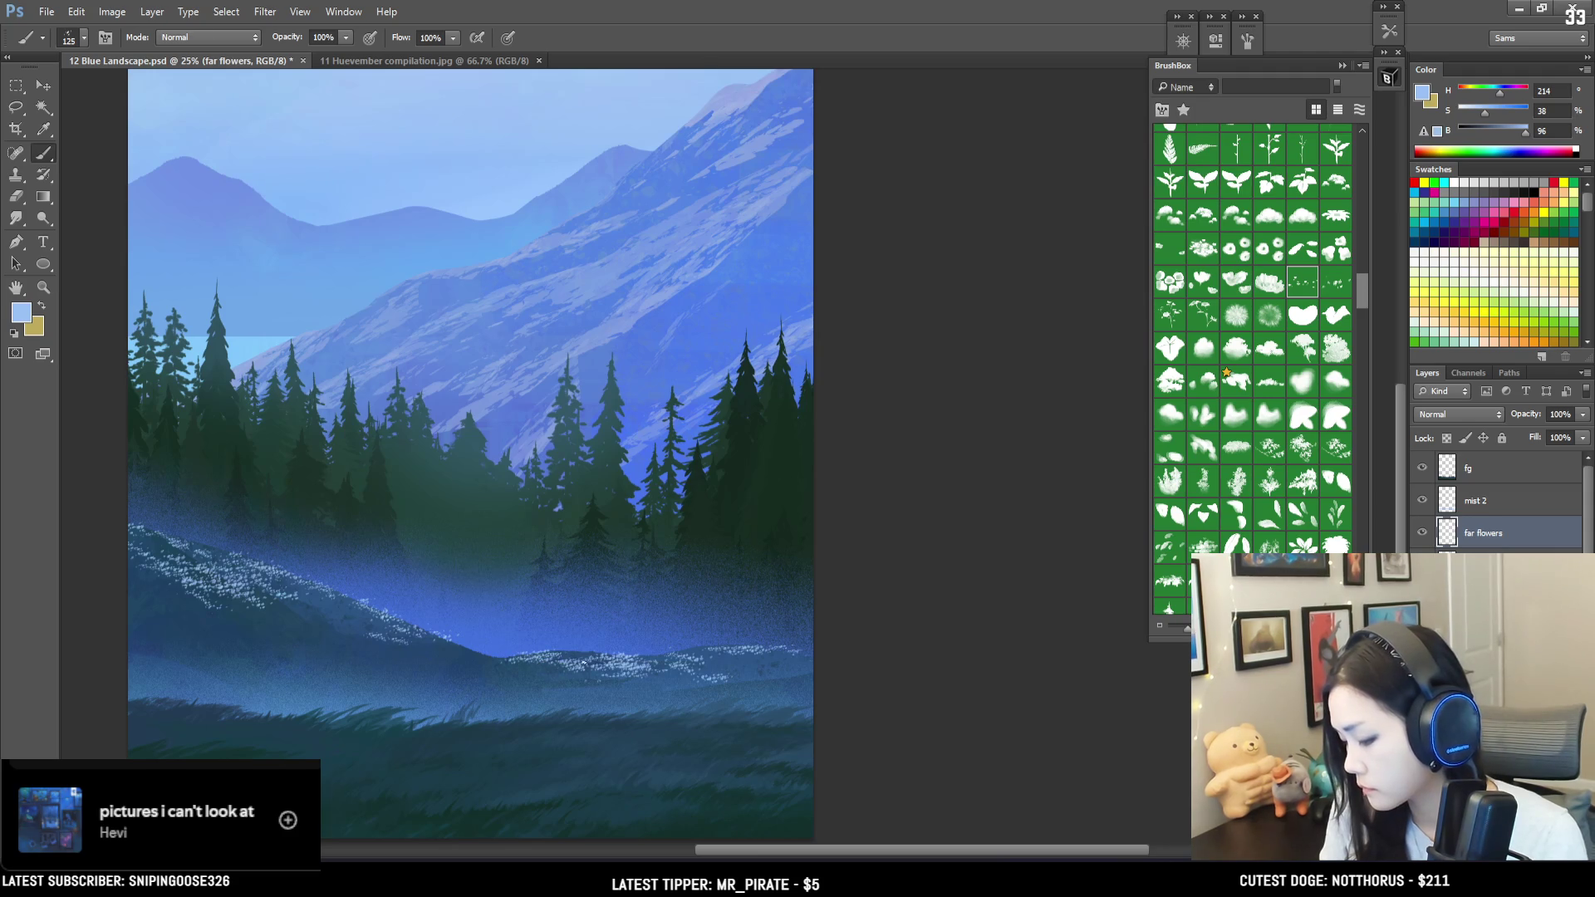
key(e)
mouse_move(537, 661)
mouse_down()
mouse_move(519, 661)
mouse_move(623, 671)
mouse_up()
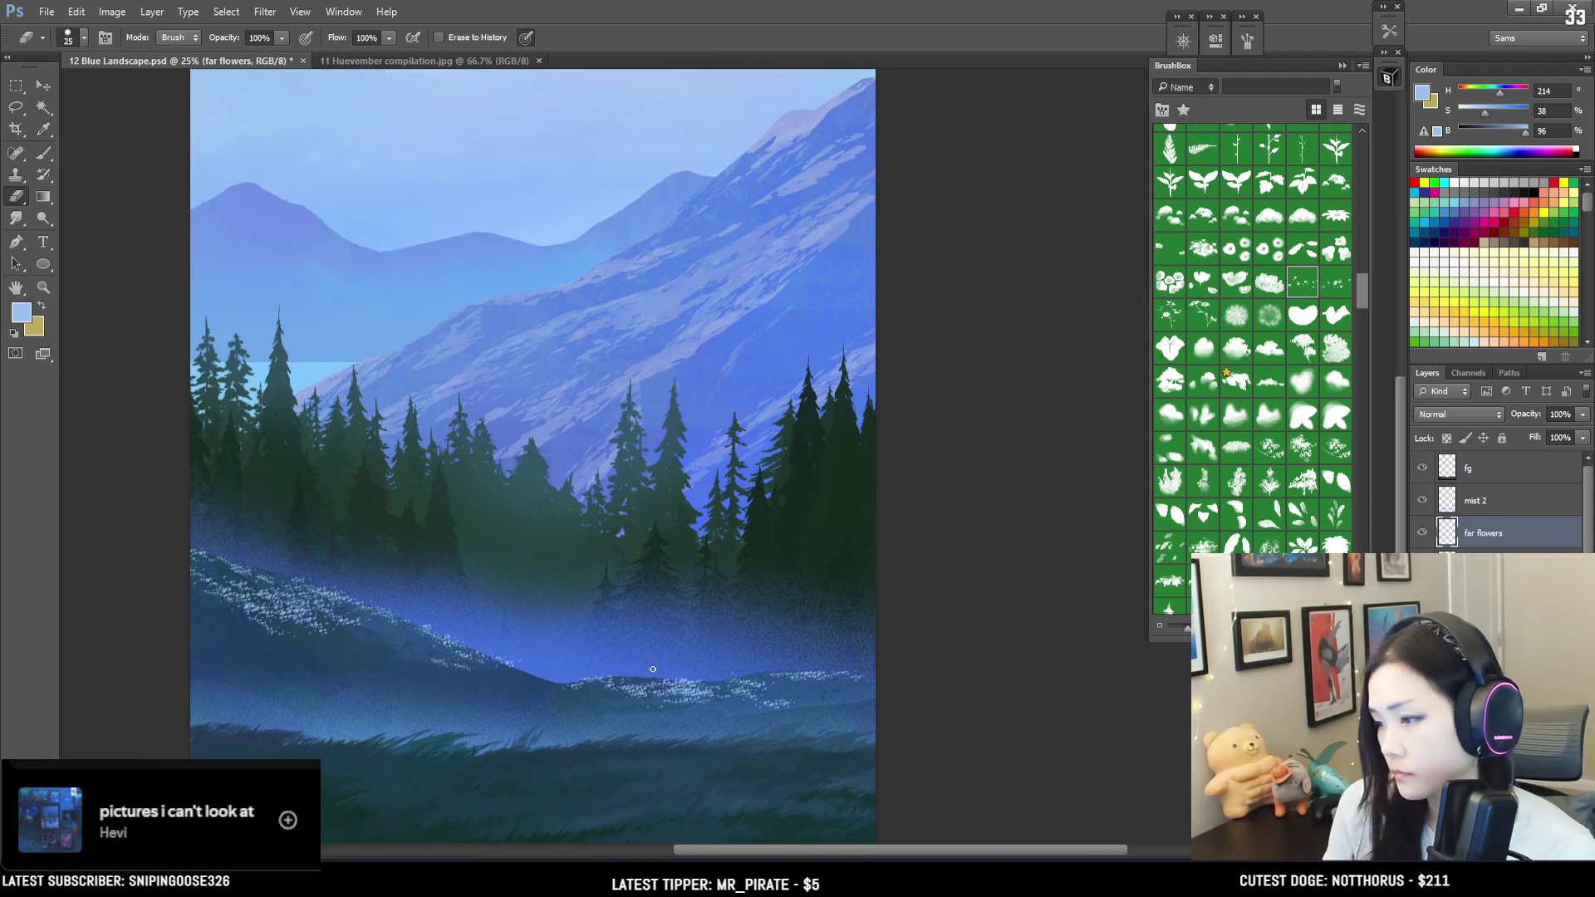
Step: Dab white flowers along the lower meadow edge, resizing and trimming with the eraser
key(ctrl+minus)
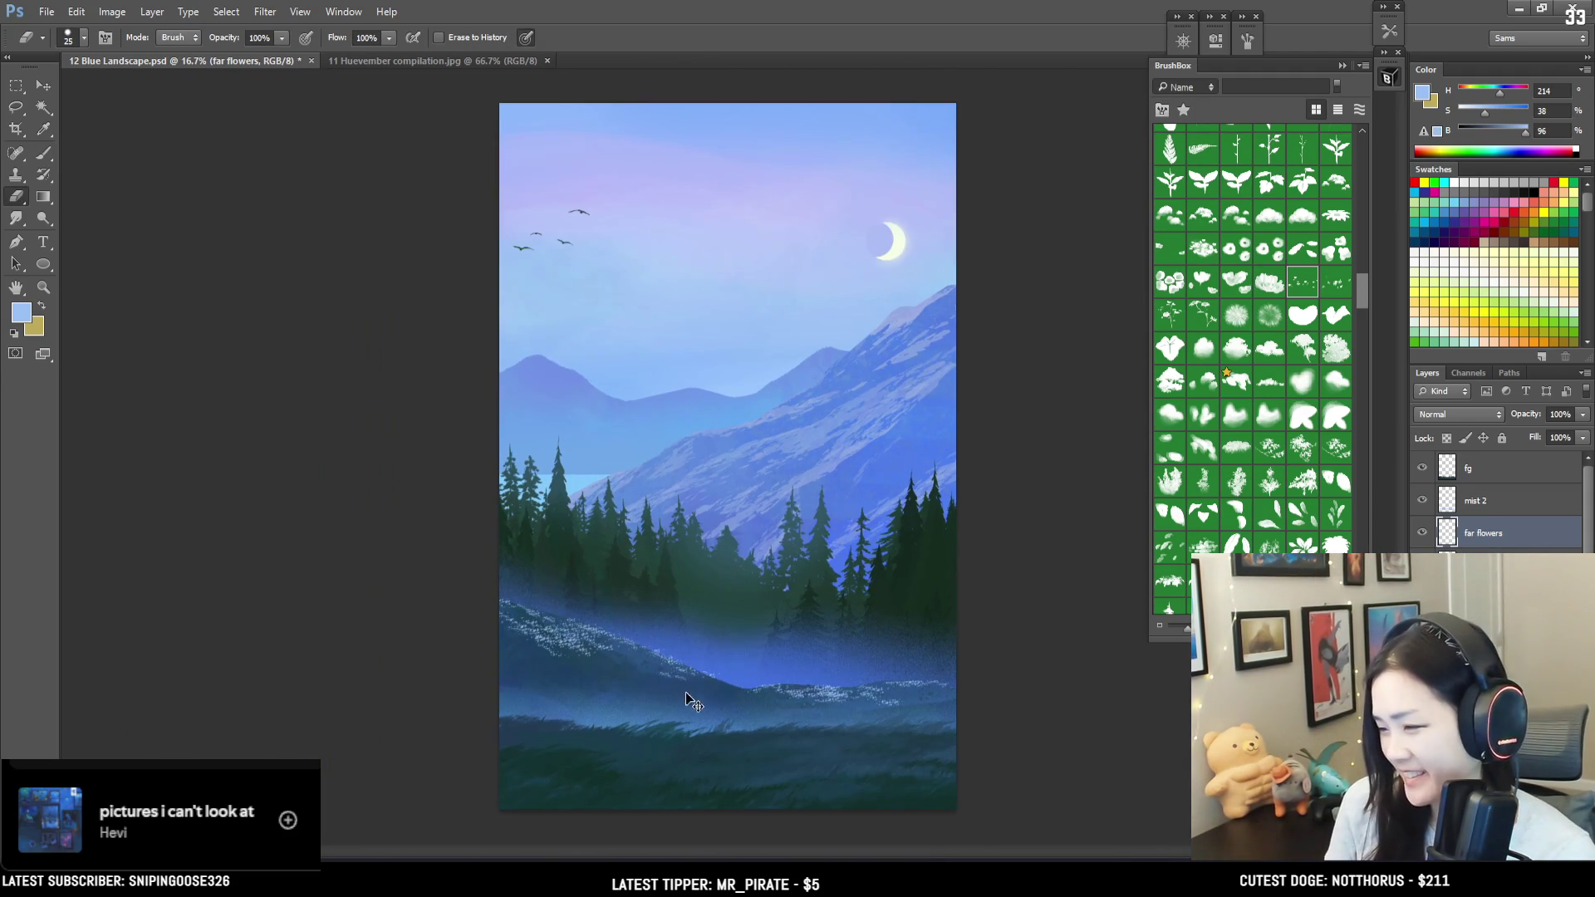
key(ctrl+plus)
drag(716, 733, 537, 661)
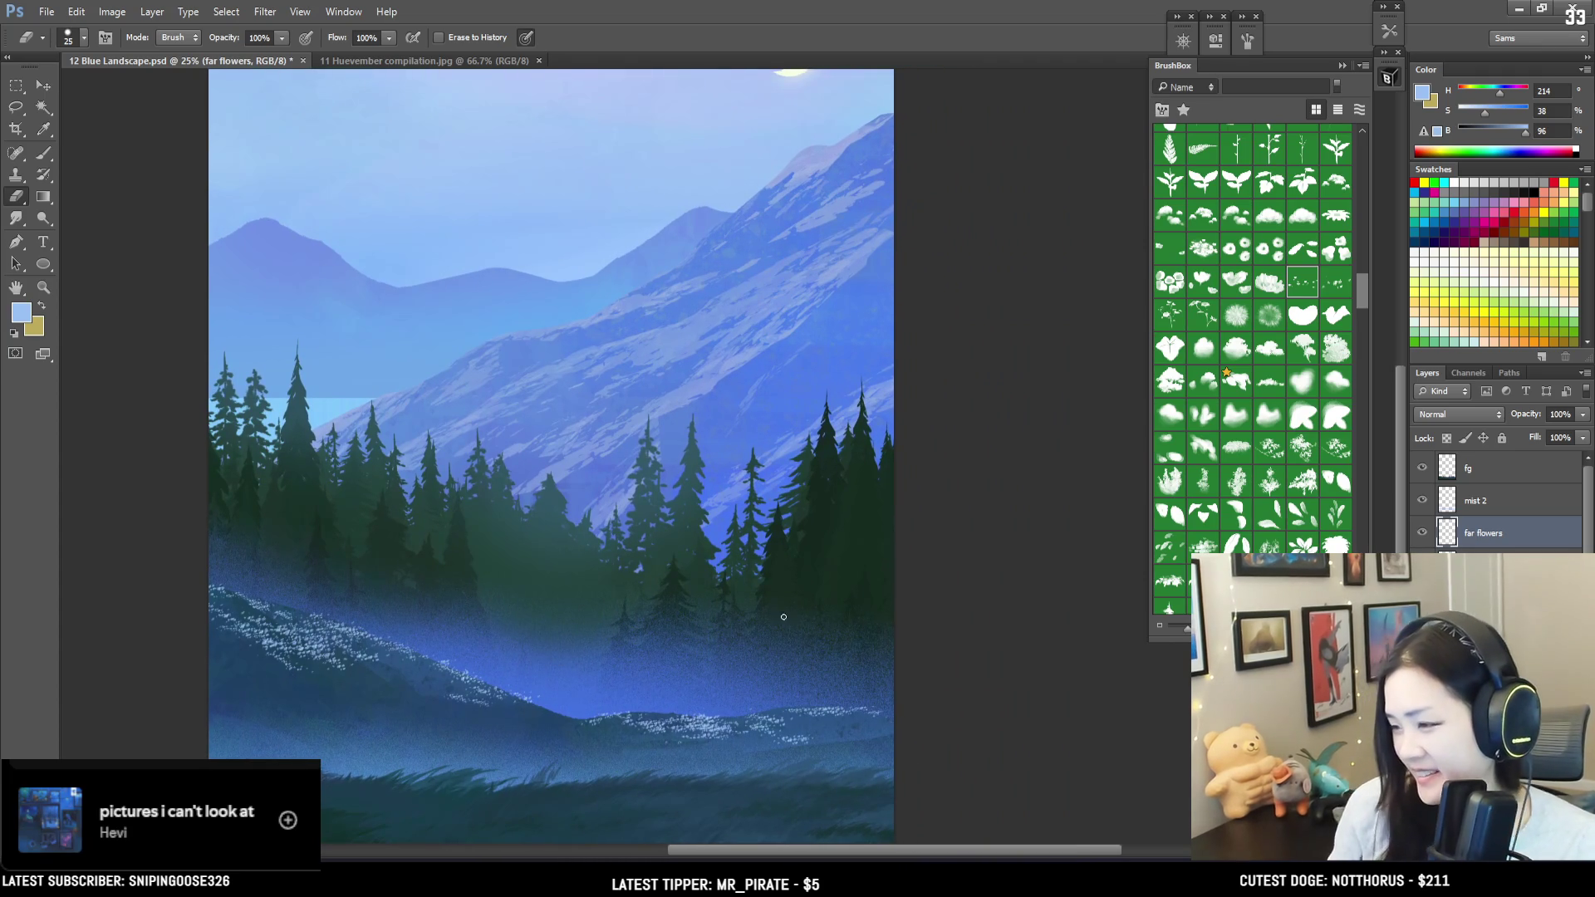
key(b)
mouse_move(858, 721)
mouse_down()
mouse_move(864, 758)
mouse_move(822, 742)
mouse_move(849, 745)
mouse_up()
key(bracketright)
key(bracketleft)
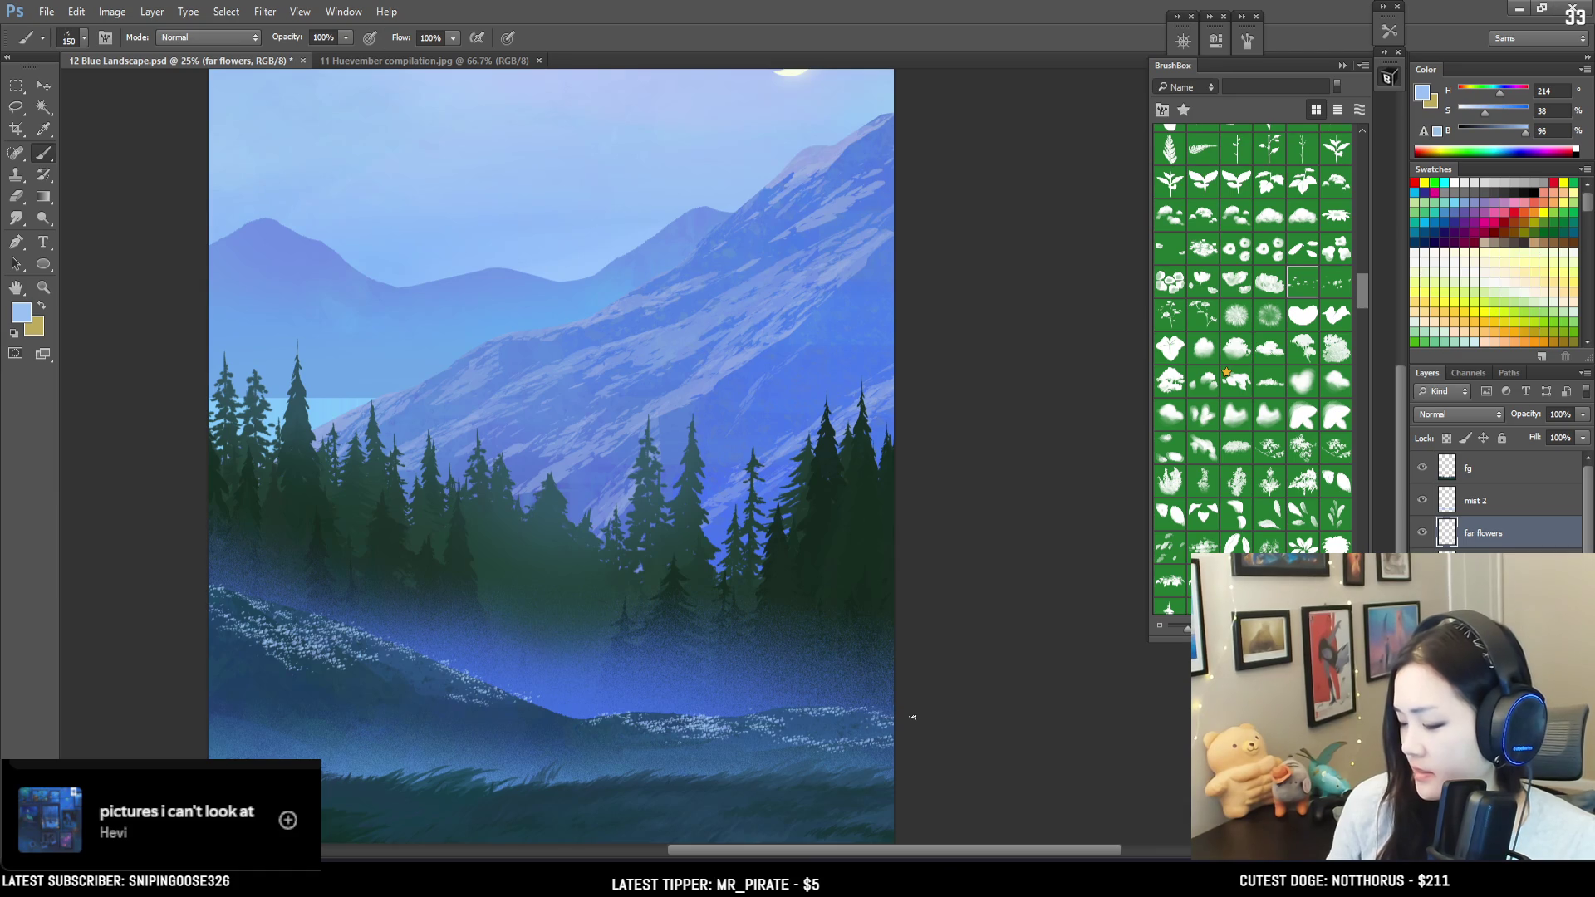
key(e)
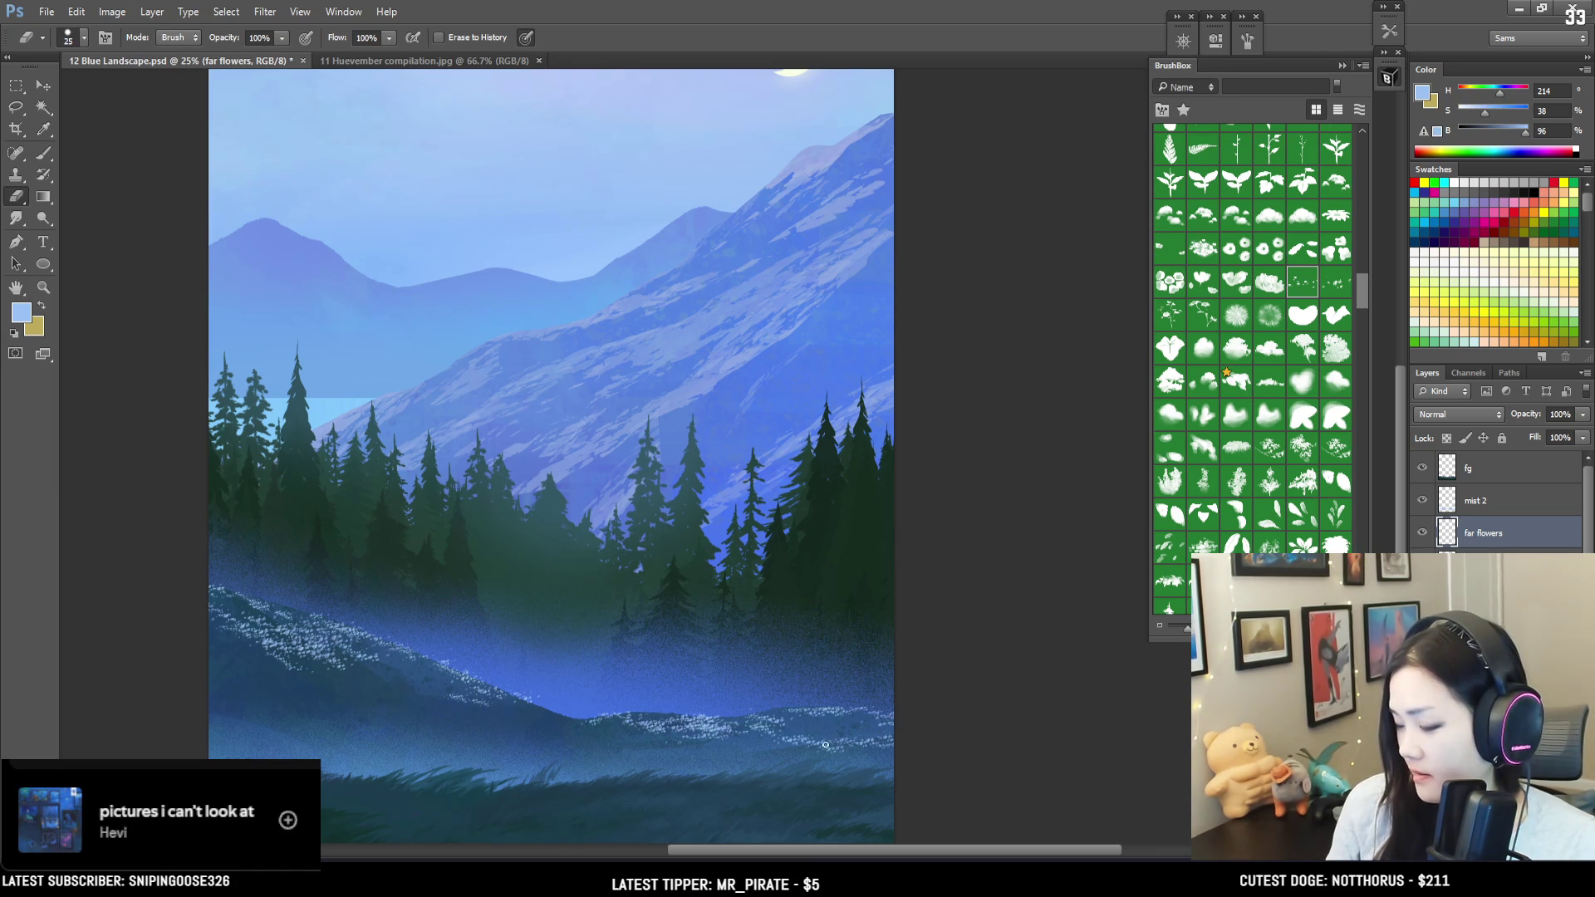
key(b)
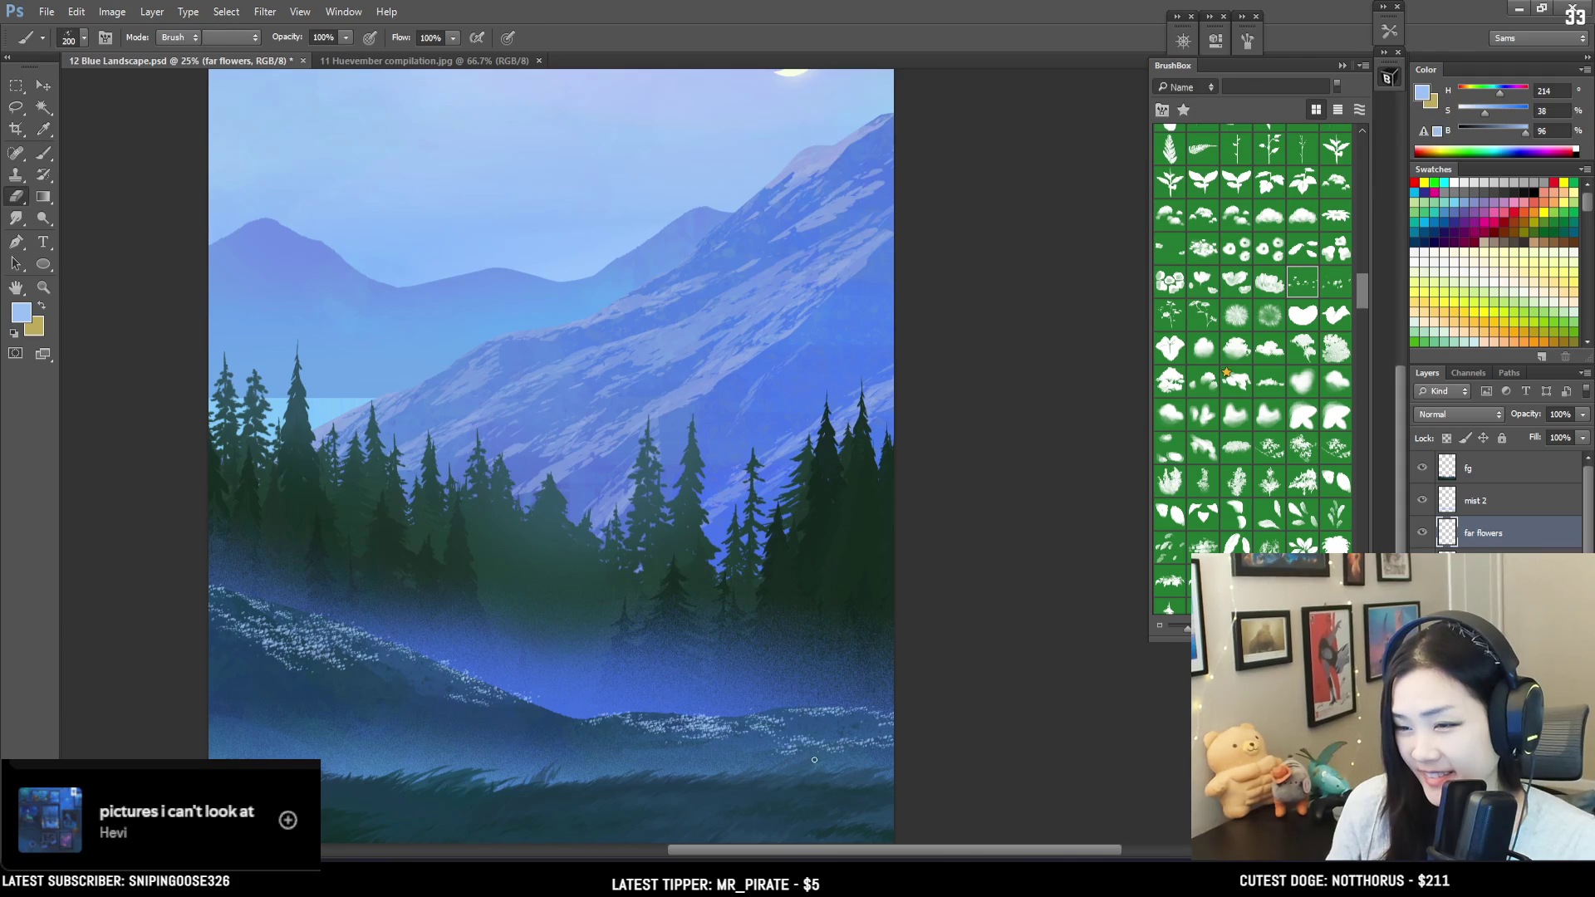
key(e)
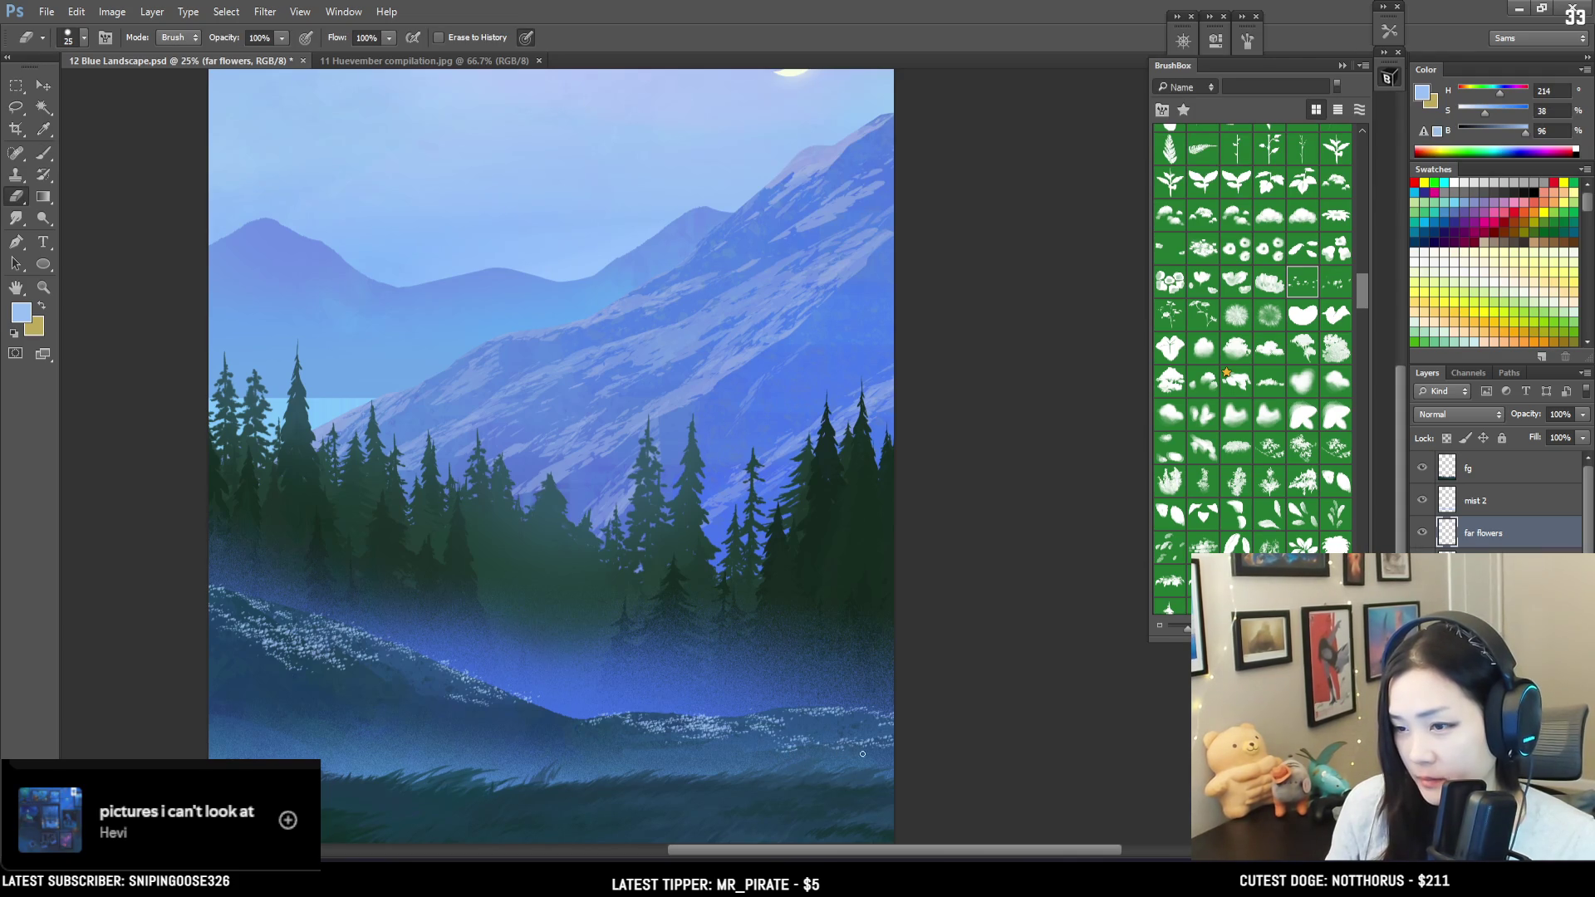
key(b)
mouse_move(872, 745)
mouse_down()
mouse_move(830, 737)
mouse_move(843, 709)
mouse_up()
key(bracketleft)
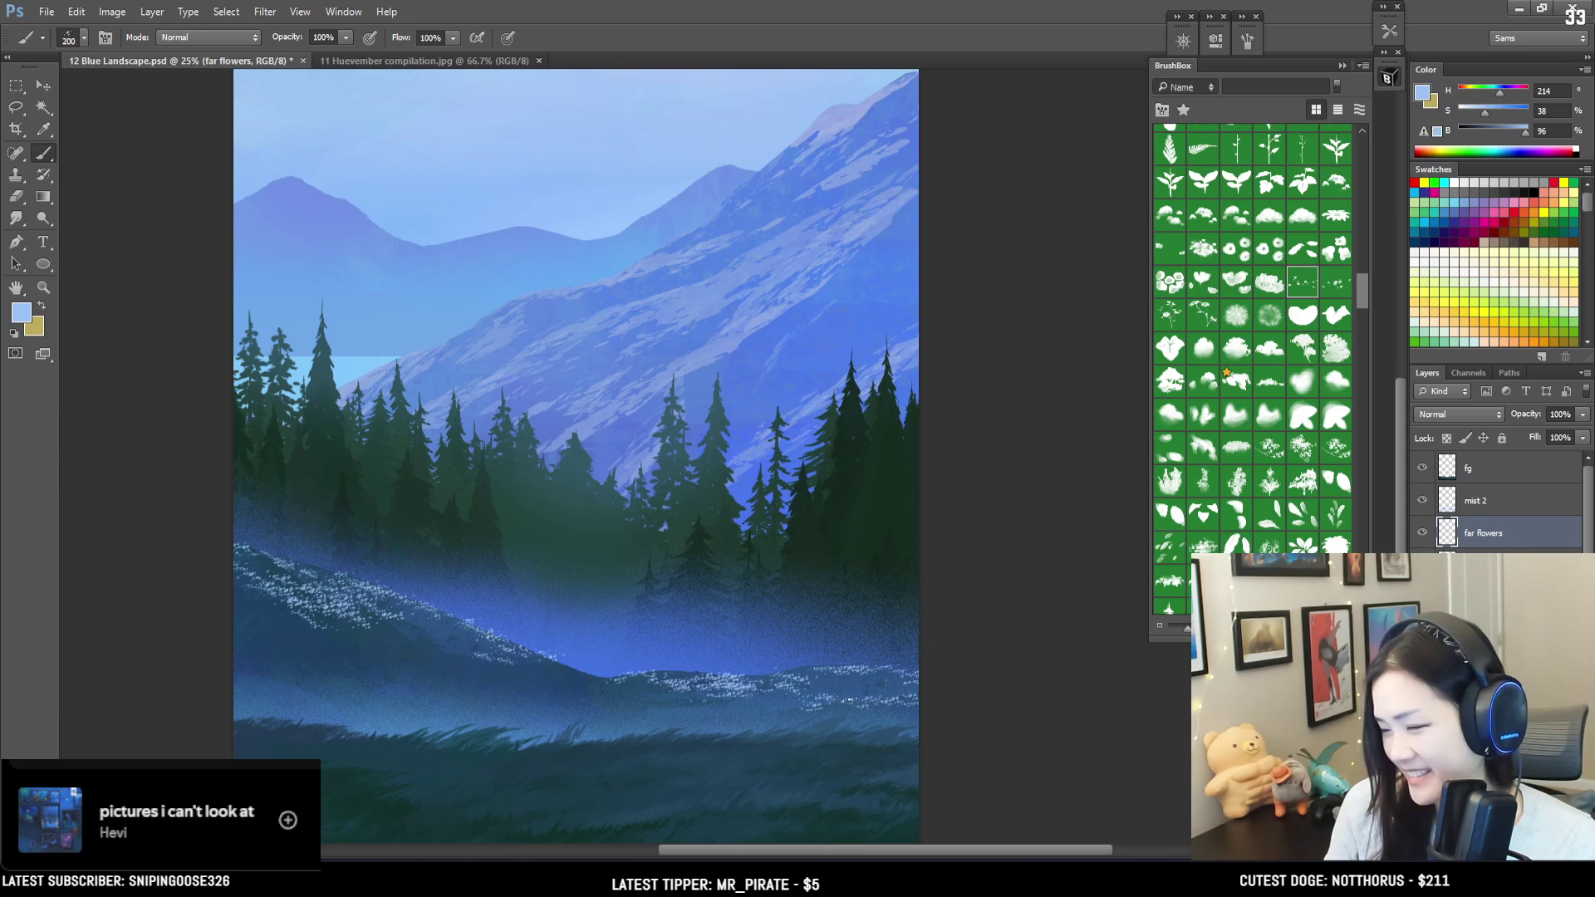
key(bracketleft)
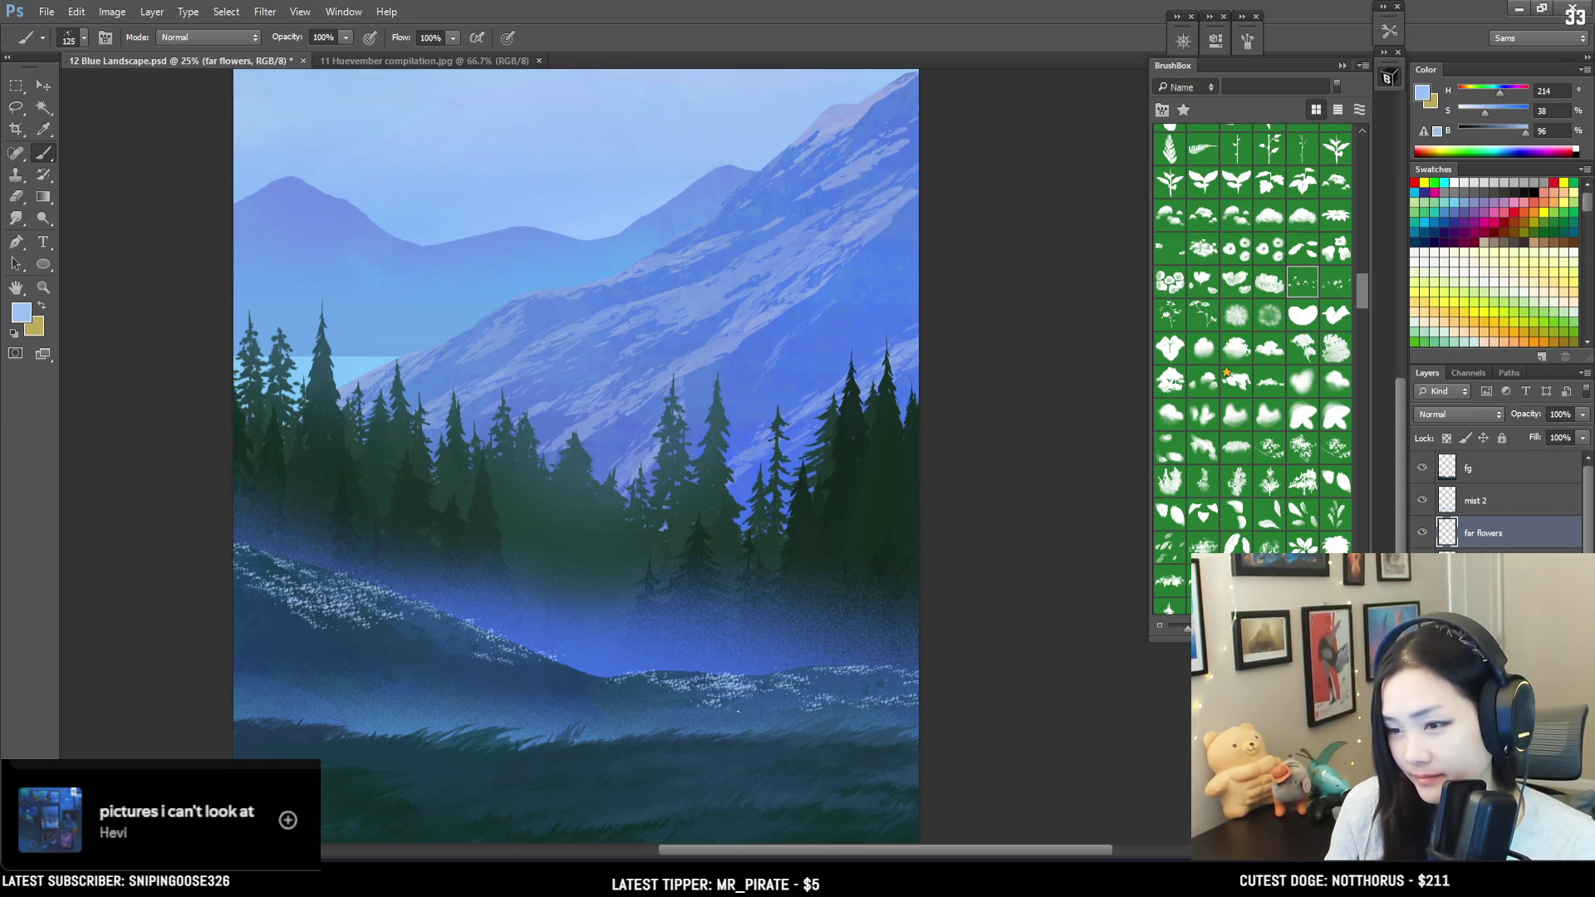
key(bracketright)
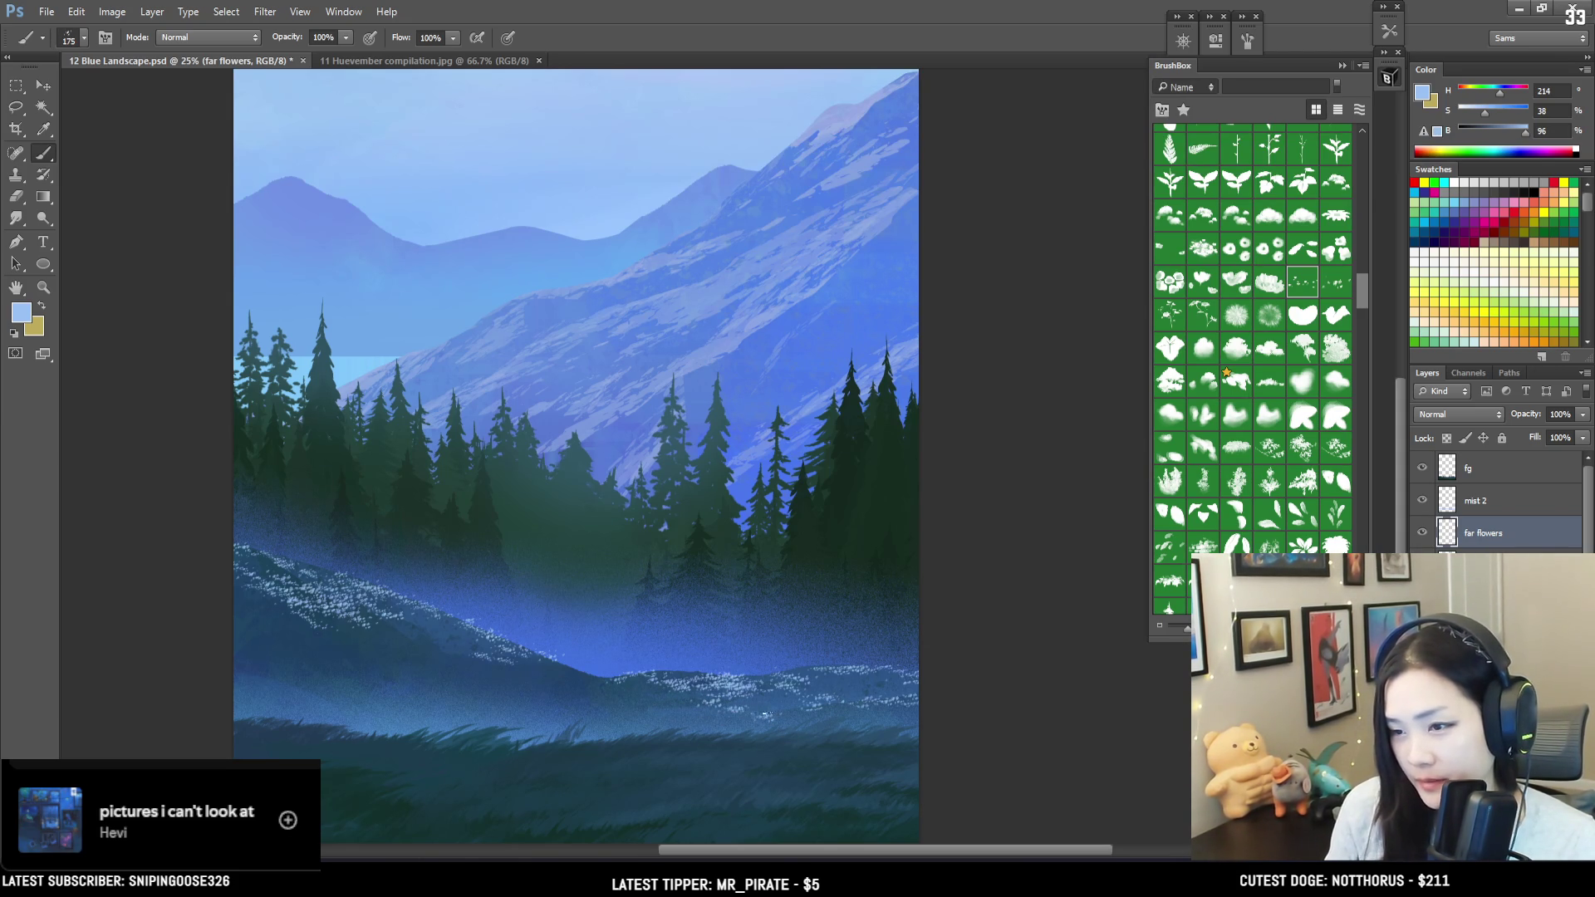
Step: Dab more white flower specks on the left meadow slope, adjusting brush size
key(e)
key(b)
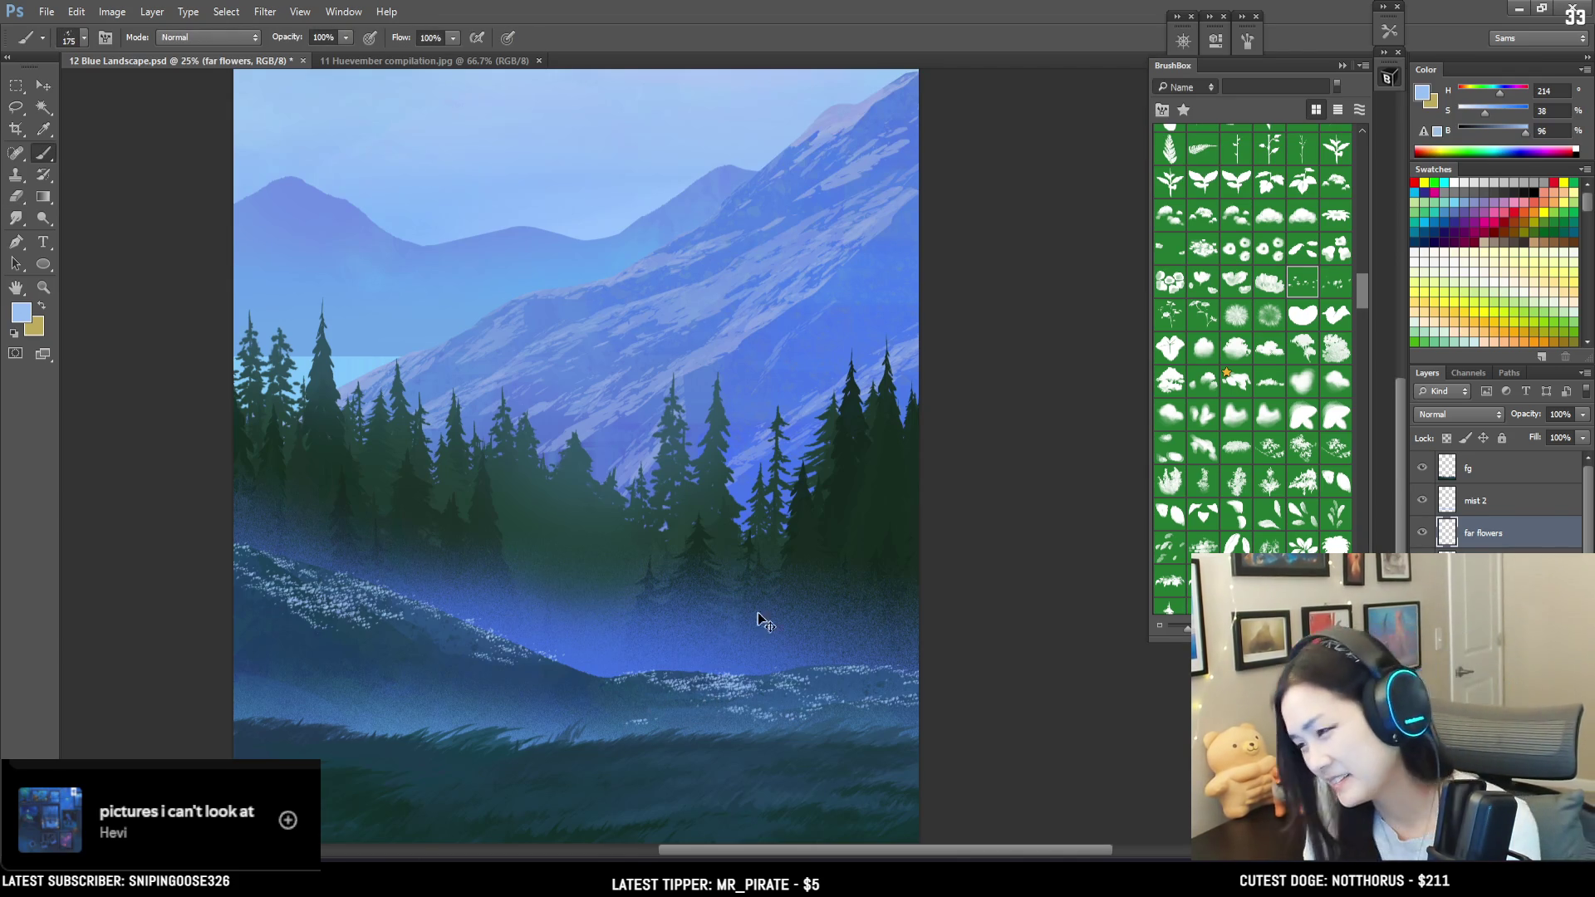
scroll(741, 626, down, 3)
scroll(741, 626, up, 3)
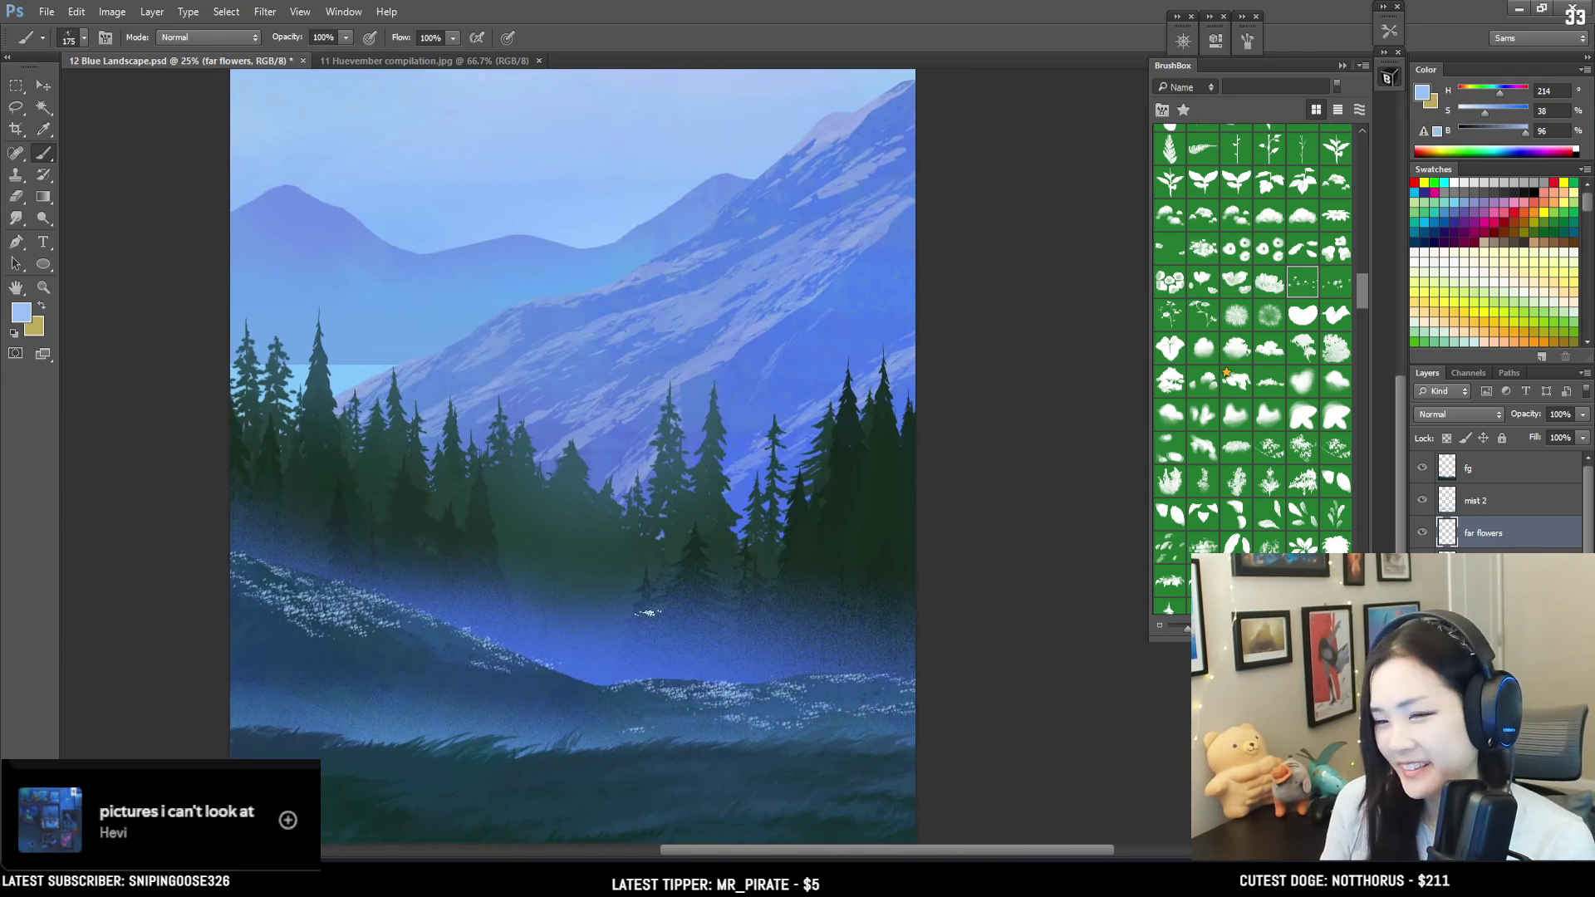
key(bracketright)
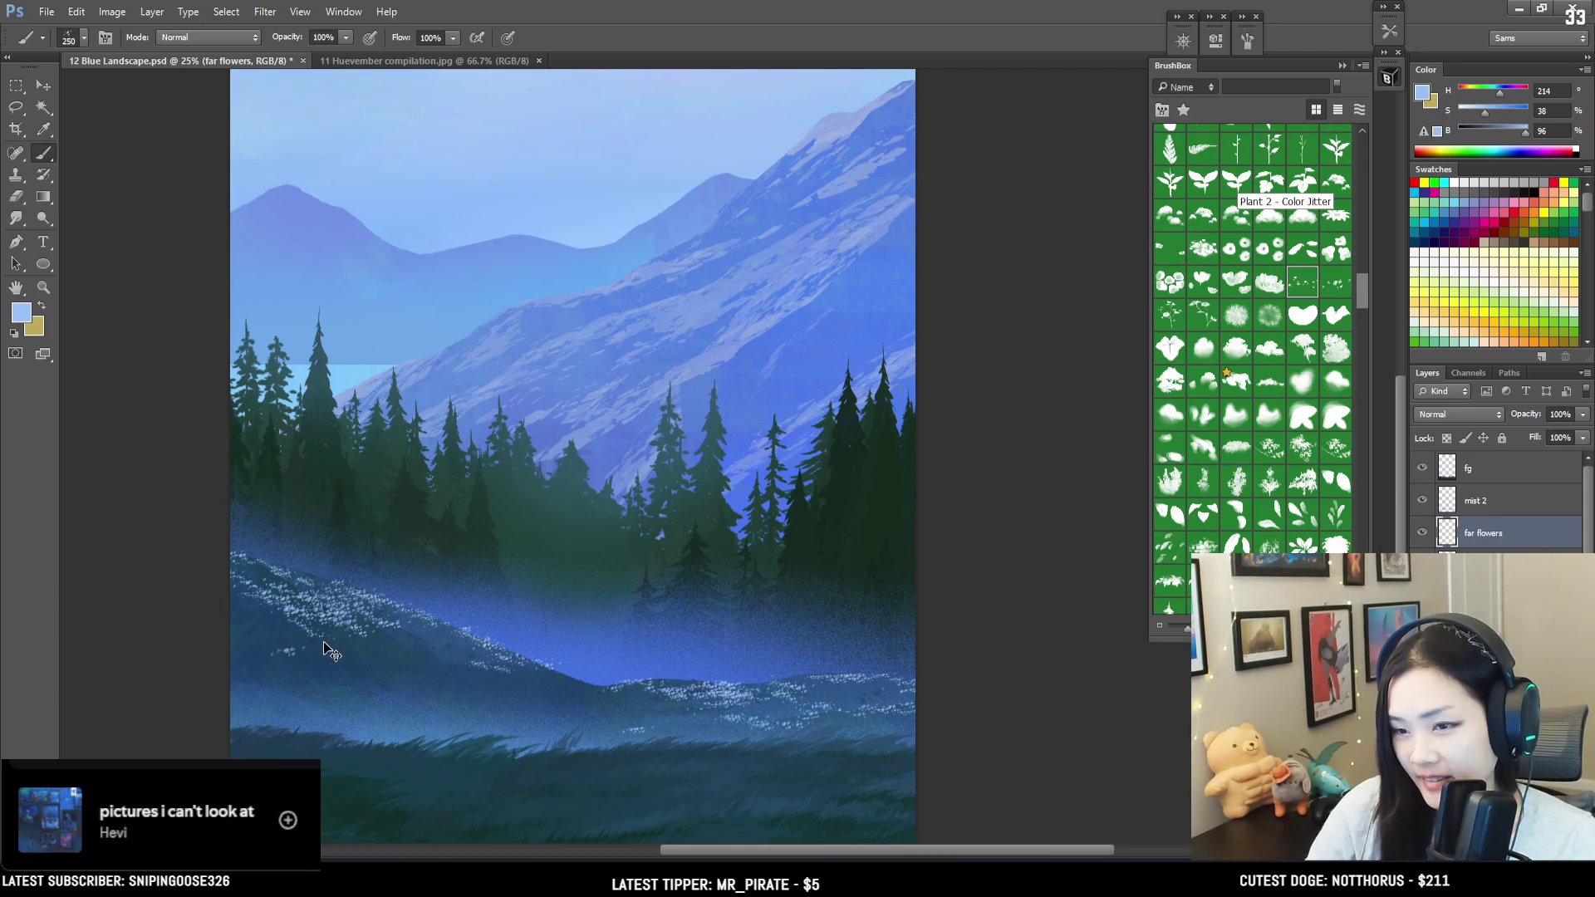
key(bracketleft)
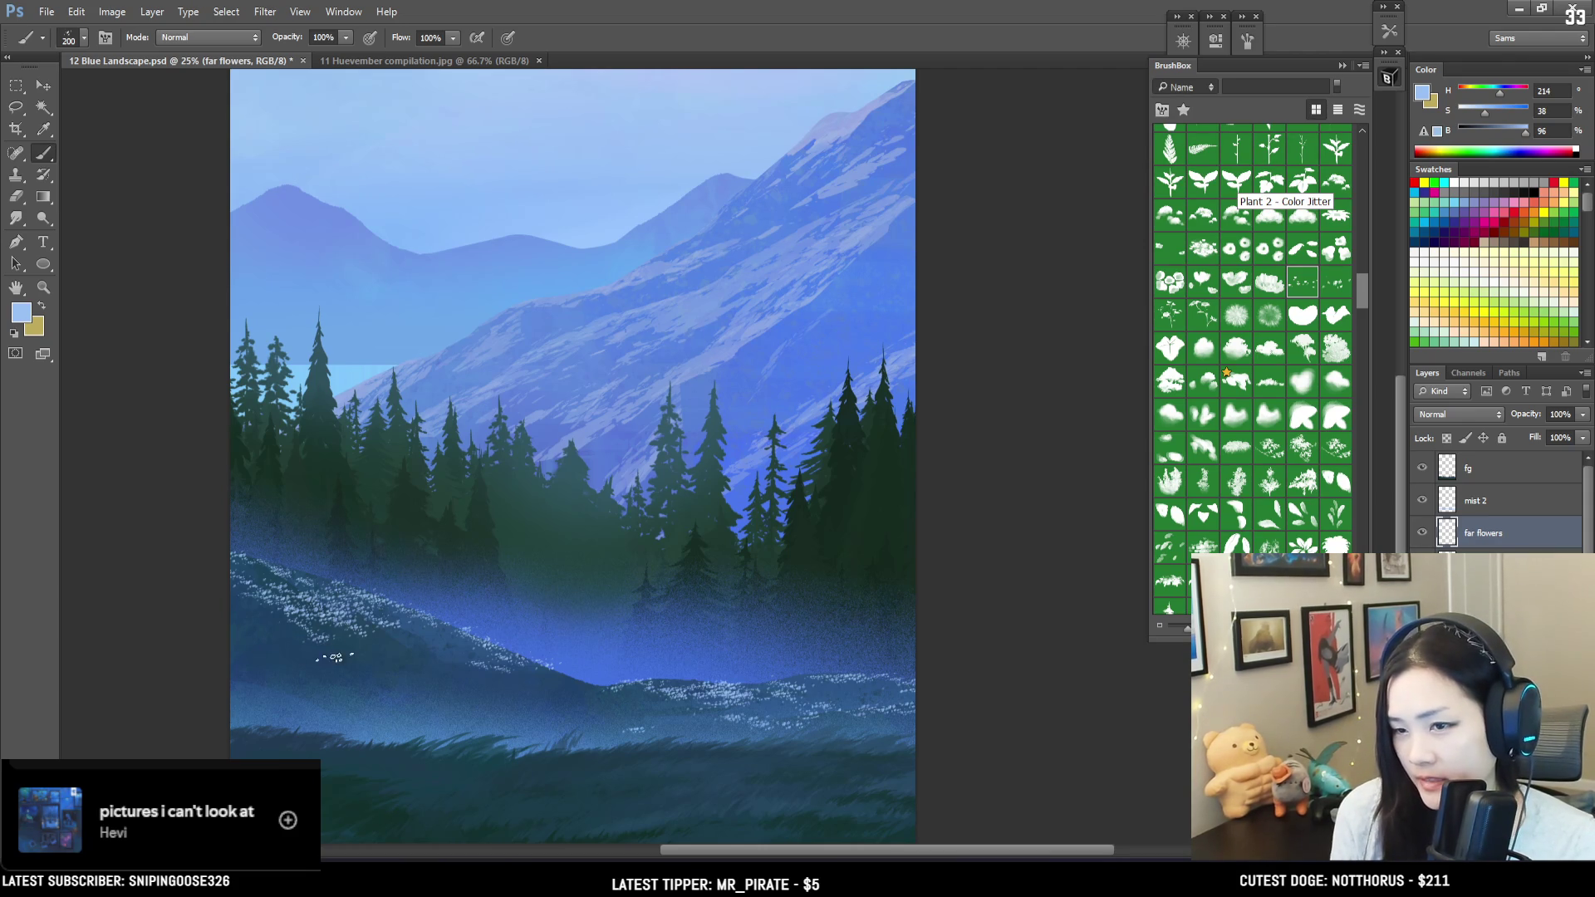
key(e)
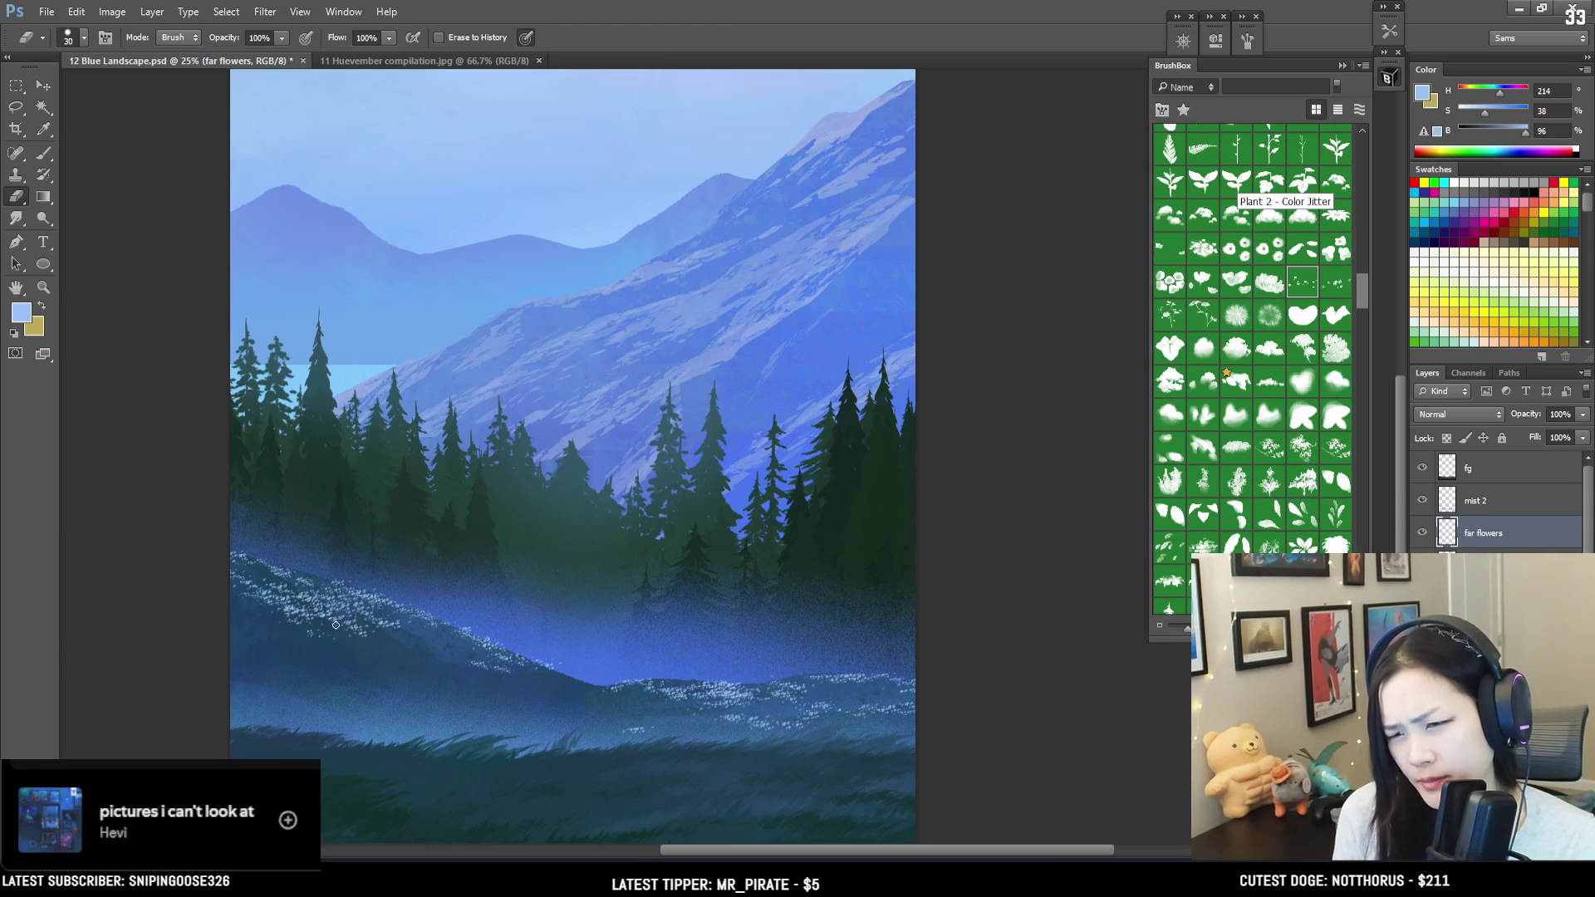
key(b)
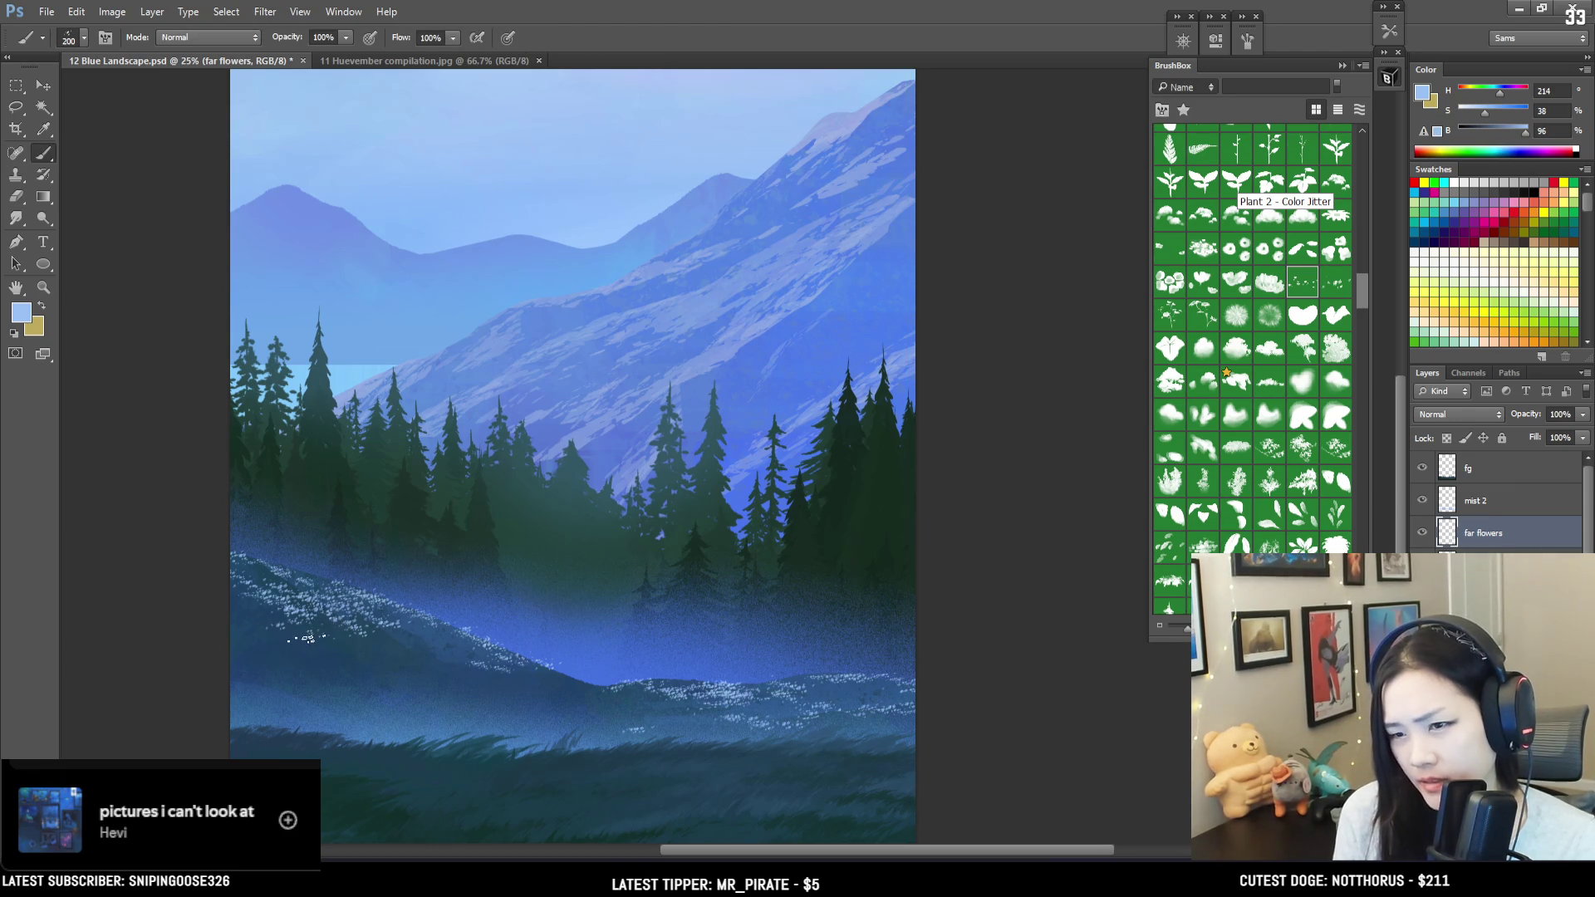
key(bracketright)
mouse_move(345, 661)
mouse_down()
mouse_move(366, 668)
mouse_move(345, 663)
mouse_up()
Step: Refine the flower specks, alternating between painting and a smaller eraser
key(e)
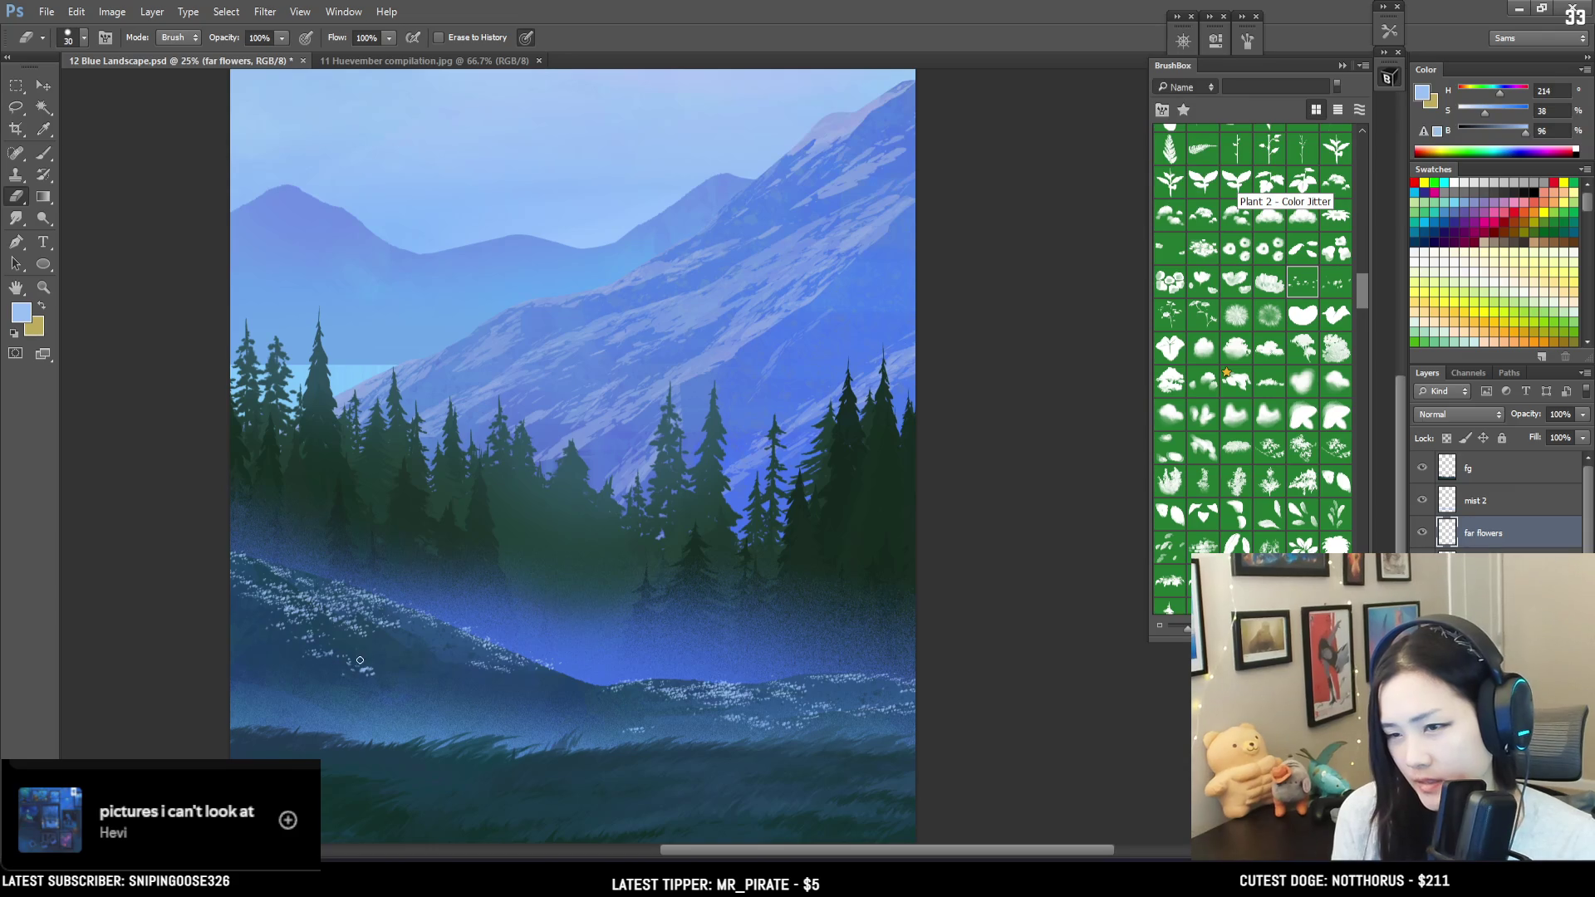
key(b)
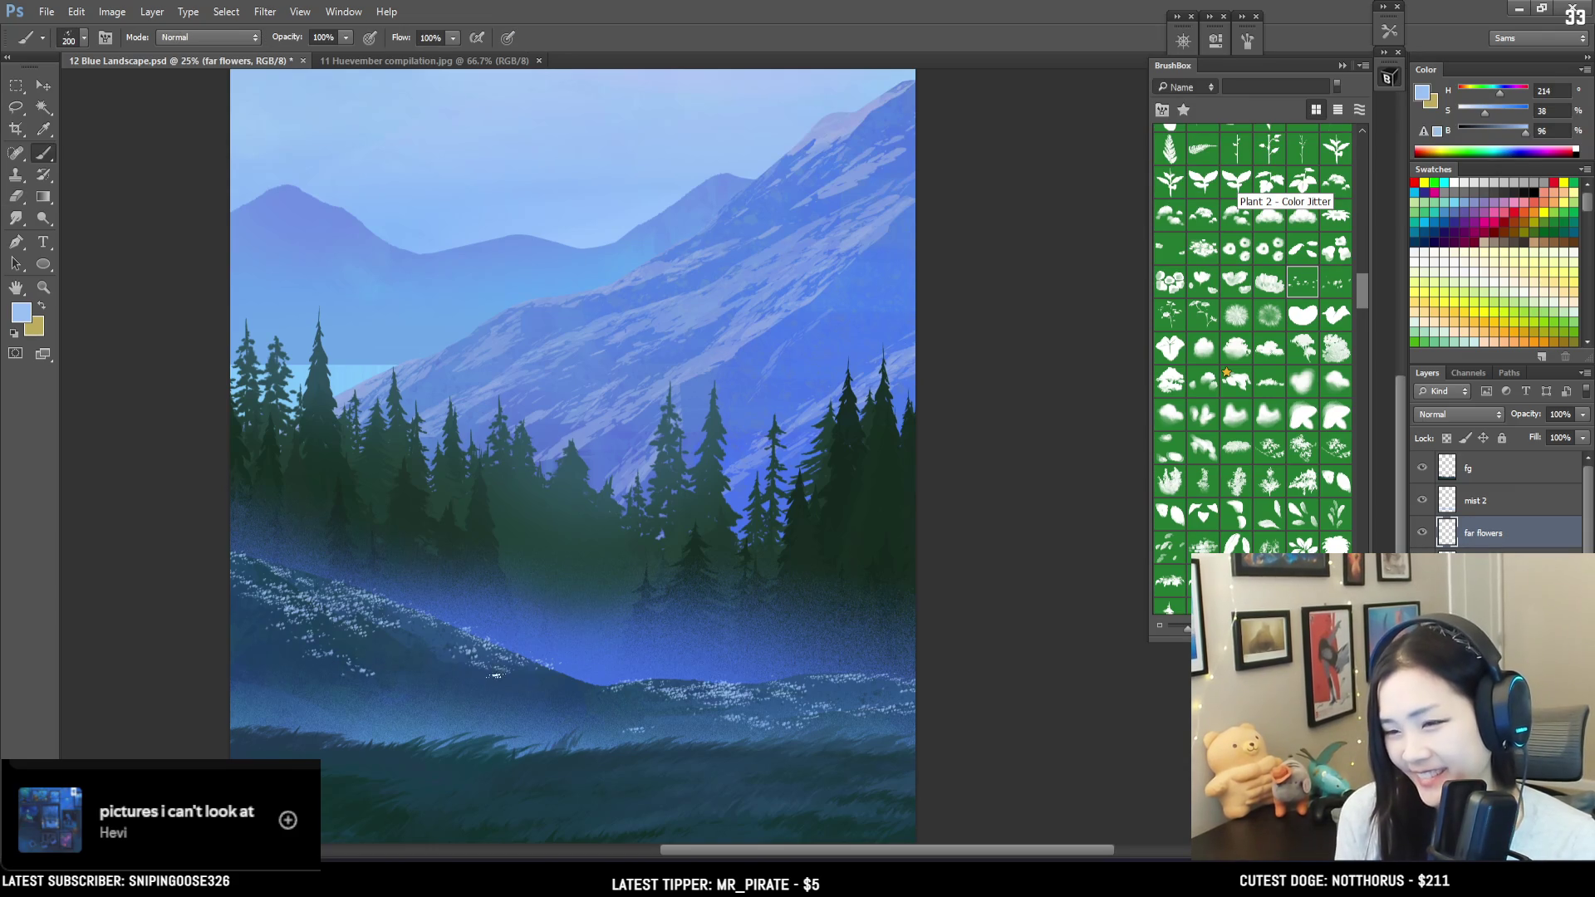
key(bracketleft)
key(bracketleft)
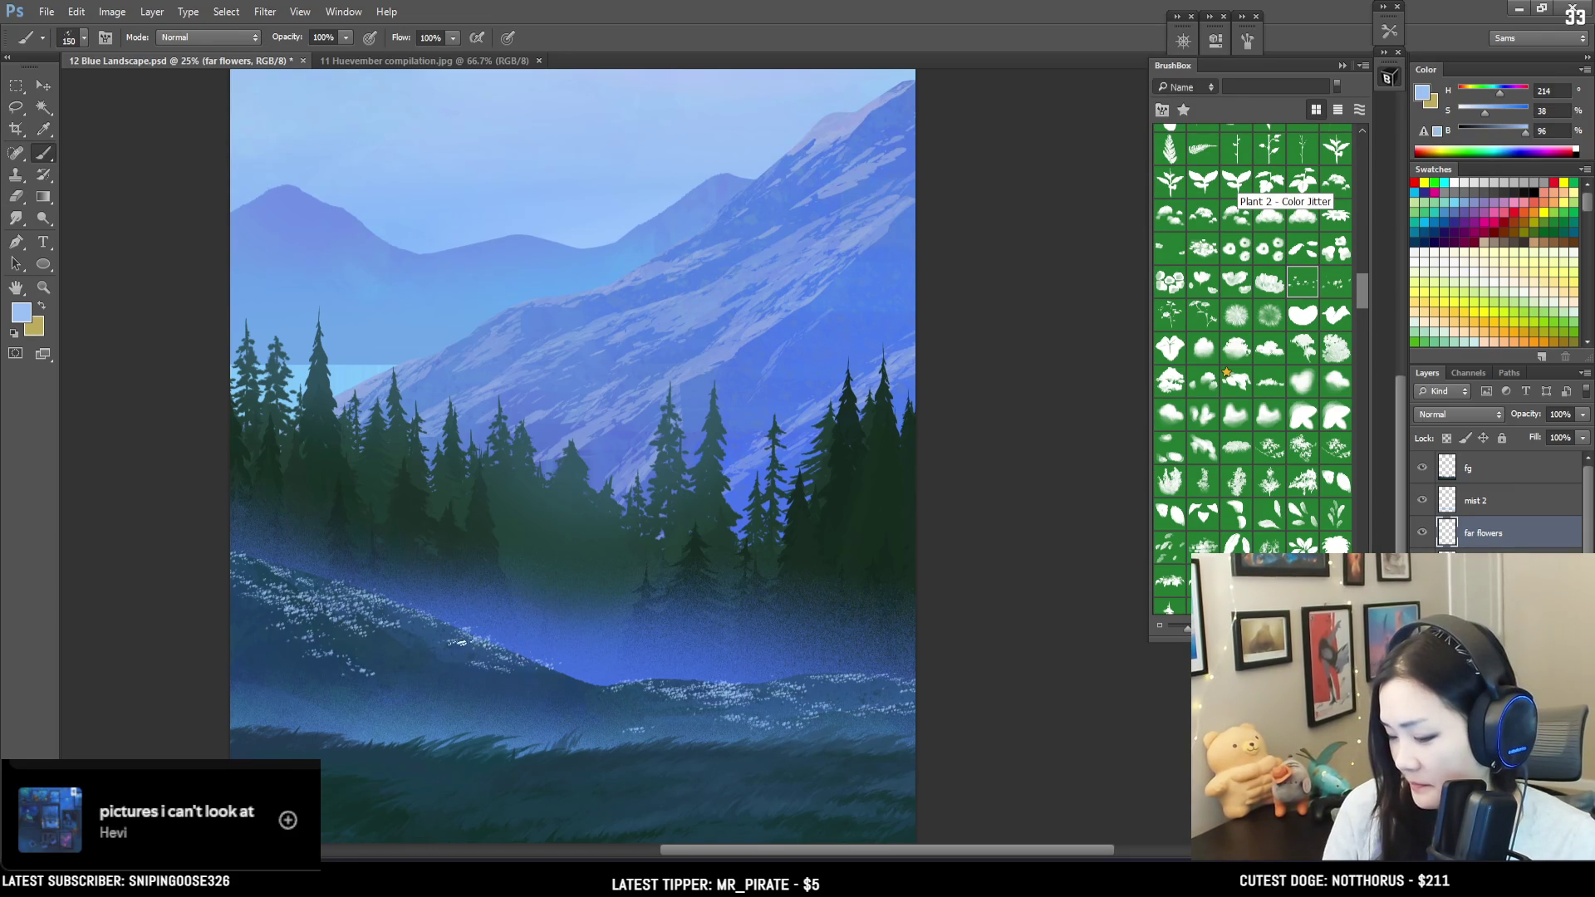
key(e)
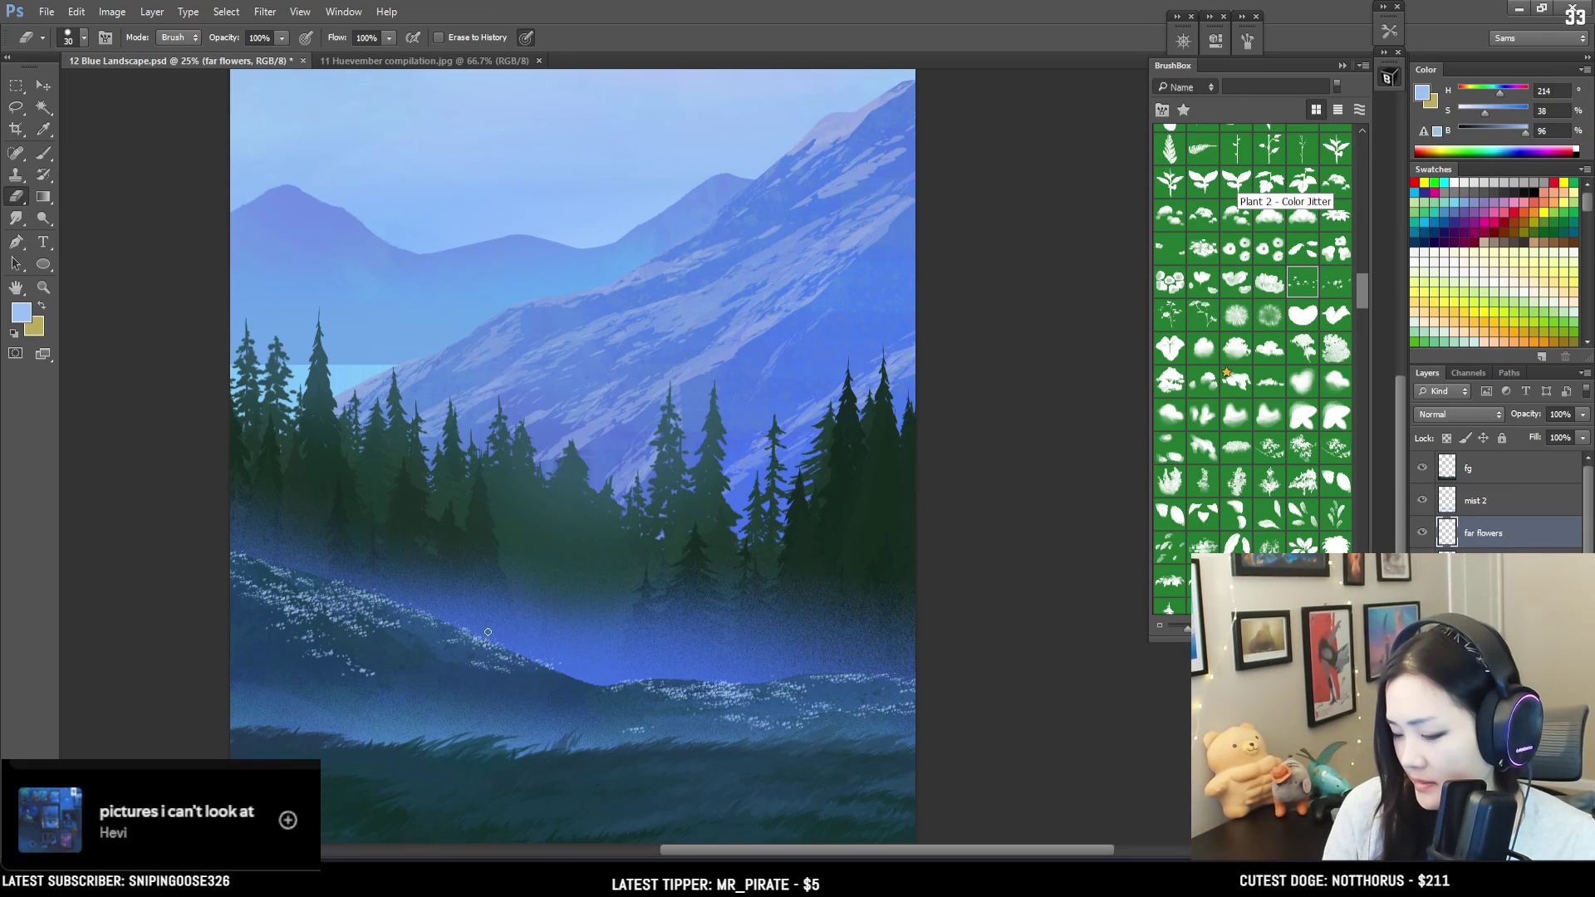
key(bracketleft)
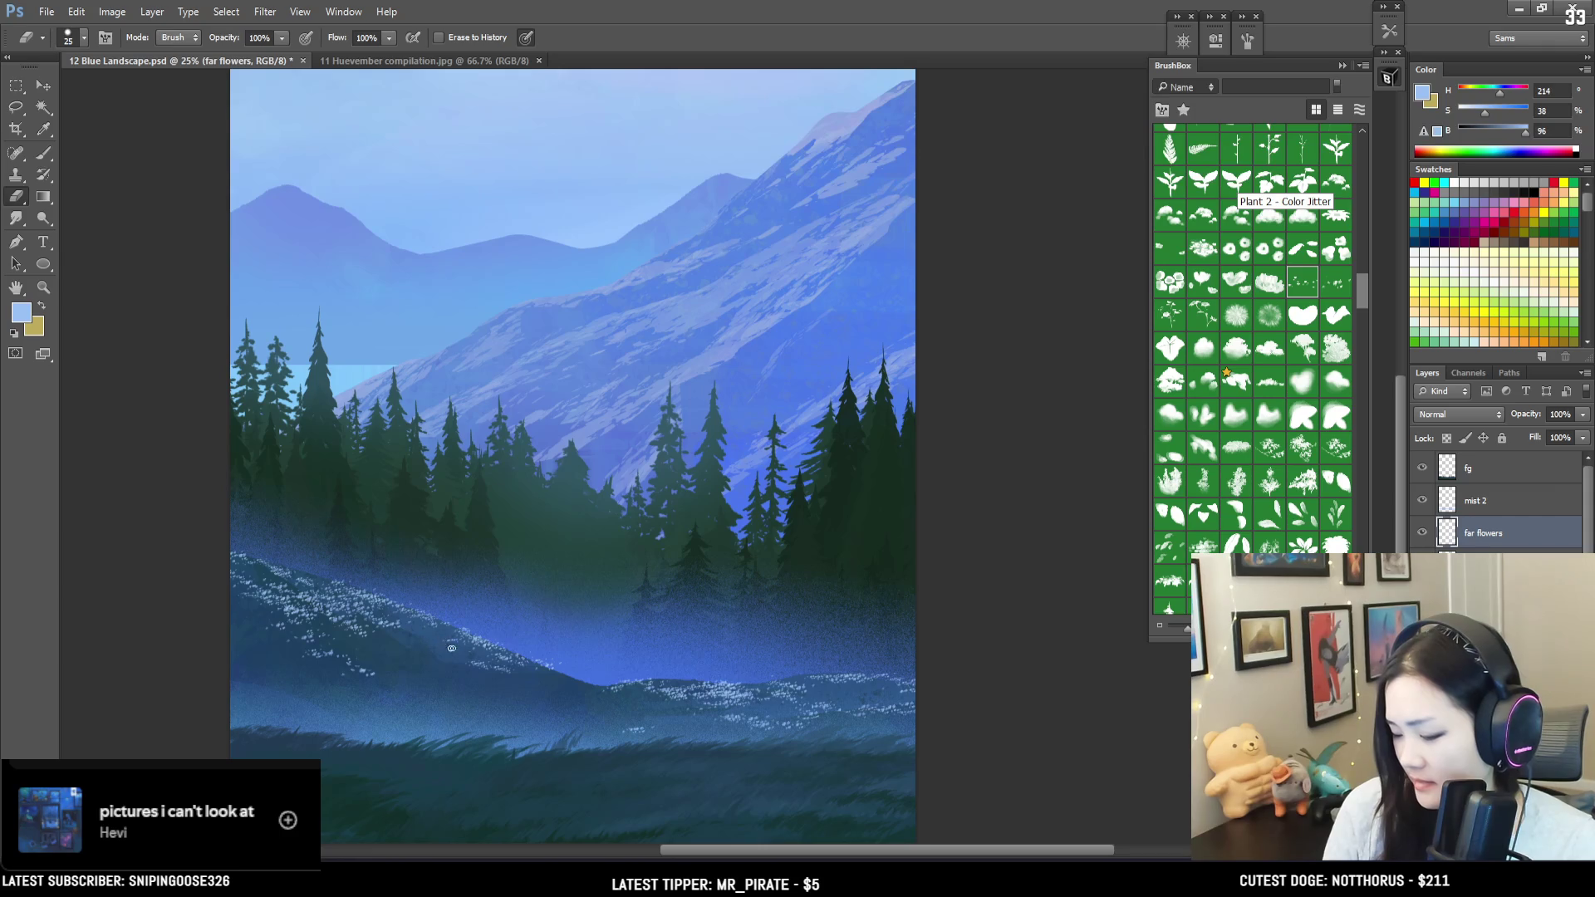
key(b)
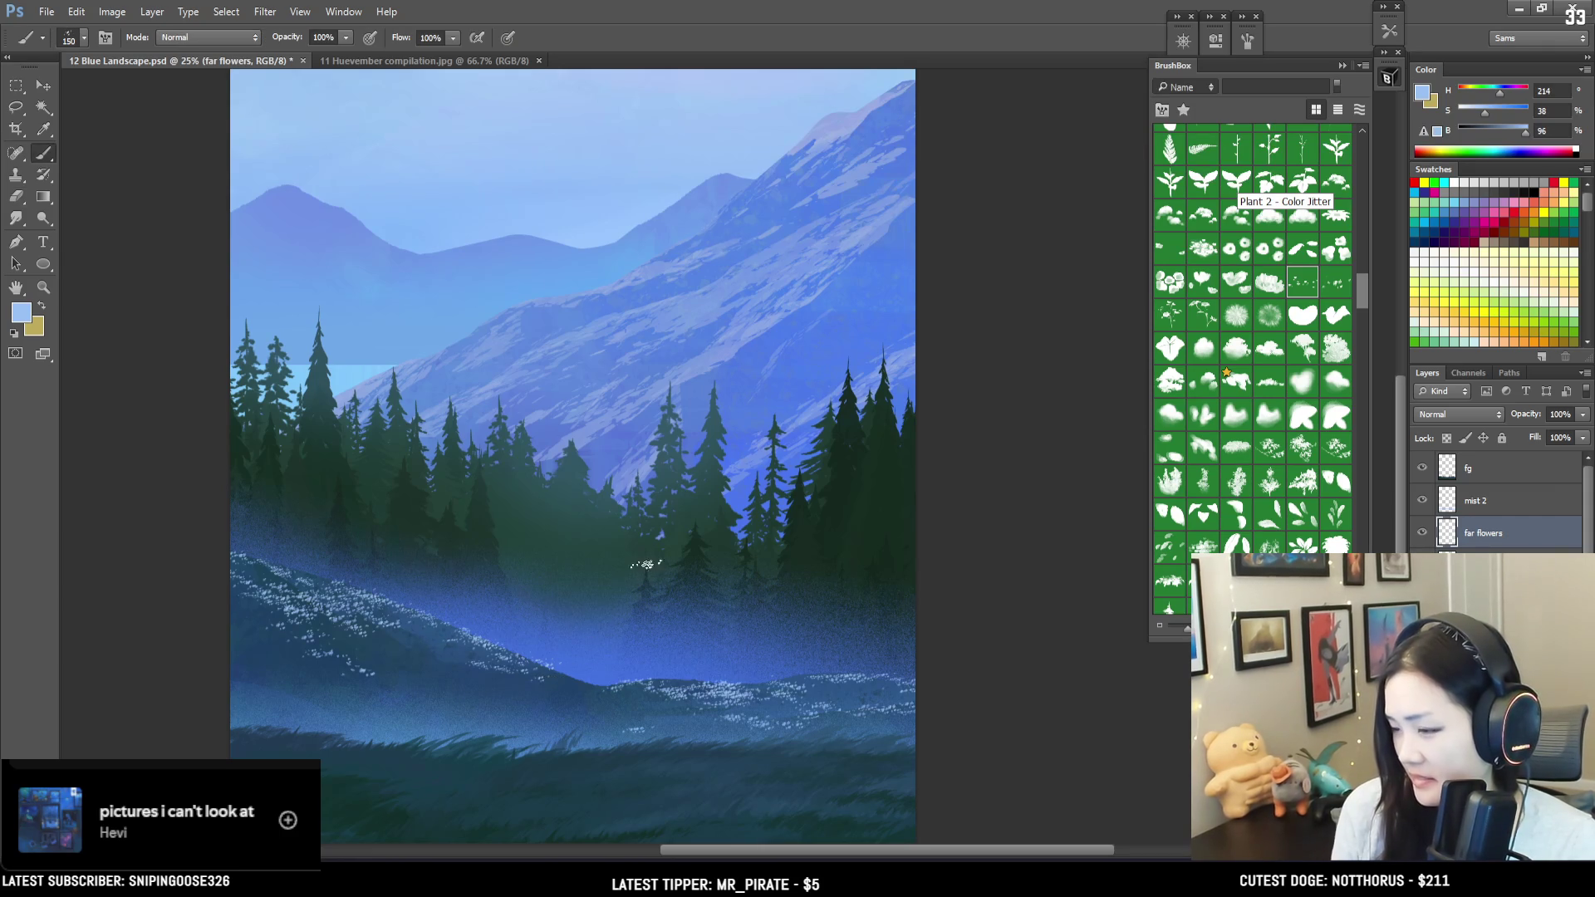
key(e)
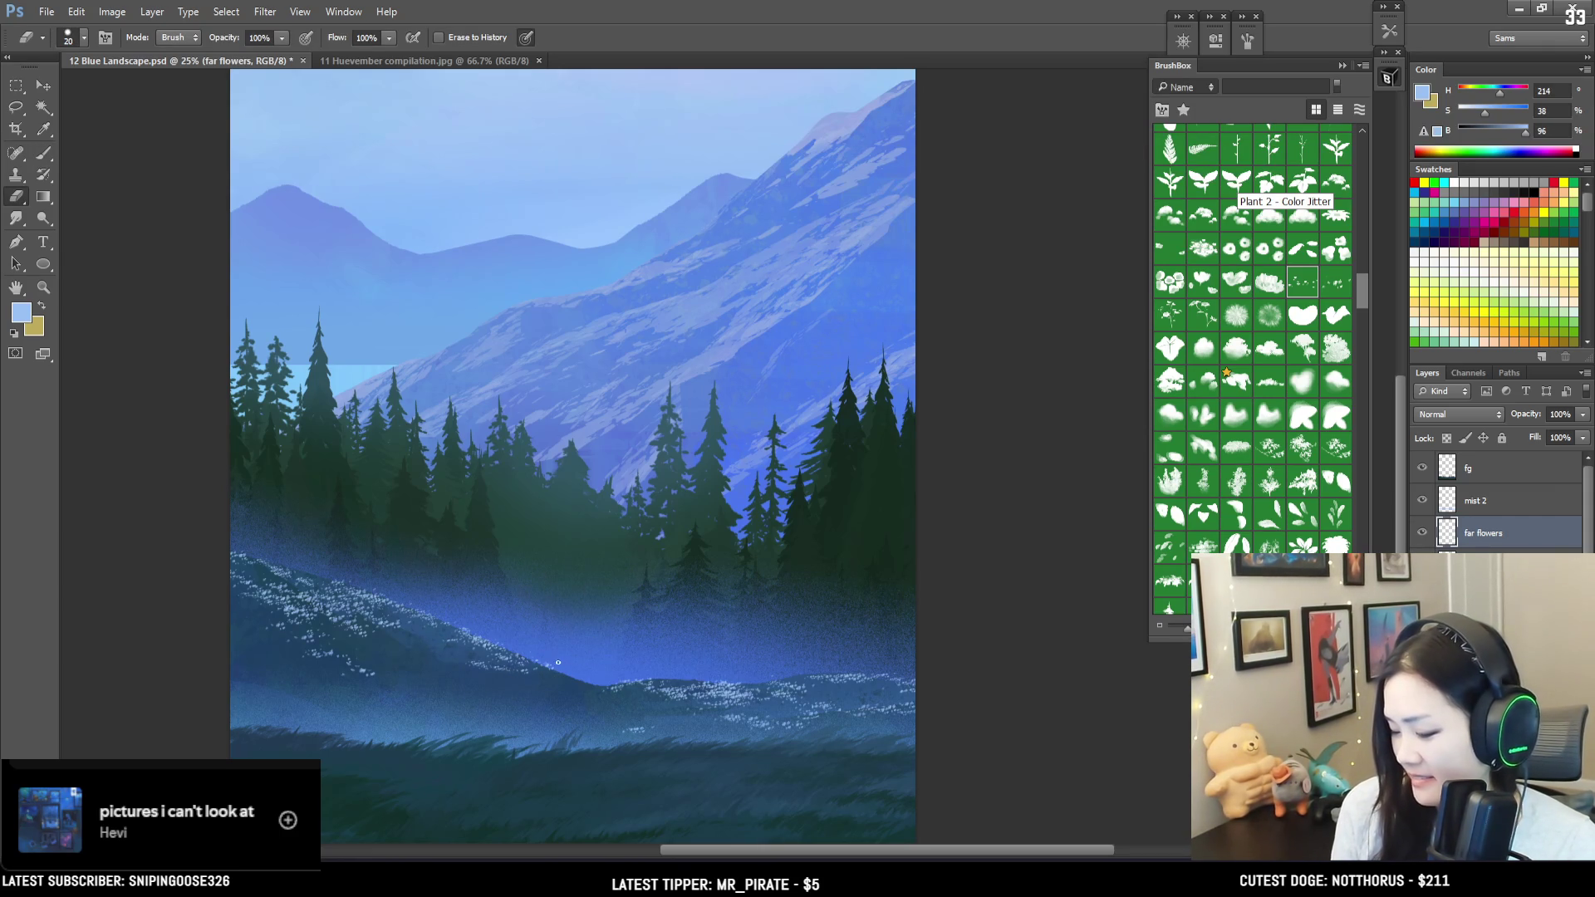
key(b)
key(e)
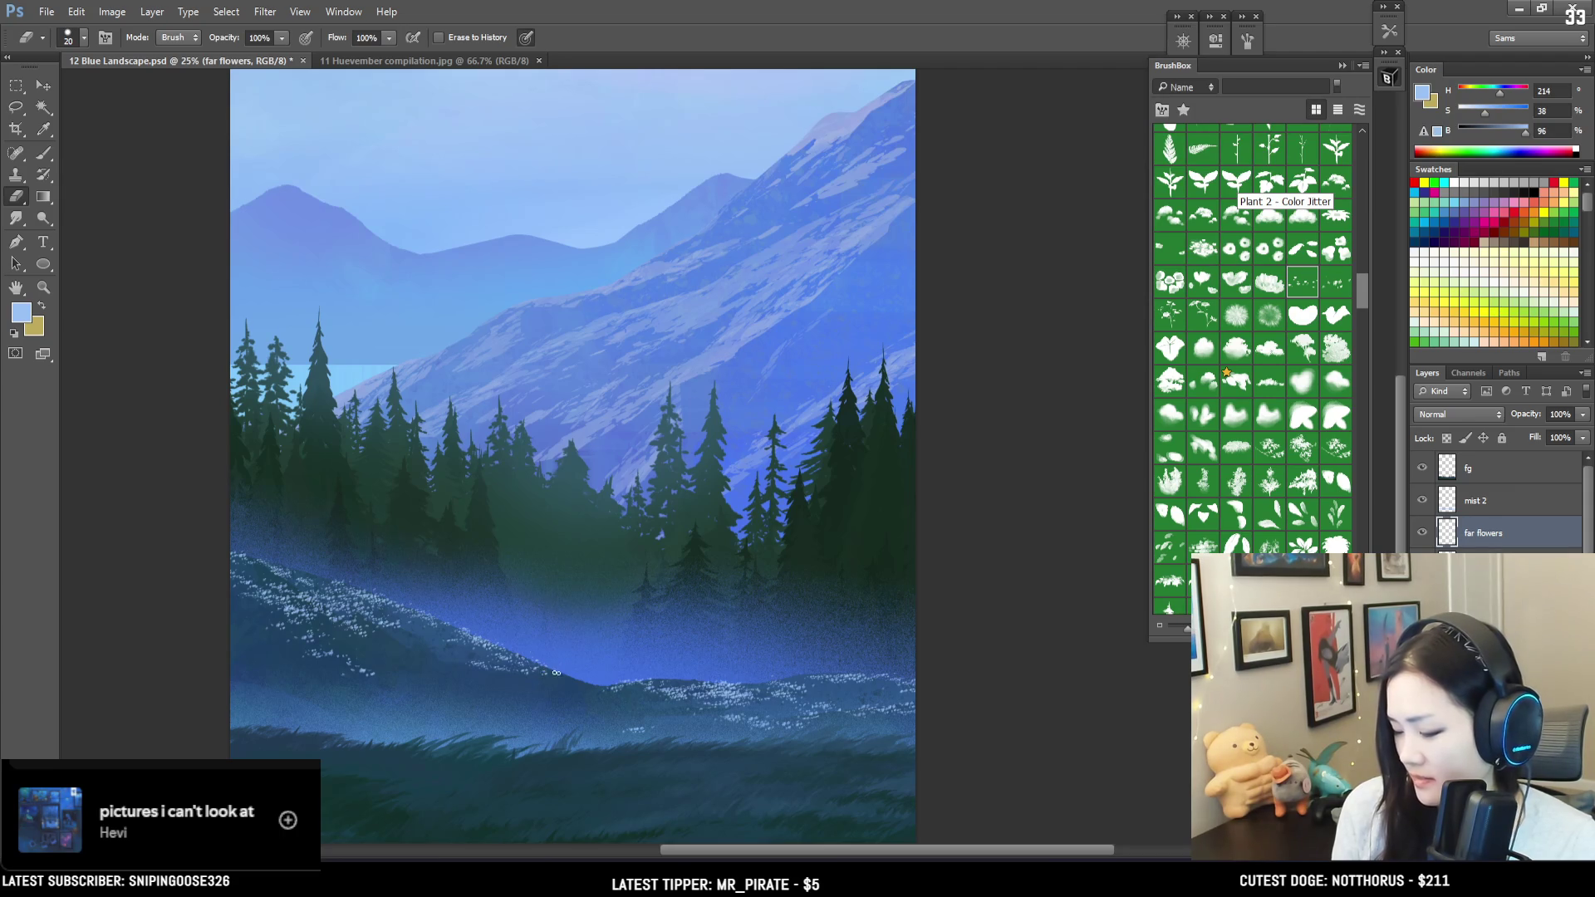
key(b)
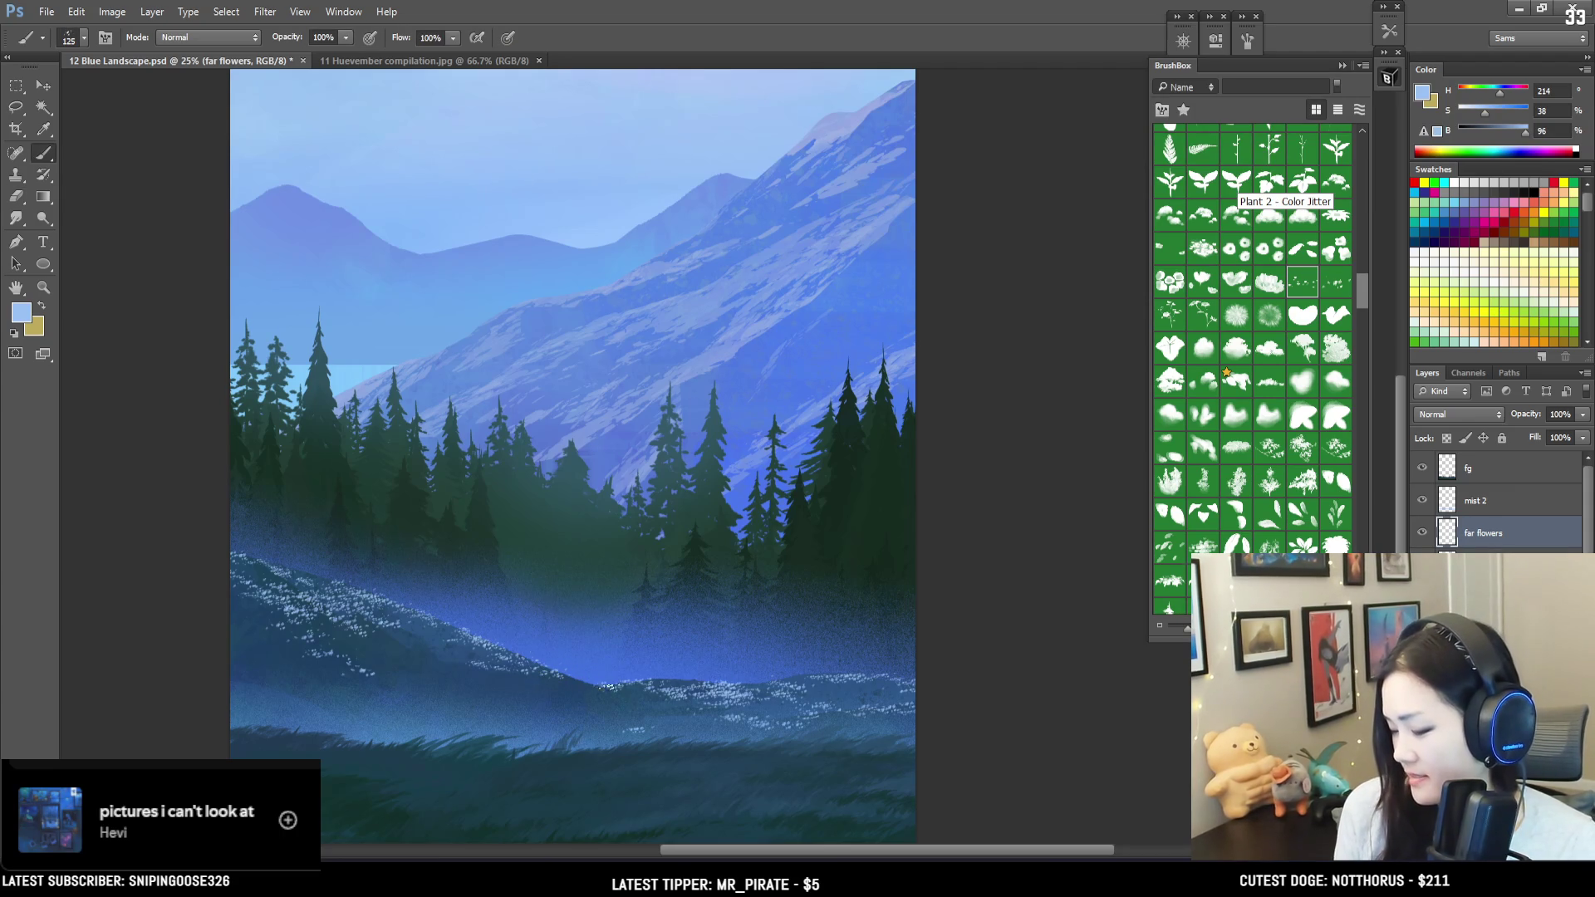
key(e)
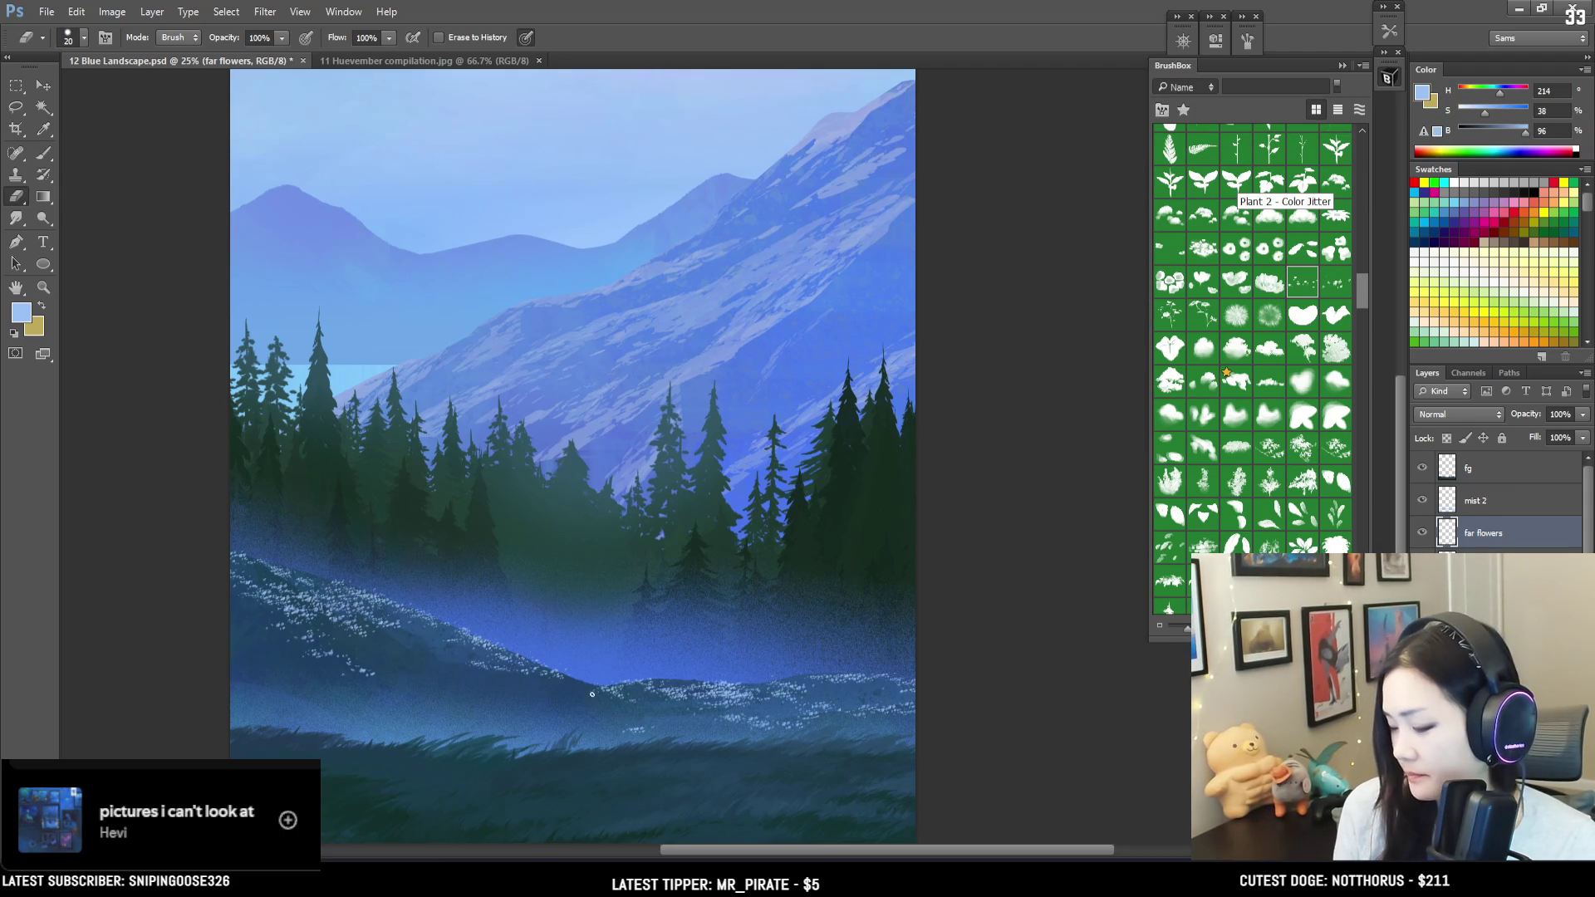
Step: Zoom out and lasso a selection around the lower hill's flowers
key(ctrl+minus)
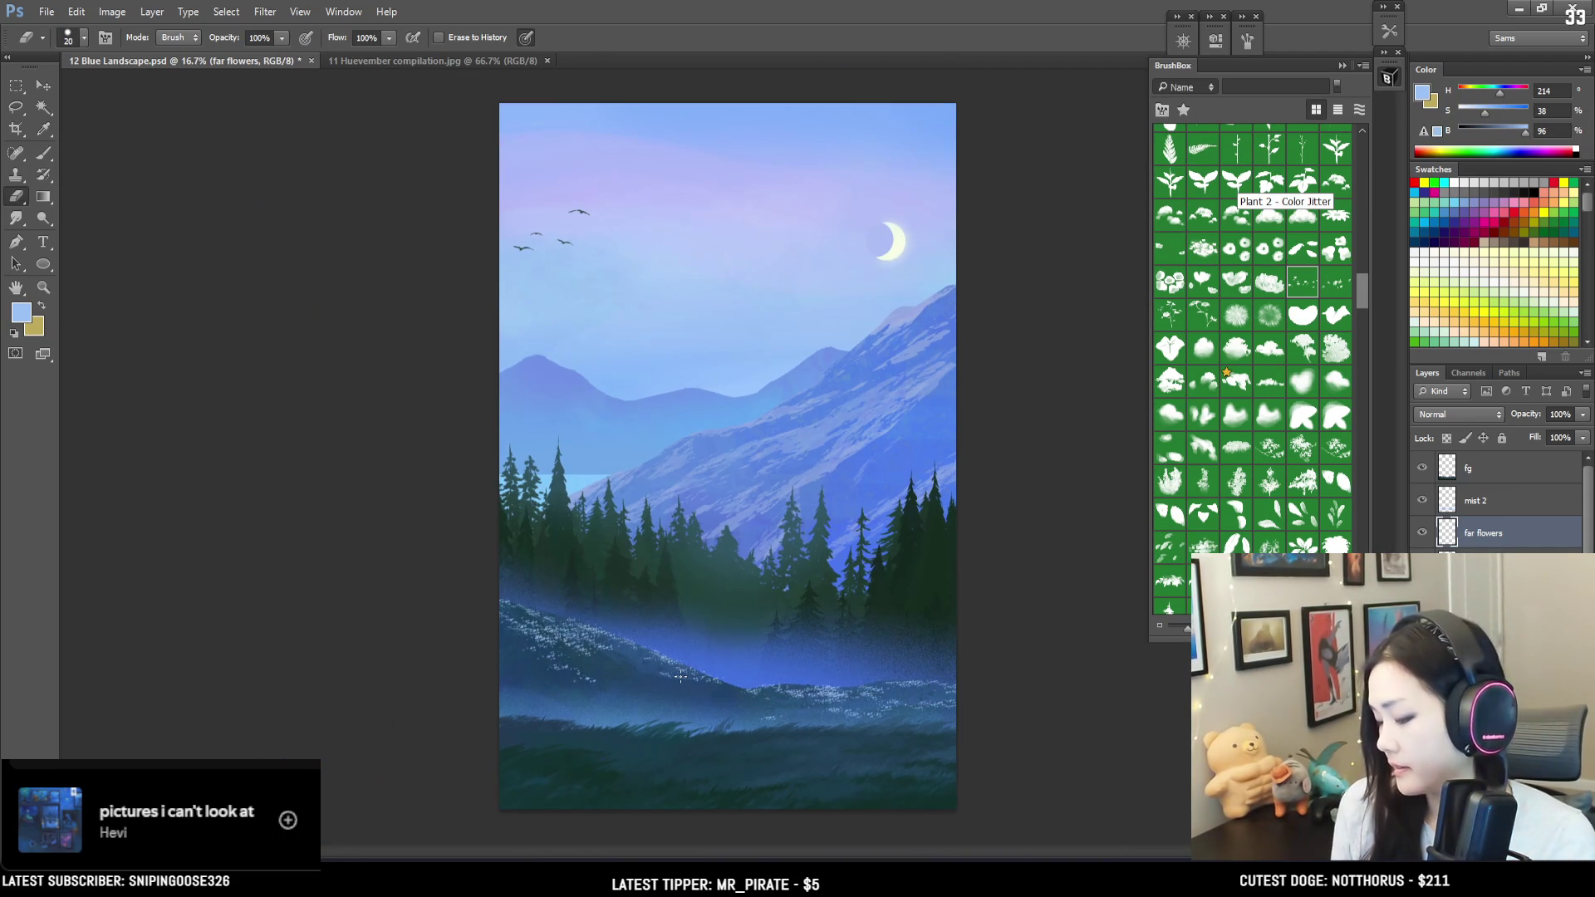
key(b)
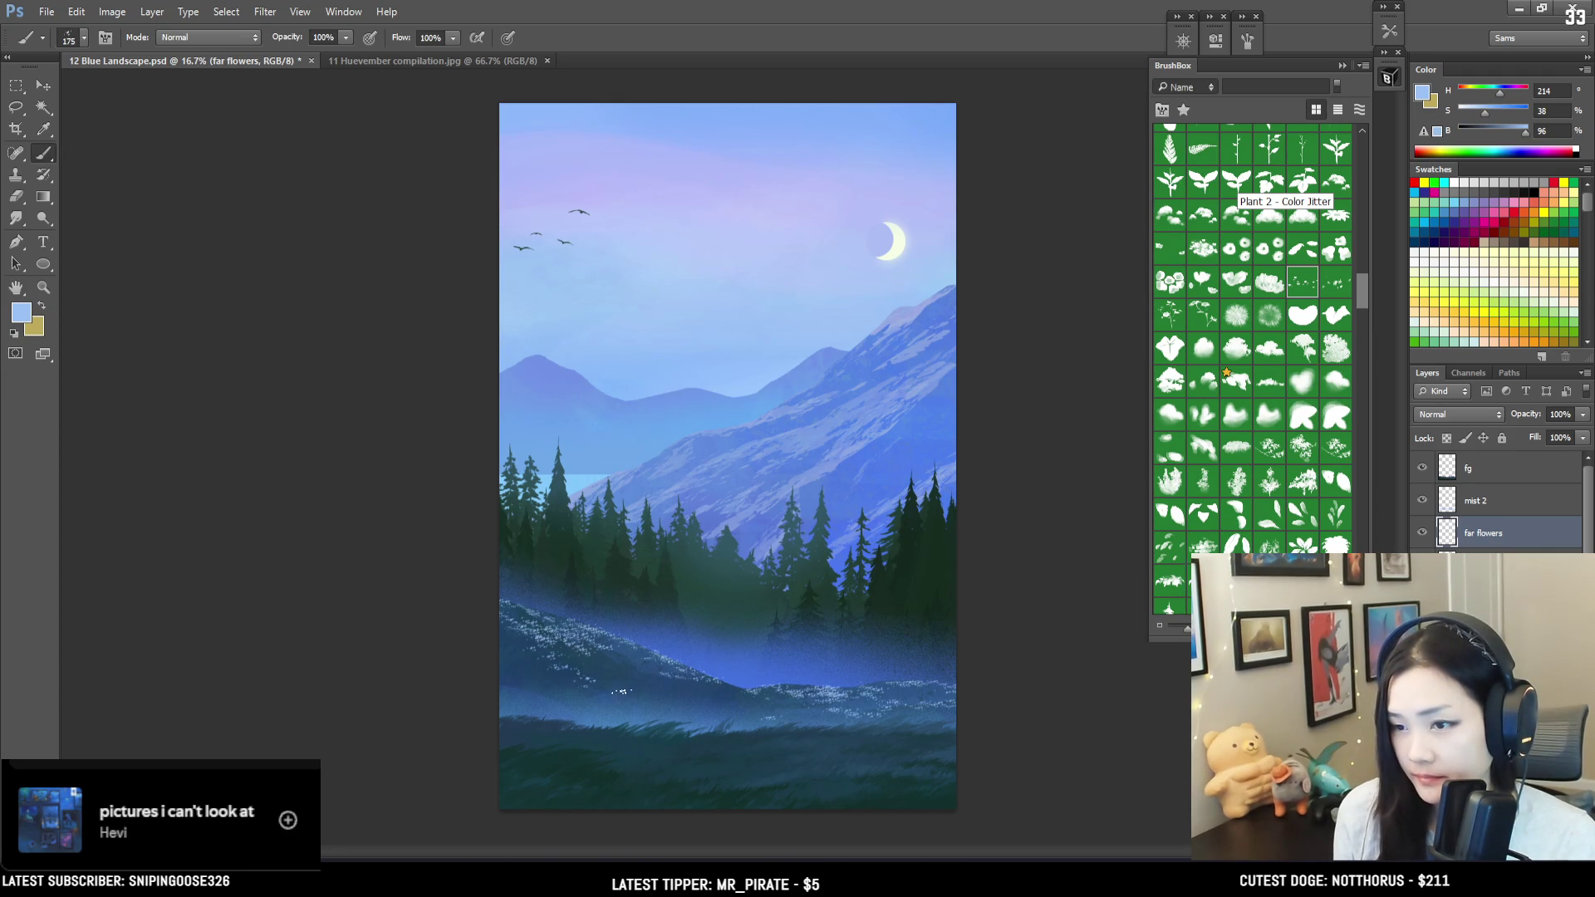
key(bracketright)
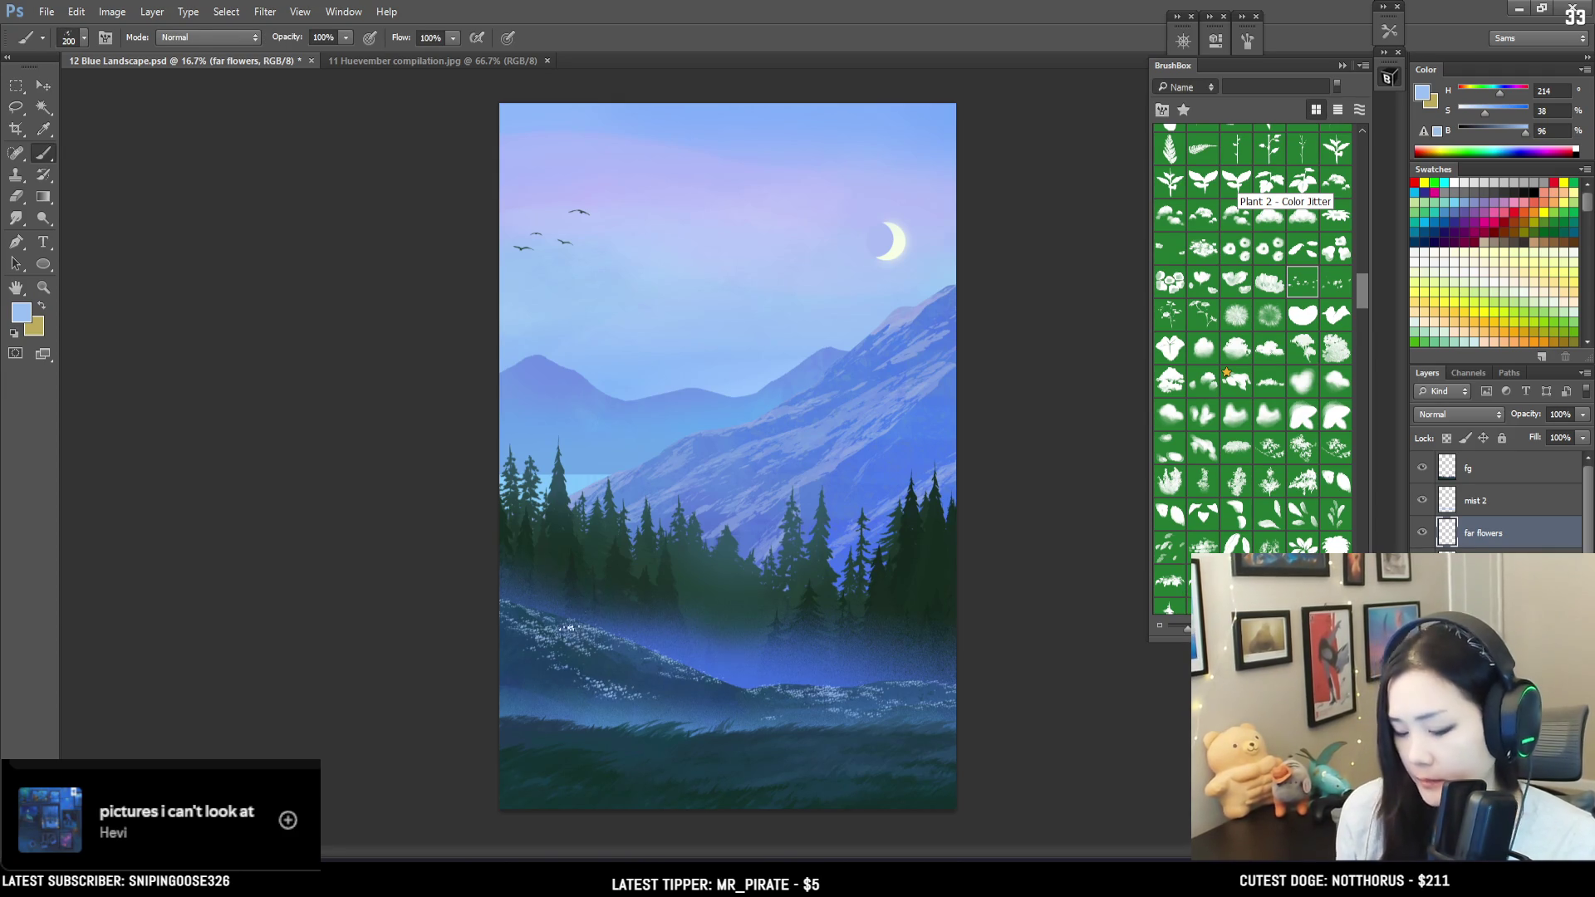
key(l)
mouse_move(543, 613)
mouse_down()
mouse_move(402, 606)
mouse_move(961, 772)
mouse_move(712, 615)
mouse_move(573, 605)
mouse_up()
Step: Distort the selected flowers by pulling the lower-left corner so they slant with the hill
key(ctrl+t)
right_click(601, 744)
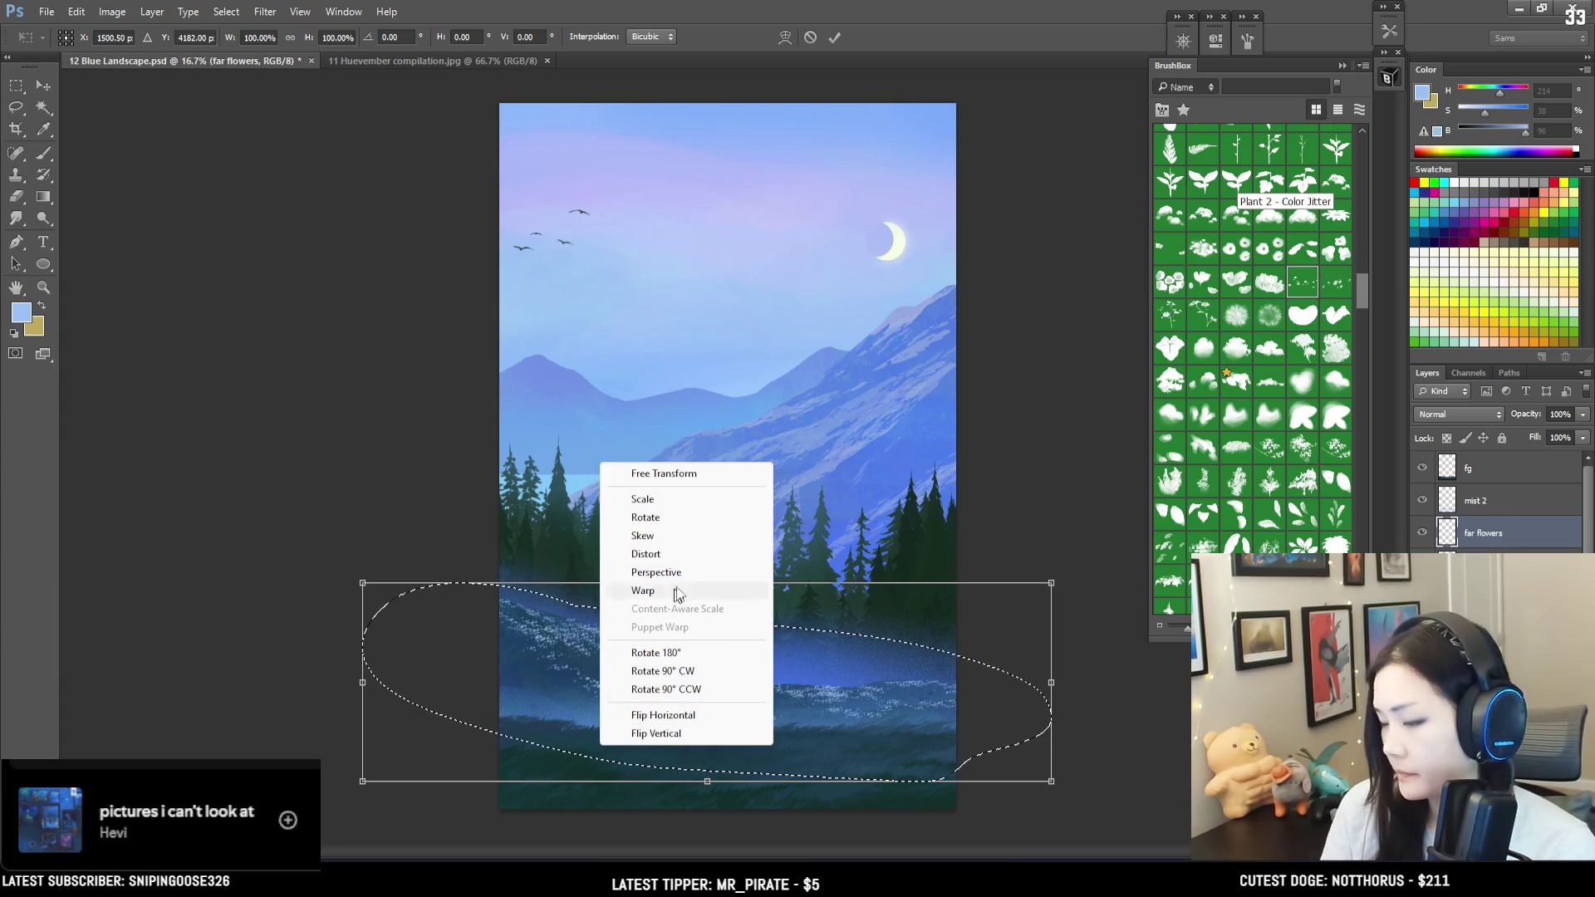
click(655, 553)
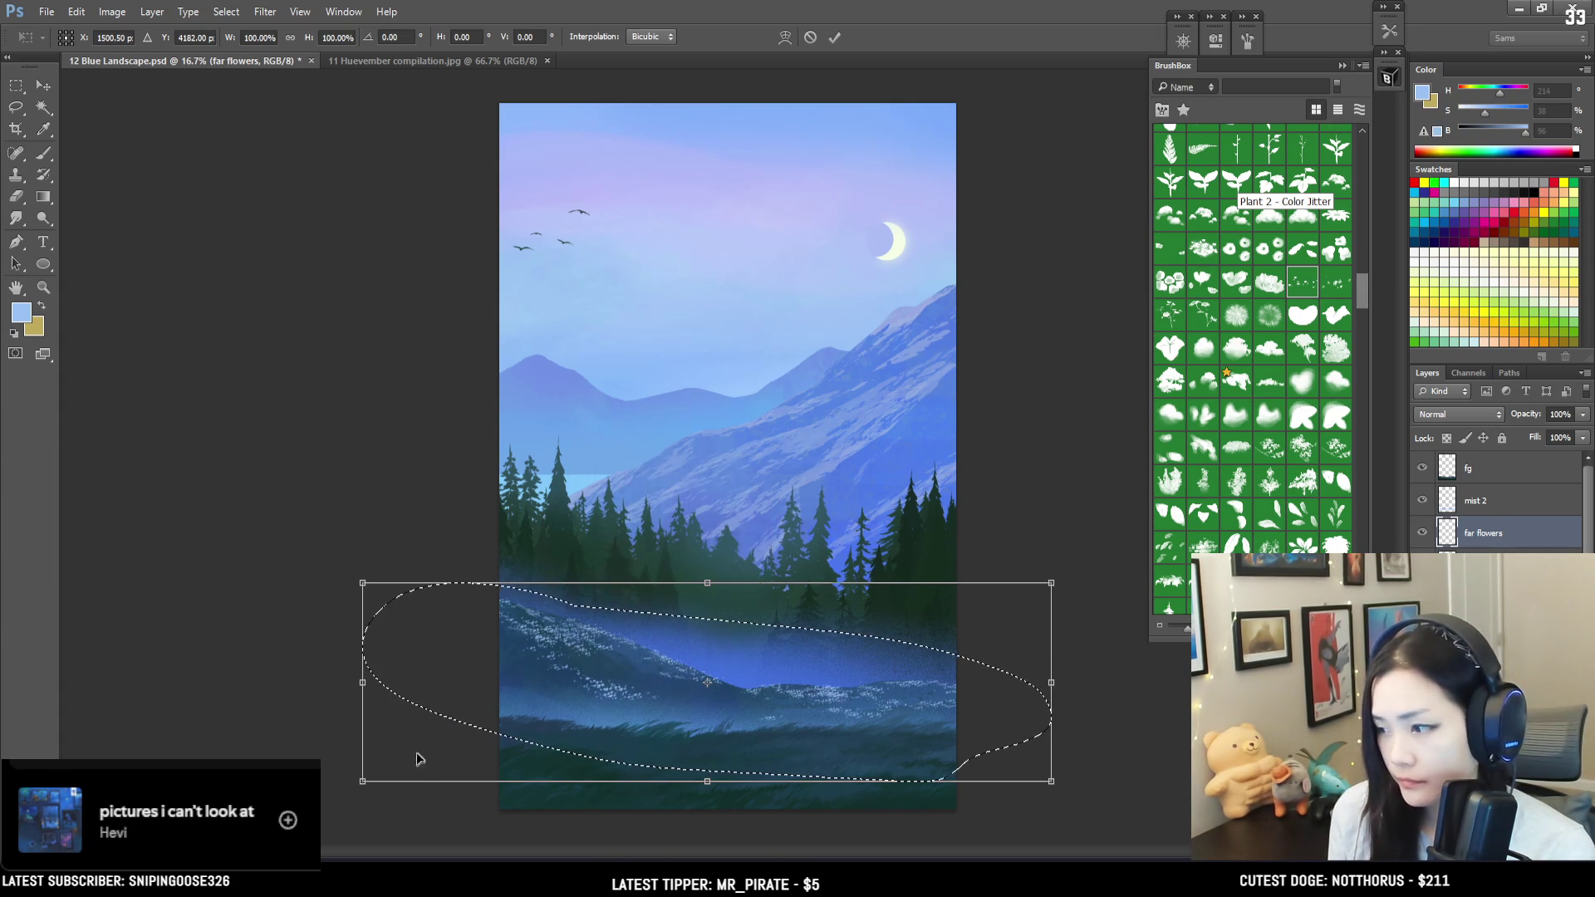
drag(362, 781, 327, 792)
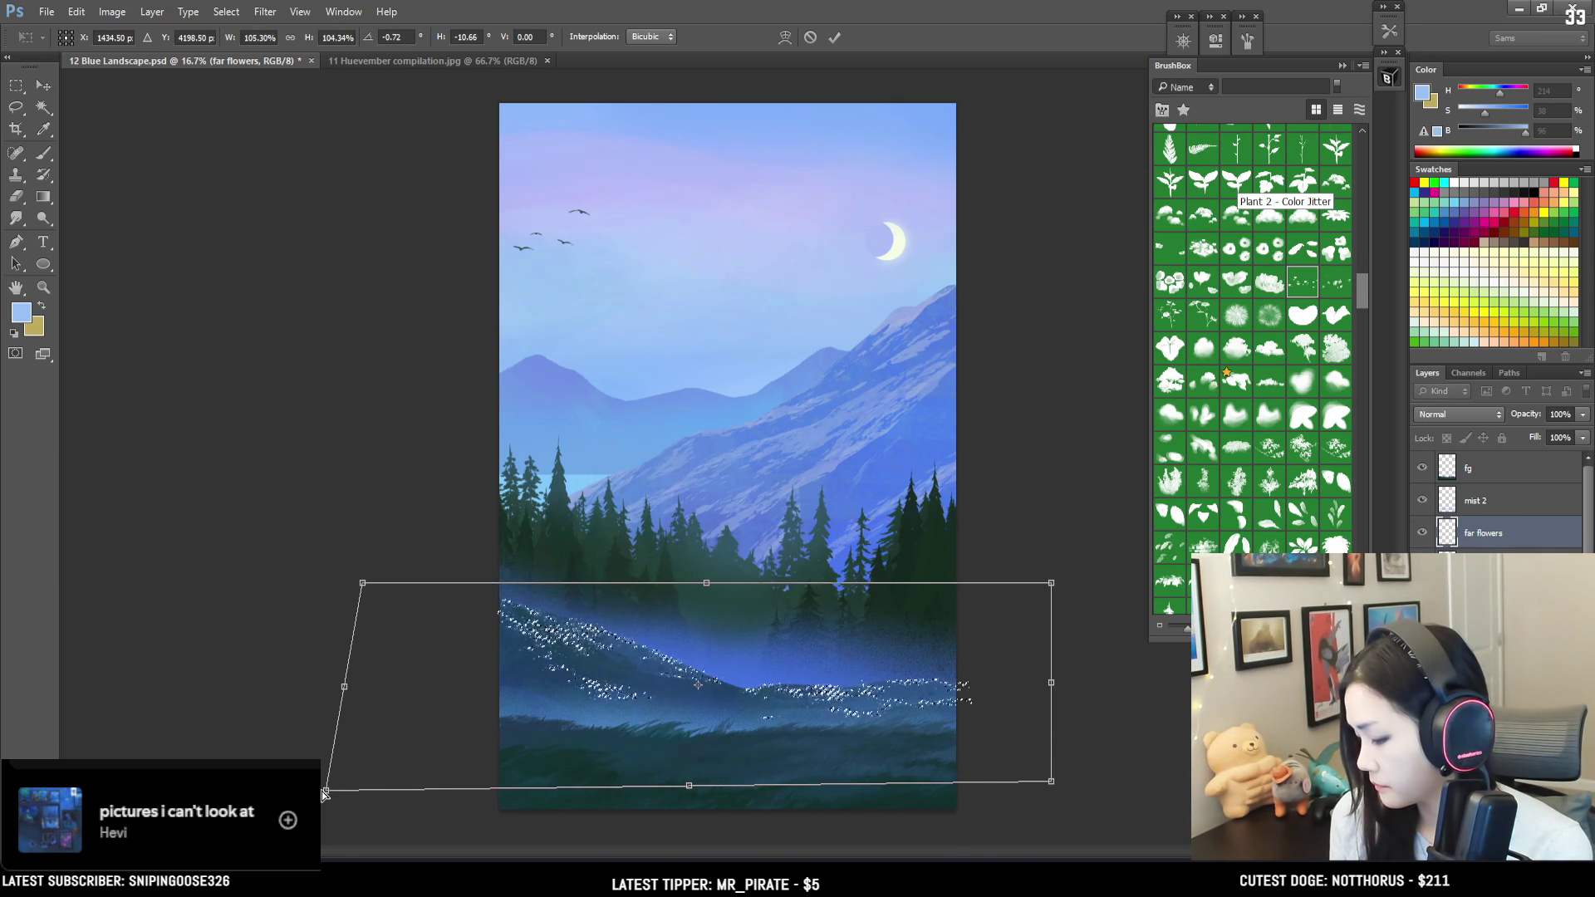
key(Return)
scroll(696, 696, up, 4)
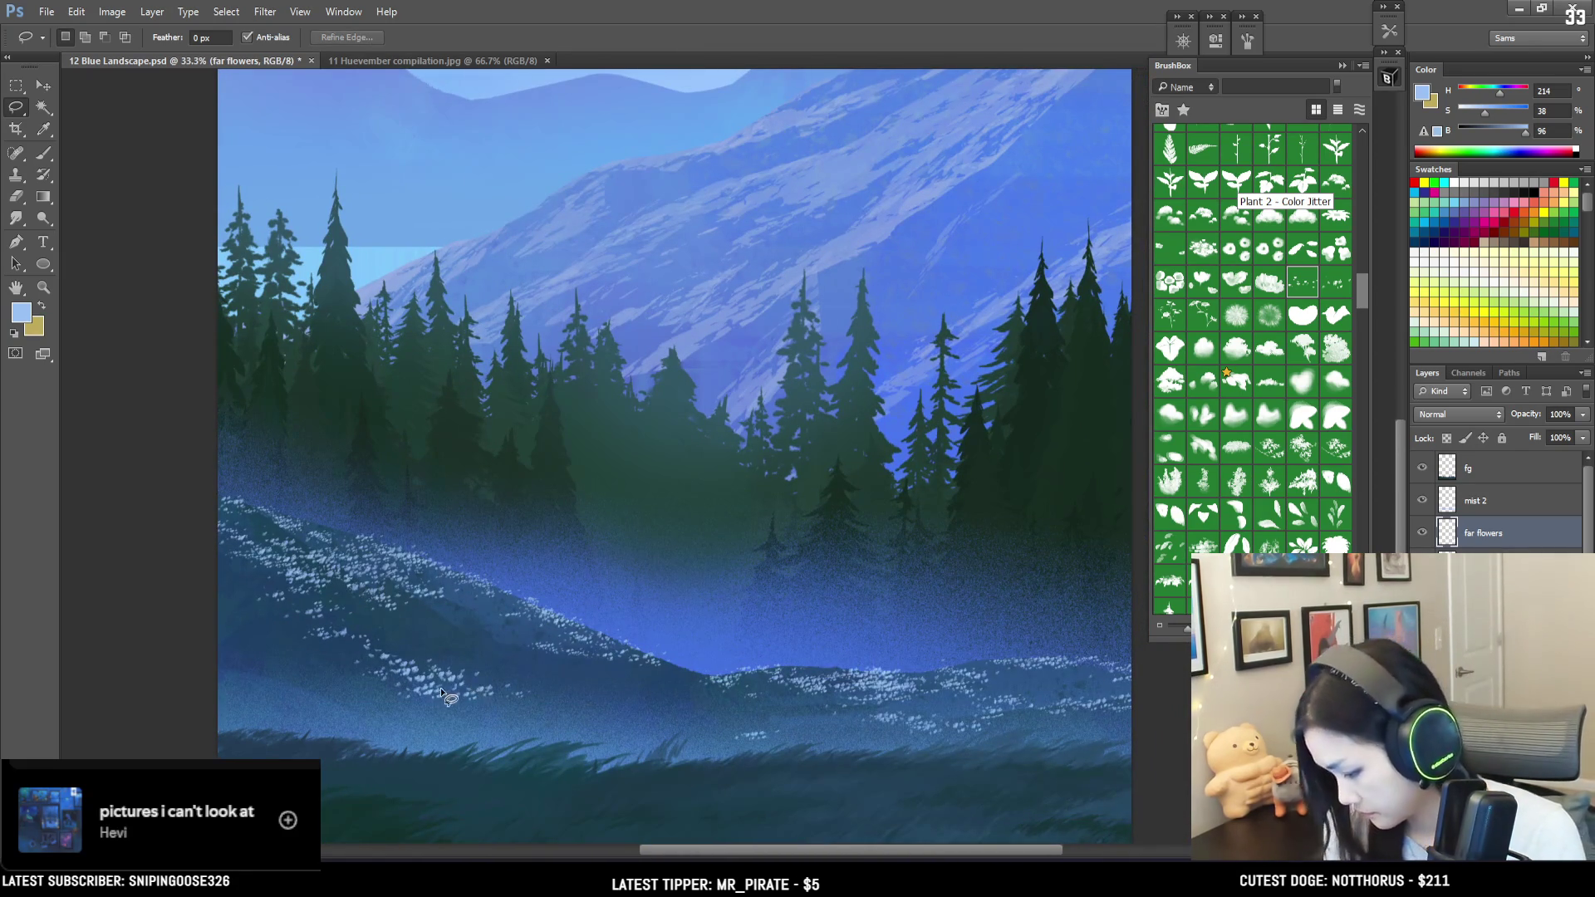
Step: Erase stray far flowers with the brush shrunk from 175 to 90, then add a layer above fg
key(e)
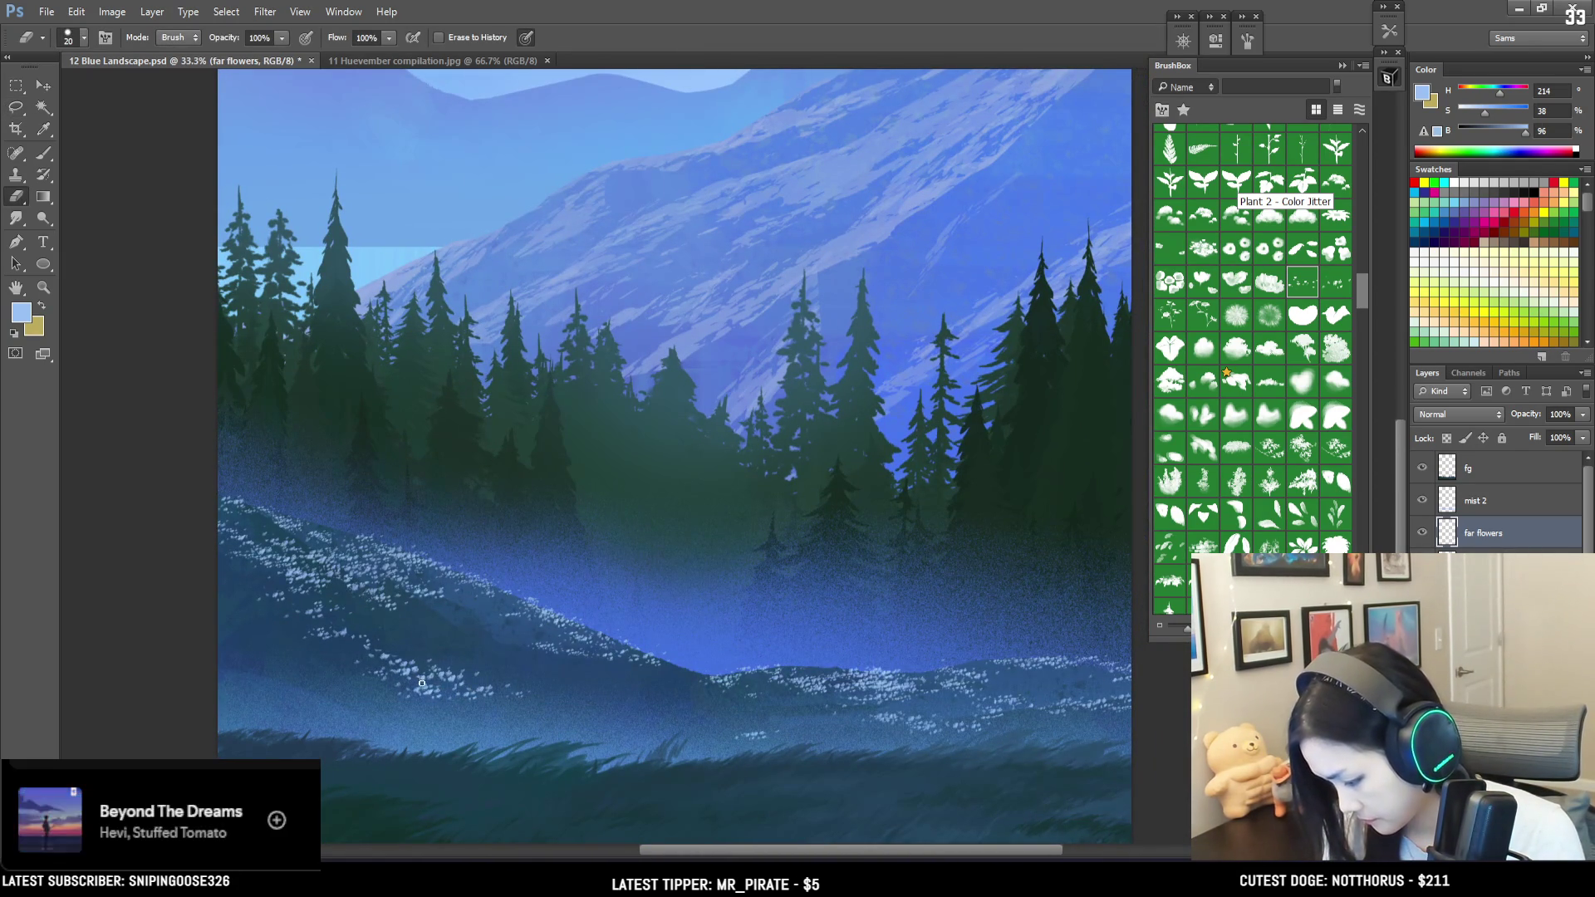
key(b)
key(e)
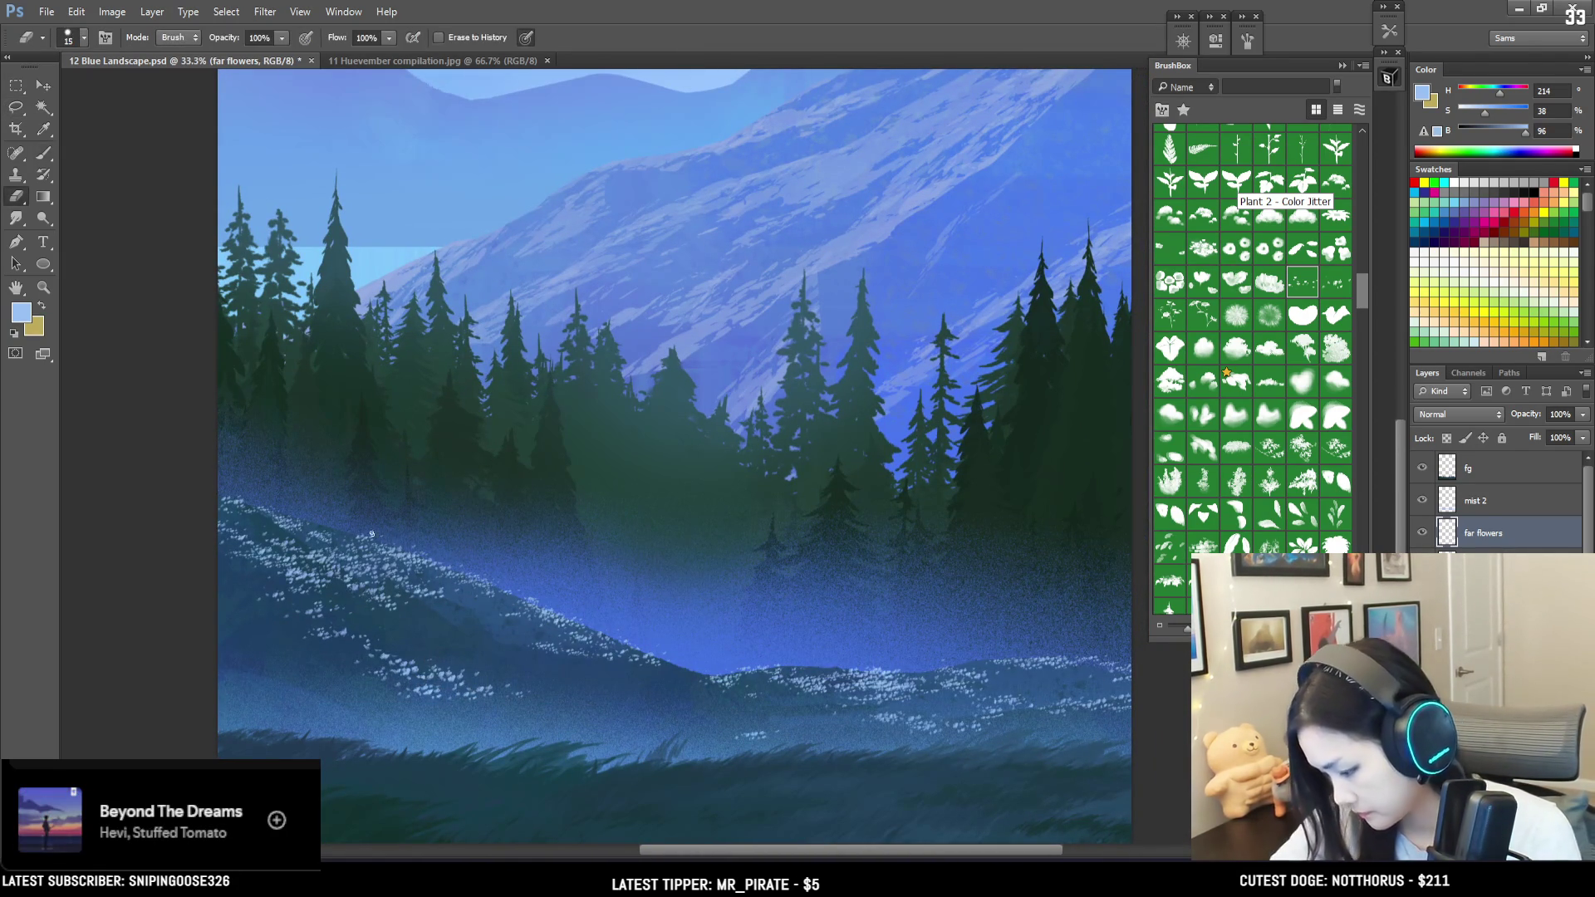
key(b)
key(b)
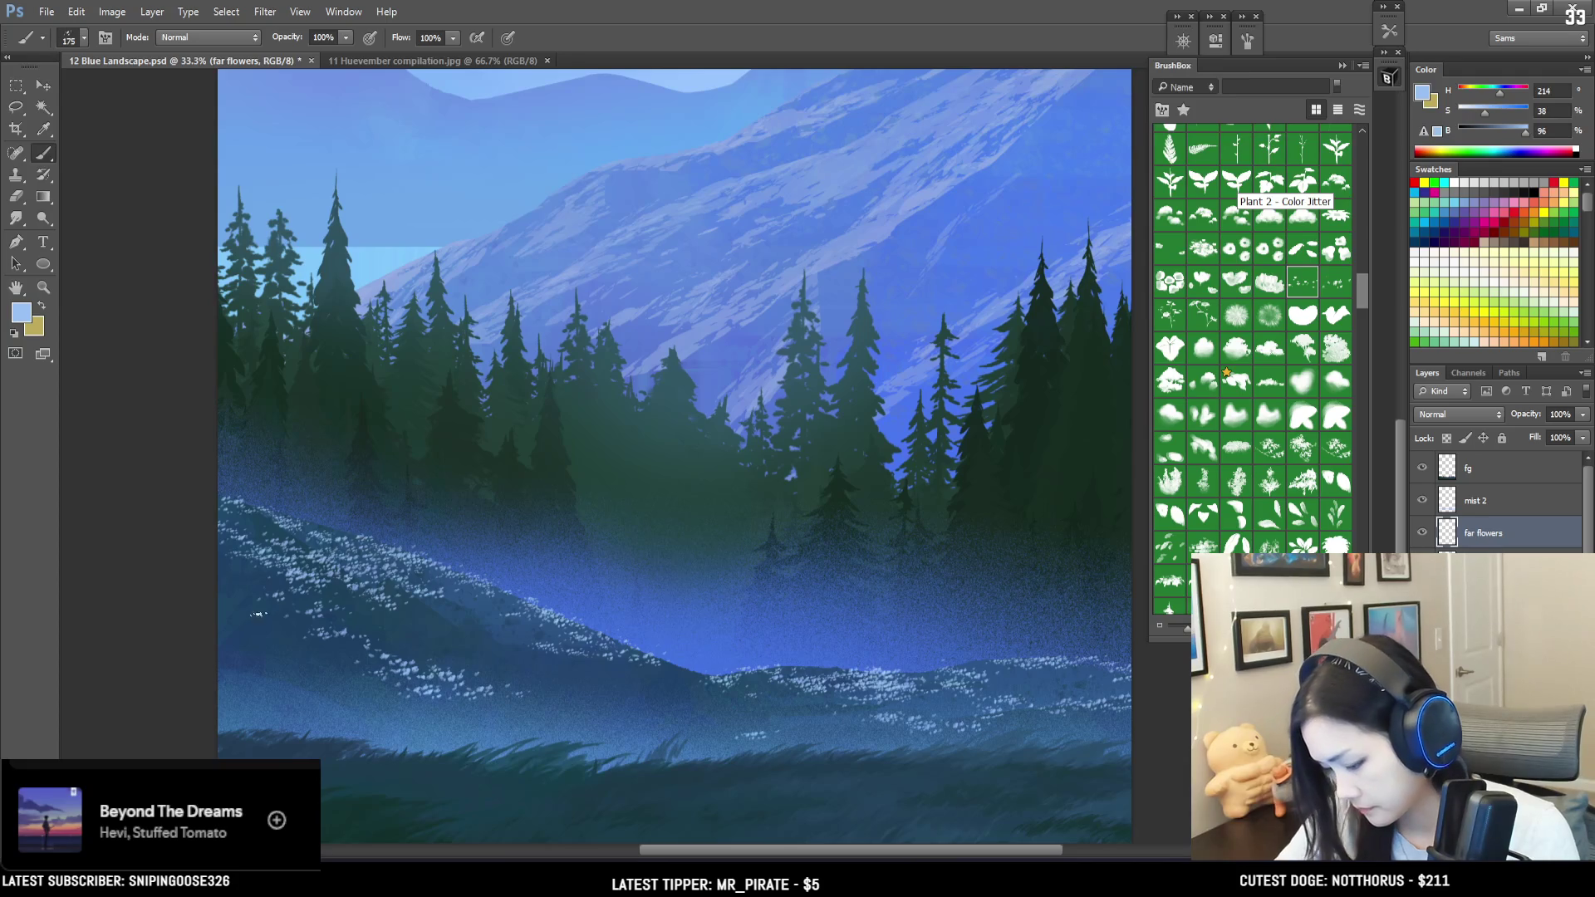
key(bracketleft)
key(bracketleft)
key(bracketleft)
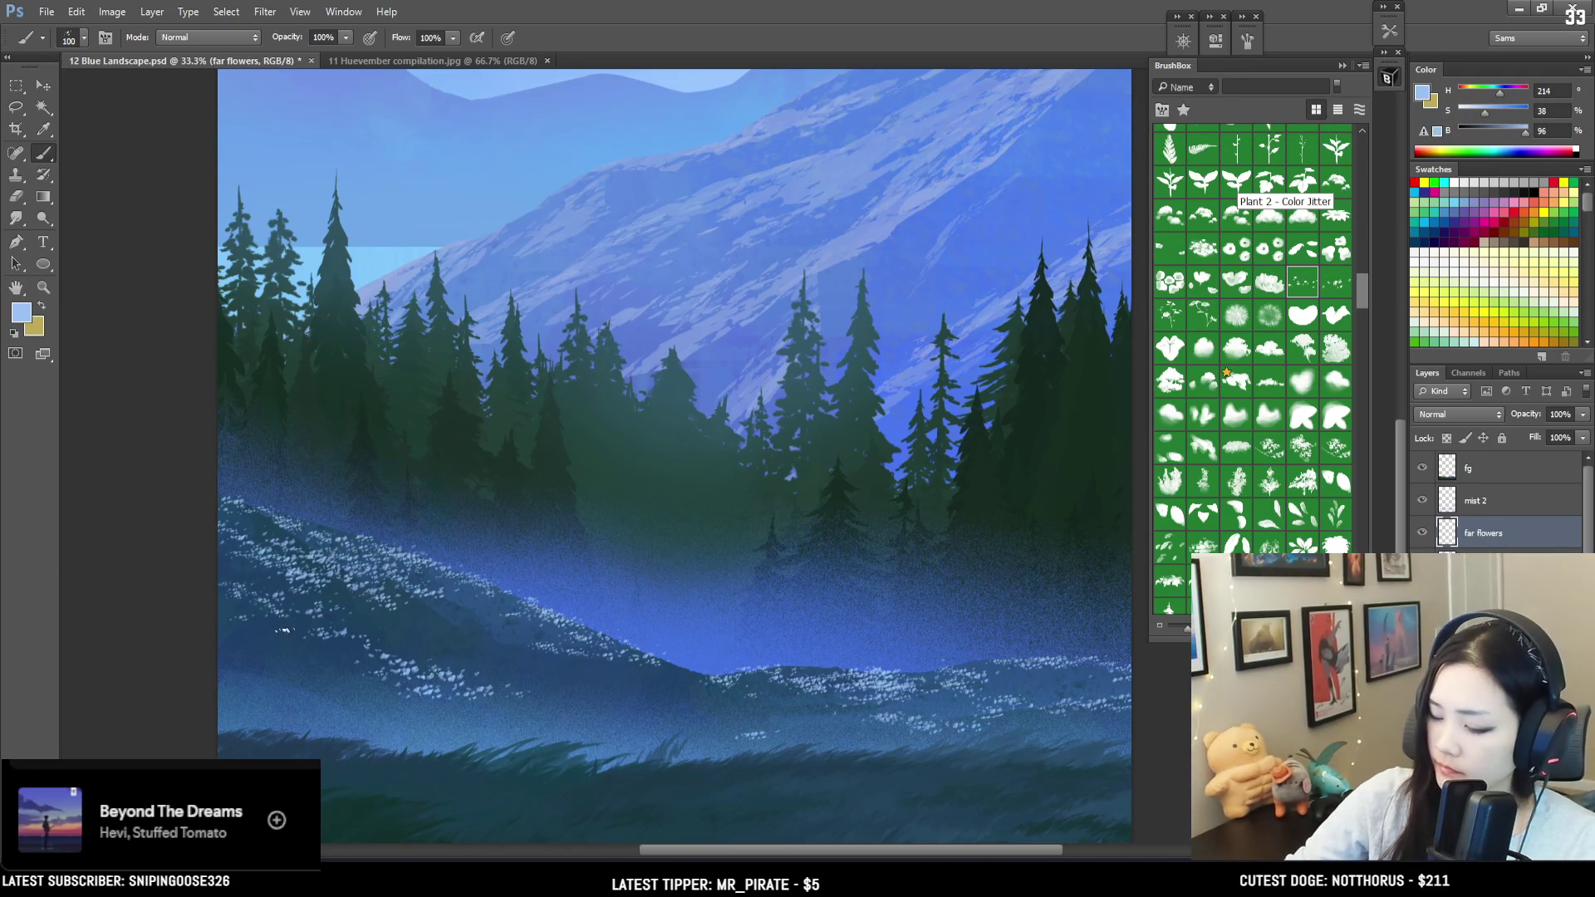
key(e)
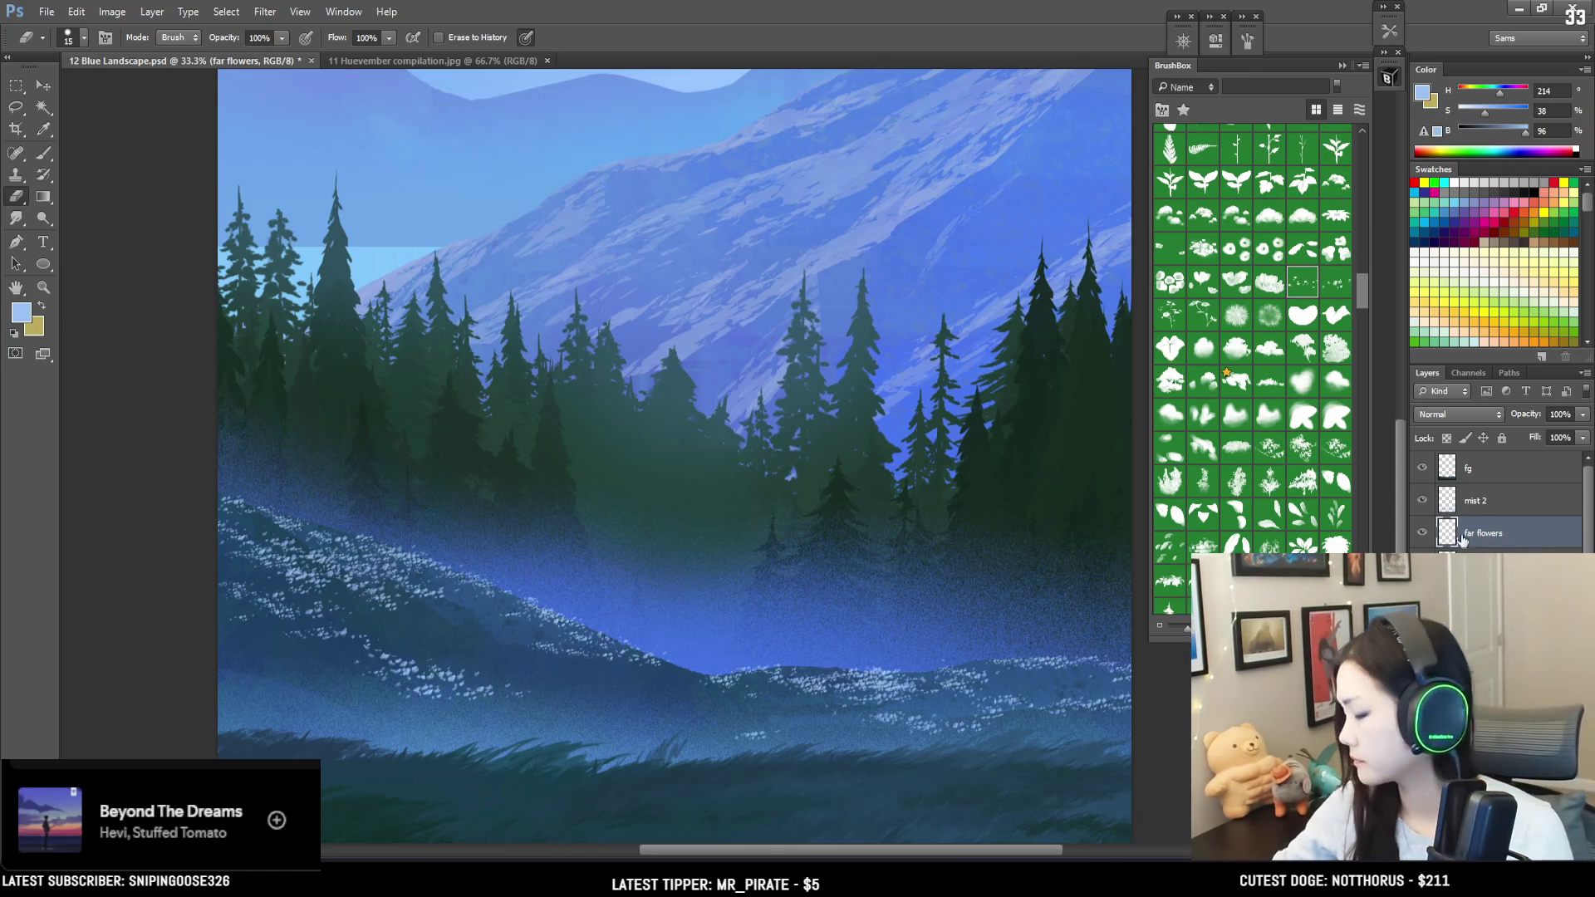
scroll(1363, 188, up, 10)
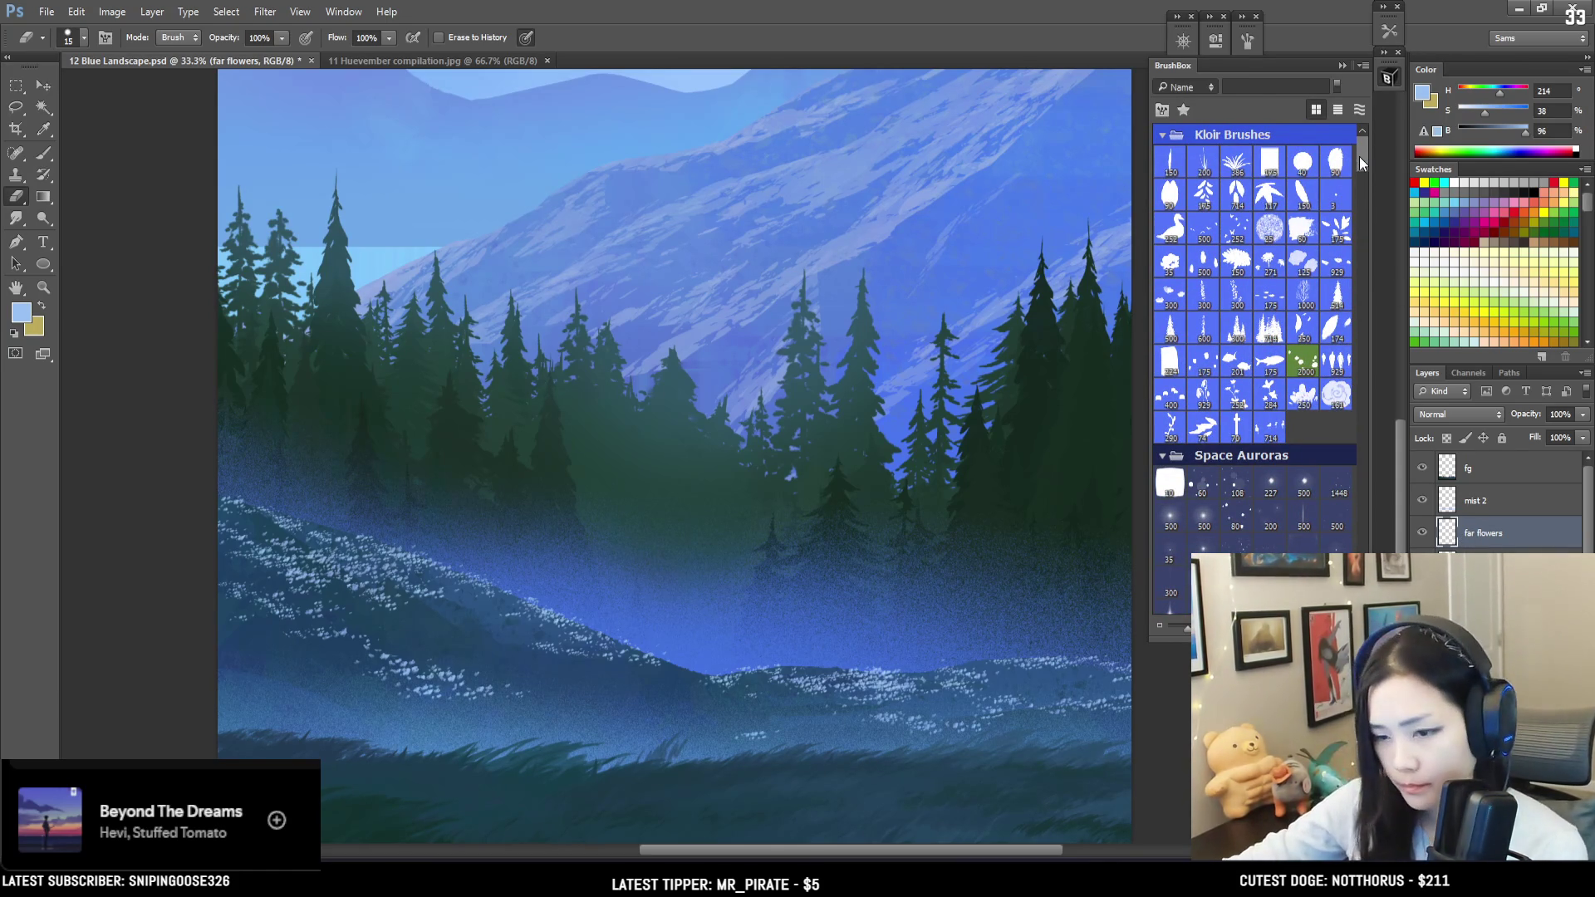
key(ctrl+minus)
key(ctrl+minus)
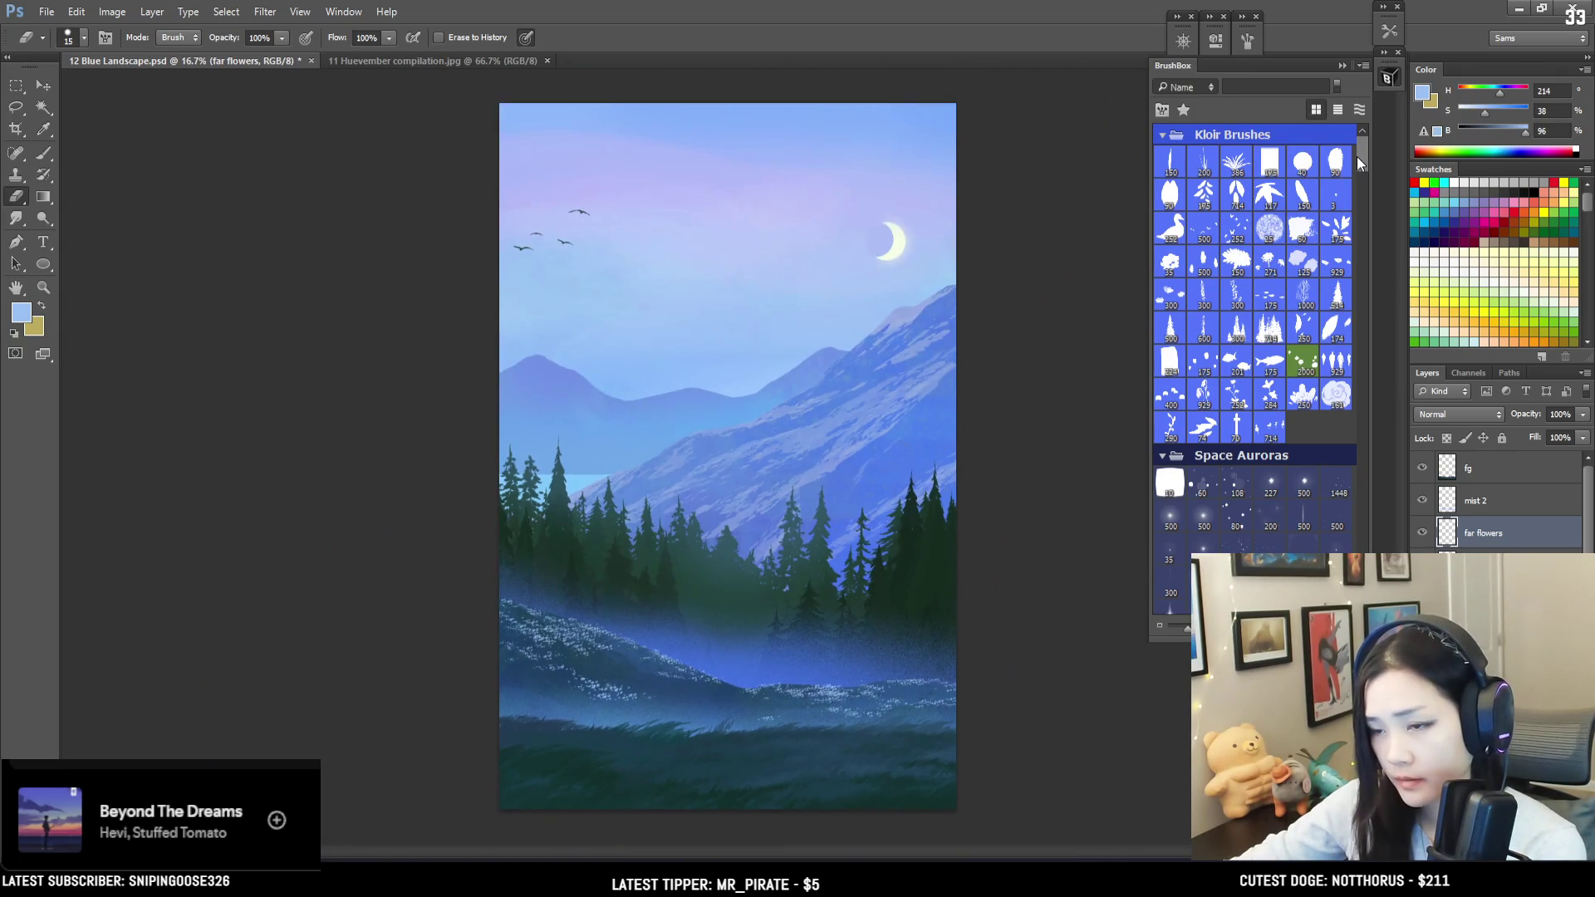
click(1470, 468)
Step: Name the new top layer 'close flowers' and set the brush size to 125
key(ctrl+shift+alt+n)
double_click(1477, 468)
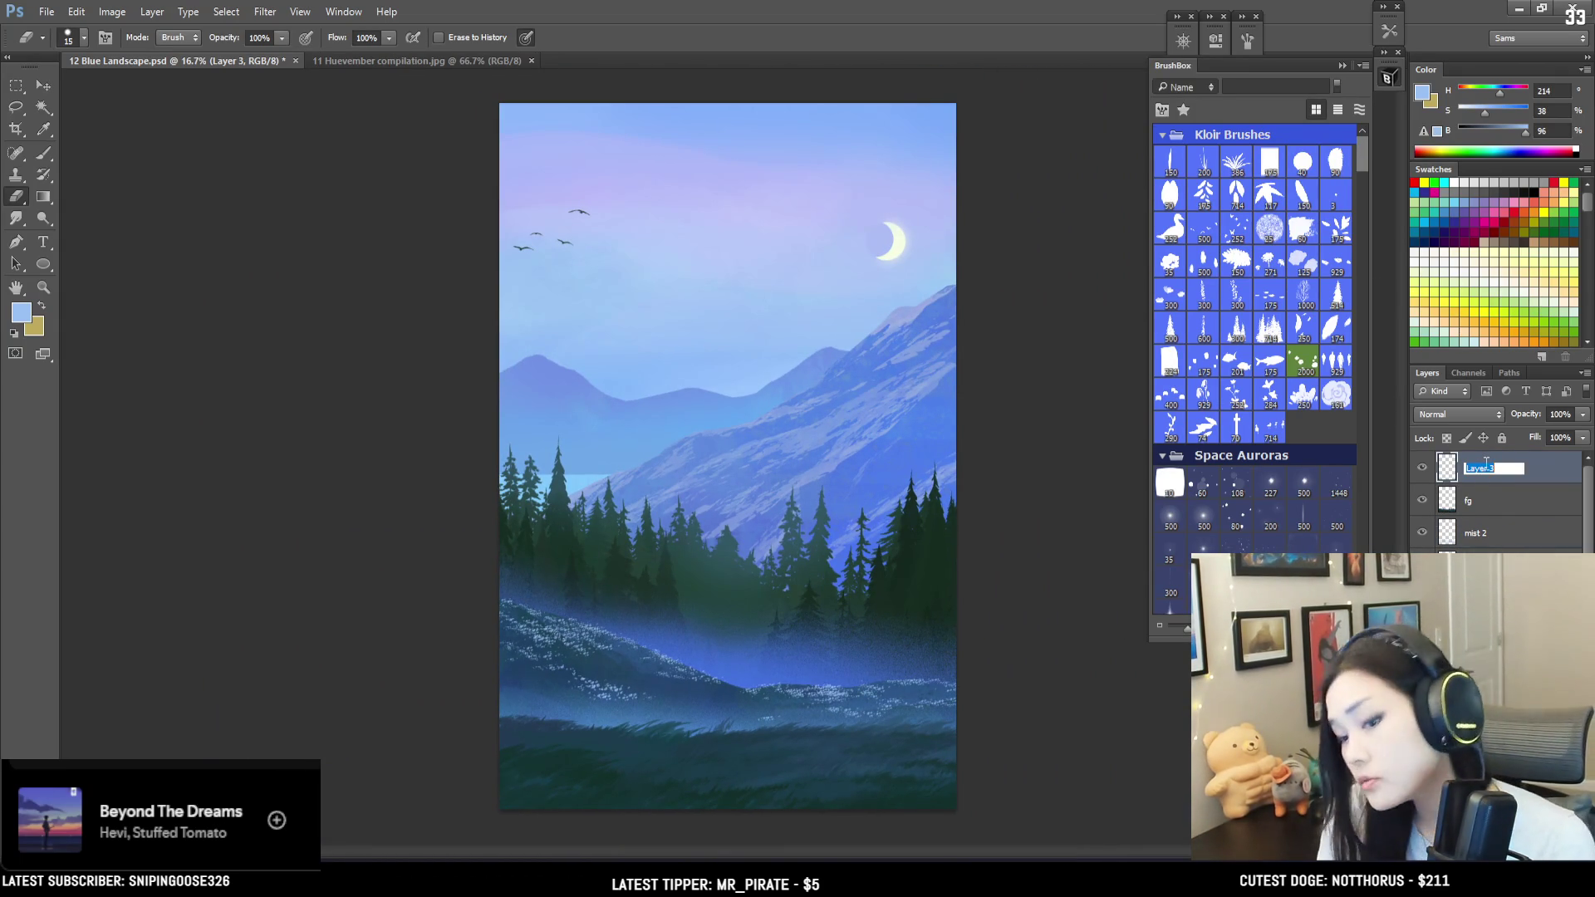
text(close flowers)
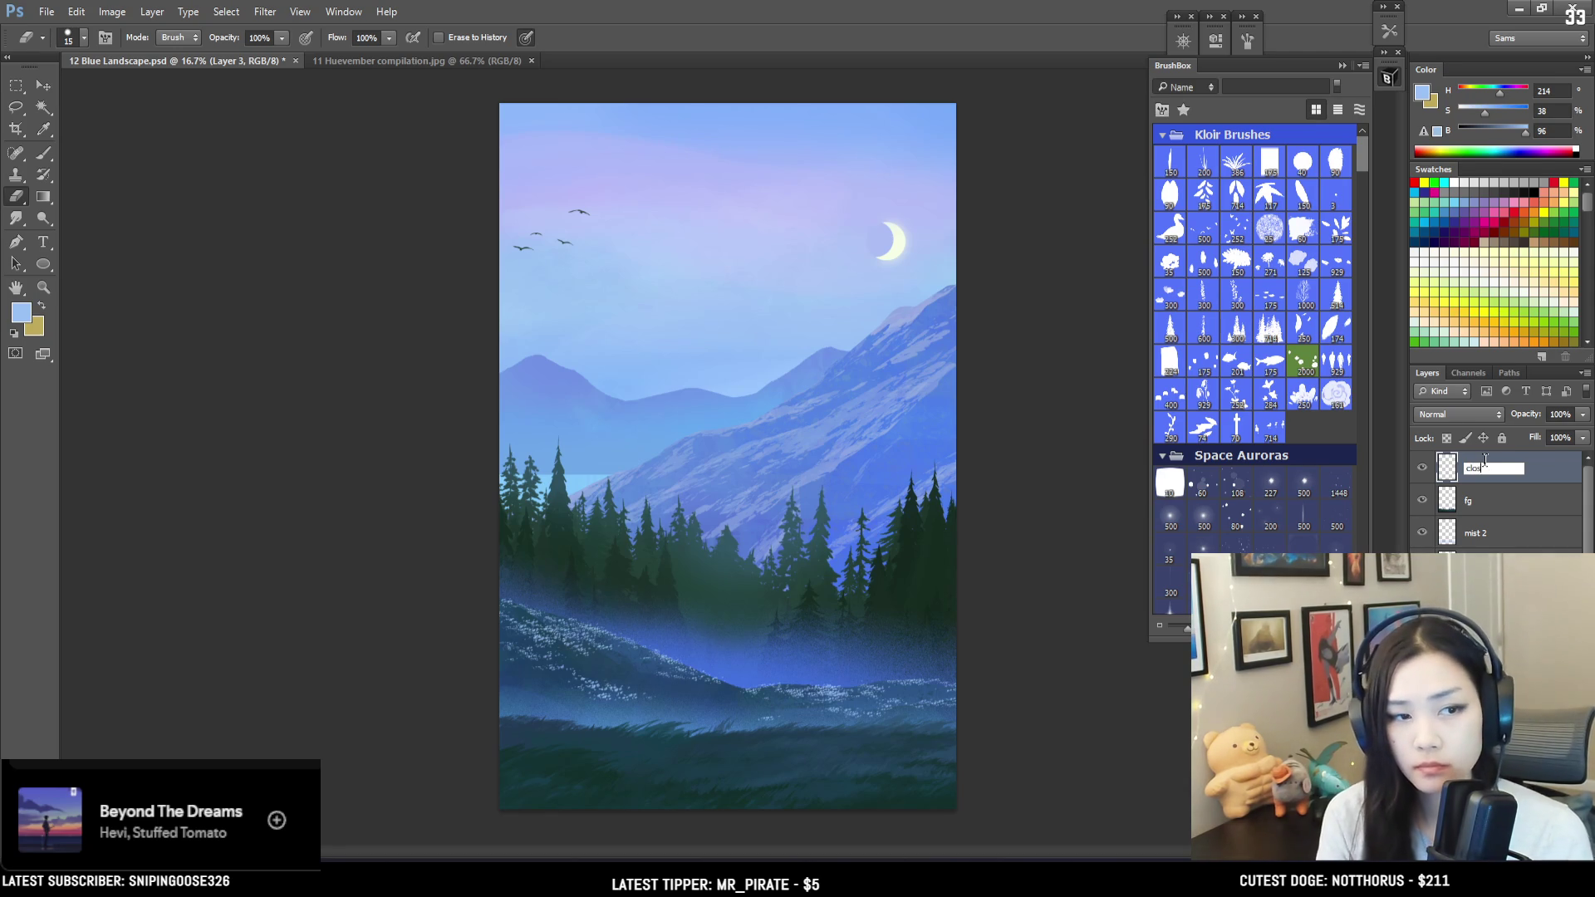
key(Return)
key(b)
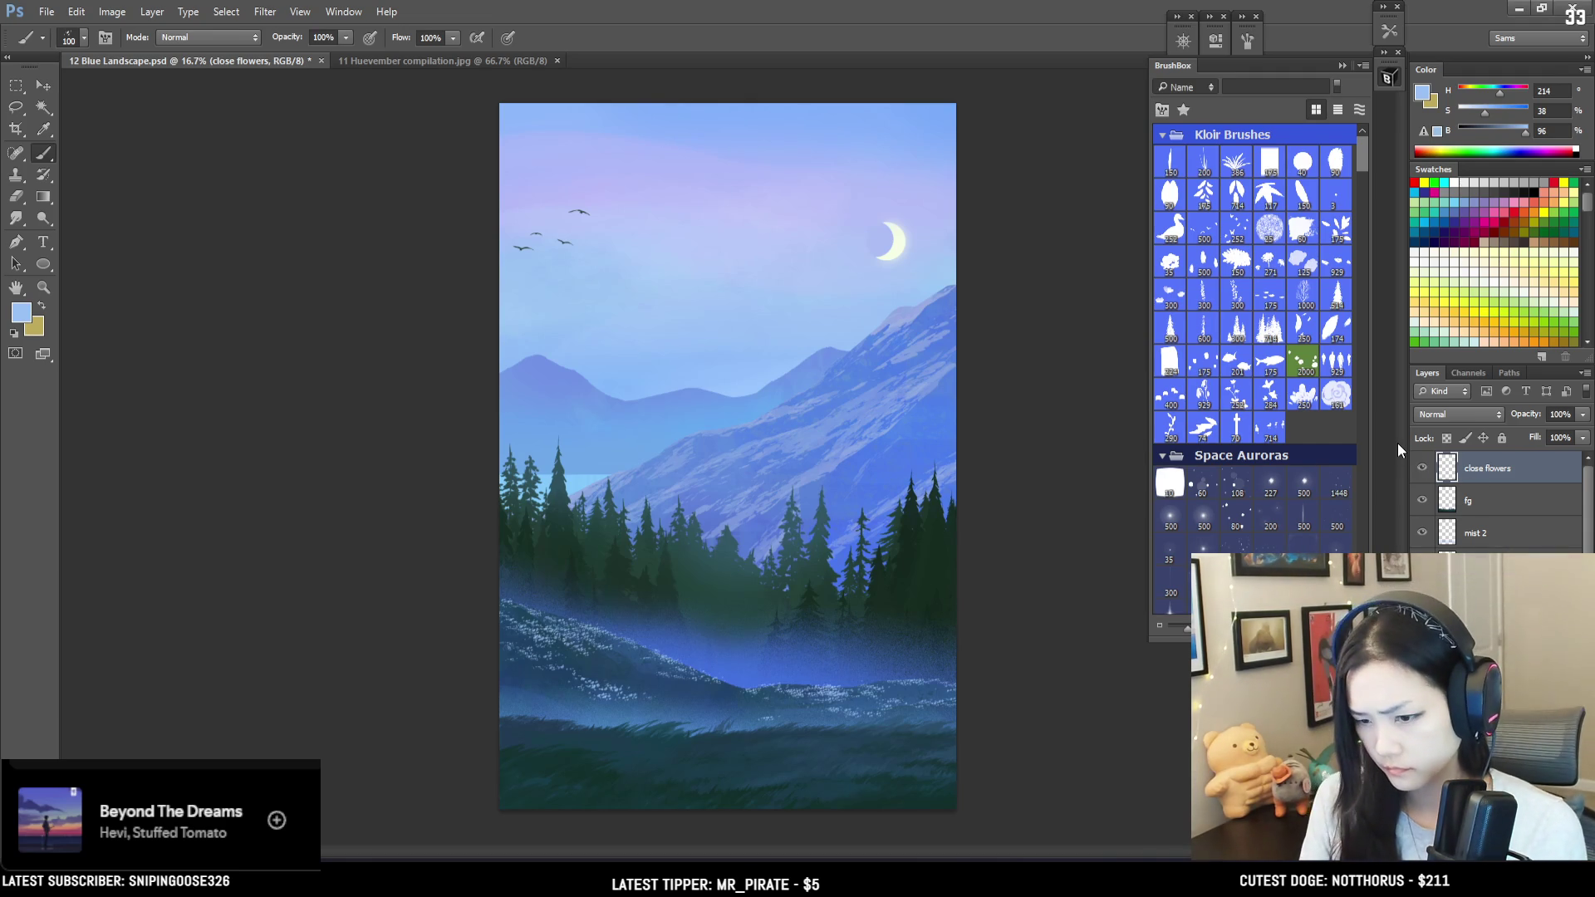
key(bracketright)
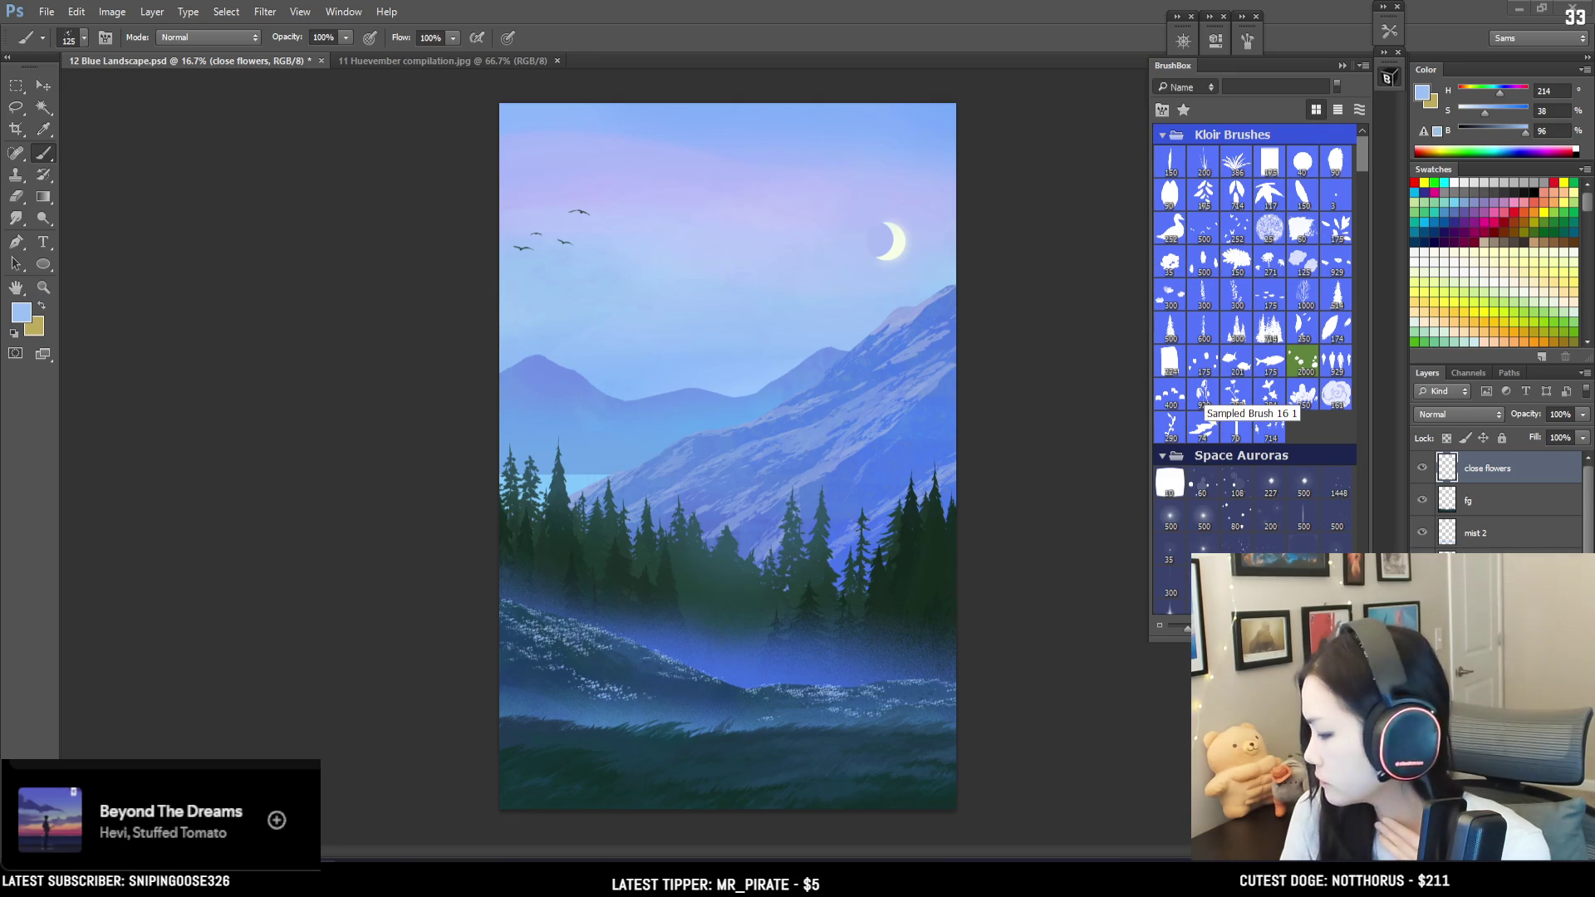
scroll(1279, 456, down, 3)
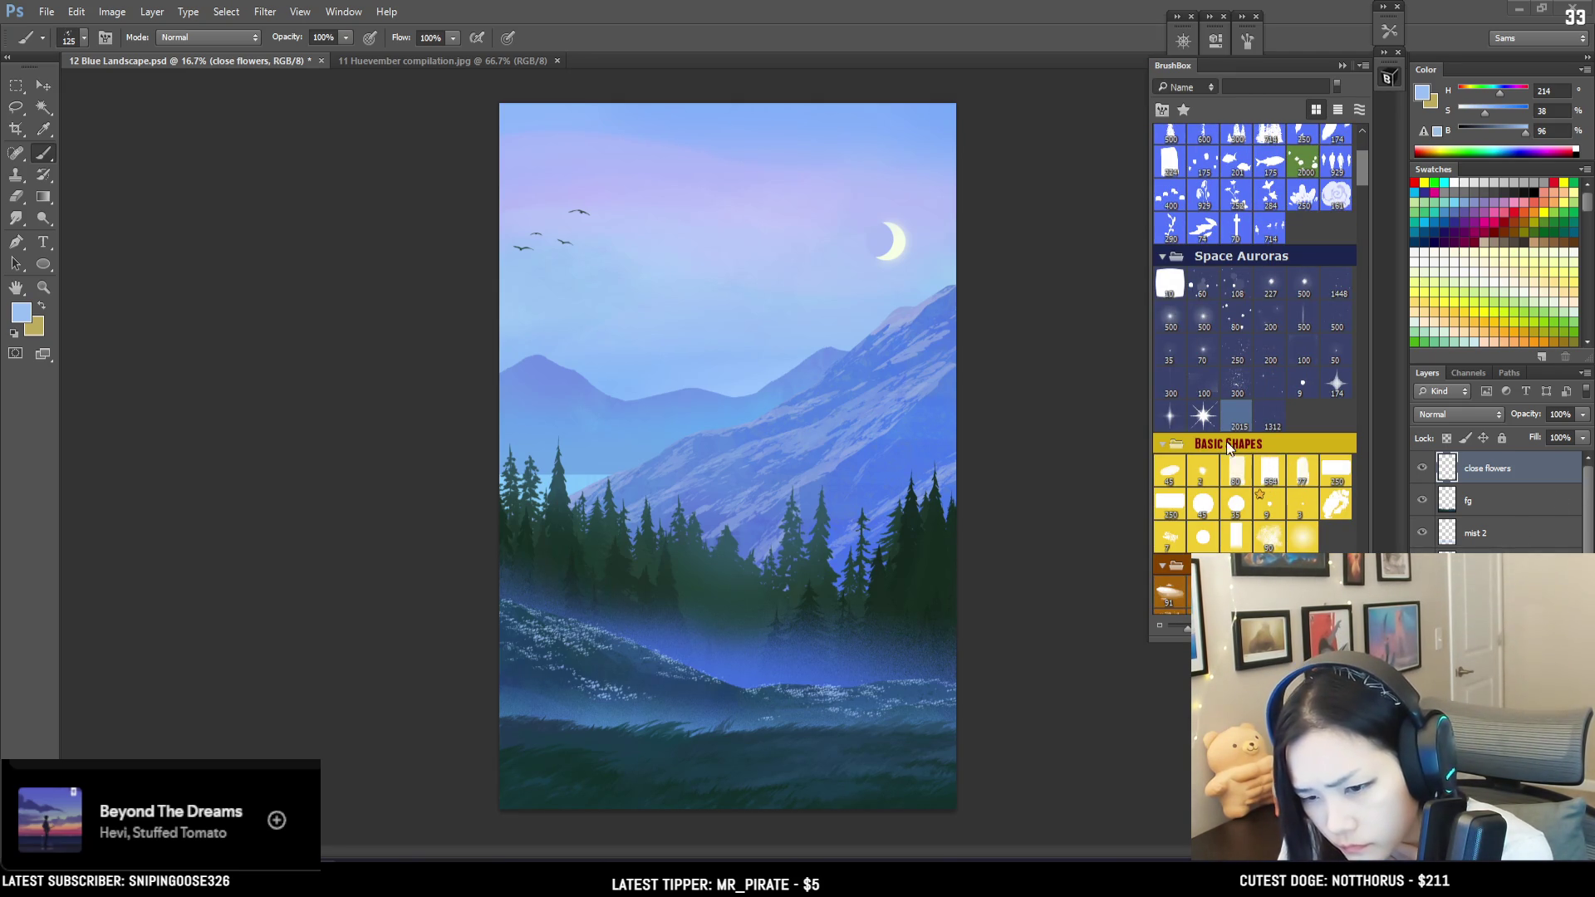
scroll(1241, 341, down, 4)
scroll(1241, 341, down, 10)
scroll(1243, 346, down, 3)
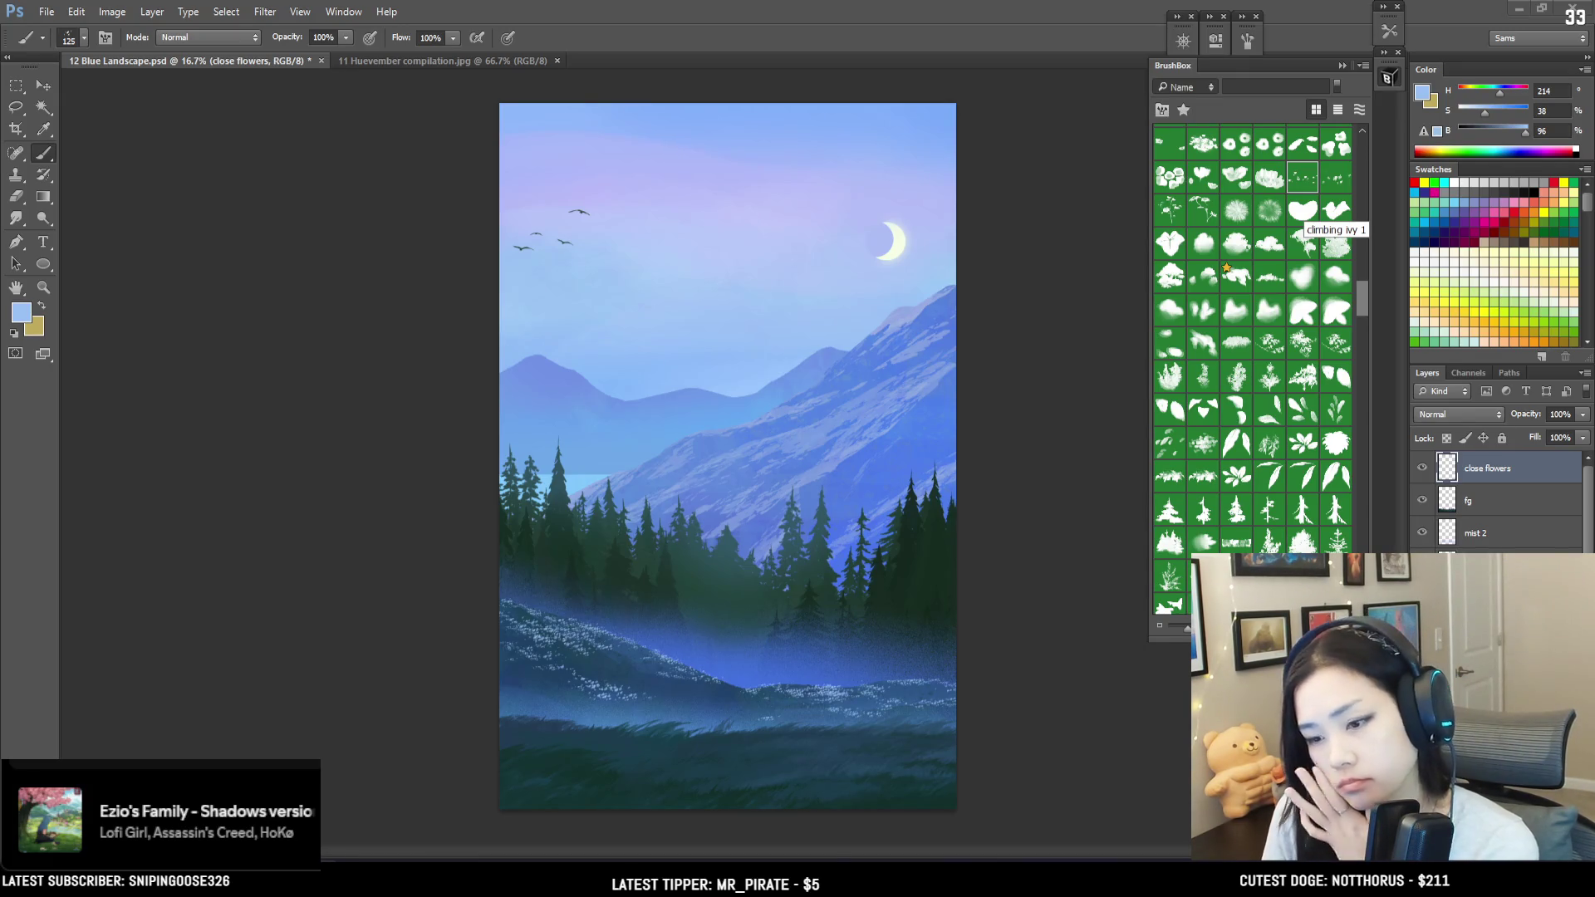
scroll(1304, 326, up, 10)
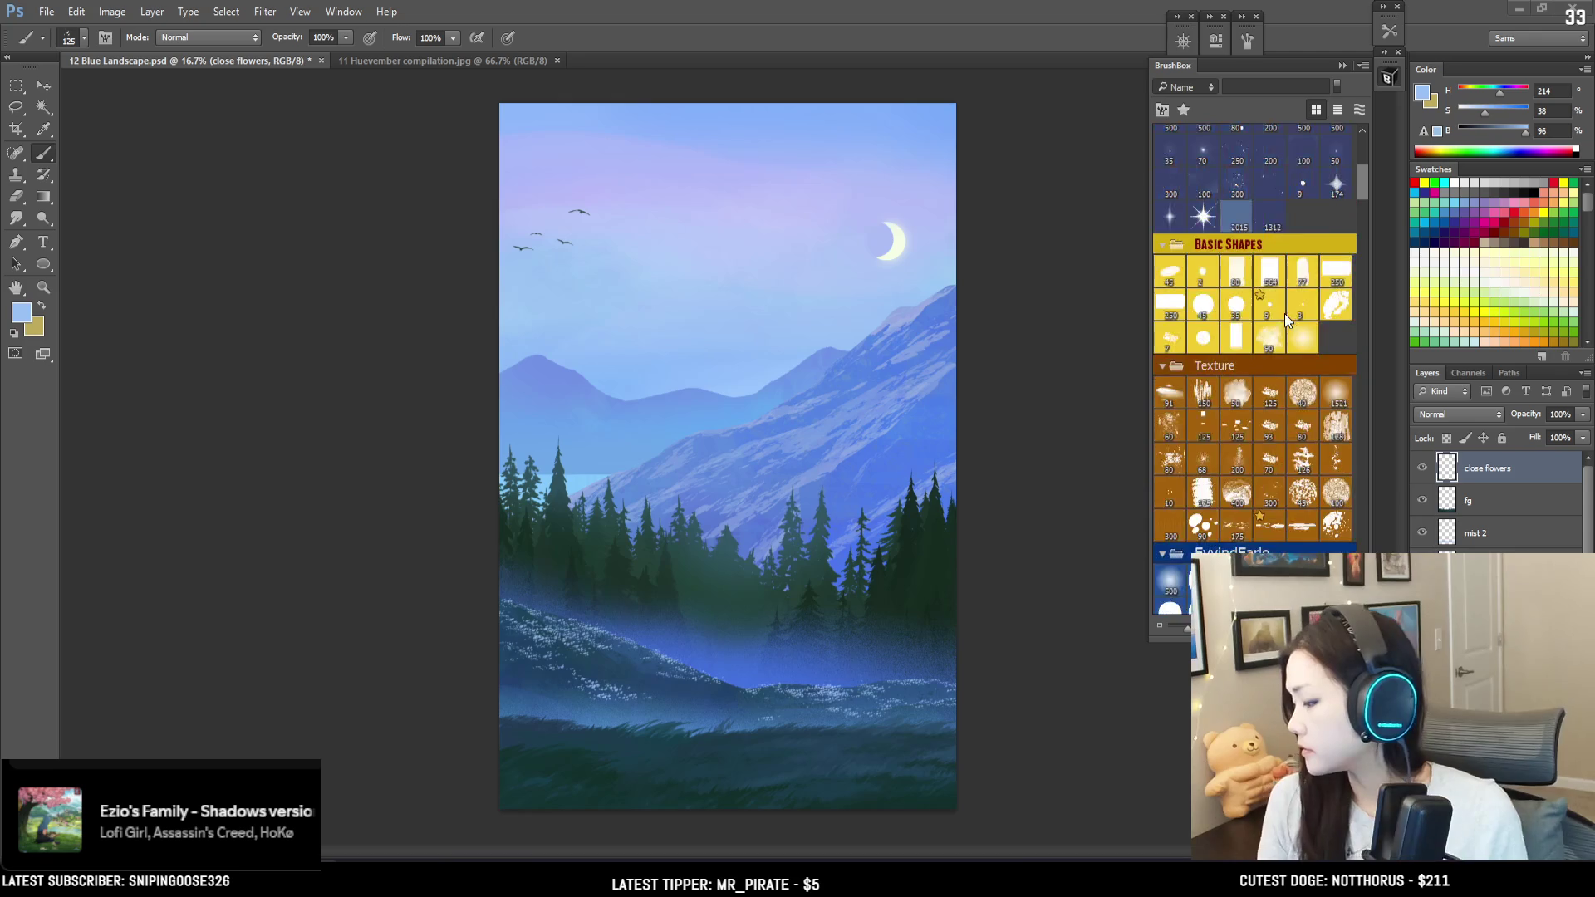
scroll(1281, 326, up, 3)
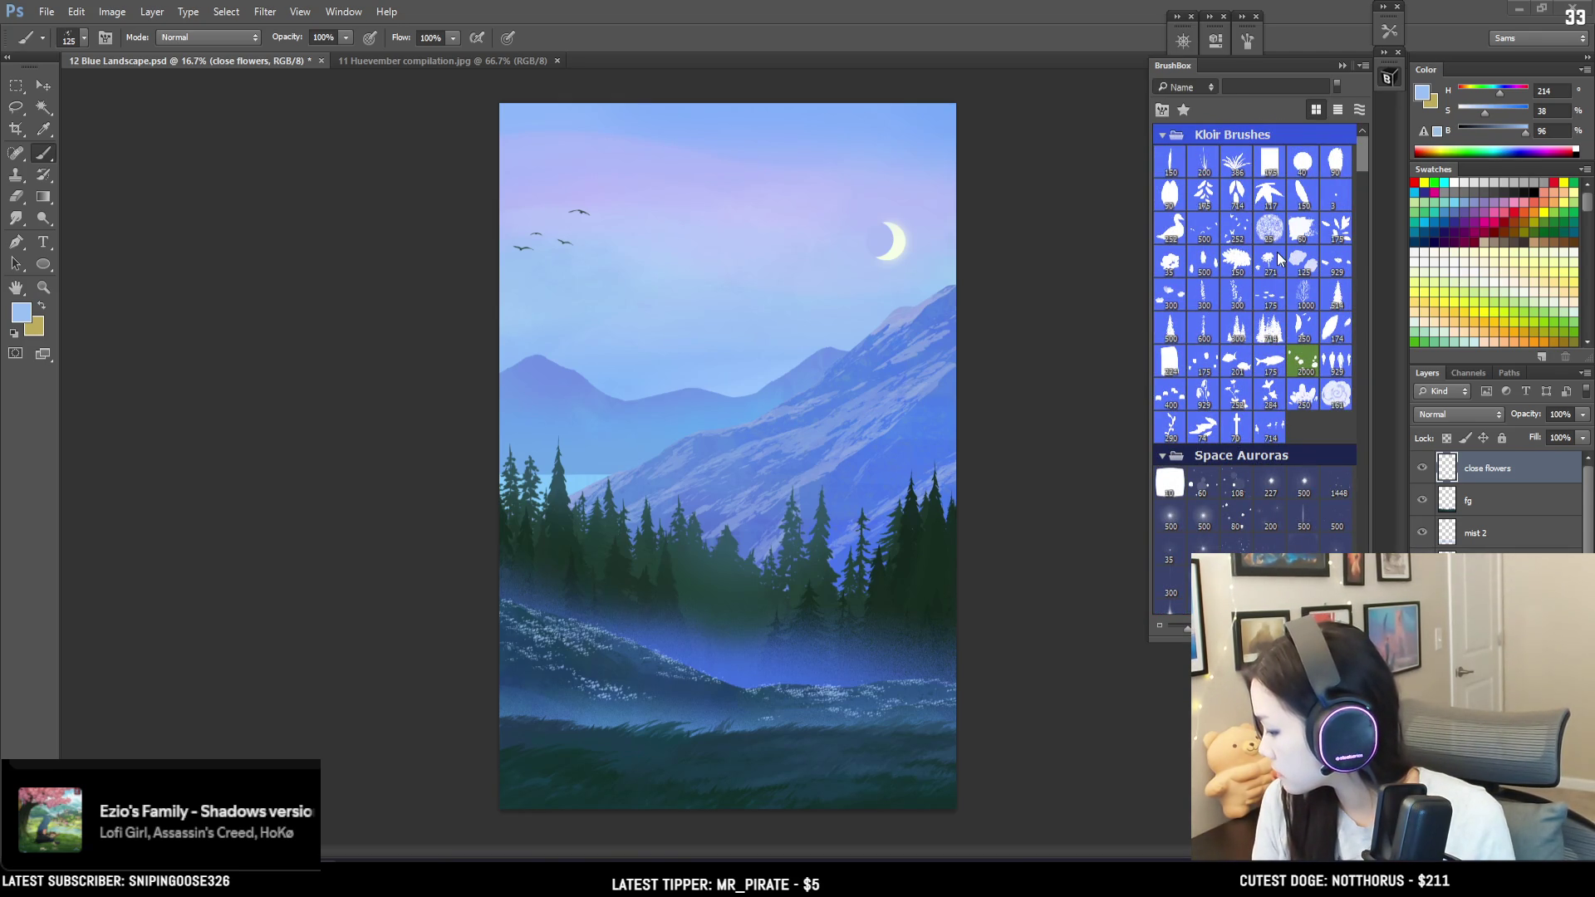
Step: Test the Tulips Scatter brush at size 300, undo the strokes, and view its tip settings
click(1209, 270)
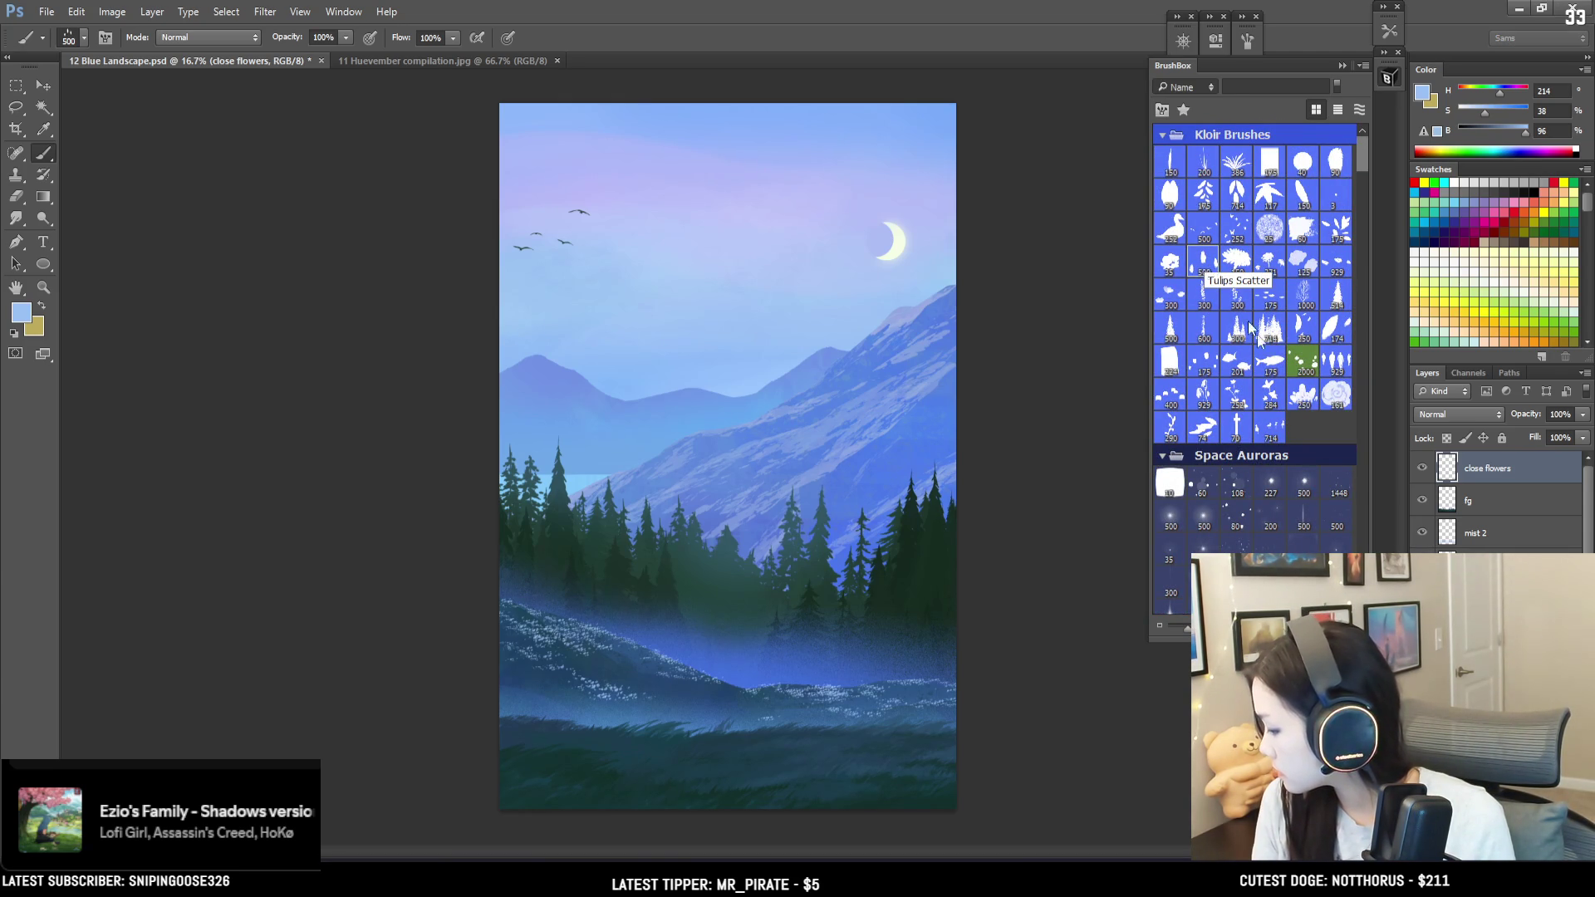
drag(824, 712, 937, 777)
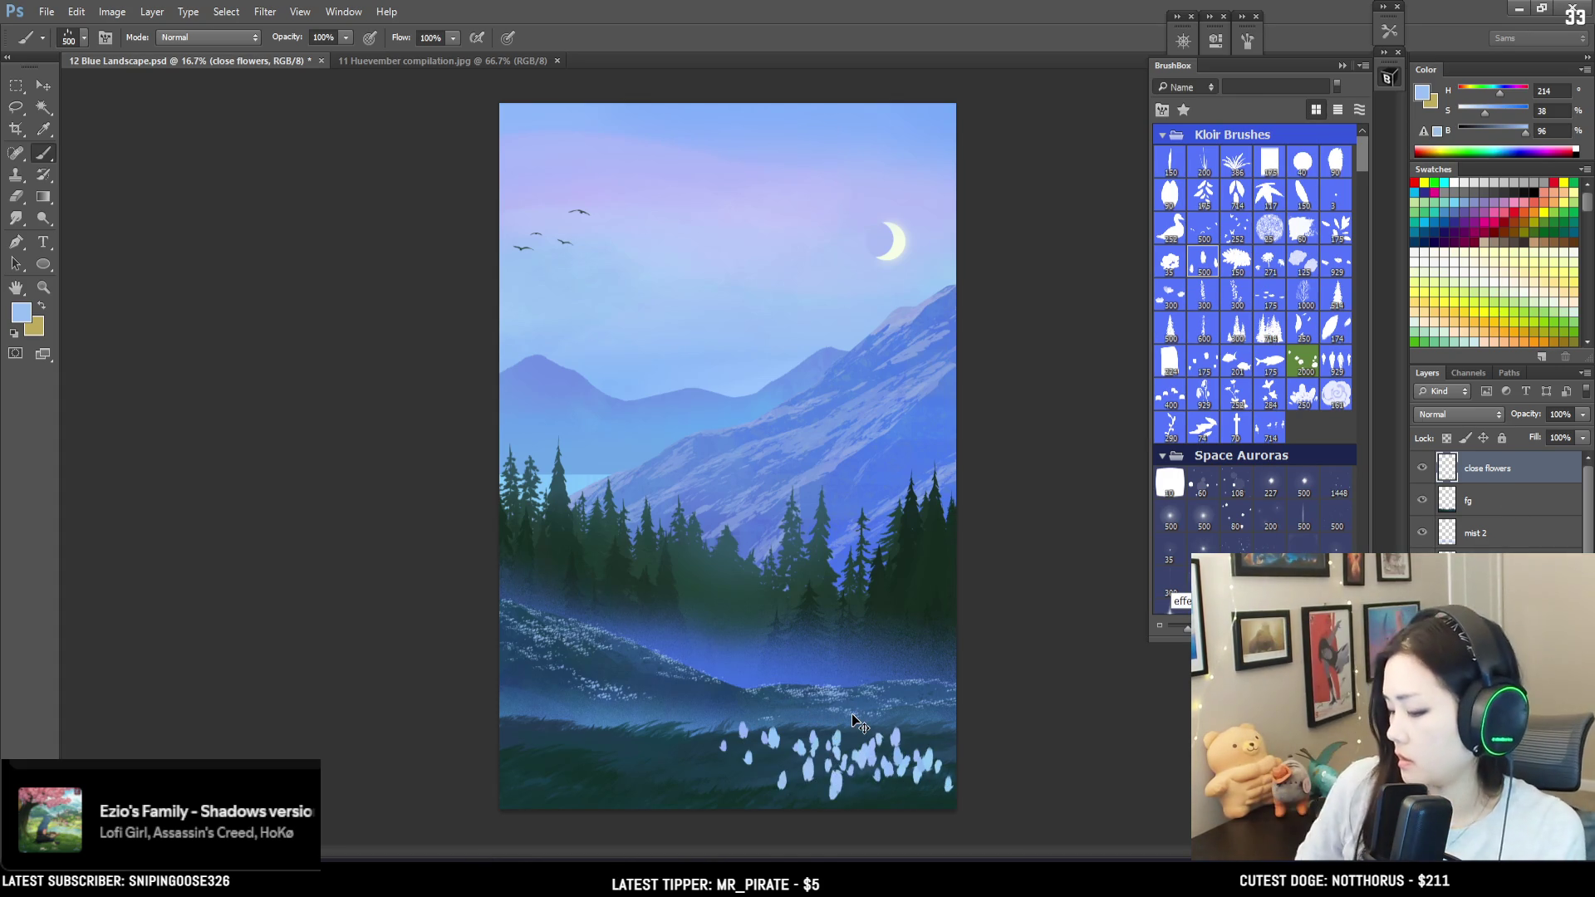
key(ctrl+z)
key(bracketleft)
key(bracketleft)
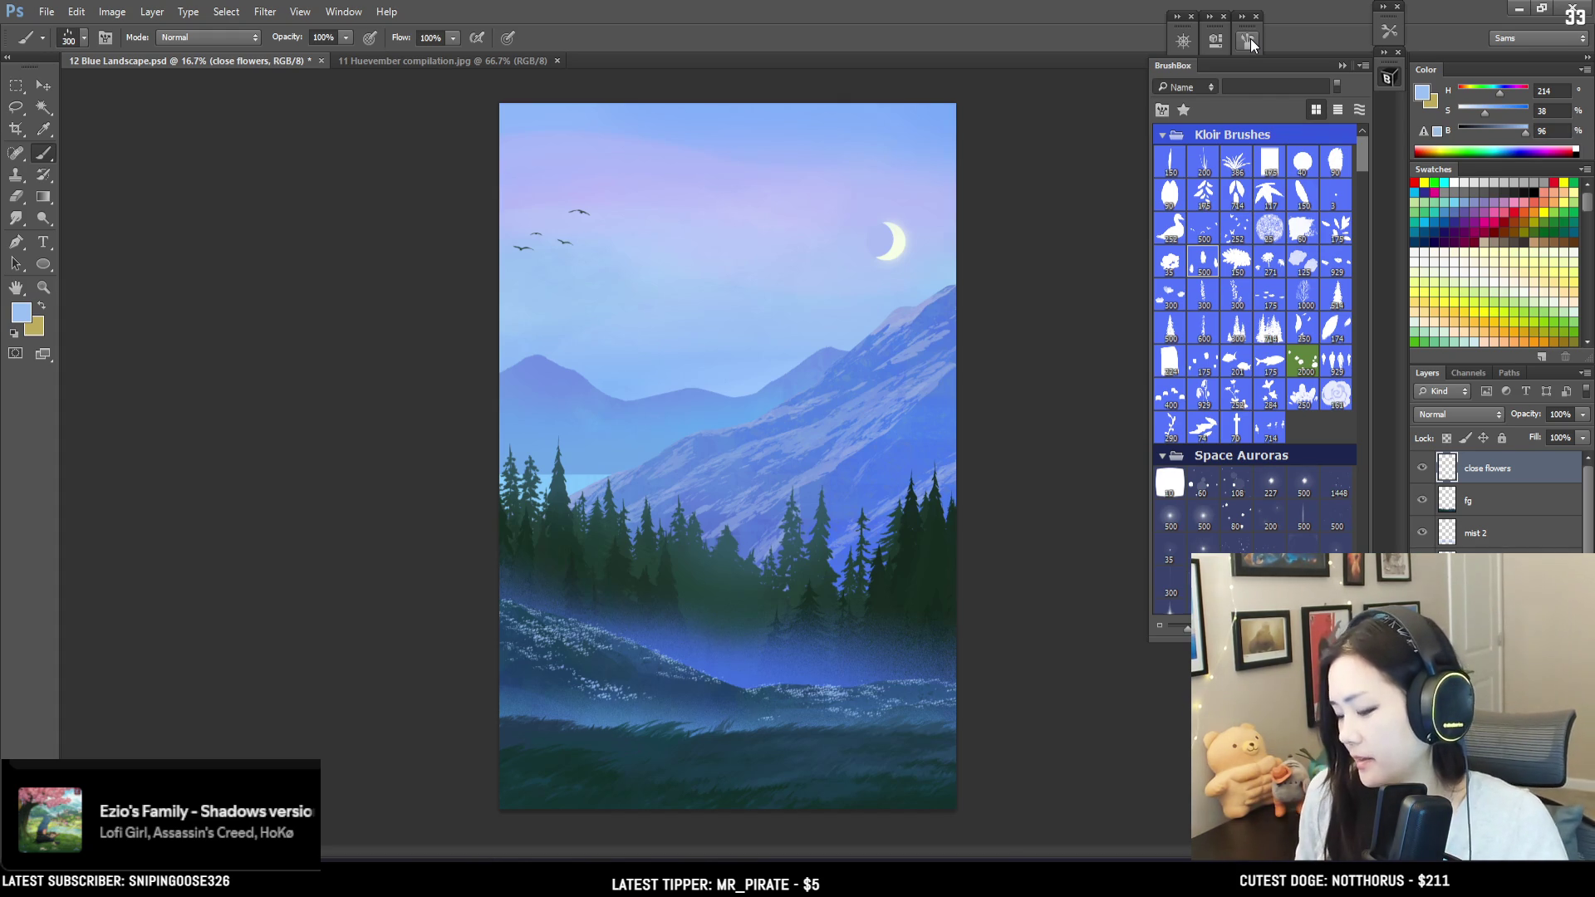
drag(810, 740, 868, 735)
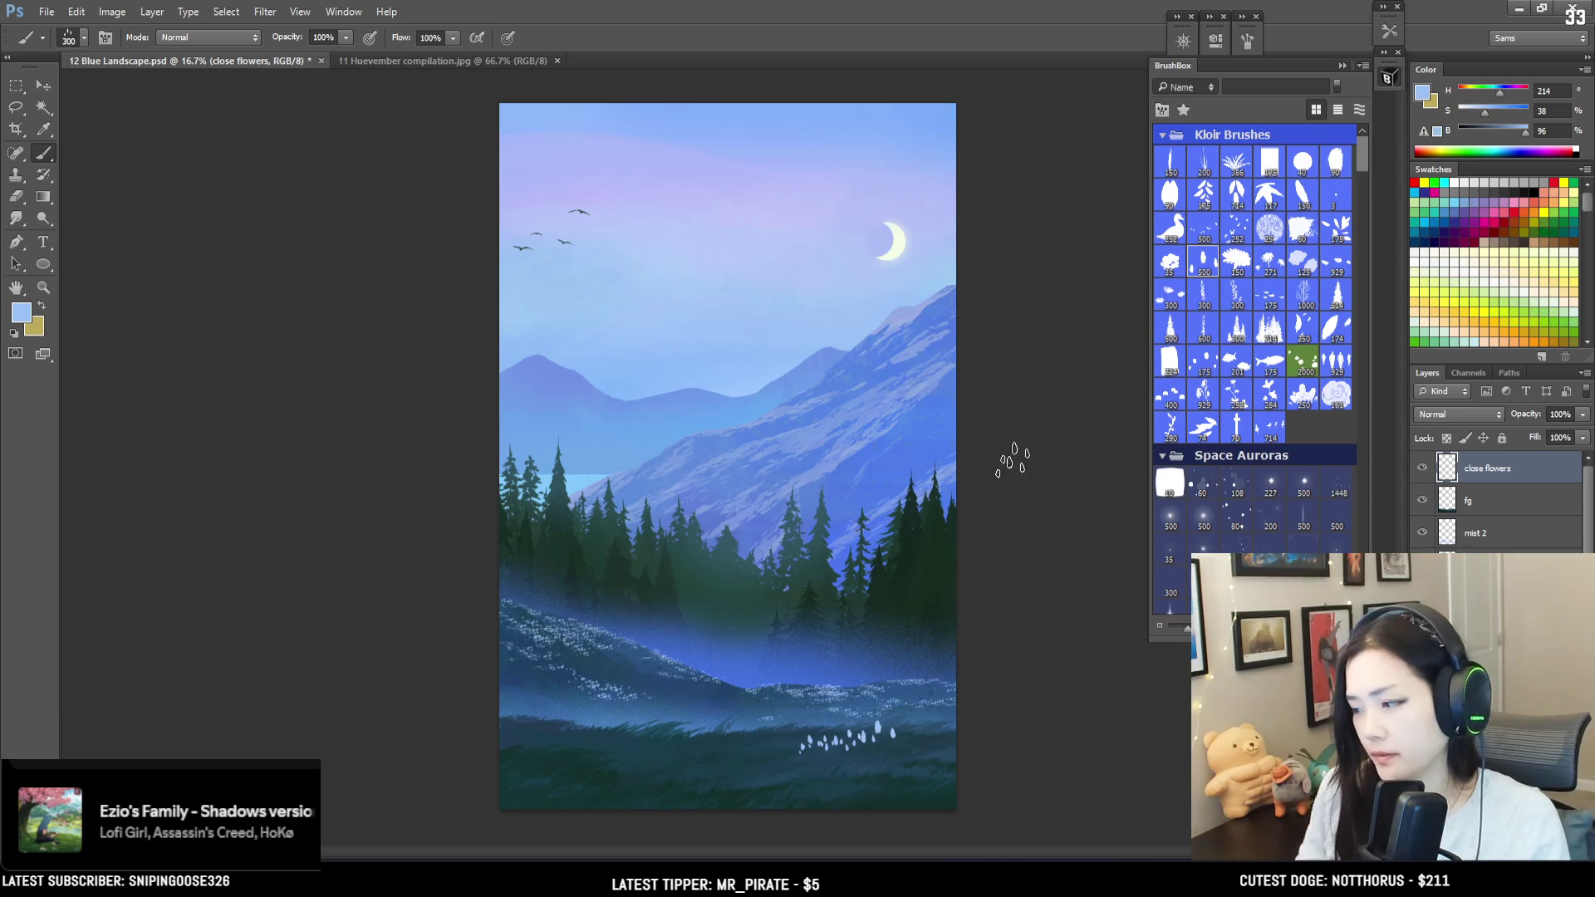
key(ctrl+z)
key(F5)
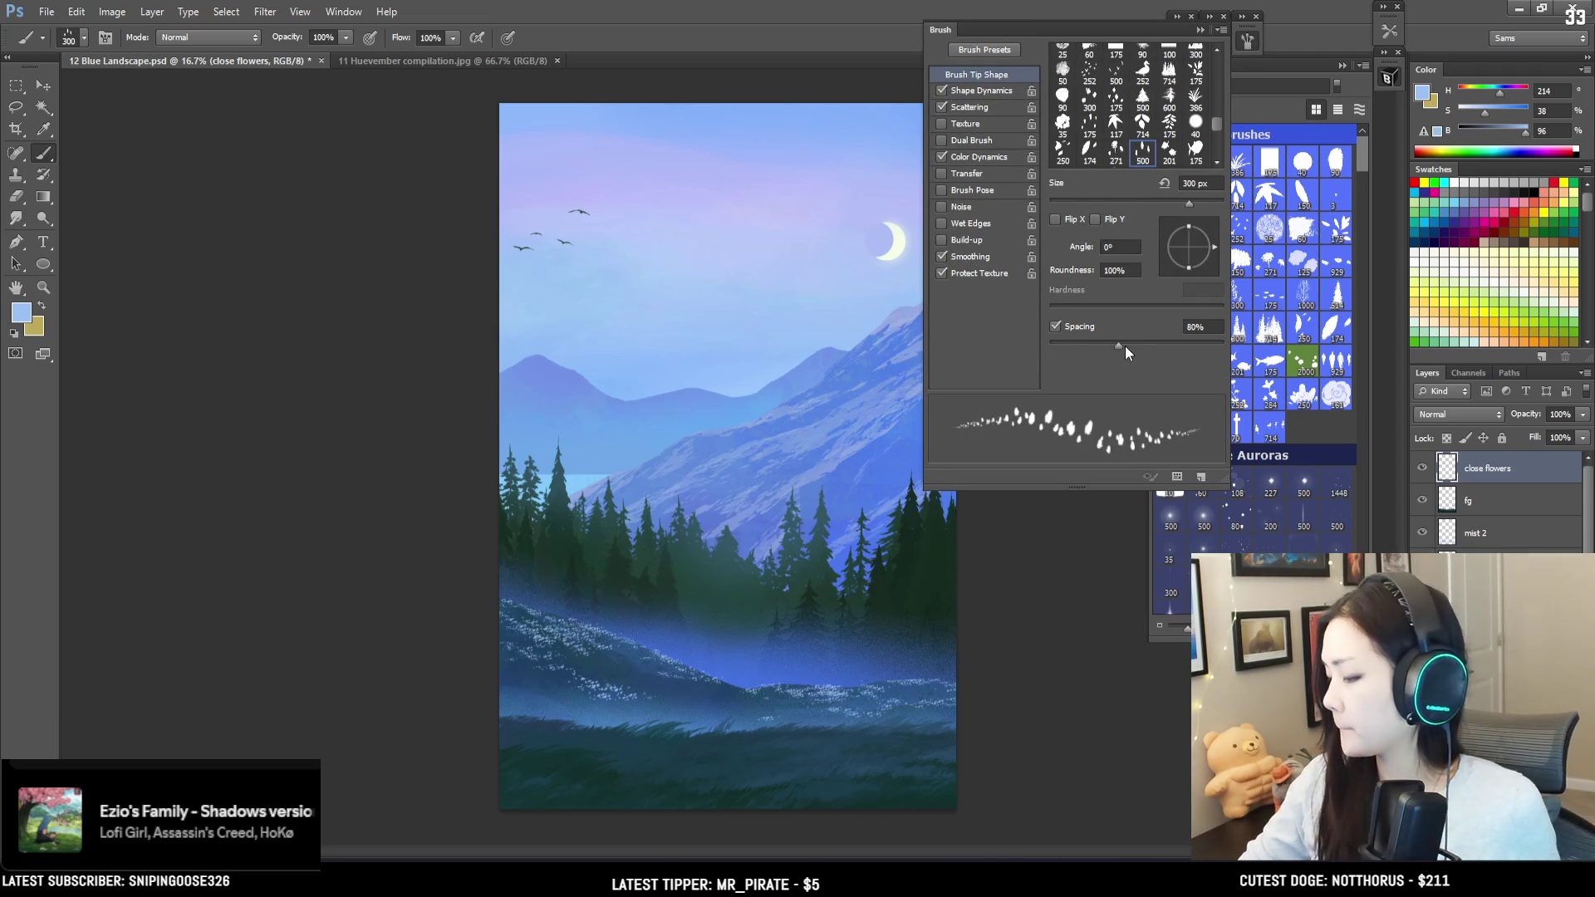
key(F5)
Step: Paint a row of small white flowers on the lower-right meadow at sizes 250–300, ending at 200
key(bracketleft)
key(bracketleft)
click(827, 741)
drag(856, 738, 876, 733)
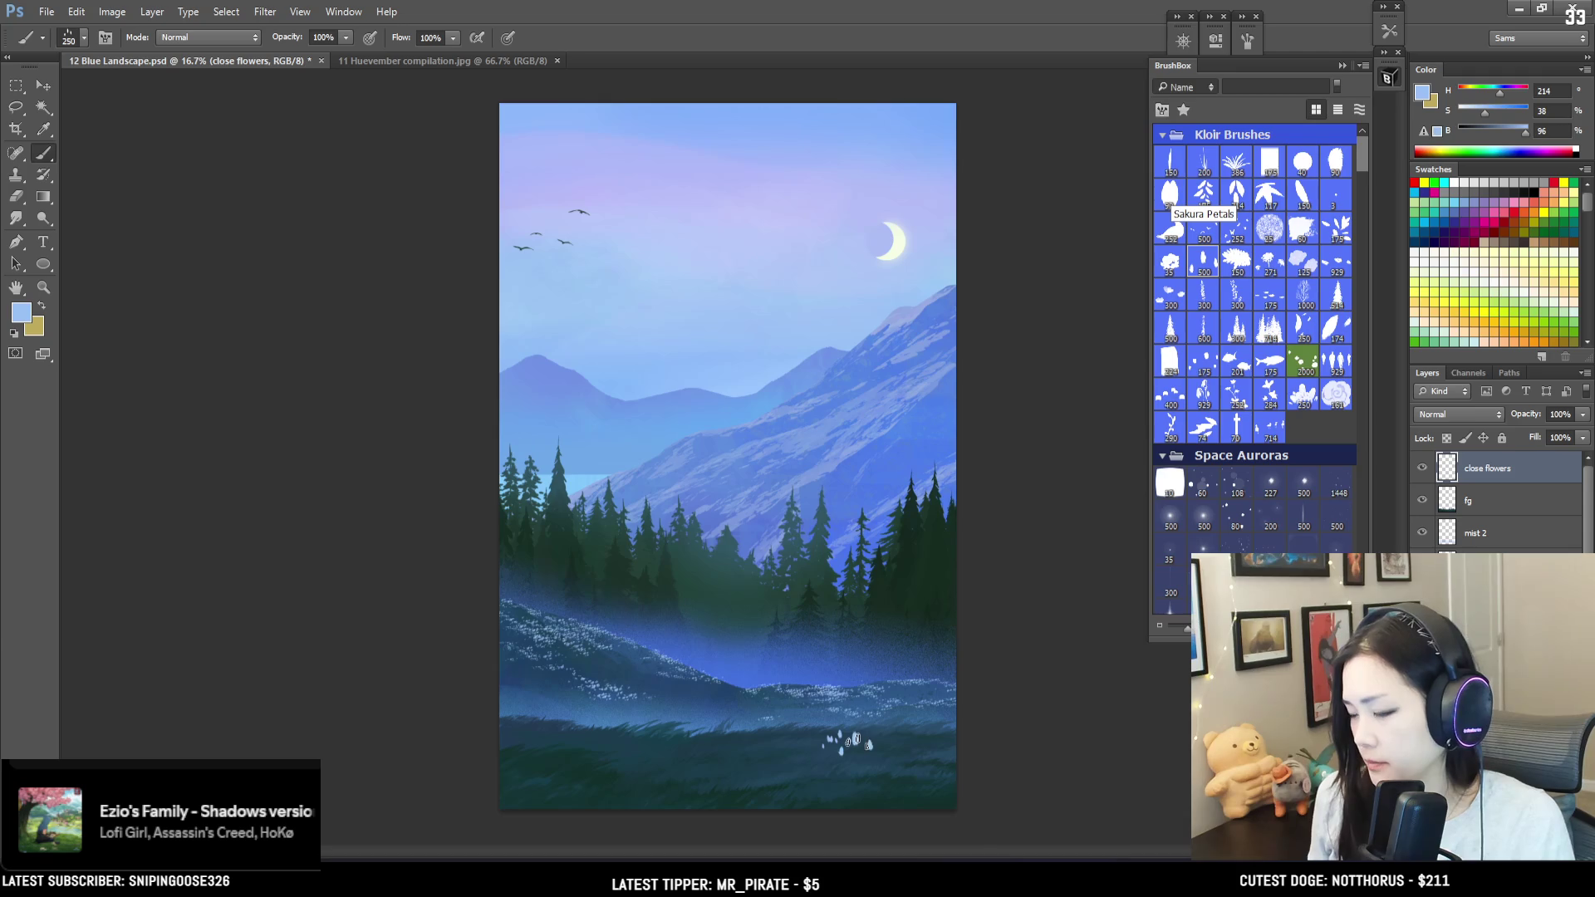
key(ctrl+z)
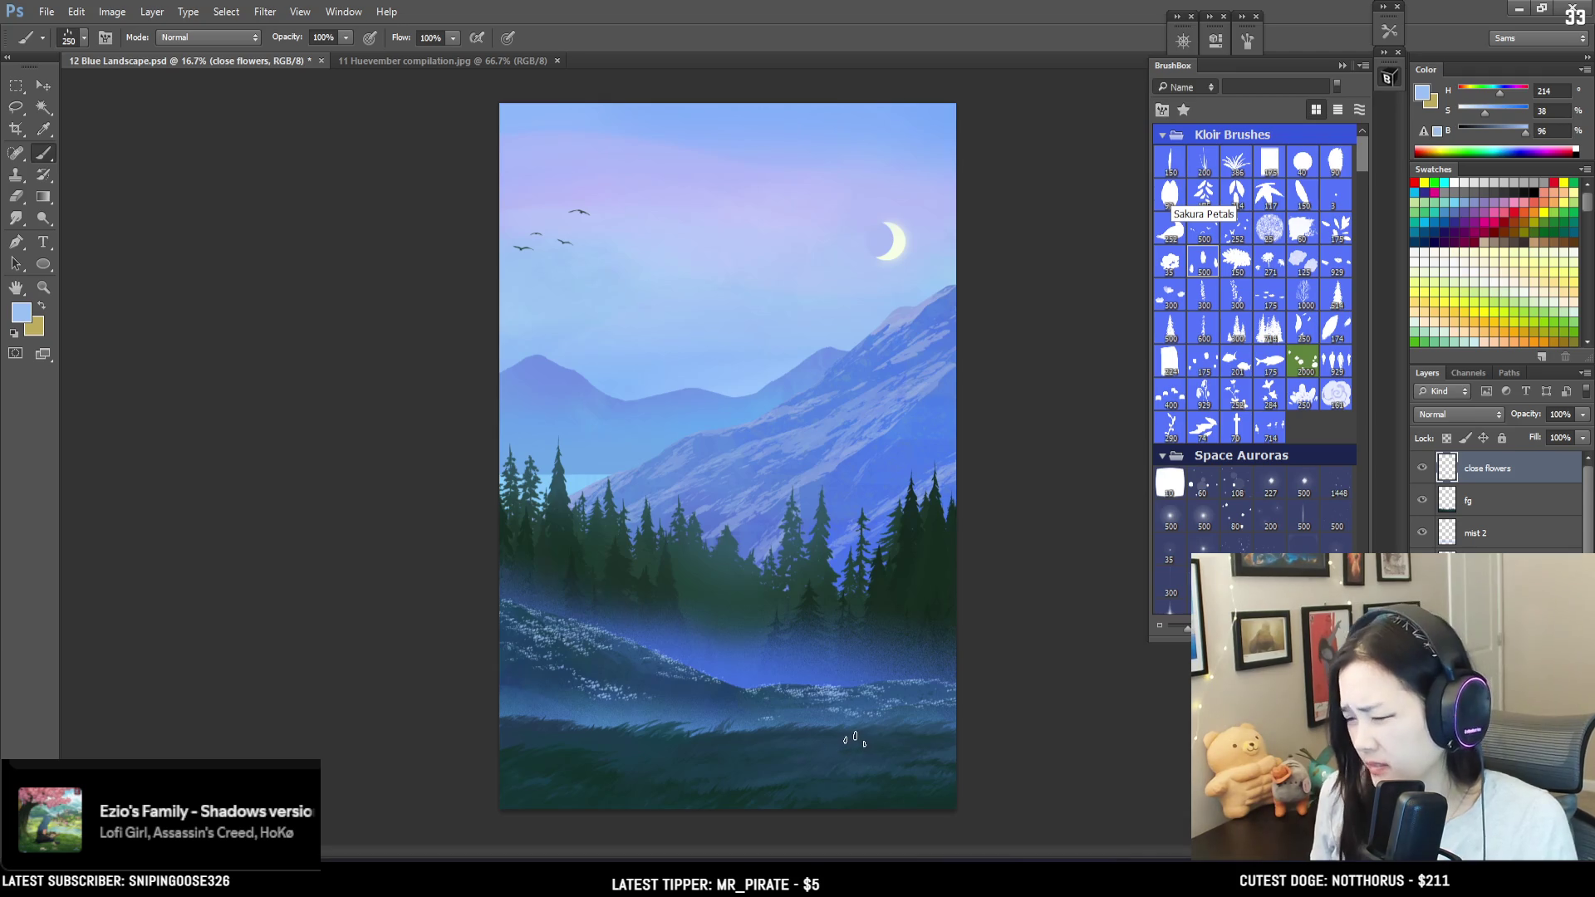
drag(847, 738, 936, 730)
key(bracketright)
key(bracketleft)
key(ctrl+minus)
key(ctrl+plus)
key(bracketleft)
key(bracketleft)
key(bracketleft)
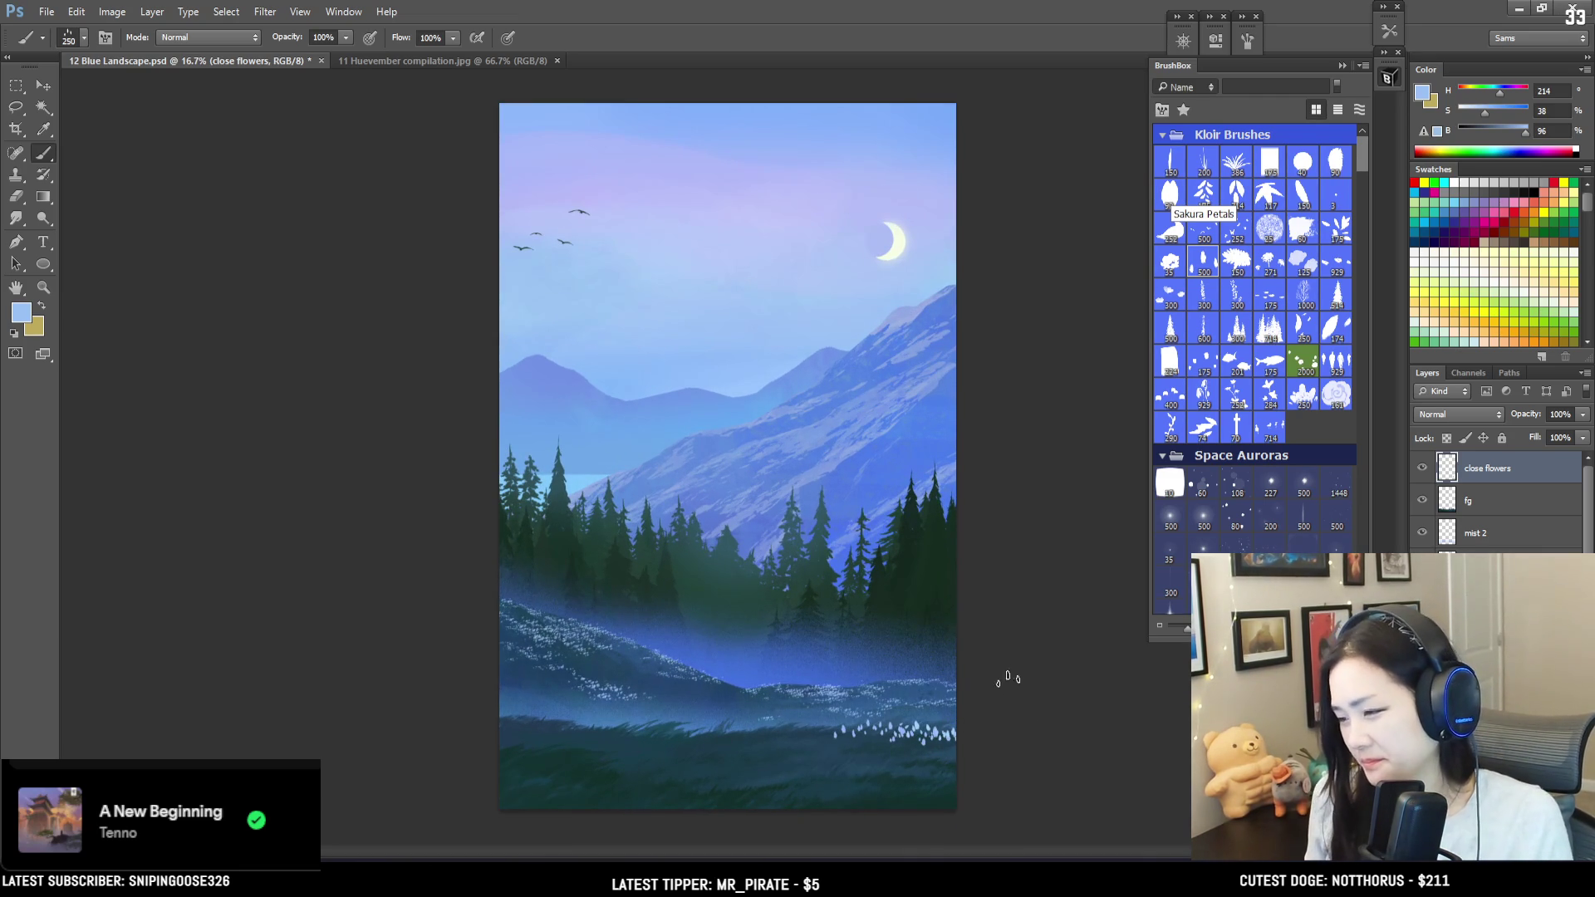
key(bracketright)
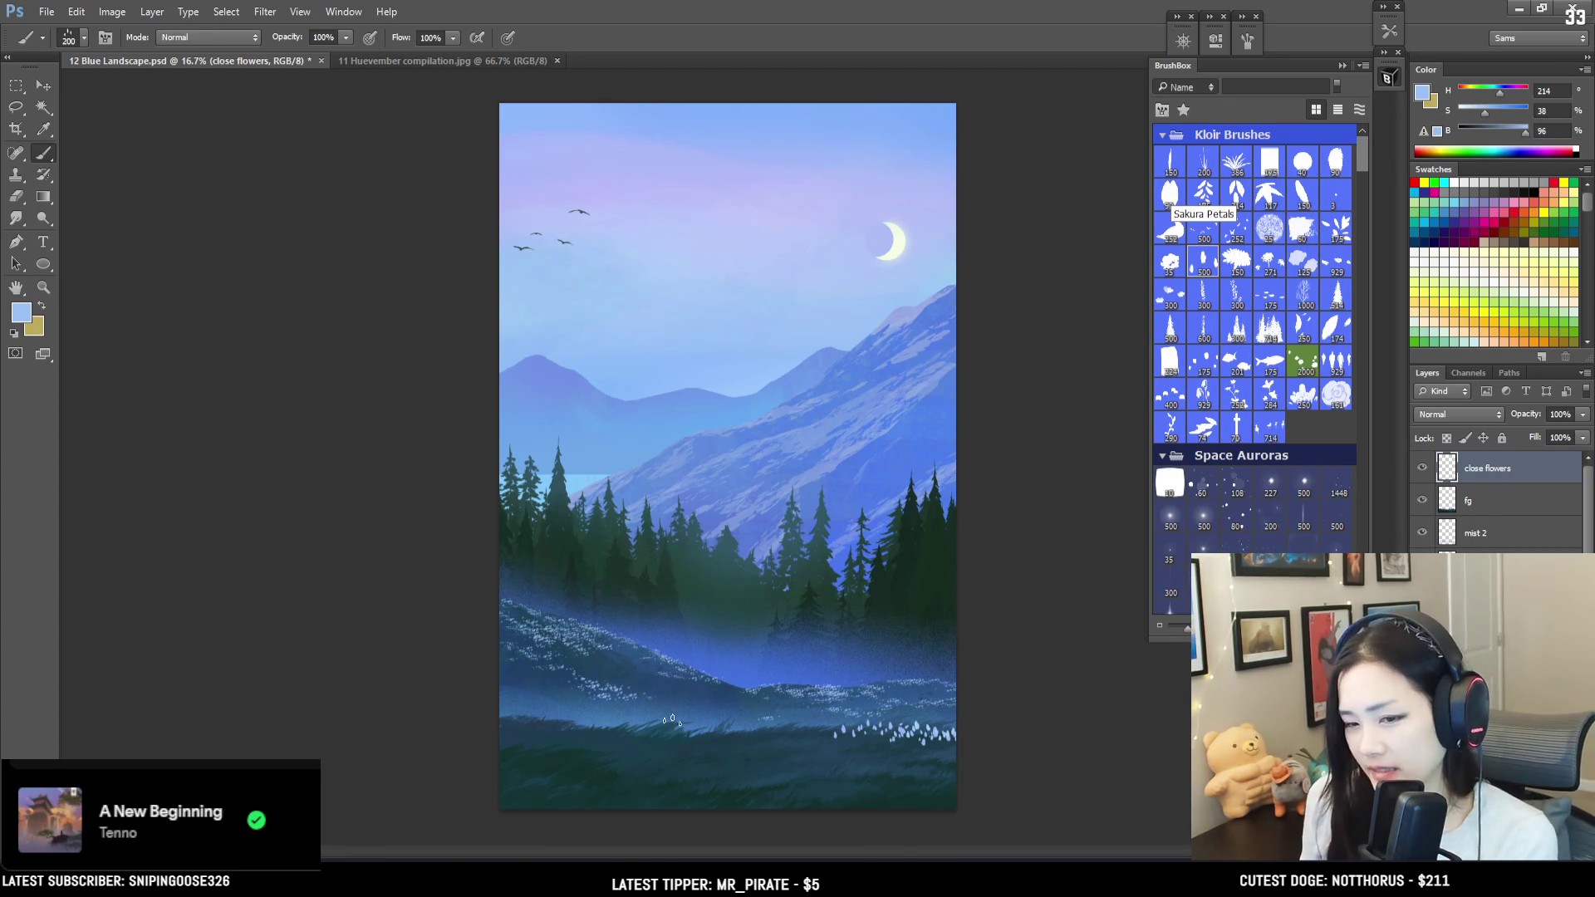
Step: Dab and drag white flowers along the lower meadow, sizing the brush between 250 and 300
key(bracketleft)
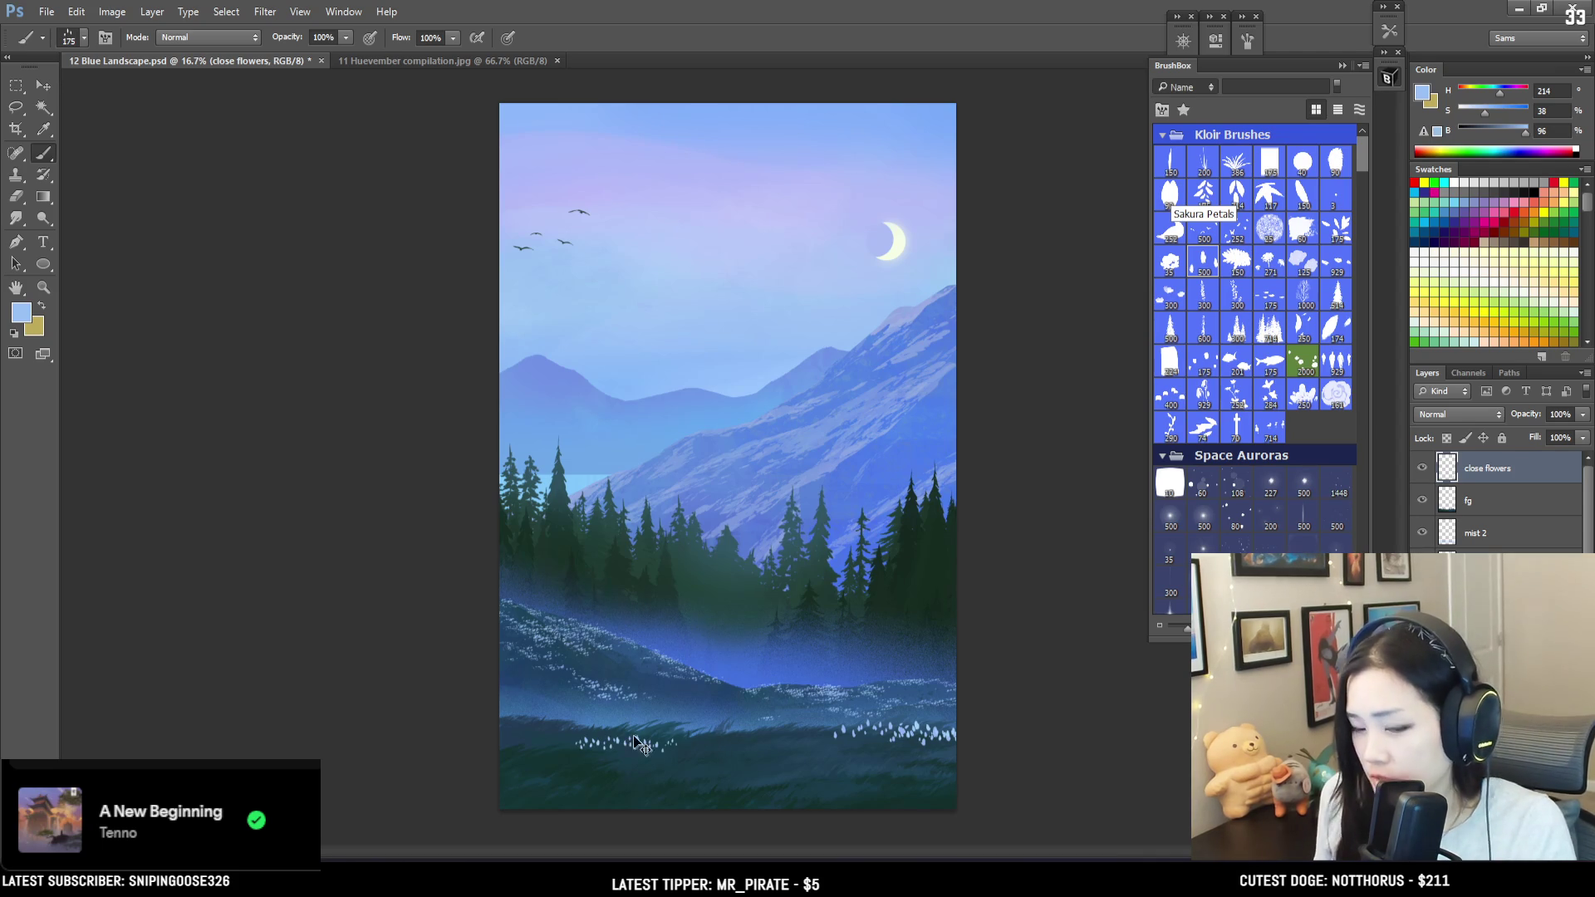
key(bracketright)
key(bracketright)
click(519, 739)
key(bracketright)
drag(585, 729, 656, 729)
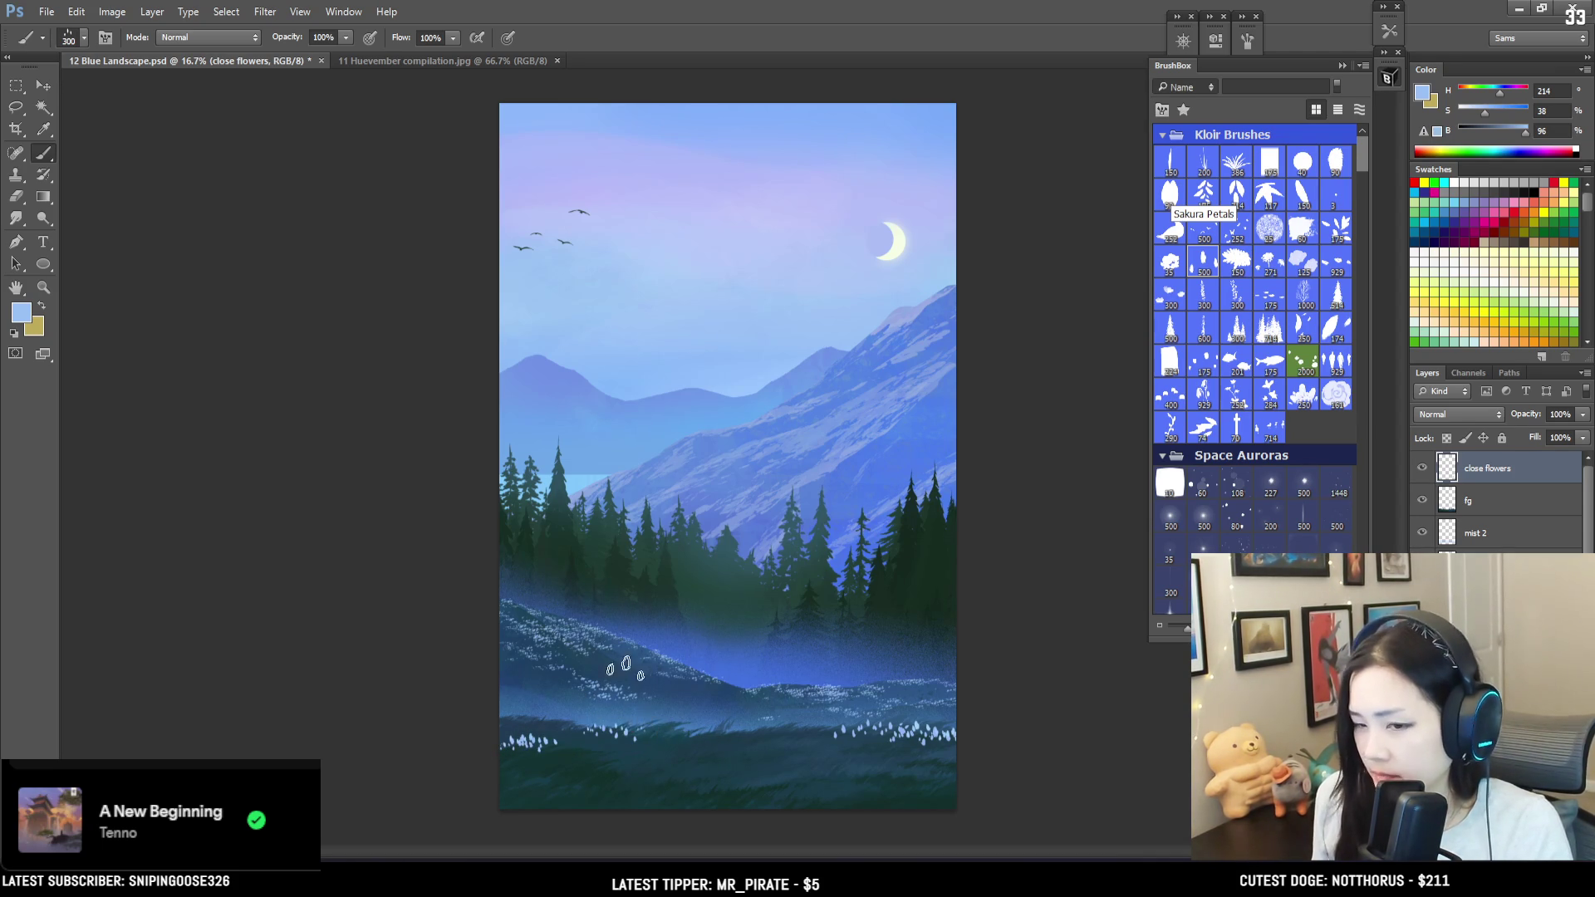
Step: Toggle Eraser and Brush with E/B and settle the flower brush size at about 200
key(bracketleft)
key(bracketleft)
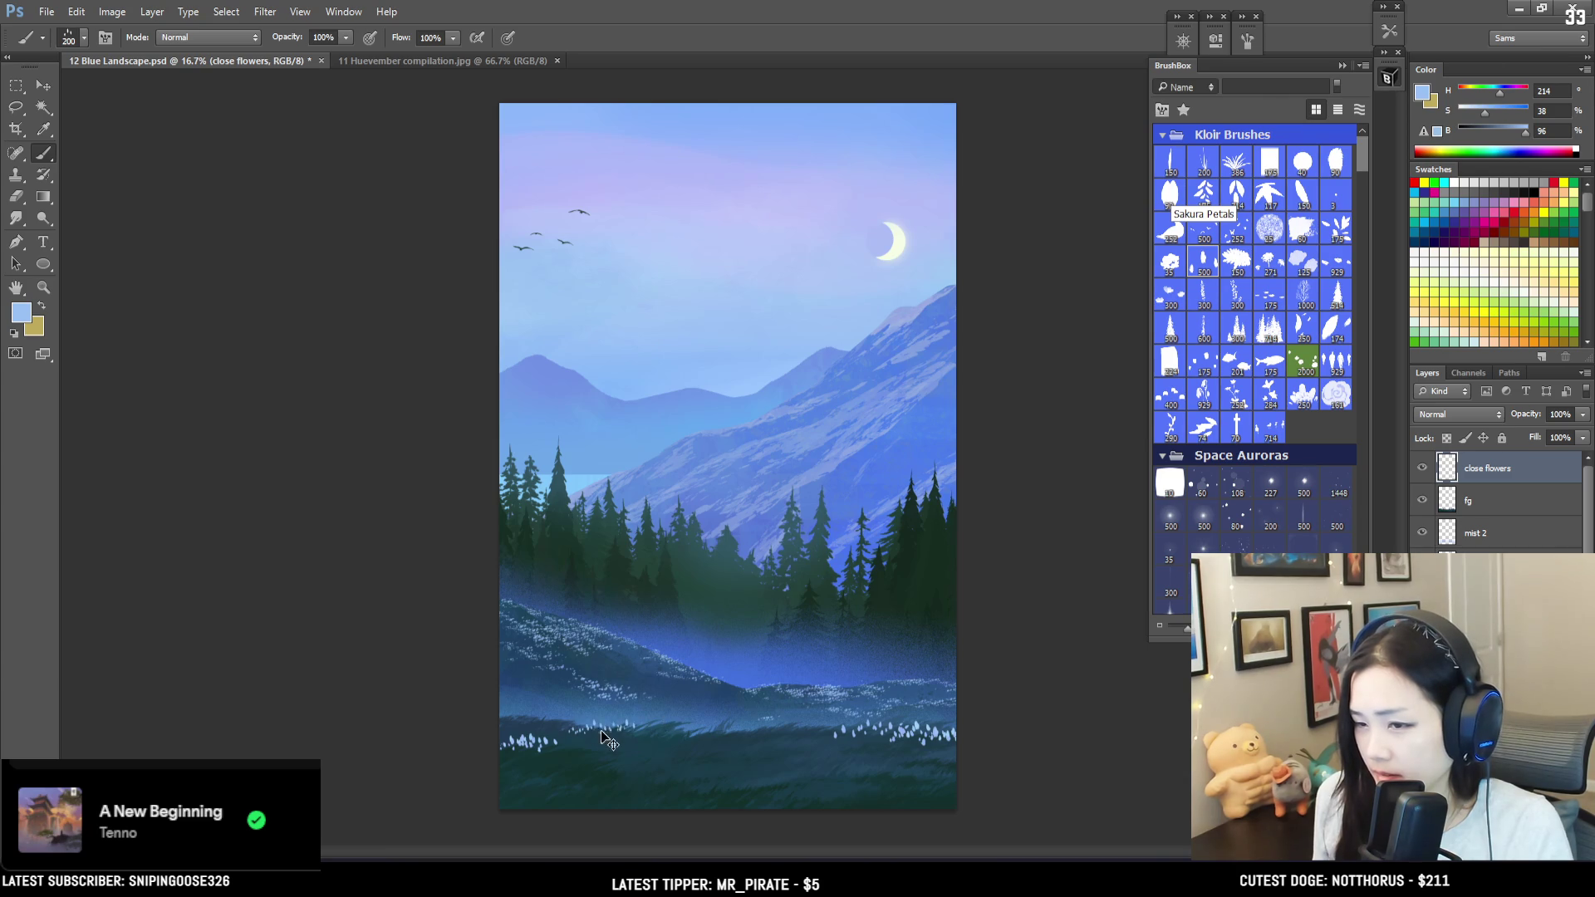
key(bracketright)
key(bracketright)
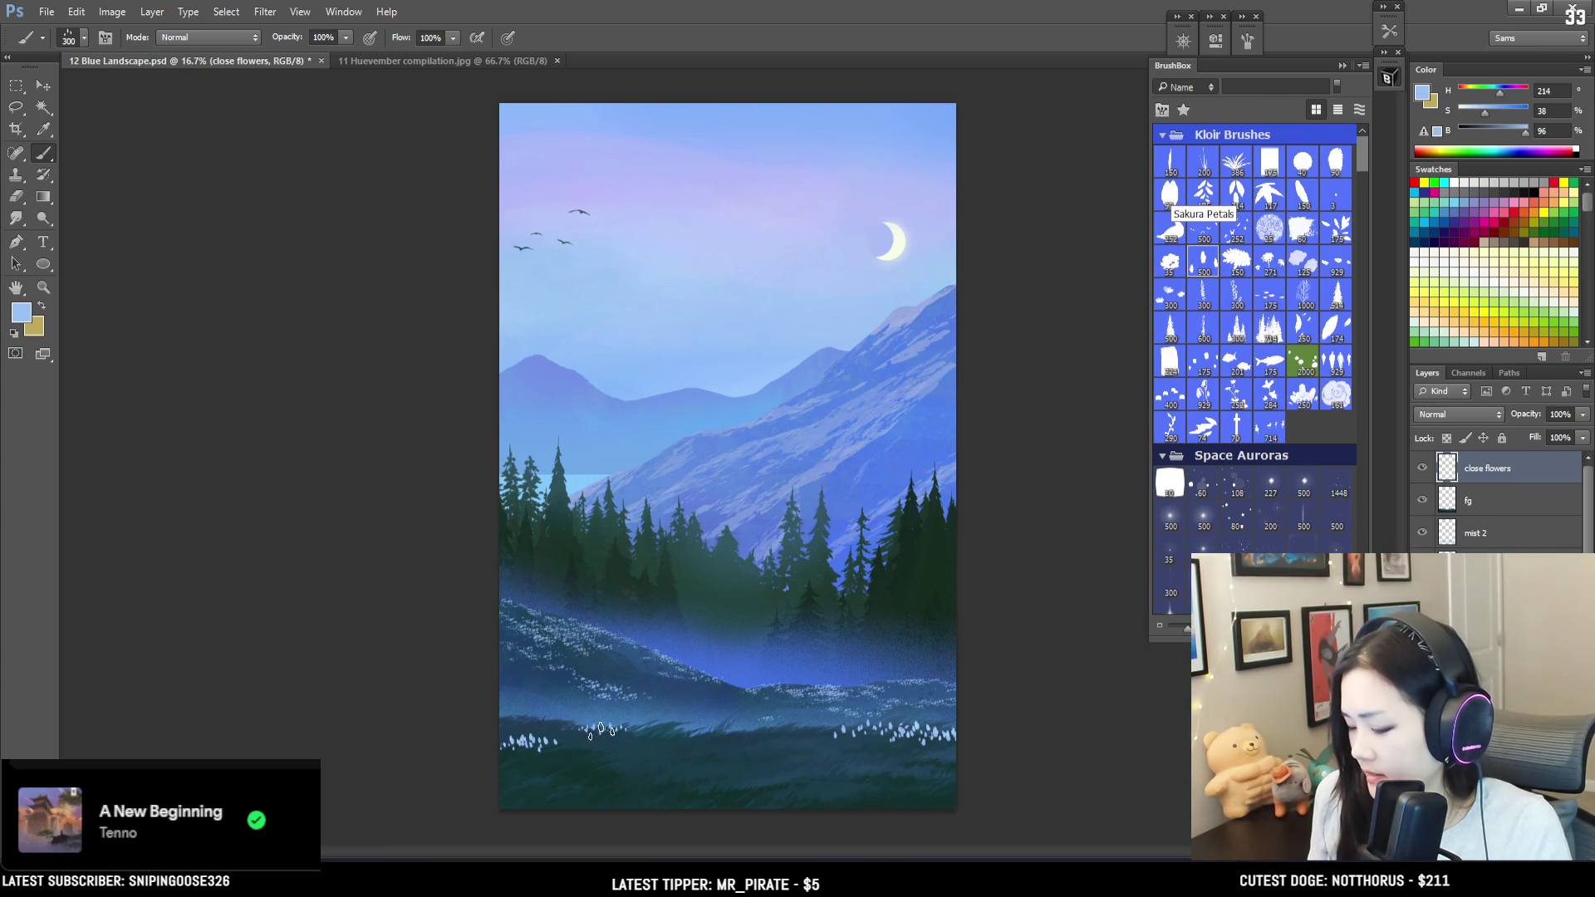
key(e)
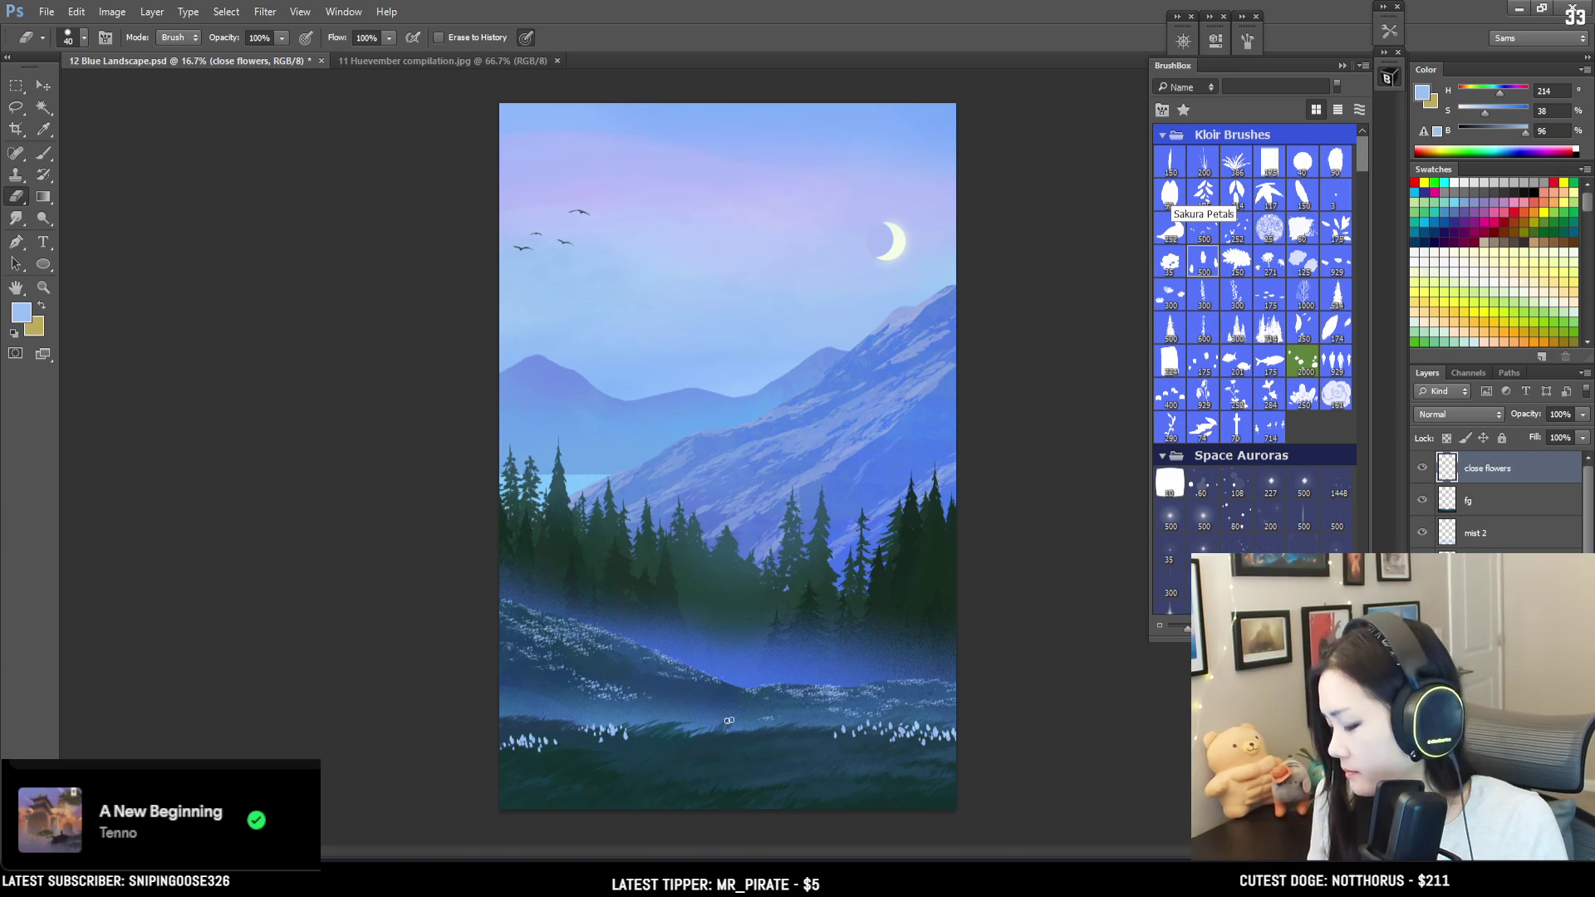
key(b)
key(bracketleft)
key(bracketleft)
key(bracketleft)
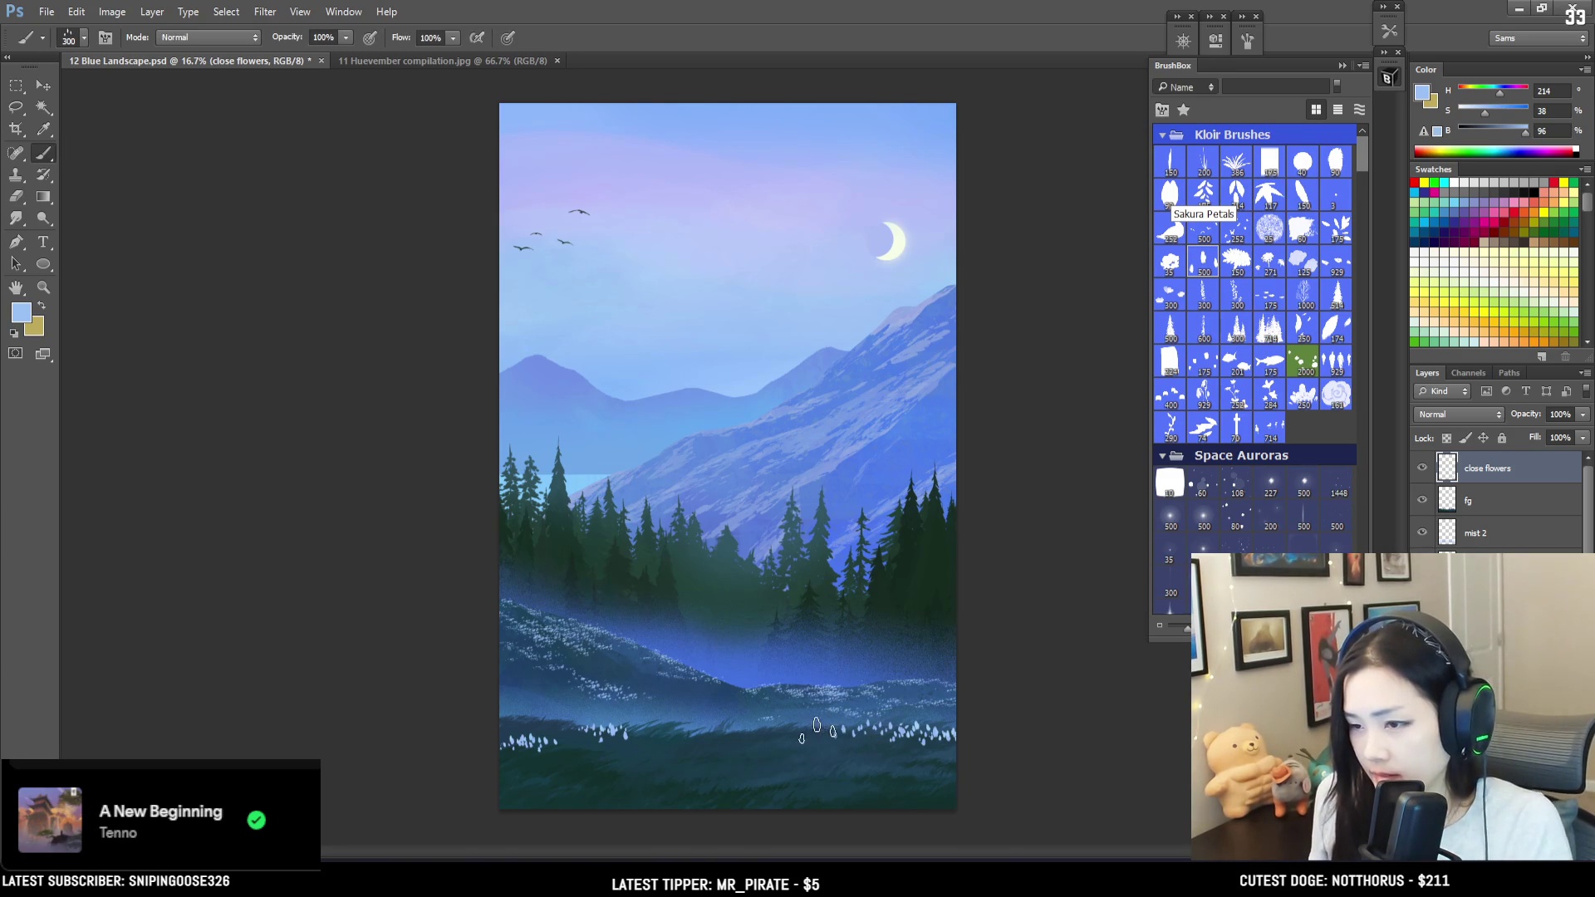
key(bracketright)
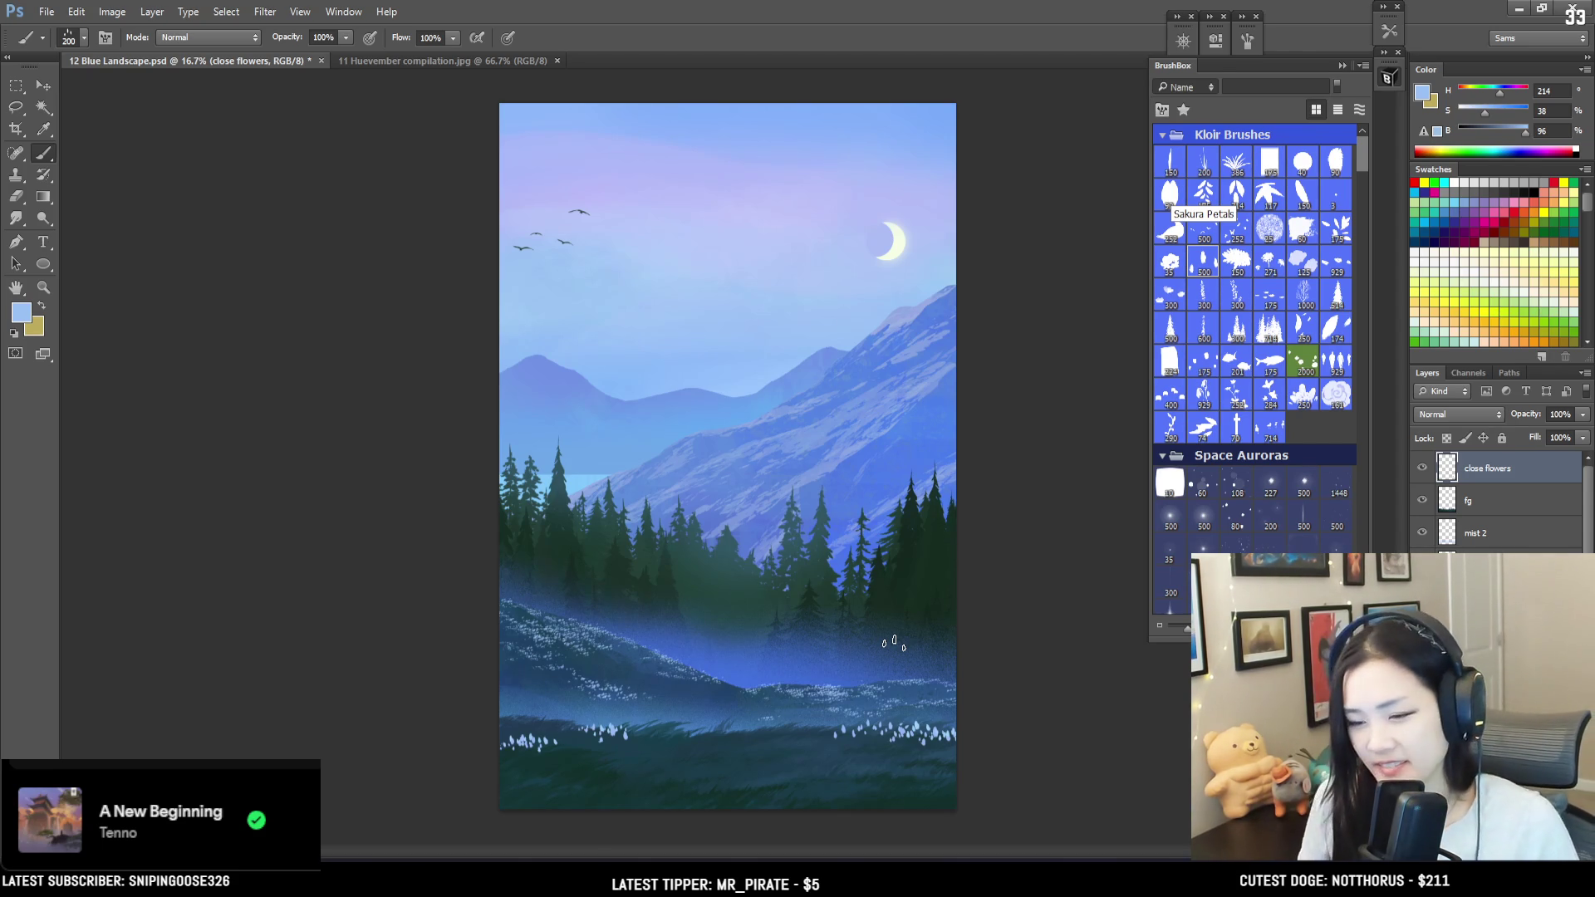
key(bracketright)
key(bracketright)
Step: Stamp white flowers in the bottom-right grass, undo a misplaced stamp, and paint a row leftward
click(856, 759)
click(839, 773)
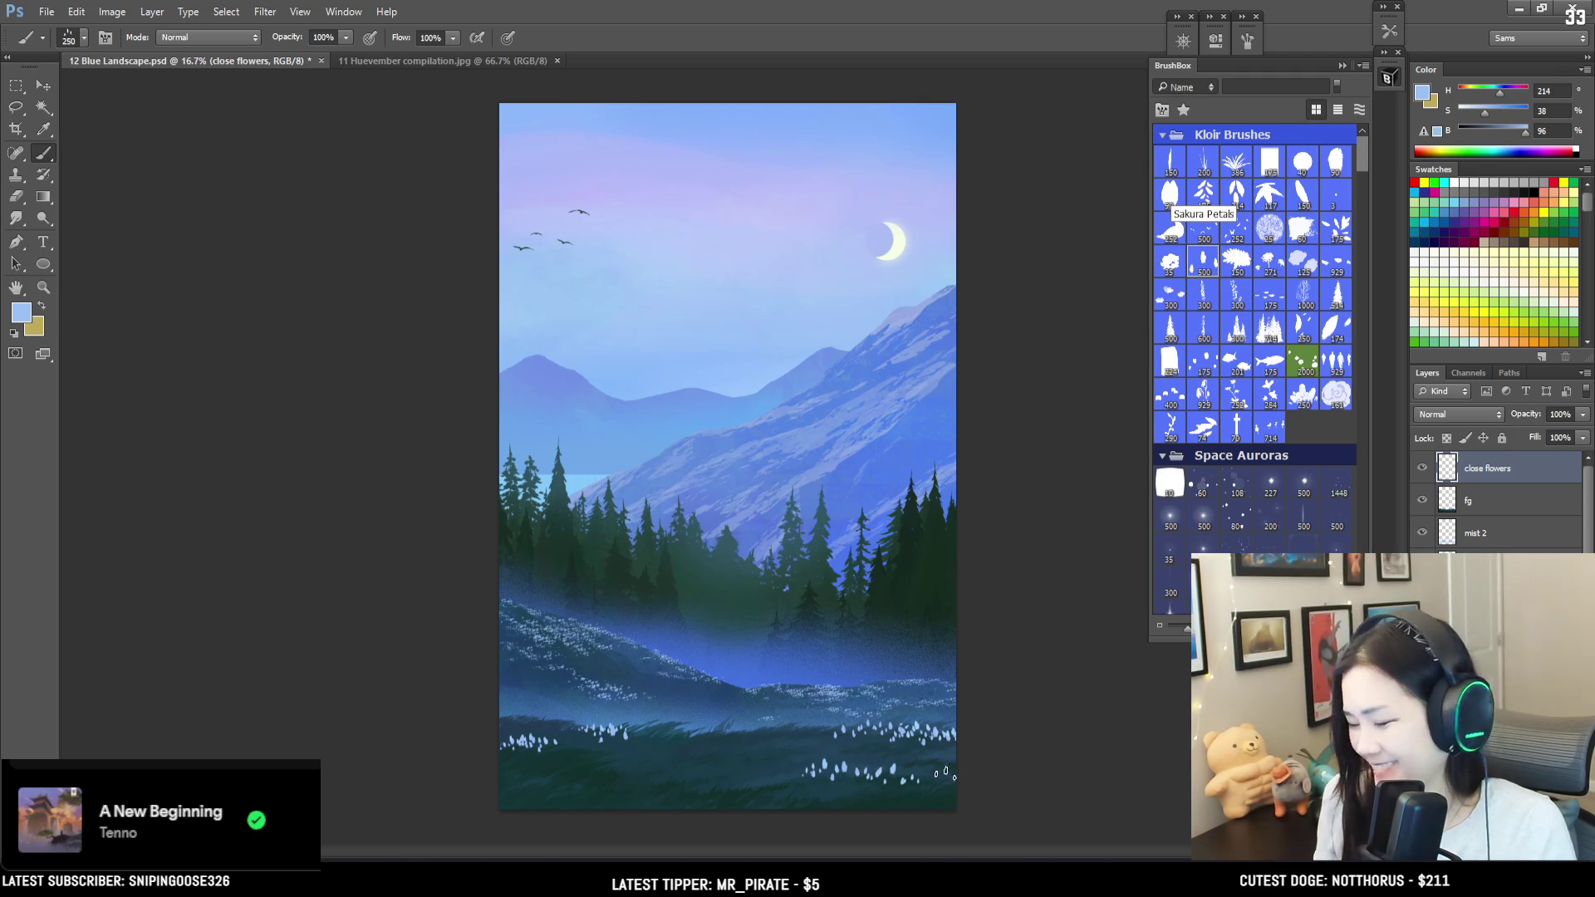
key(bracketright)
click(887, 774)
key(ctrl+z)
click(930, 776)
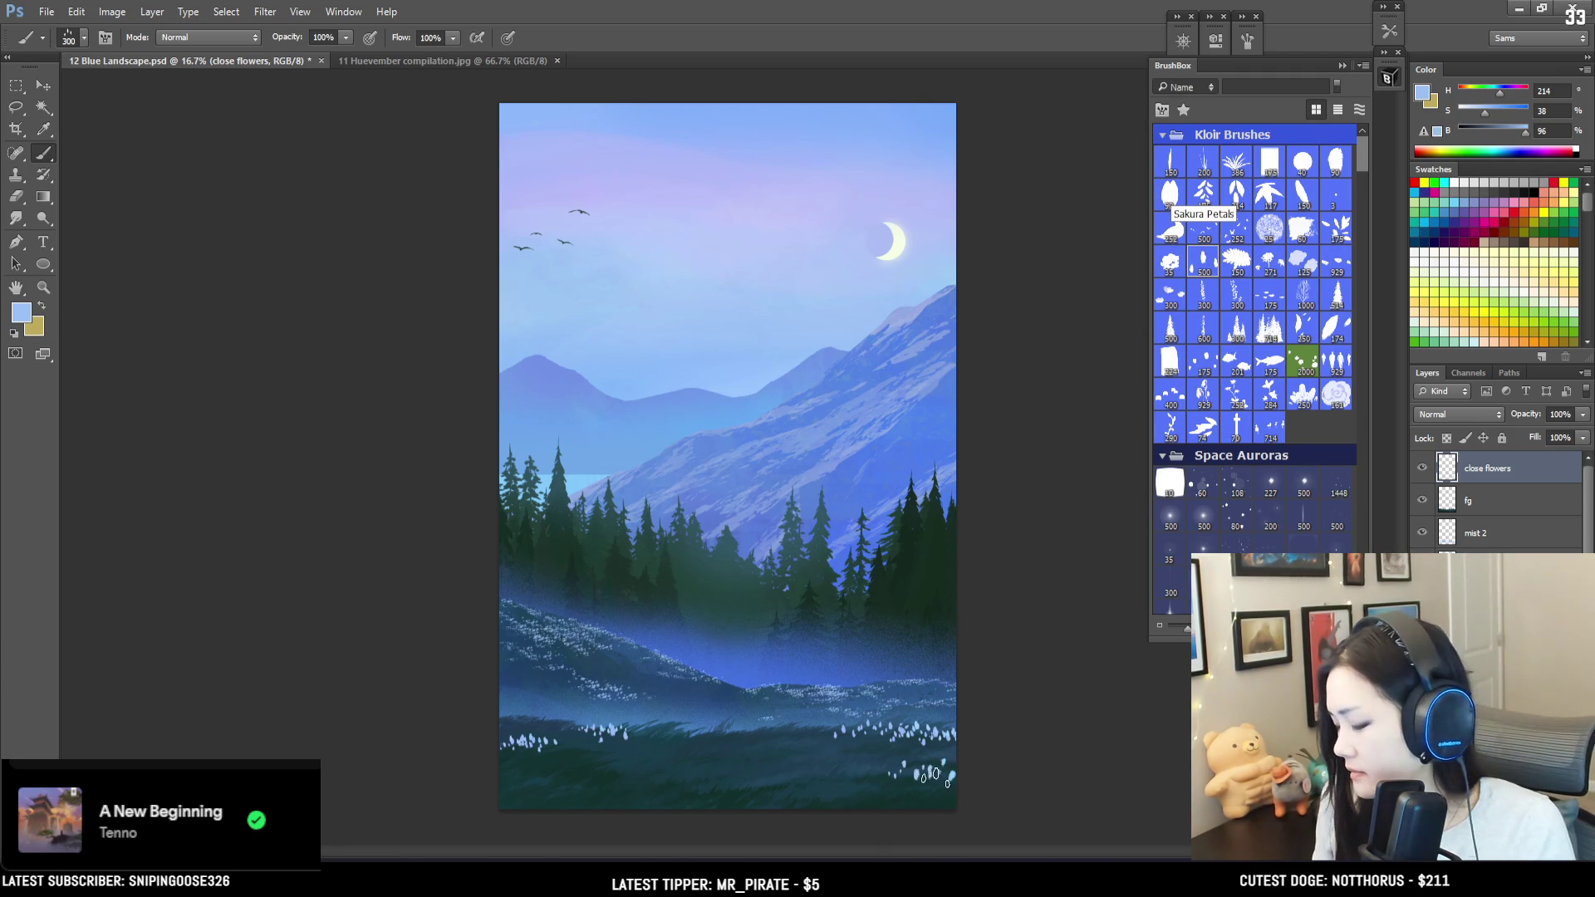
click(901, 768)
drag(891, 772, 777, 773)
Step: Paint larger white flowers along the lower foreground grass, undoing the oversized stroke
key(e)
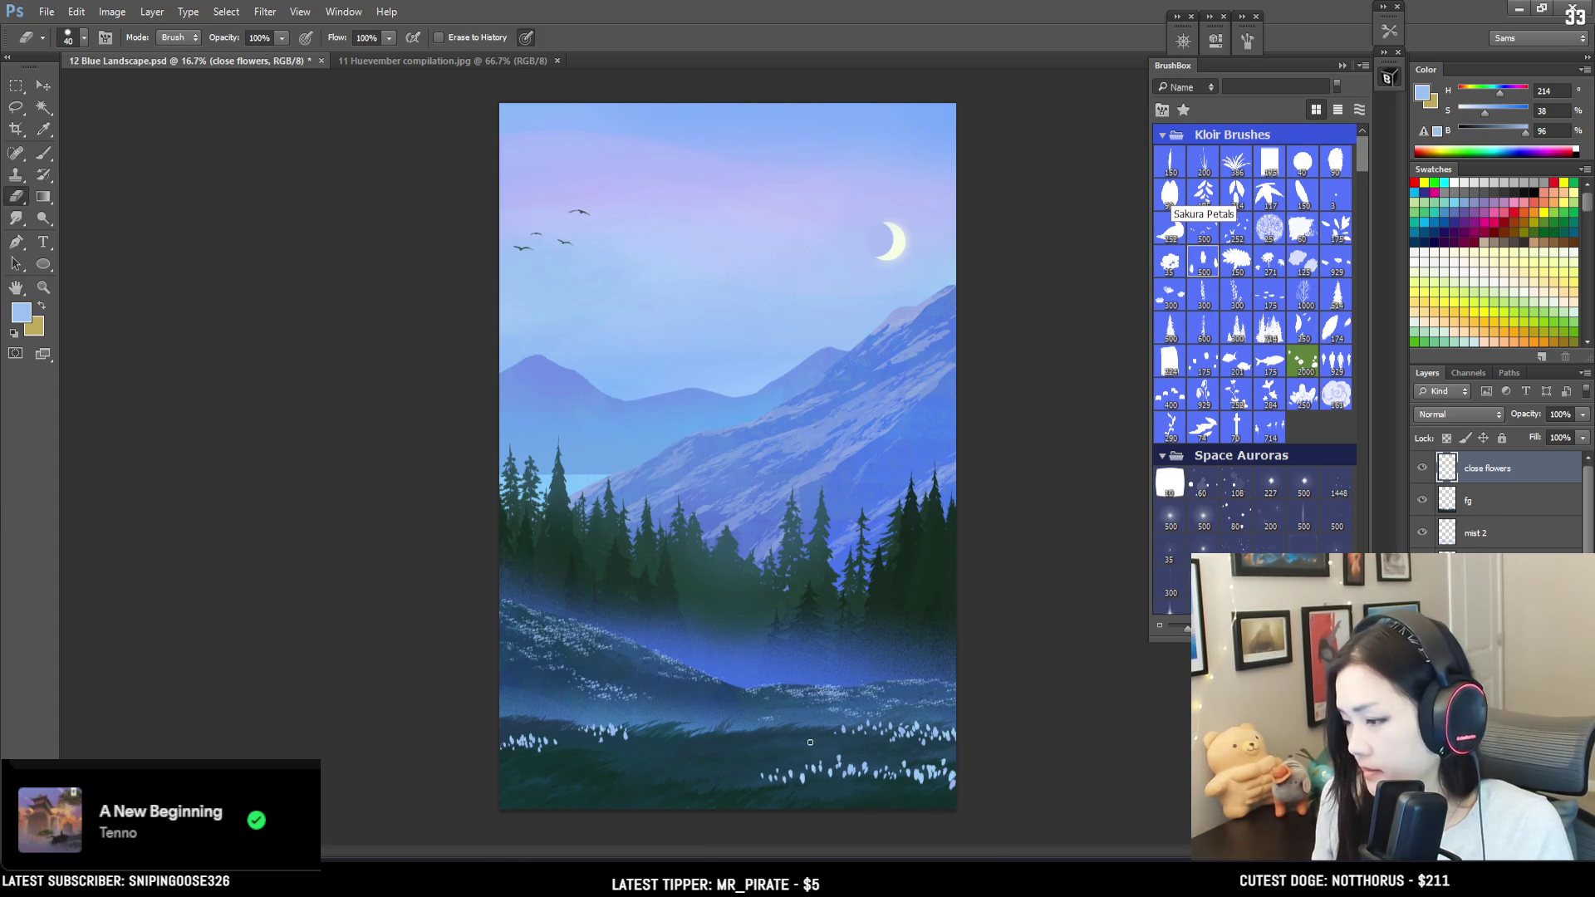
key(b)
key(bracketright)
drag(679, 729, 778, 733)
key(bracketright)
key(bracketright)
key(bracketright)
mouse_move(646, 771)
mouse_down()
mouse_move(636, 781)
mouse_move(660, 797)
mouse_move(656, 777)
mouse_move(719, 785)
mouse_move(834, 762)
mouse_move(839, 797)
mouse_move(863, 802)
mouse_up()
key(ctrl+z)
Step: Resize the flower brush up and down with the bracket keys
key(bracketleft)
key(bracketright)
key(bracketleft)
key(bracketleft)
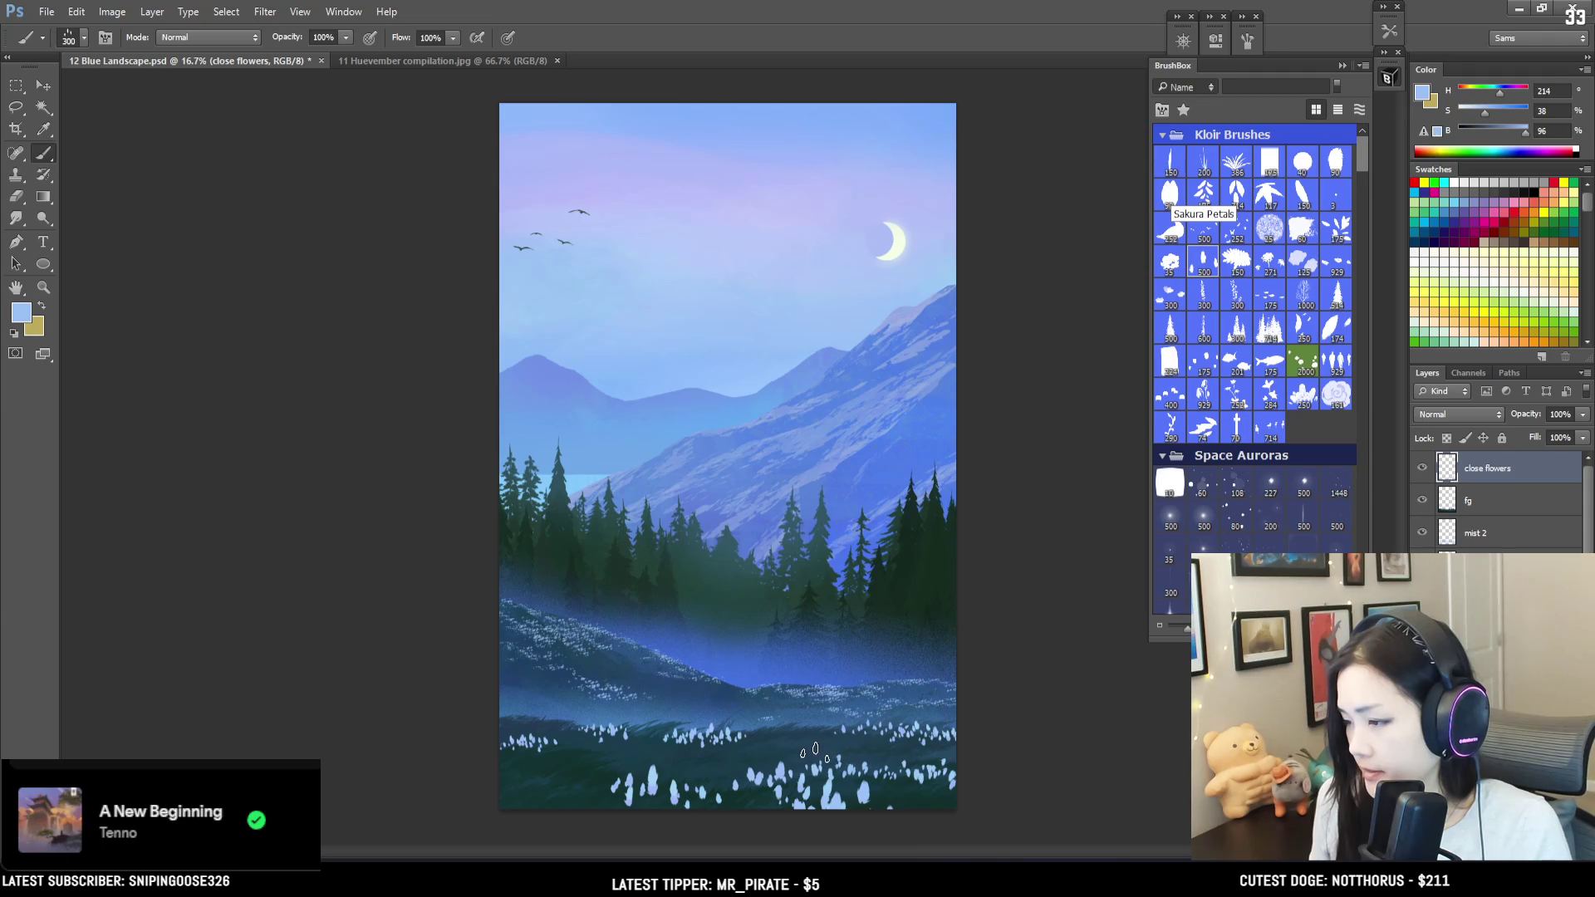
key(bracketleft)
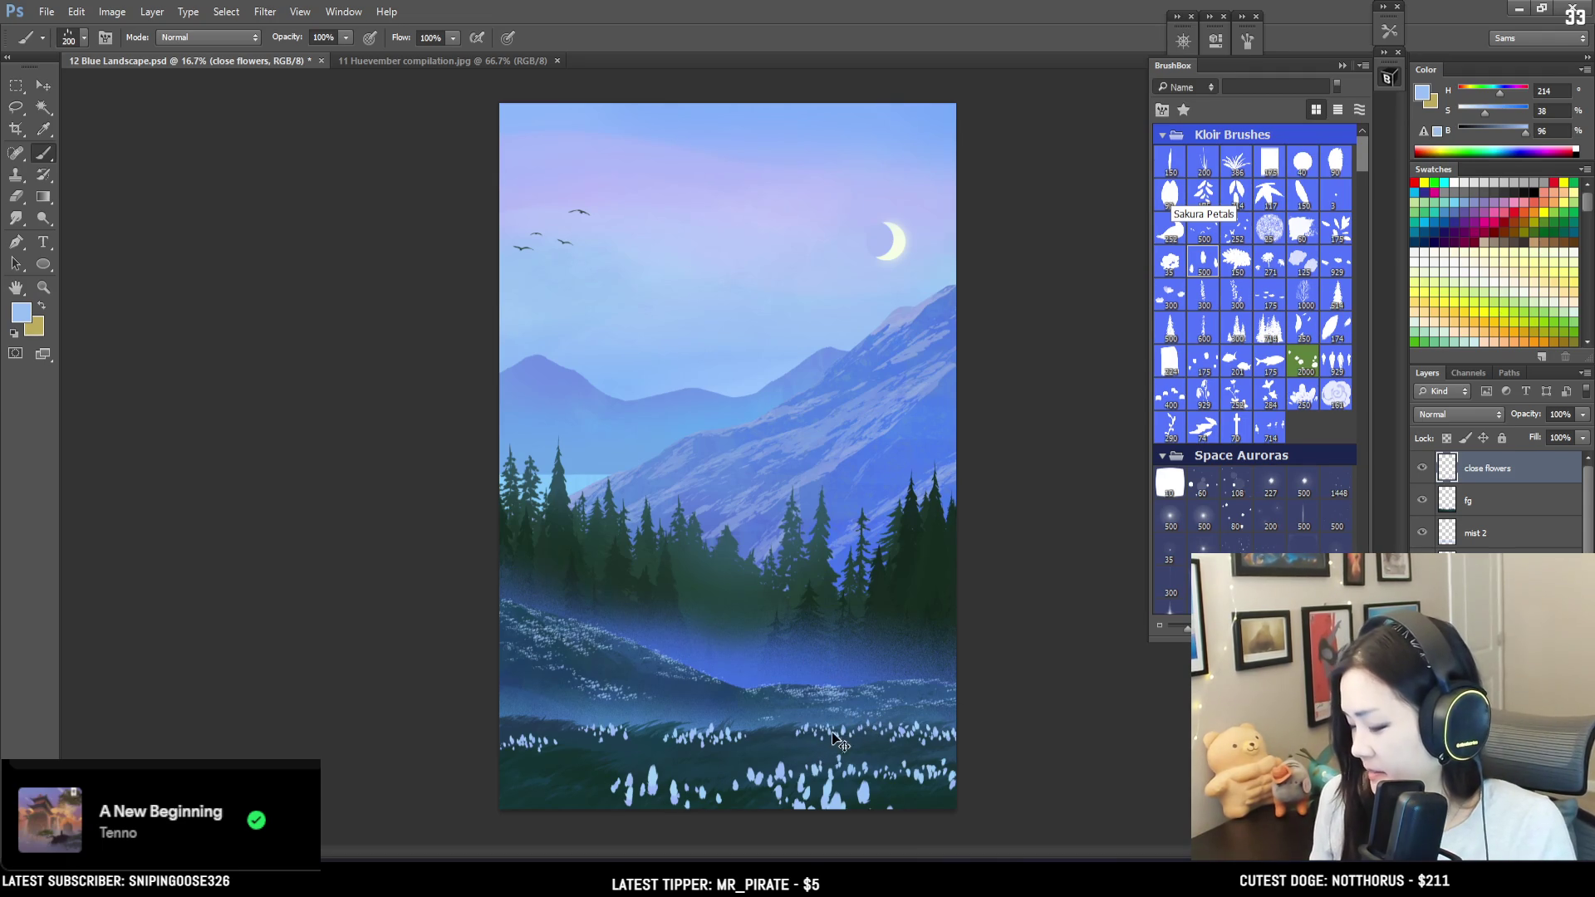
key(bracketright)
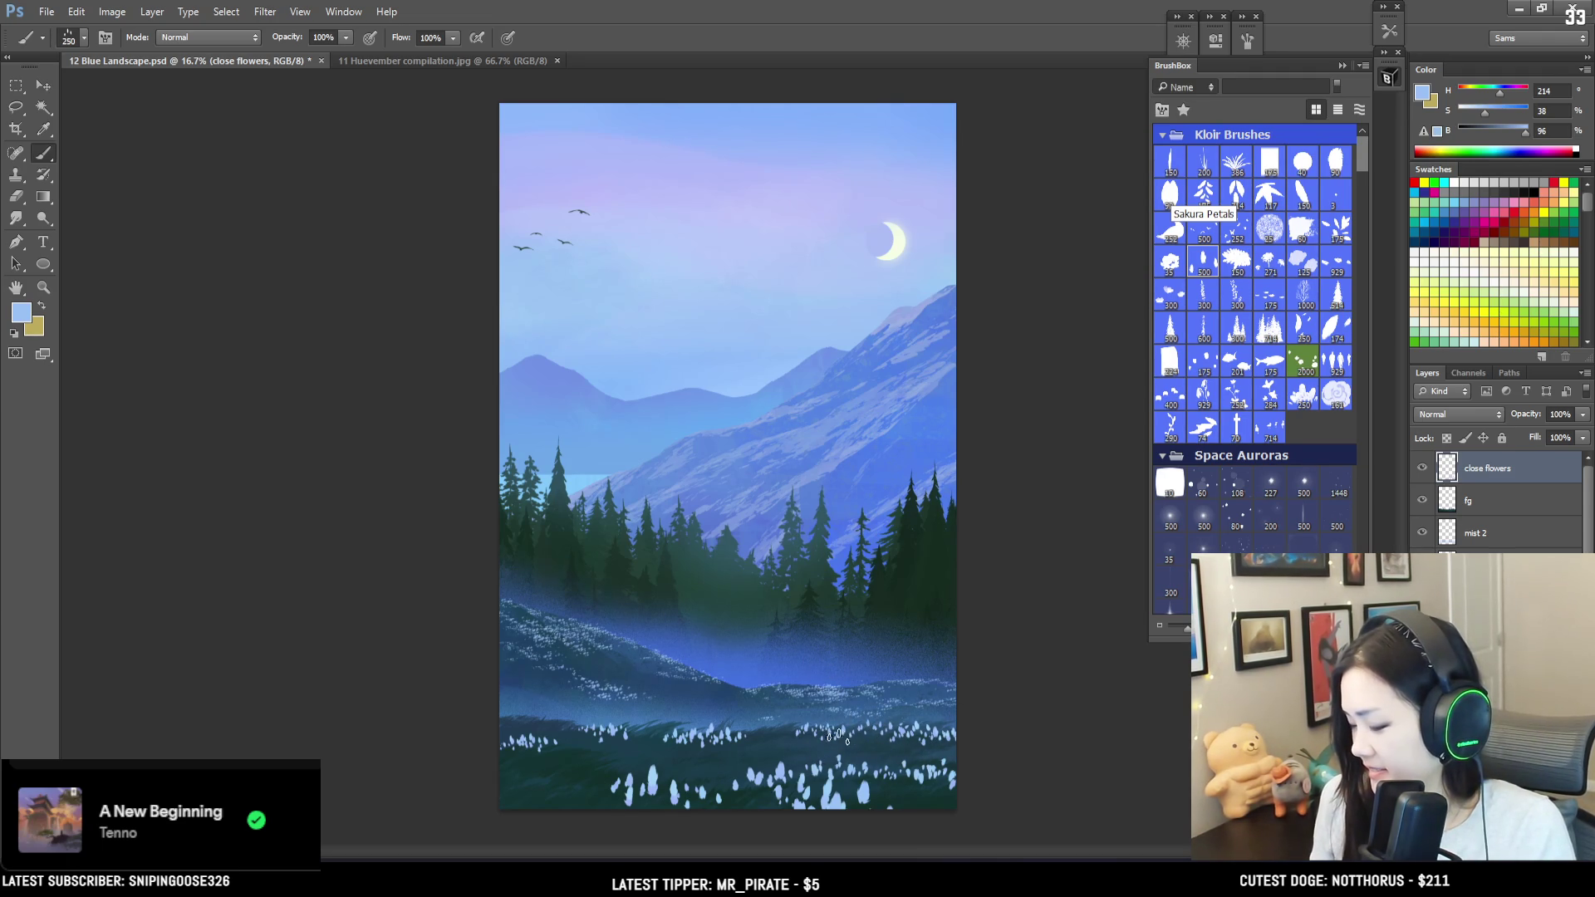
key(bracketright)
key(bracketright)
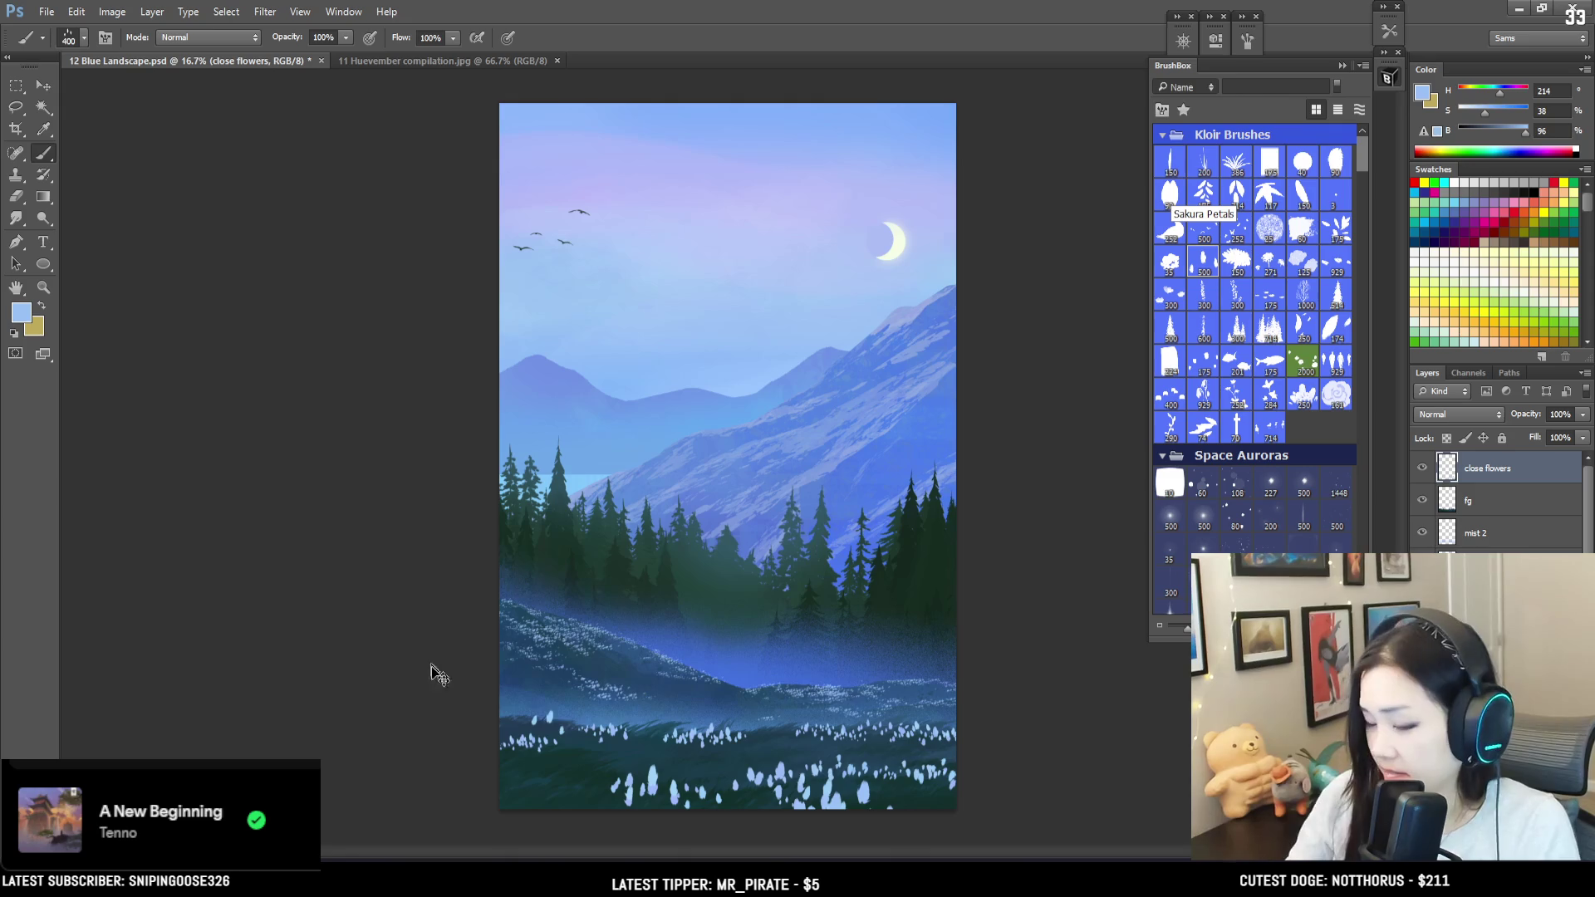
key(bracketleft)
key(bracketleft)
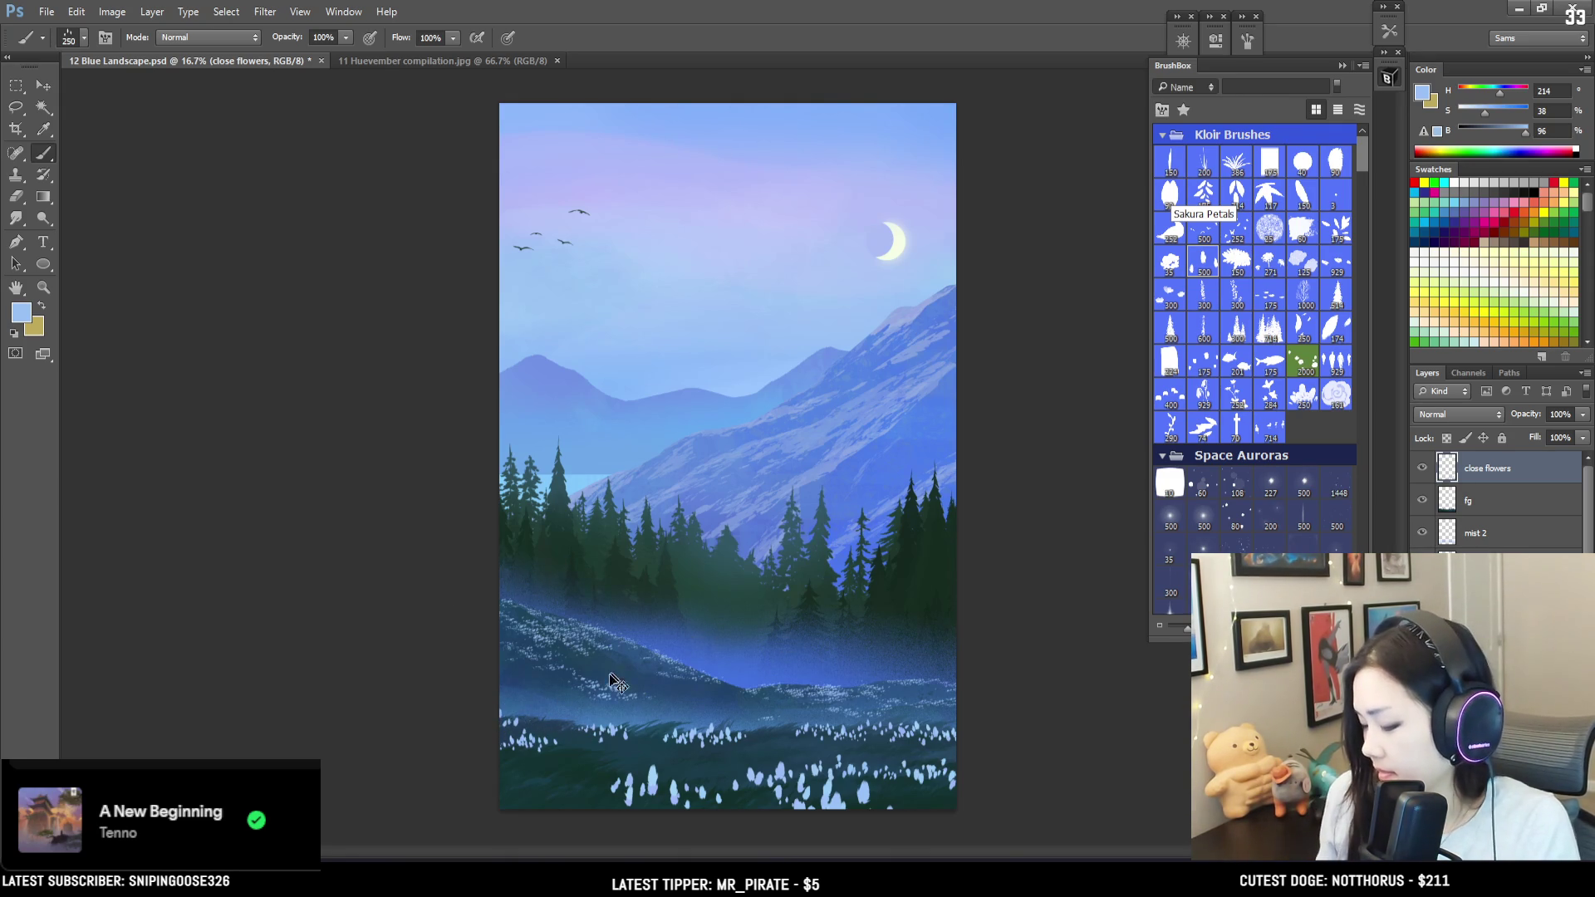
key(bracketleft)
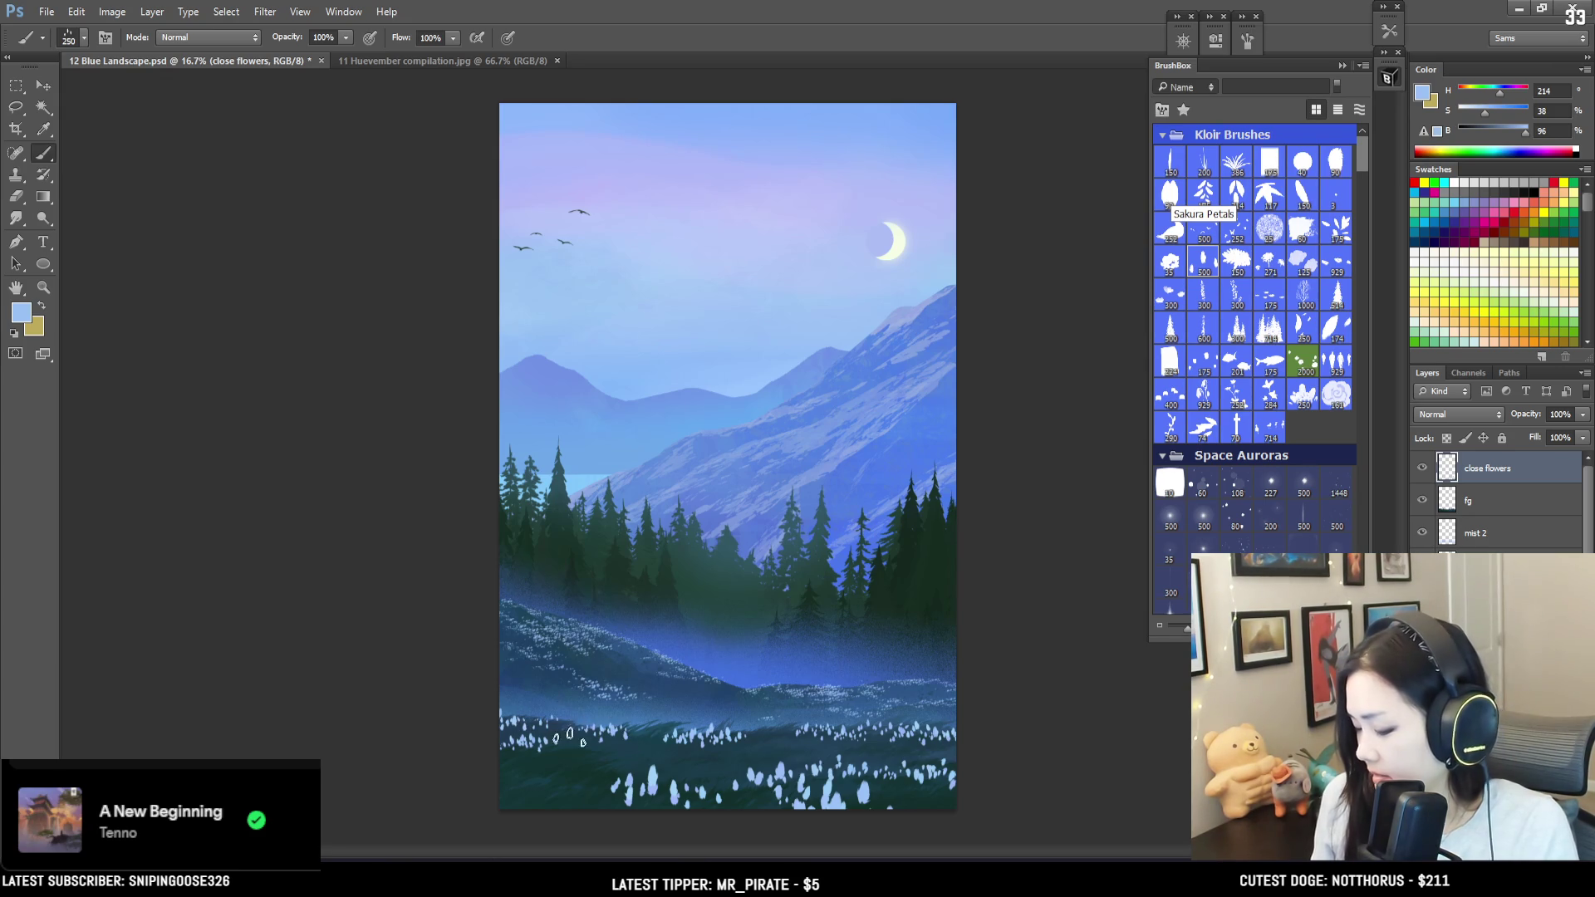
Step: Lasso the small flowers at the lower left of the meadow
key(e)
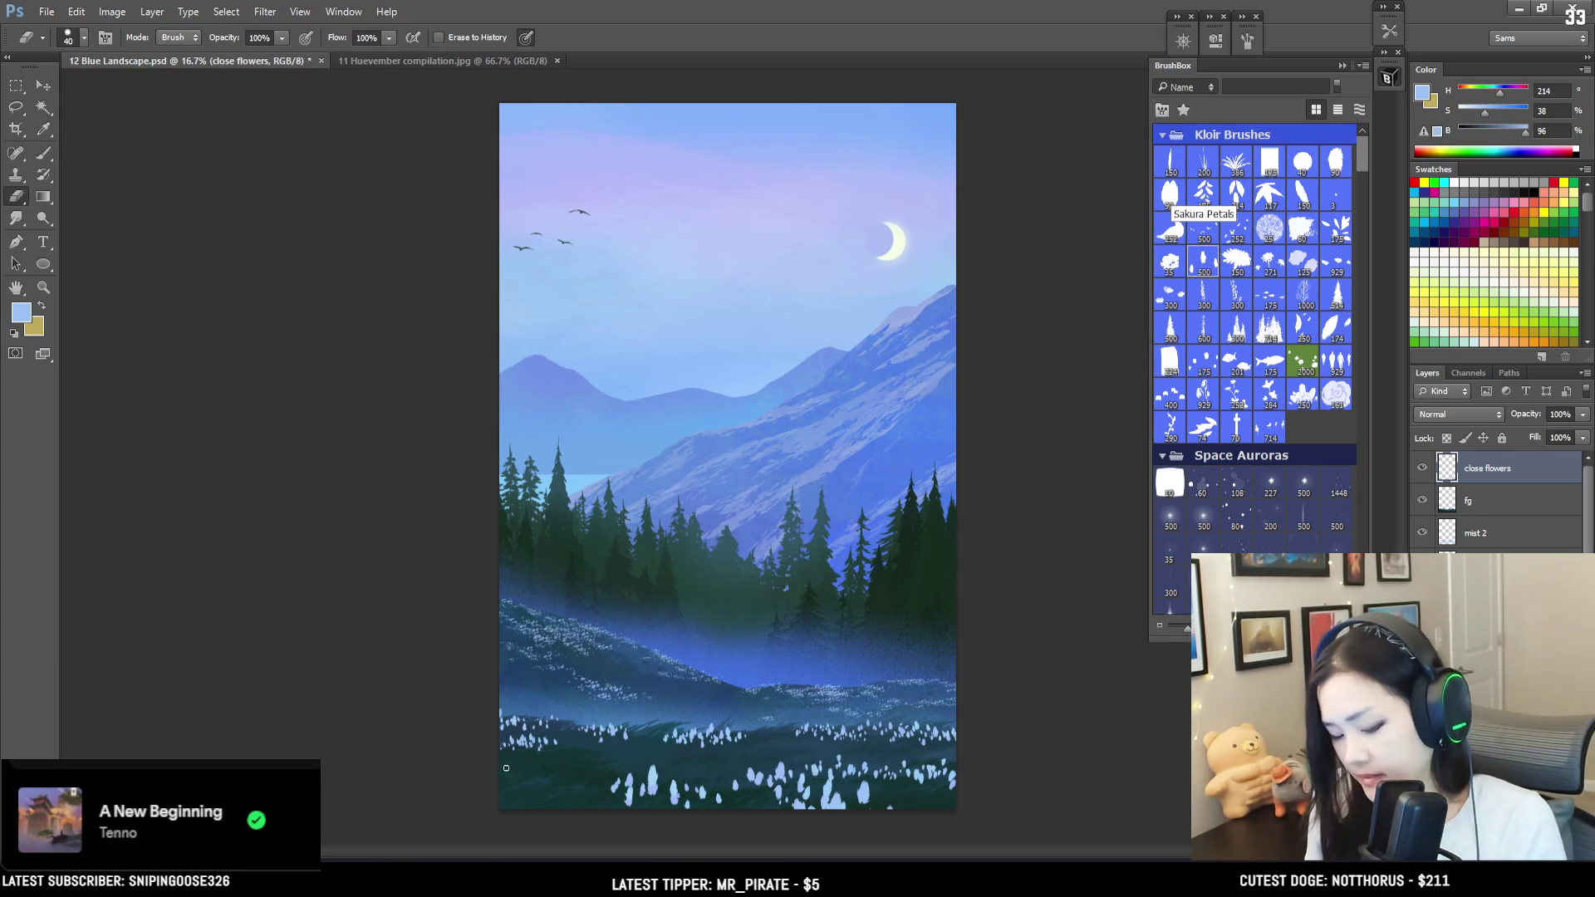
key(l)
mouse_move(568, 696)
mouse_down()
mouse_move(486, 691)
mouse_move(548, 765)
mouse_move(570, 712)
mouse_up()
Step: Scale the selected lower-left flowers and rotate them 3.6 degrees with Free Transform
key(ctrl+t)
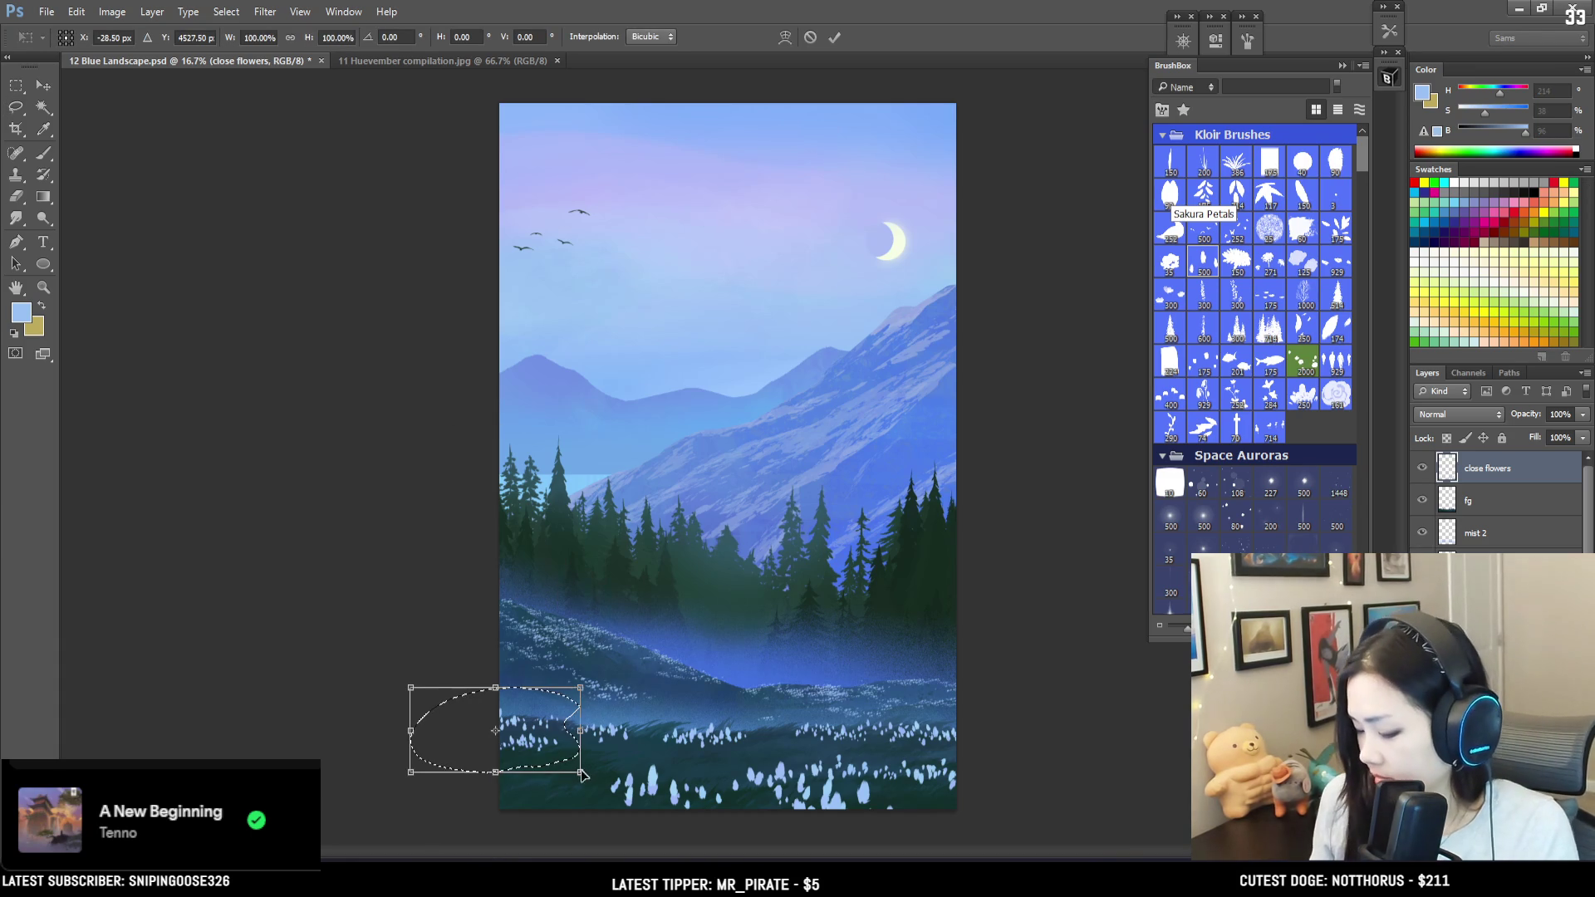
mouse_move(581, 774)
mouse_down()
mouse_move(608, 785)
mouse_move(573, 751)
mouse_up()
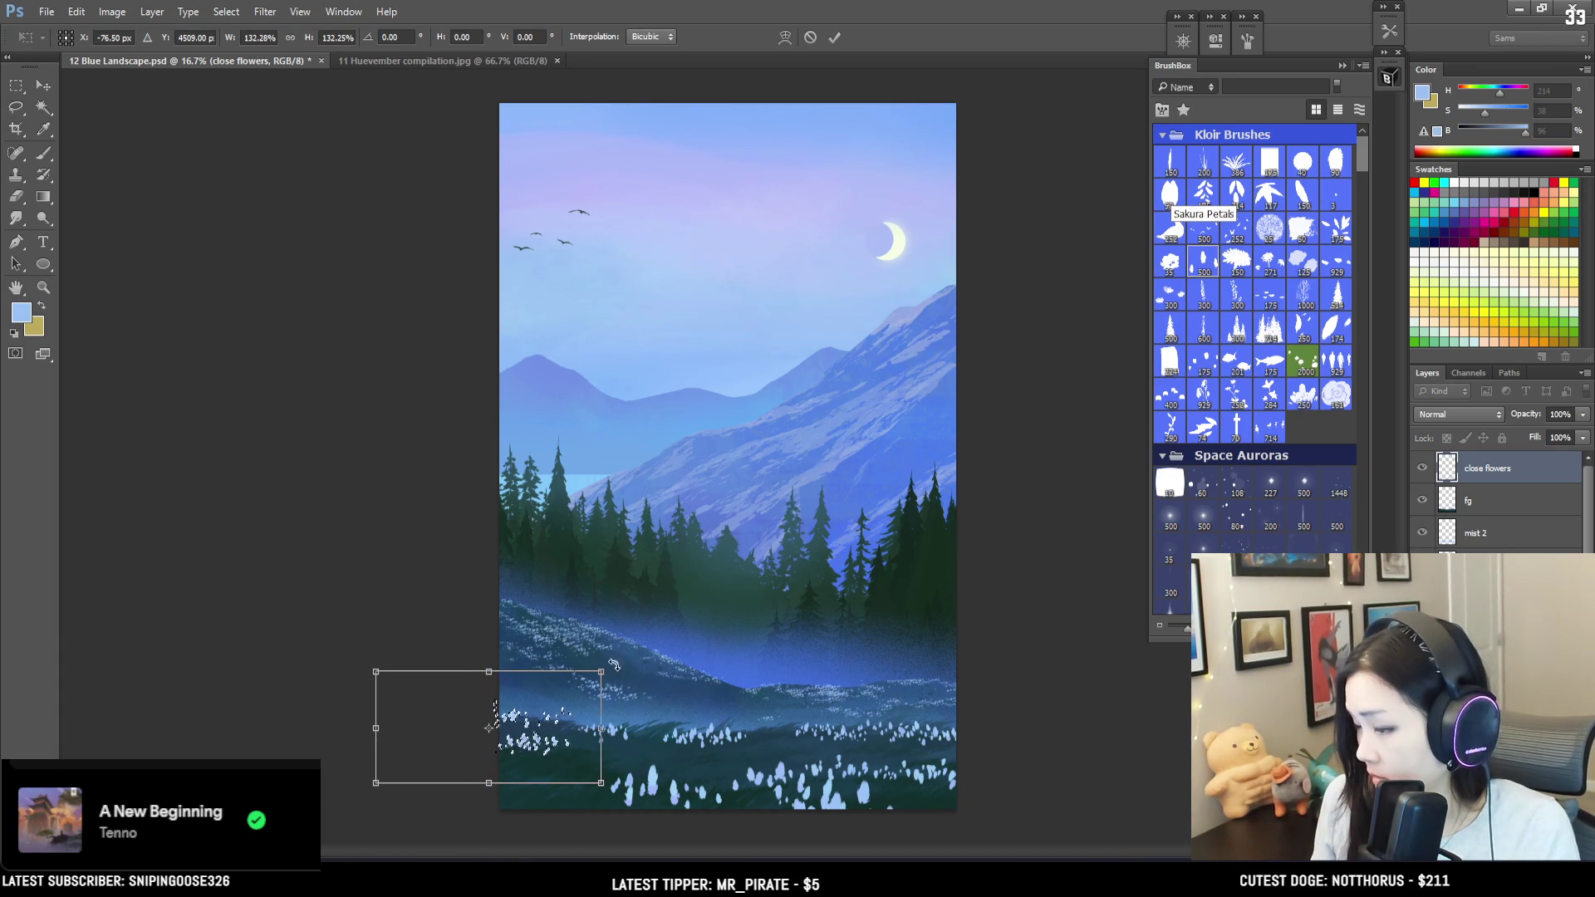
drag(657, 678, 675, 672)
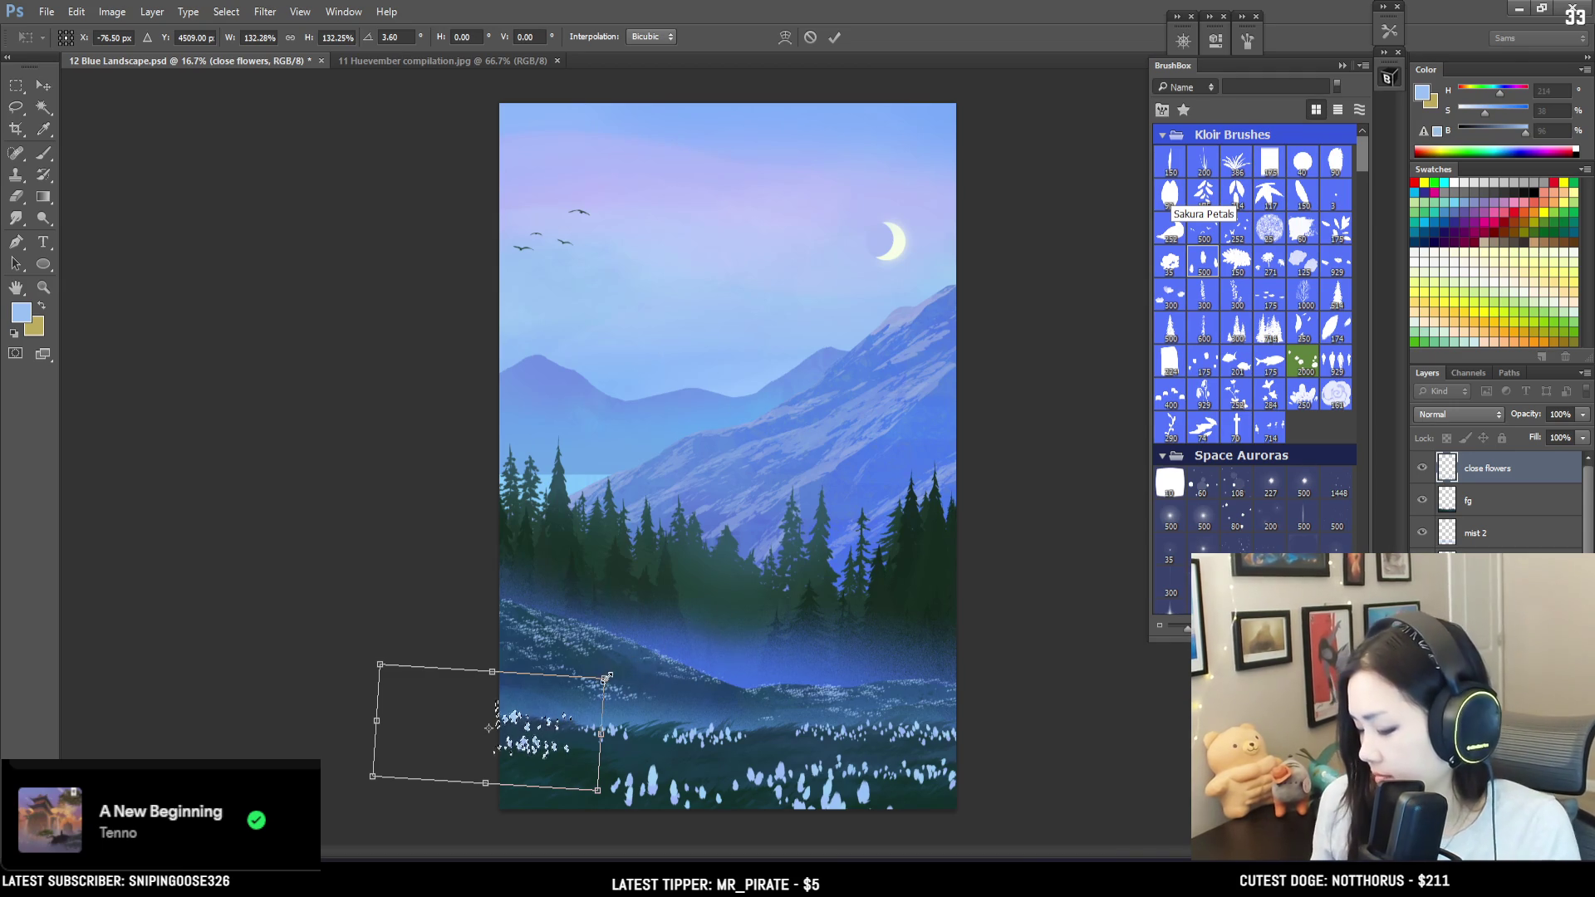
drag(604, 678, 570, 700)
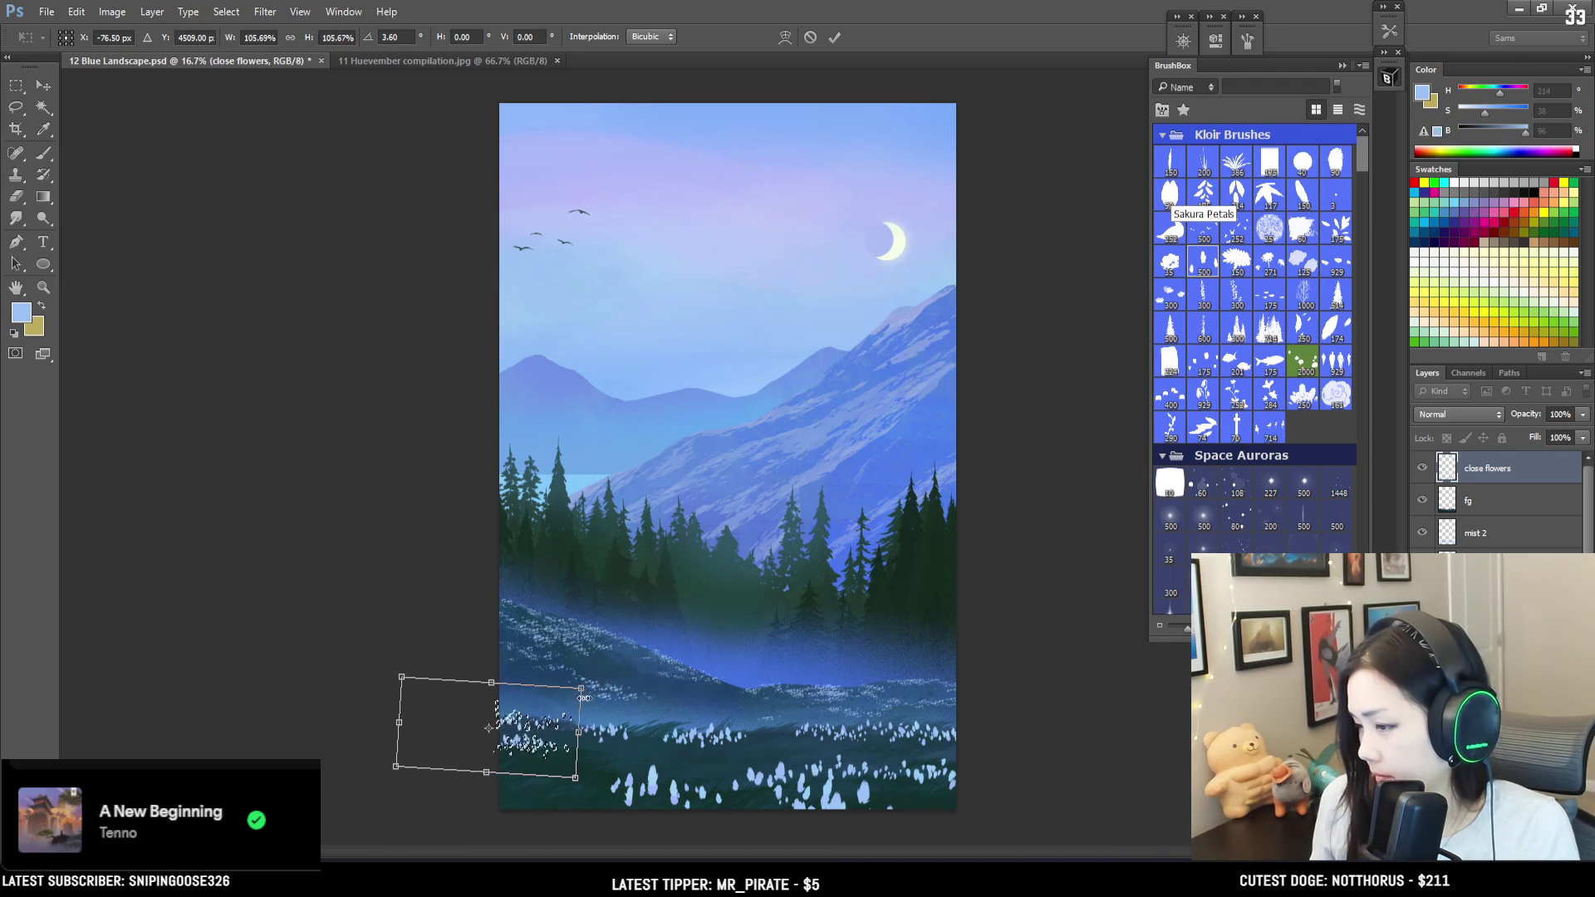
key(Return)
Step: Shift the flowers slightly right, shrink them to about 79%, and deselect
key(v)
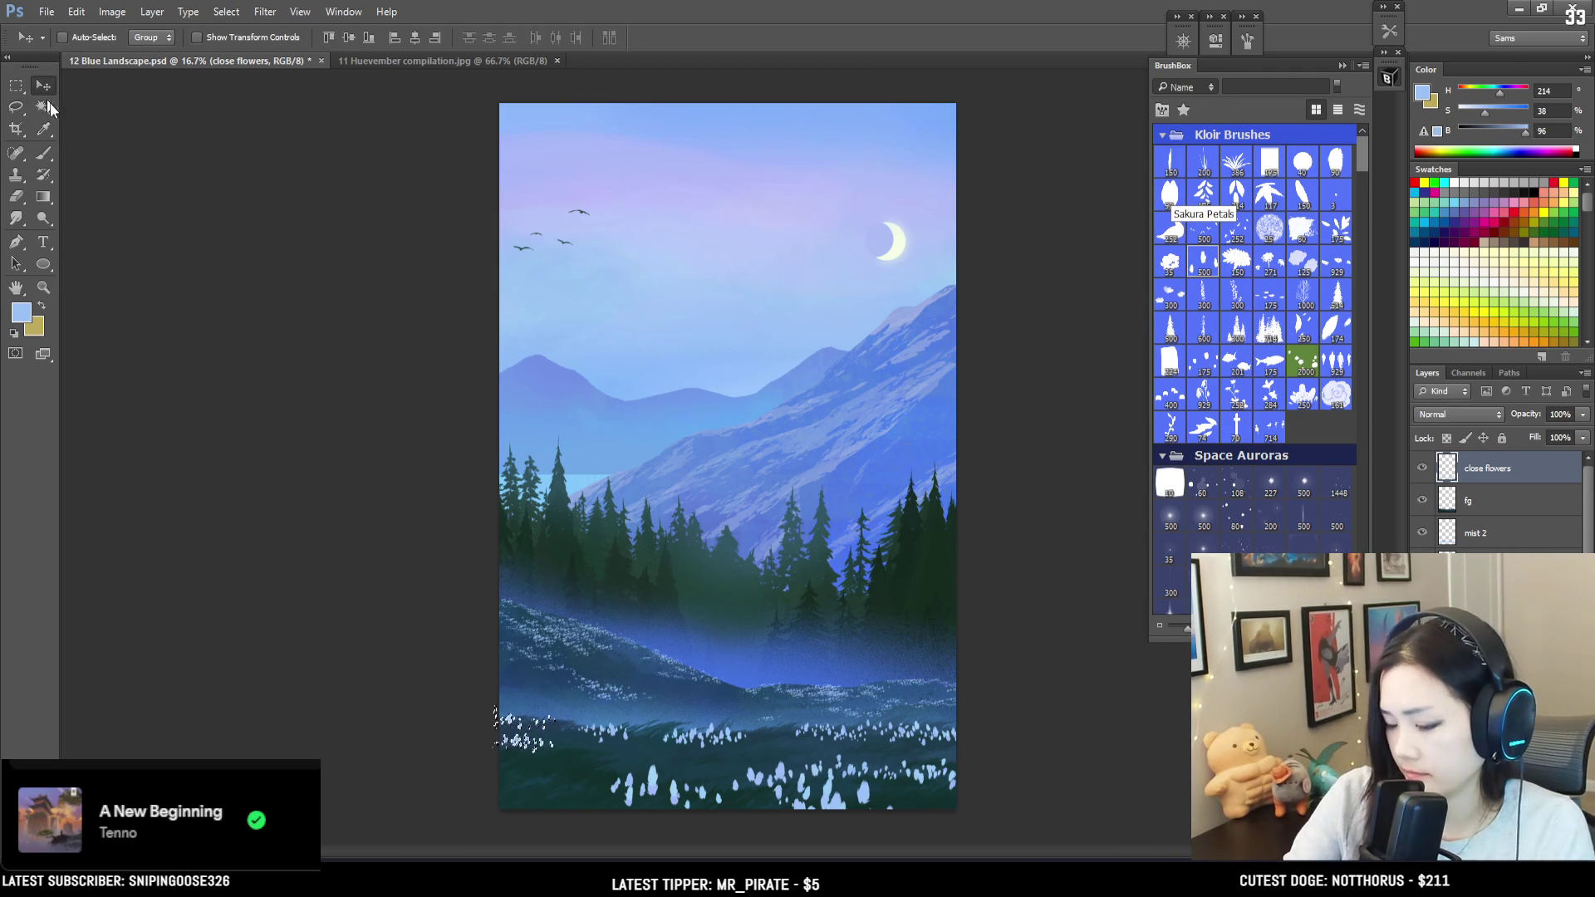
drag(537, 750, 547, 744)
key(ctrl+t)
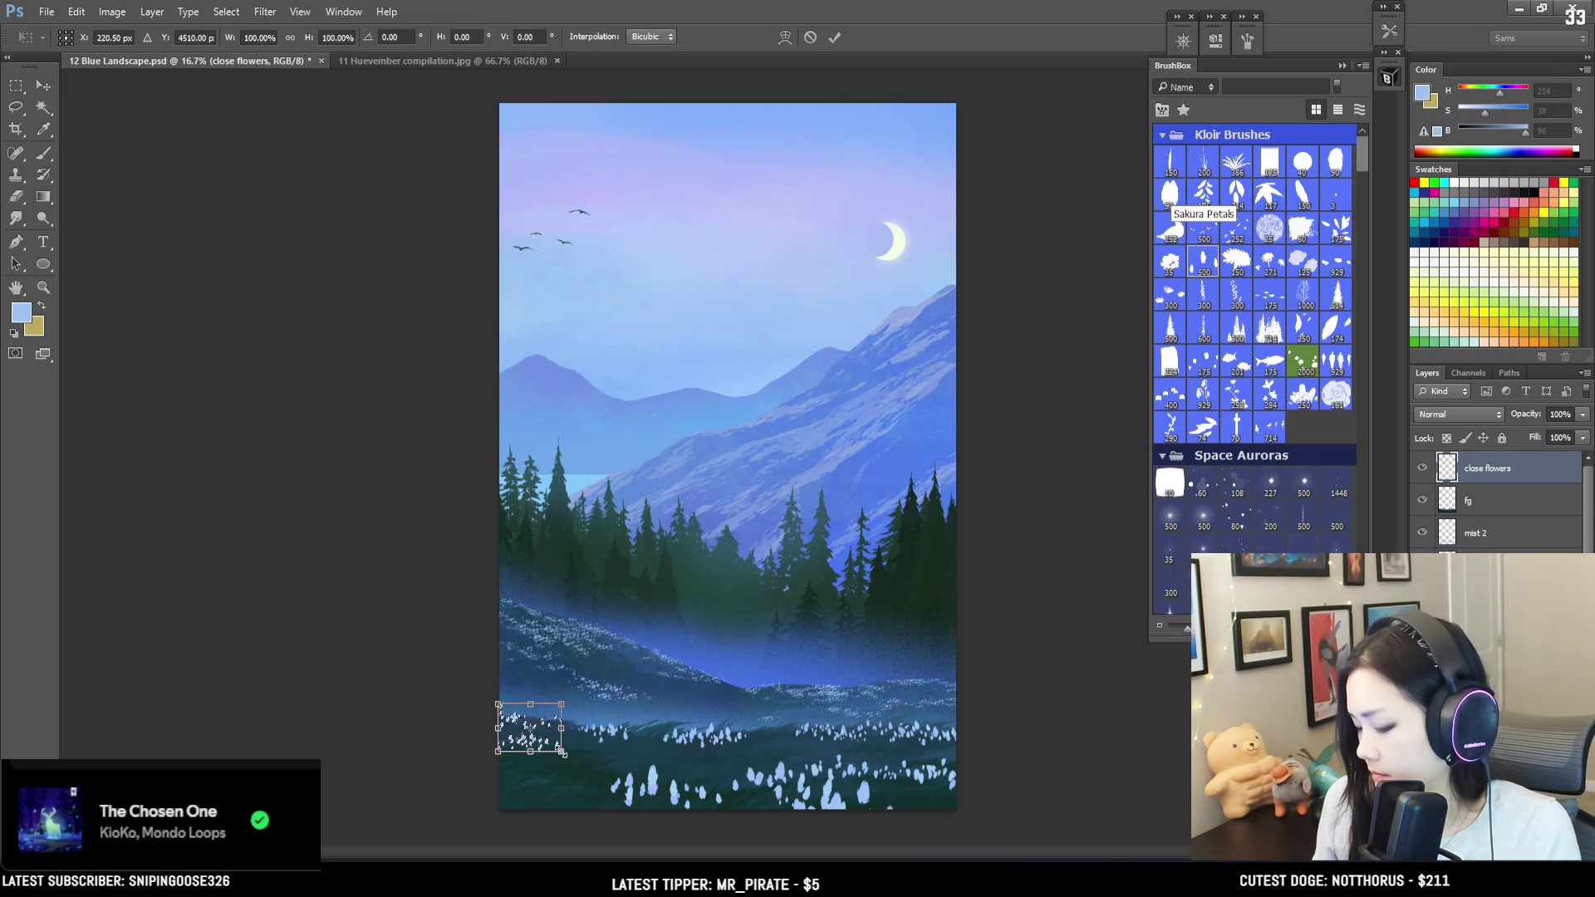
drag(560, 704, 554, 708)
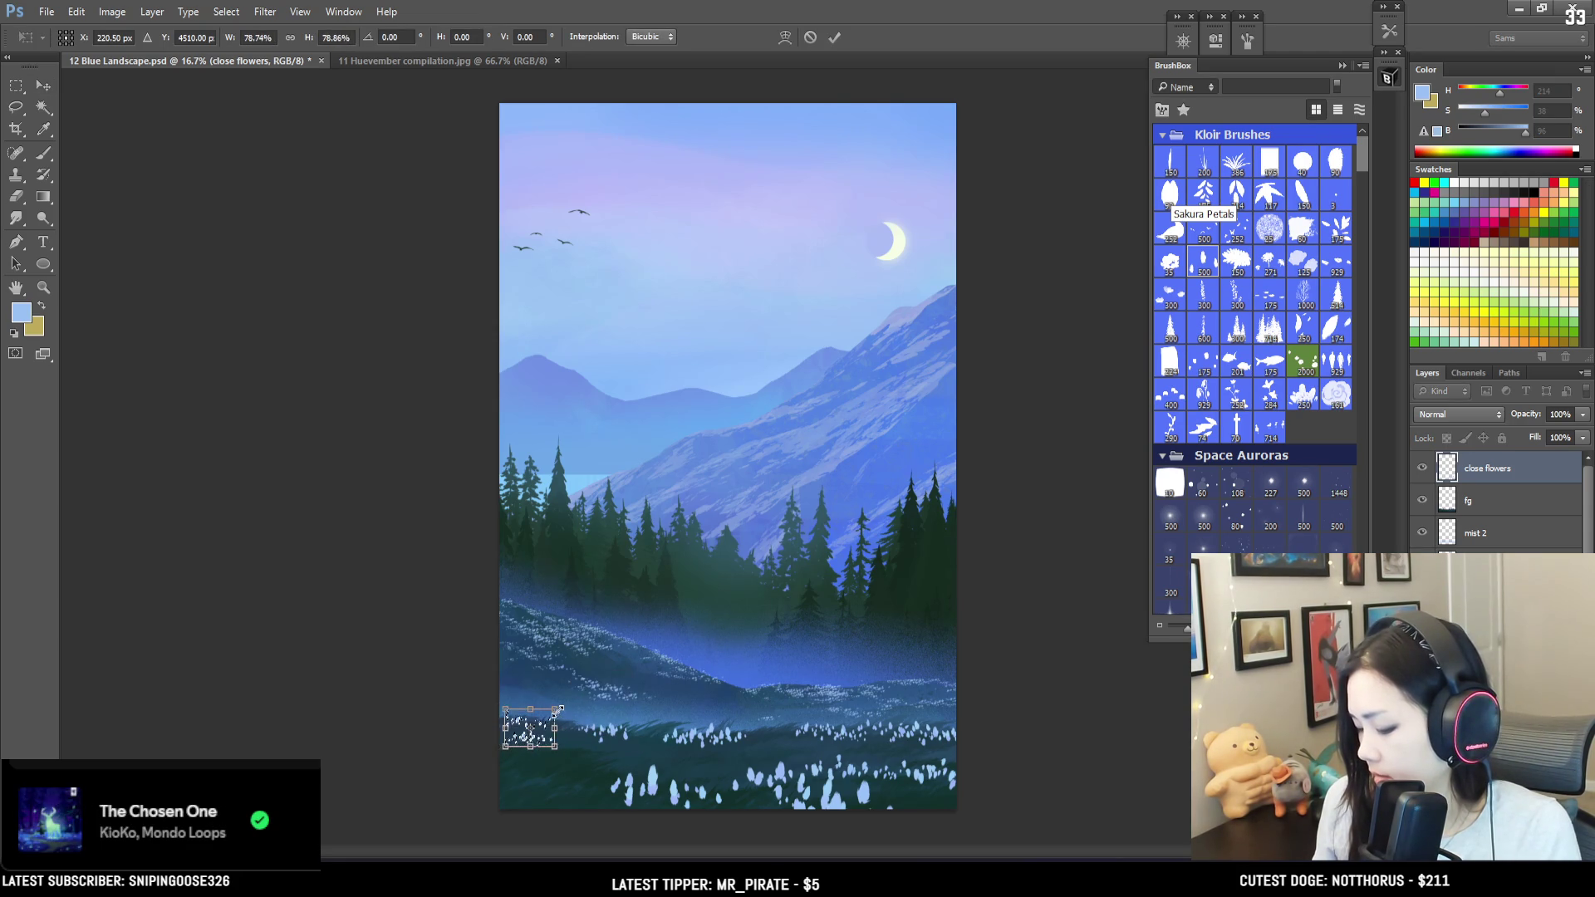
key(Return)
key(ctrl+d)
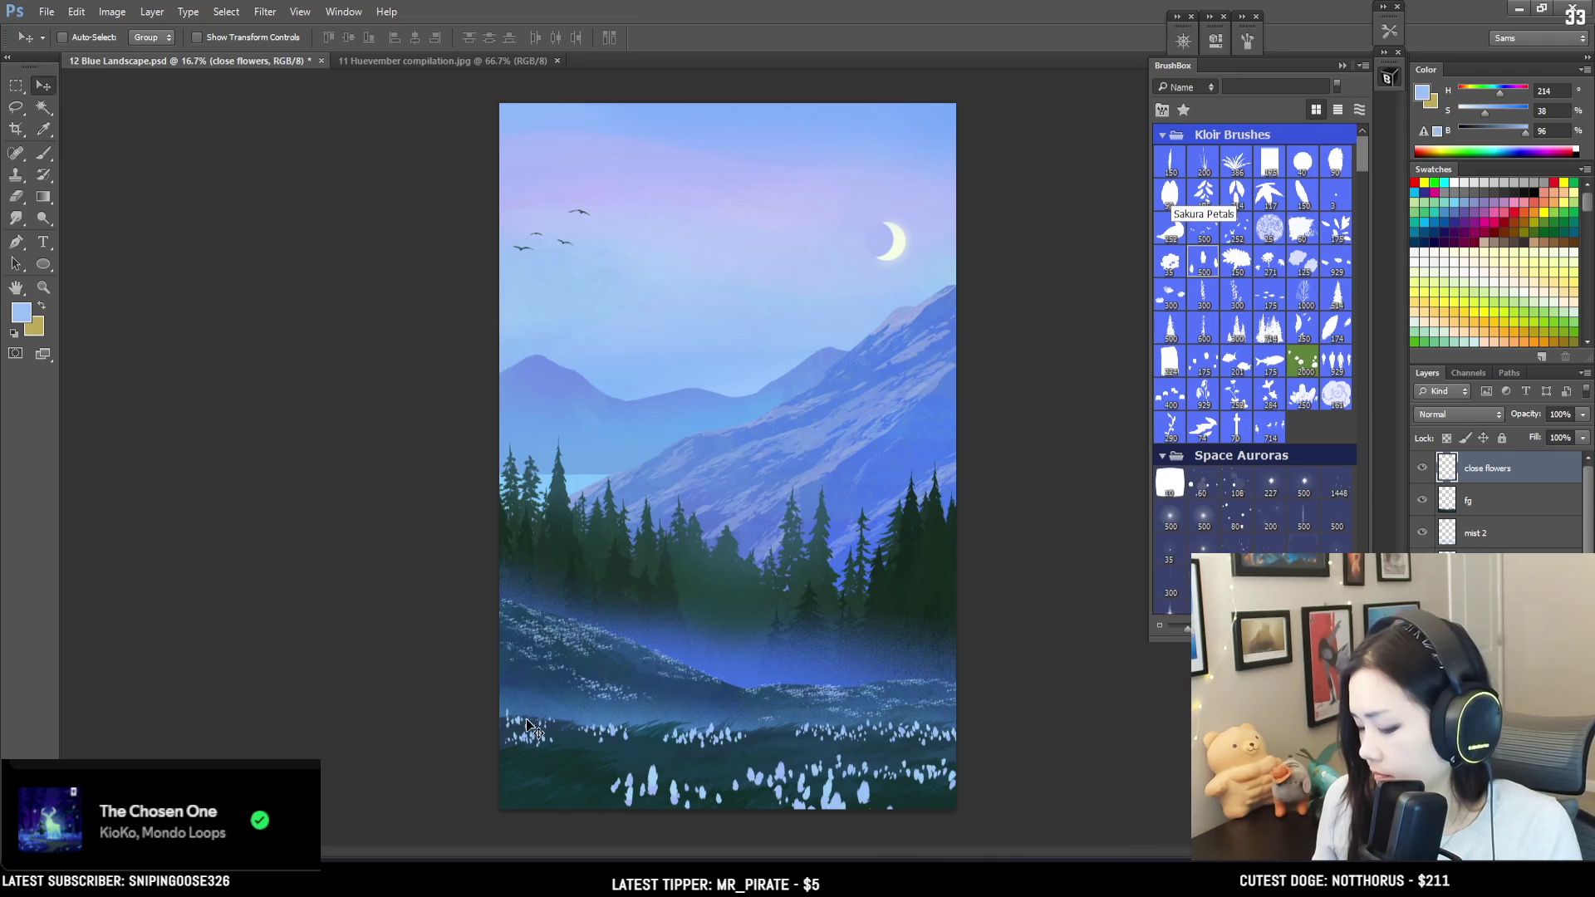
key(b)
key(e)
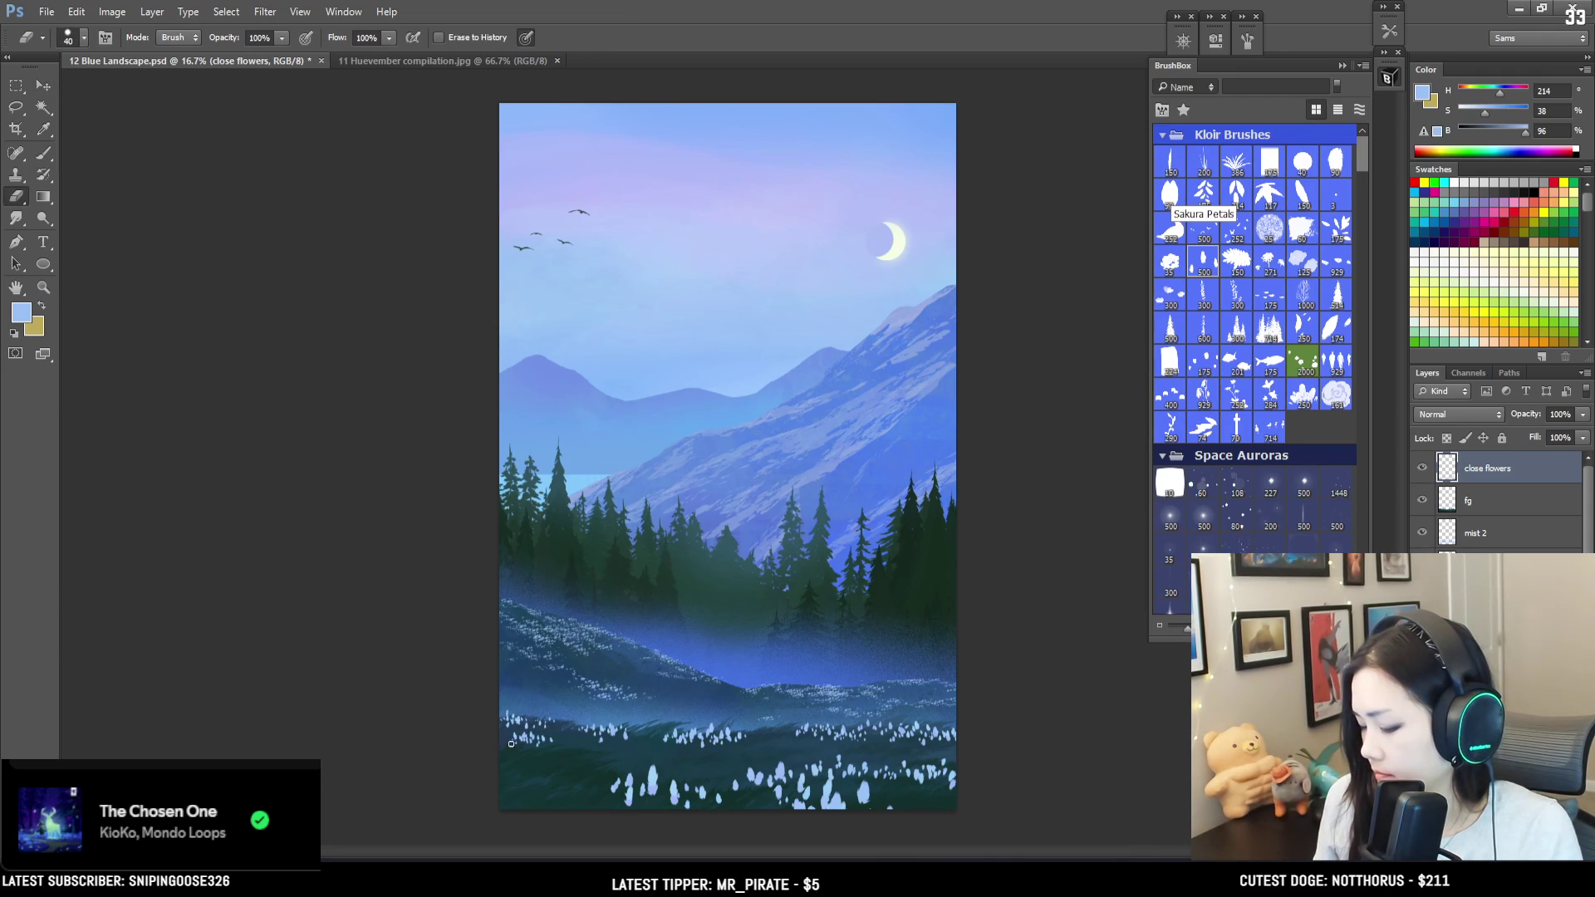
Step: Resize the flower brush and paint white flower dabs along the bottom-left meadow
key(b)
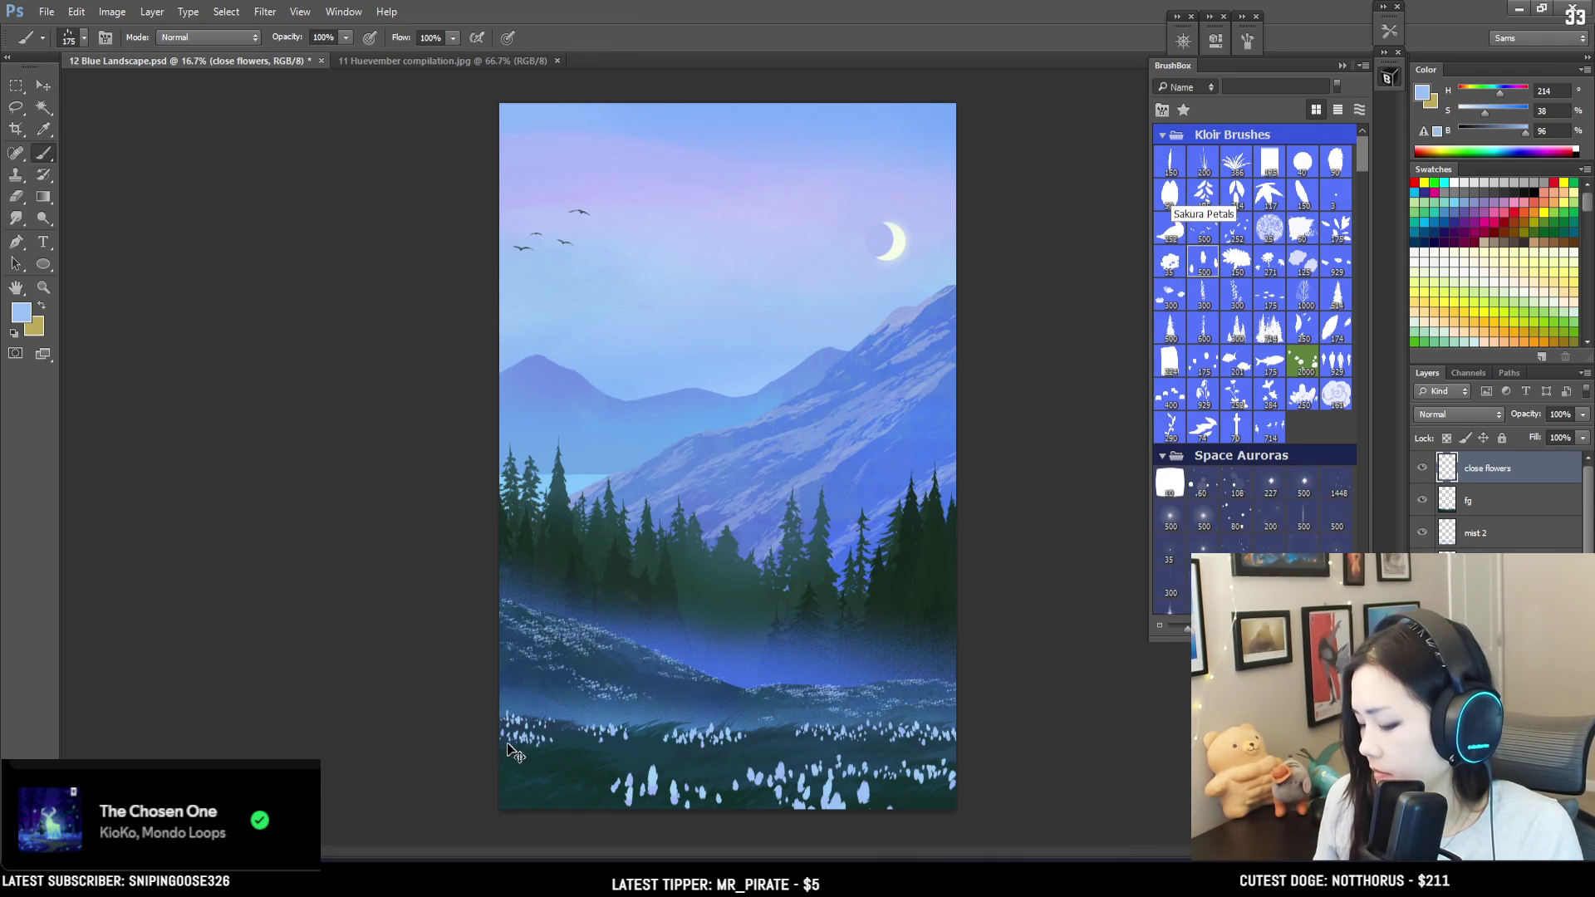
key(bracketleft)
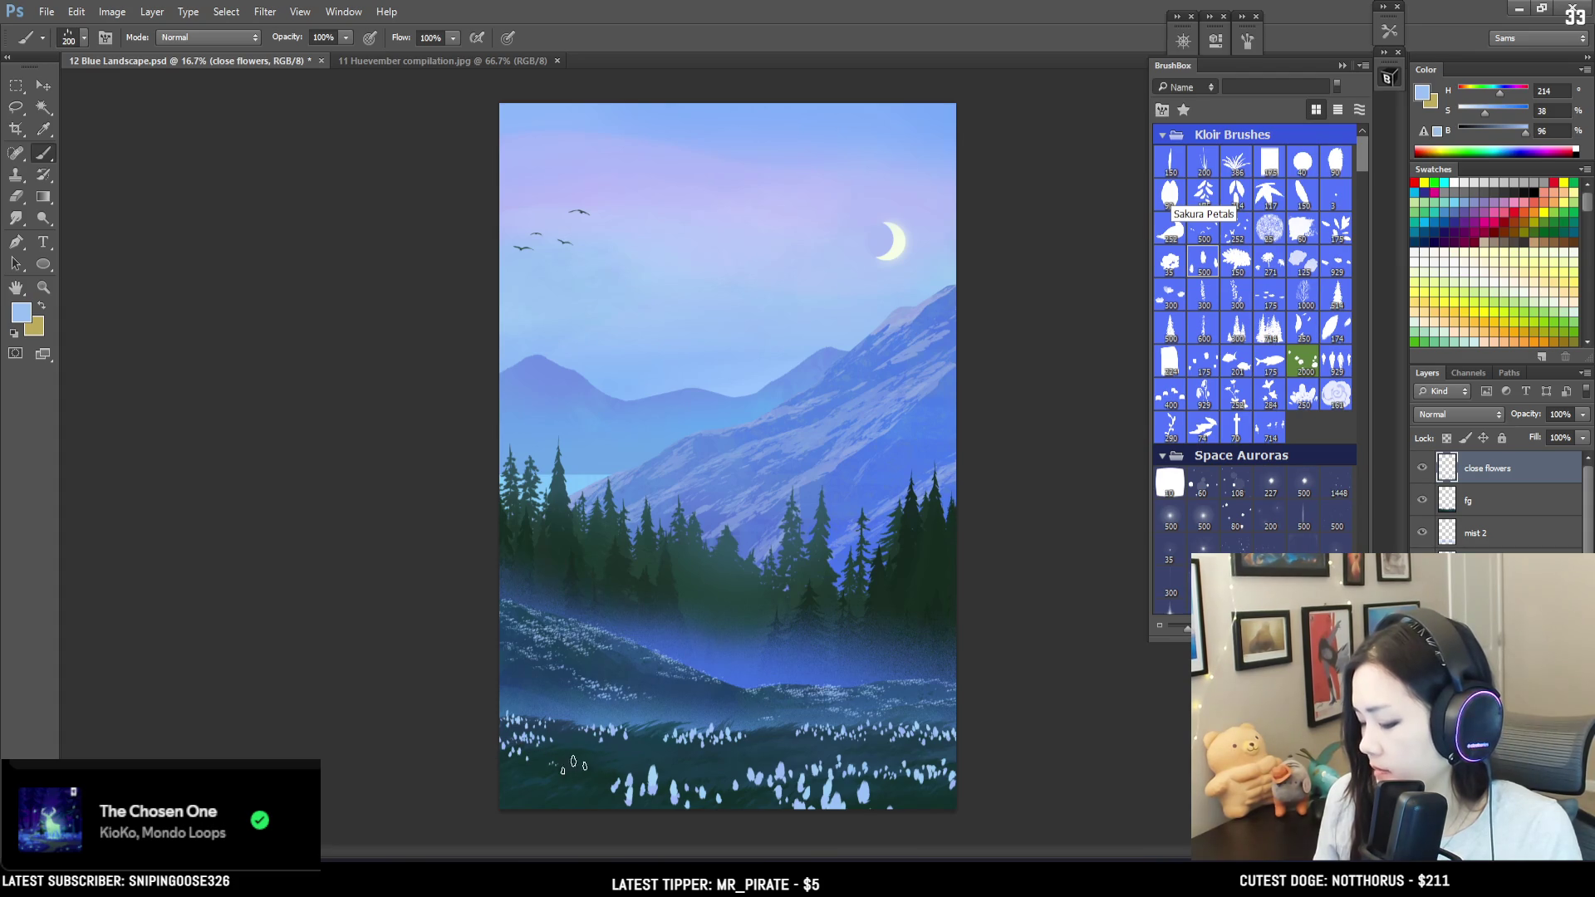
key(bracketright)
key(bracketright)
key(bracketleft)
key(bracketleft)
key(bracketleft)
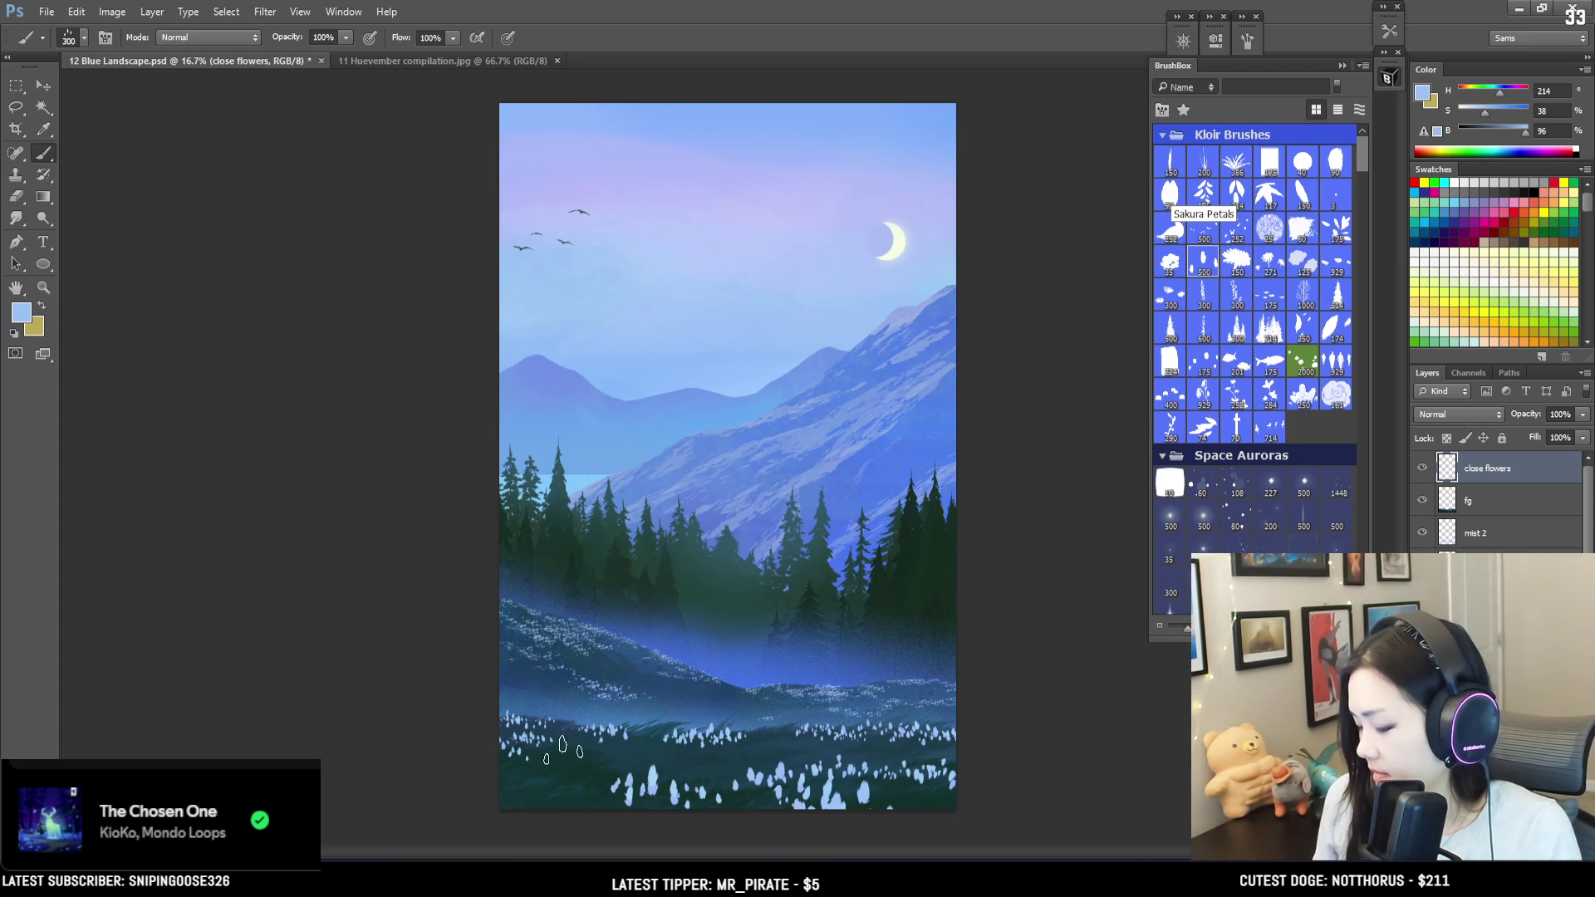
key(bracketright)
key(bracketright)
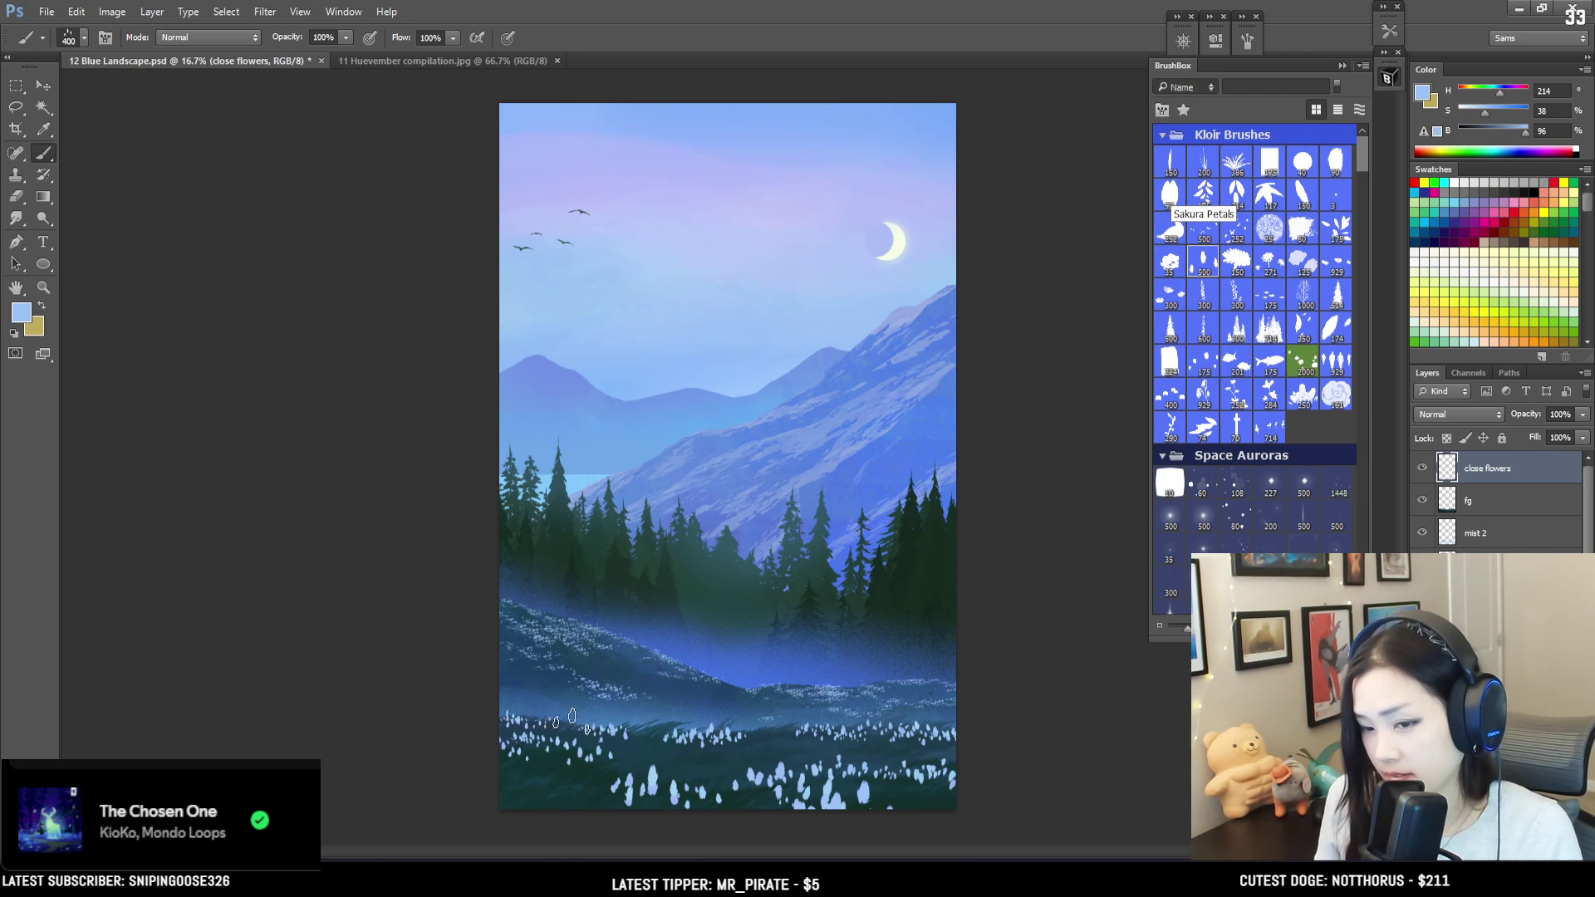
key(bracketright)
key(bracketright)
key(bracketright)
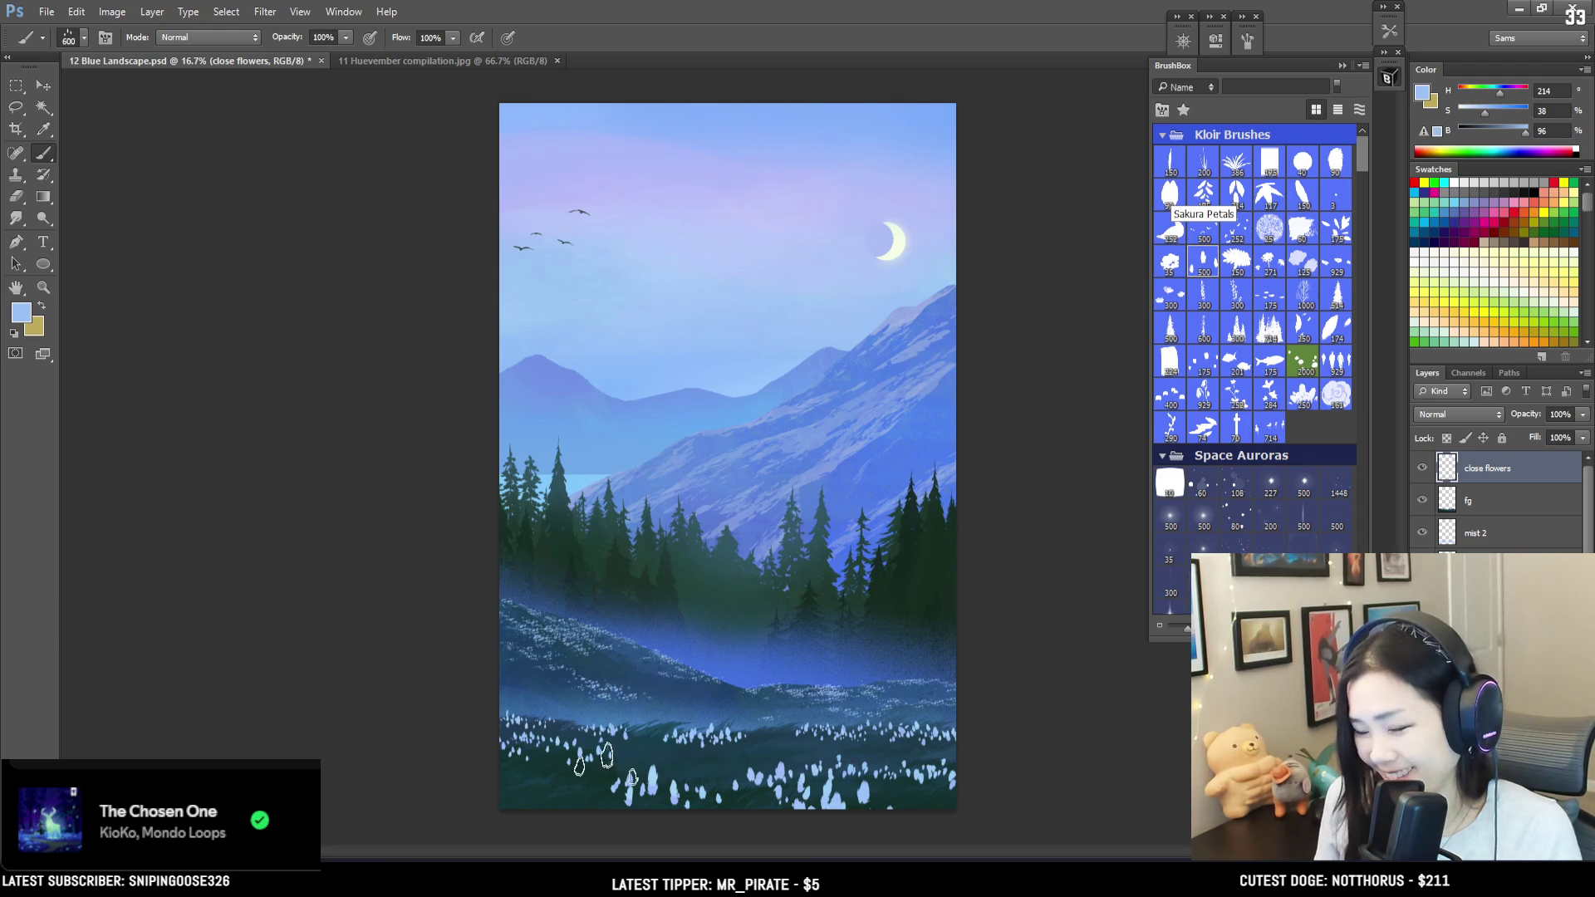
key(bracketright)
key(bracketleft)
key(bracketleft)
key(bracketleft)
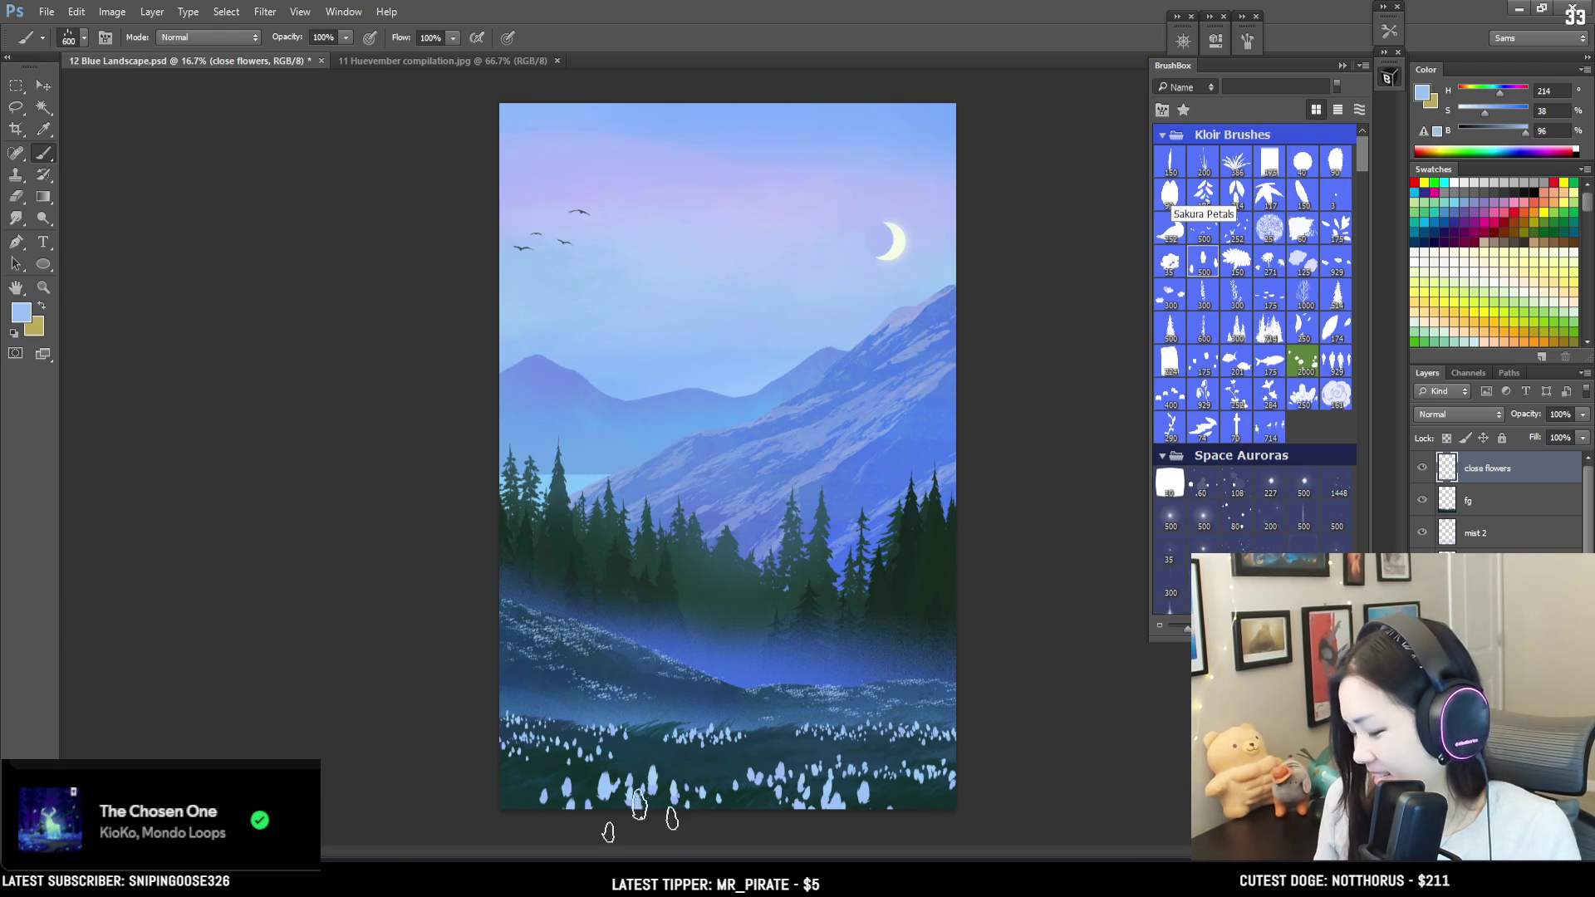
drag(736, 742, 765, 753)
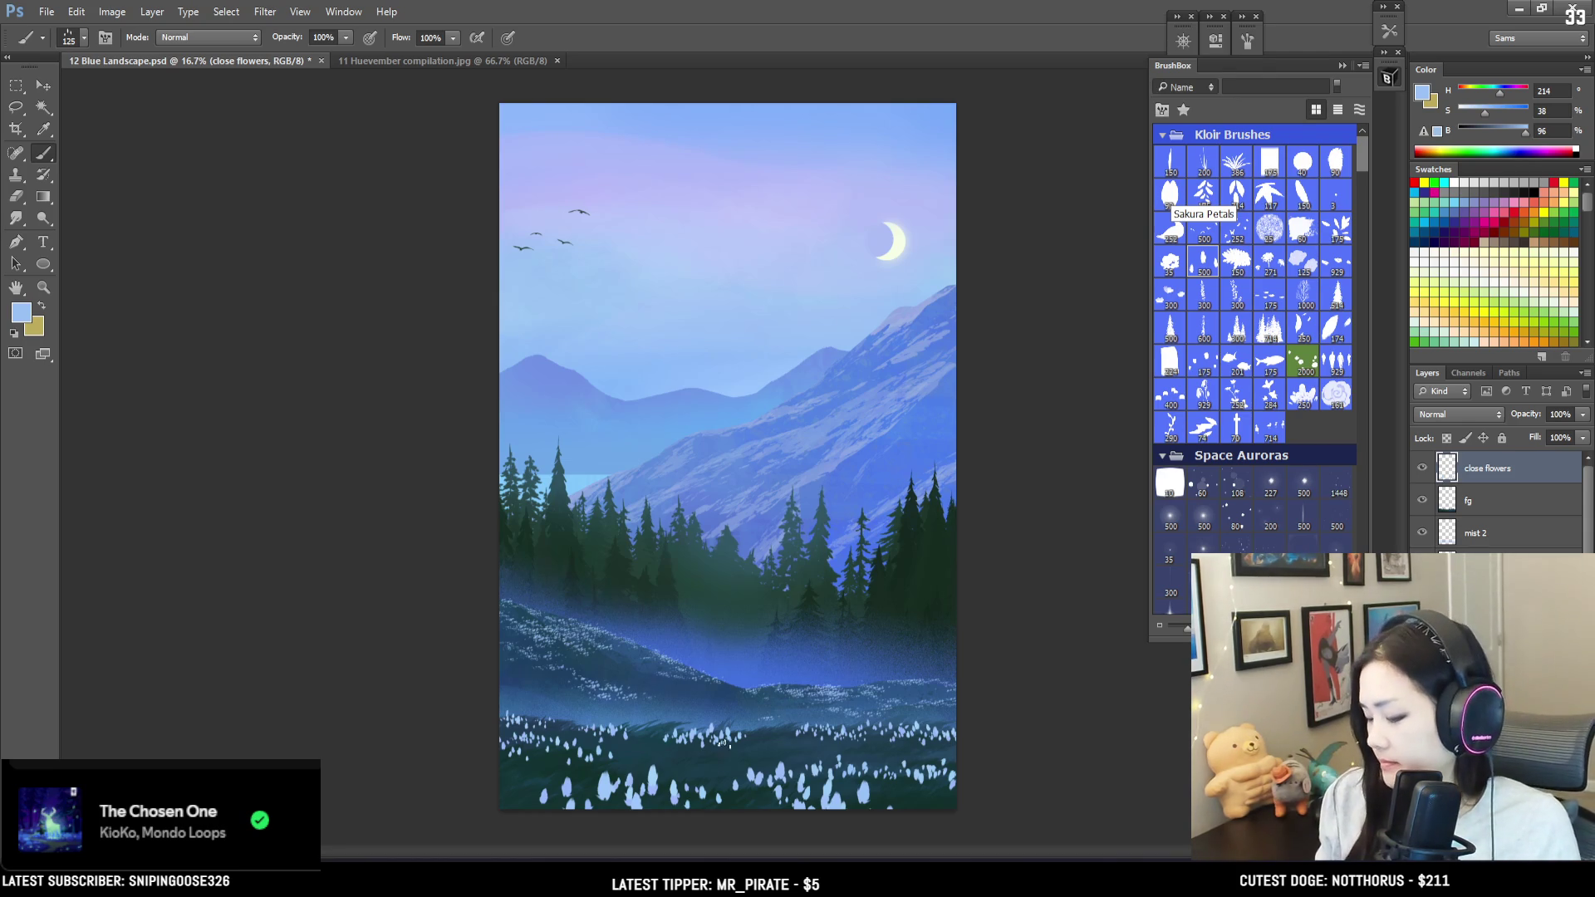
key(bracketright)
key(bracketright)
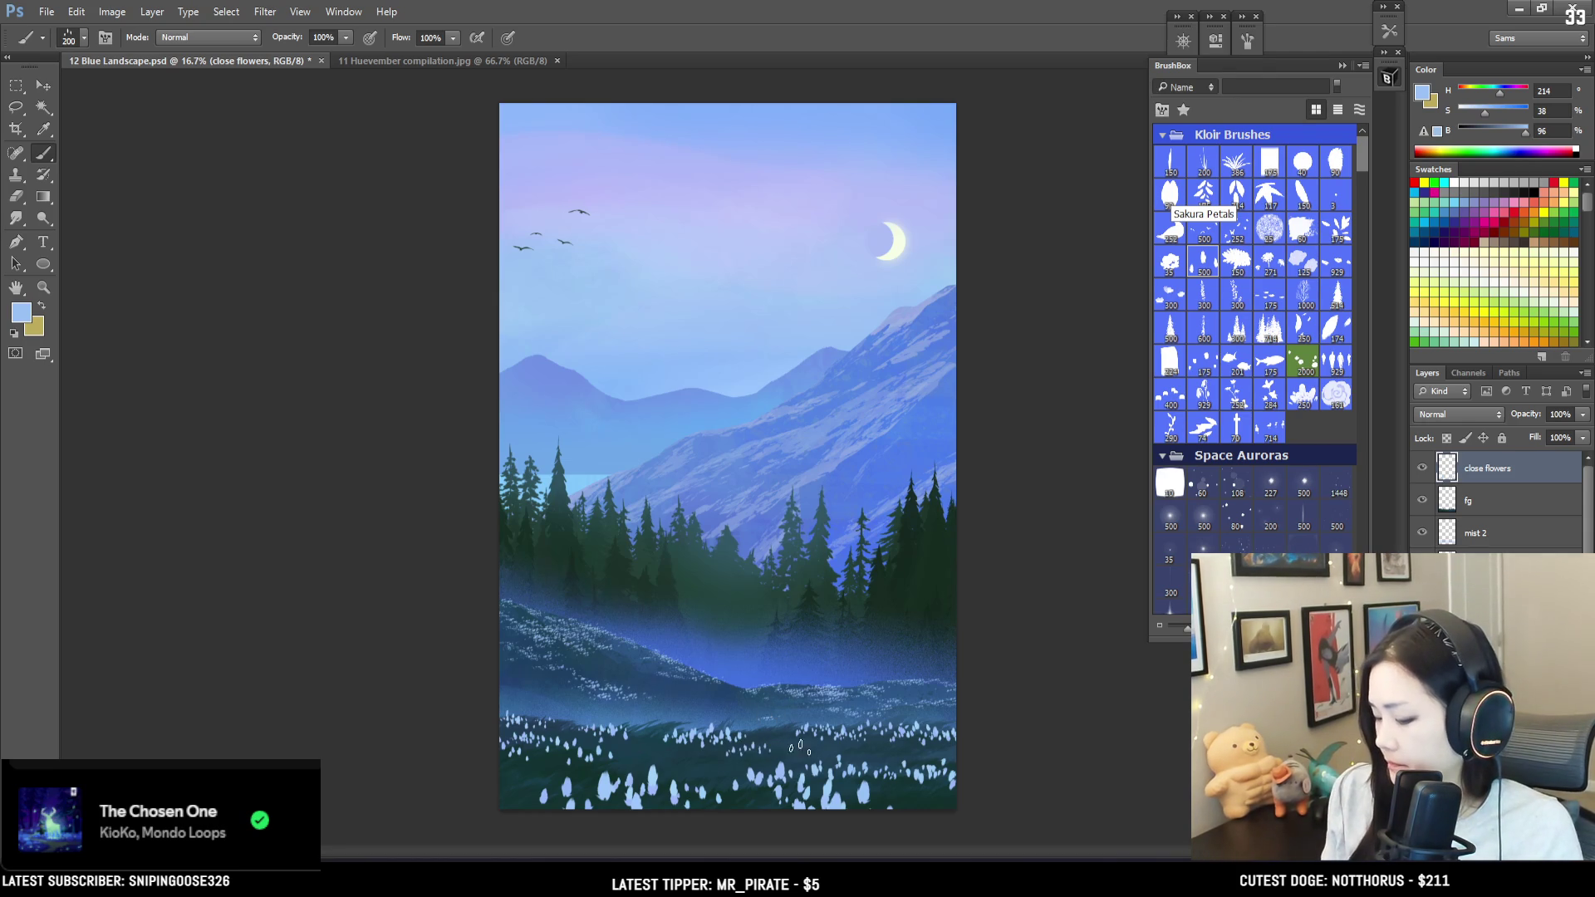
key(bracketright)
key(bracketleft)
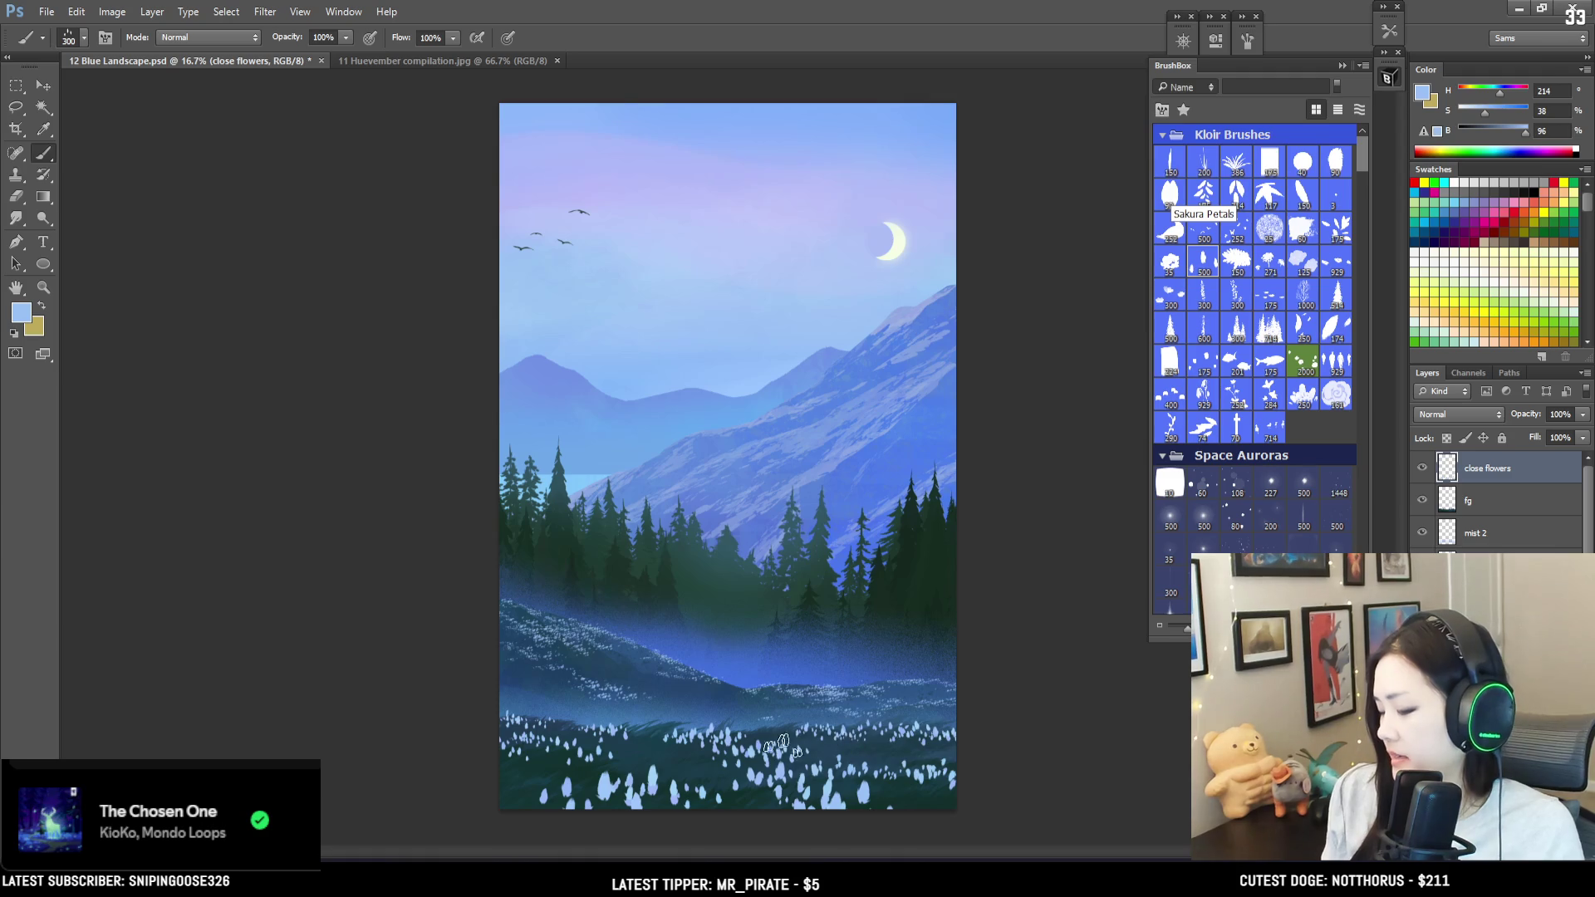
Step: Apply a Gaussian Blur with a radius of about 18.2 px to the close flowers layer
key(ctrl+t)
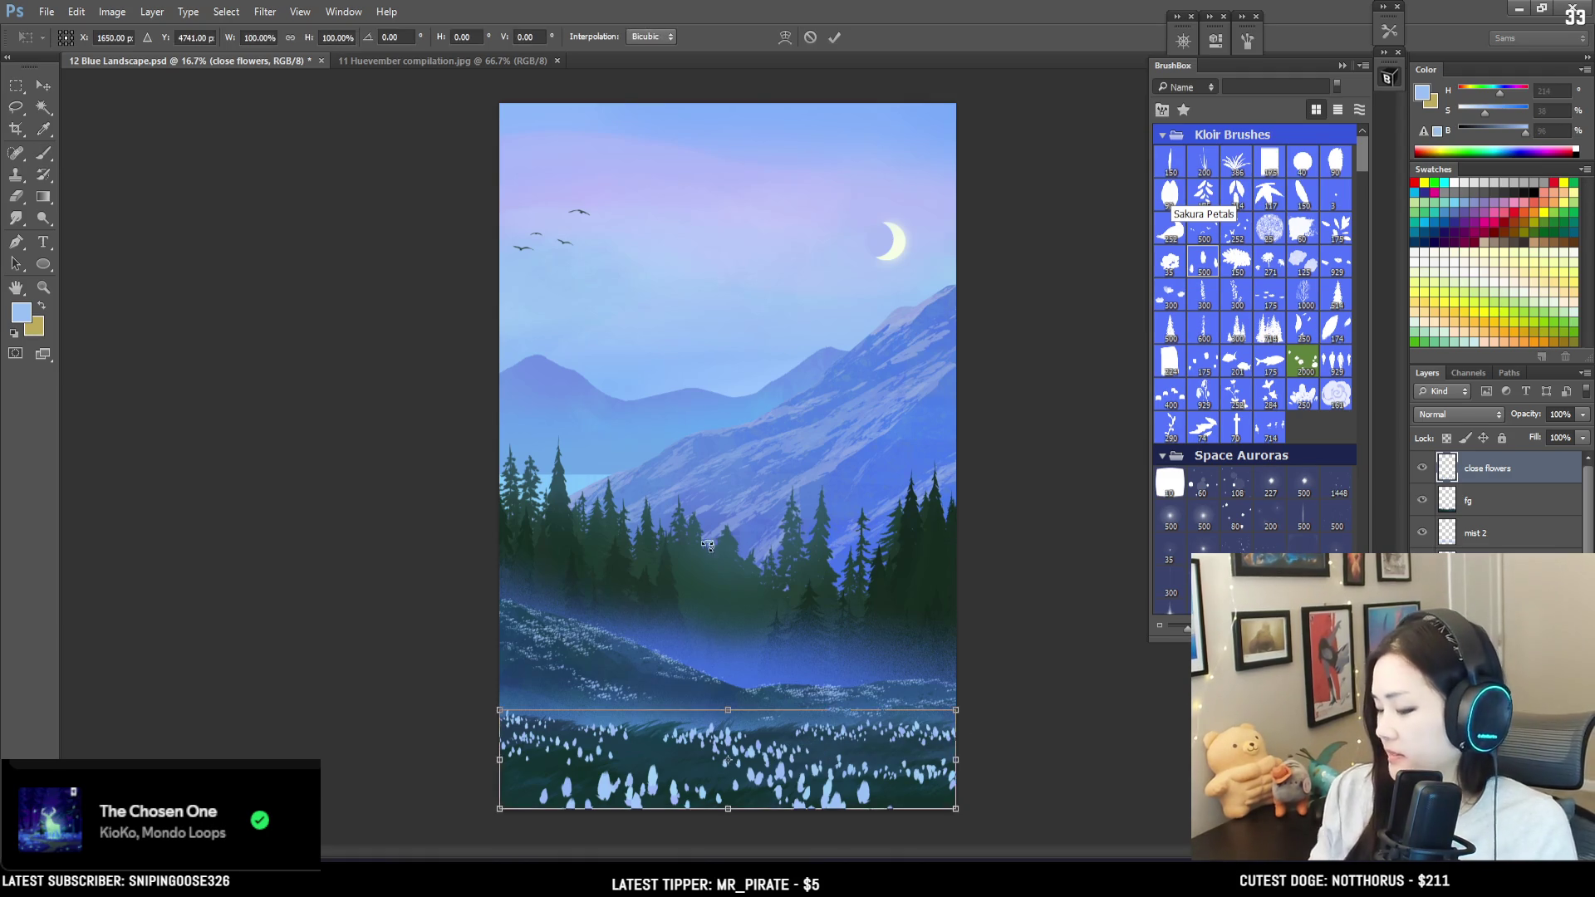
key(Return)
click(264, 11)
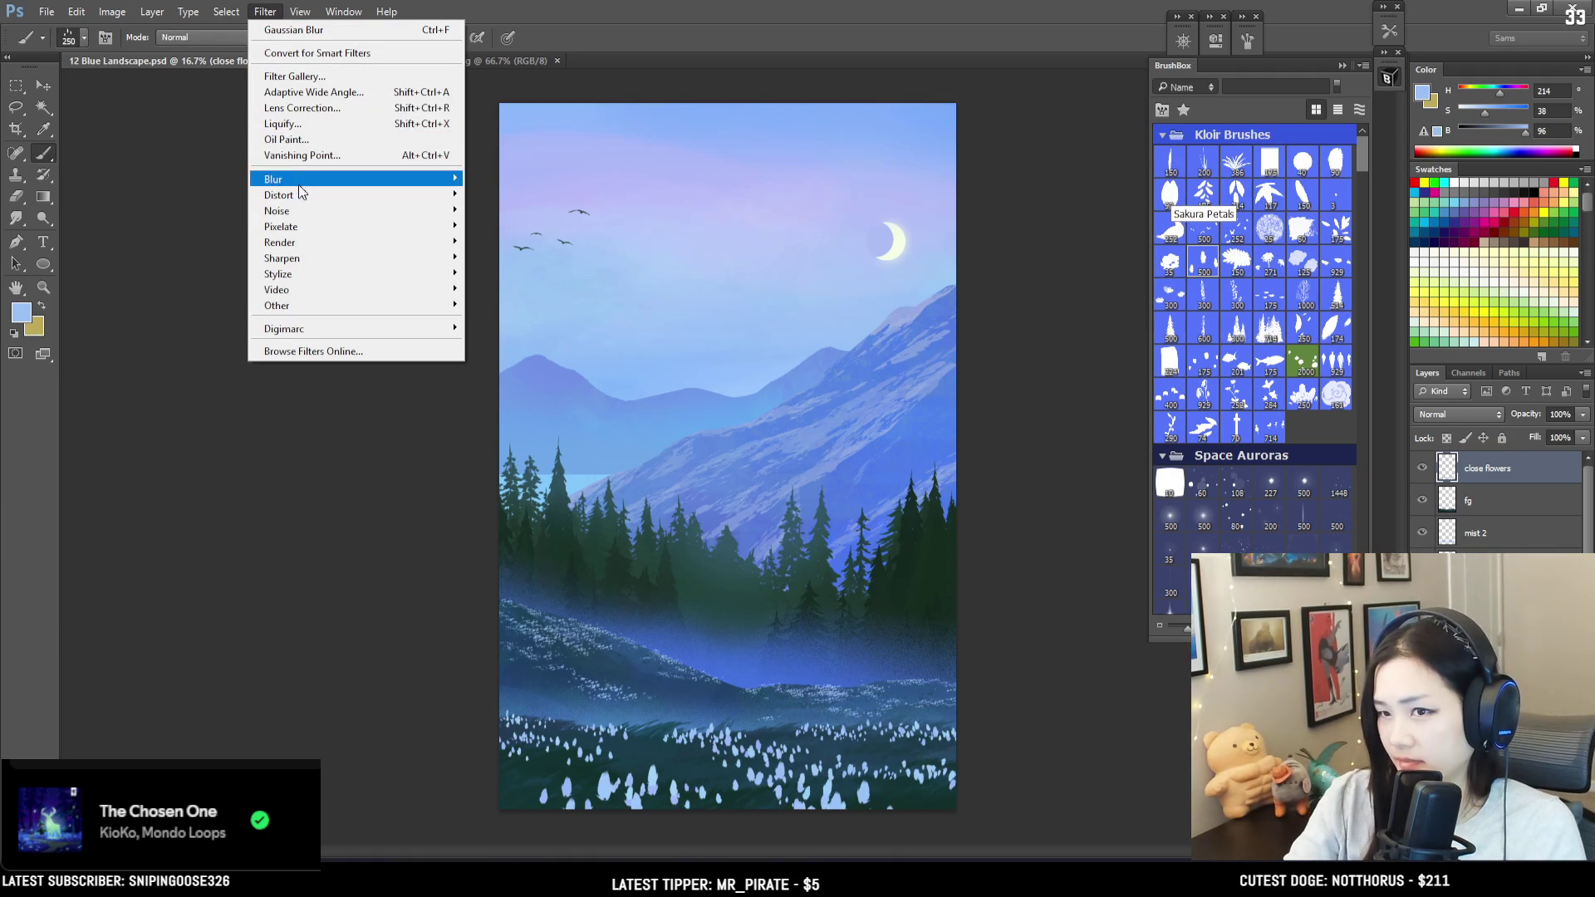
mouse_move(332, 180)
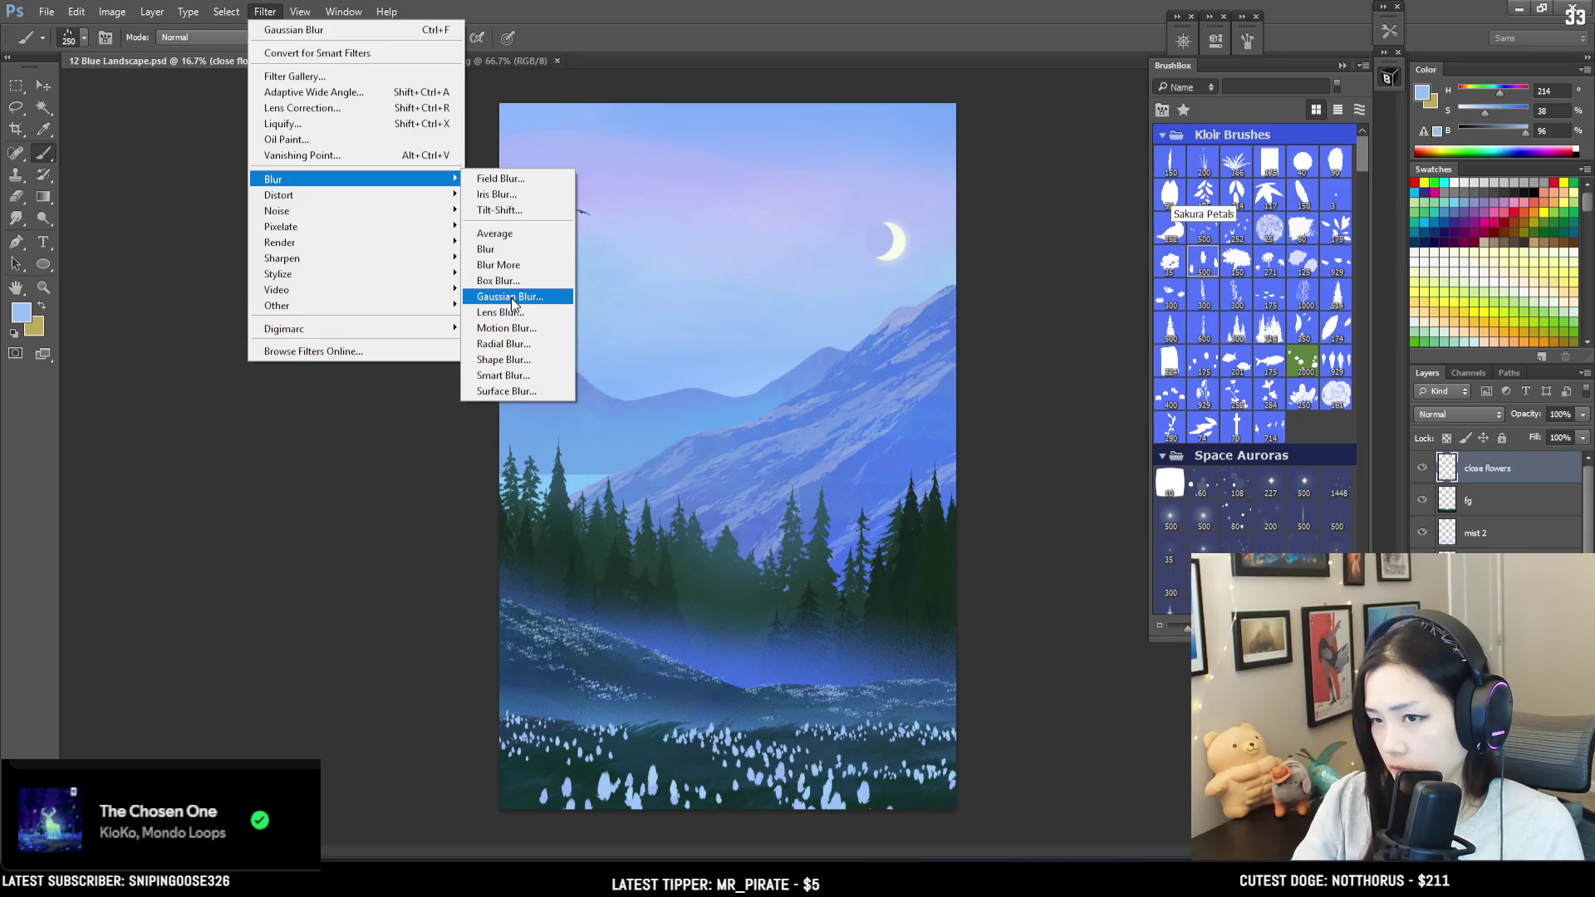
click(514, 298)
drag(125, 402, 138, 402)
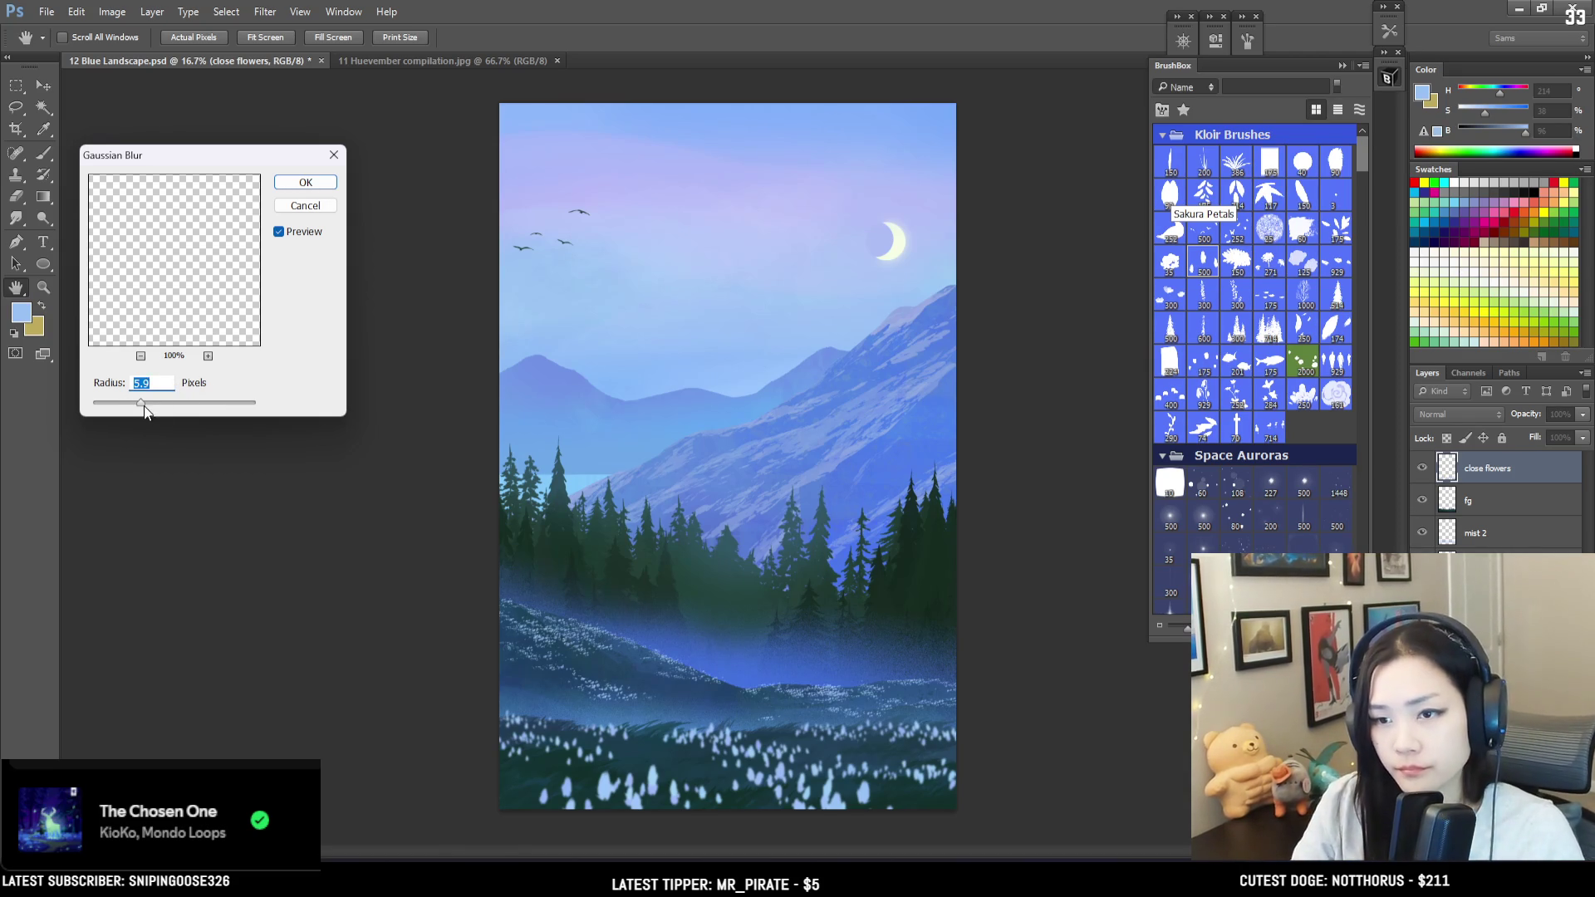
drag(149, 405, 157, 408)
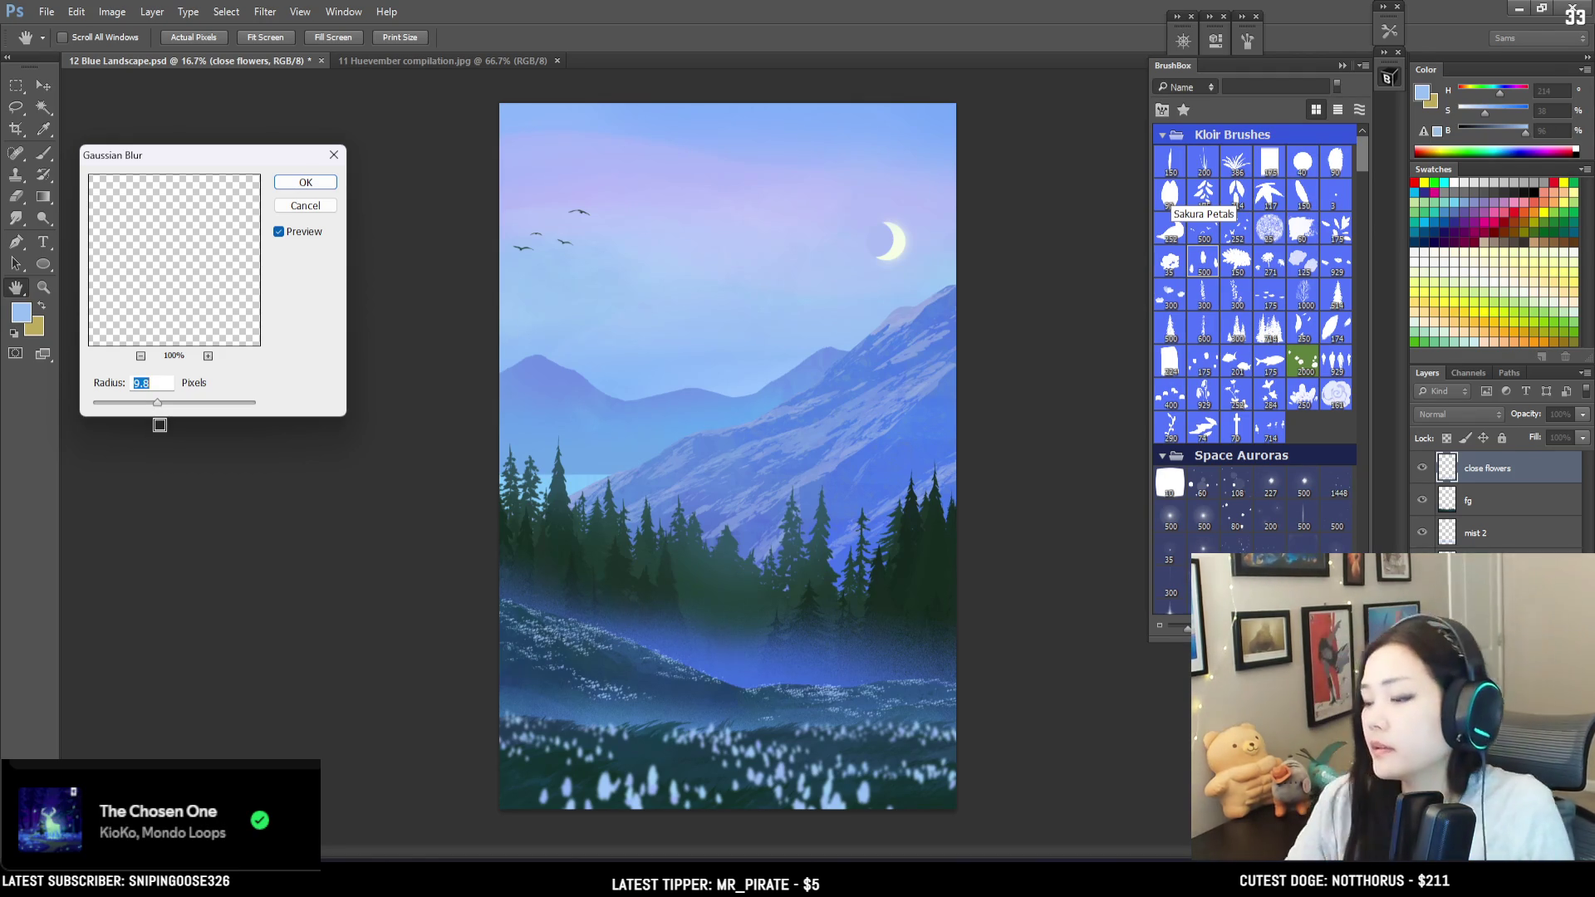
key(alt+Tab)
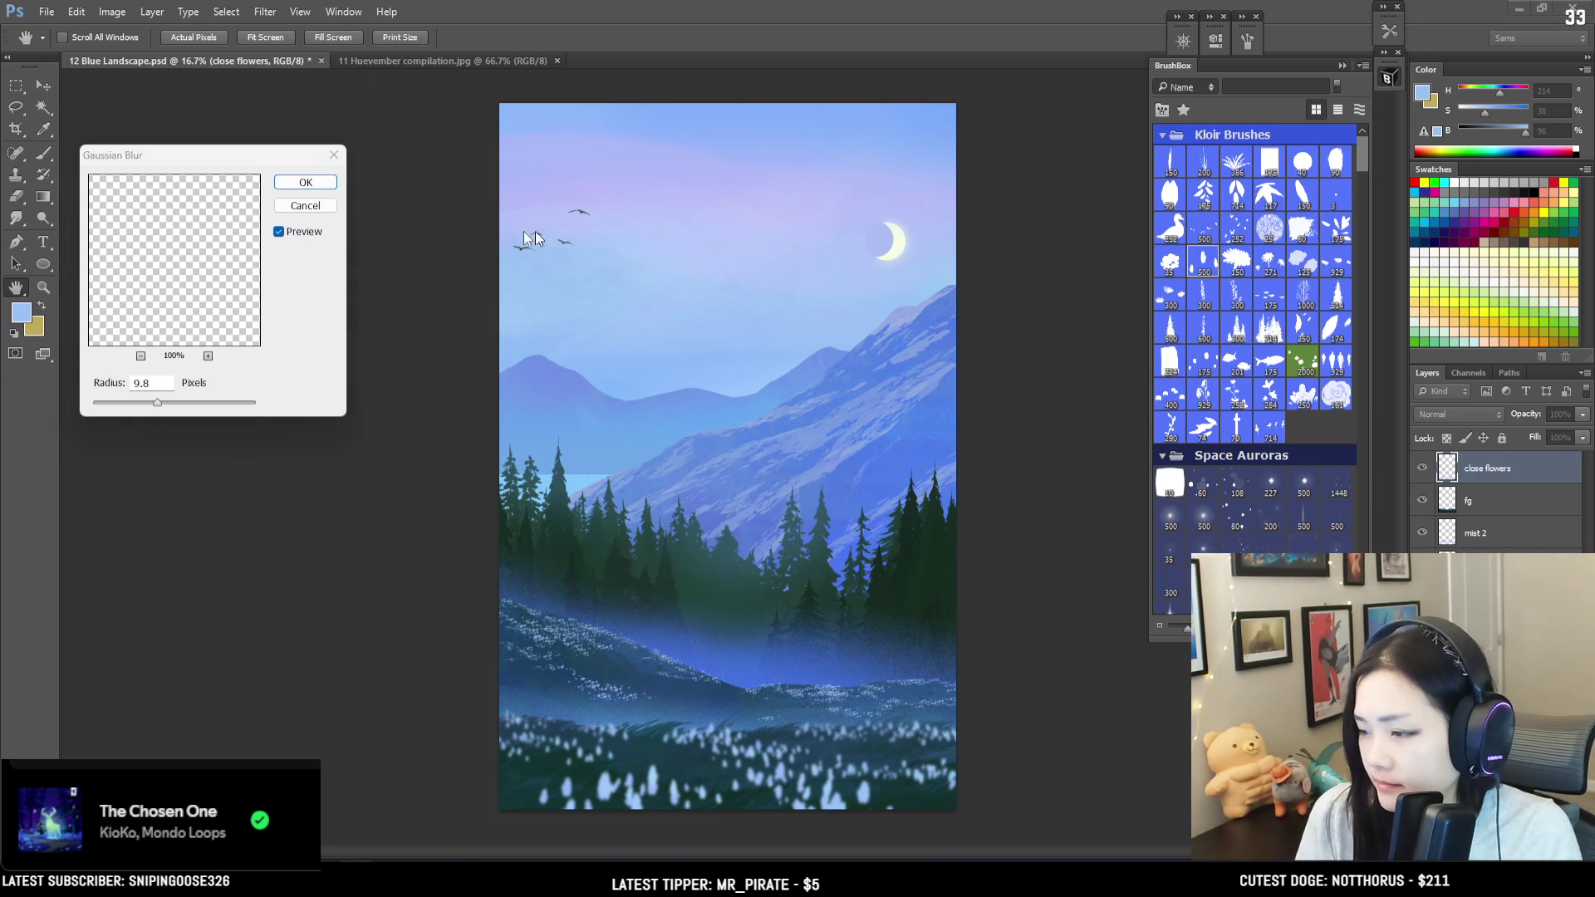
click(267, 148)
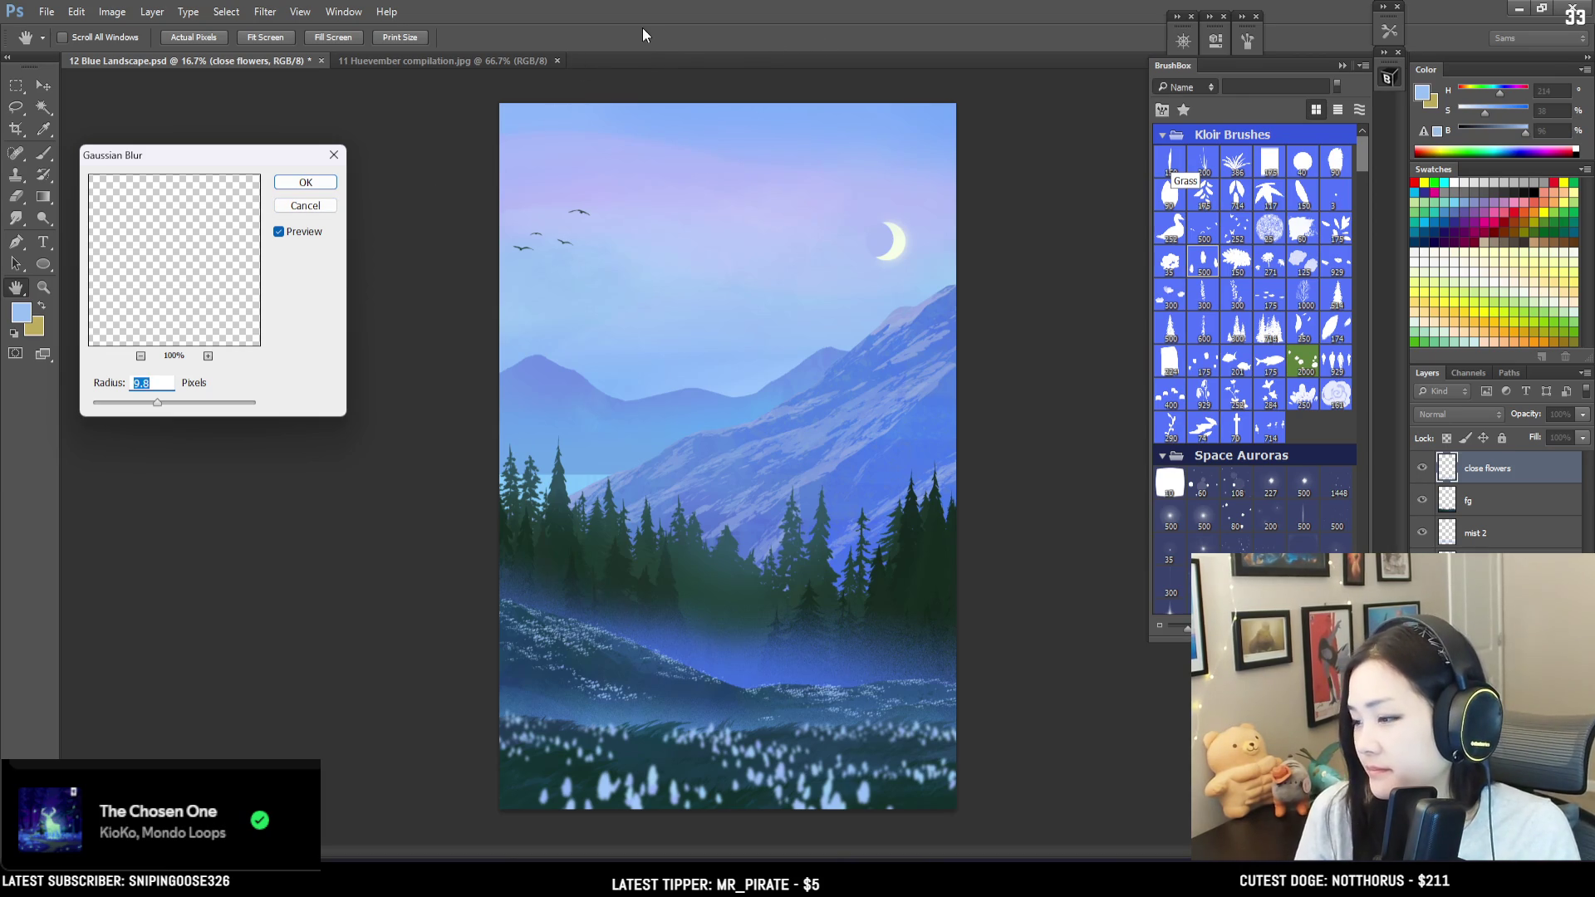
mouse_move(202, 157)
mouse_down()
mouse_move(222, 172)
mouse_move(203, 208)
mouse_up()
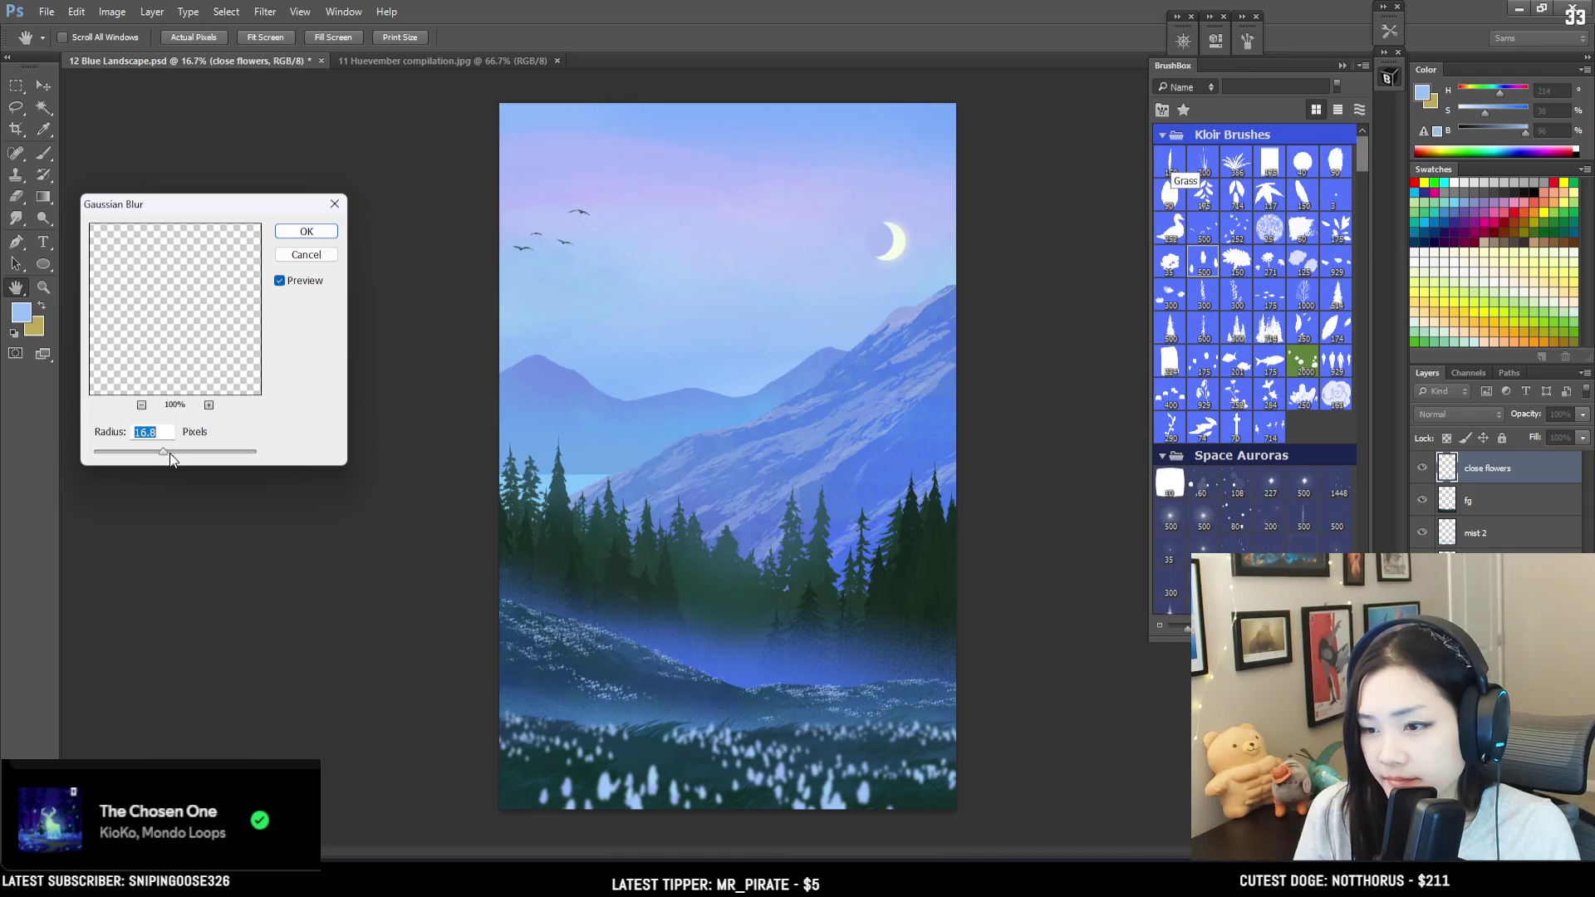
drag(177, 451, 161, 450)
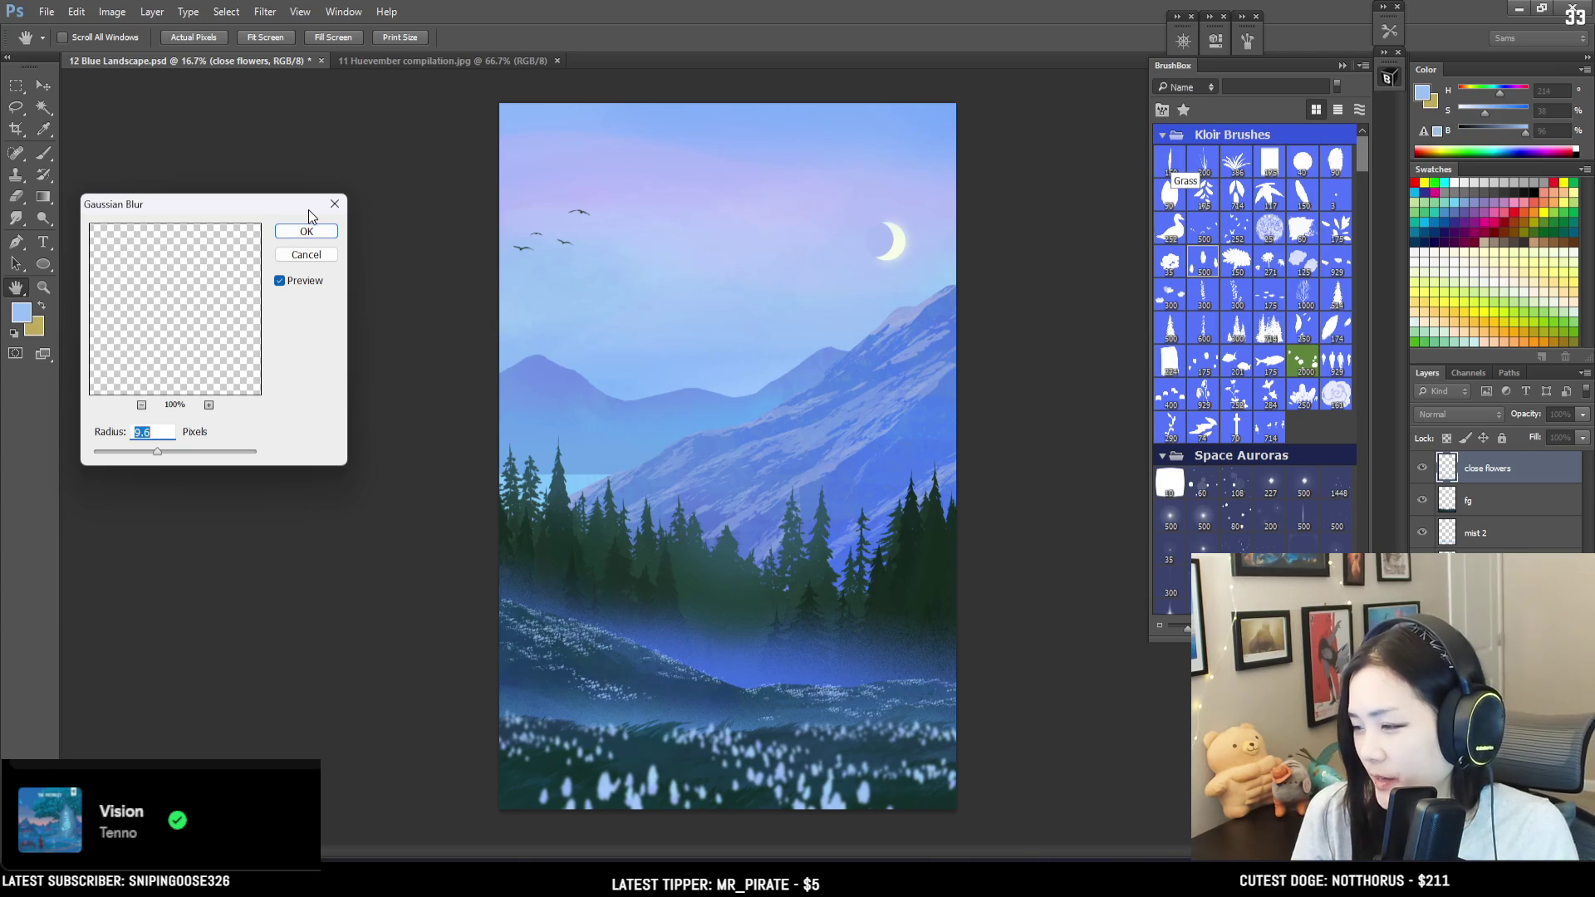
click(297, 234)
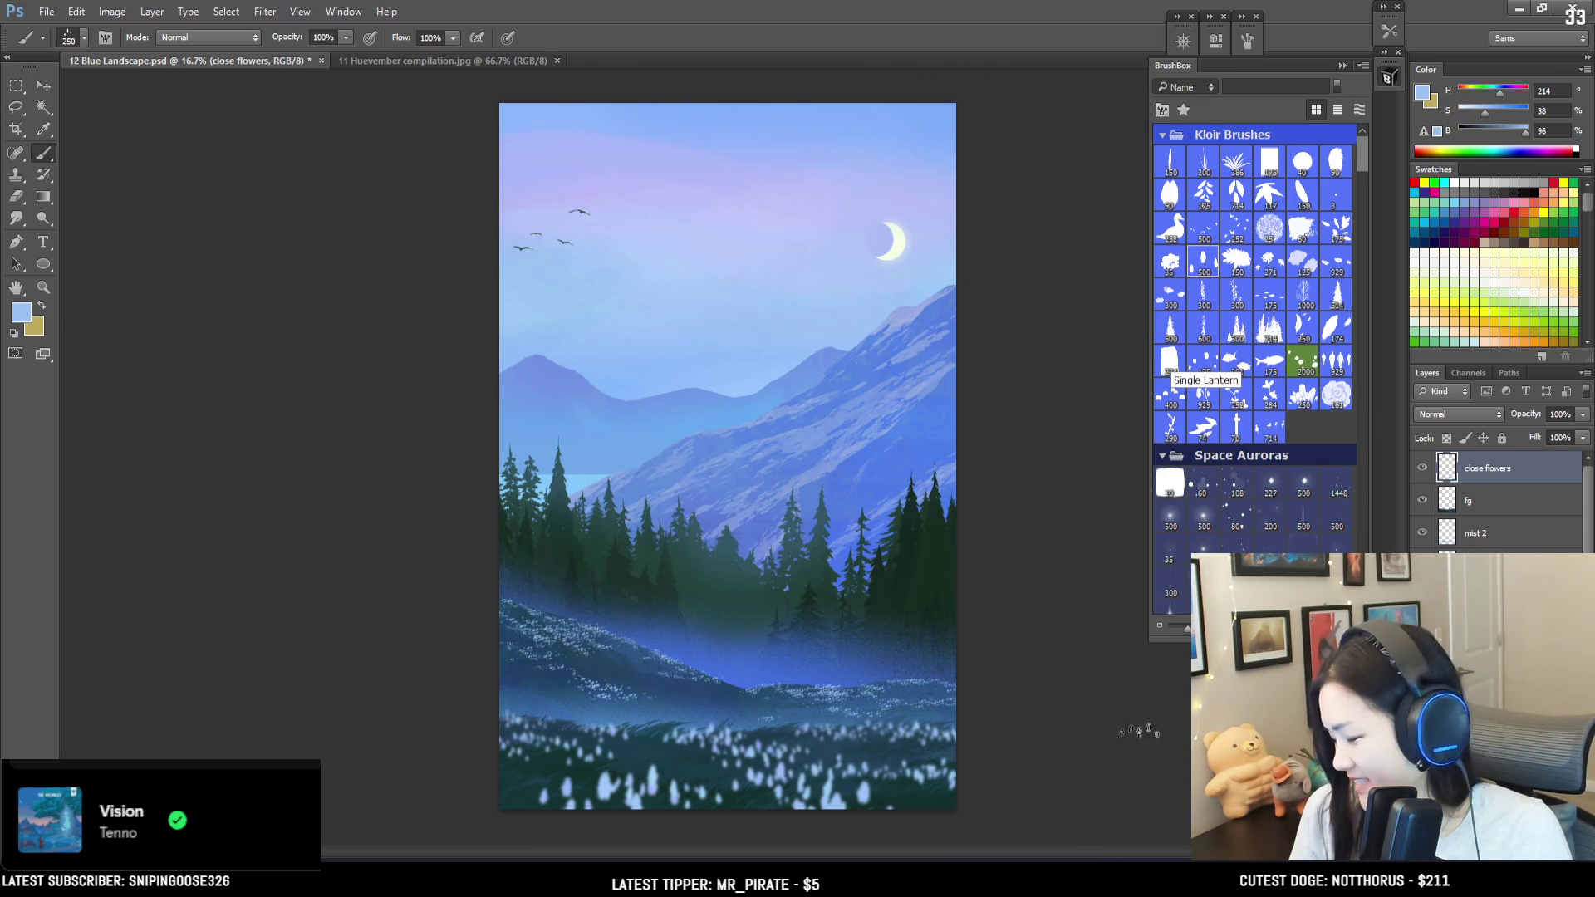
Step: Widen the close flowers' bottom edge with a Perspective transform, toggling the layer to compare
click(1420, 470)
click(1421, 470)
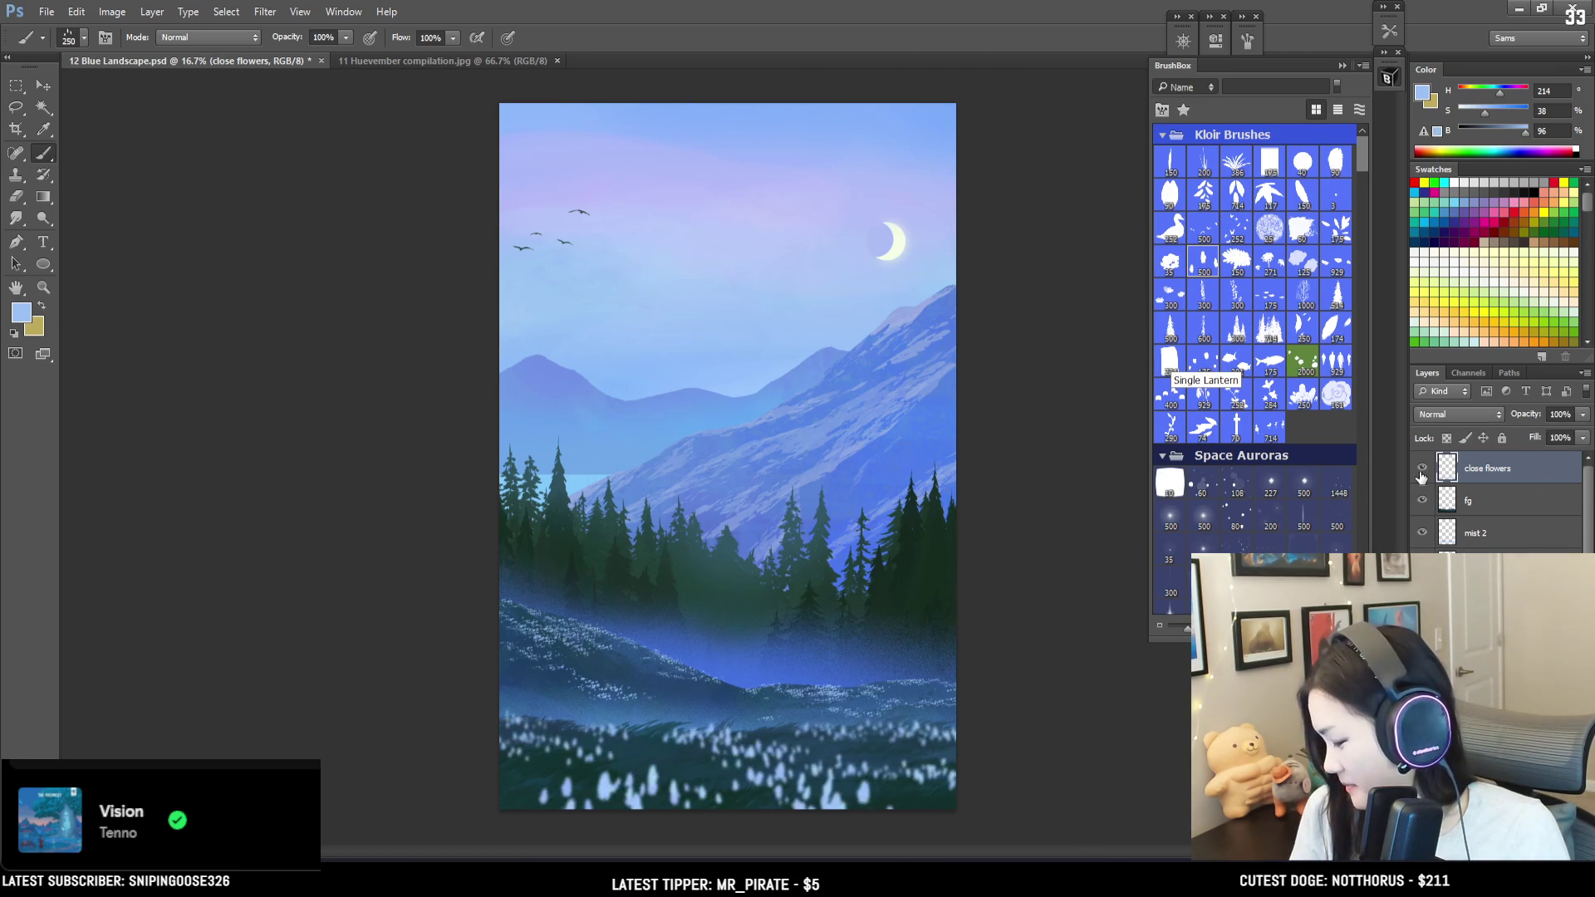
key(ctrl+t)
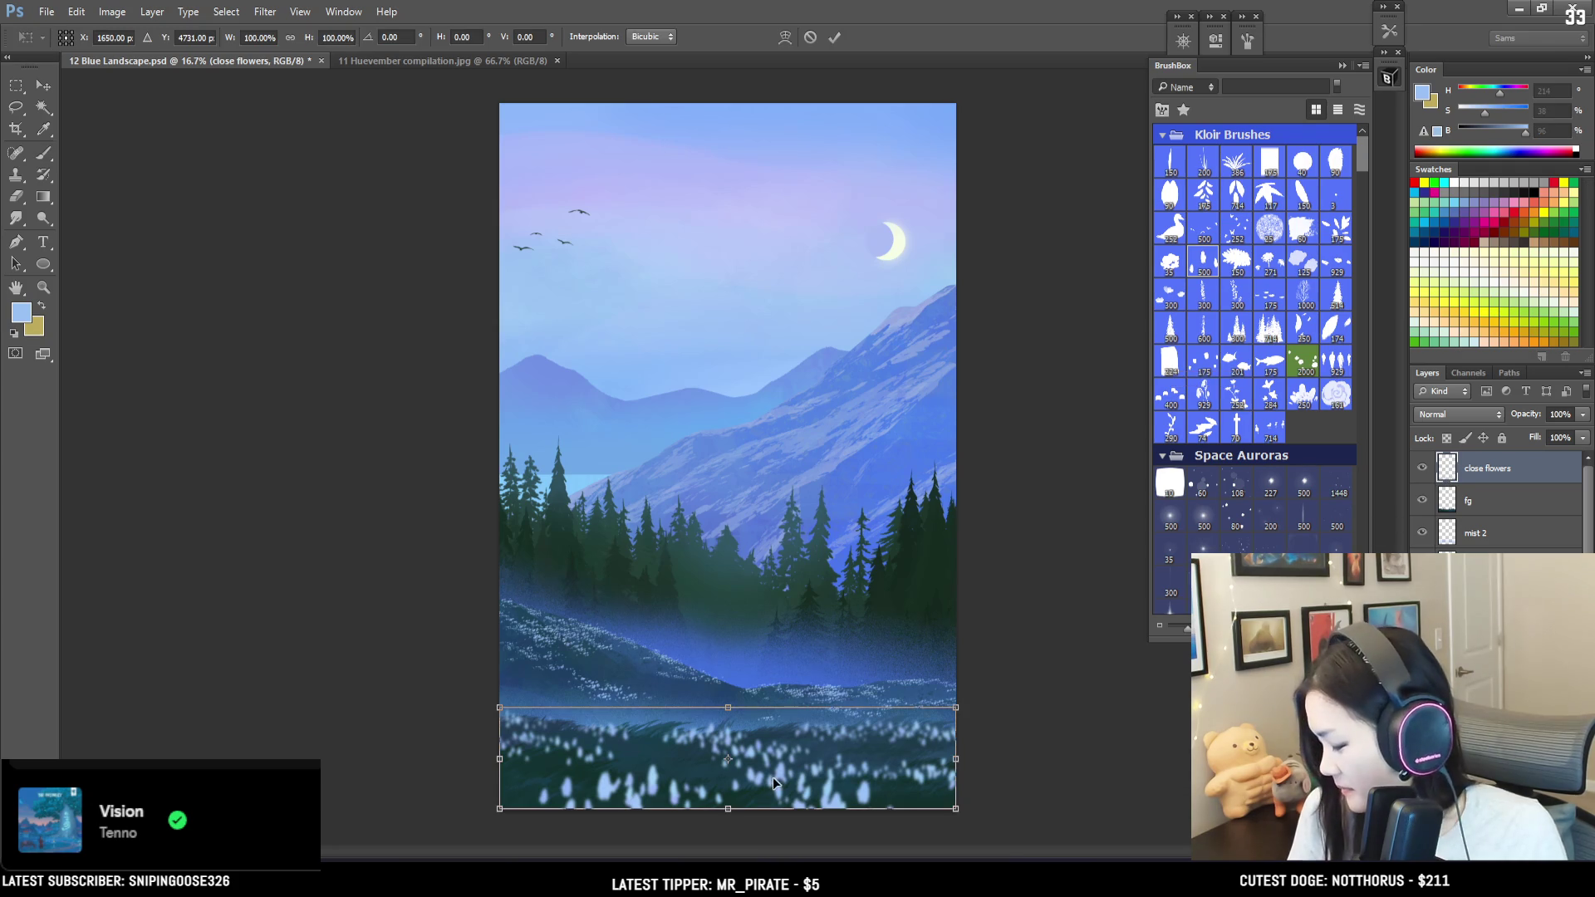
right_click(776, 781)
click(829, 608)
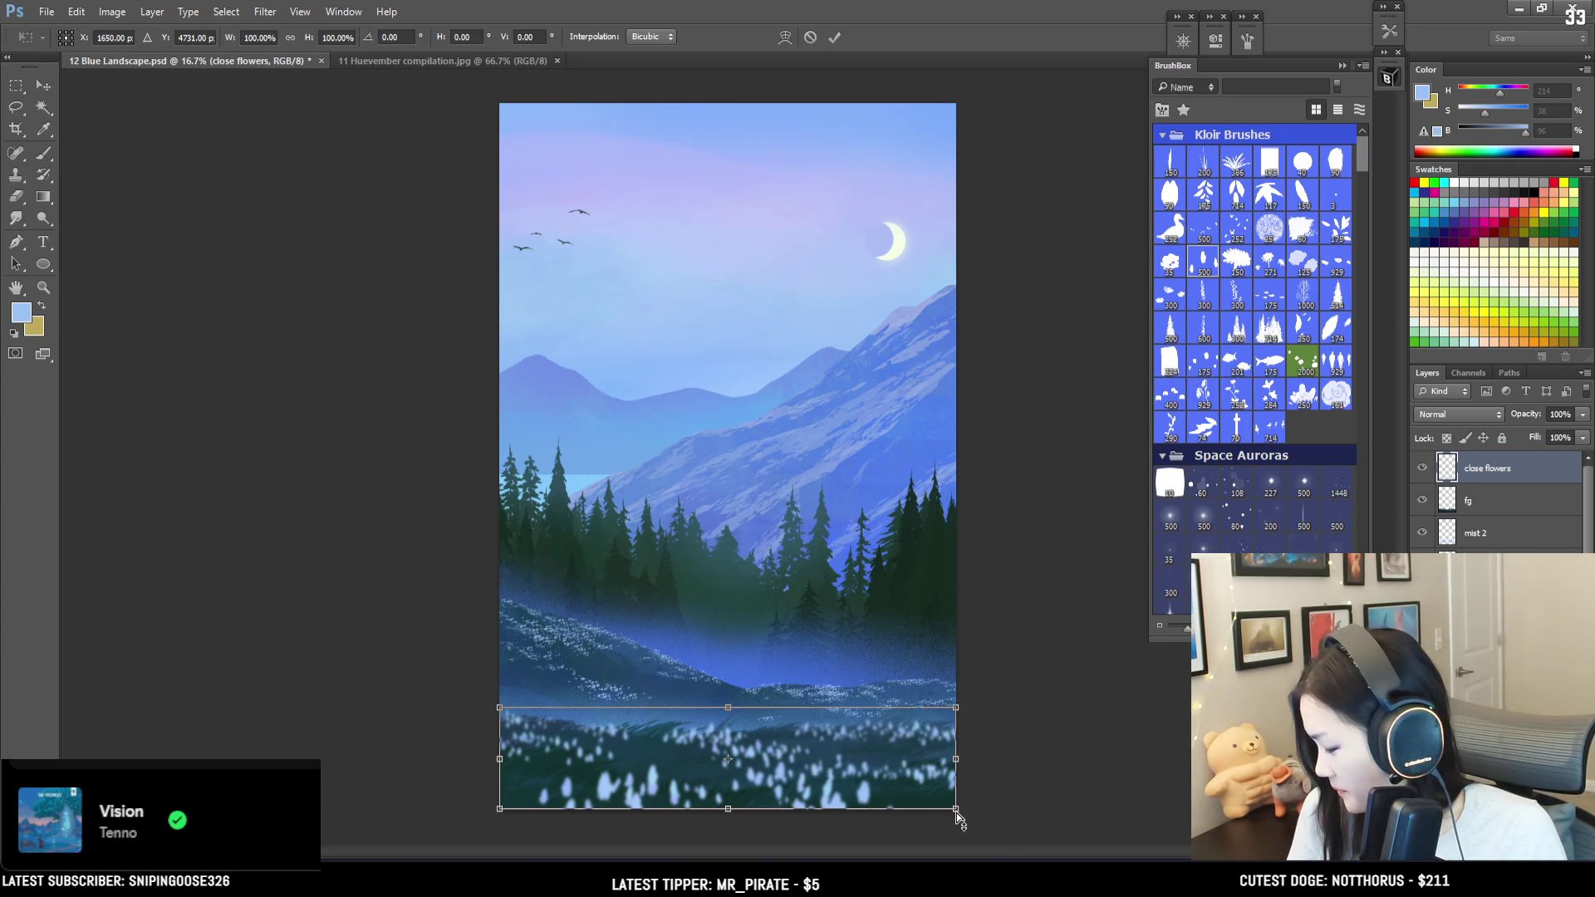
drag(956, 808, 970, 812)
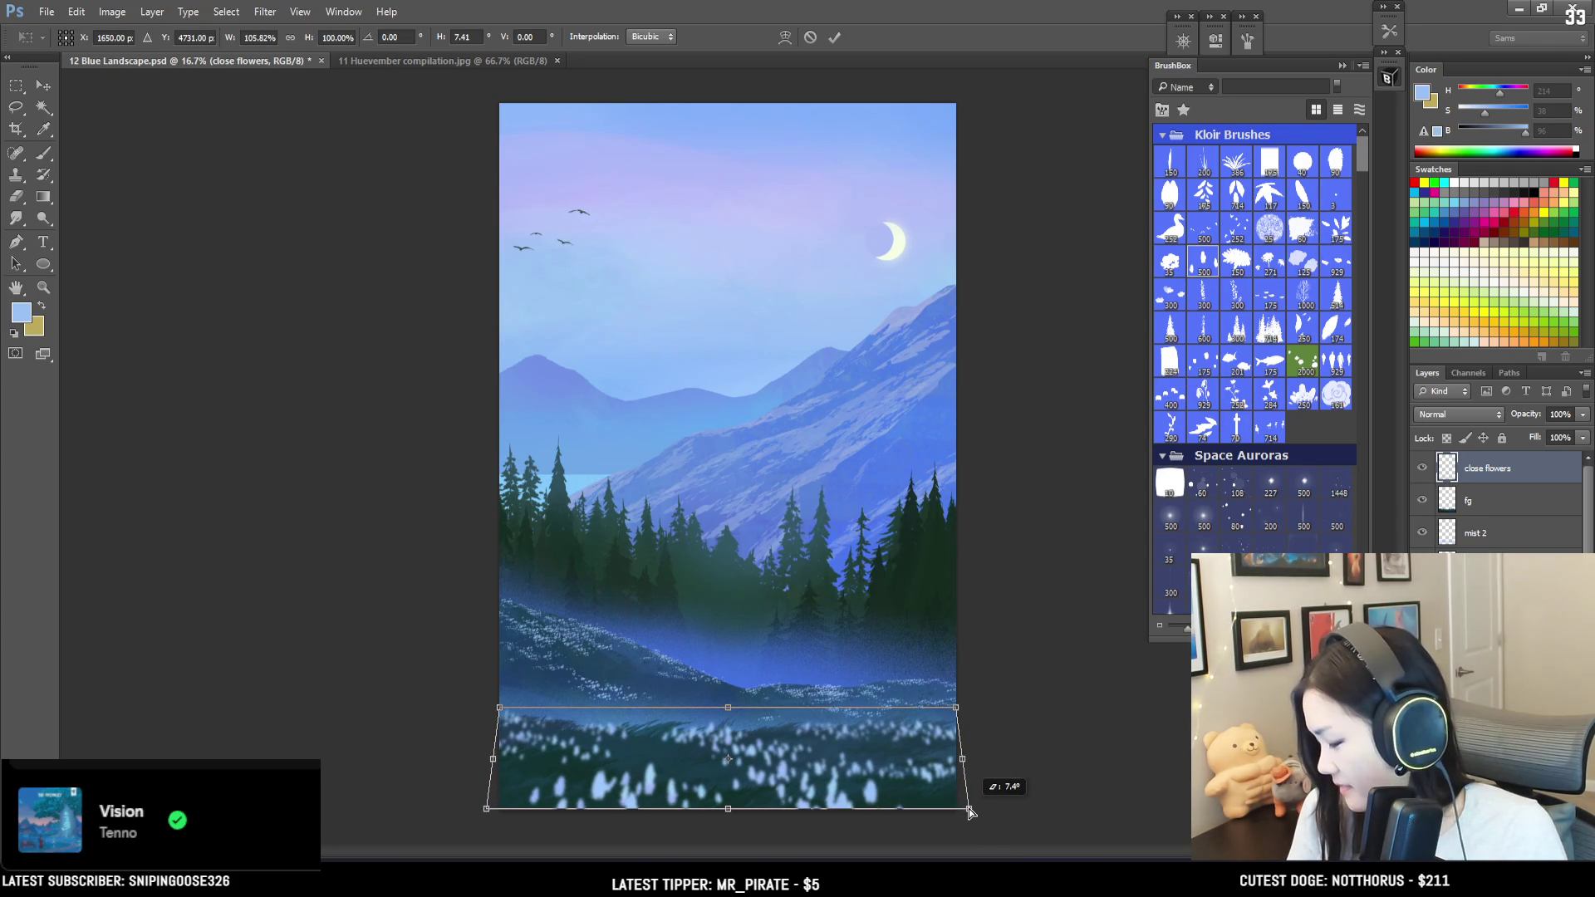
key(Return)
key(b)
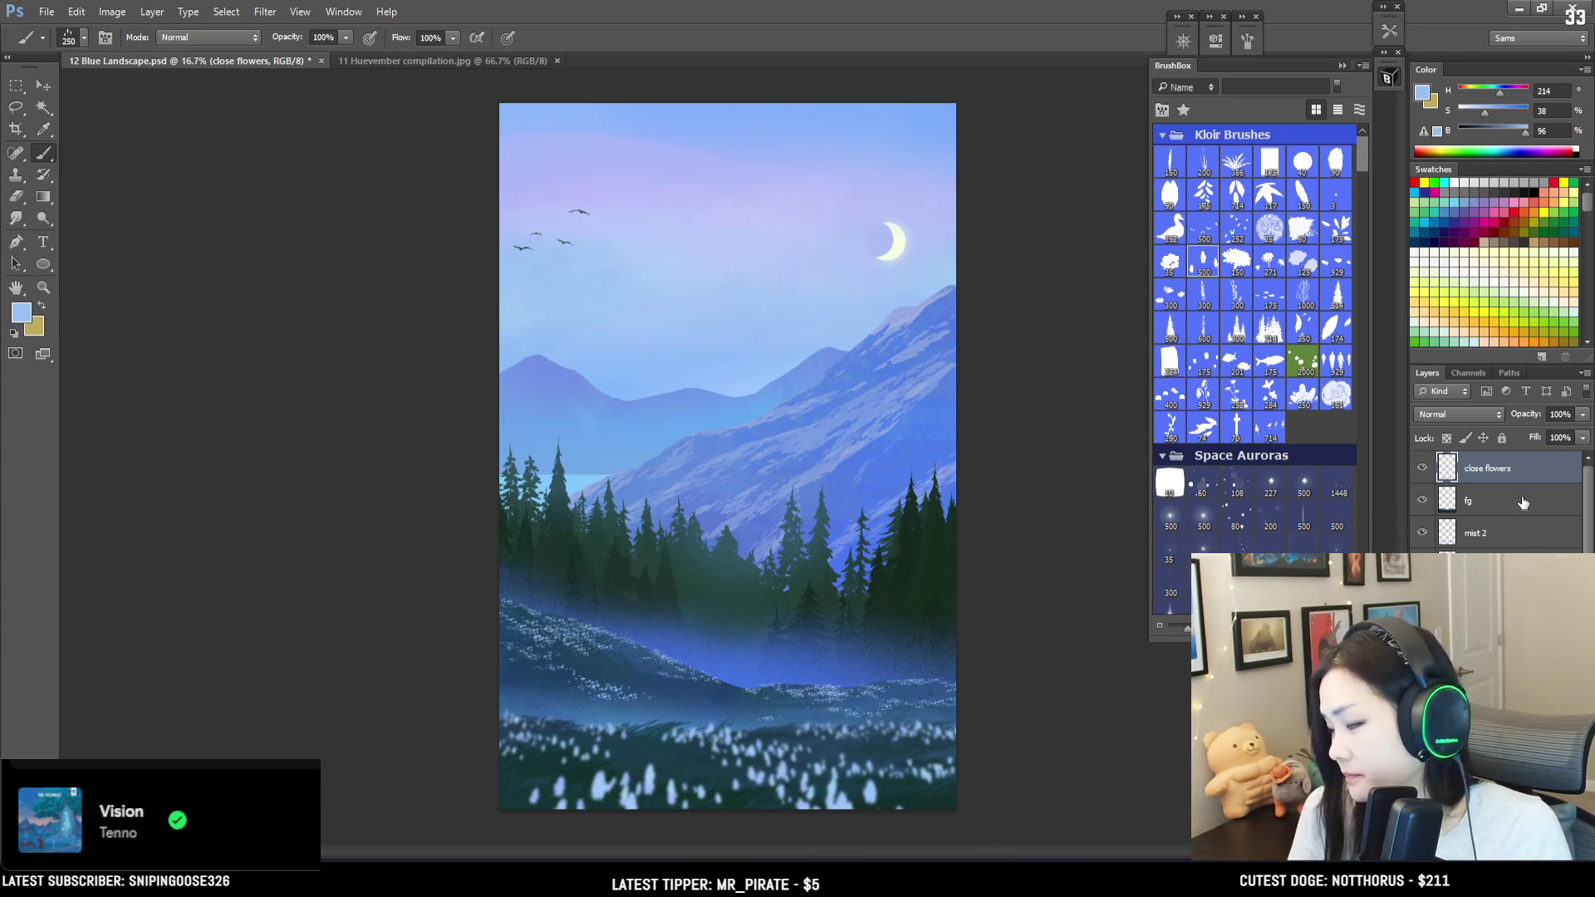
click(1422, 468)
click(1422, 469)
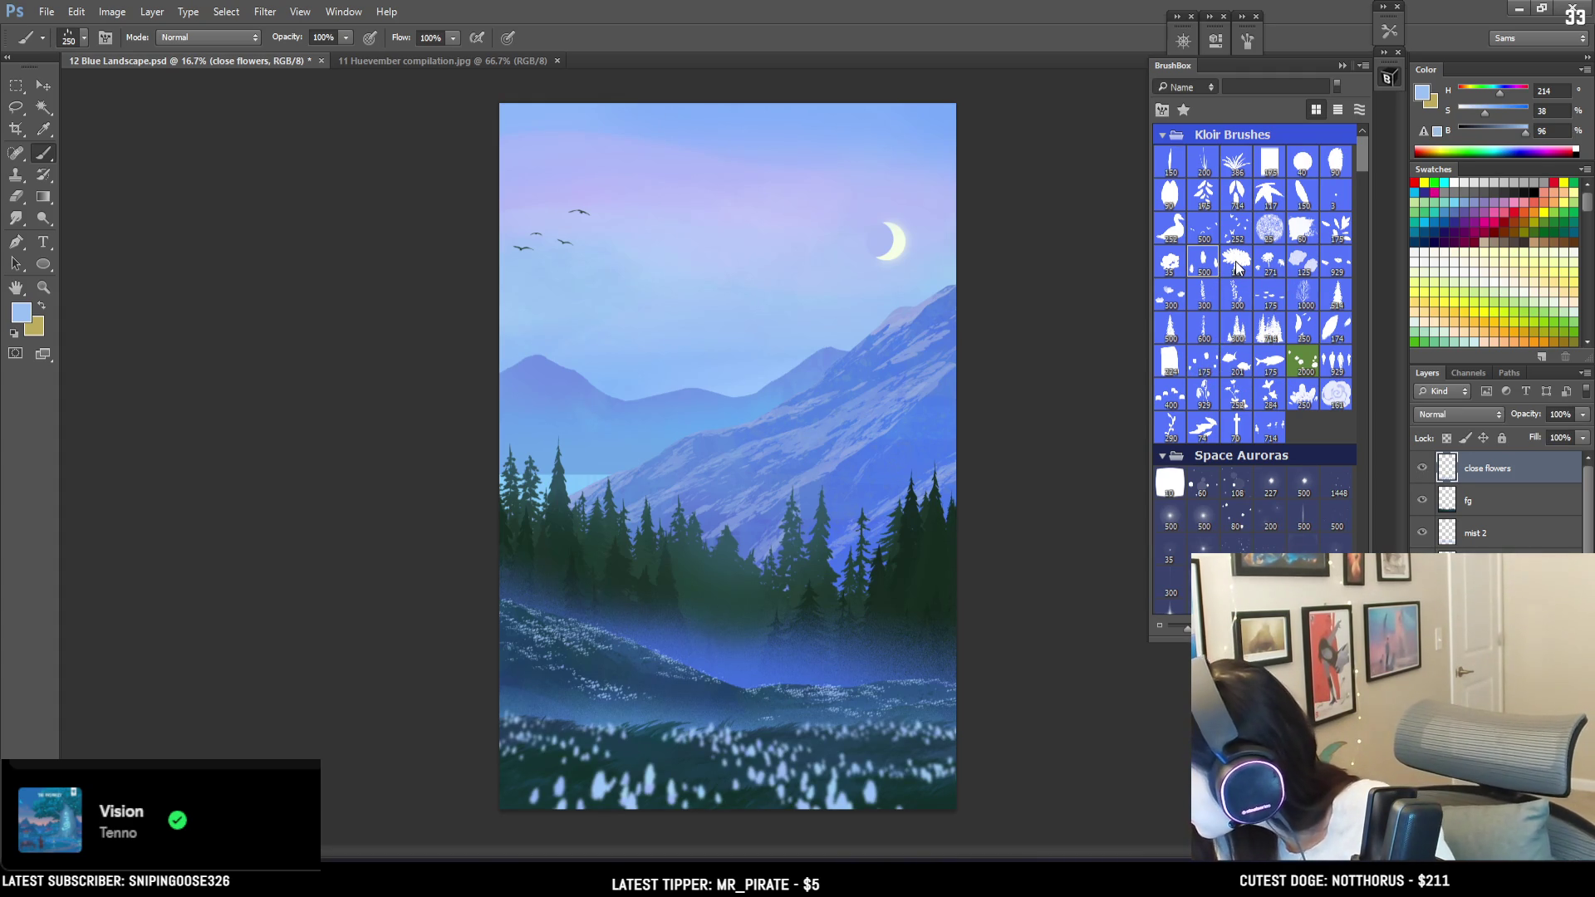
Step: Scroll the BrushBox down to the flower brushes
scroll(1212, 265, down, 10)
scroll(1221, 282, down, 10)
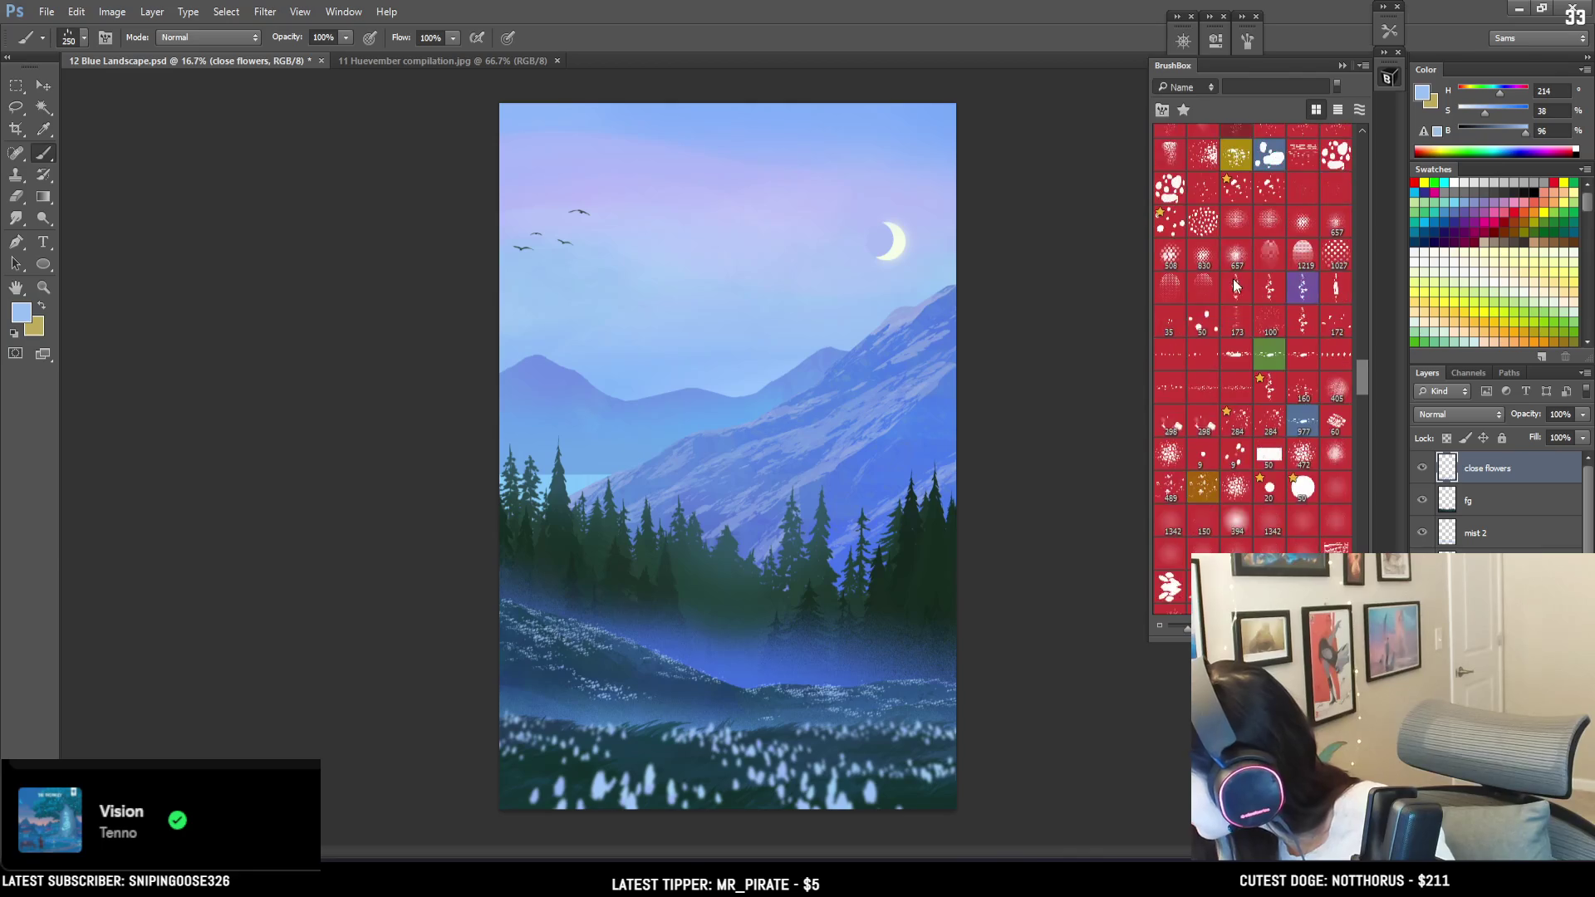
scroll(1234, 312, down, 5)
scroll(1233, 314, down, 5)
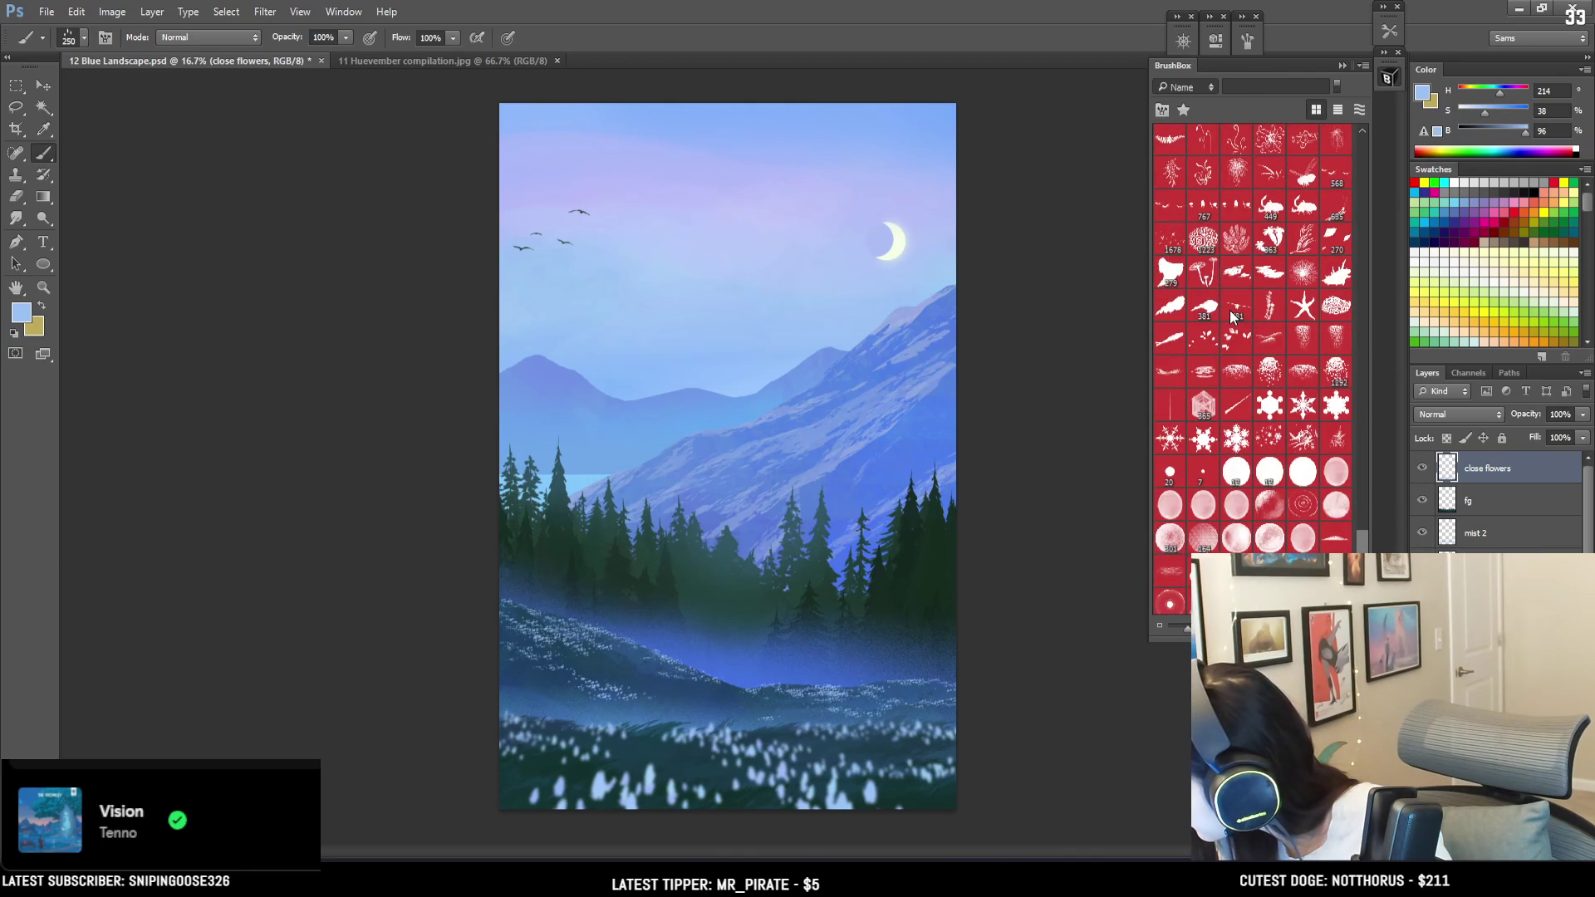
scroll(1232, 316, up, 10)
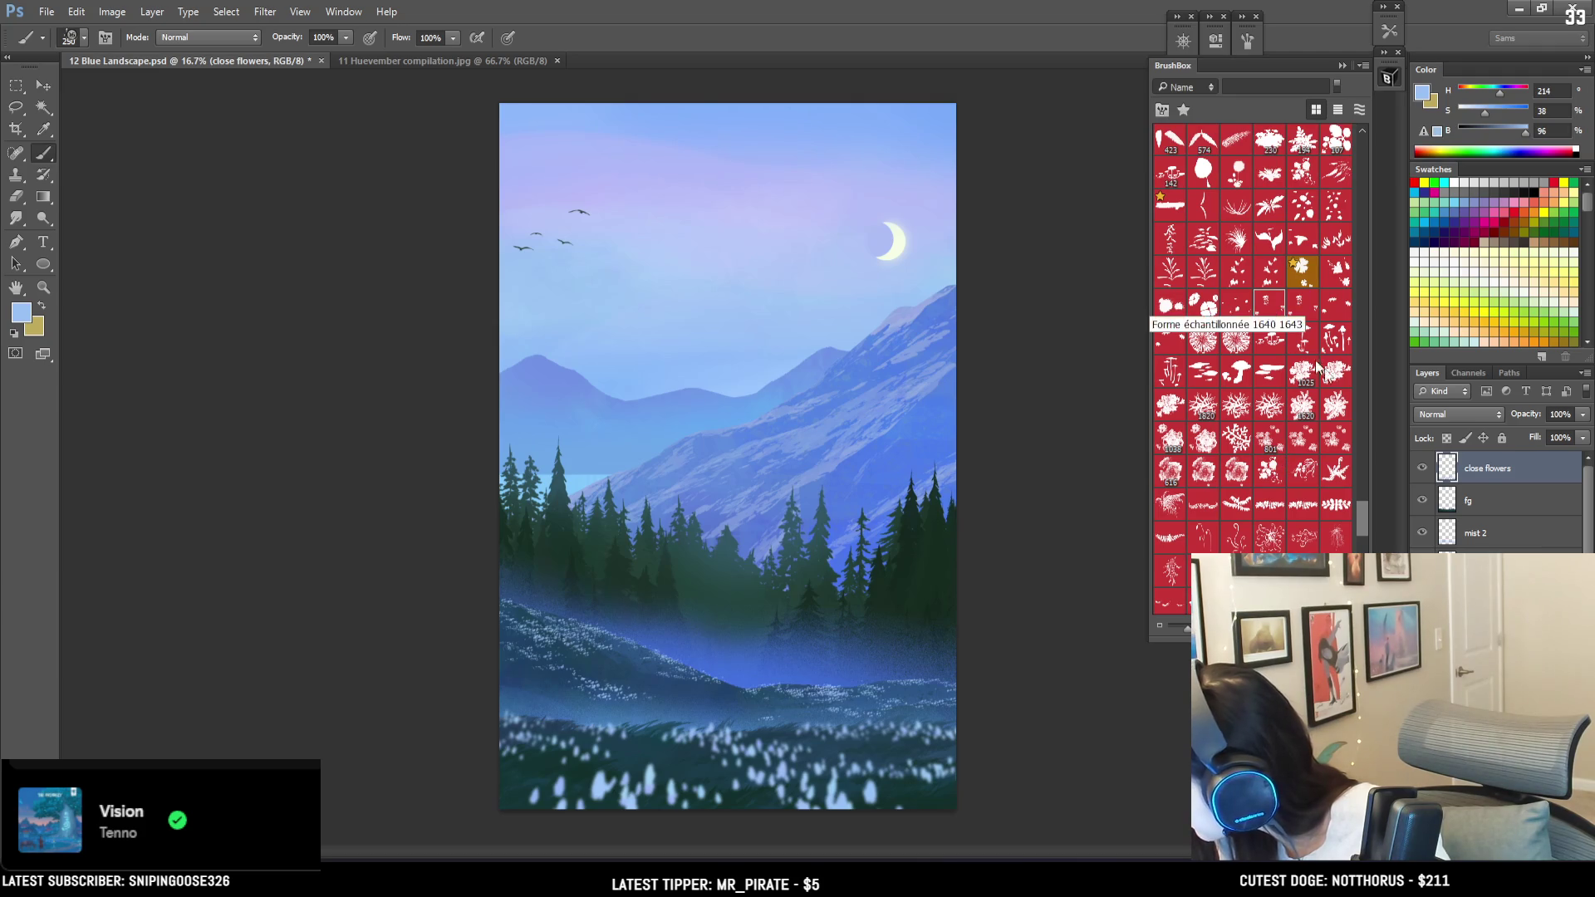
Step: Create a new layer above fg and name it 'blue flowers'
click(1528, 501)
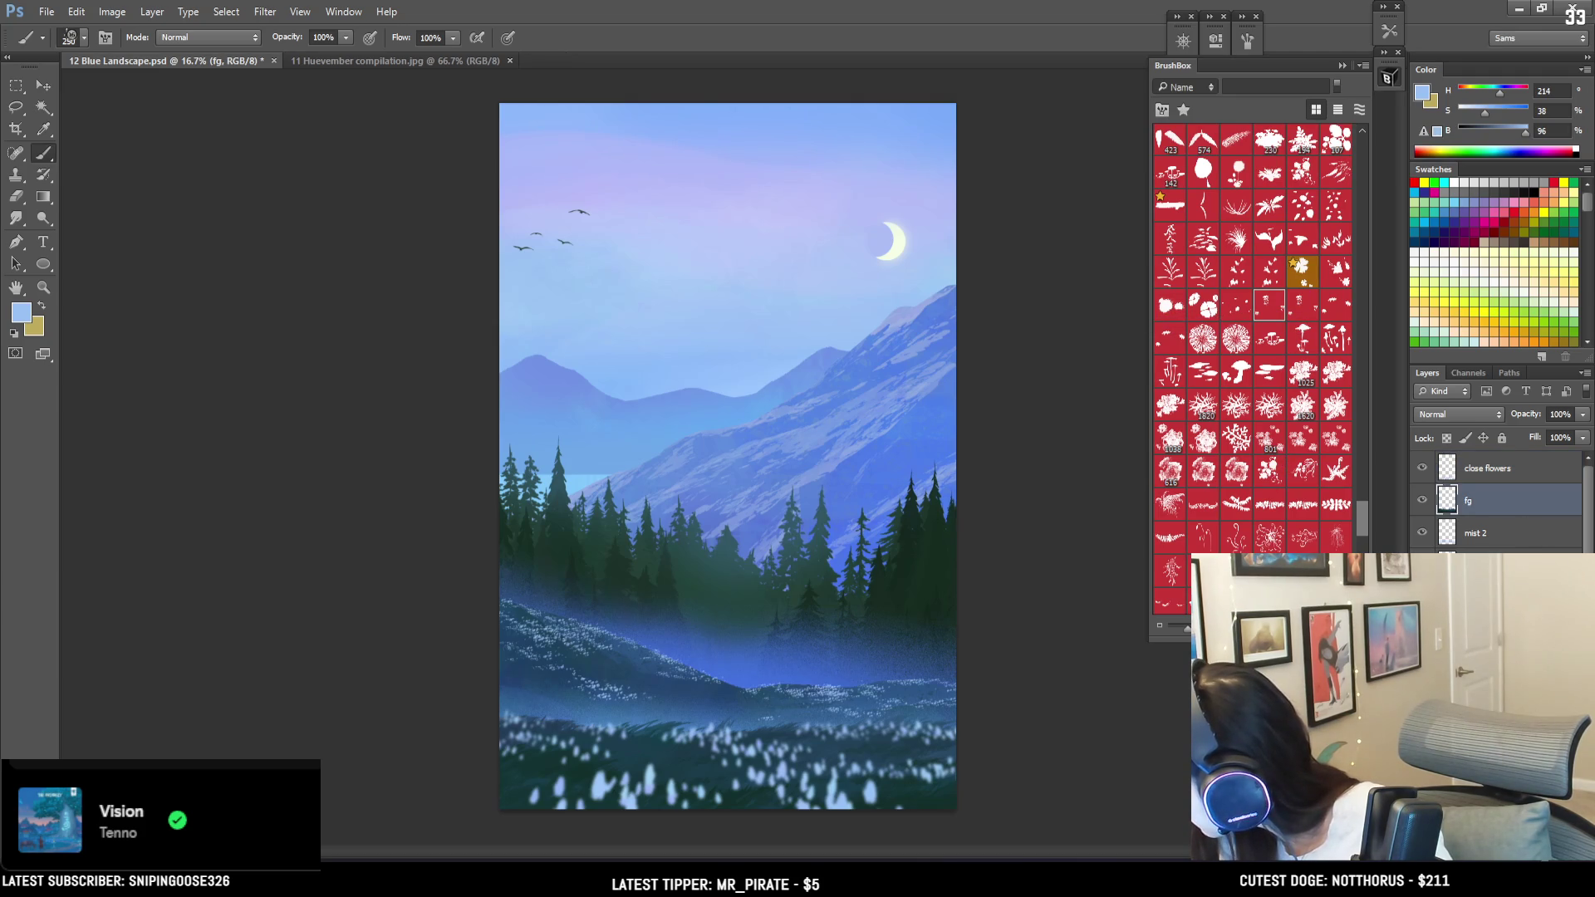
key(ctrl+shift+alt+n)
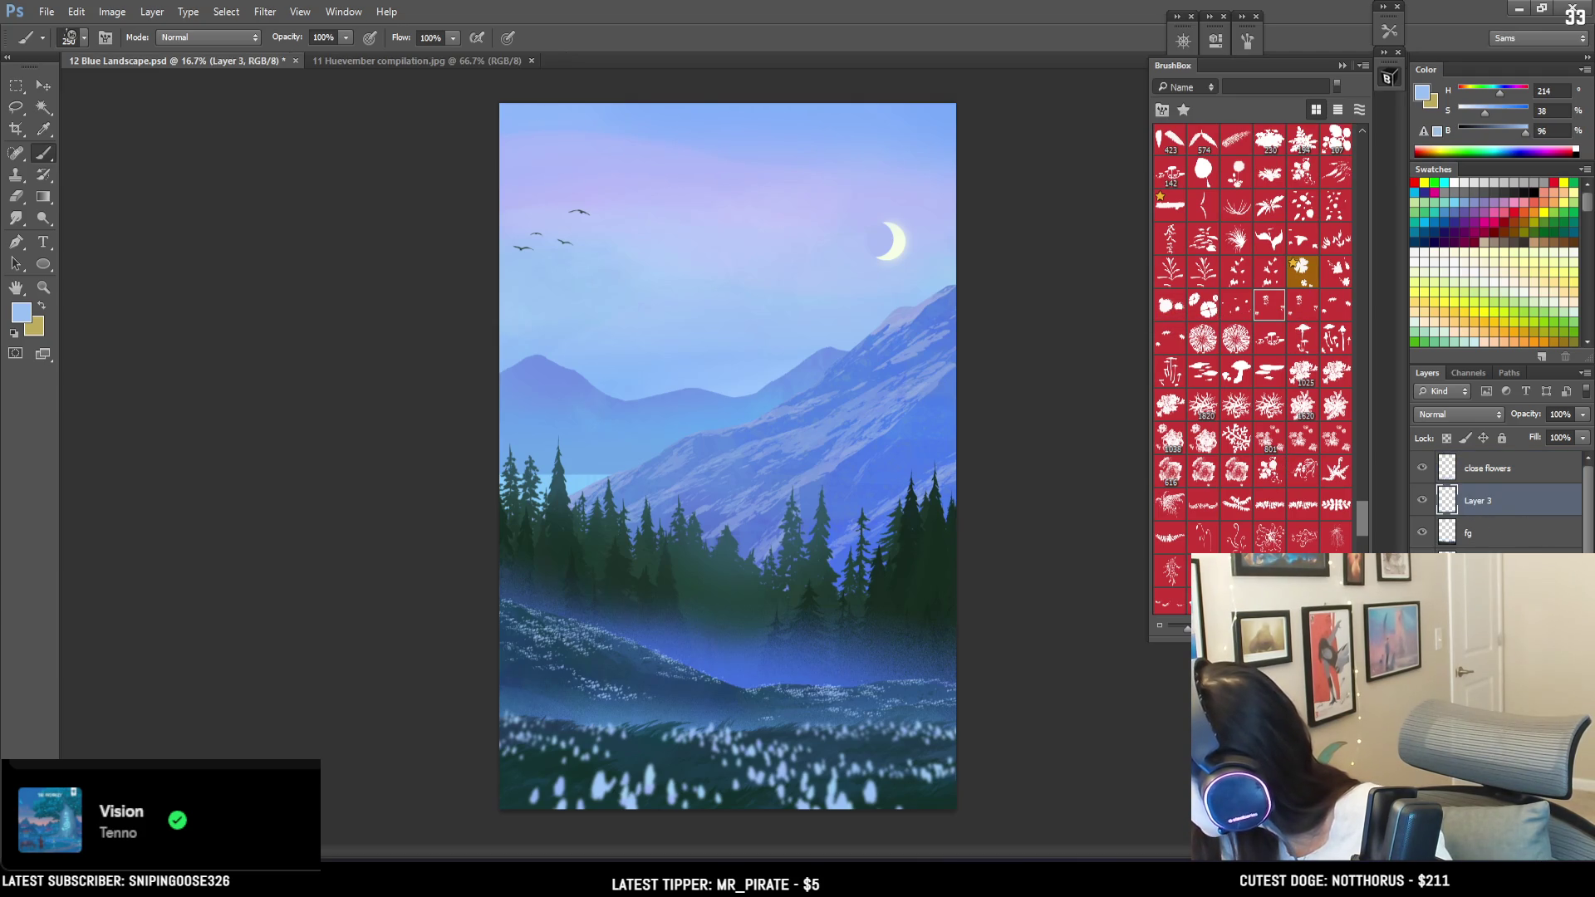
double_click(1495, 500)
text(b)
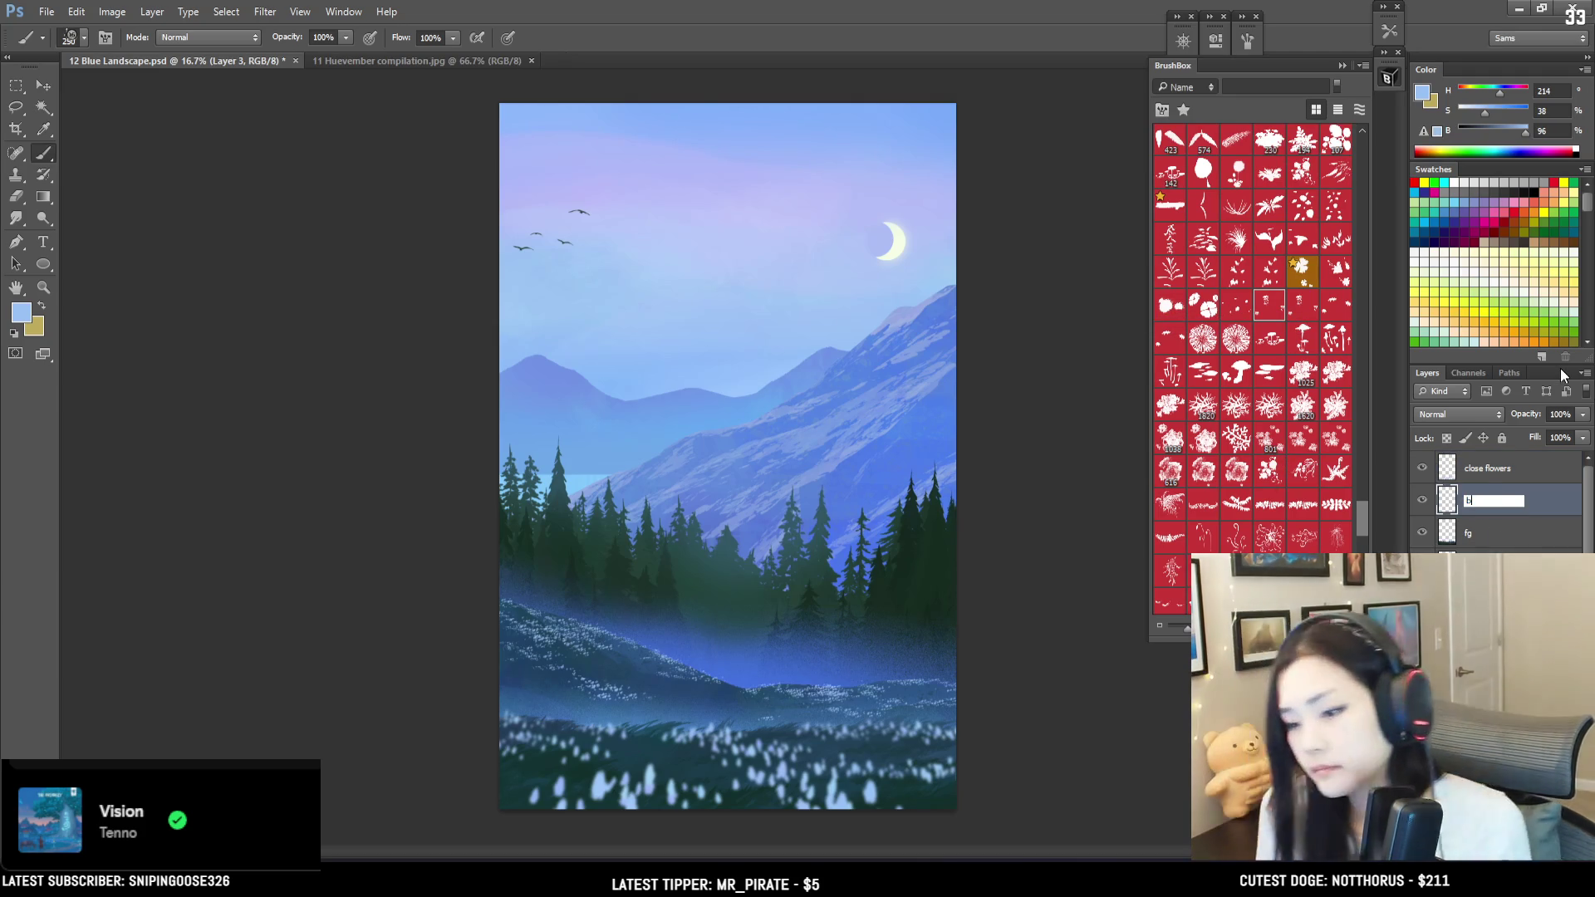
text(lue flowers)
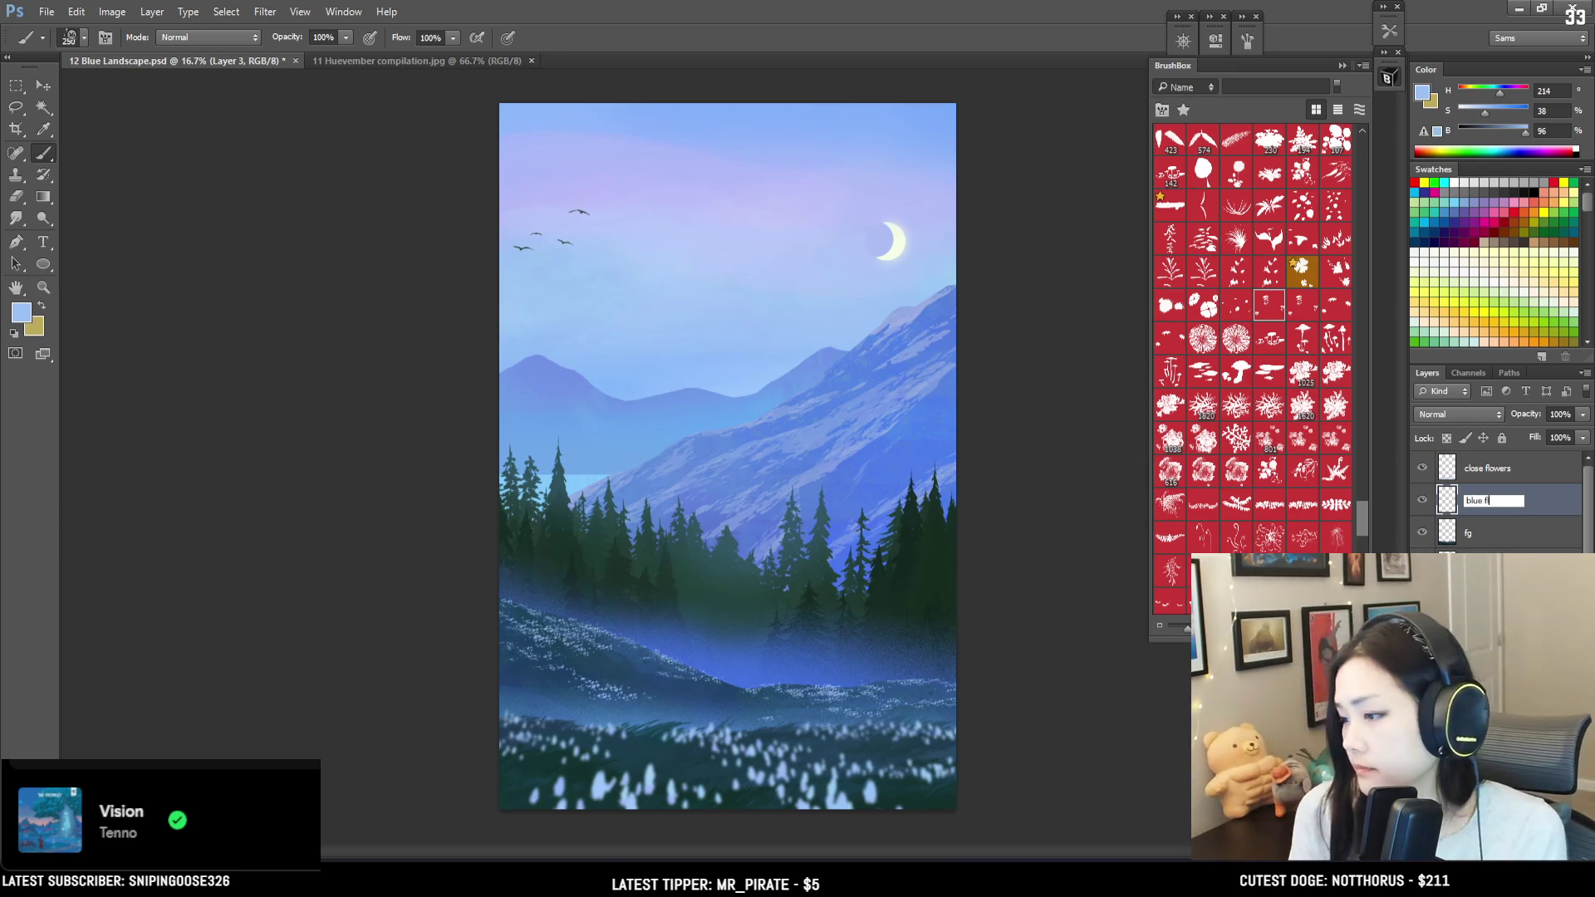
key(Return)
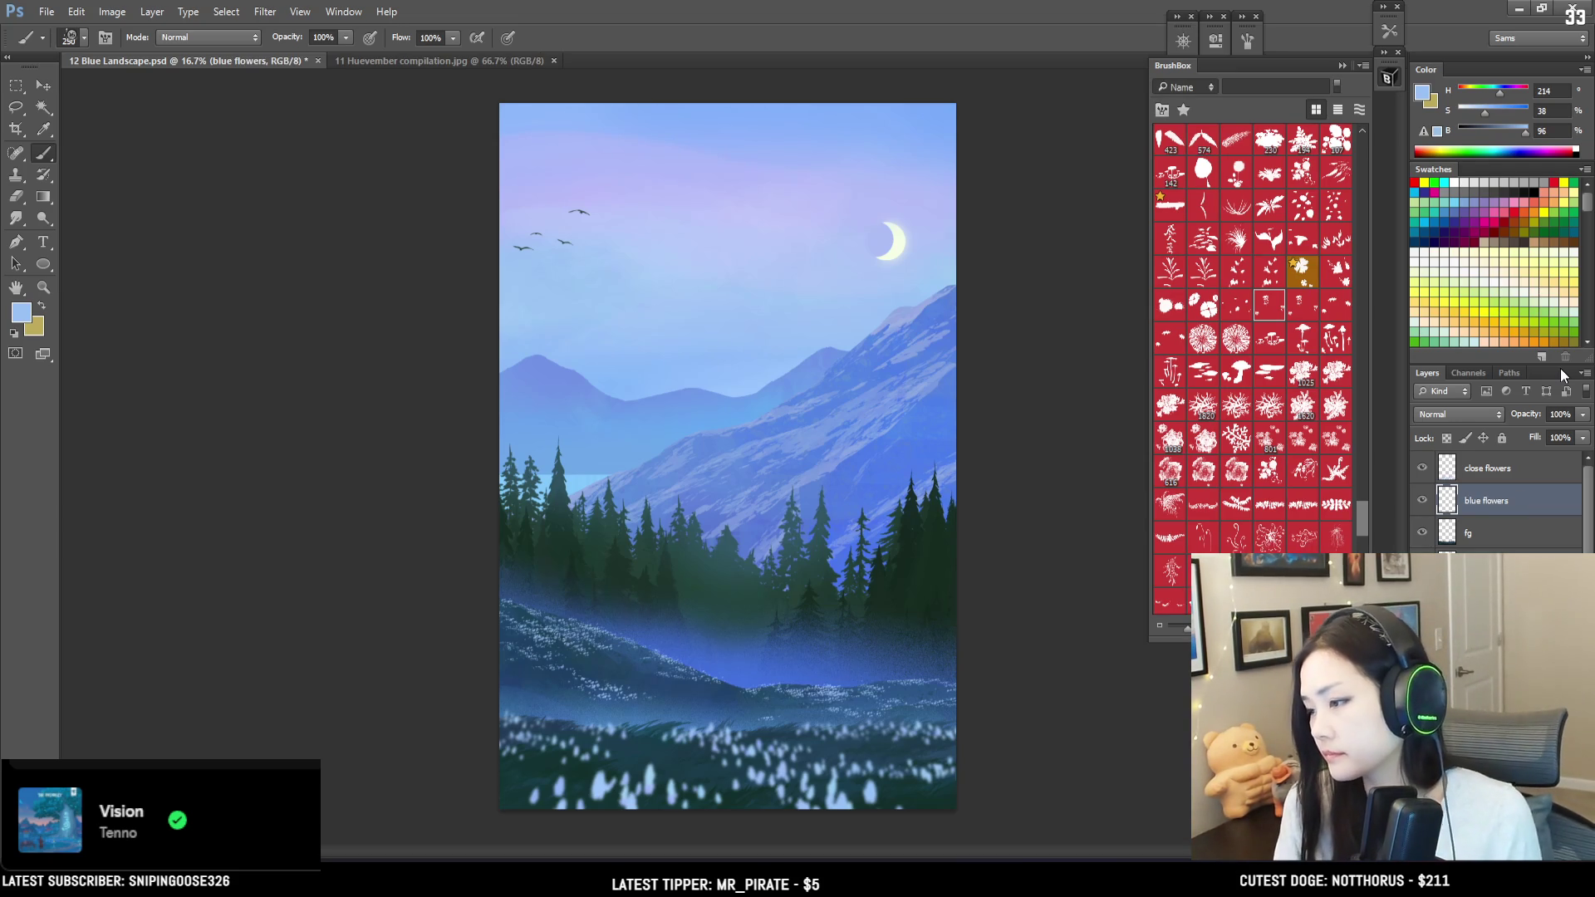
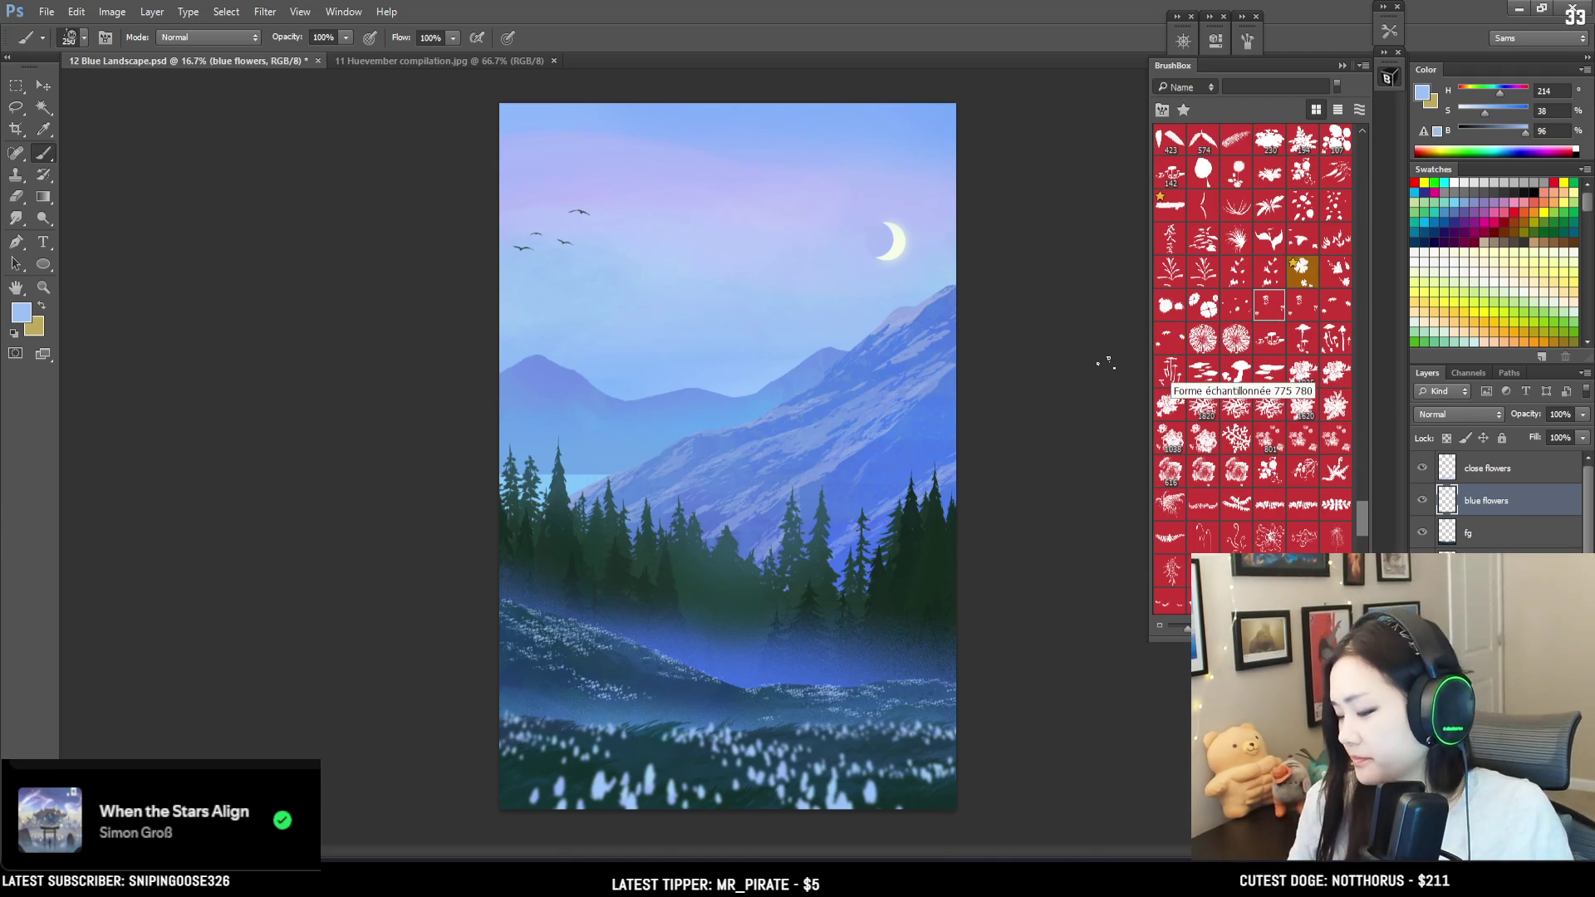
Step: Pick a deeper, slightly more saturated blue and enlarge the flower brush to 900
alt+click(901, 447)
key(bracketright)
key(bracketright)
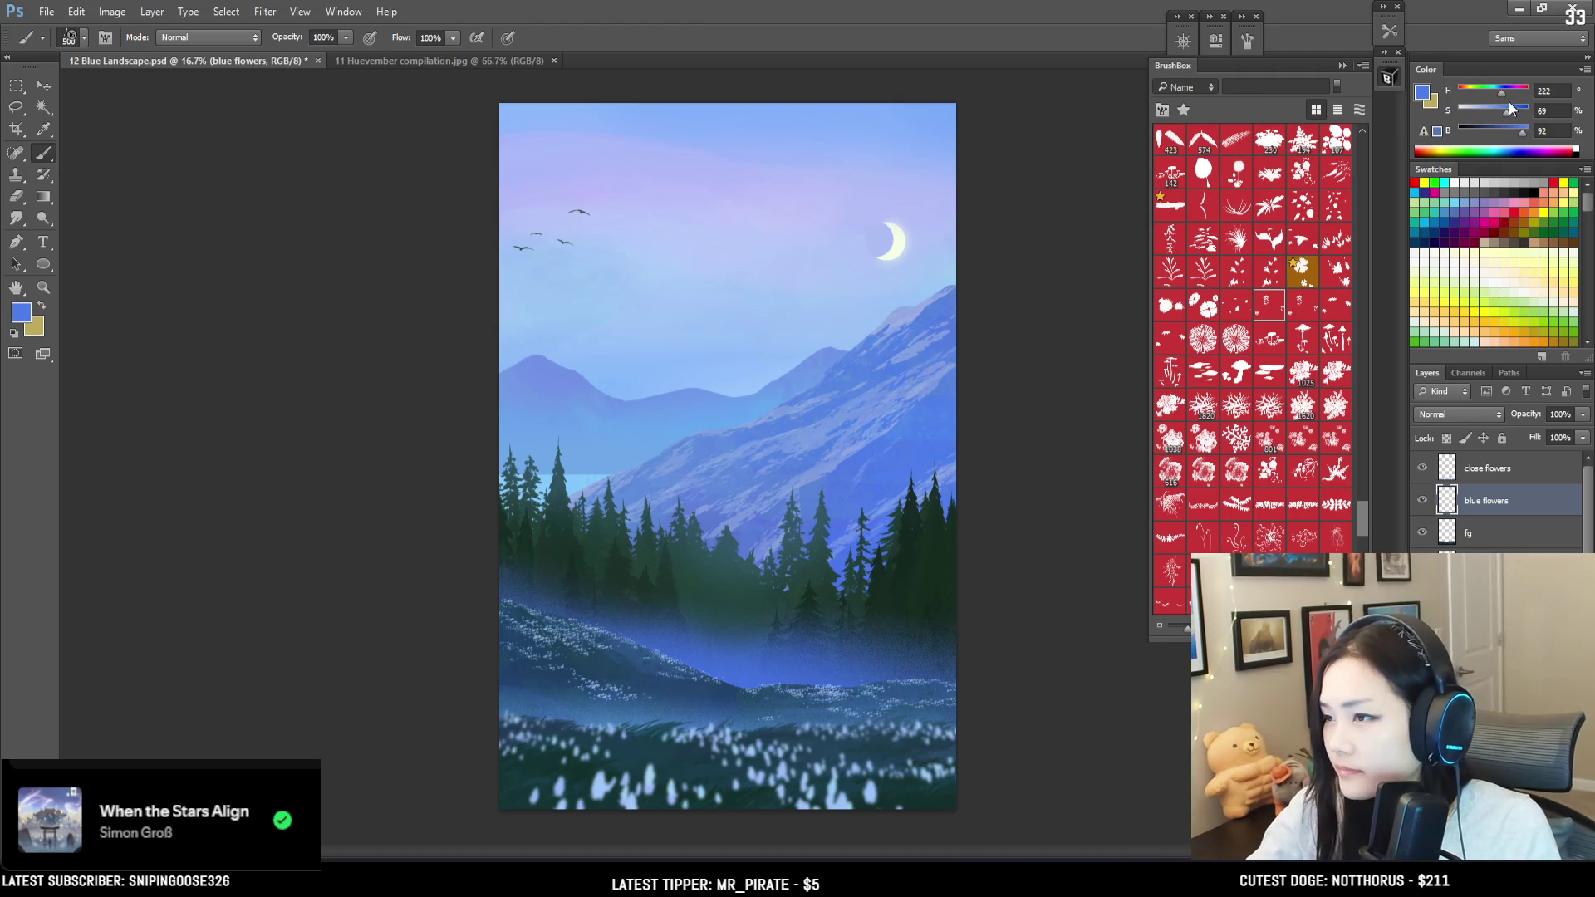
click(1511, 111)
key(bracketright)
key(bracketright)
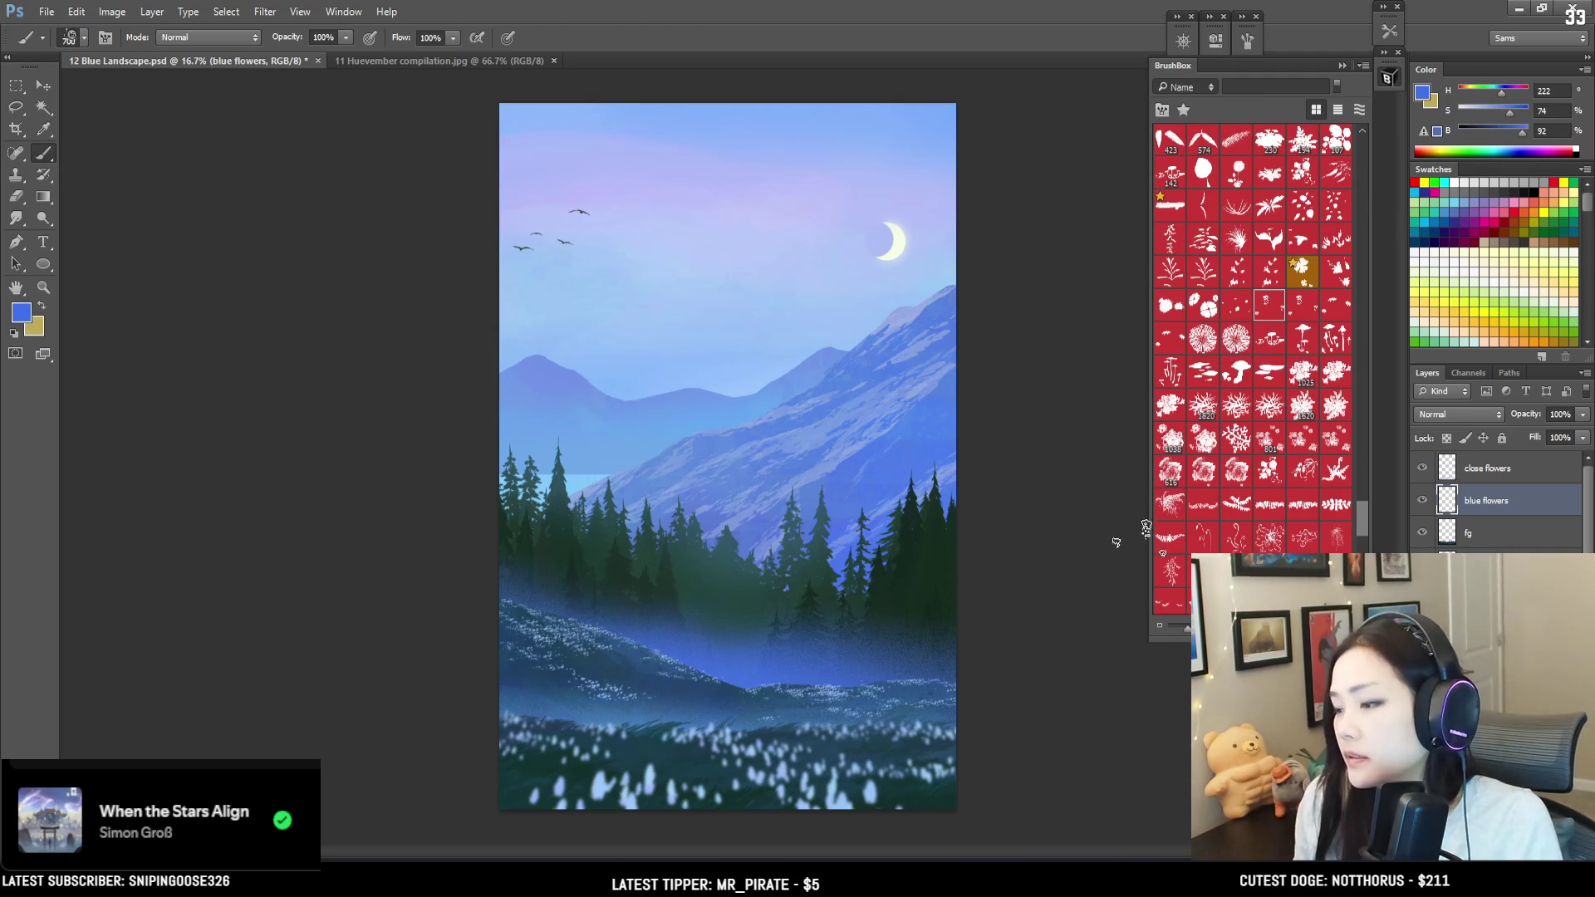
key(bracketright)
key(bracketright)
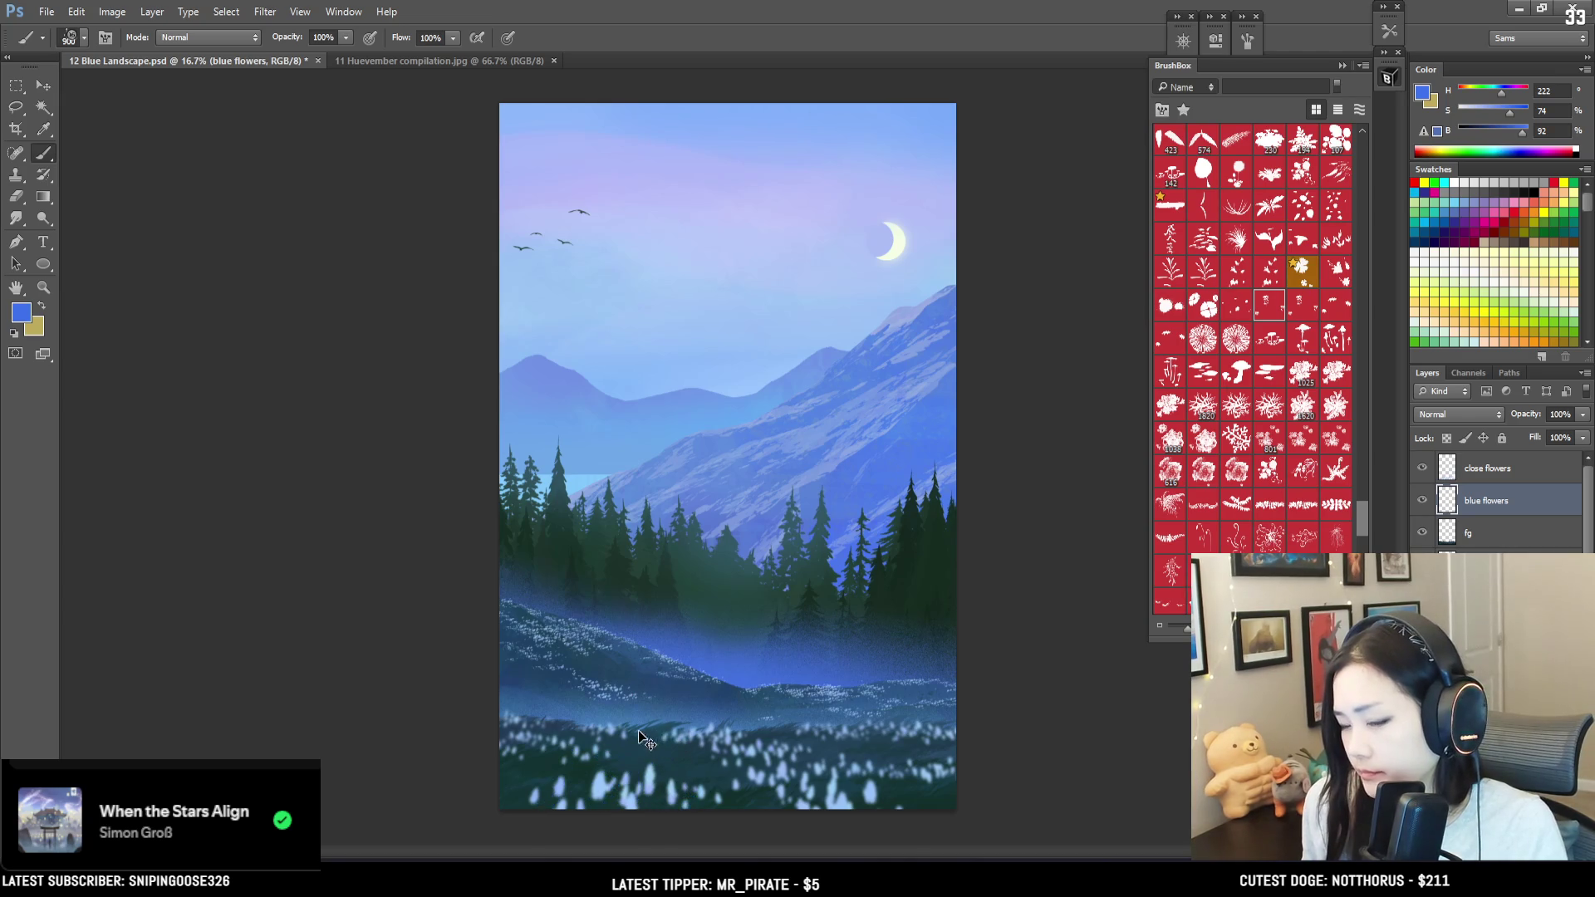
Step: Stamp blue flowers across the lower meadow, varying brush size between 300 and 1000
drag(645, 735, 689, 768)
key(bracketright)
key(bracketleft)
key(bracketleft)
key(bracketleft)
mouse_move(573, 748)
mouse_down()
mouse_move(523, 768)
mouse_move(532, 744)
mouse_up()
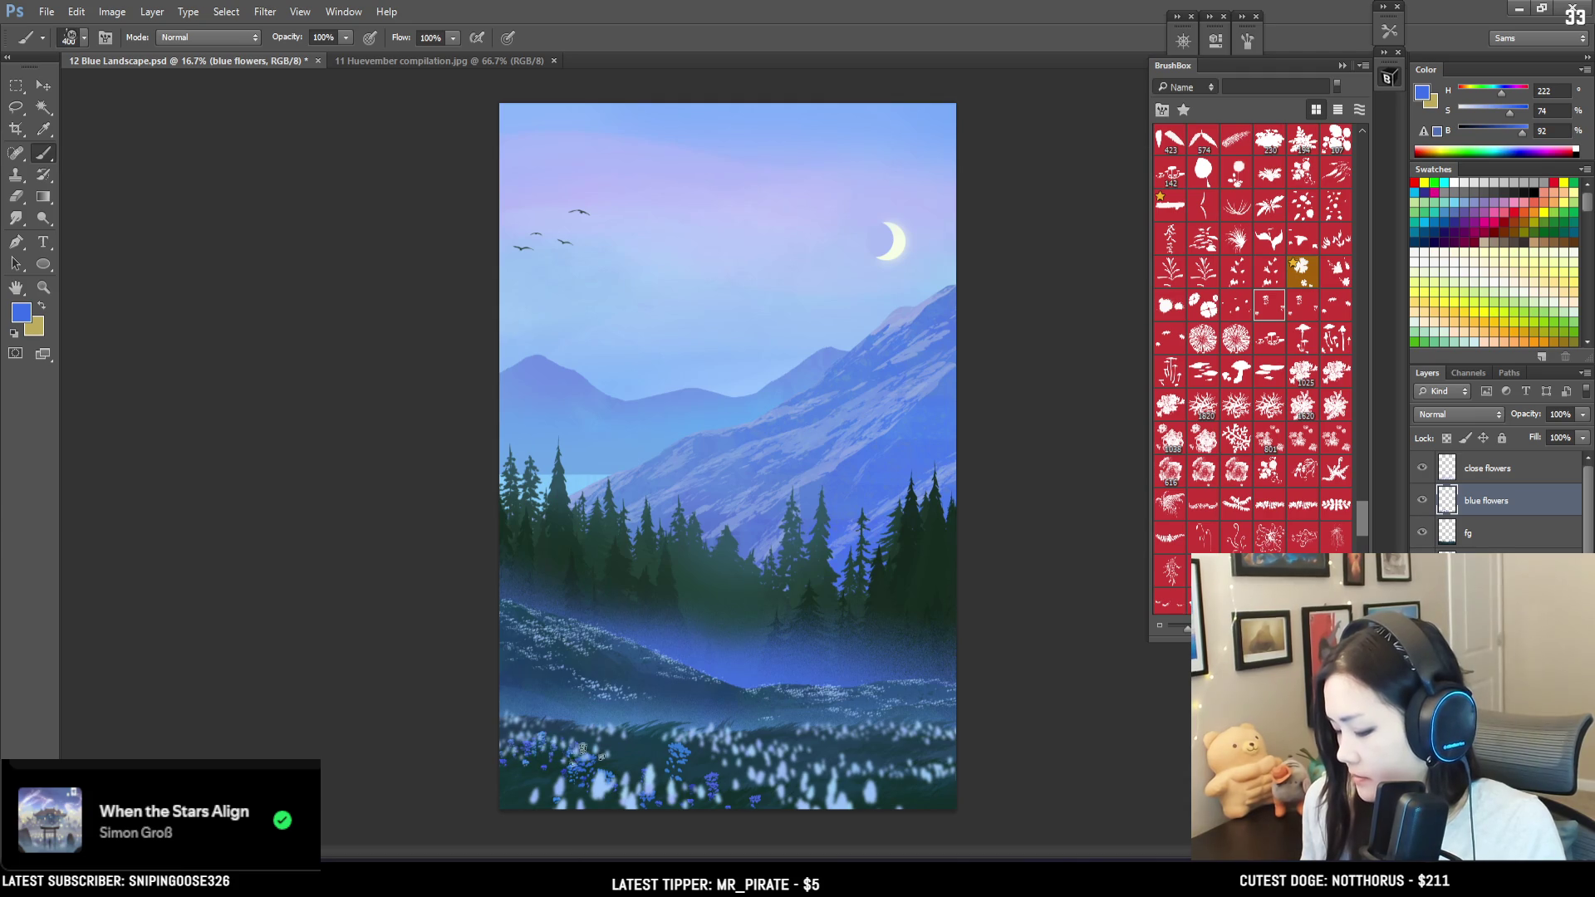
key(bracketright)
key(bracketright)
key(bracketright)
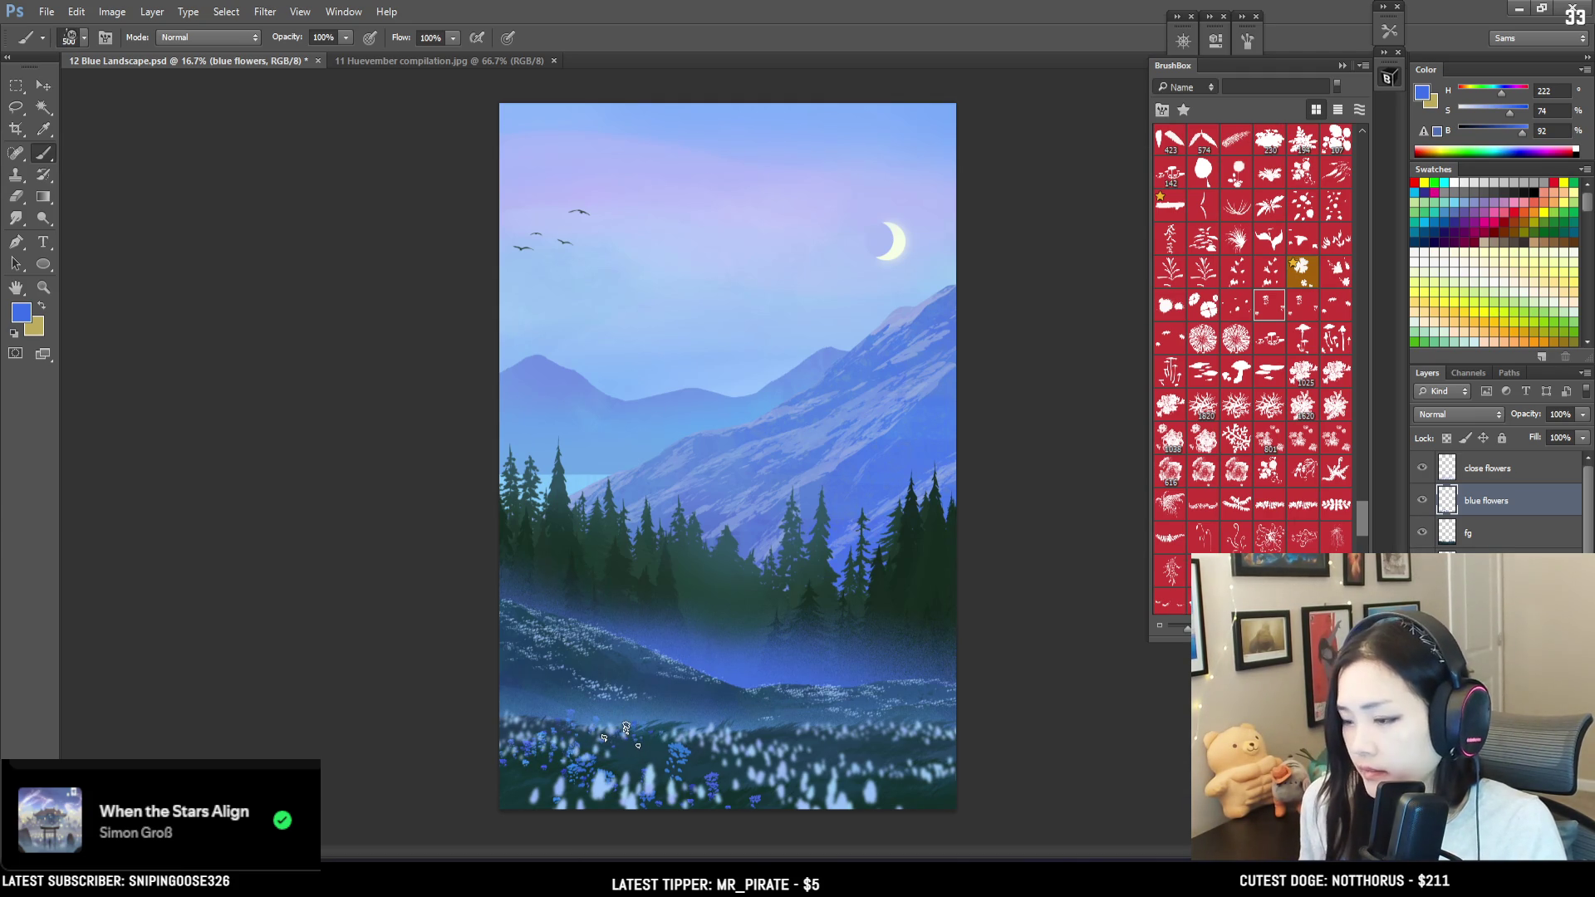
mouse_move(635, 731)
mouse_down()
mouse_move(689, 735)
mouse_move(677, 759)
mouse_up()
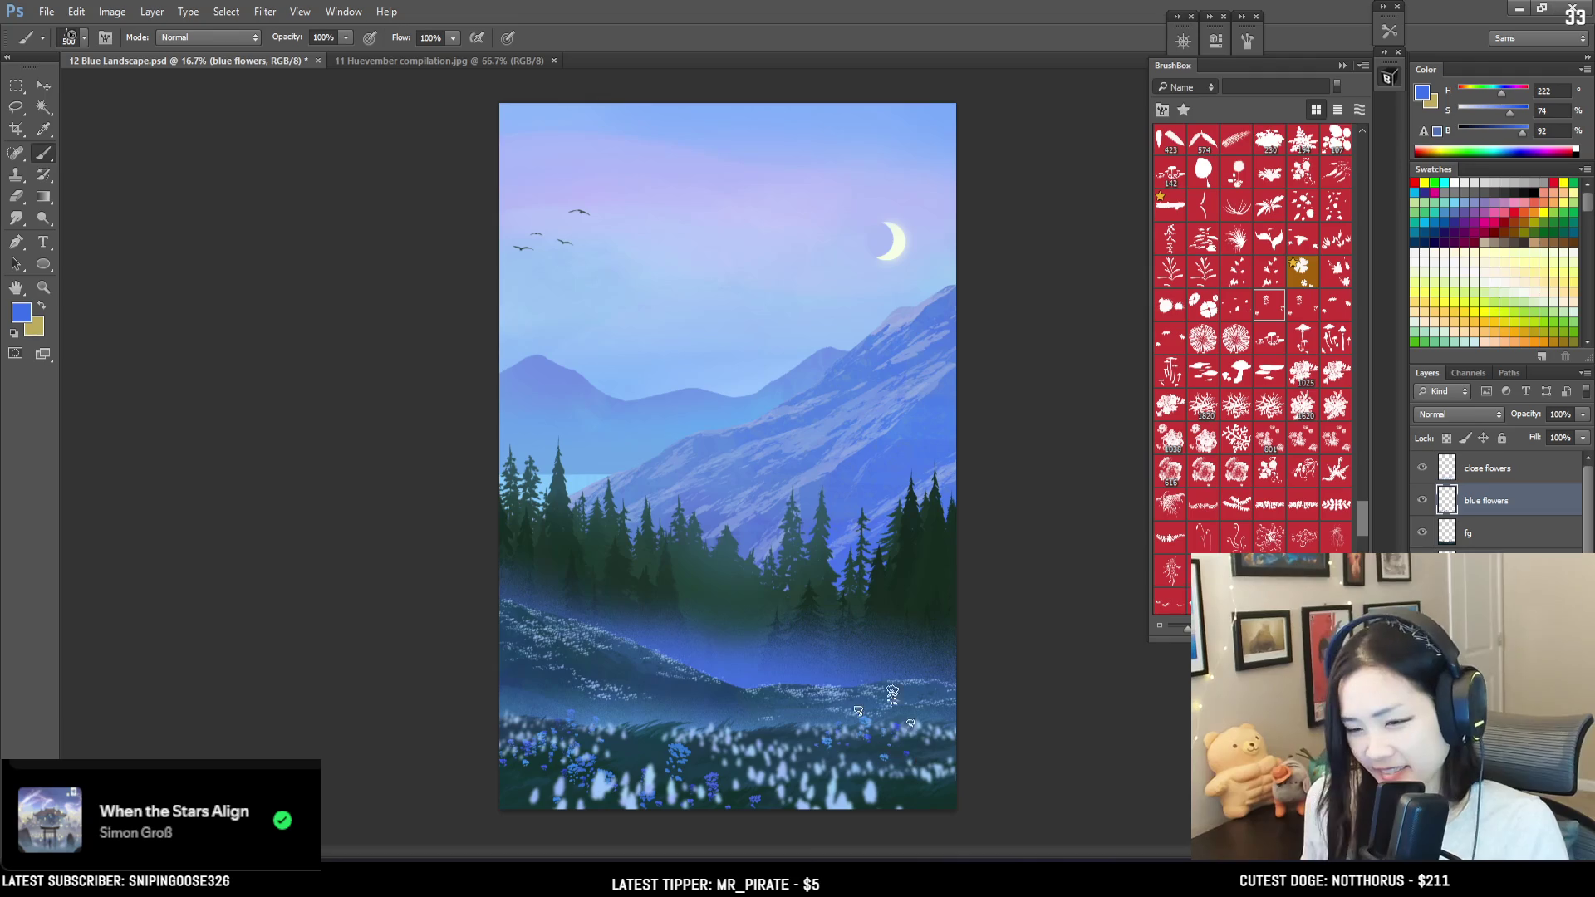
key(bracketleft)
key(bracketleft)
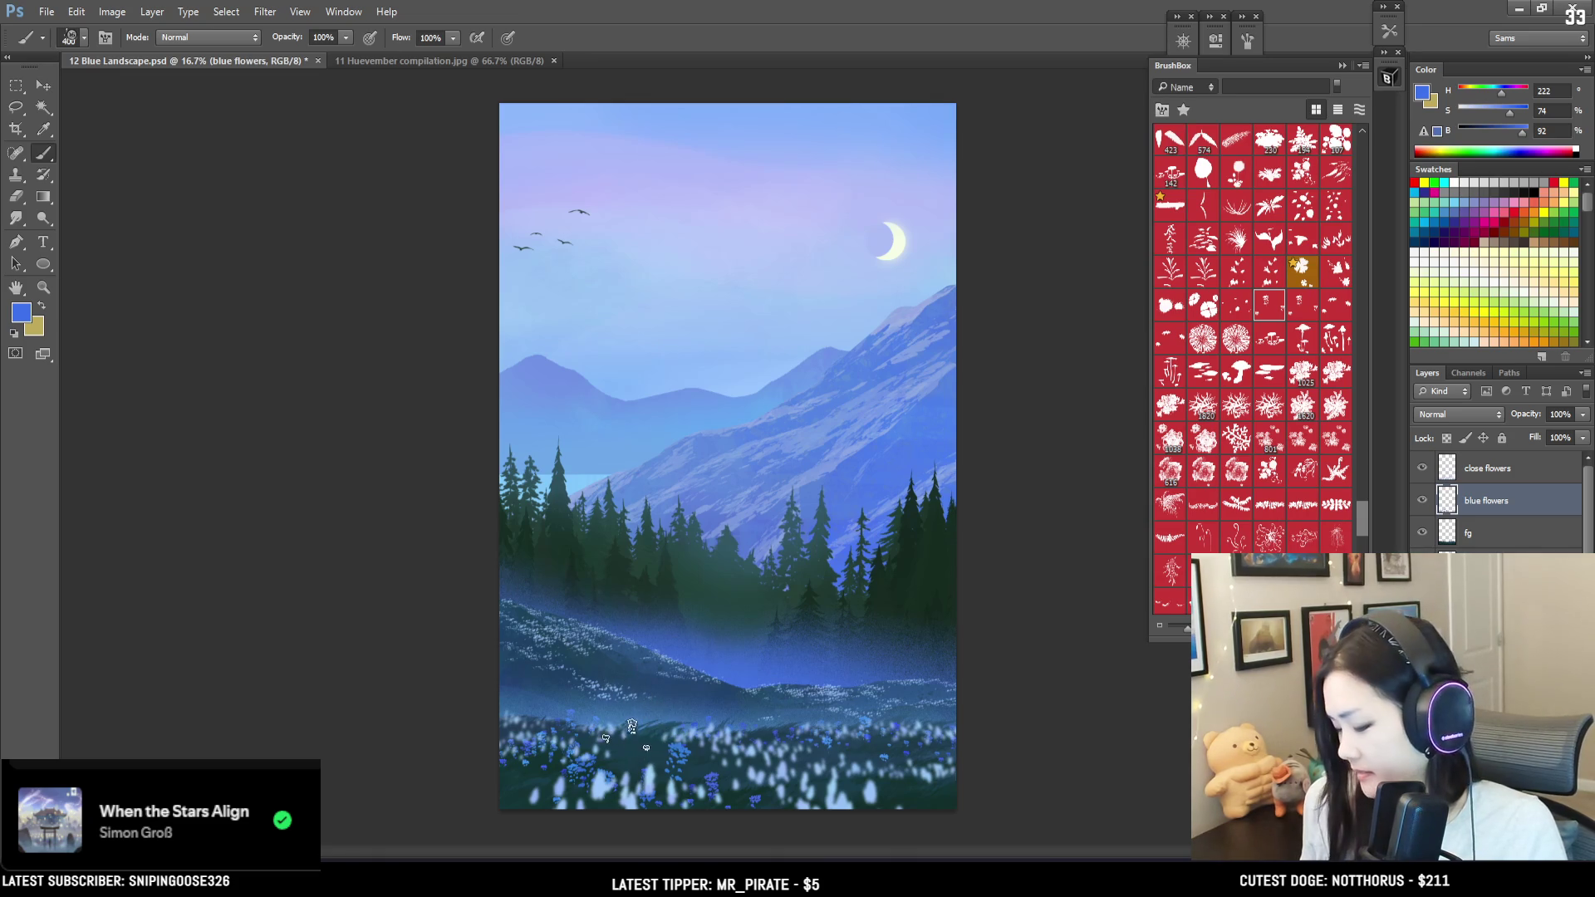
key(bracketright)
key(bracketright)
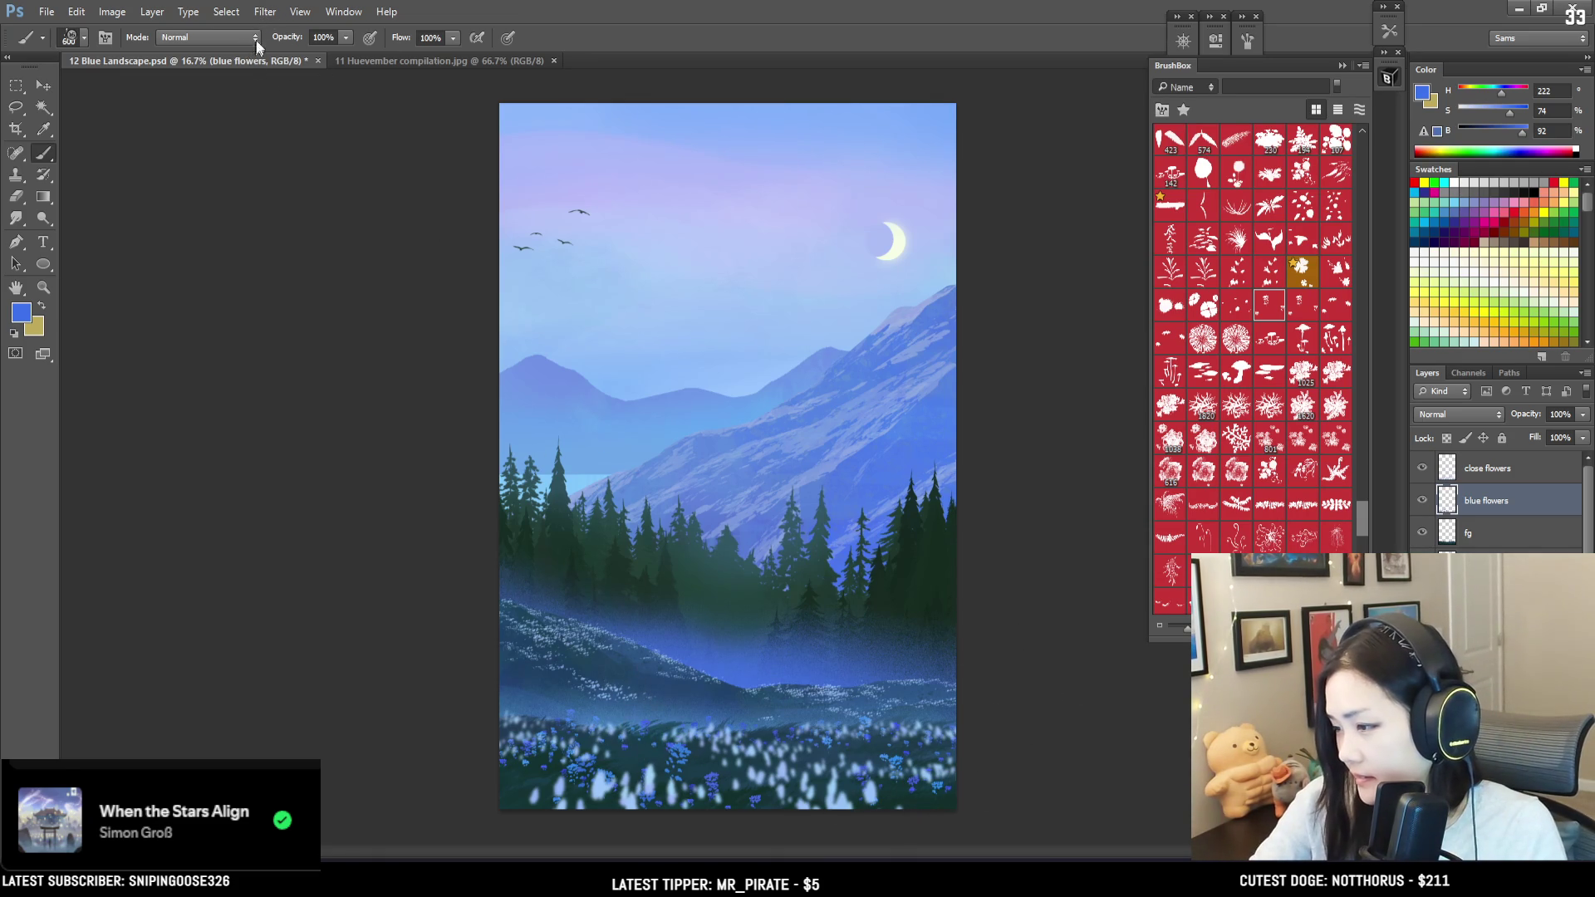
click(258, 14)
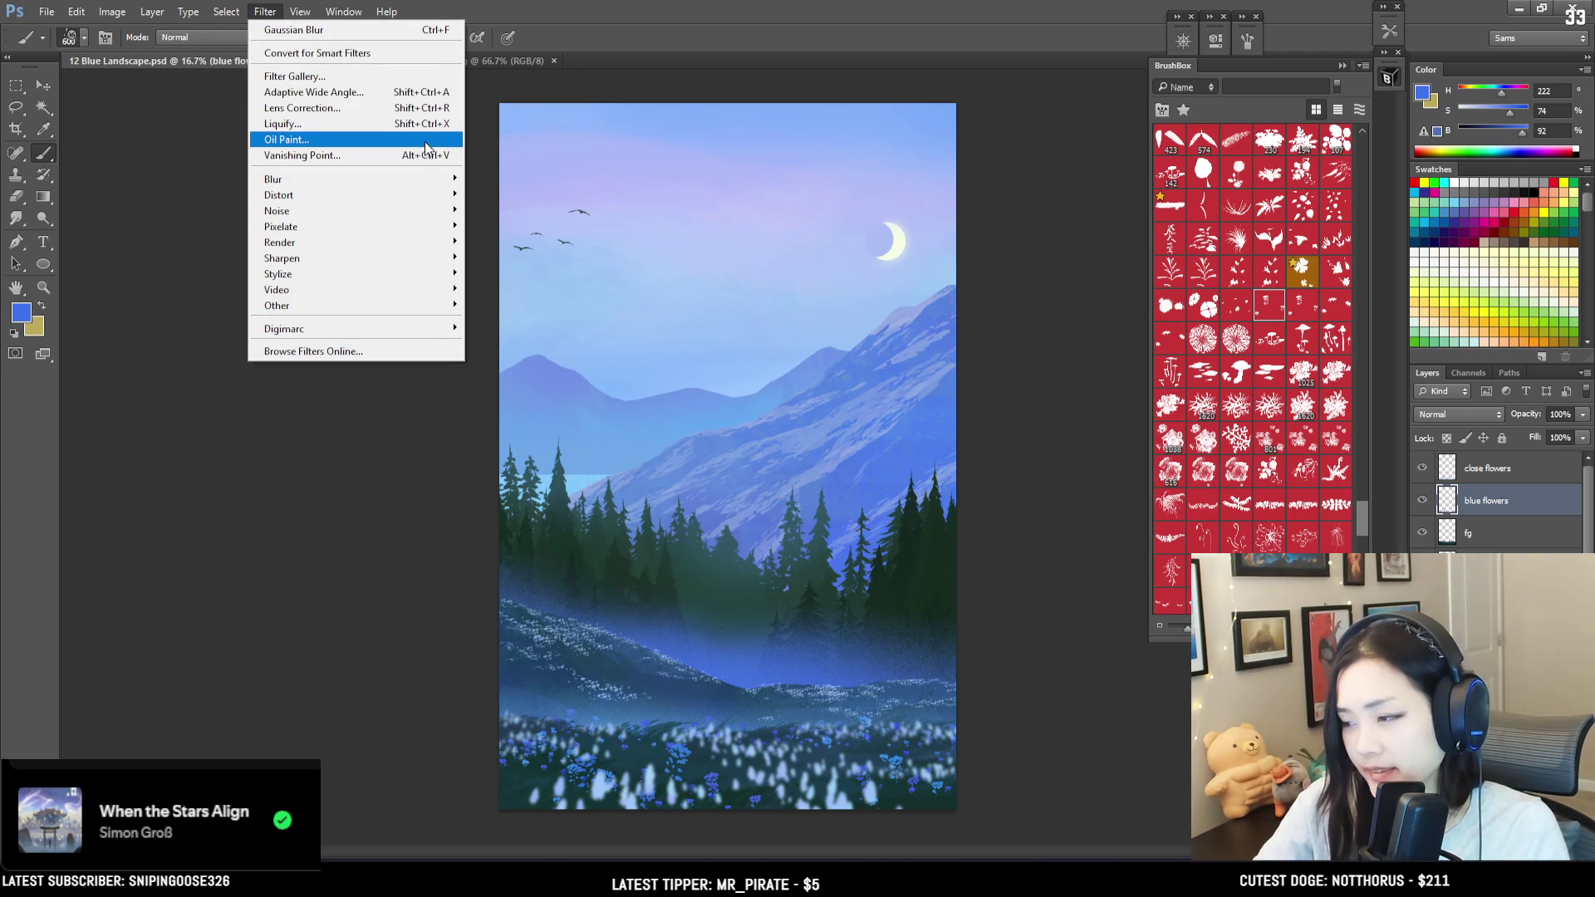
Step: Apply a 5.3-pixel Gaussian Blur to the blue flowers layer
mouse_move(411, 176)
click(508, 297)
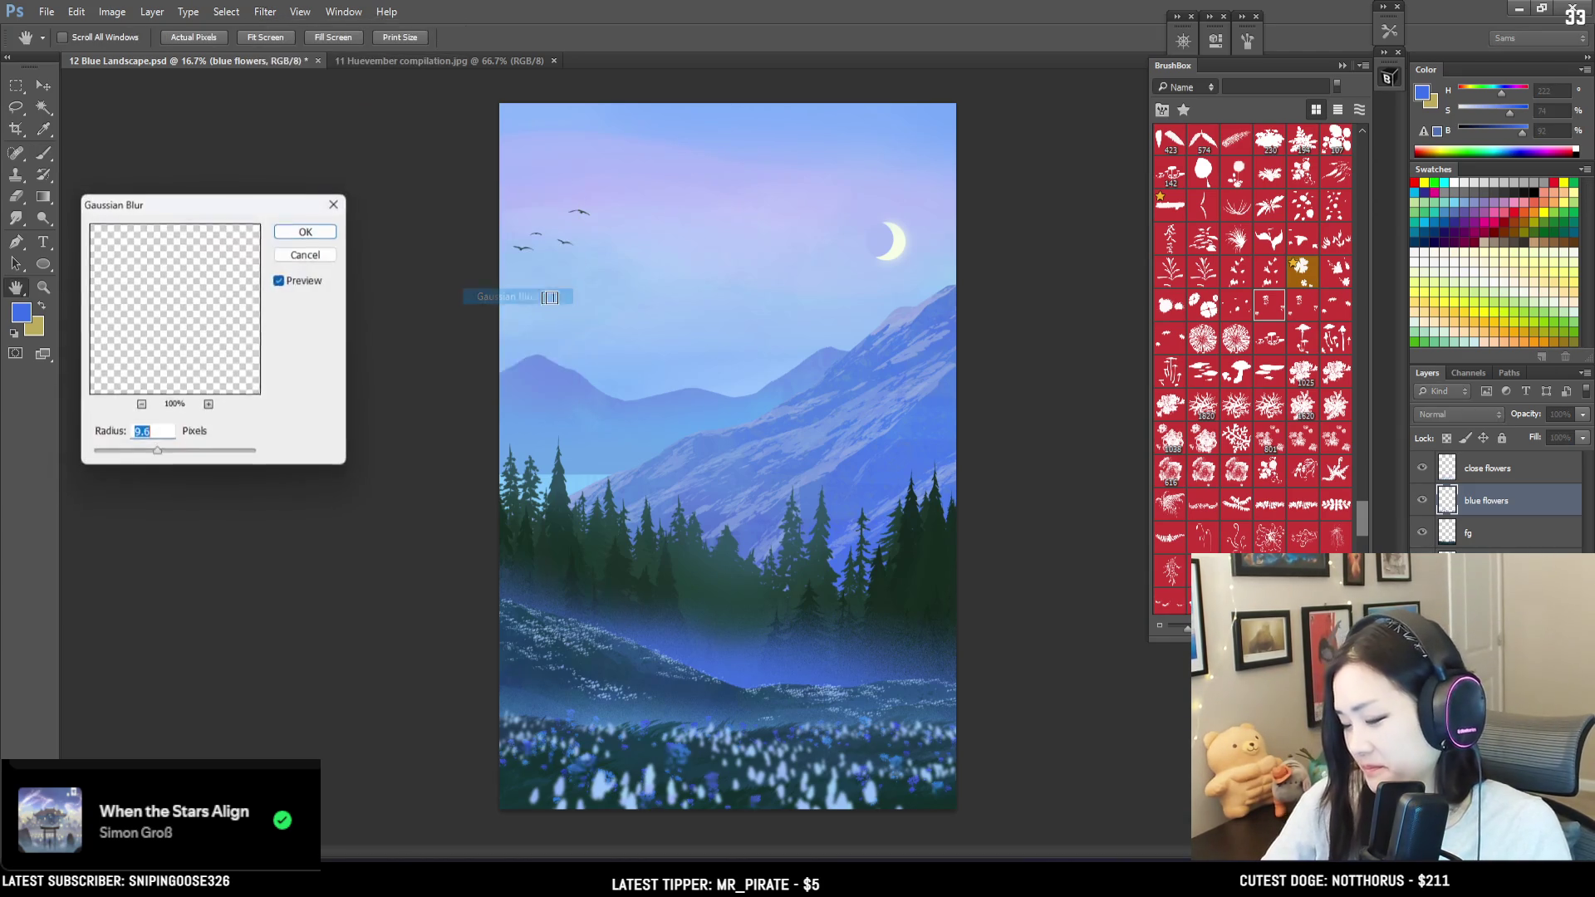
drag(148, 454, 129, 458)
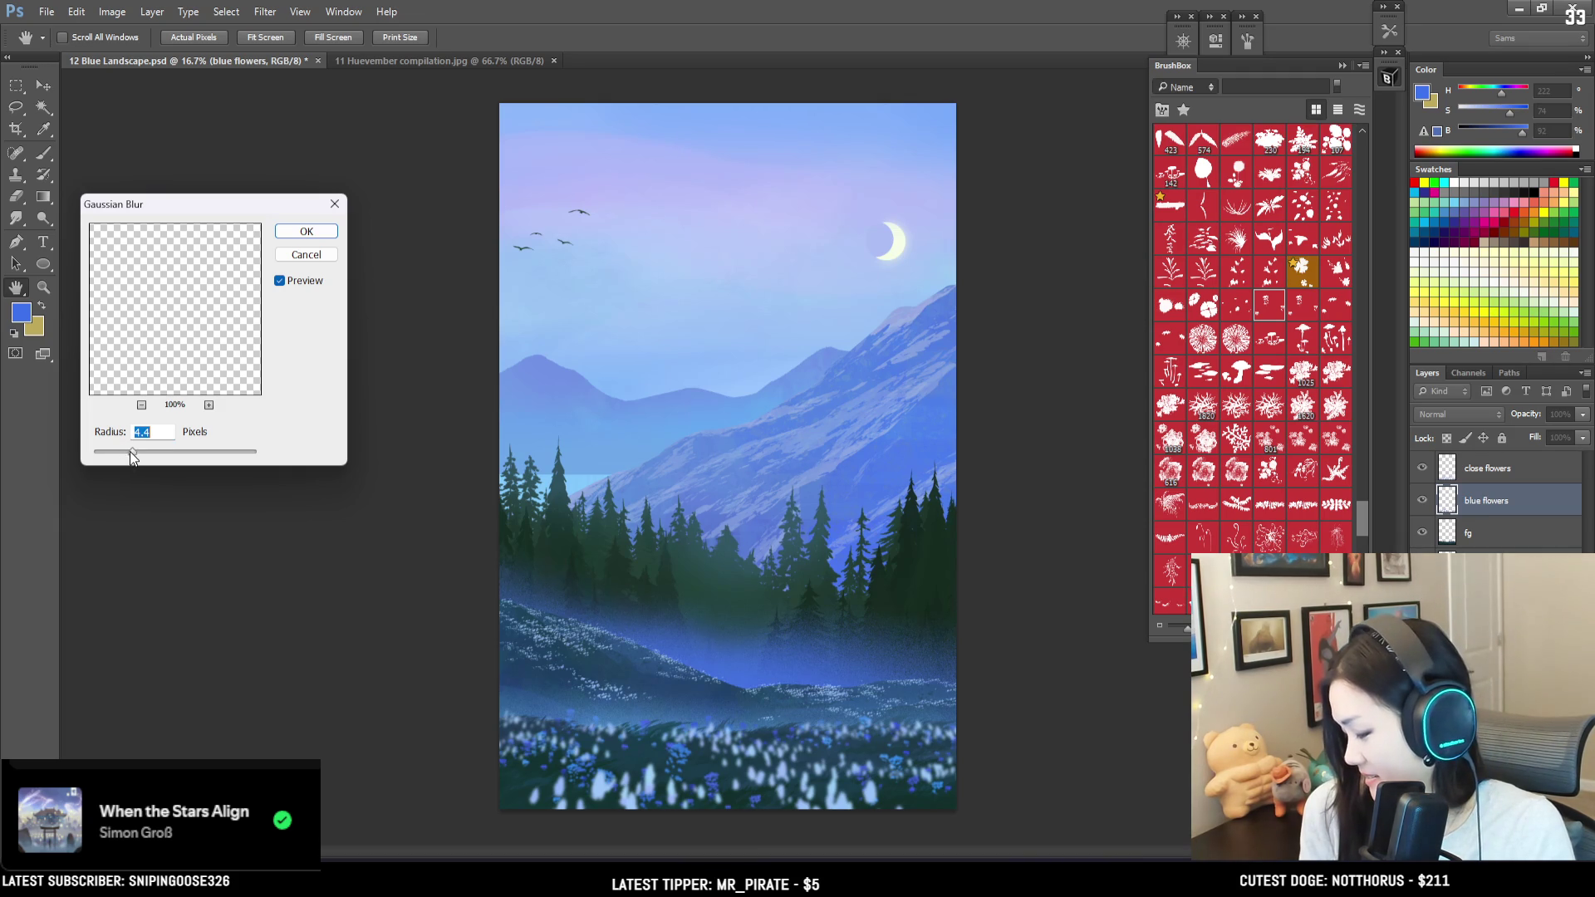
click(297, 233)
key(m)
key(b)
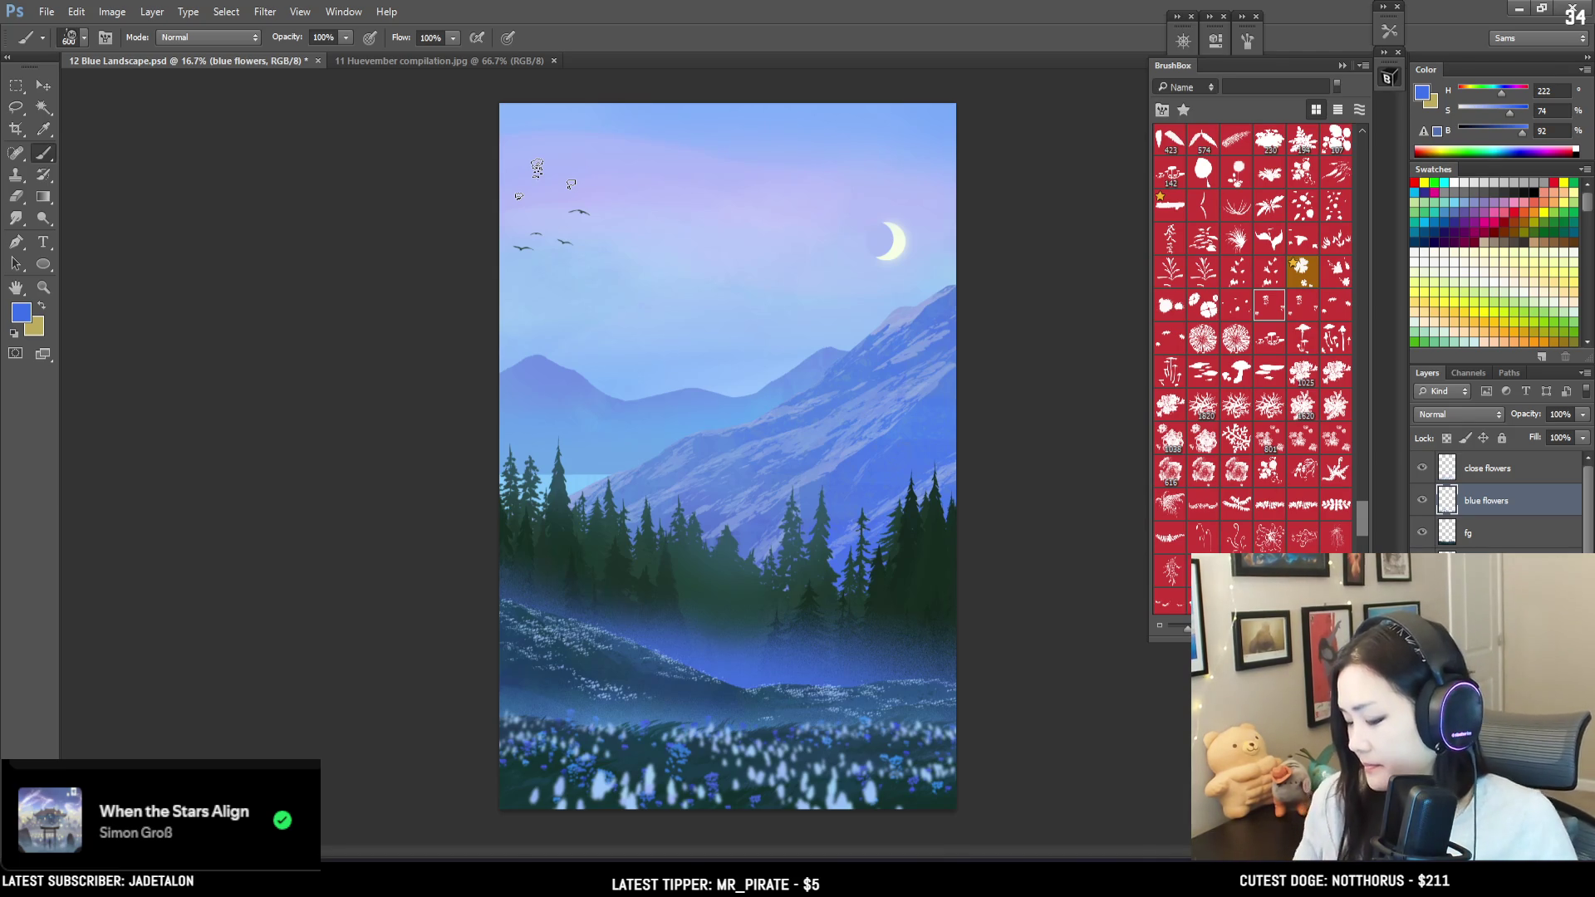
key(bracketleft)
key(bracketleft)
key(bracketleft)
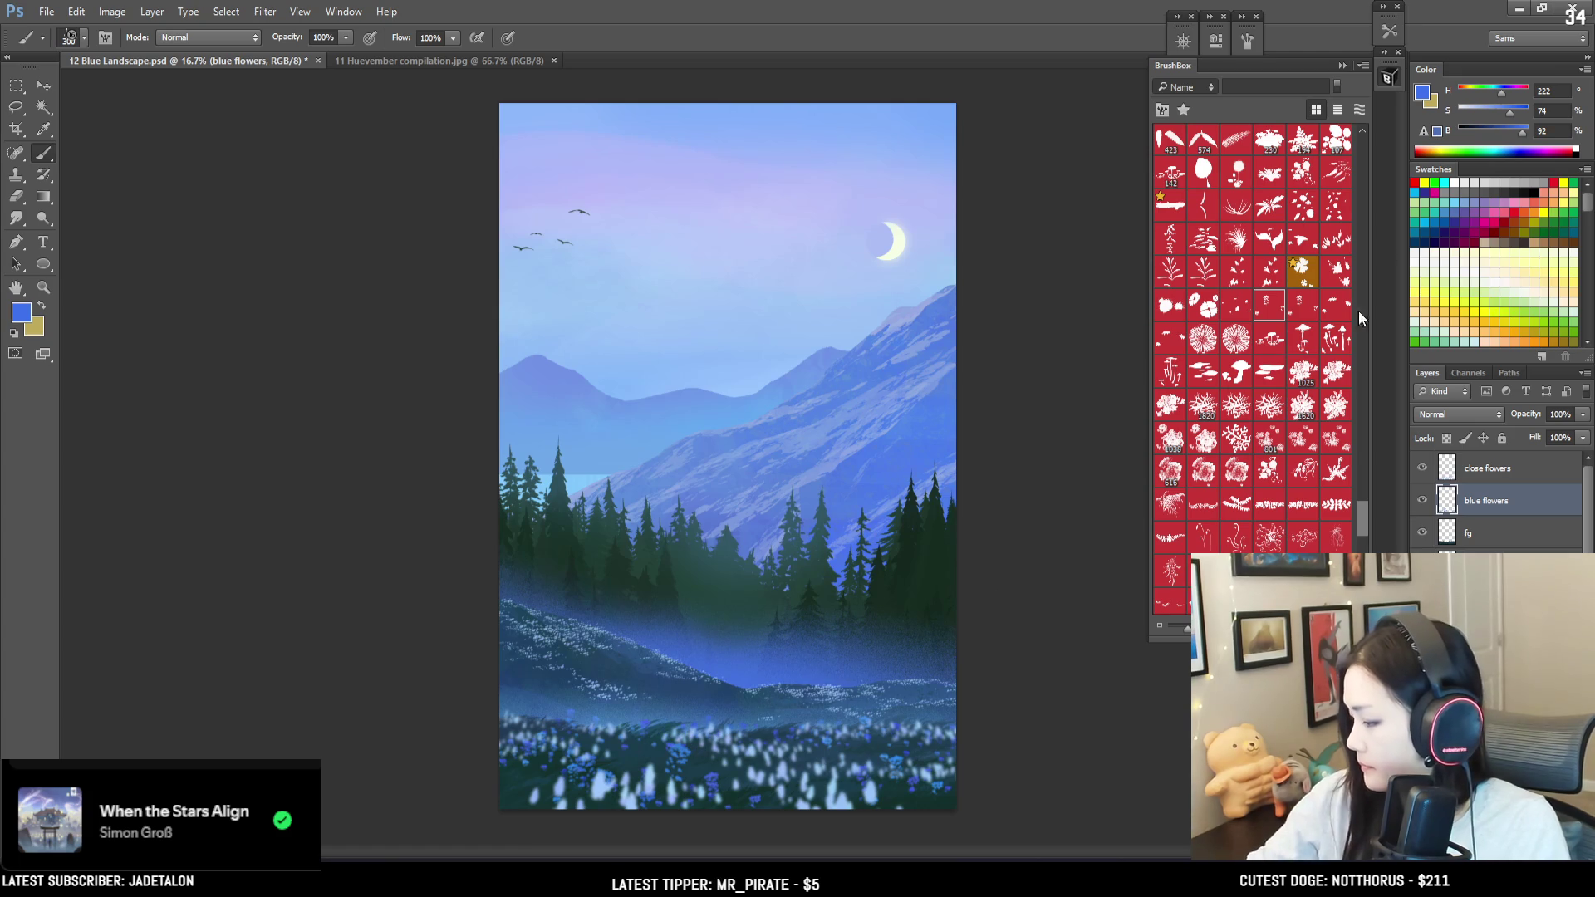
drag(1359, 520, 1362, 143)
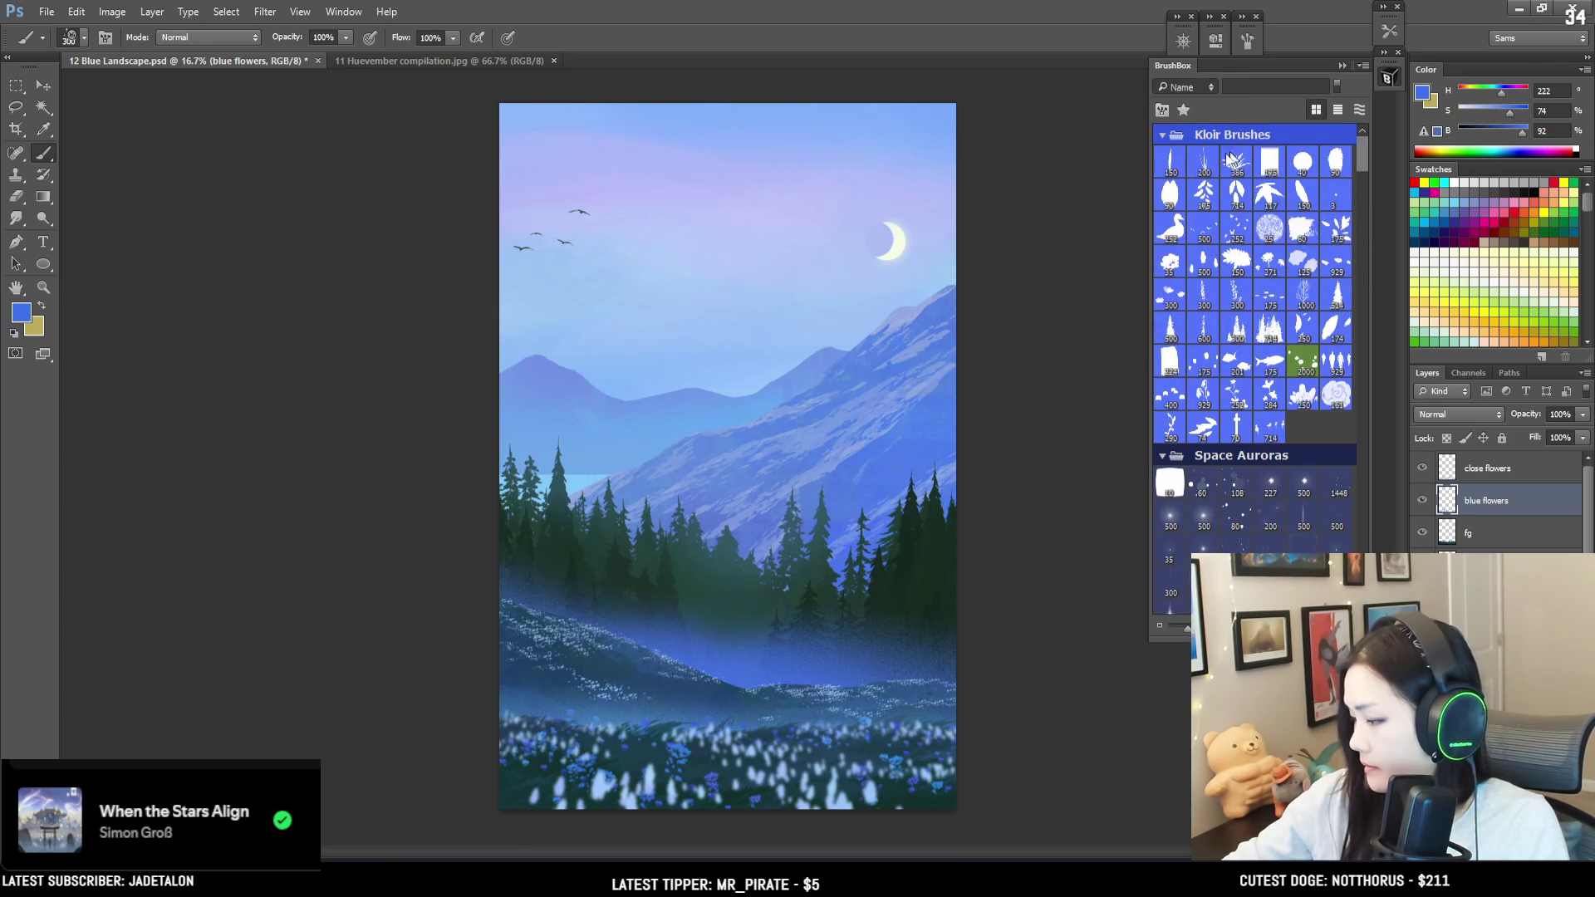
Step: Choose the first Kloir brush tip, adjust its spacing, and tilt it to −37°
click(1170, 163)
click(1249, 40)
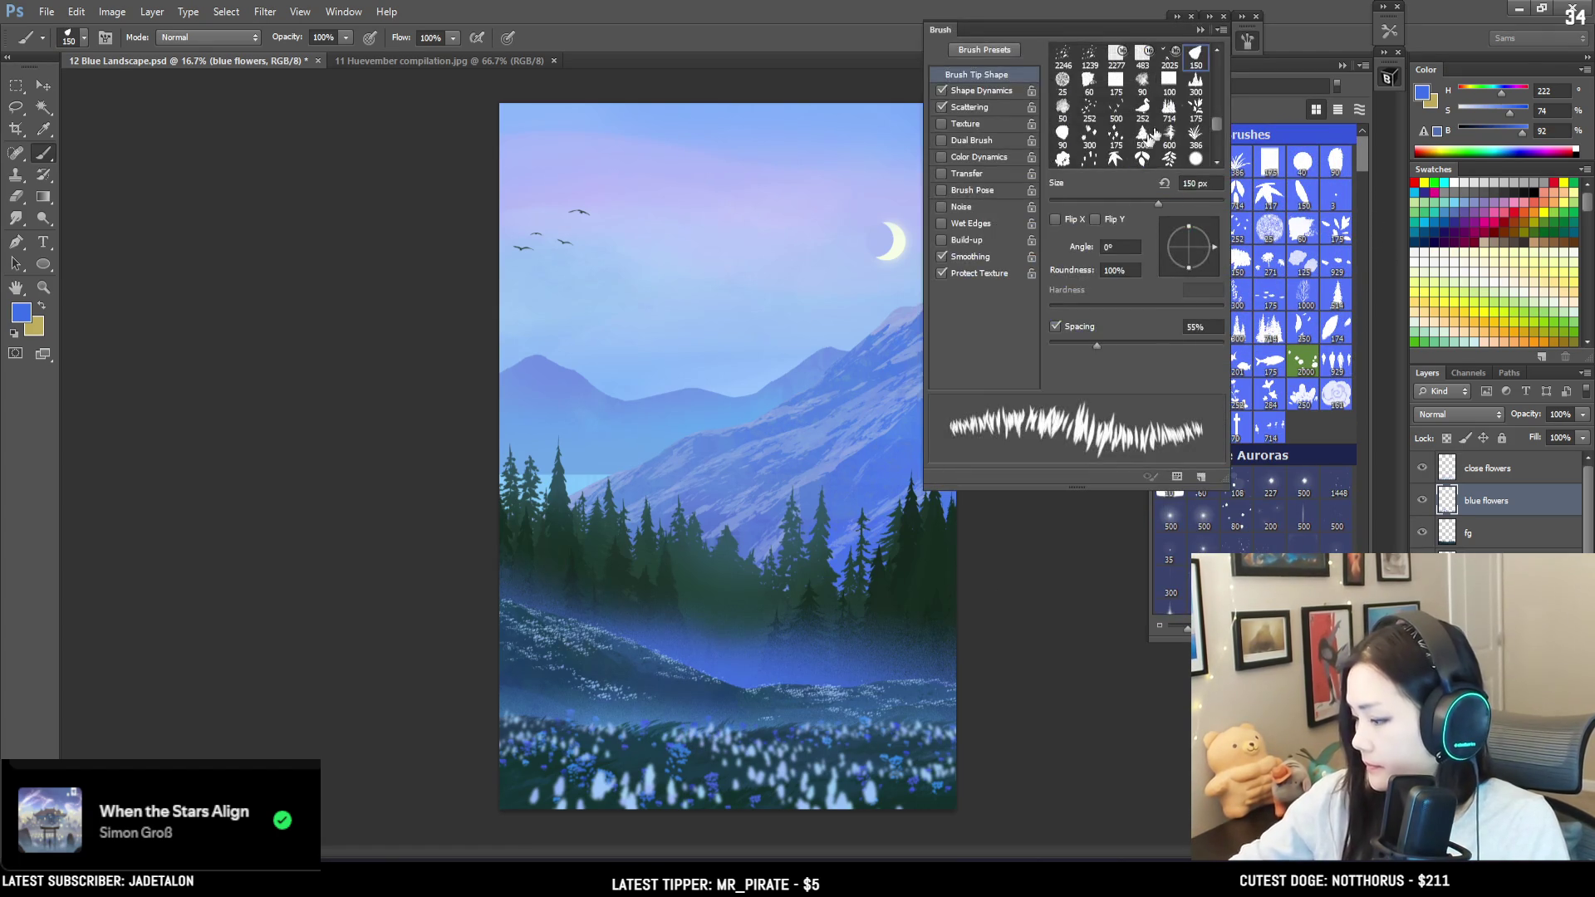
drag(1119, 348, 1083, 342)
drag(1208, 285, 1207, 260)
click(1248, 42)
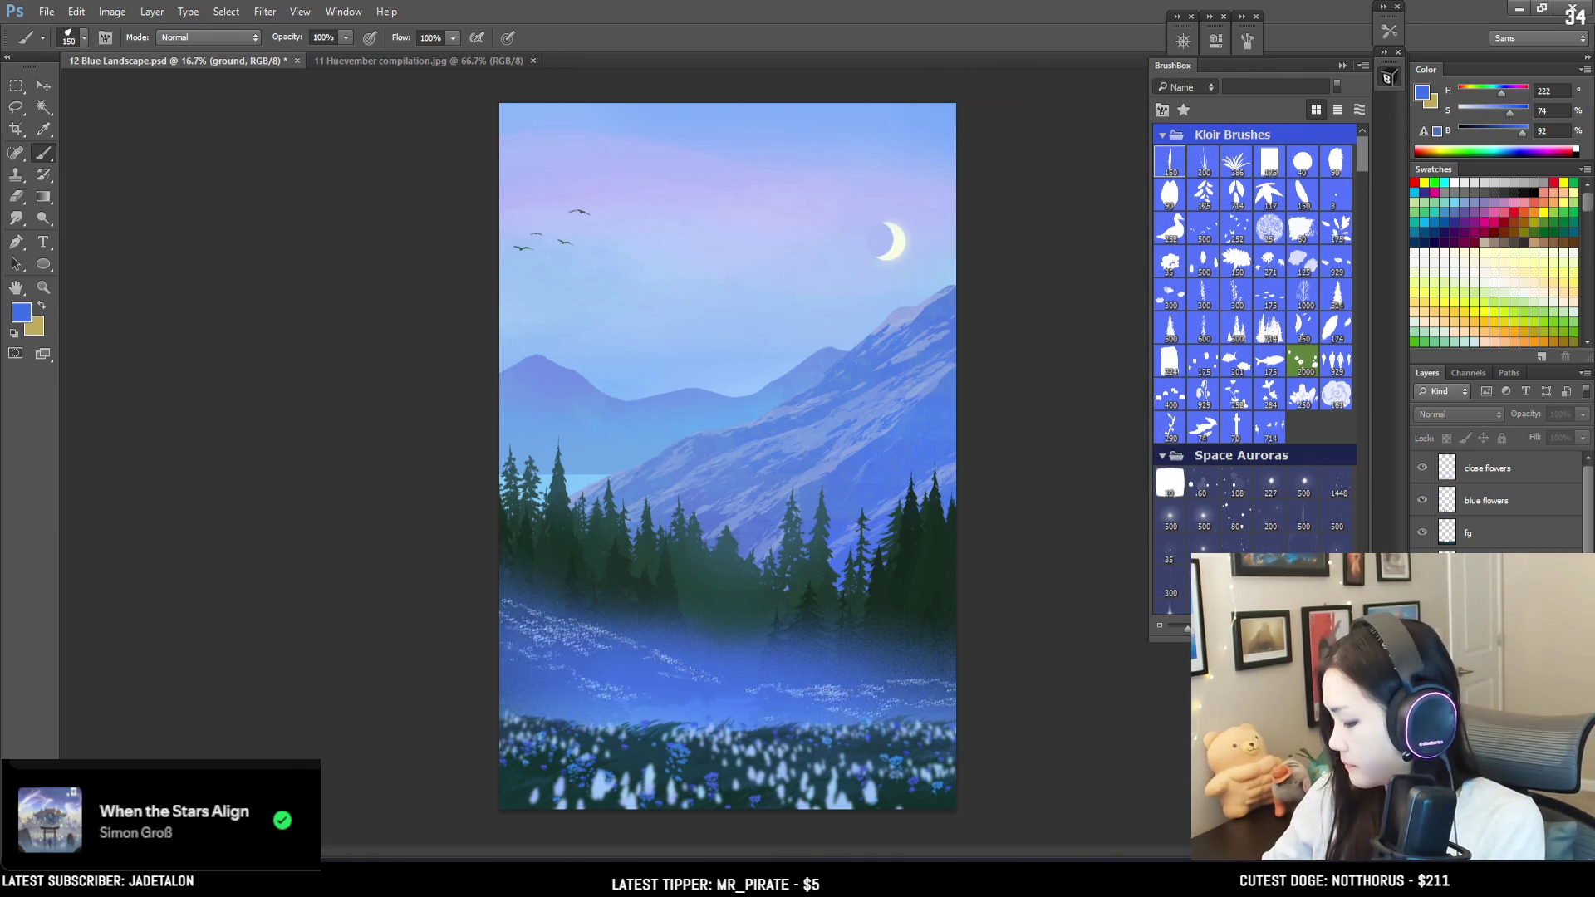
Step: Make fg the active layer and zoom in on the lower meadow
click(1422, 532)
click(1422, 533)
click(1465, 536)
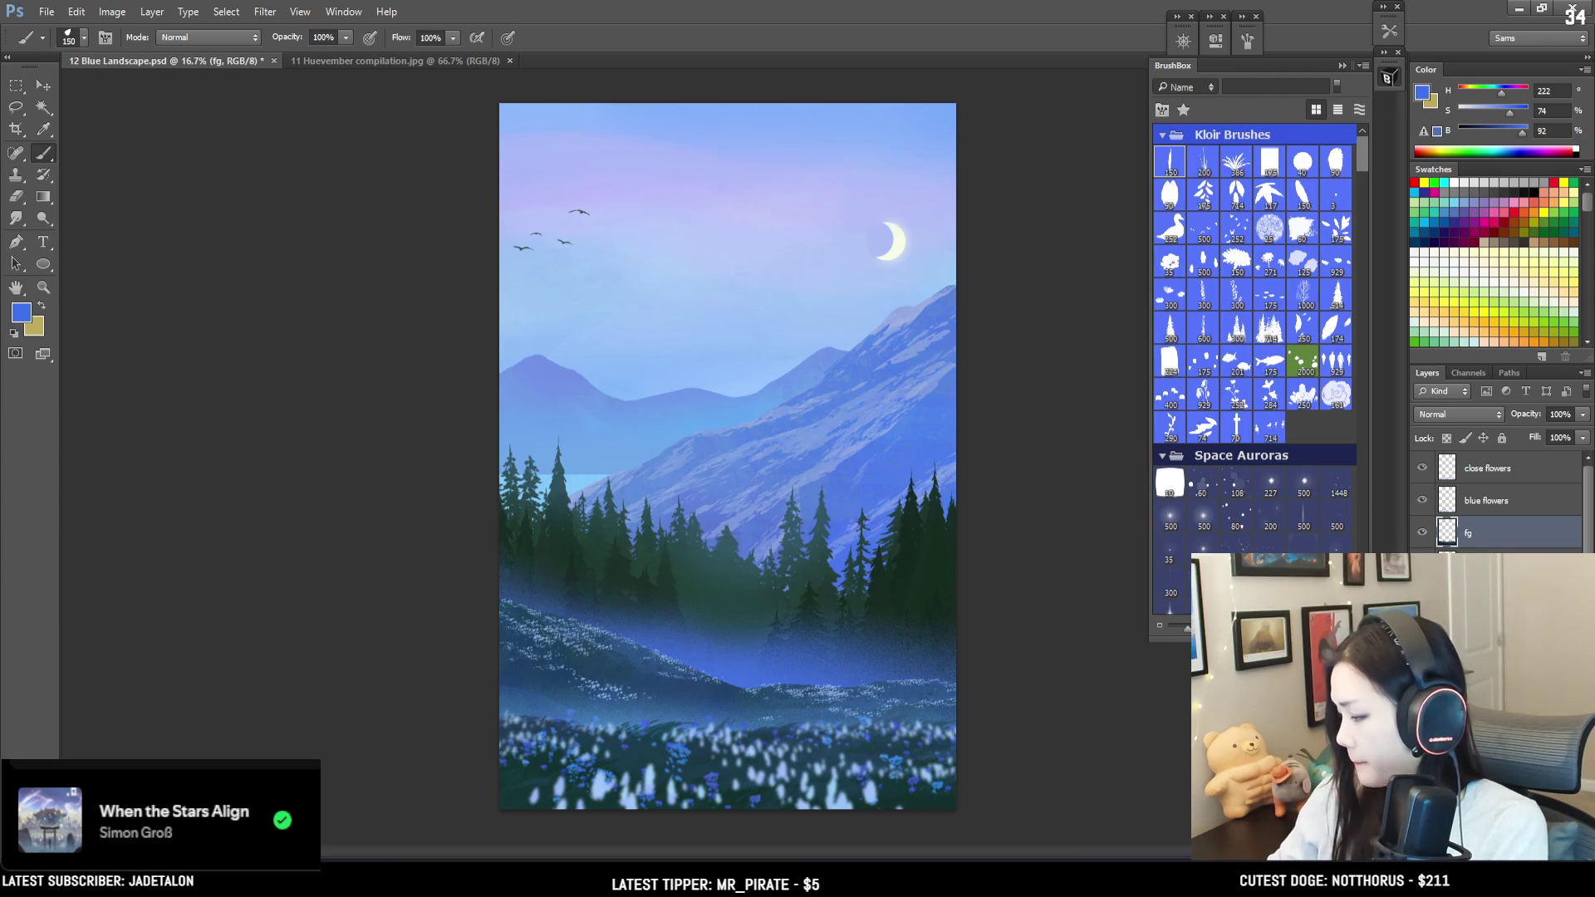
key(ctrl+plus)
key(ctrl+plus)
mouse_move(616, 641)
mouse_down()
mouse_move(605, 345)
mouse_move(576, 320)
mouse_up()
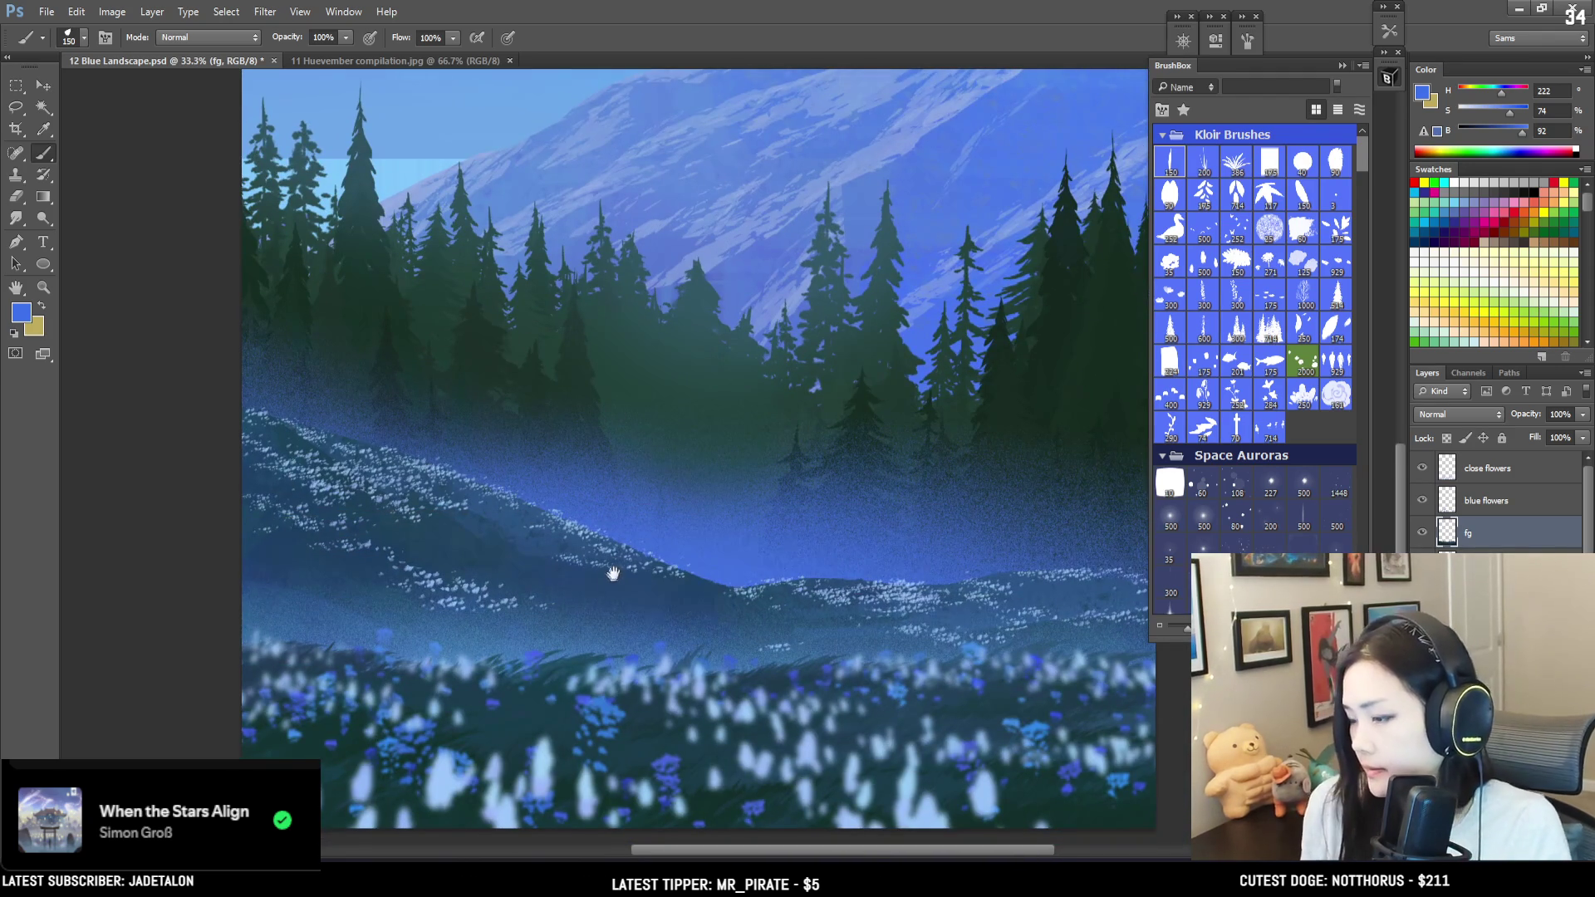
Step: Sample the meadow's dark teal and set the brush to 28% spacing at size 300
drag(608, 582, 570, 465)
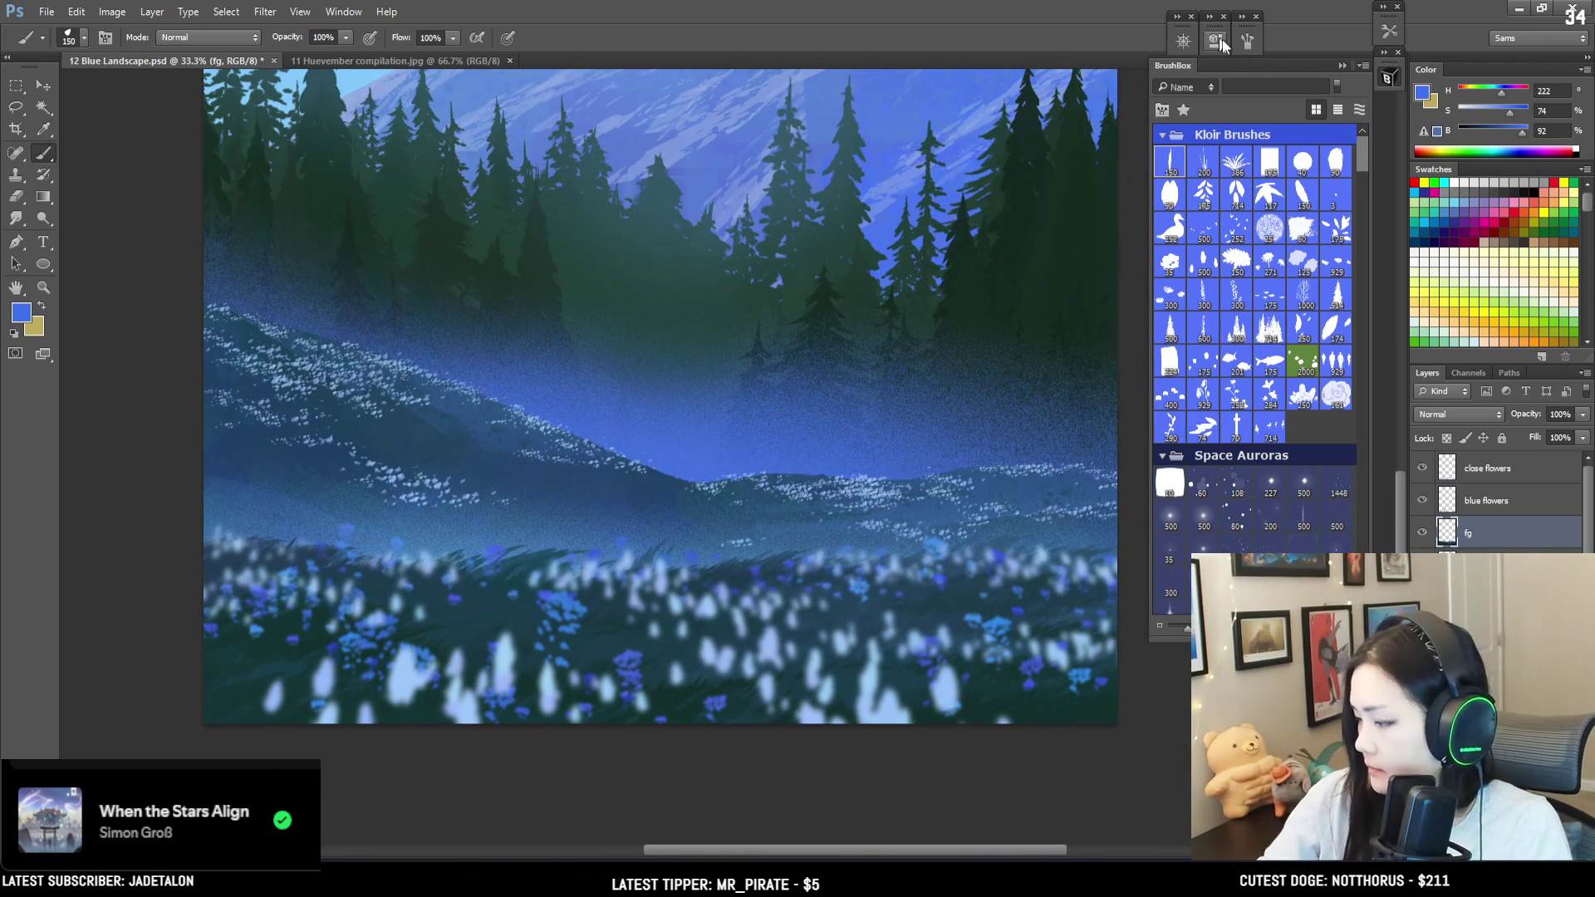
key(bracketright)
key(bracketright)
alt+click(475, 595)
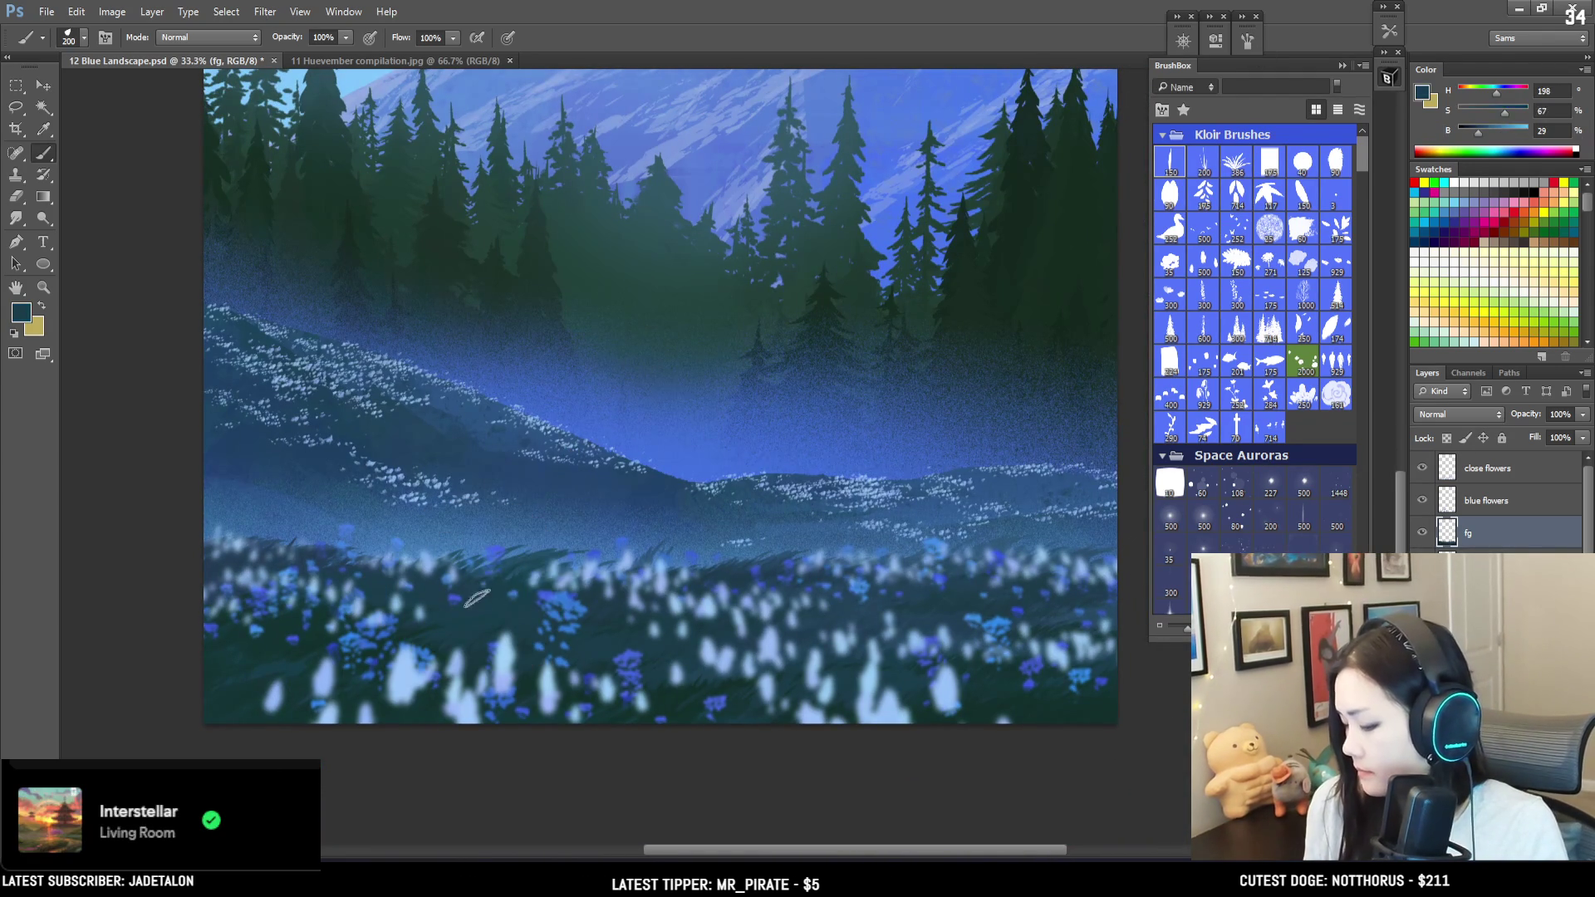
click(1248, 41)
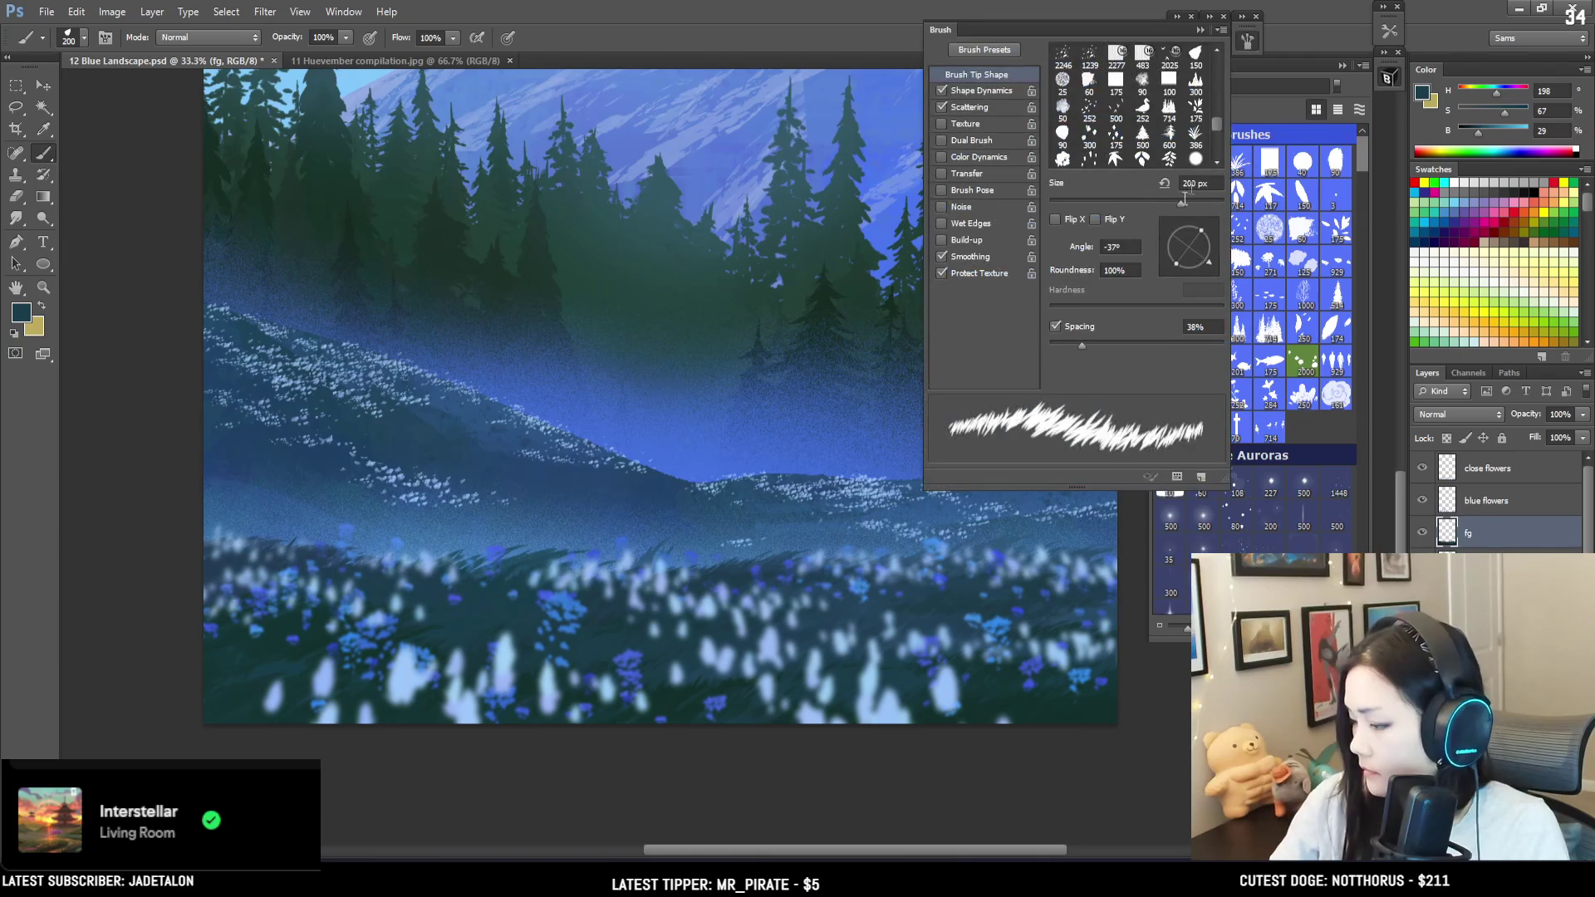
drag(1078, 343, 1074, 340)
drag(1206, 250, 1203, 263)
click(1239, 43)
key(bracketright)
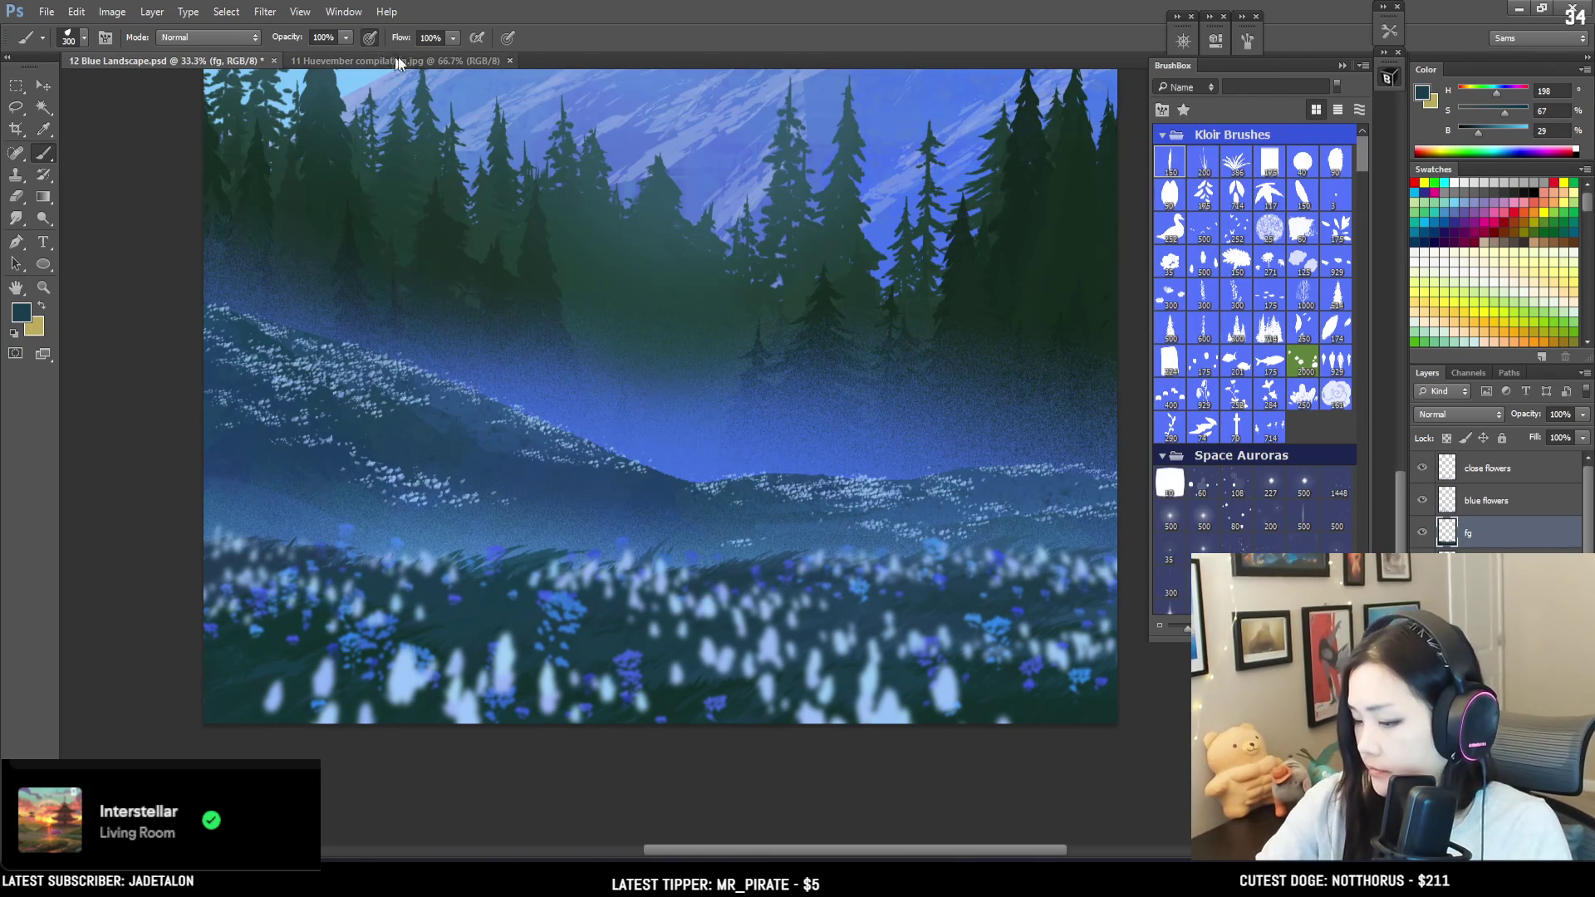
Step: Switch to a light sky blue from the painting and widen brush spacing to 47%
alt+click(625, 135)
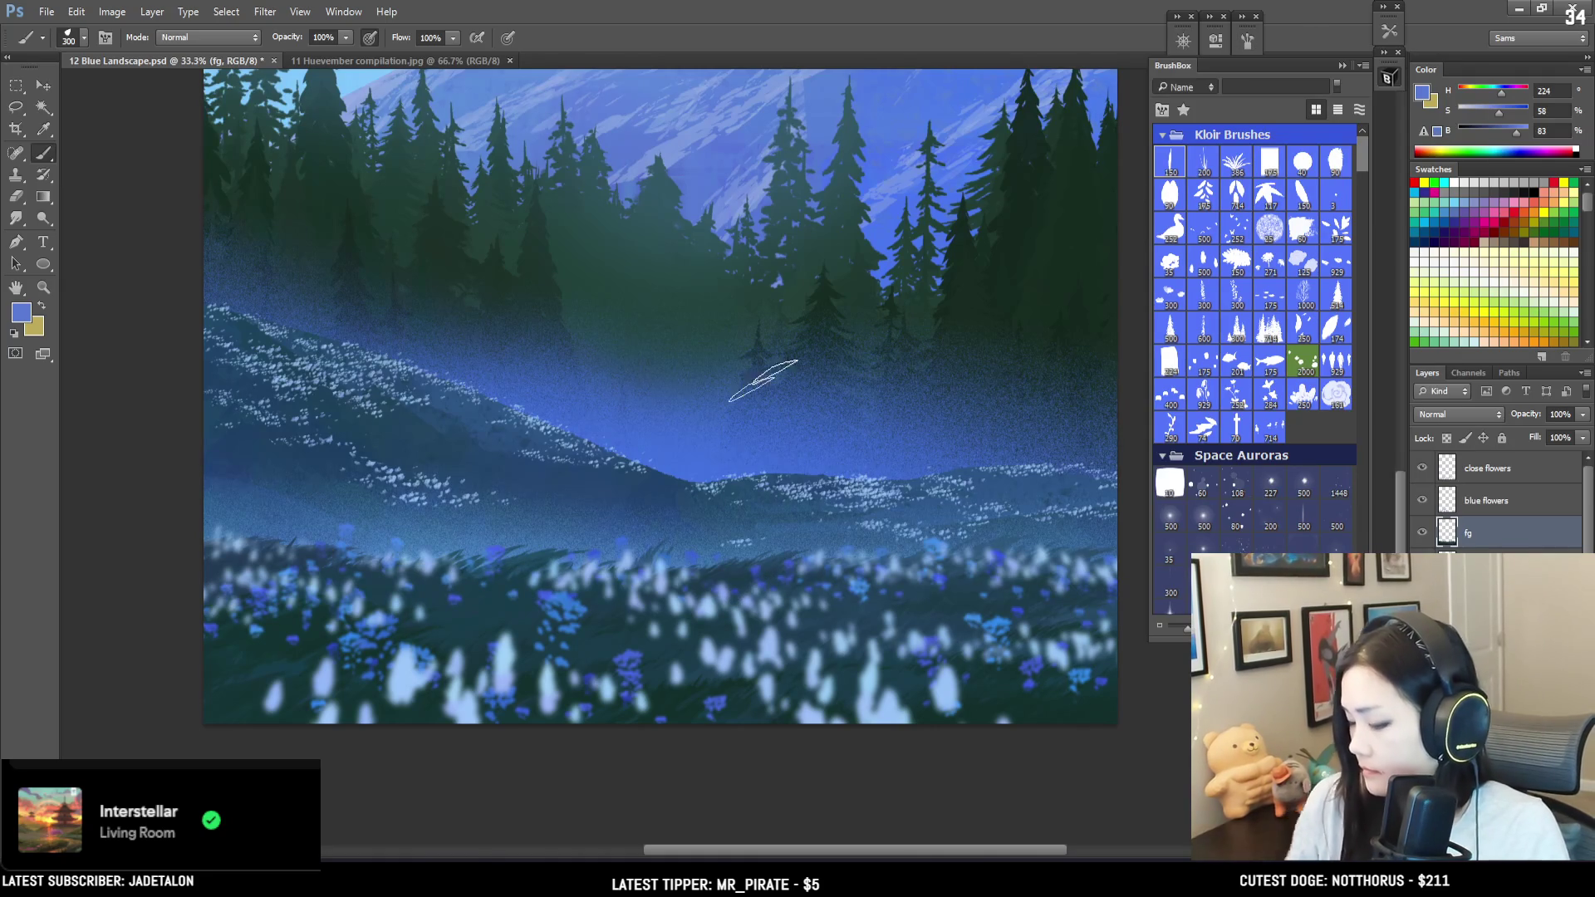
click(1245, 41)
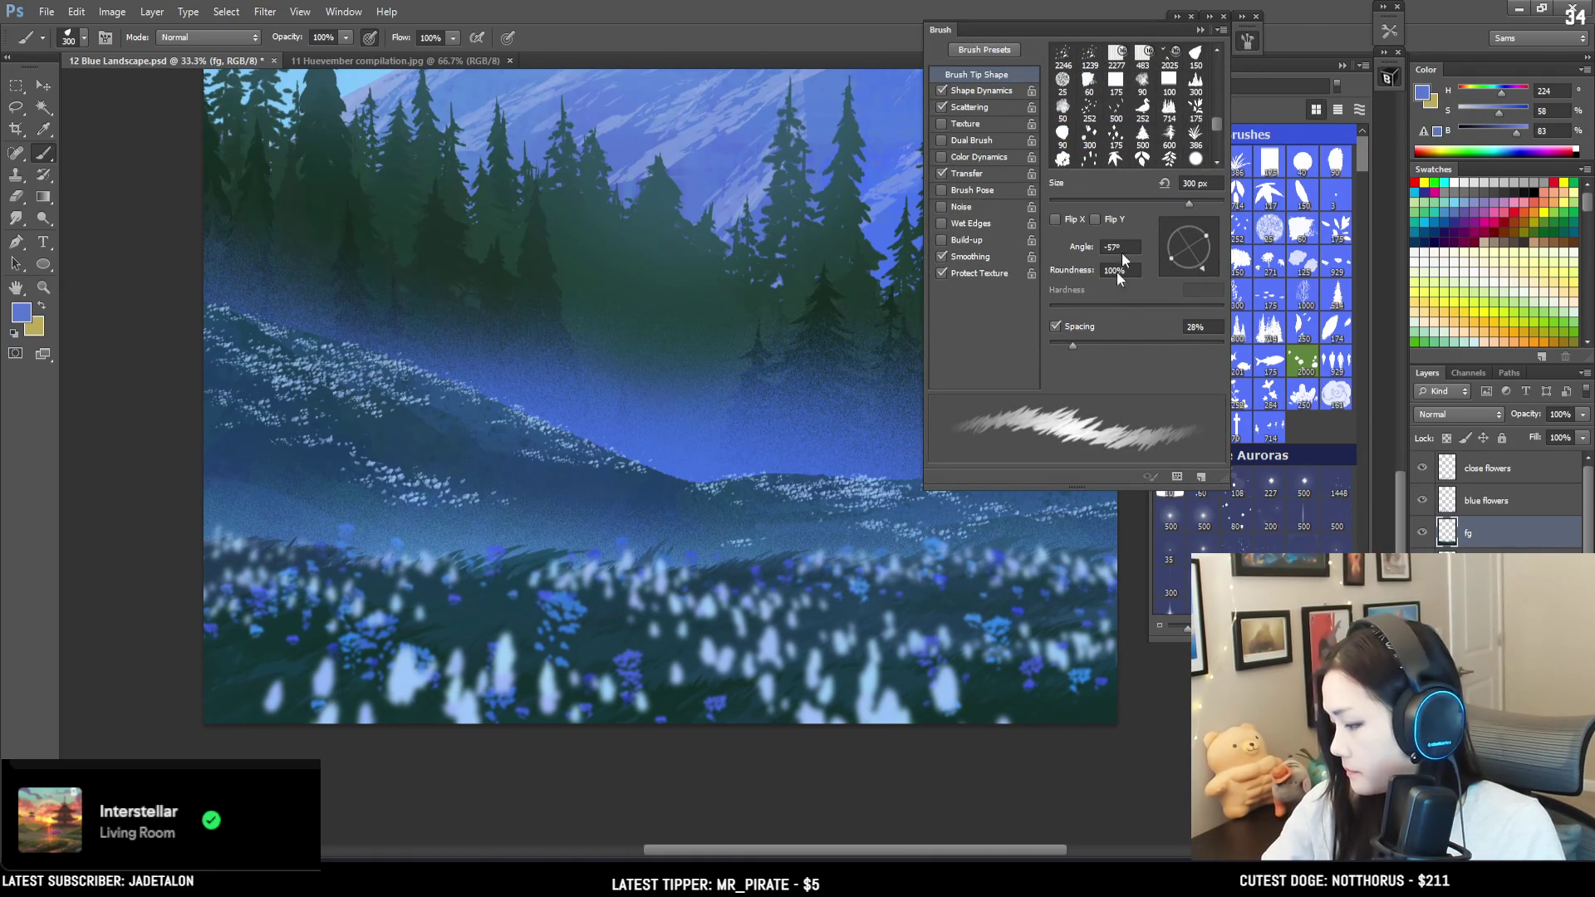
drag(1074, 340, 1089, 343)
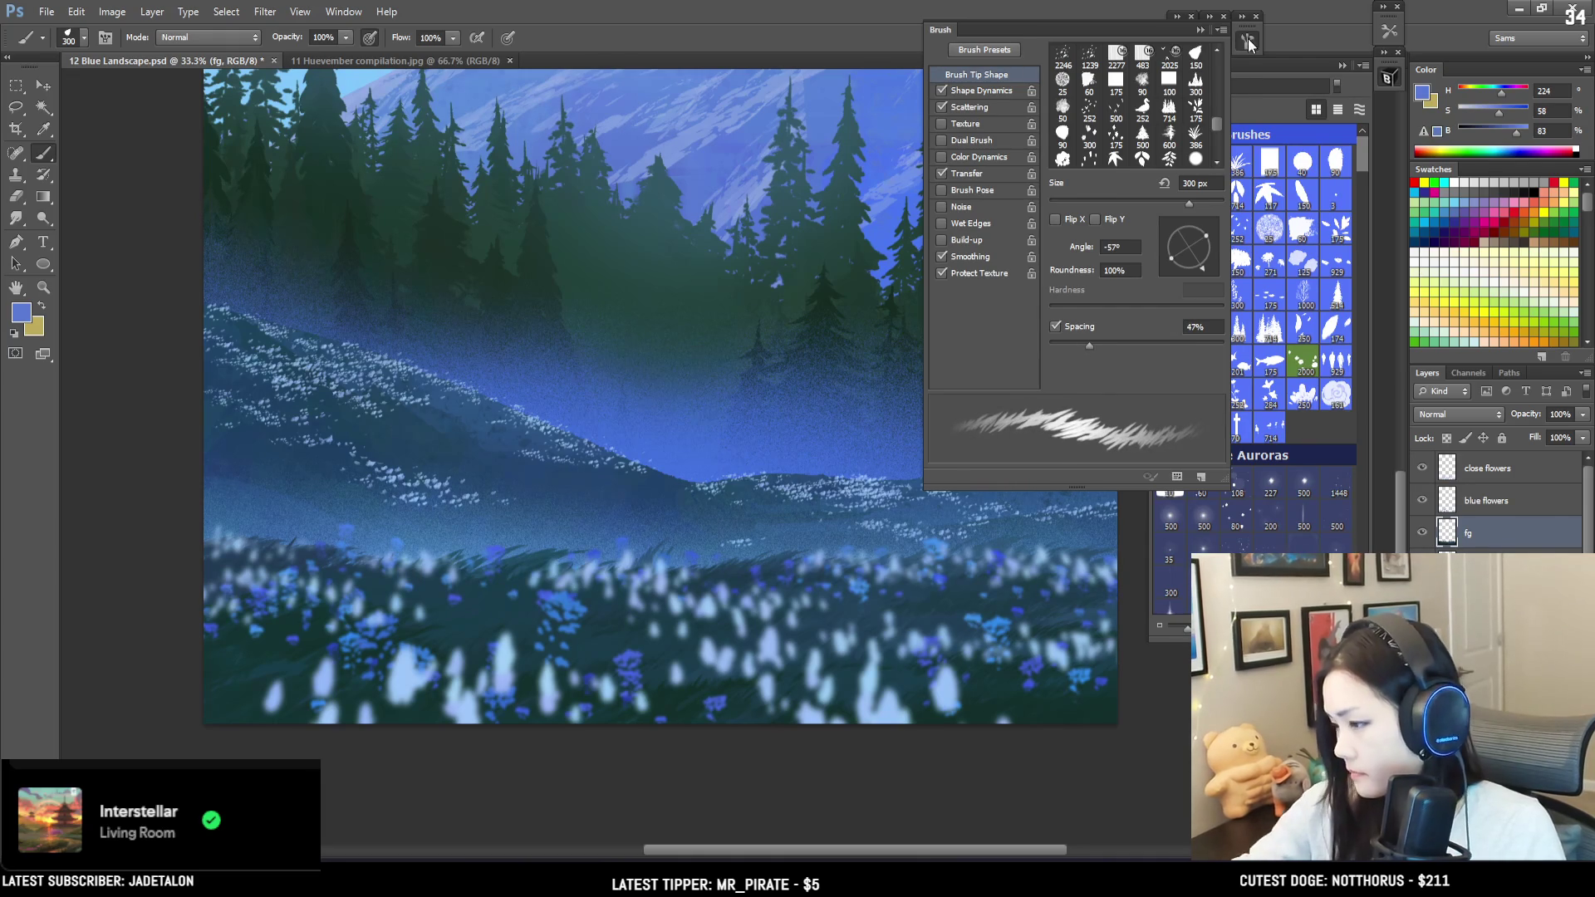
click(1248, 40)
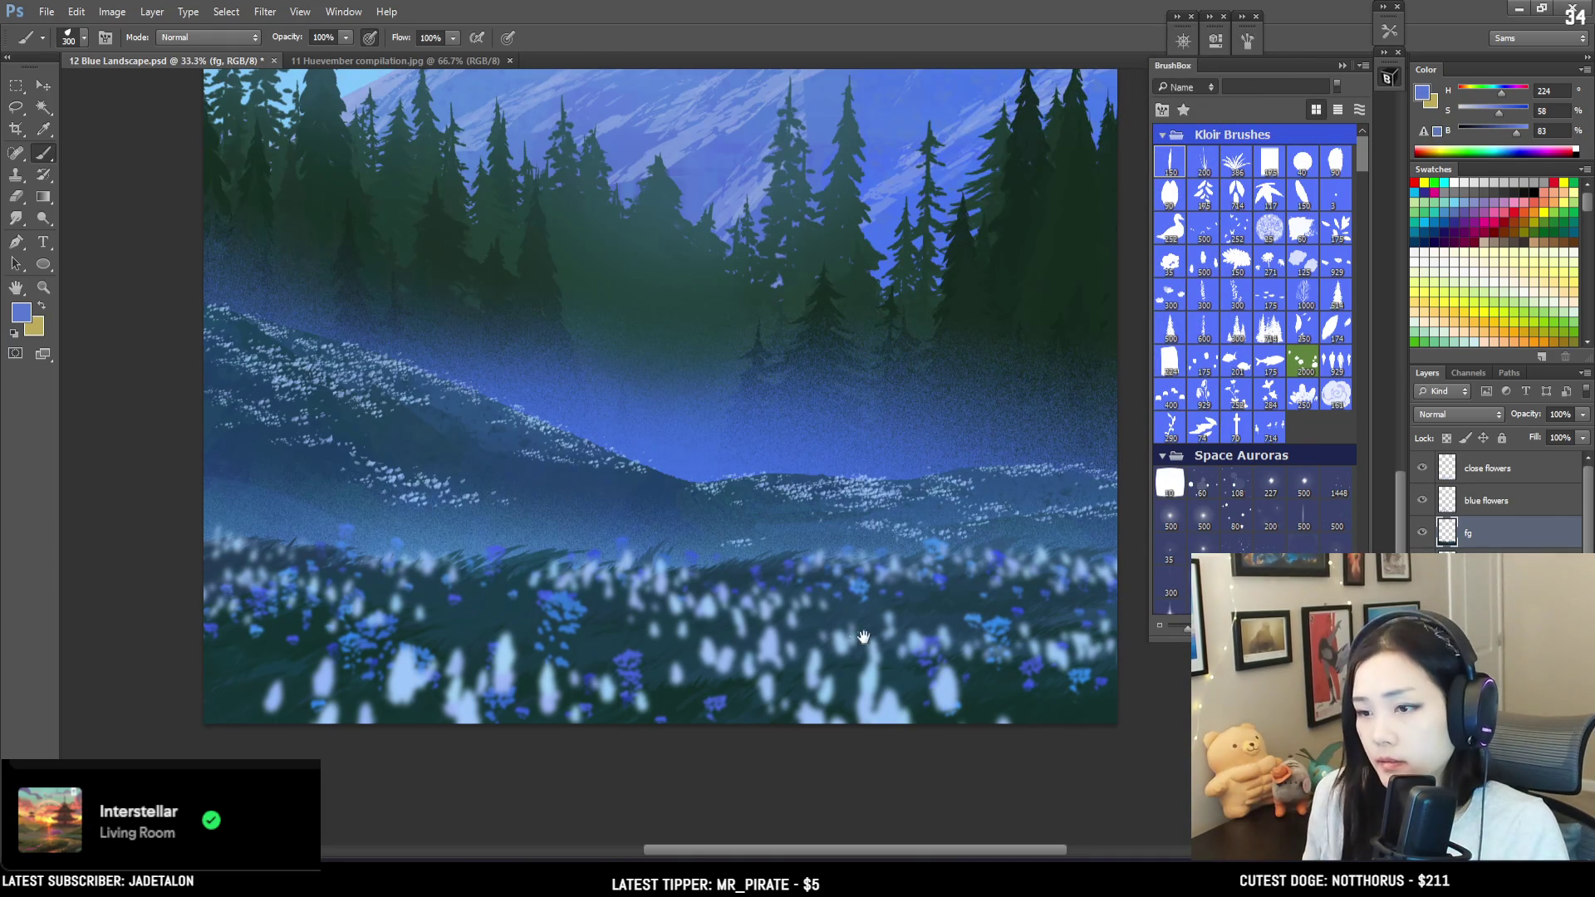
drag(639, 642, 391, 637)
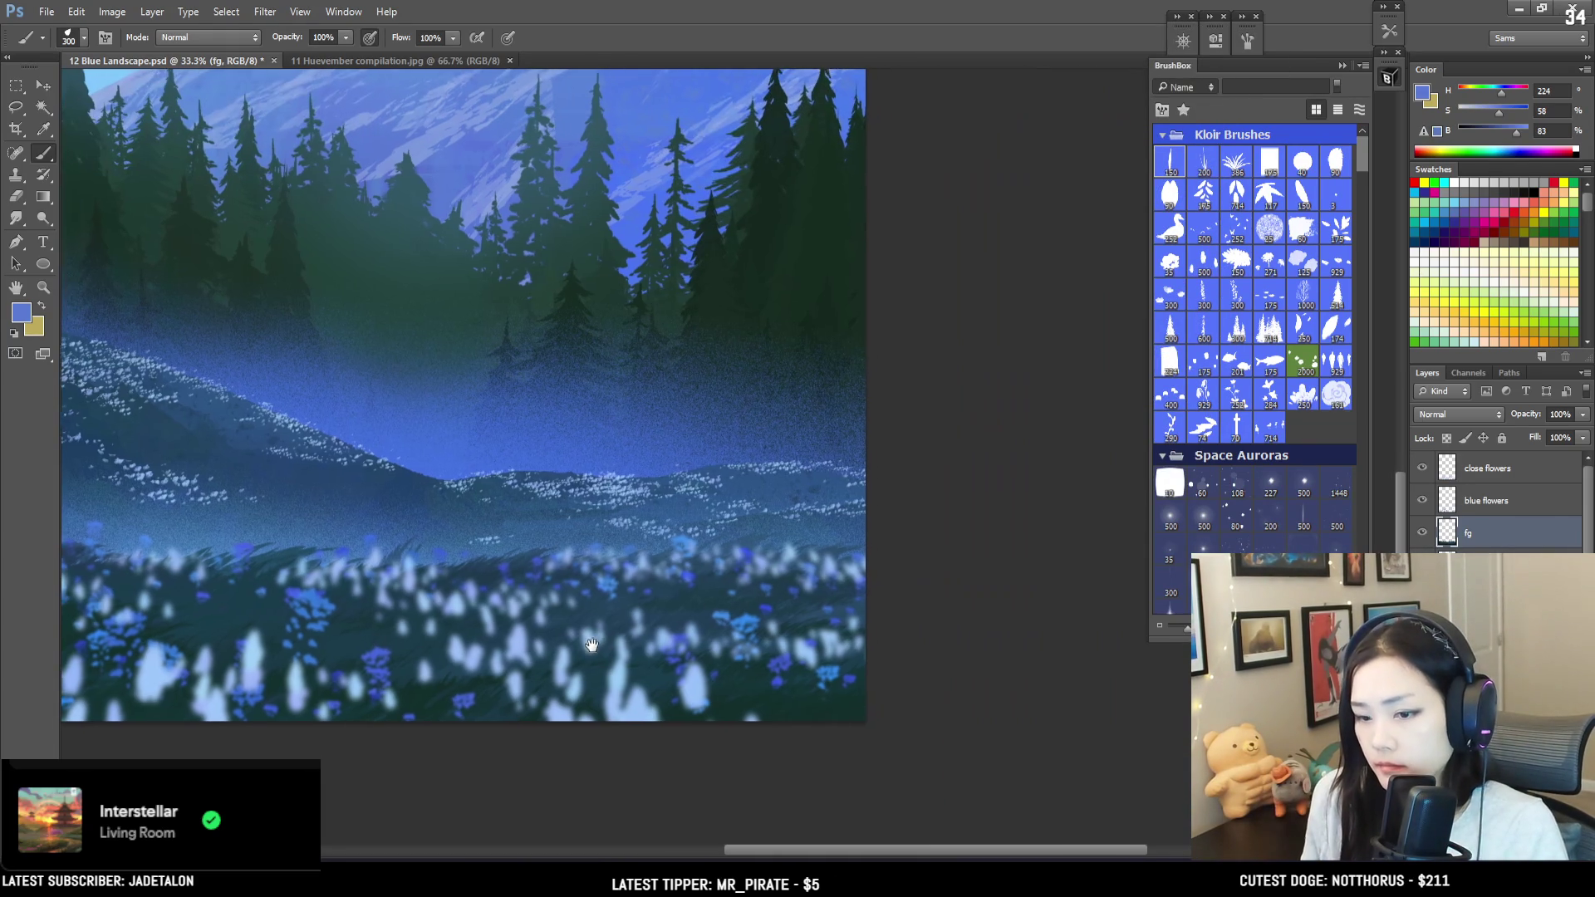
Step: Sample a dark teal from the meadow, shift its hue toward blue, and shrink the brush to 250
alt+click(757, 684)
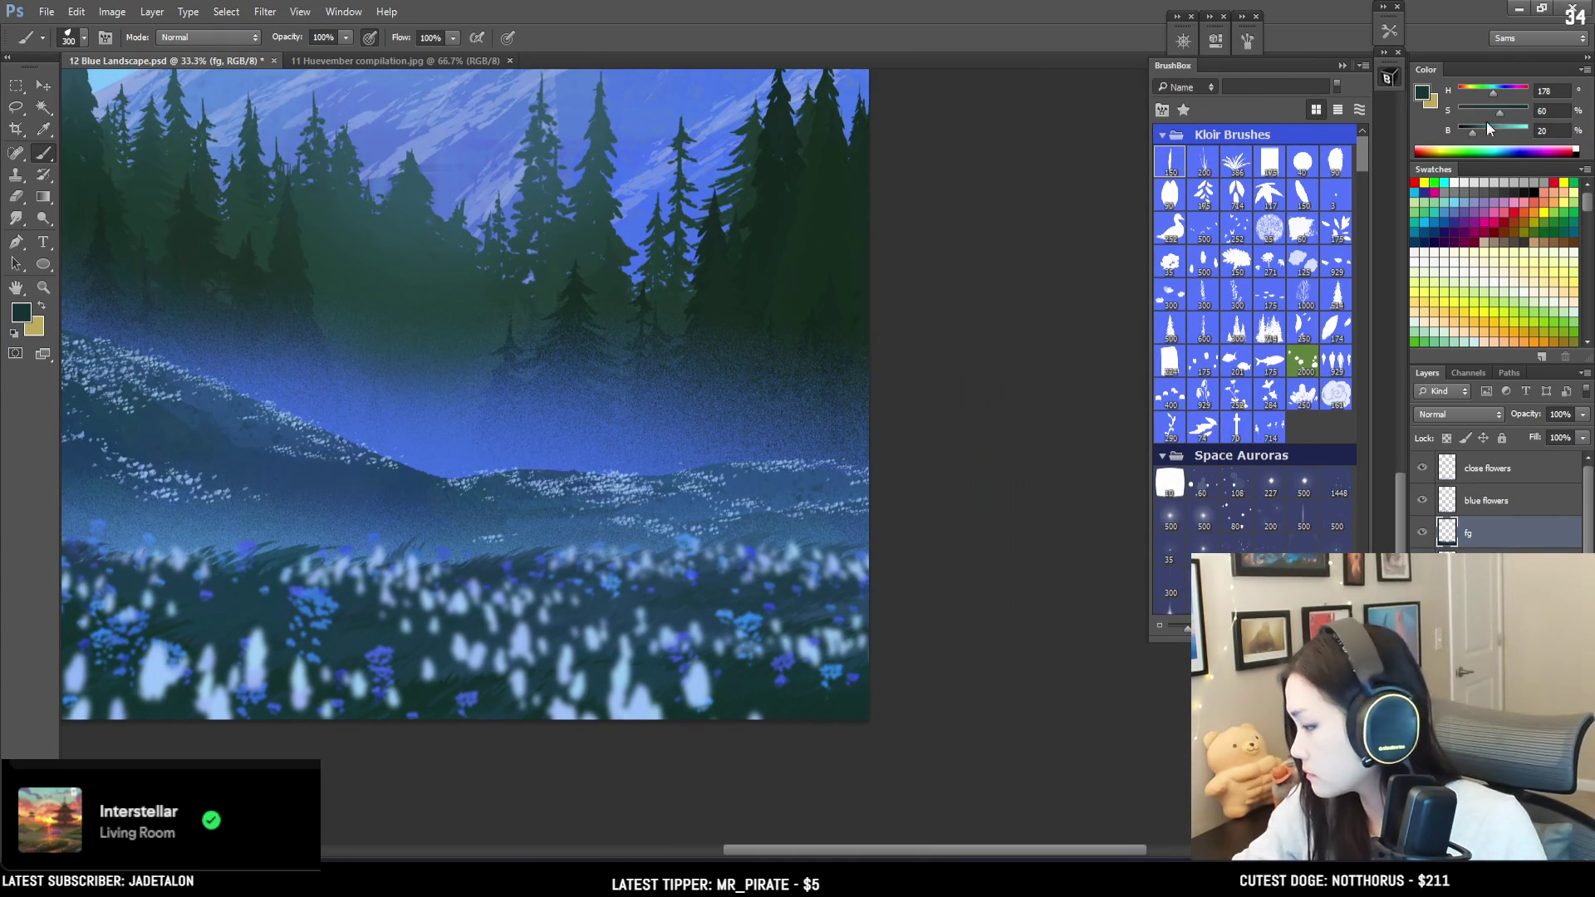
click(1499, 93)
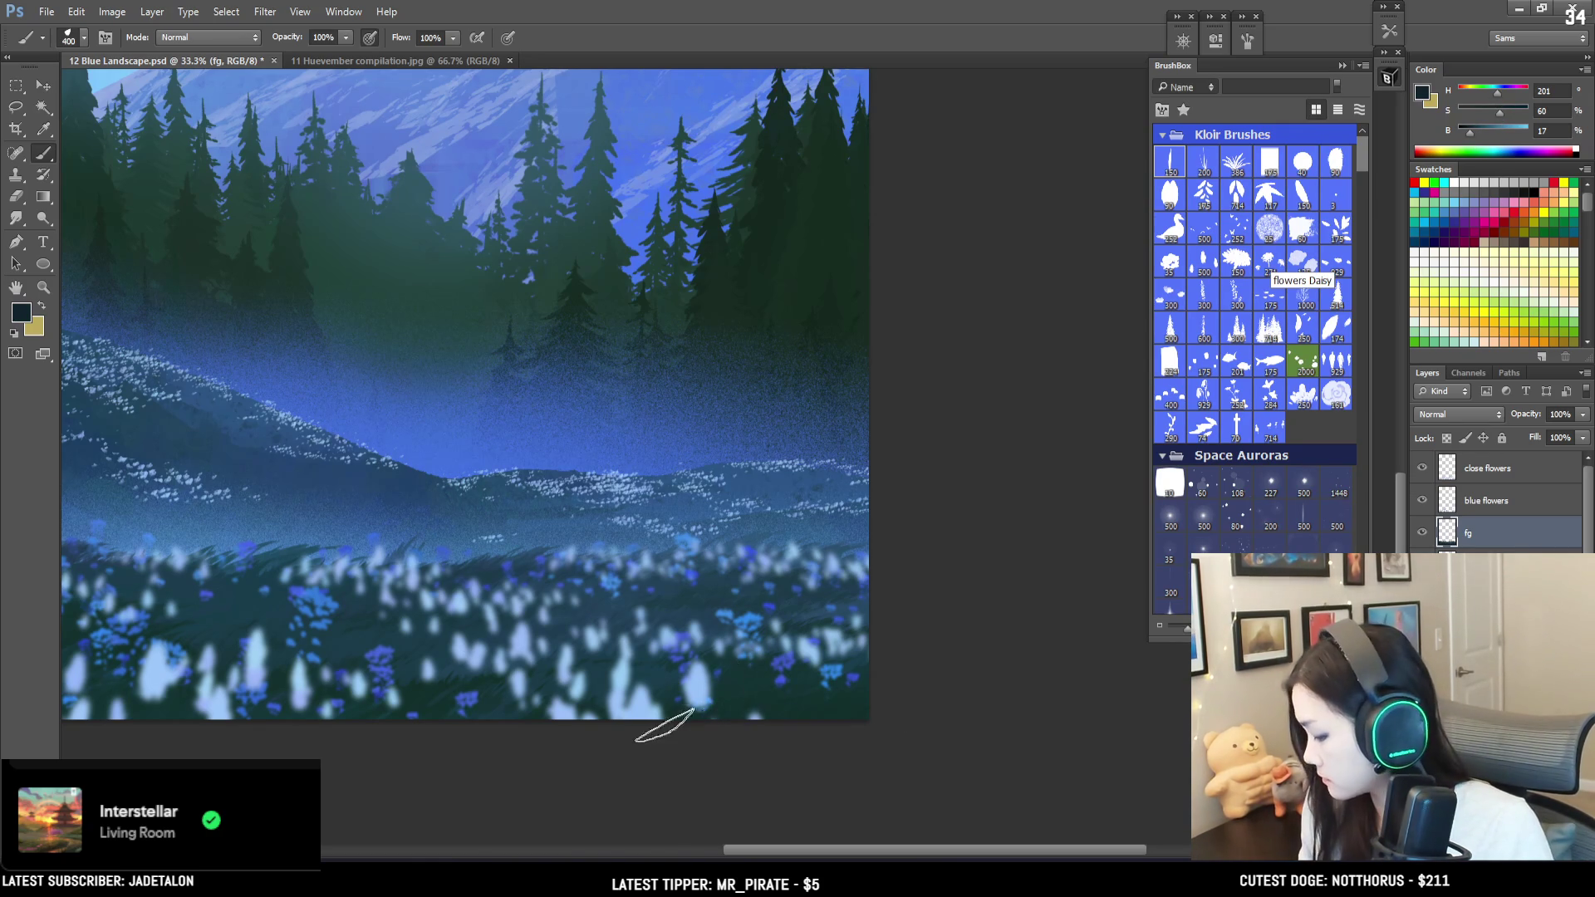
alt+click(598, 658)
drag(754, 670, 930, 655)
scroll(930, 631, up, 2)
key(bracketleft)
key(bracketleft)
key(bracketleft)
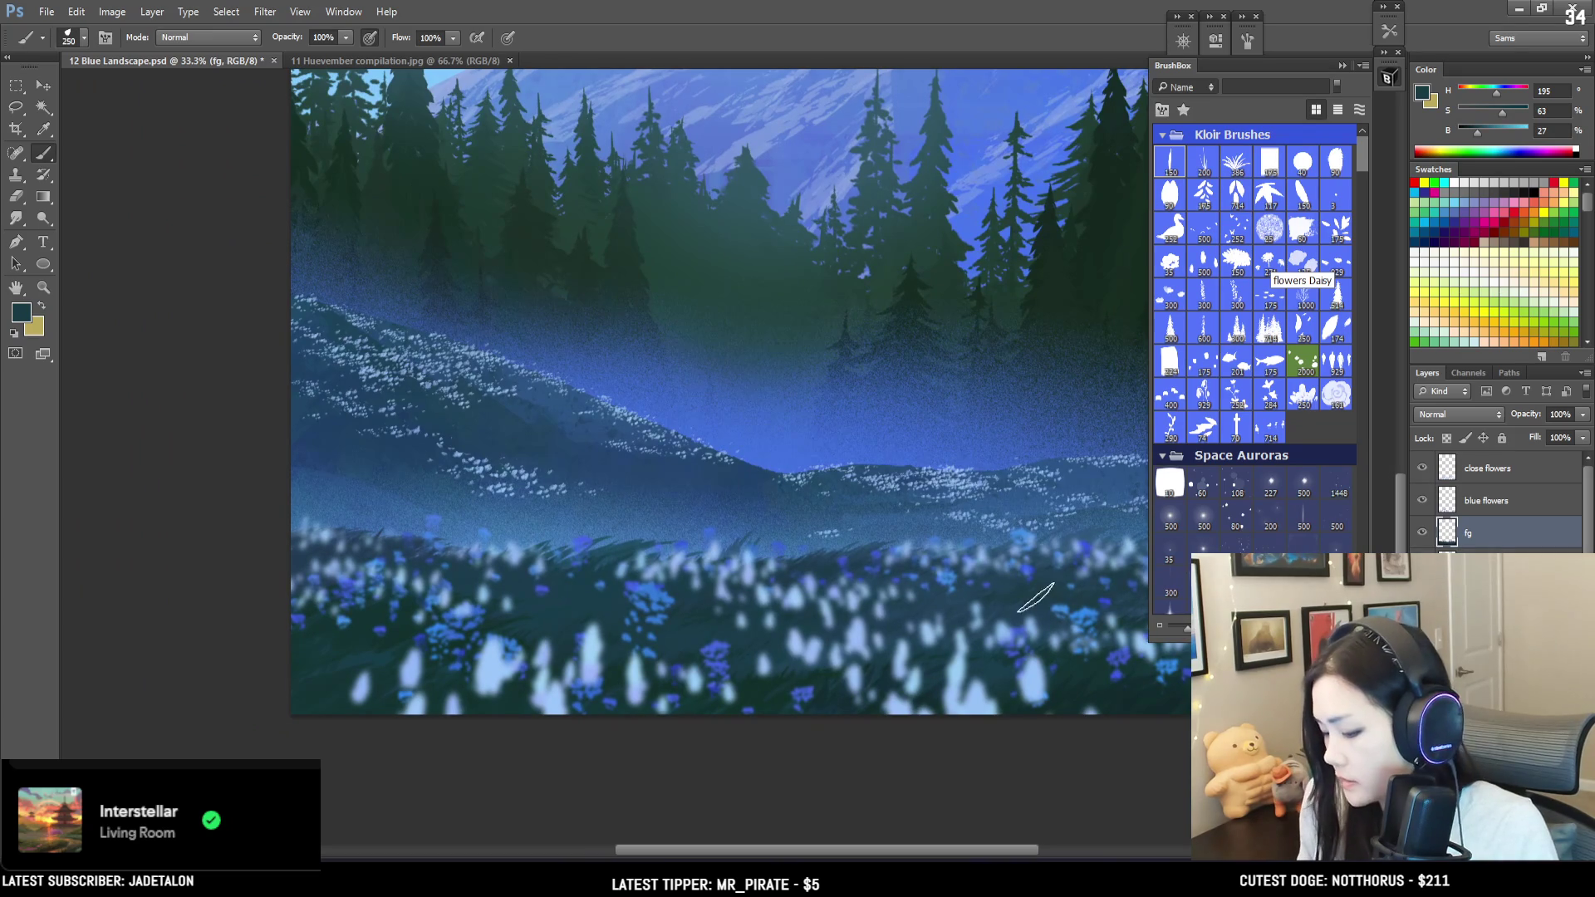
Step: Paint grass shading with dark, blue-green and bluer tones sampled from the meadow
alt+click(394, 629)
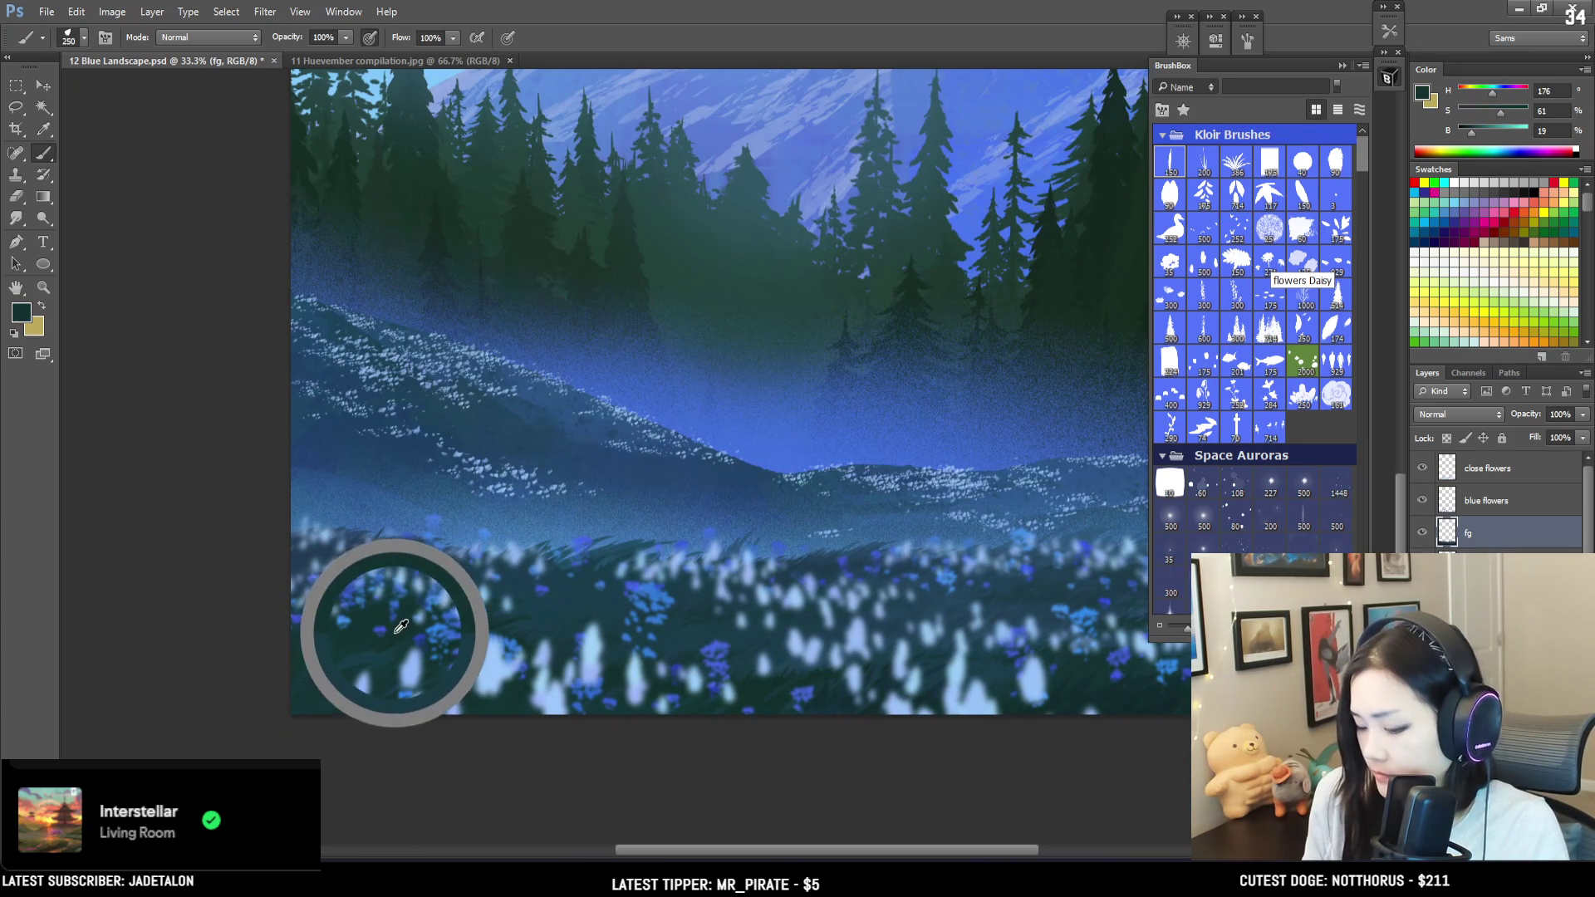
key(bracketright)
key(bracketright)
key(bracketright)
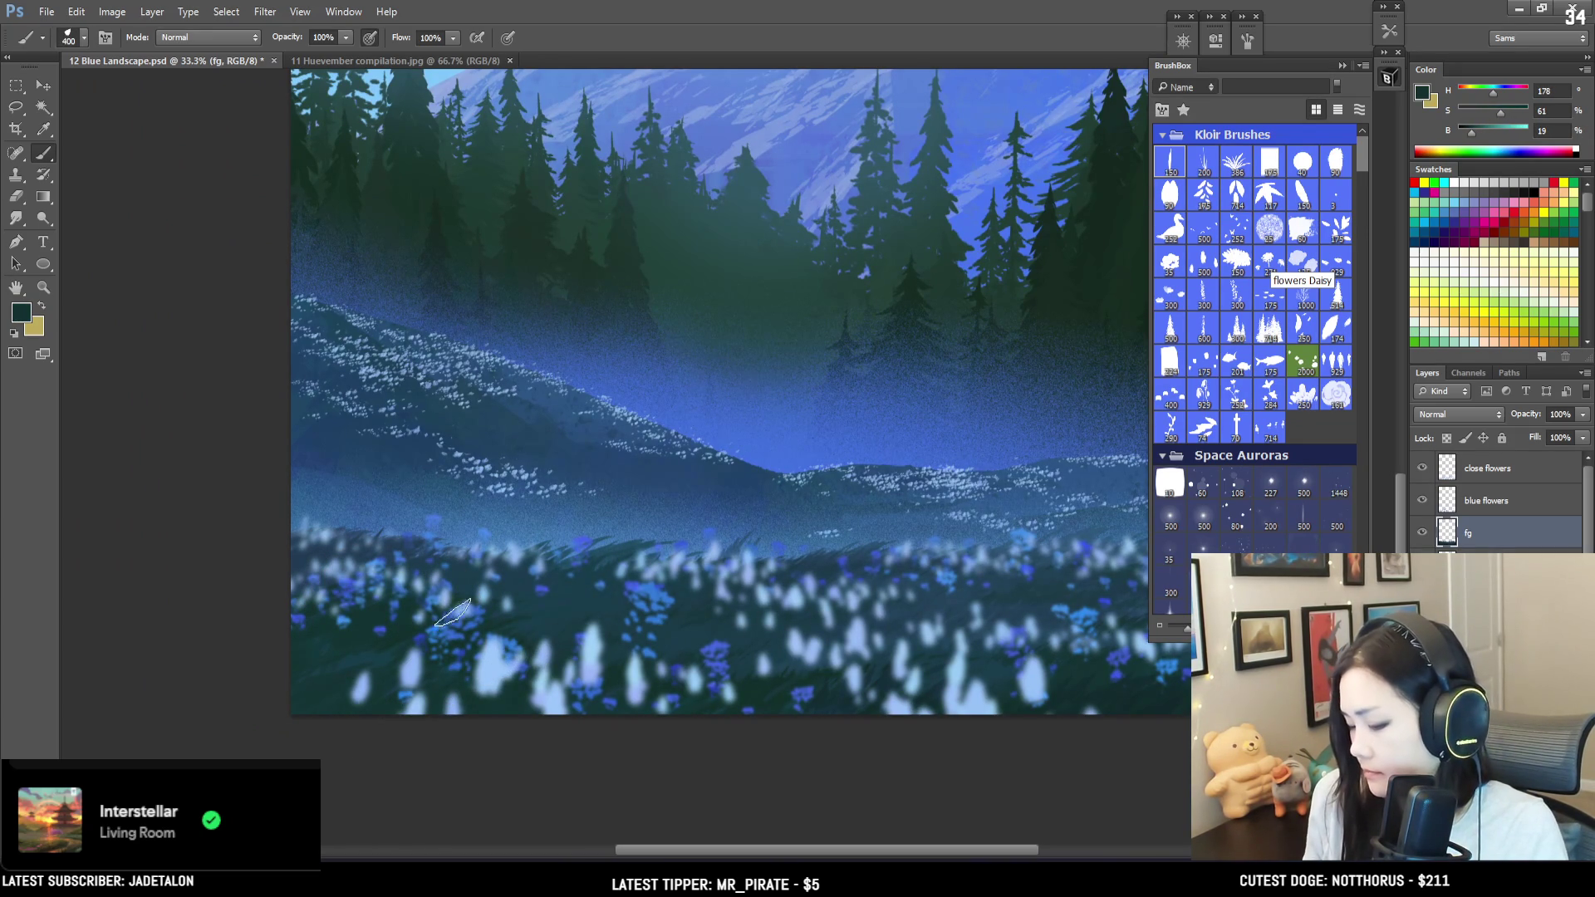
alt+click(350, 661)
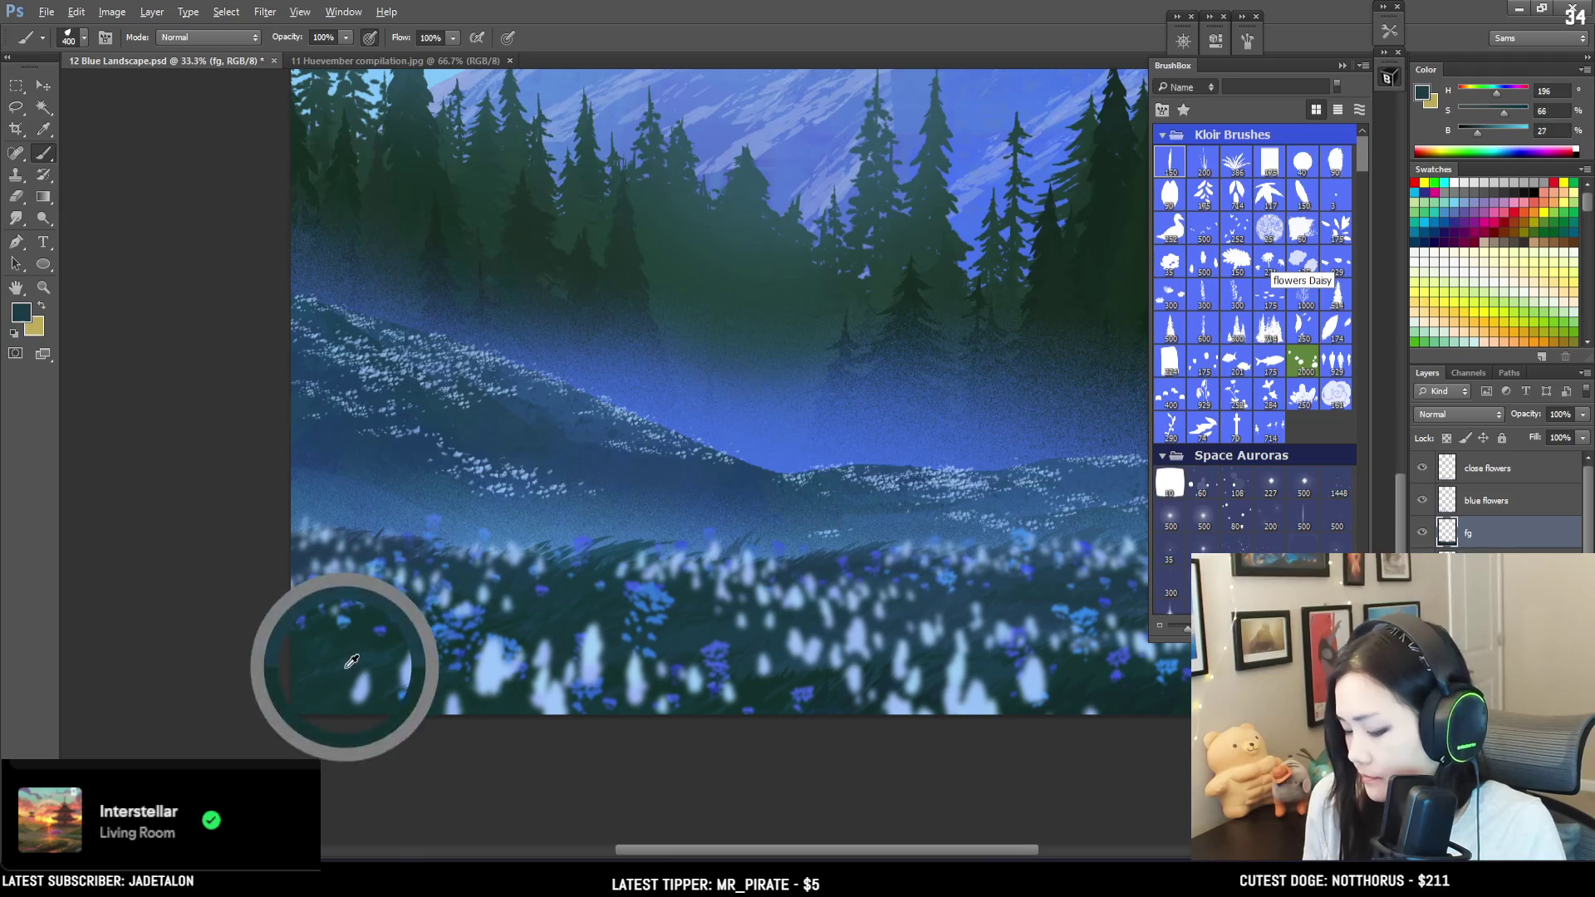
key(bracketright)
key(bracketright)
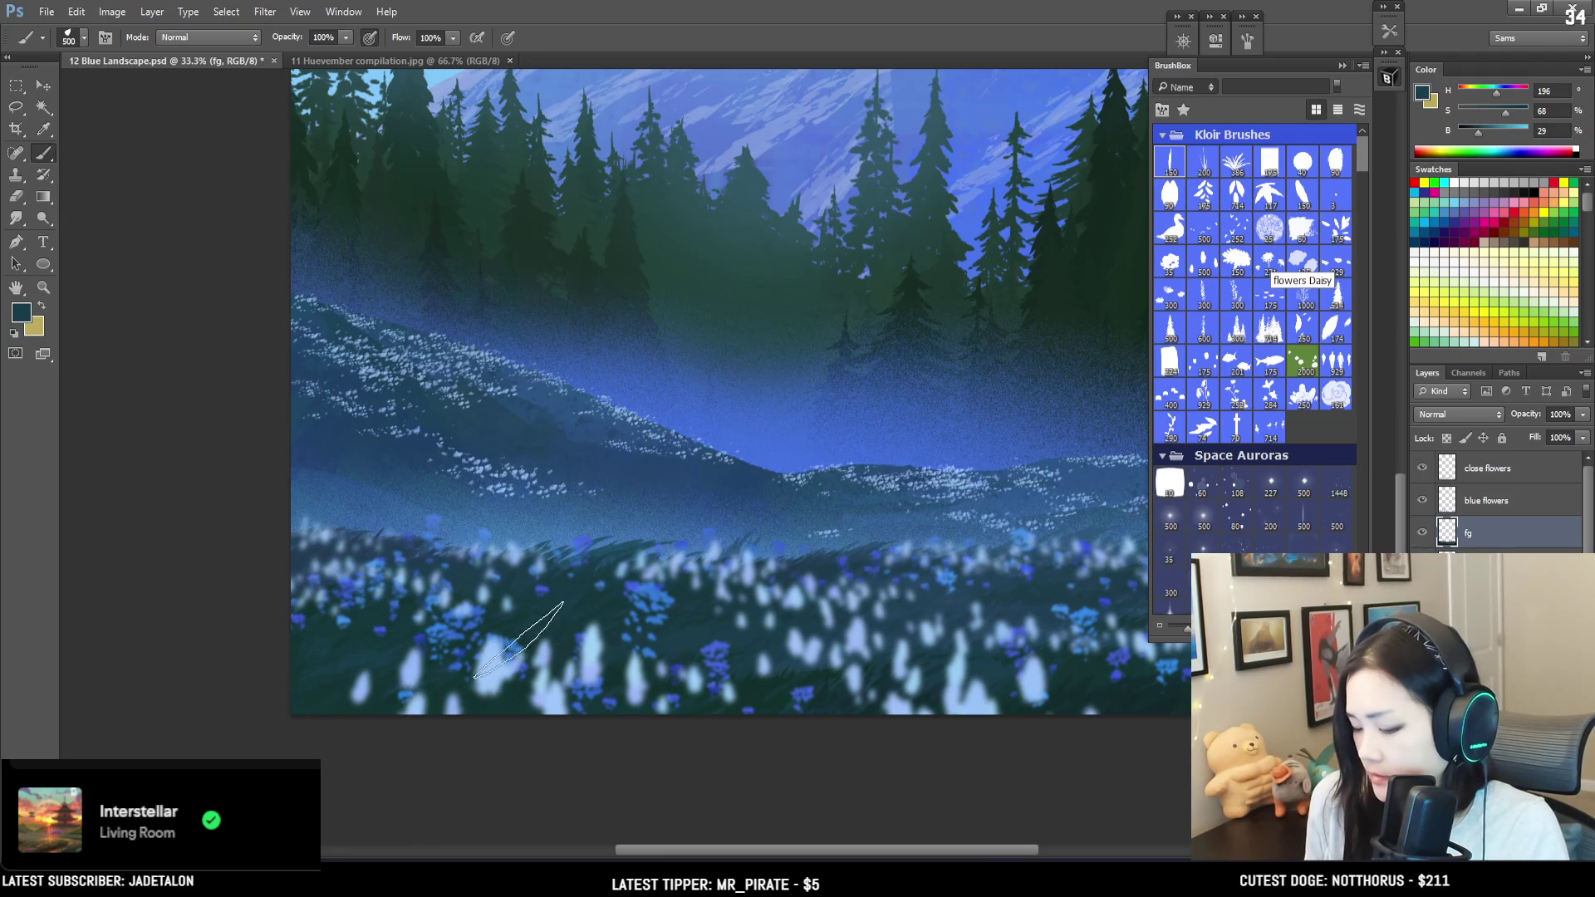
key(bracketleft)
key(bracketleft)
key(bracketleft)
key(bracketleft)
key(bracketleft)
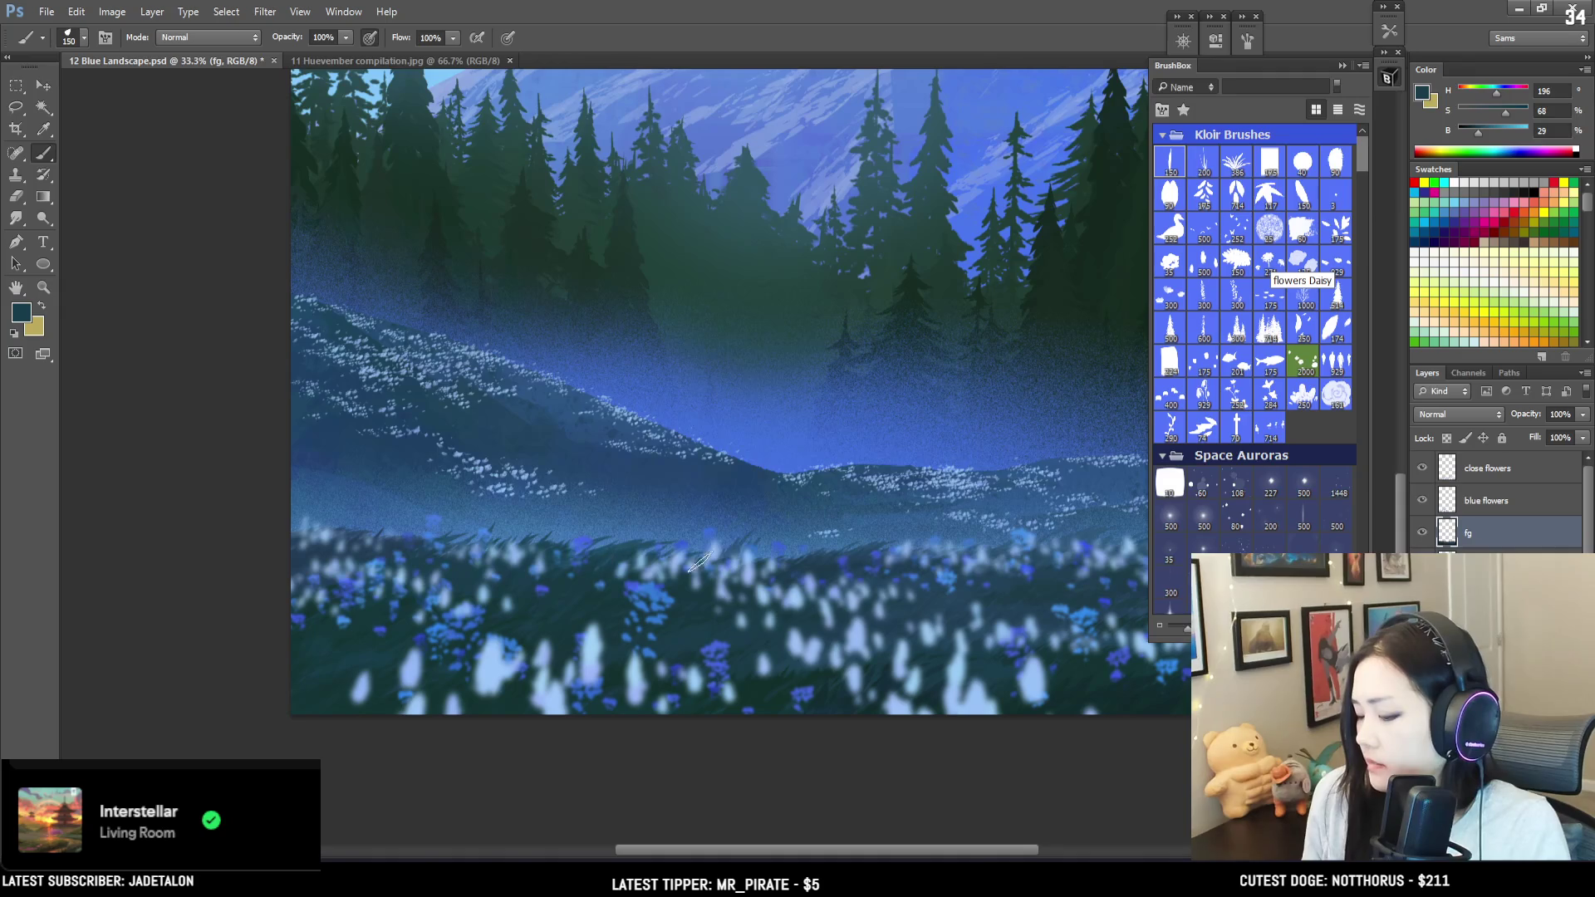
alt+click(812, 563)
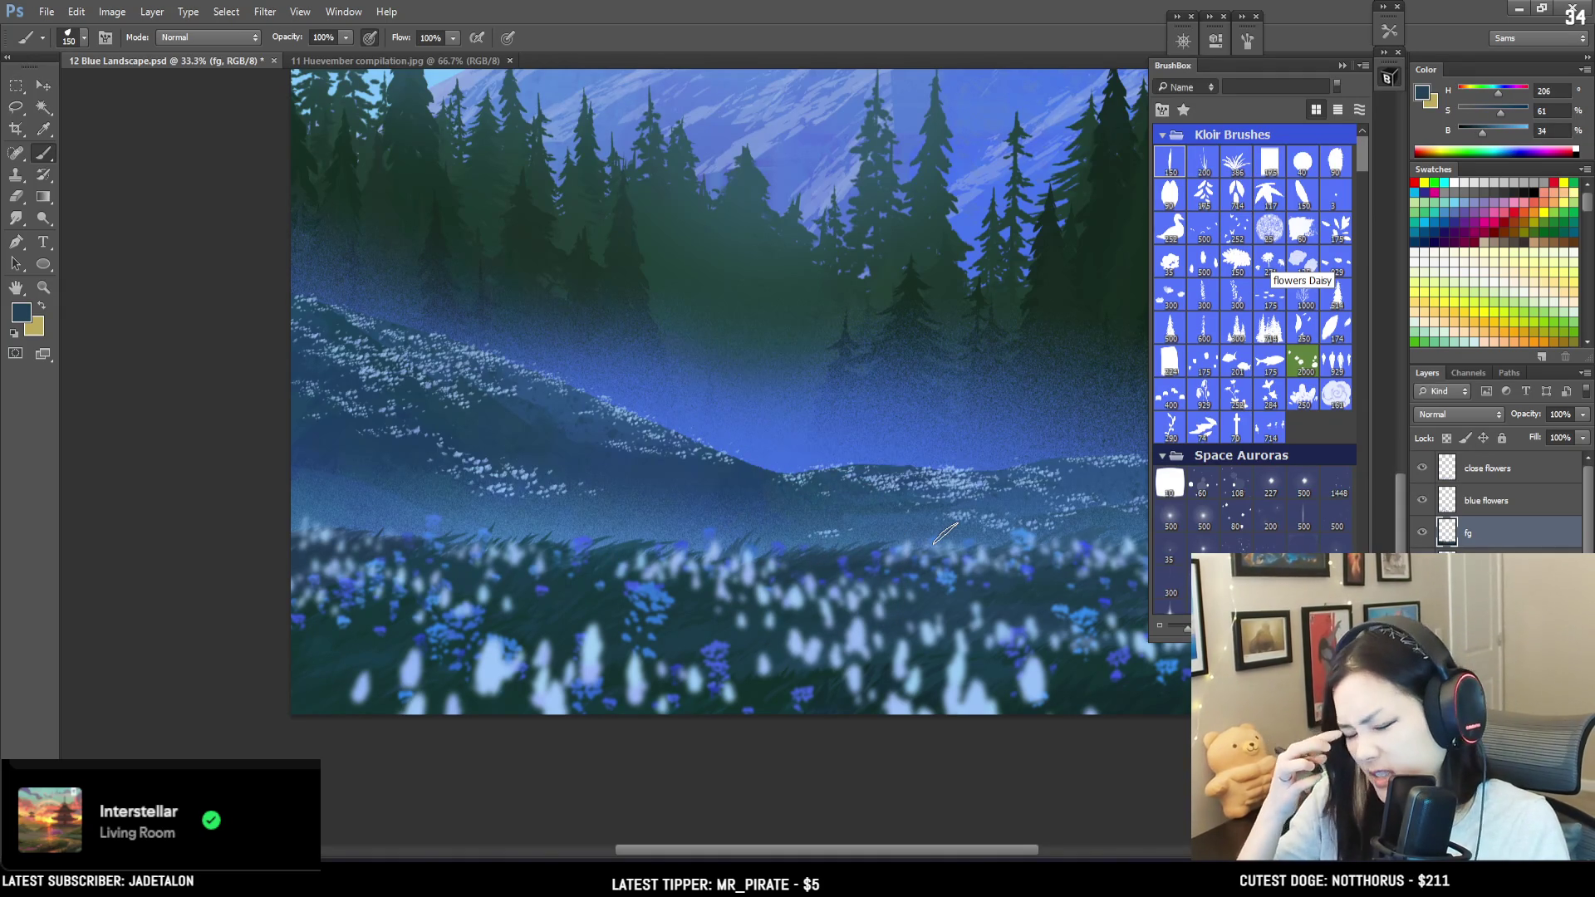
alt+click(336, 543)
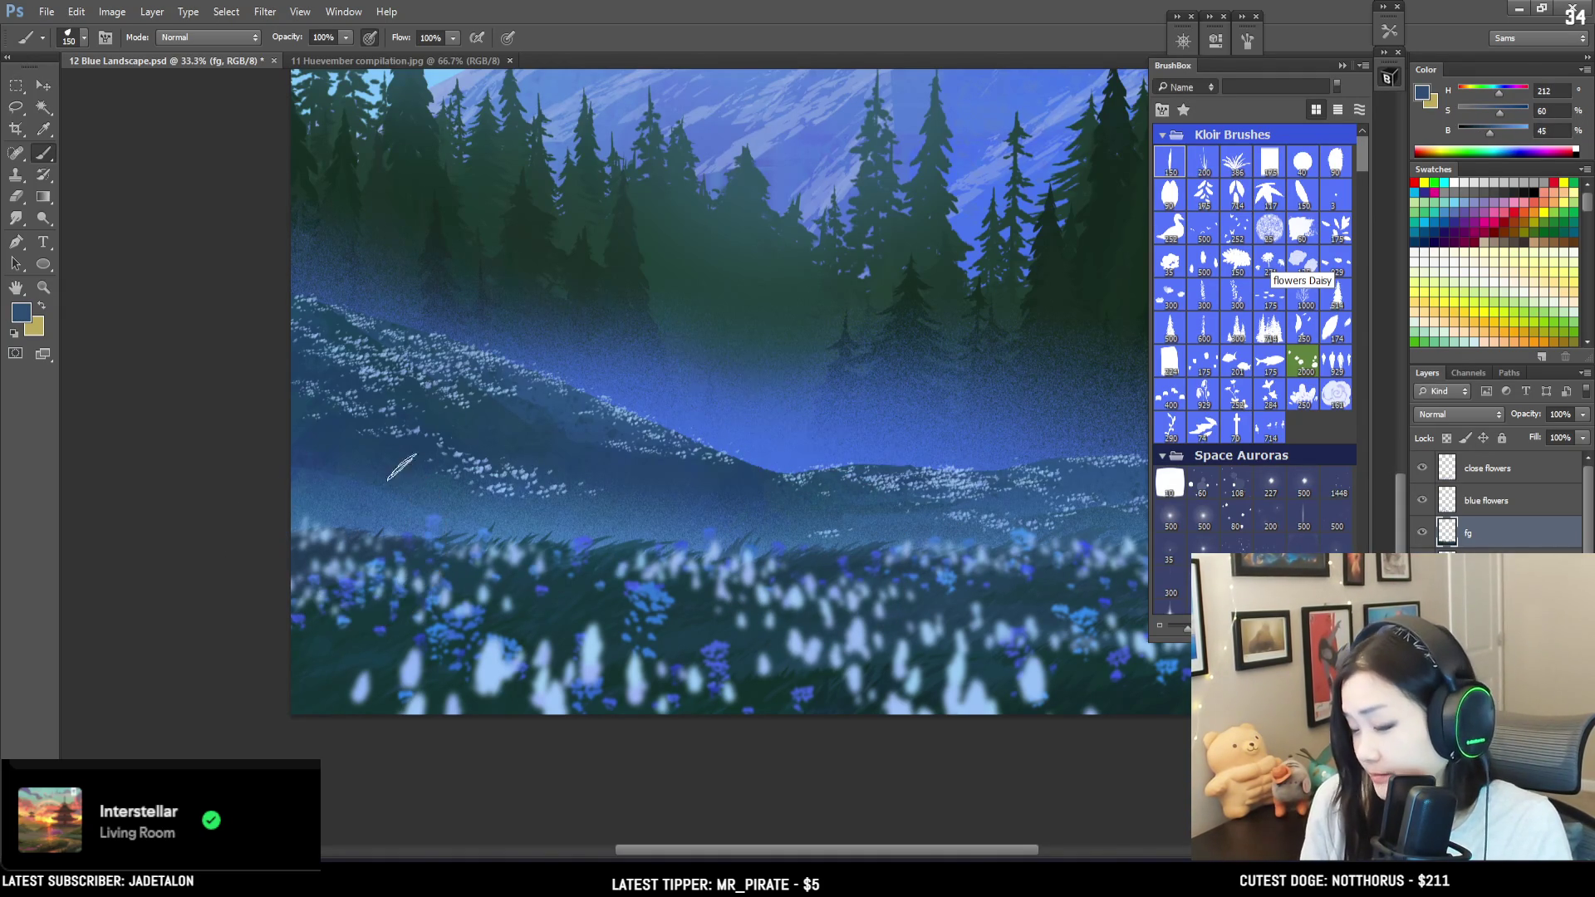
Step: Sample a bright sky blue, saturate and darken it, and paint grass strokes in the lower-left meadow
alt+click(721, 171)
drag(722, 170, 747, 148)
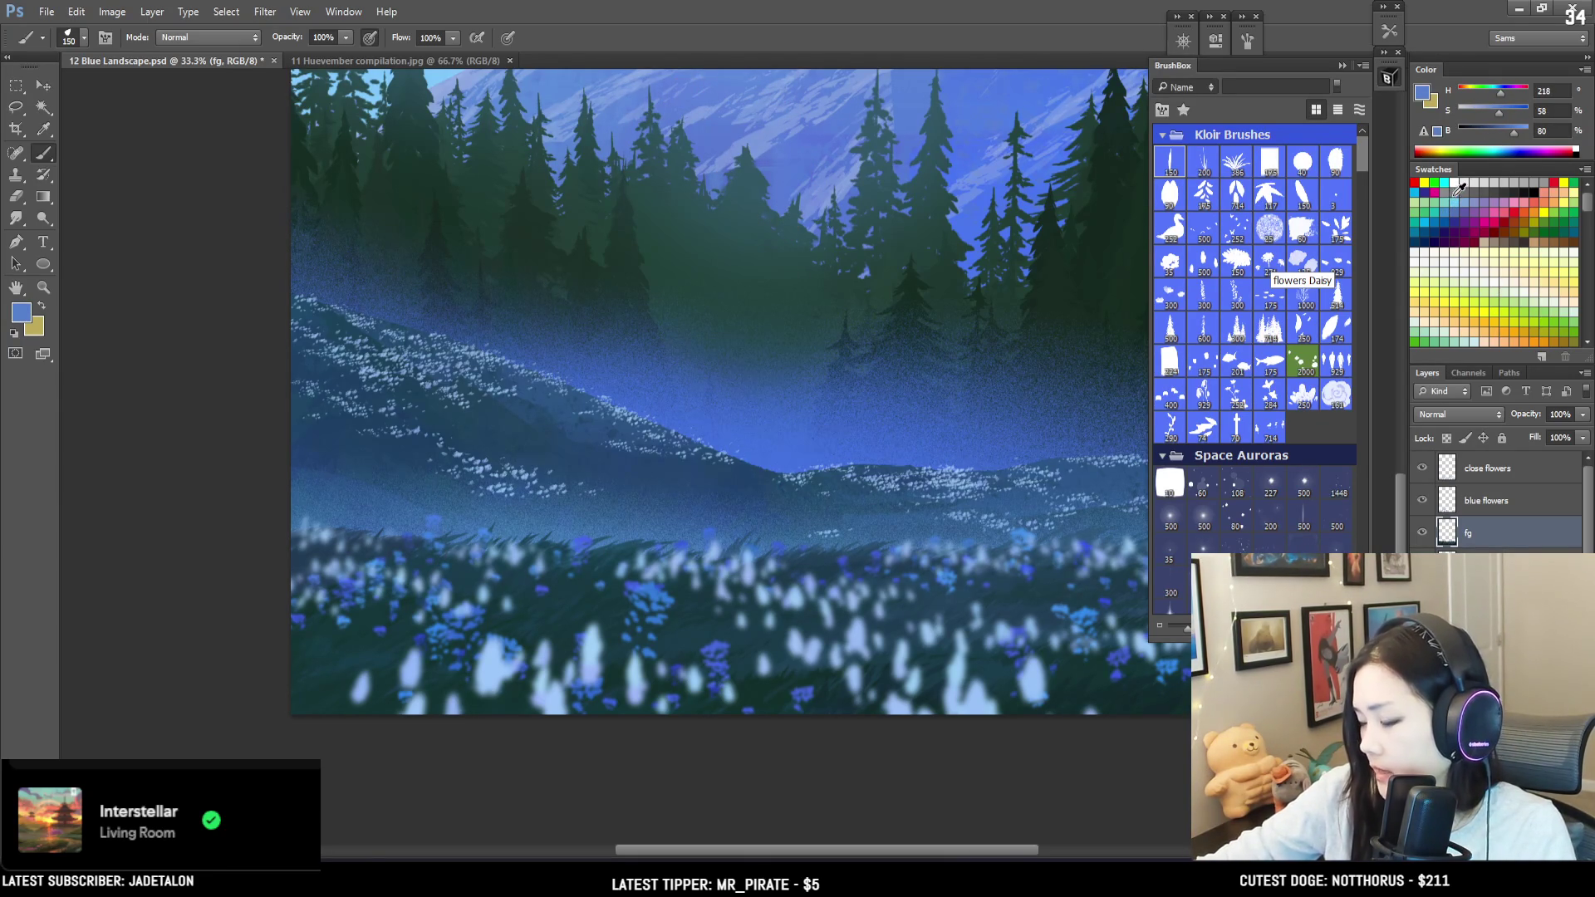
drag(1497, 113, 1516, 131)
key(bracketright)
key(bracketright)
drag(311, 635, 516, 609)
key(bracketright)
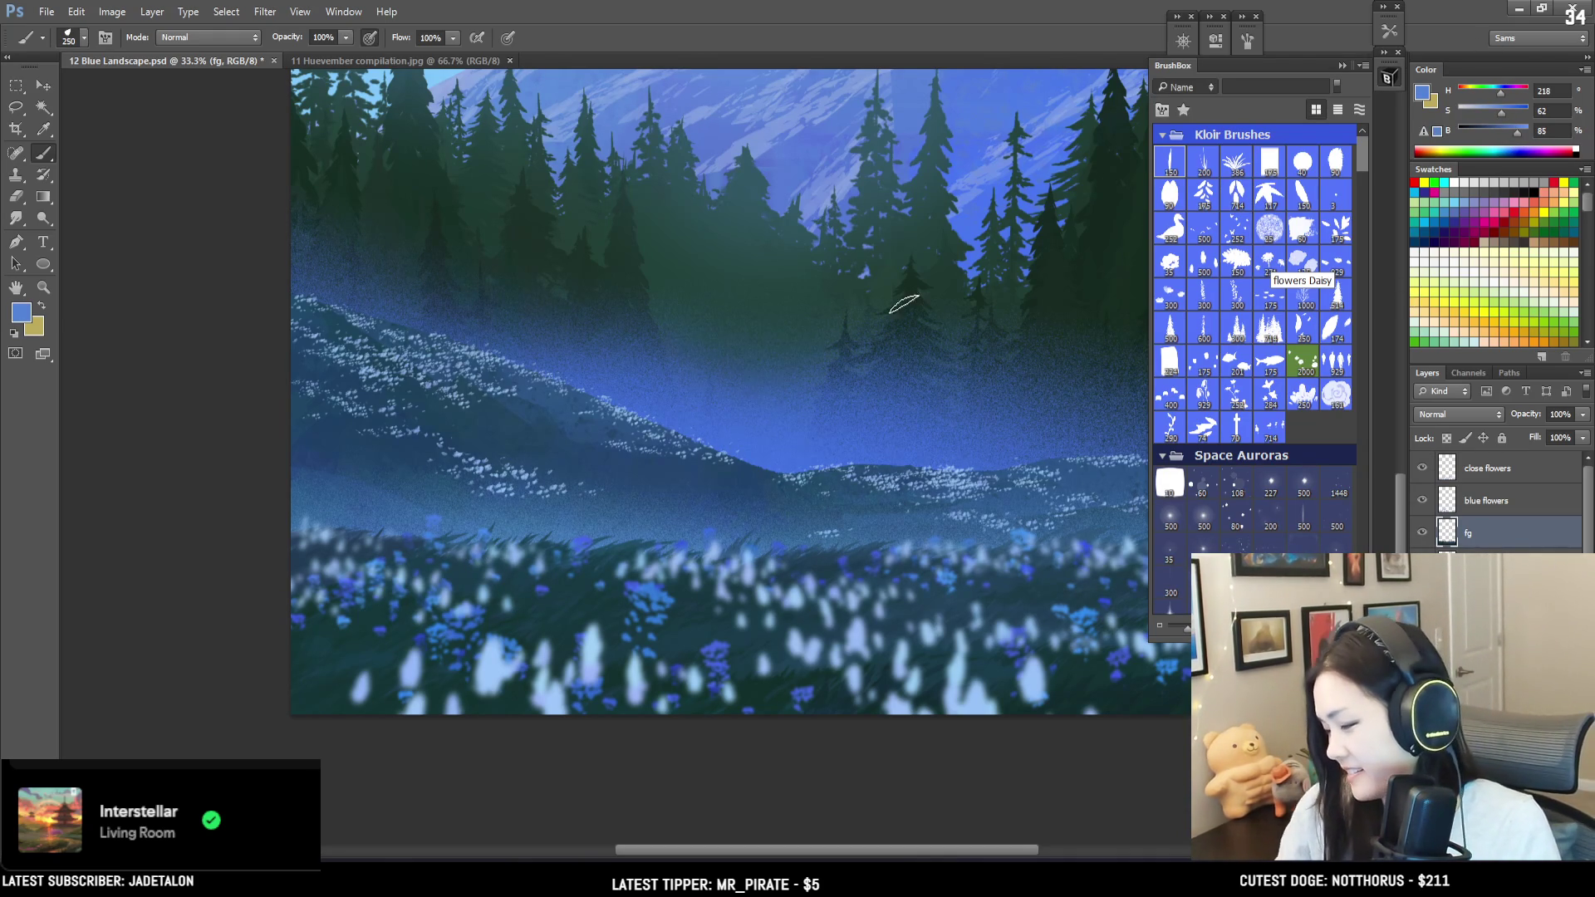
drag(1500, 110, 1506, 132)
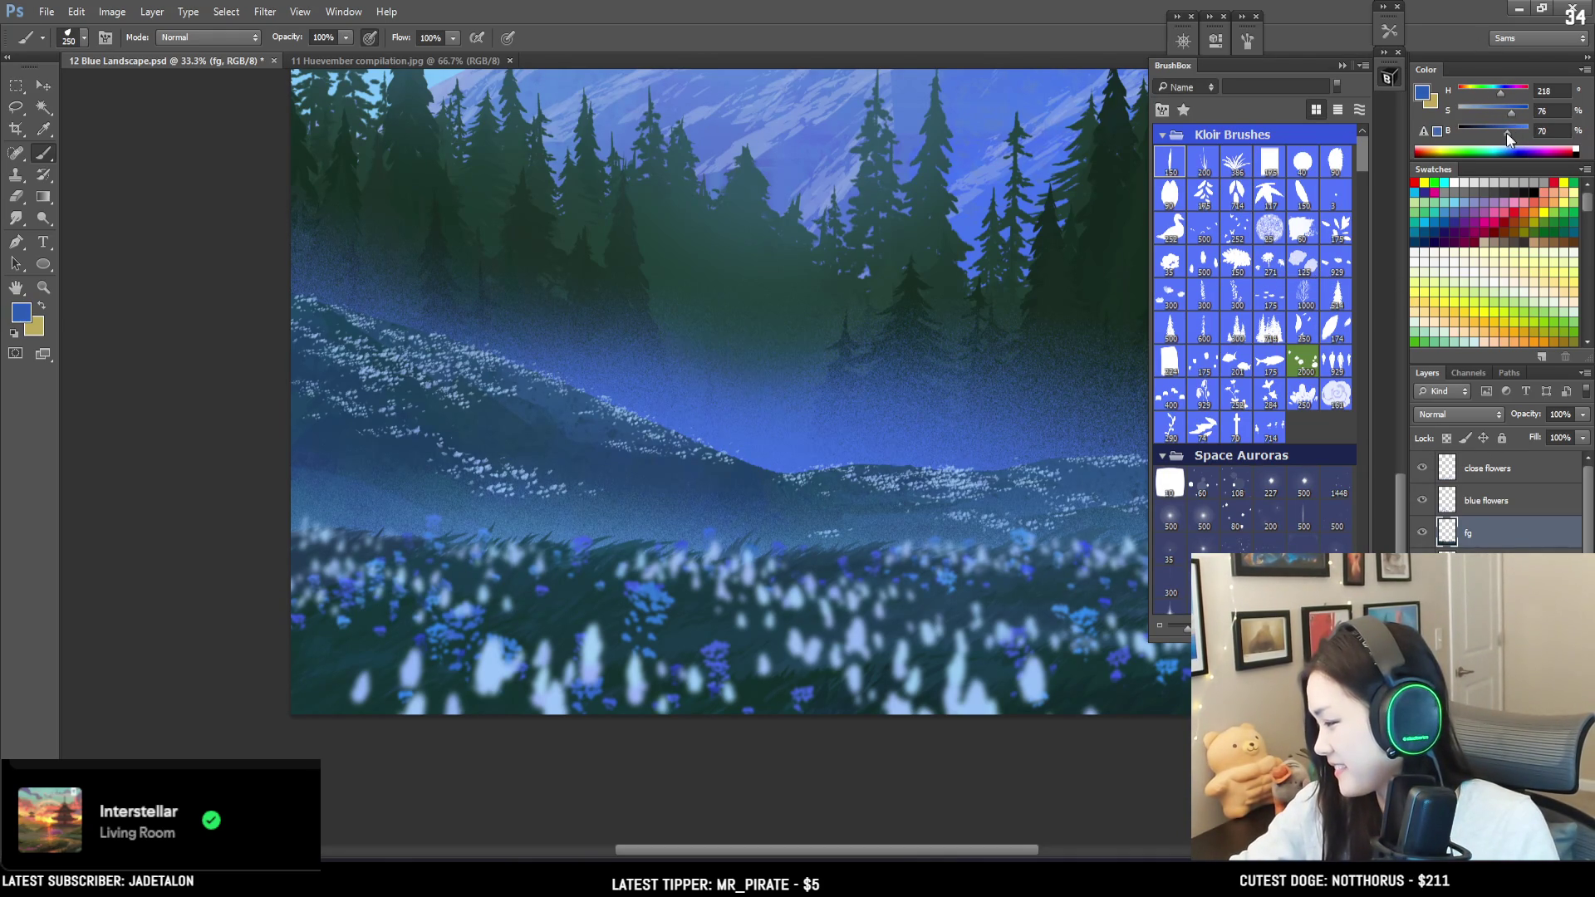
key(bracketright)
key(bracketright)
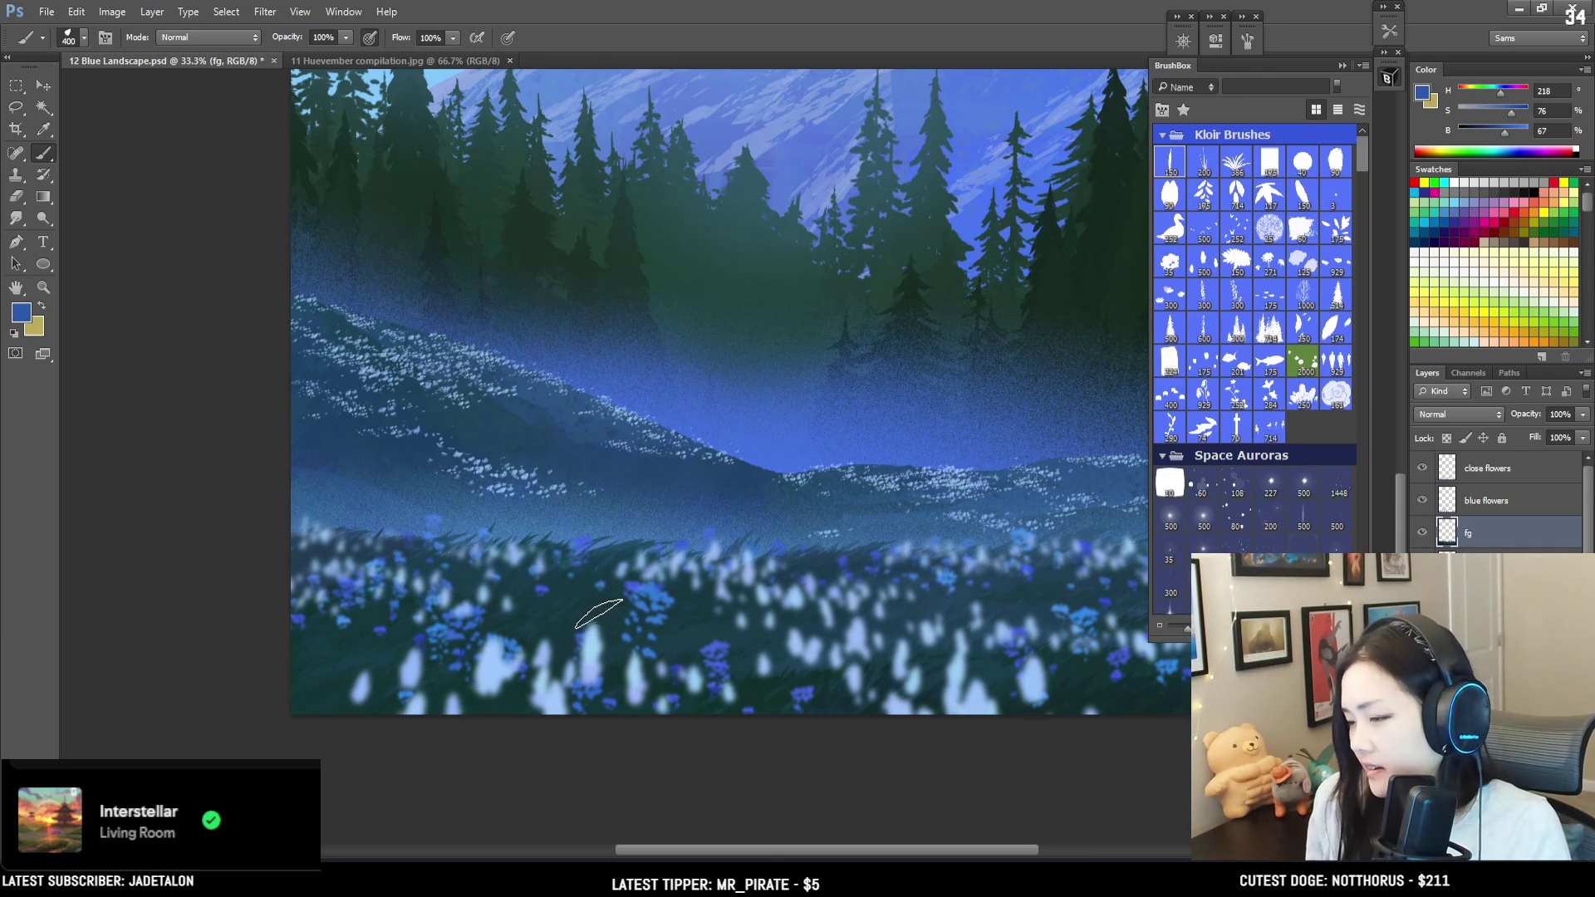
Step: Paint dark teal grass blades across the lower meadow using teals sampled there
mouse_move(890, 618)
mouse_down()
mouse_move(757, 624)
mouse_move(621, 676)
mouse_up()
key(bracketleft)
key(bracketleft)
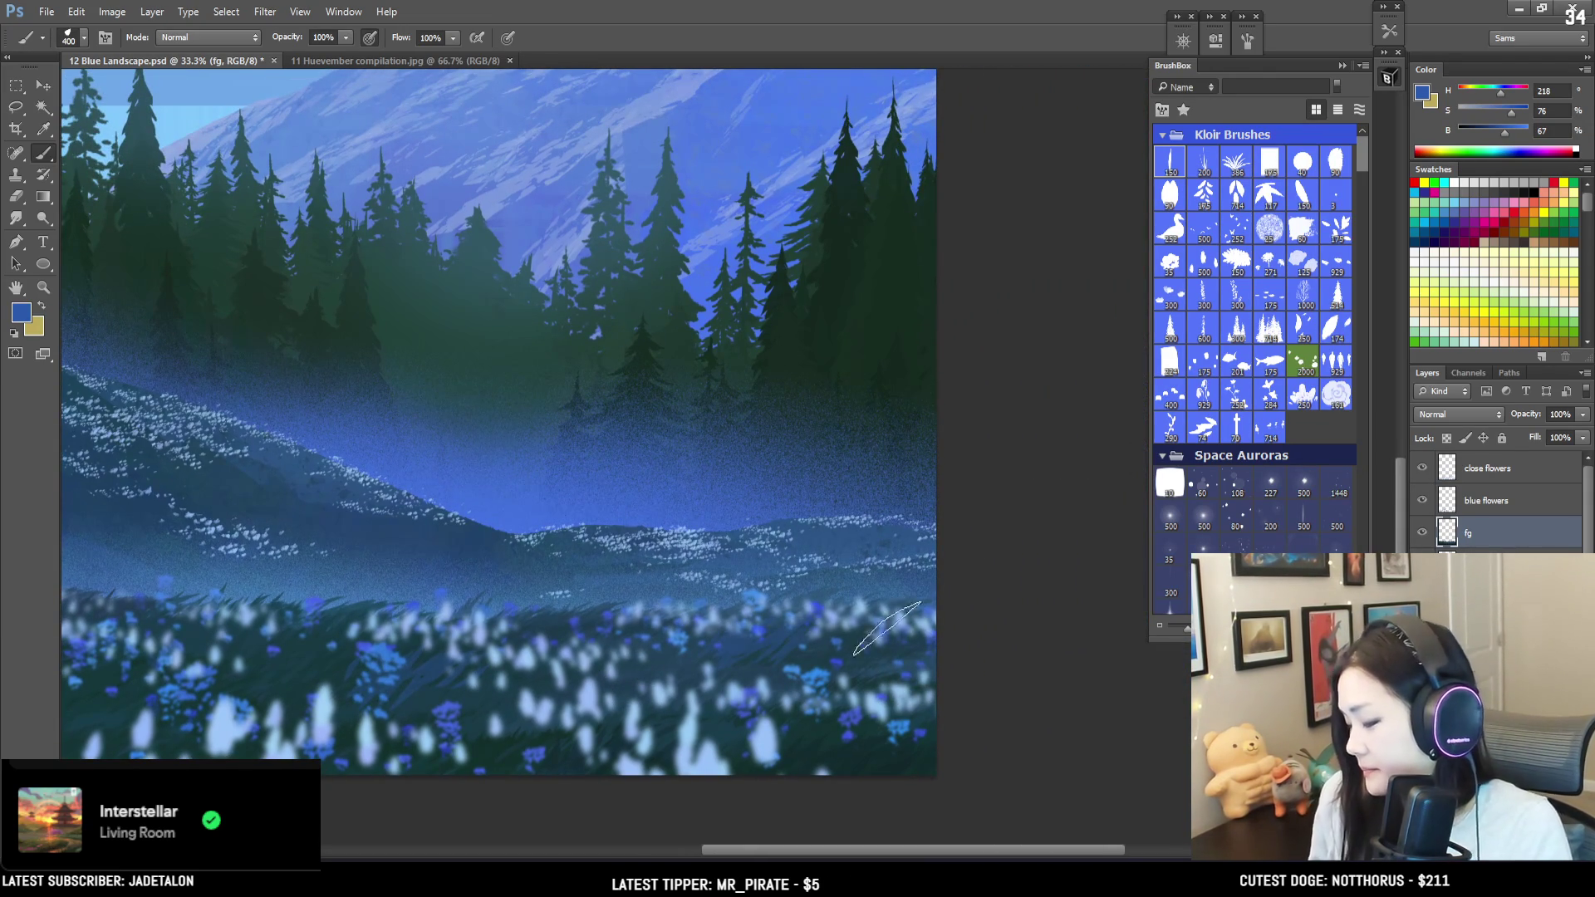
key(bracketleft)
key(bracketleft)
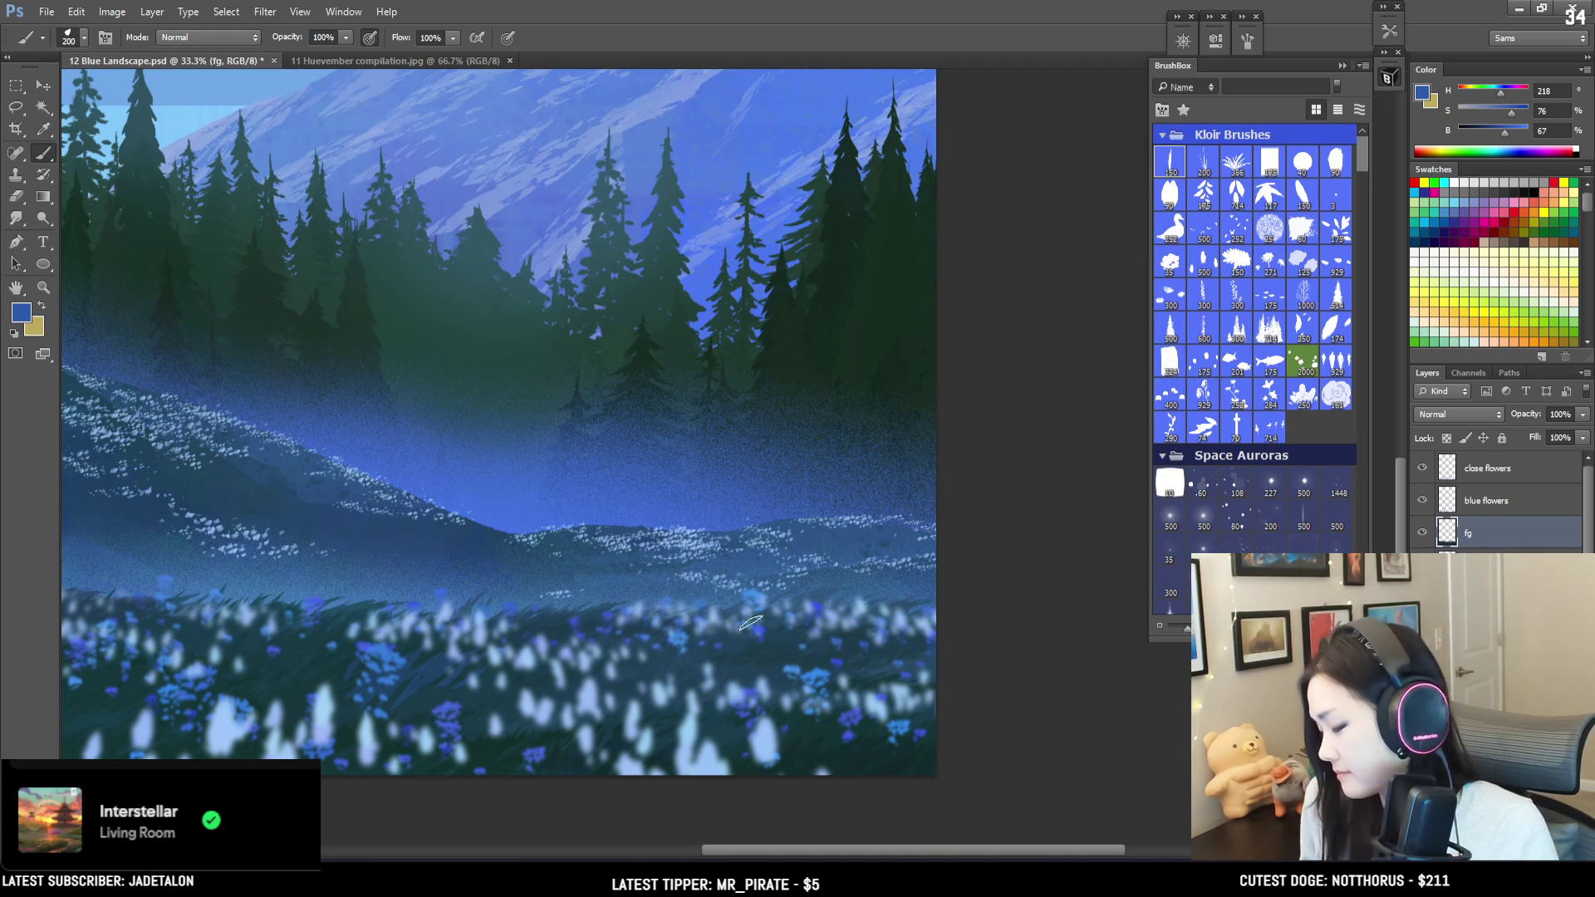
alt+click(872, 653)
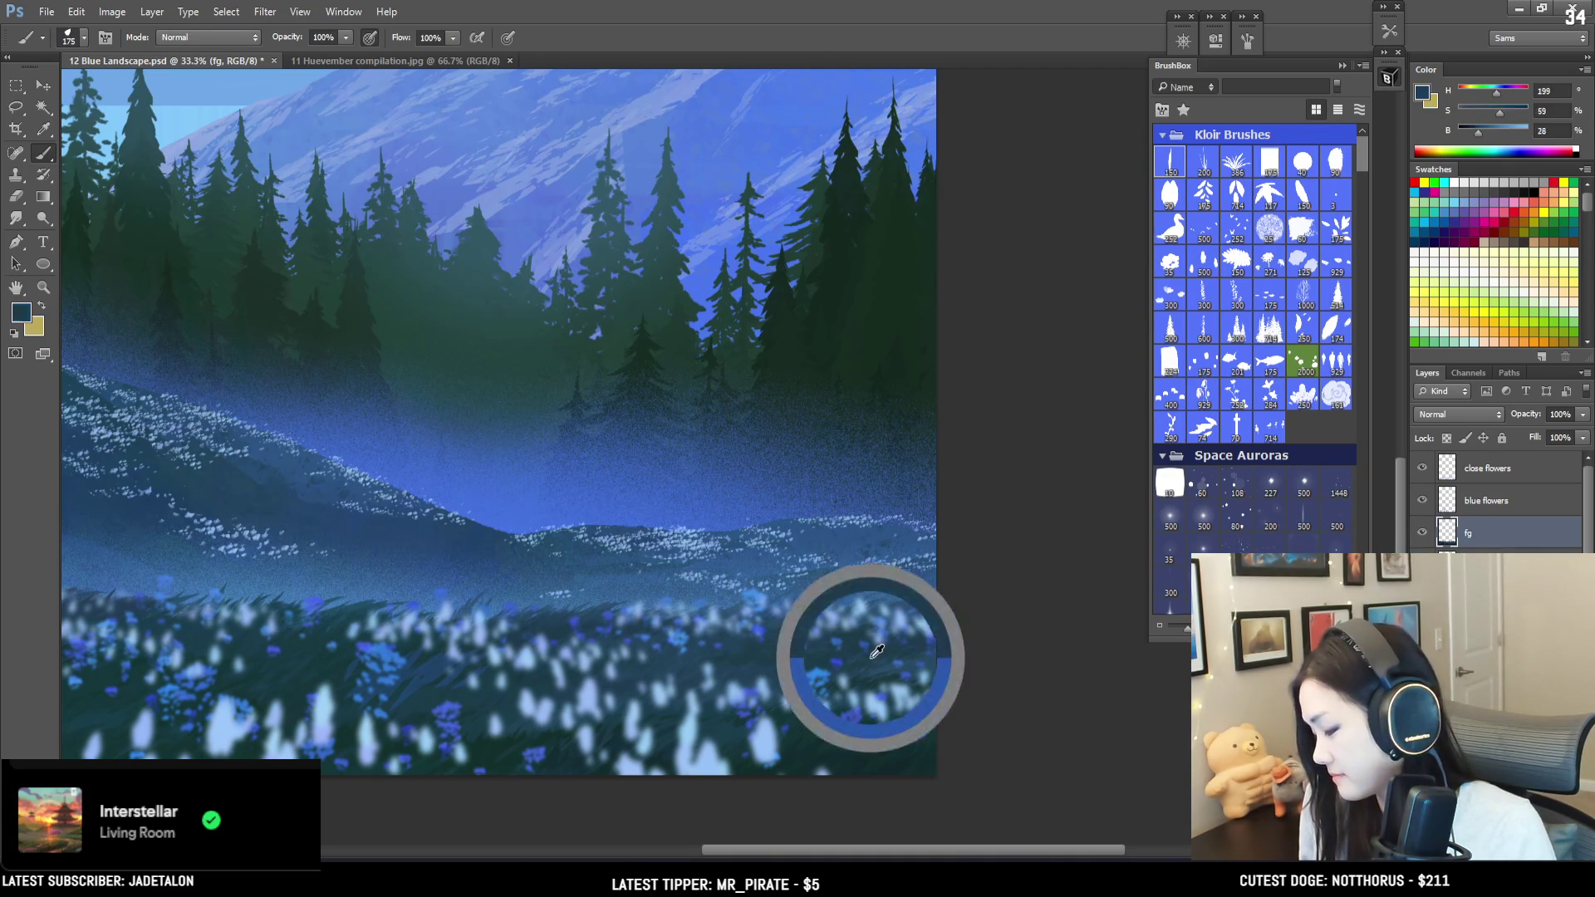
drag(863, 664, 1013, 627)
key(bracketleft)
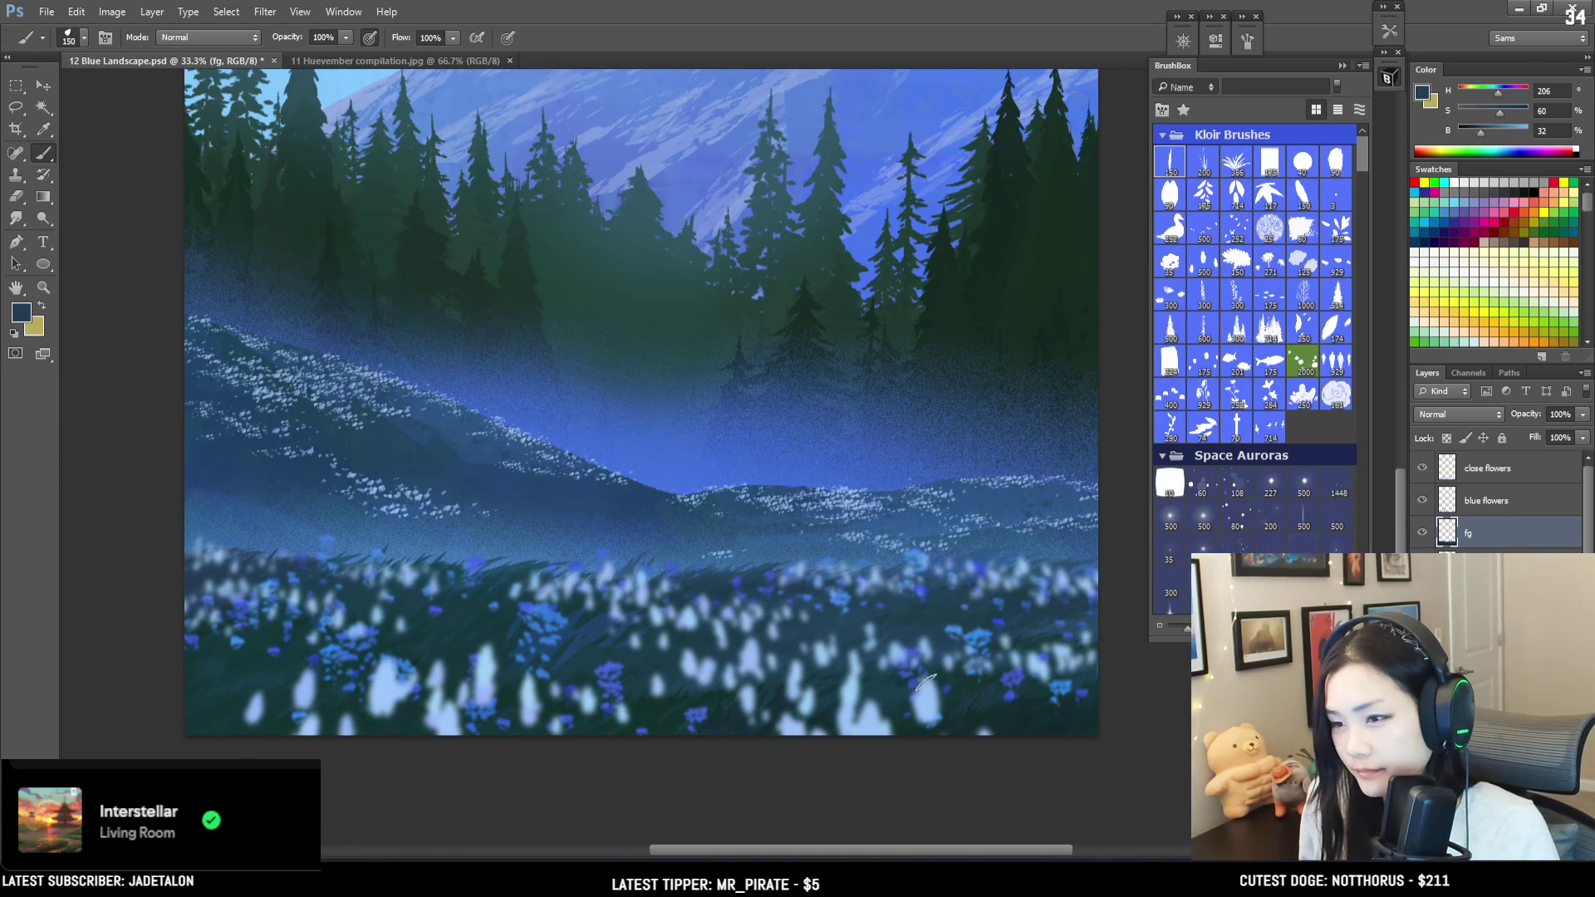
alt+click(954, 712)
key(bracketright)
key(bracketright)
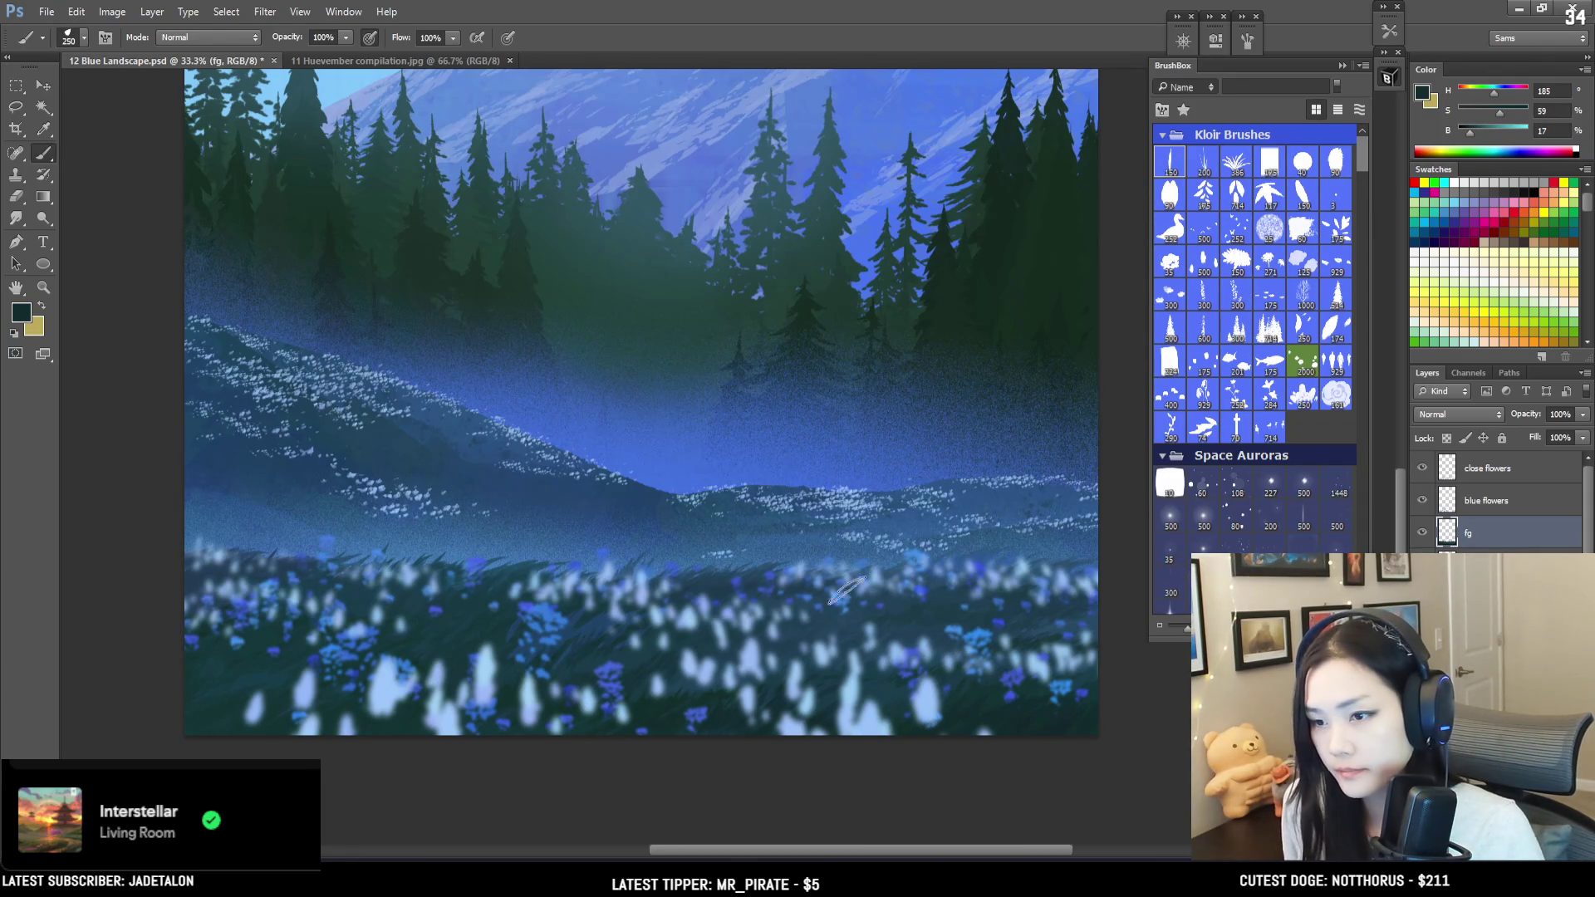
Step: Undo the last dark shading stroke that covered the hills
mouse_move(828, 653)
mouse_down()
mouse_move(929, 653)
mouse_move(911, 644)
mouse_move(958, 625)
mouse_up()
key(bracketright)
key(bracketright)
key(bracketright)
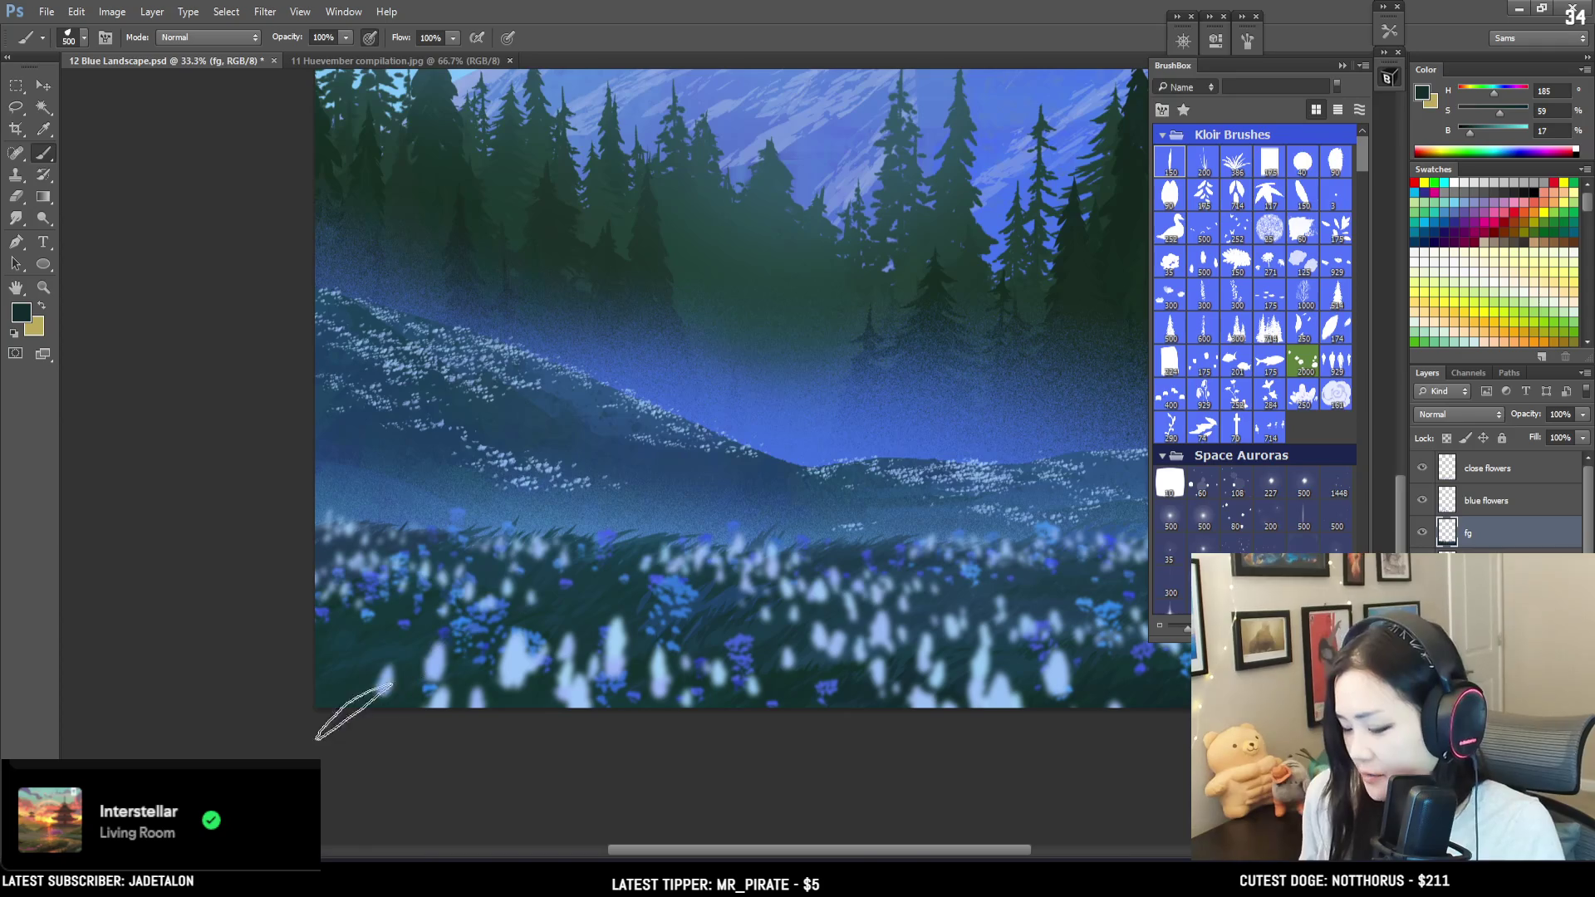
key(bracketleft)
key(bracketleft)
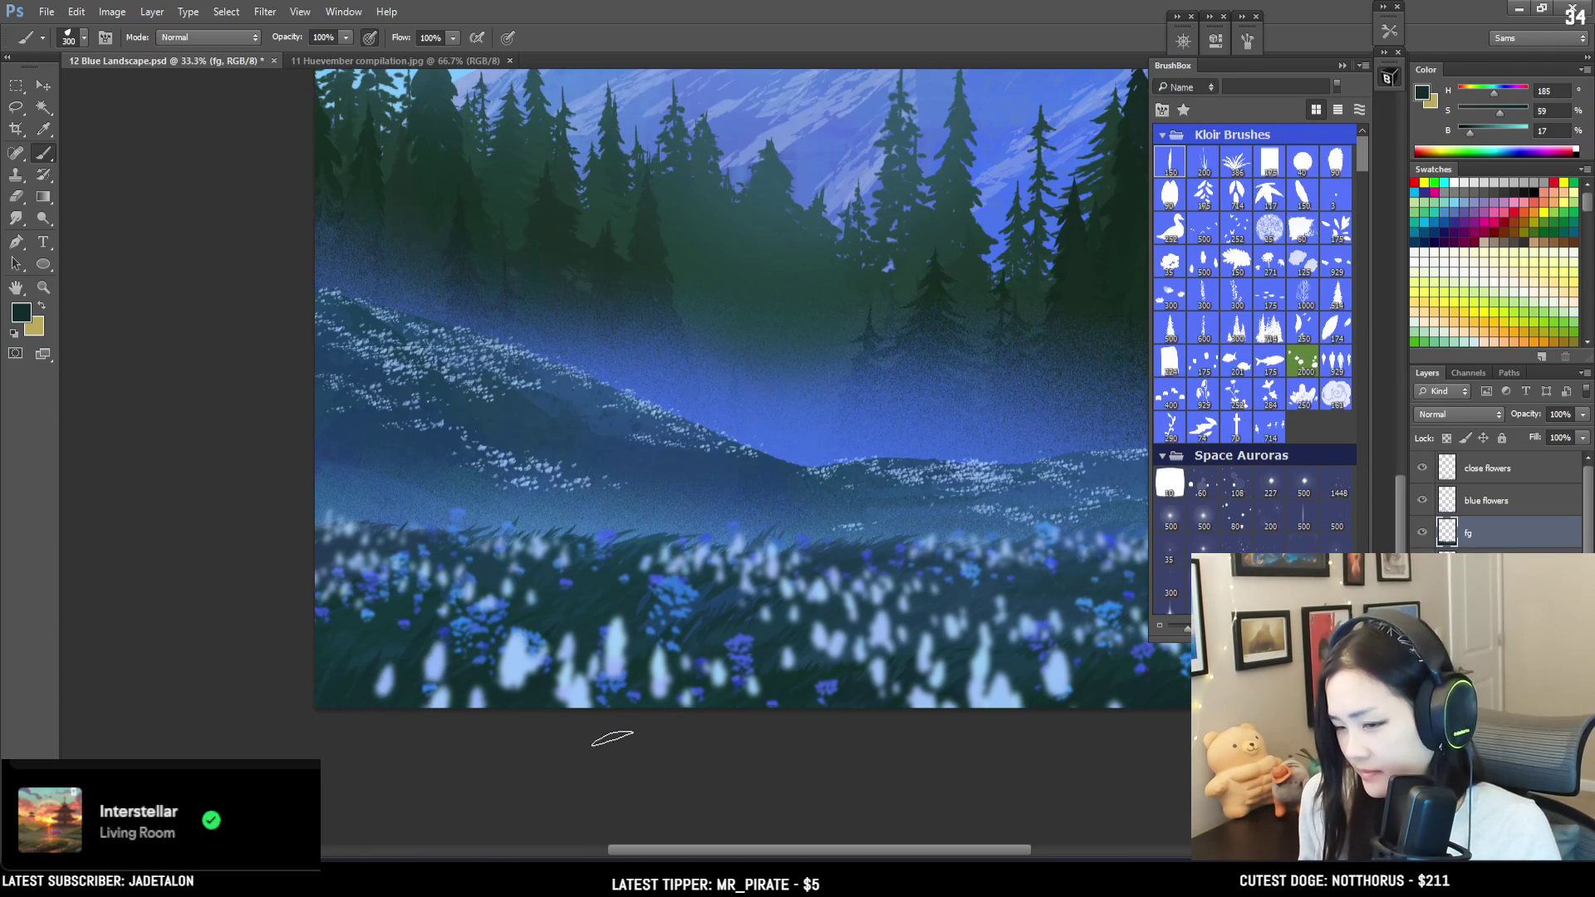
key(ctrl+z)
key(ctrl+z)
key(alt+bracketleft)
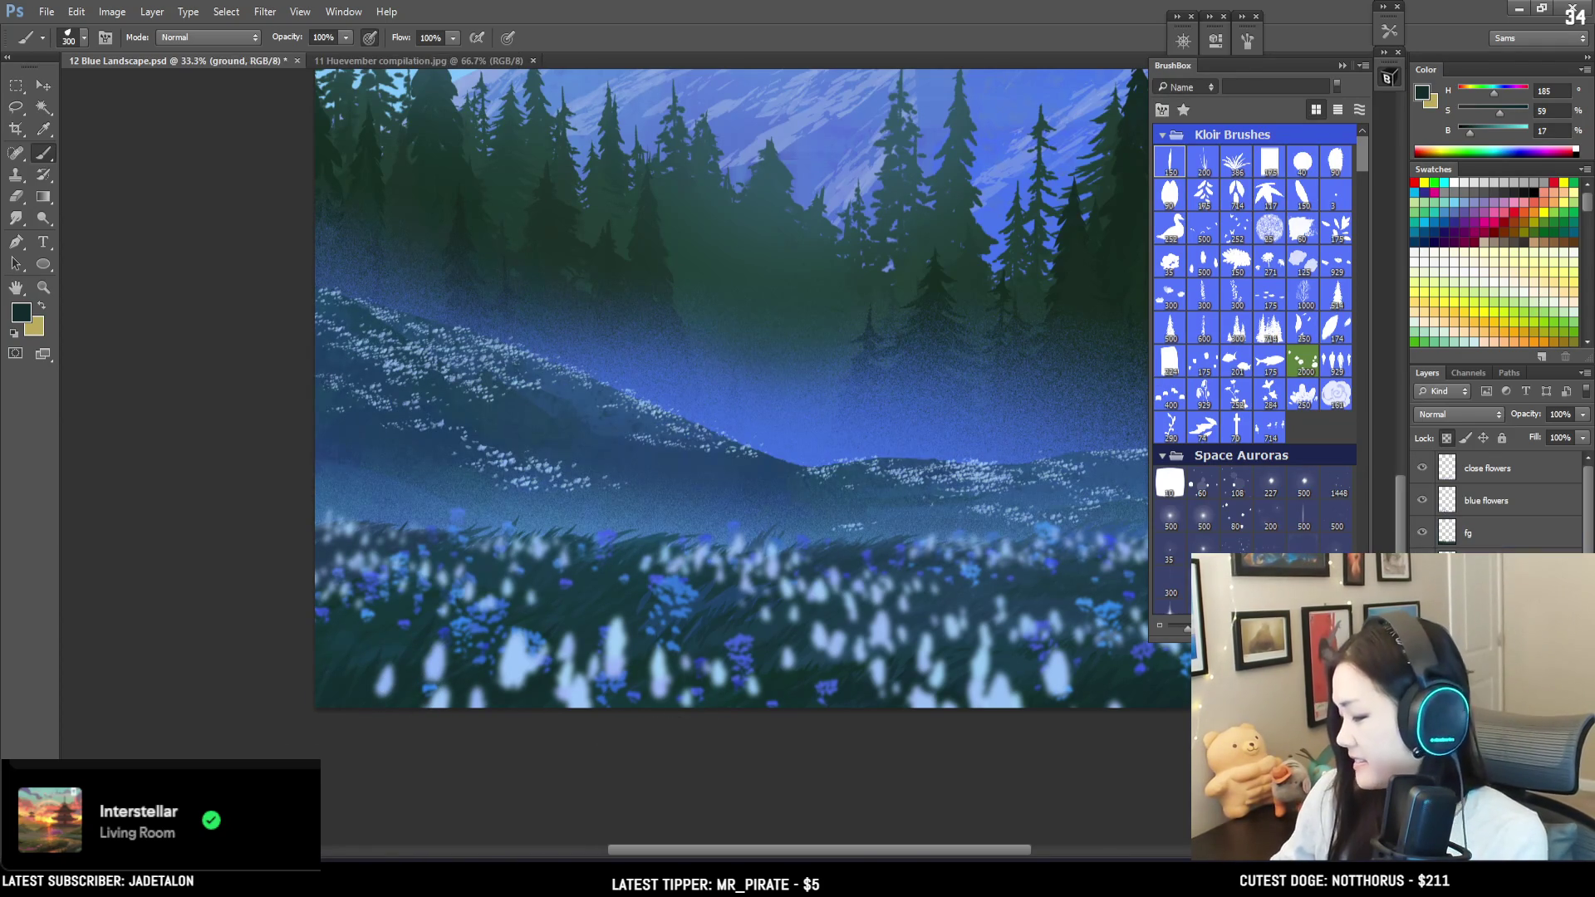
Step: Zoom in on the hills and shade the hillside with a mid blue sampled from it
key(ctrl+equal)
key(bracketleft)
key(bracketleft)
alt+click(463, 345)
key(bracketleft)
key(bracketleft)
key(bracketleft)
key(bracketleft)
key(bracketleft)
key(bracketleft)
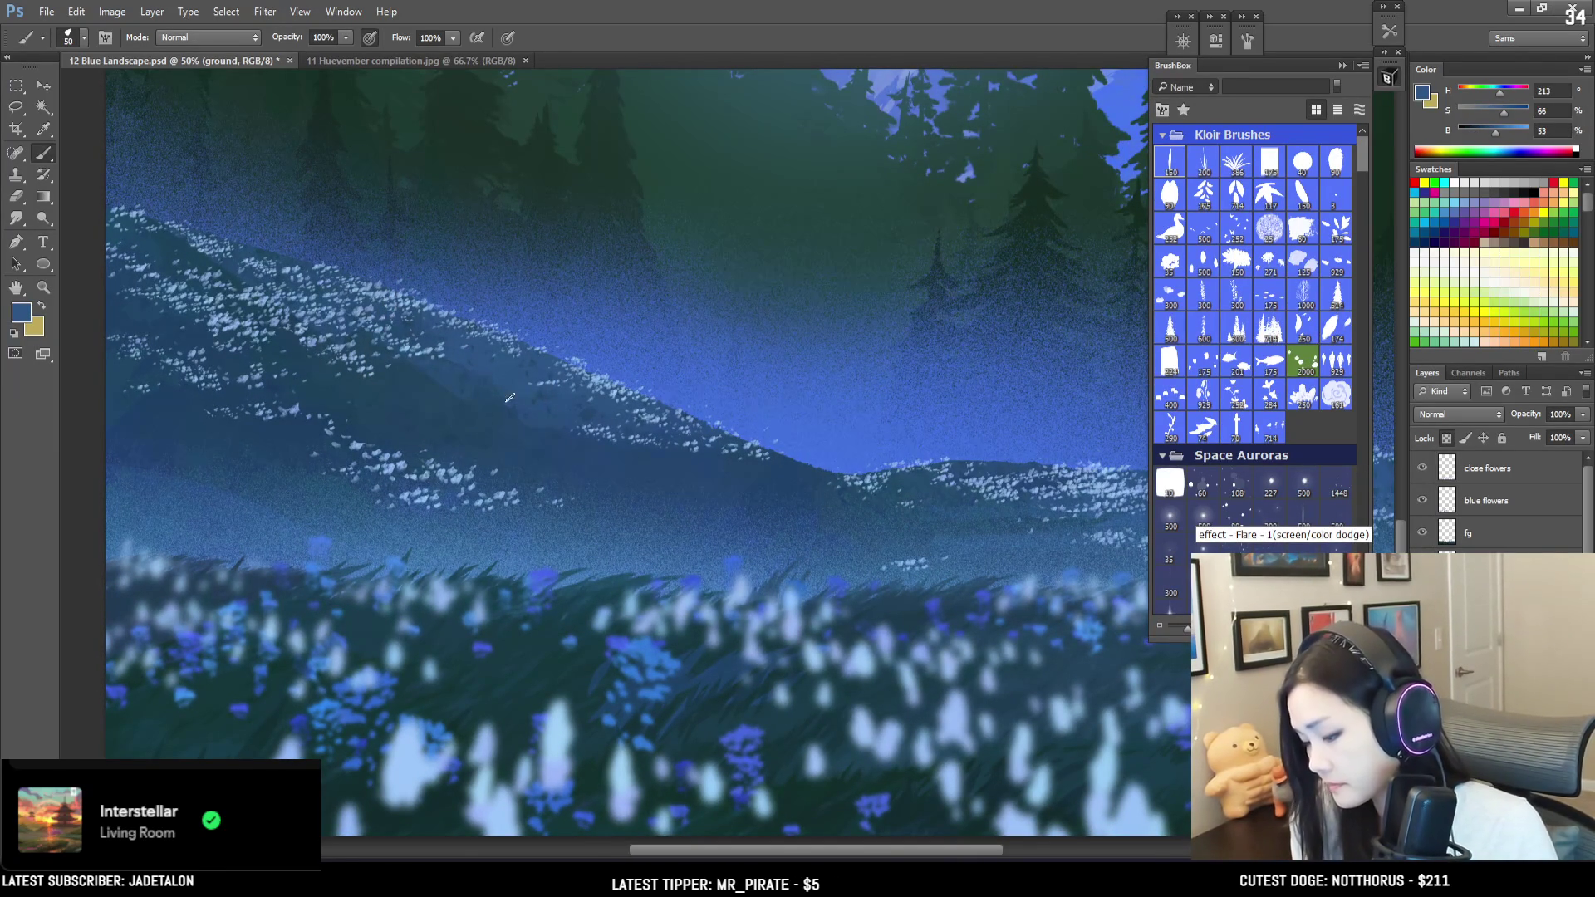
key(bracketright)
key(bracketright)
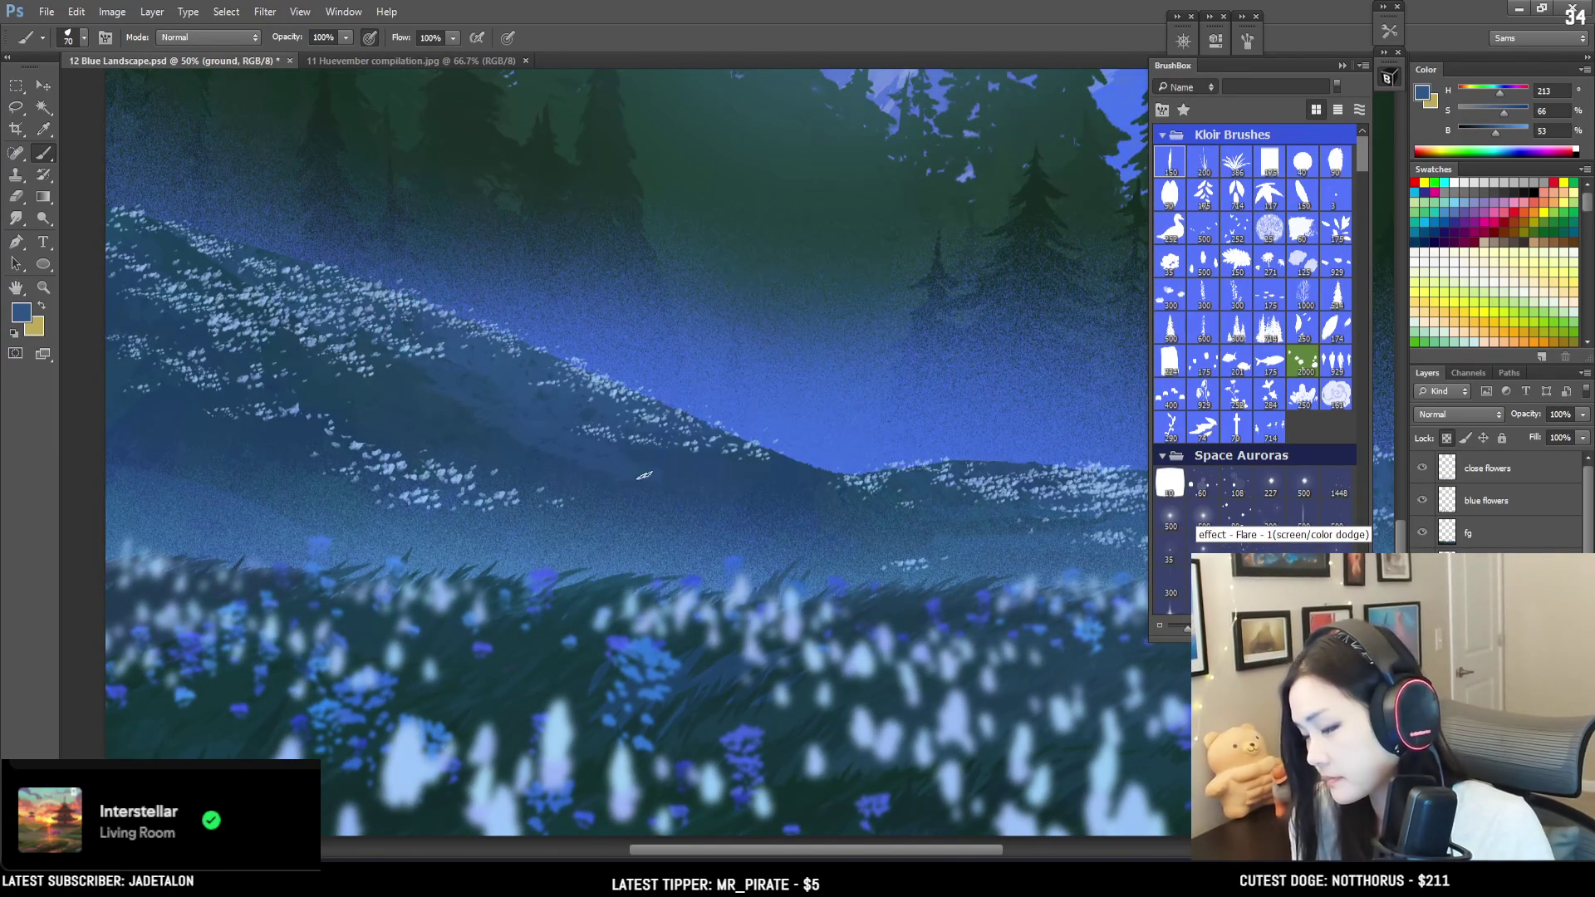
key(bracketright)
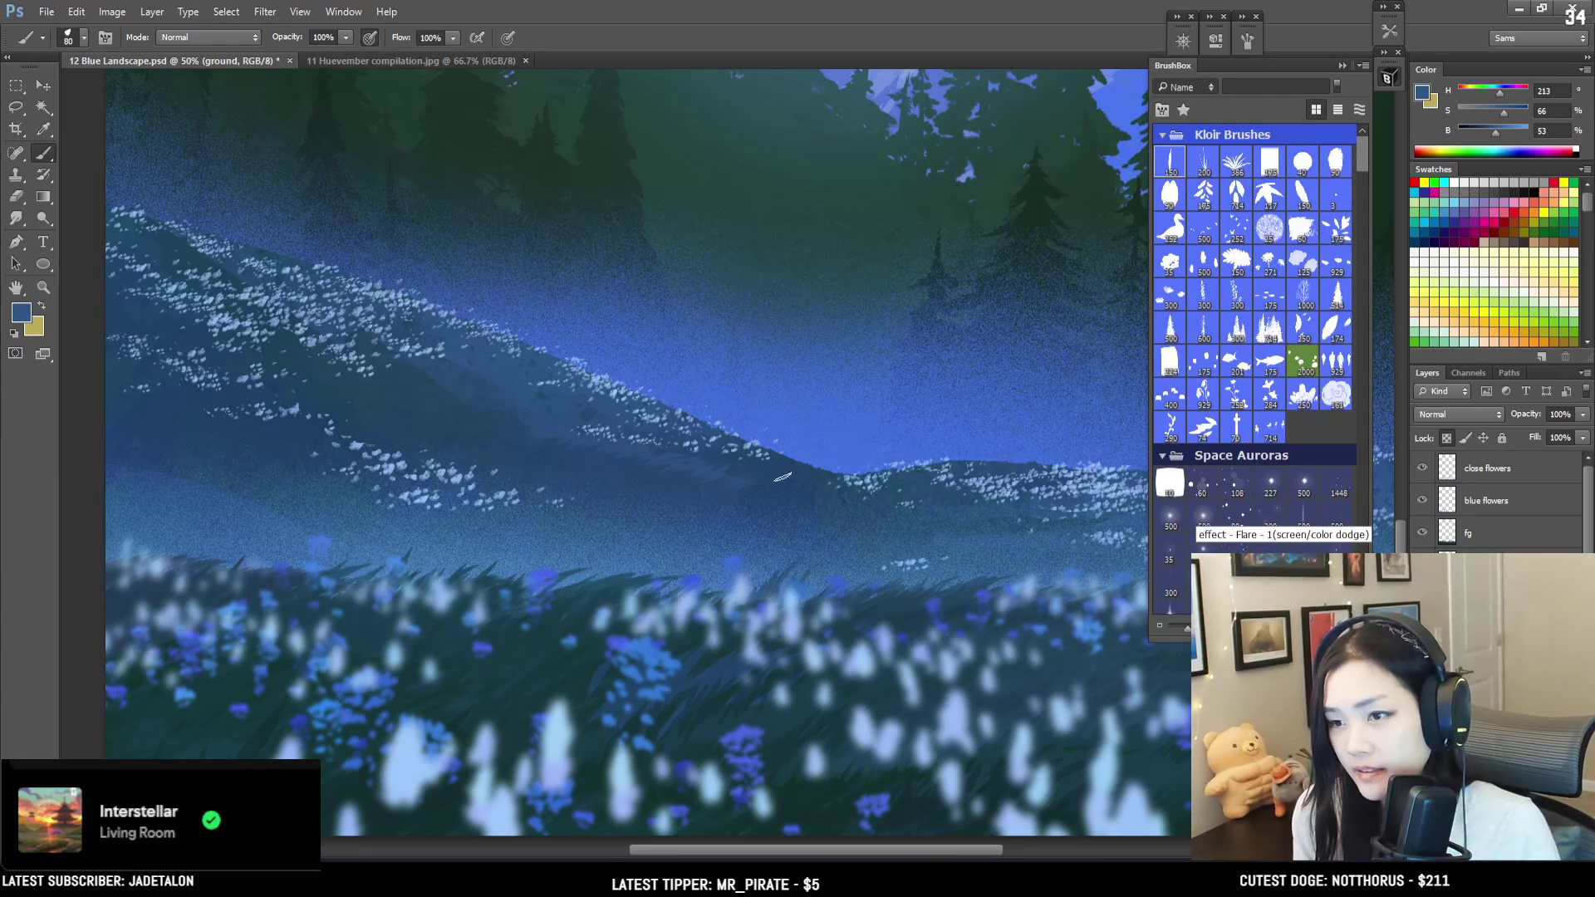
key(bracketleft)
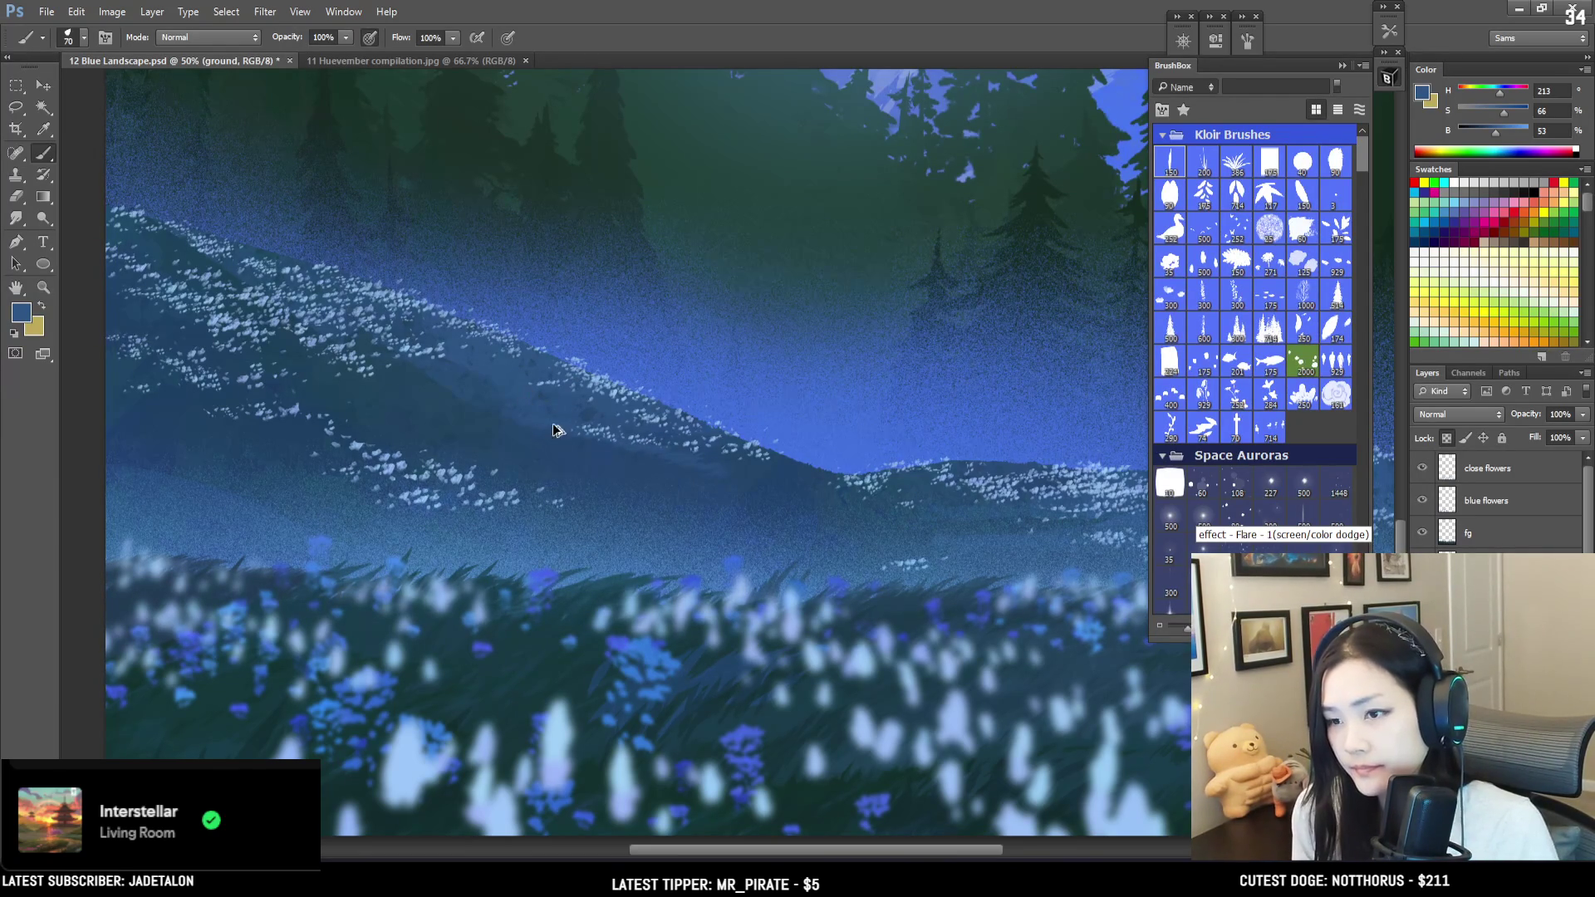
mouse_move(568, 478)
mouse_down()
mouse_move(640, 534)
mouse_move(597, 495)
mouse_up()
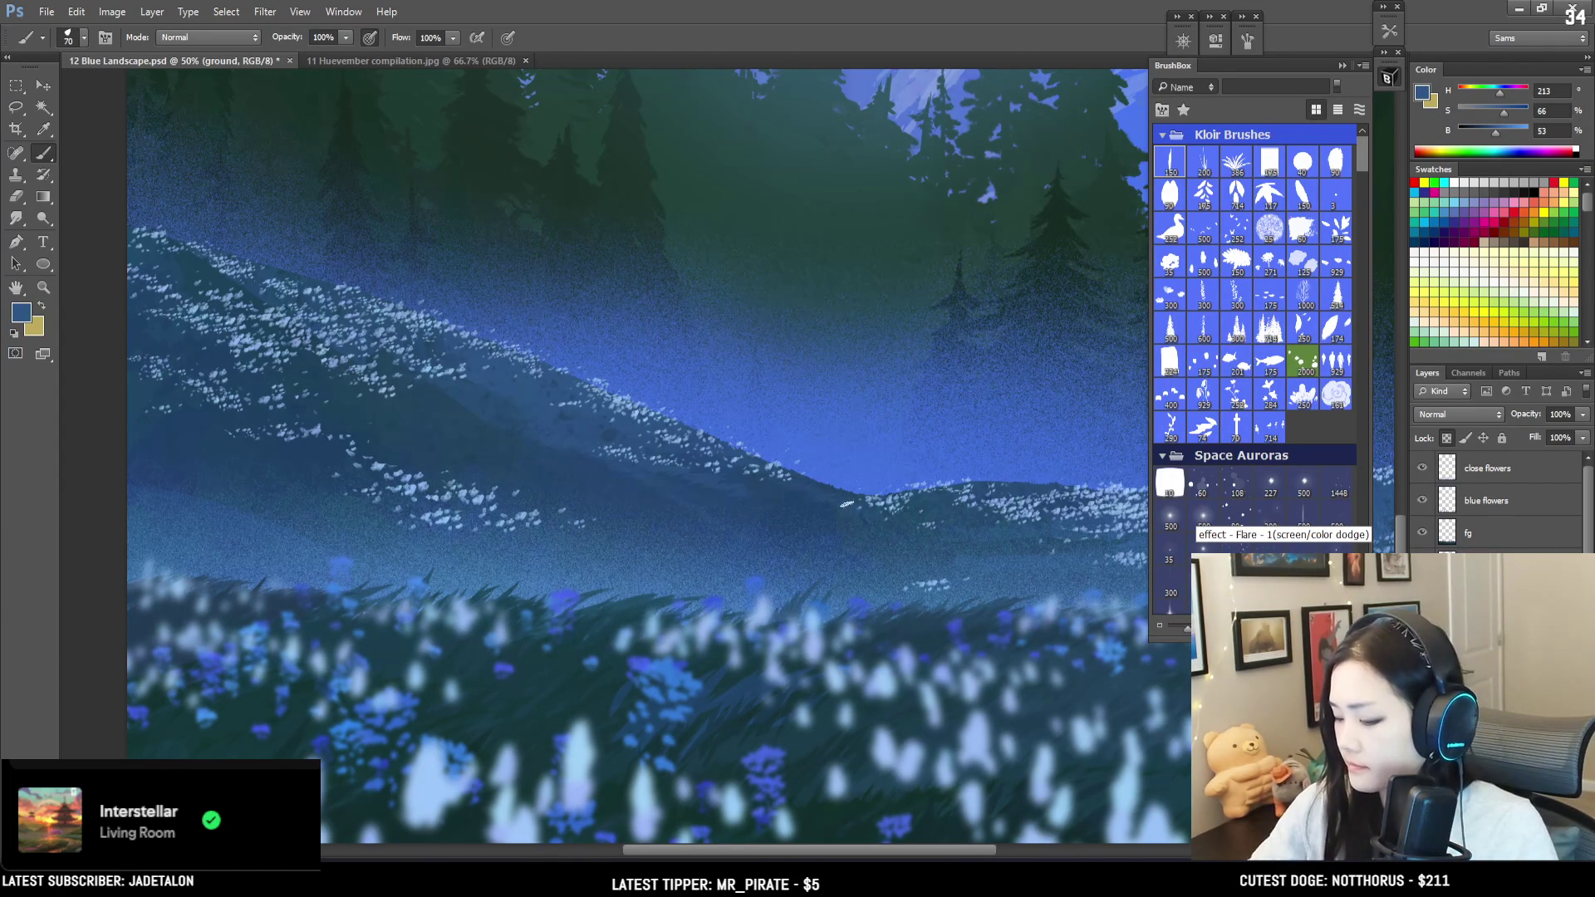
Step: Add darker, more saturated and lighter hill blues as shading beneath the white flower band
alt+click(763, 465)
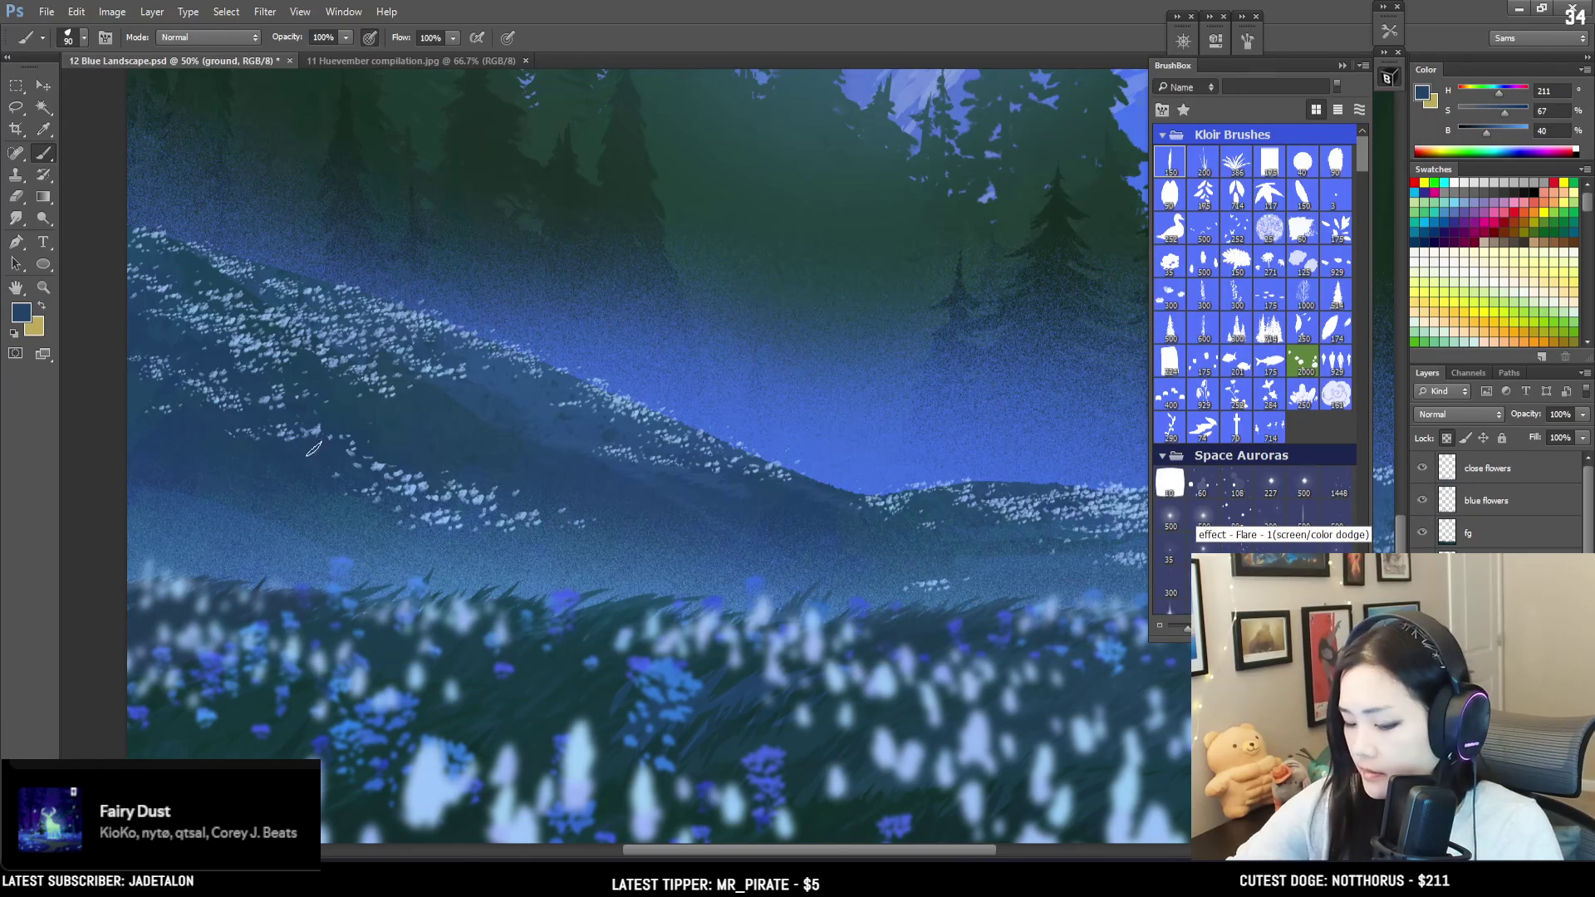
alt+click(149, 410)
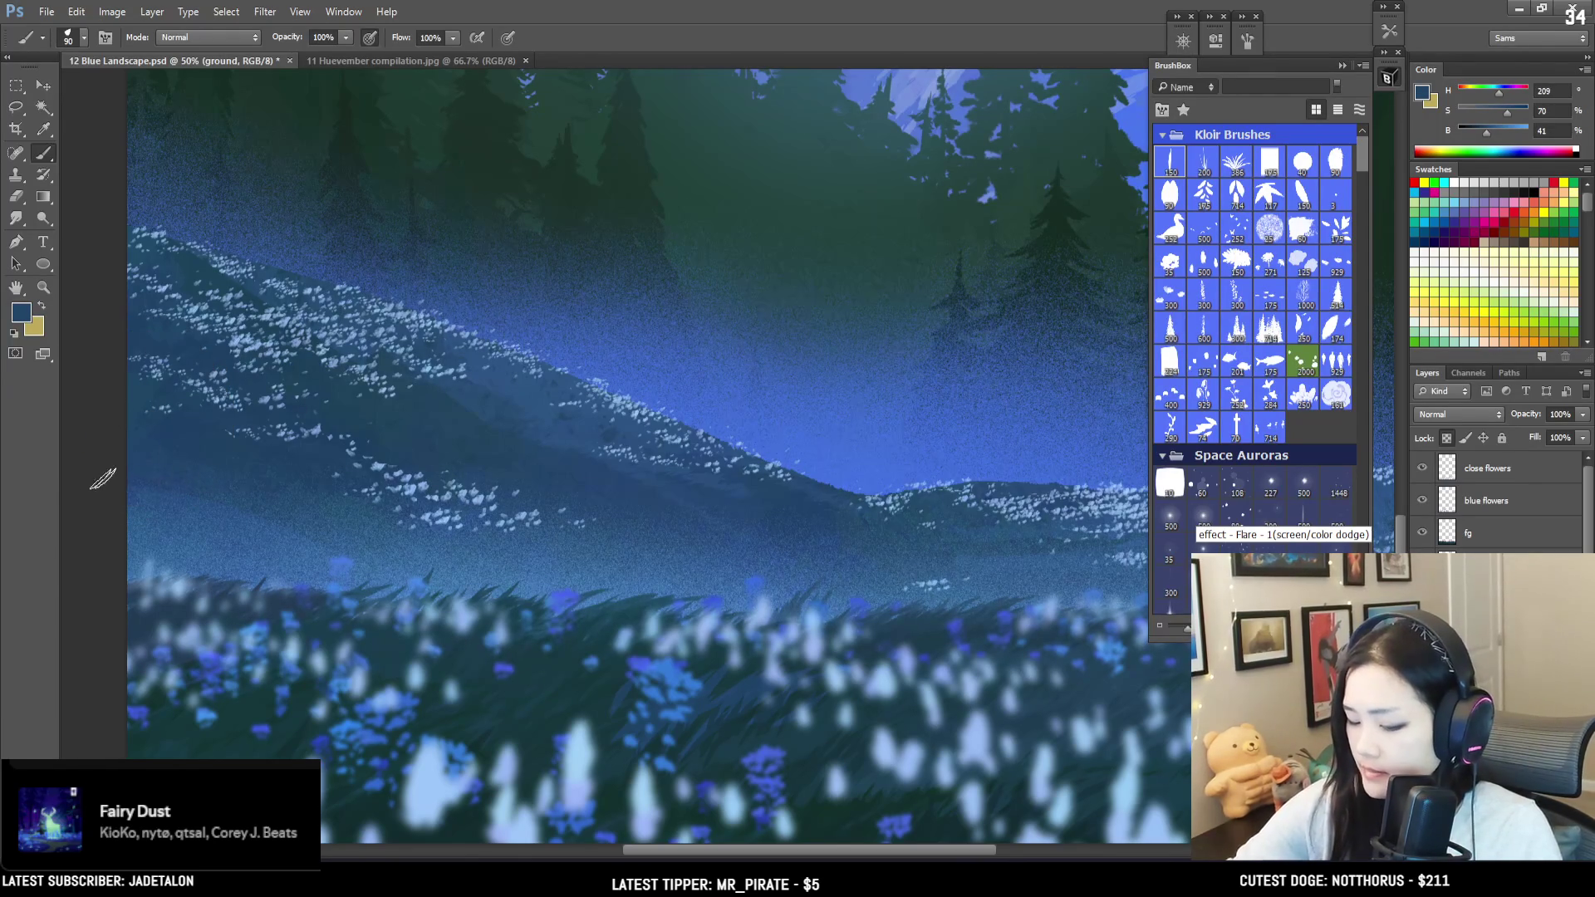
alt+click(191, 511)
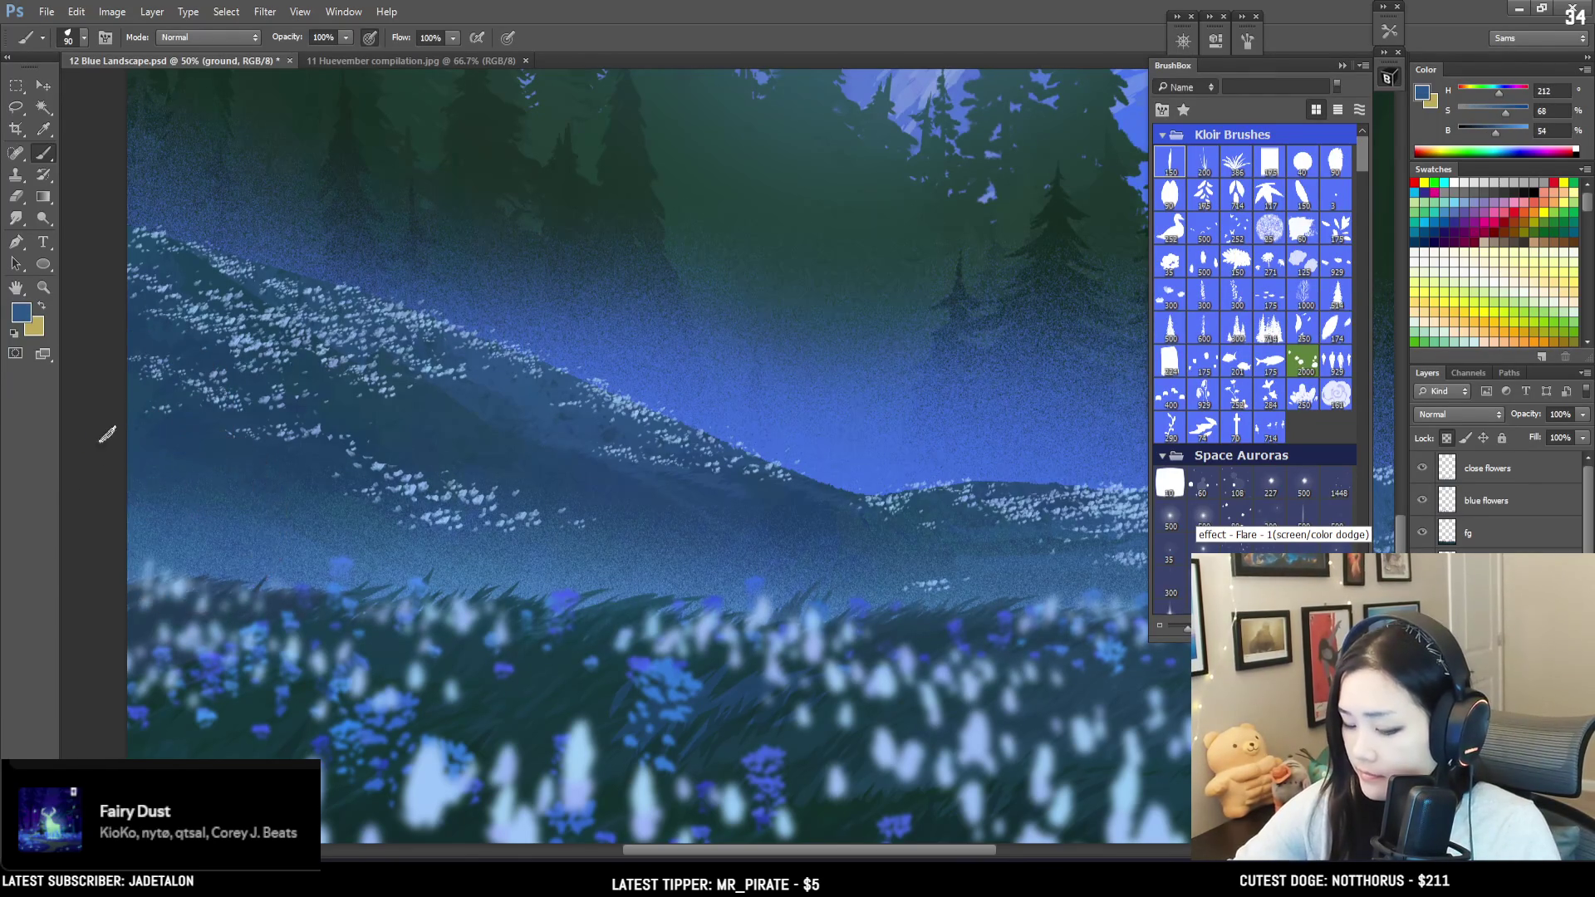
key(bracketright)
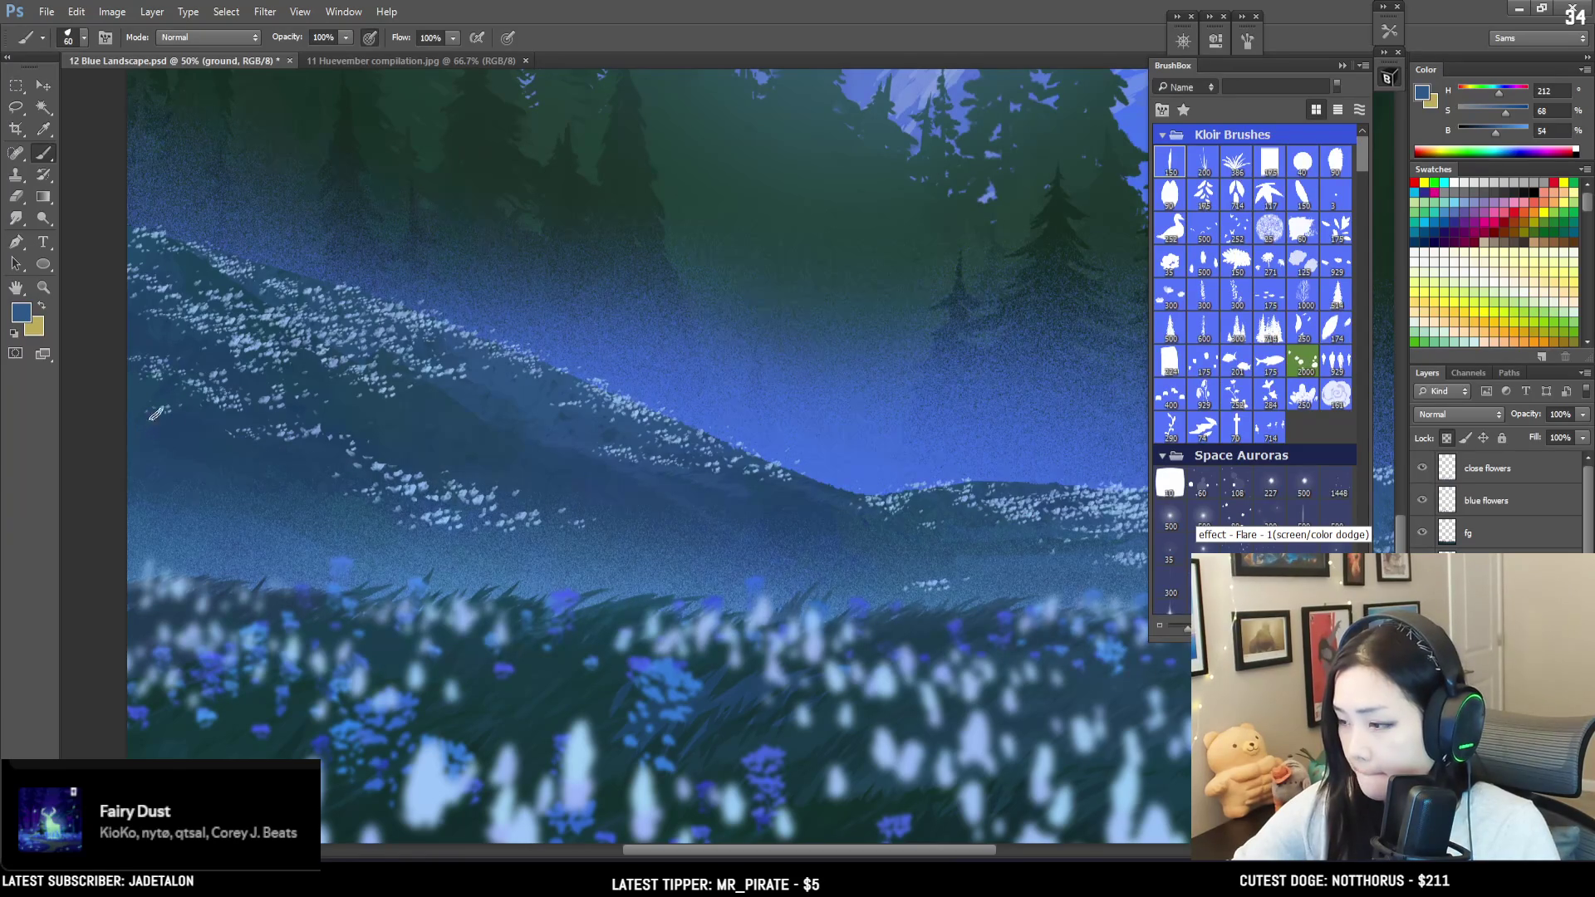
mouse_move(170, 412)
mouse_down()
mouse_move(210, 448)
mouse_move(163, 459)
mouse_move(180, 446)
mouse_up()
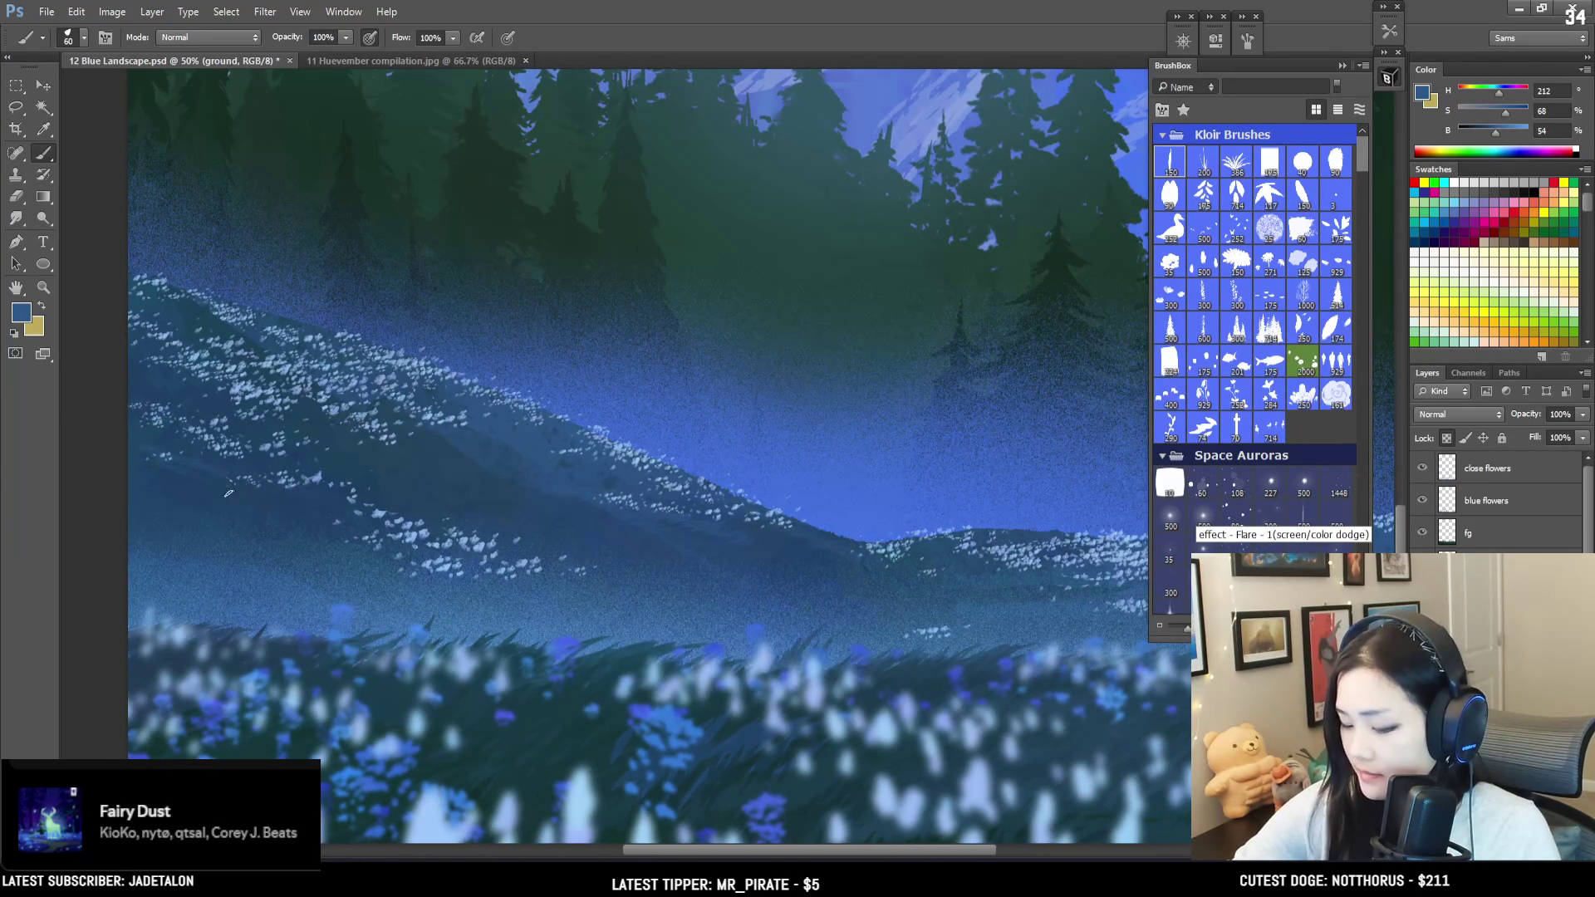
Step: Stipple blue mist and small light flower touches over the middle hills using sampled hillside blues
alt+click(162, 473)
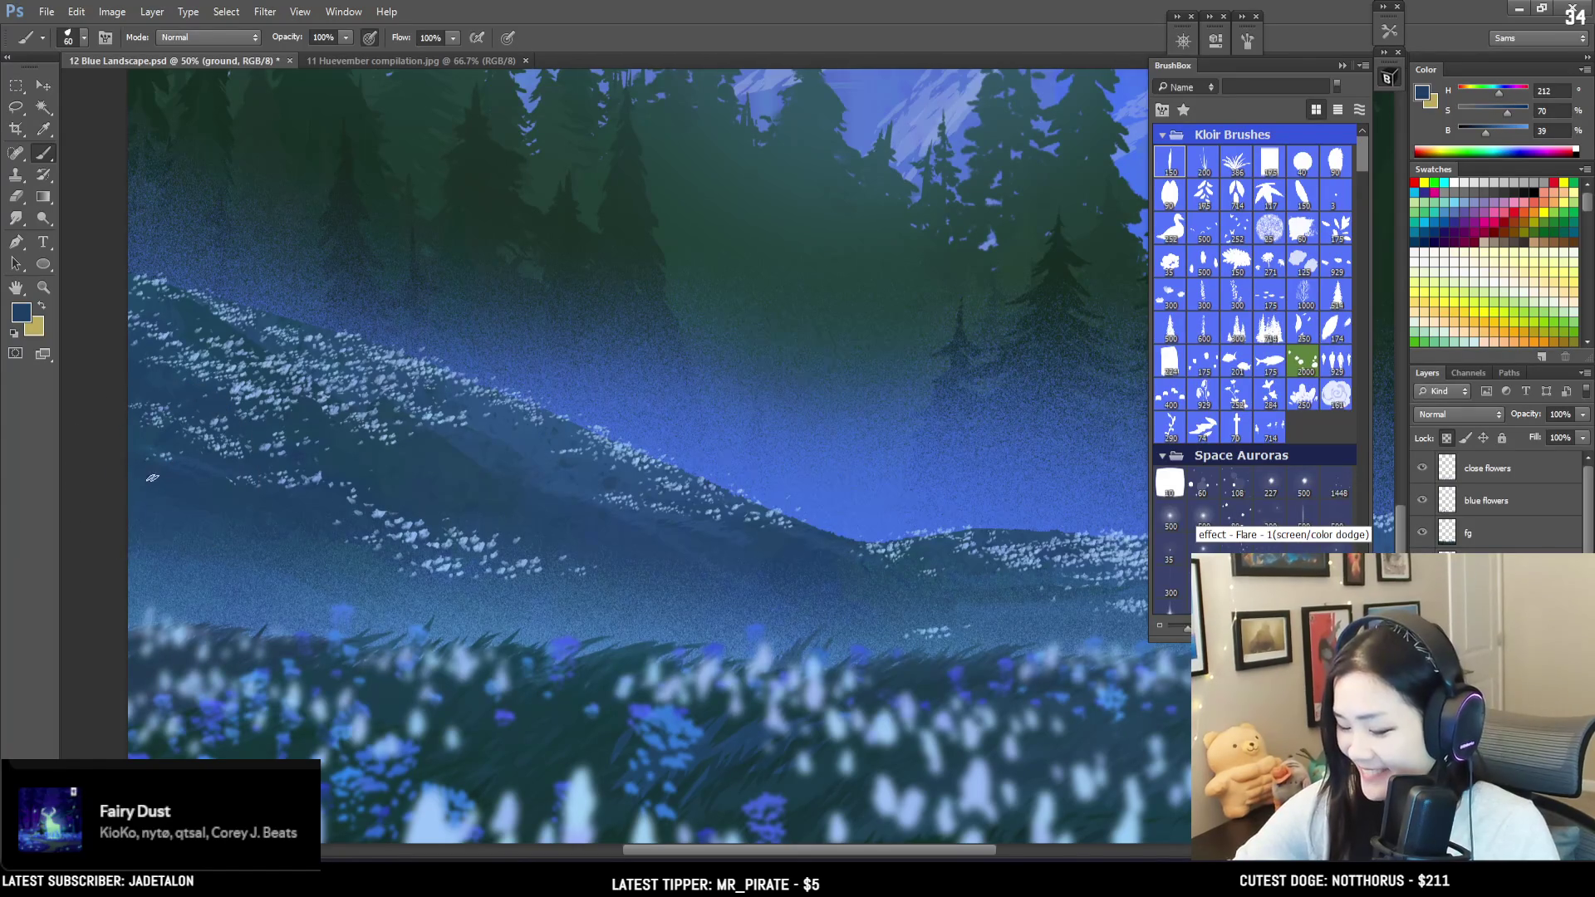
drag(328, 388, 166, 303)
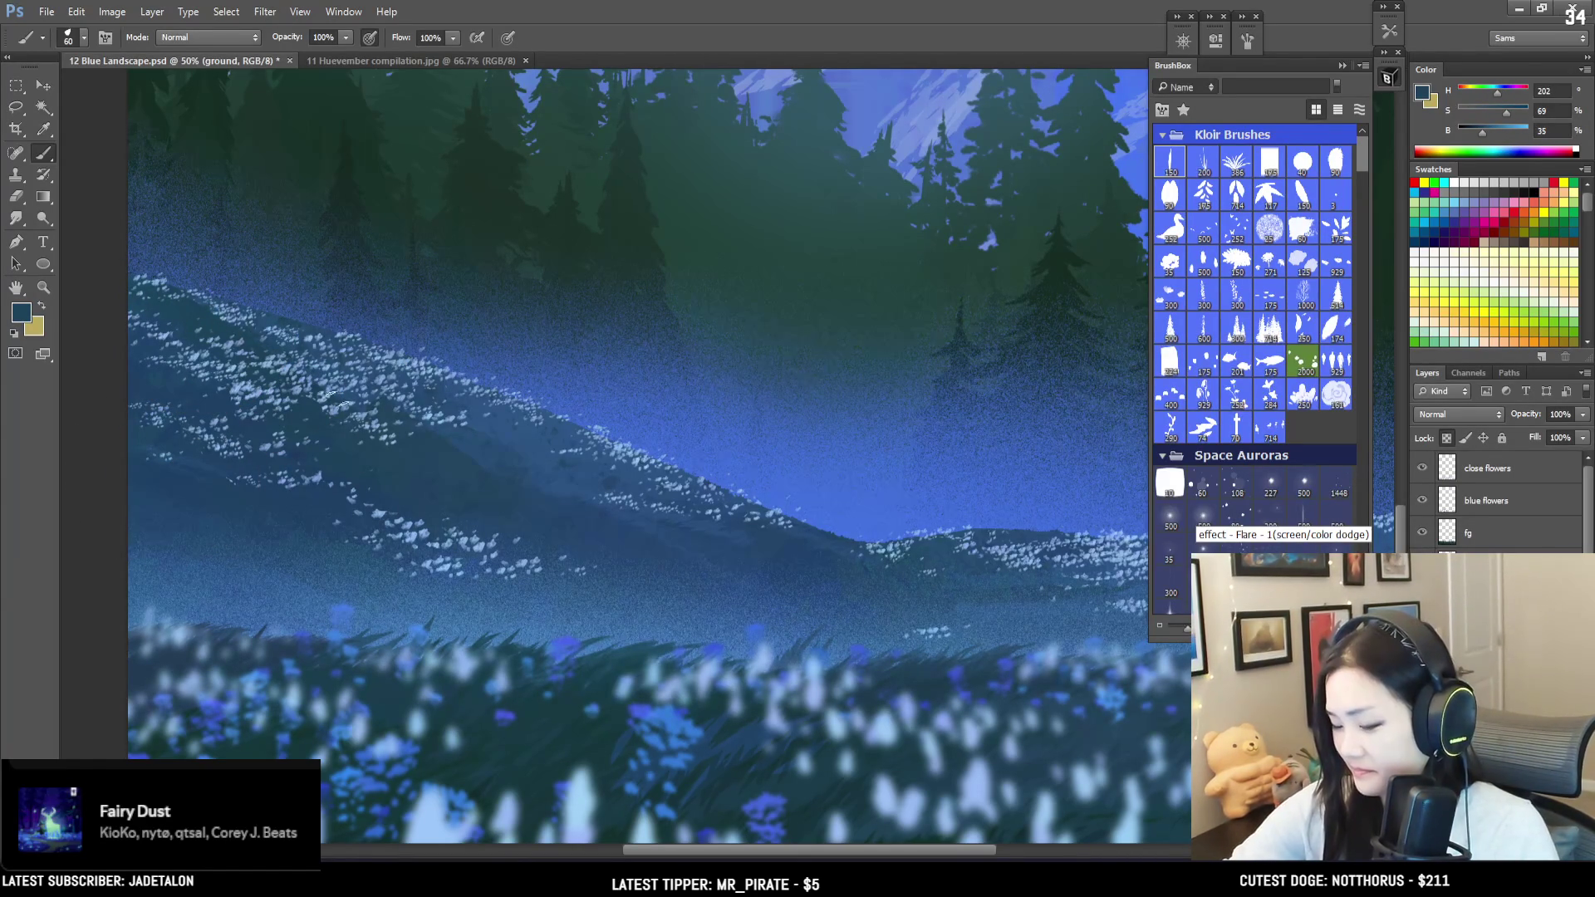
alt+click(443, 447)
alt+click(477, 437)
key(bracketright)
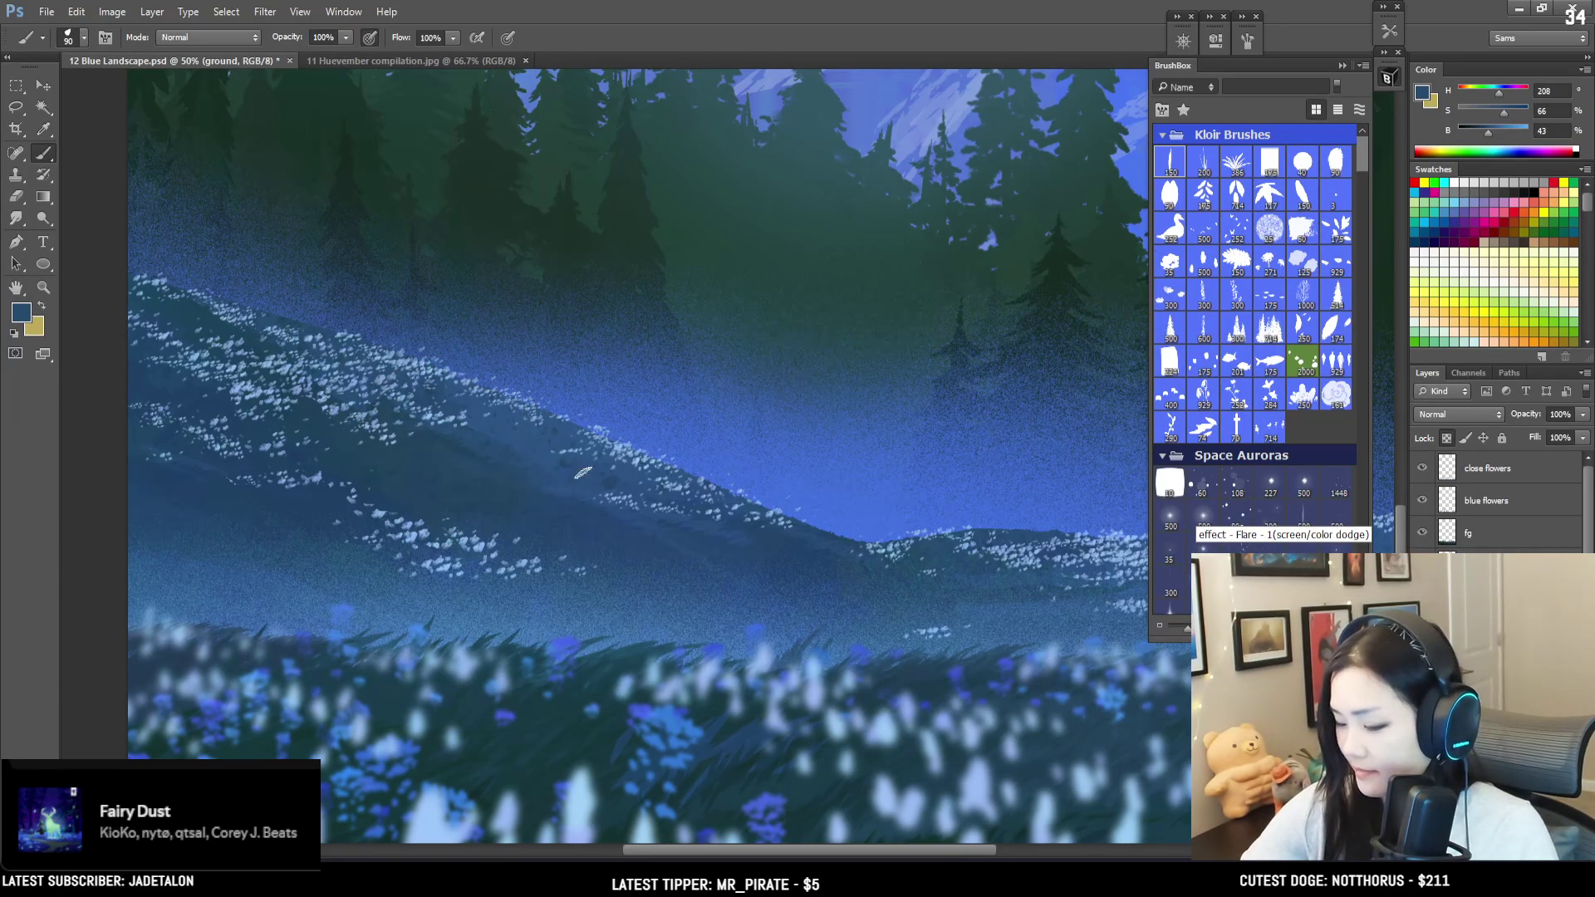
alt+click(464, 441)
key(bracketleft)
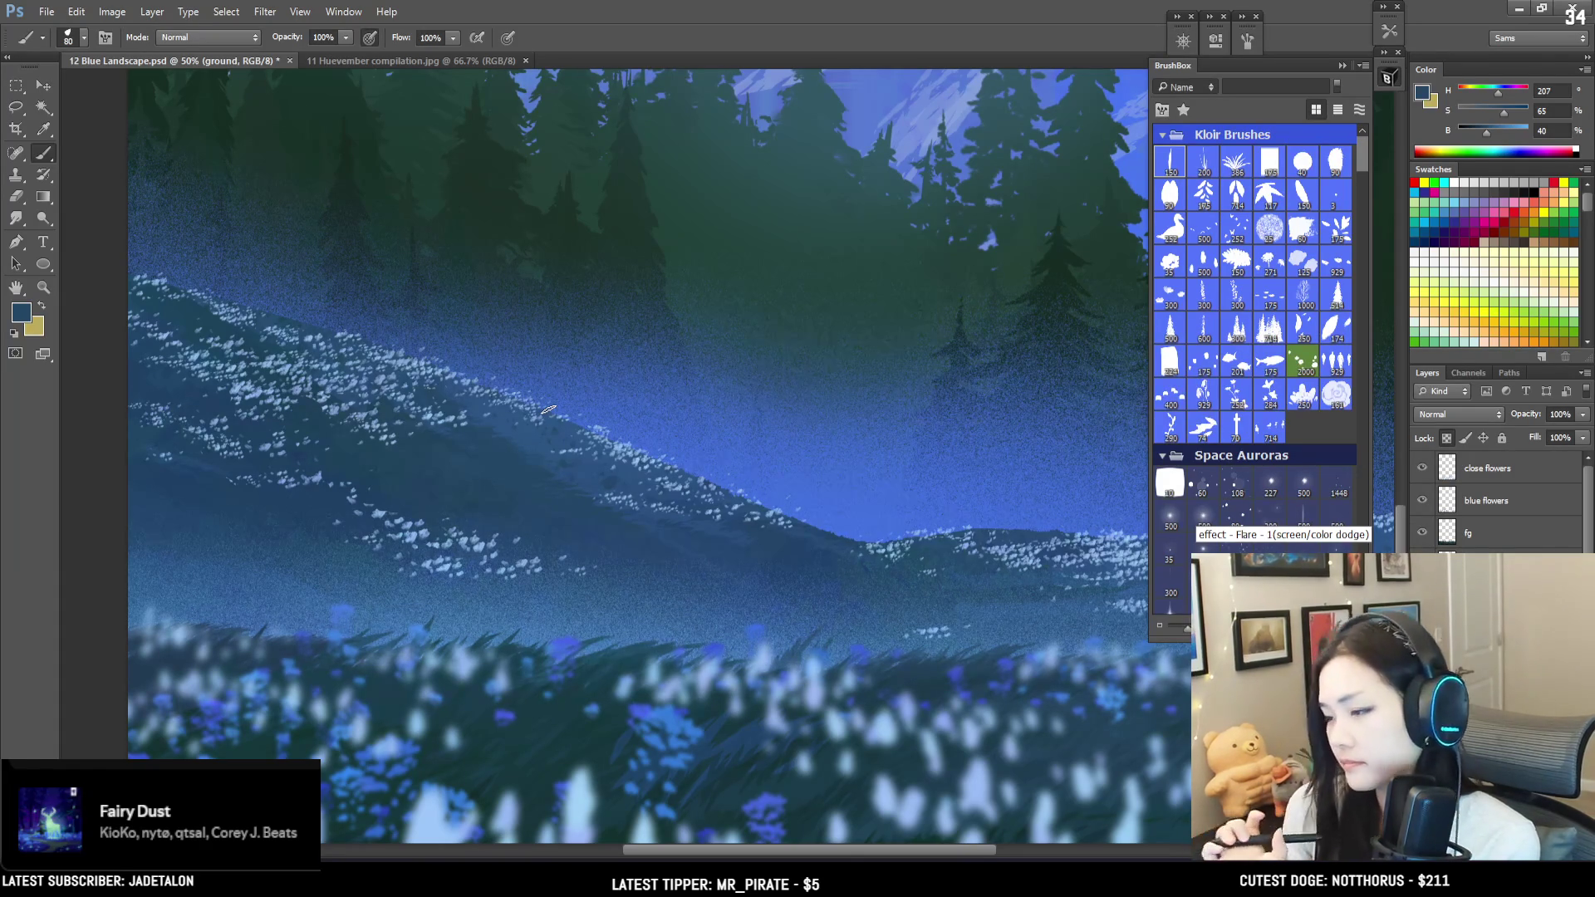
scroll(689, 605, right, 3)
key(bracketleft)
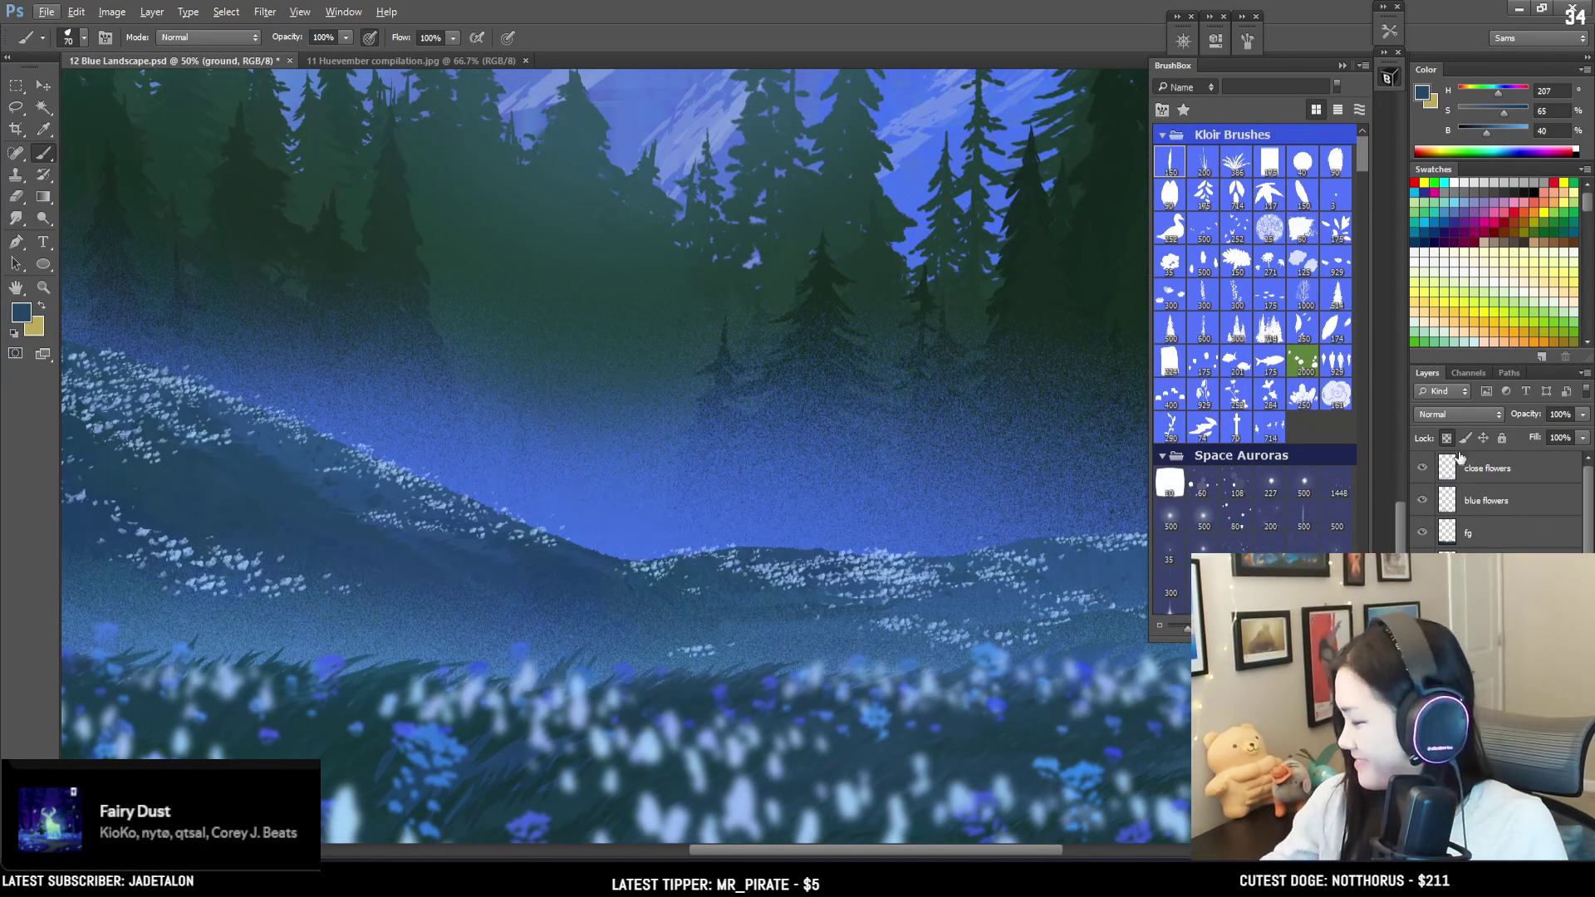
Step: Shade the far lower hill with lighter and brighter blues sampled from the canvas
drag(674, 604, 623, 630)
key(bracketleft)
key(bracketleft)
alt+click(674, 606)
key(bracketleft)
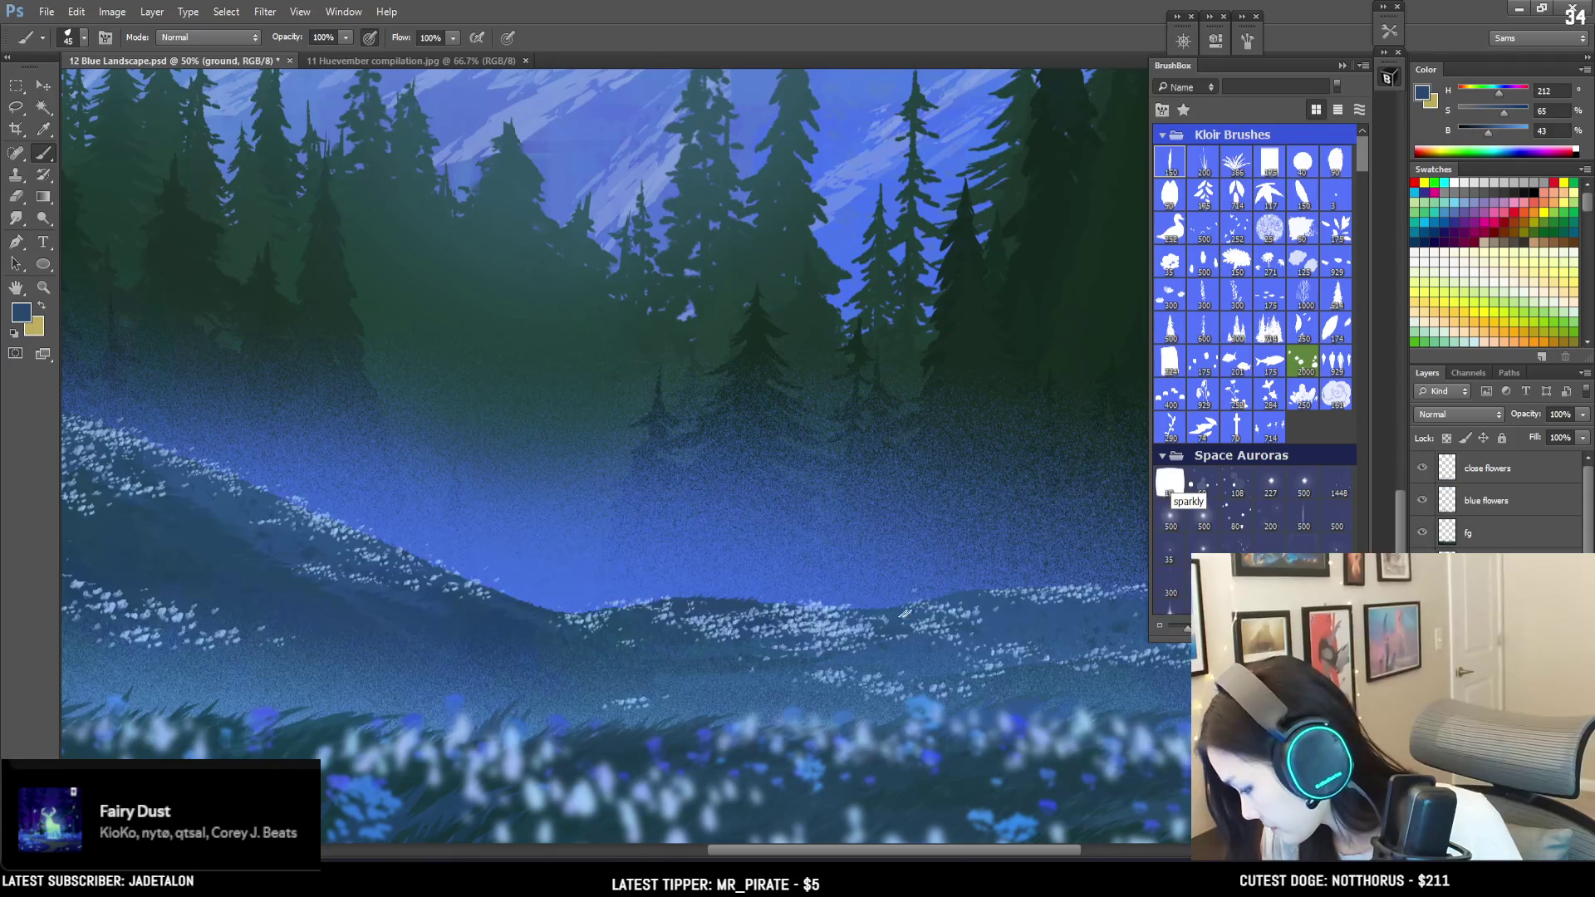
alt+click(877, 608)
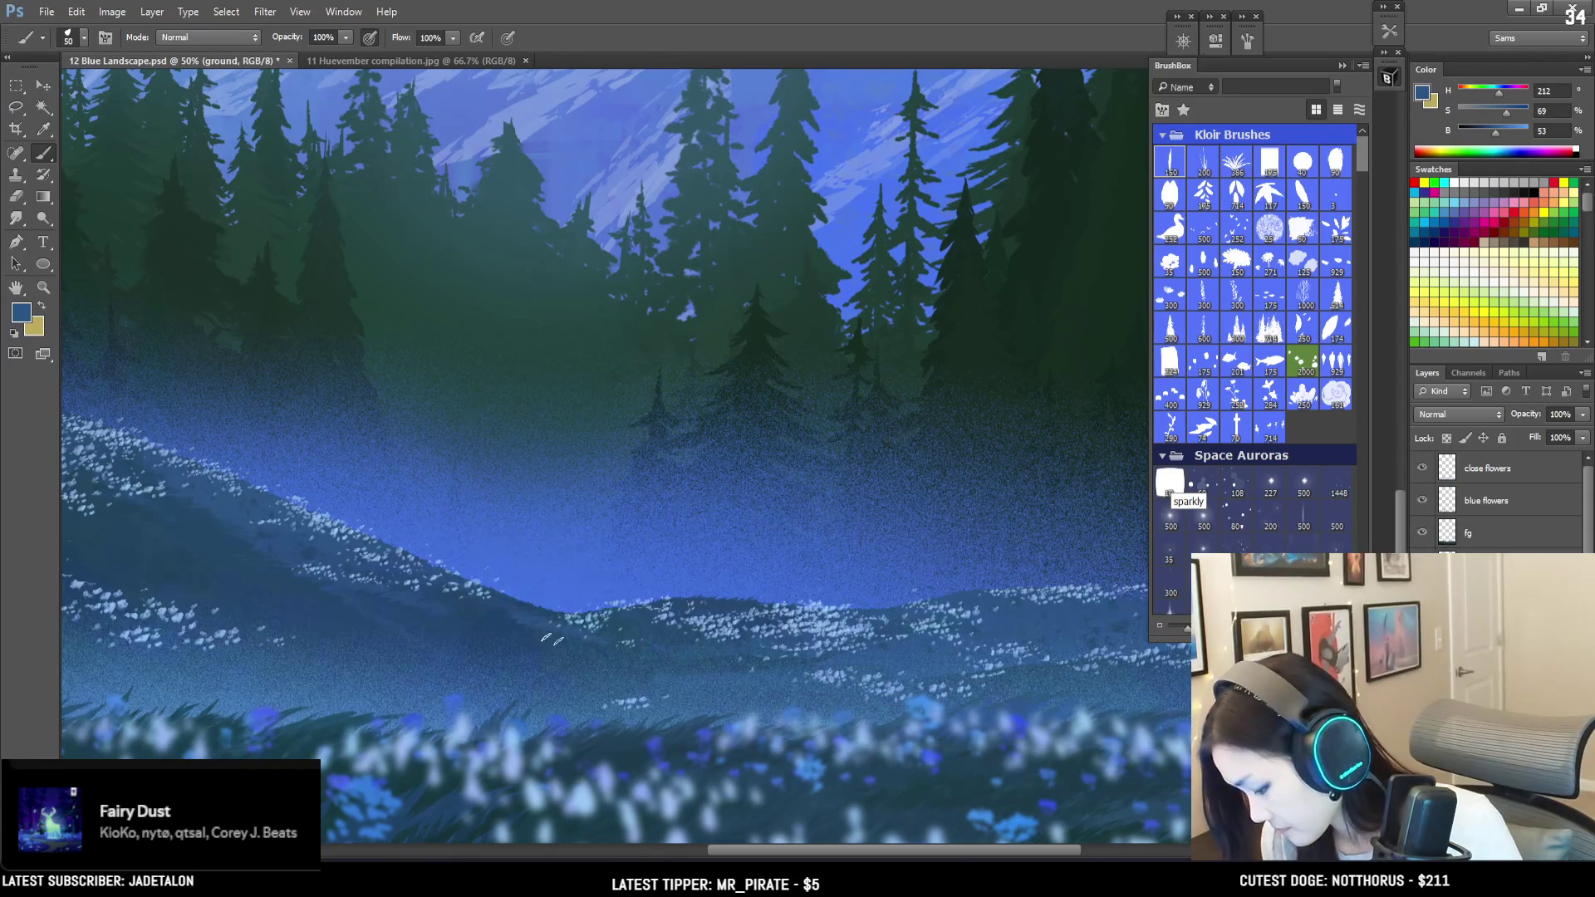
key(bracketright)
Step: Add darker and mid blues to the hill's right side, then zoom out to the full canvas
alt+click(471, 617)
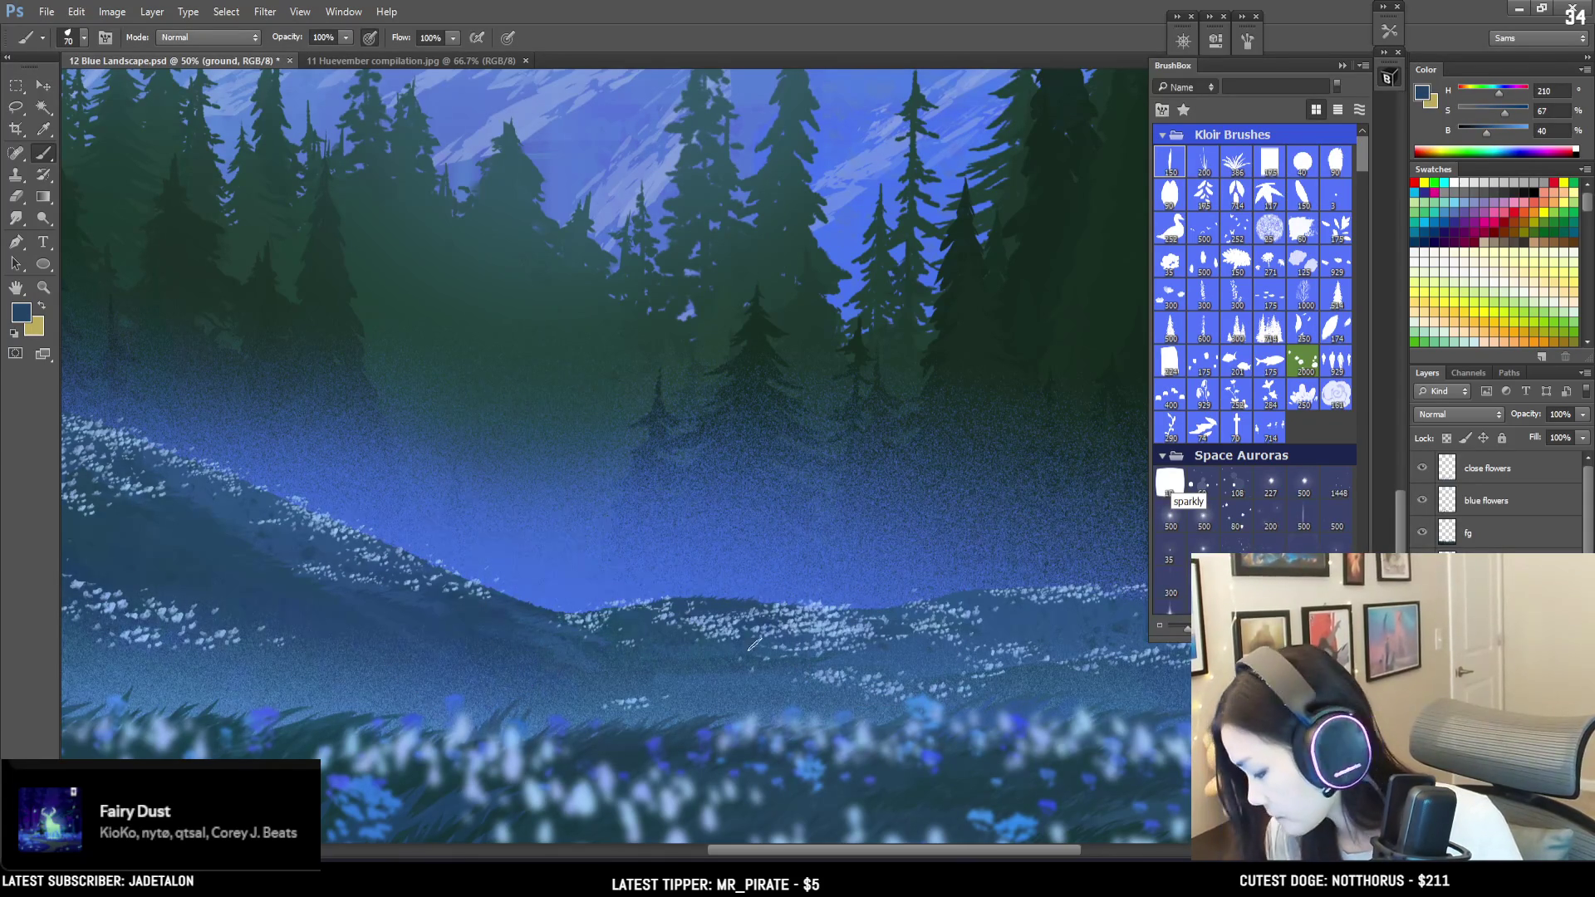
drag(1070, 648, 705, 652)
alt+click(760, 604)
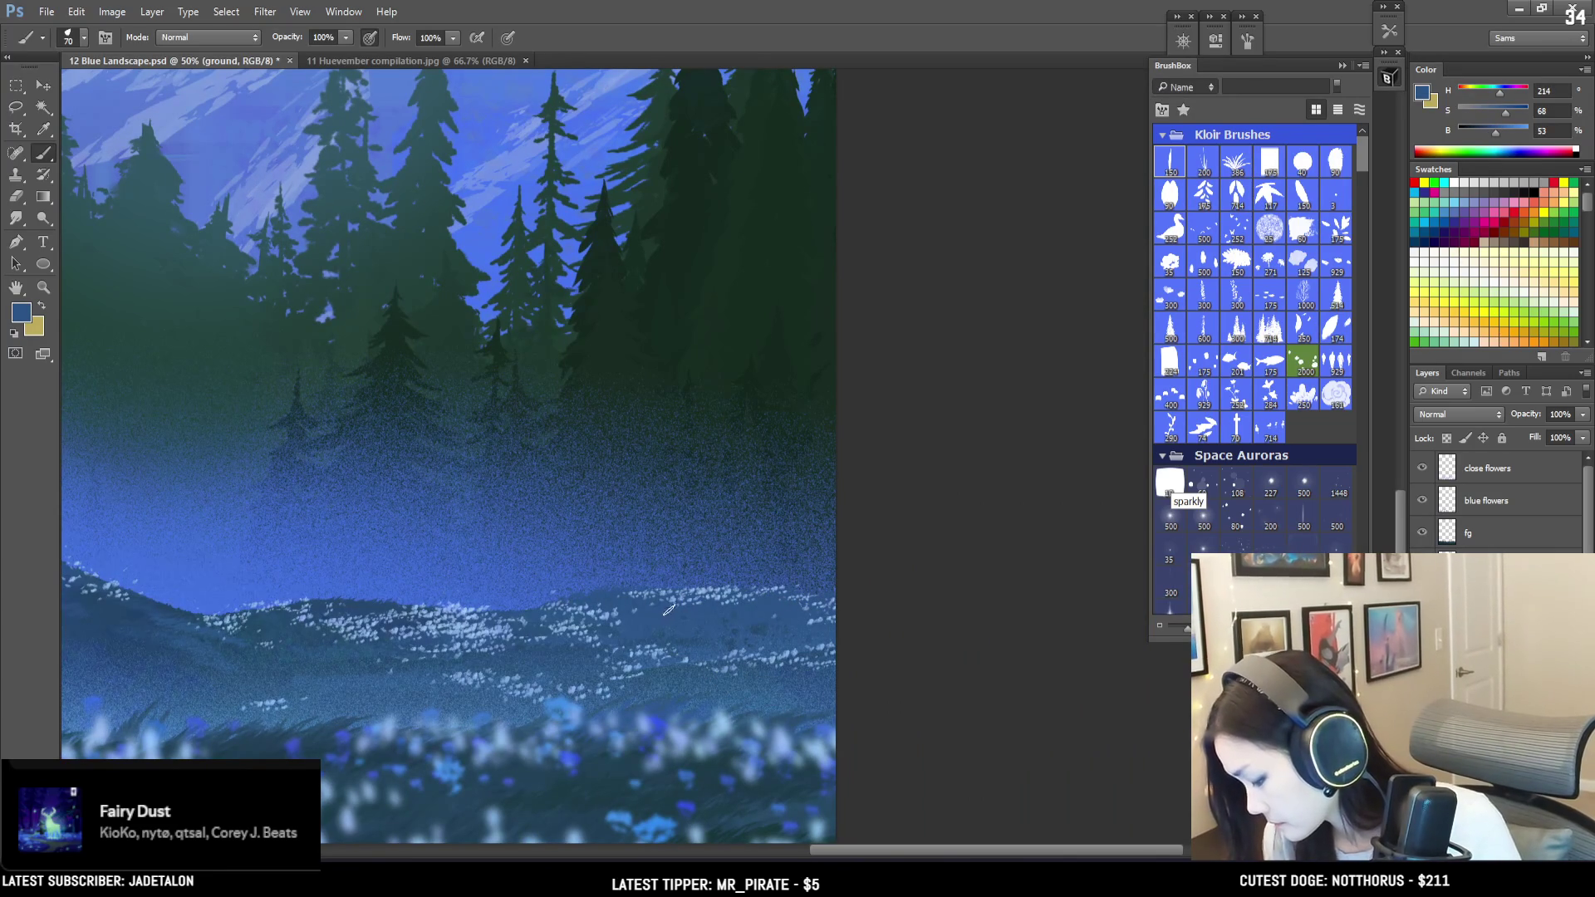
alt+click(348, 604)
key(bracketright)
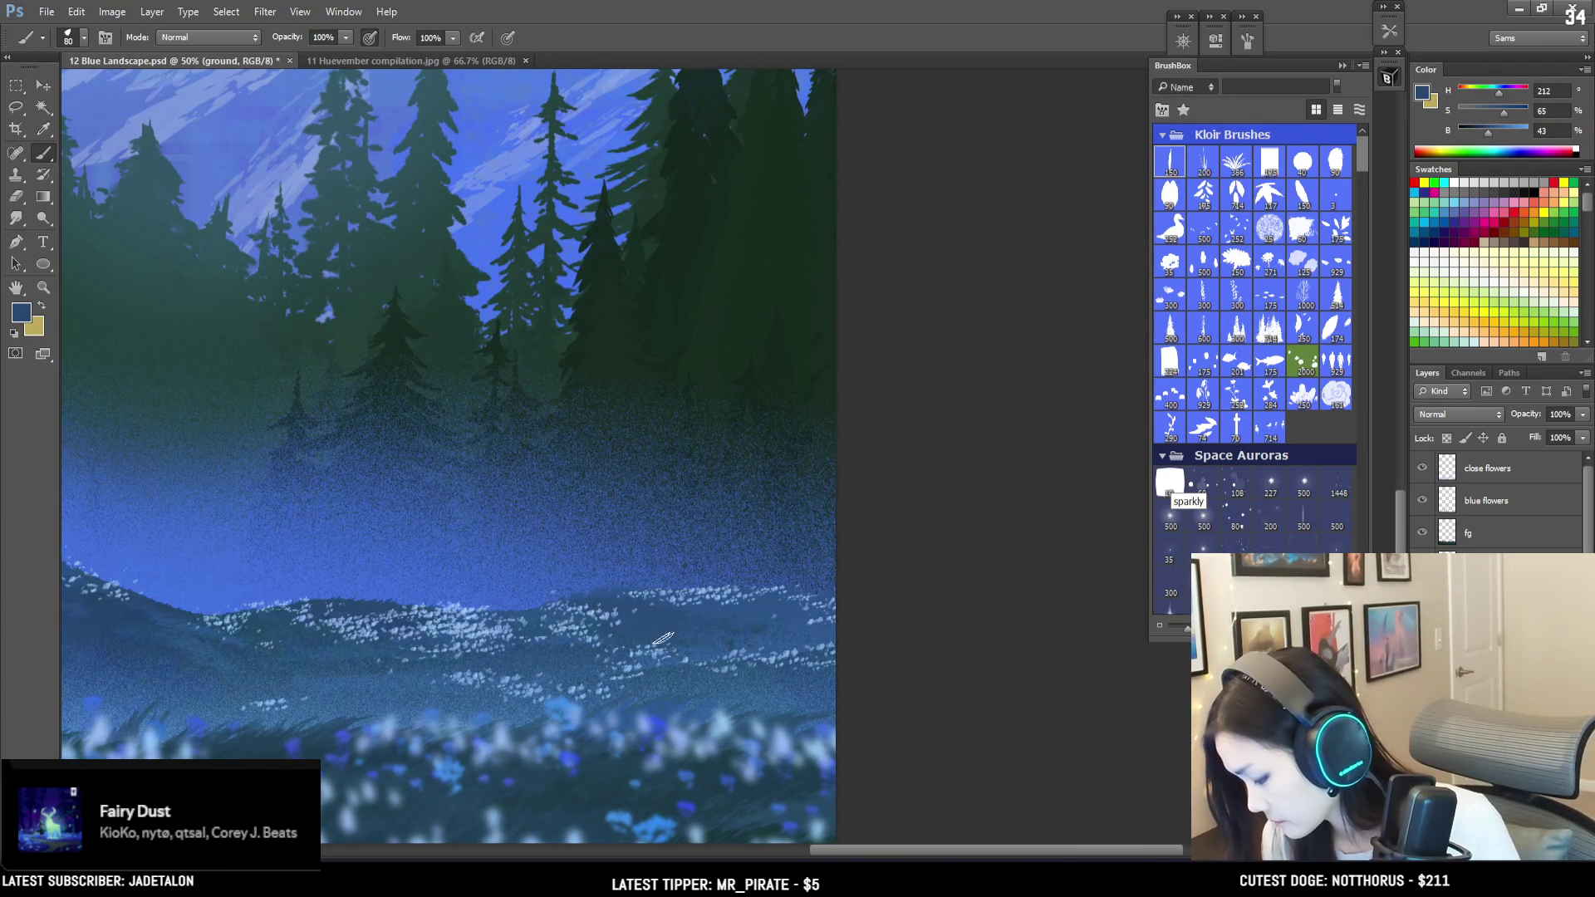
key(ctrl+minus)
key(ctrl+minus)
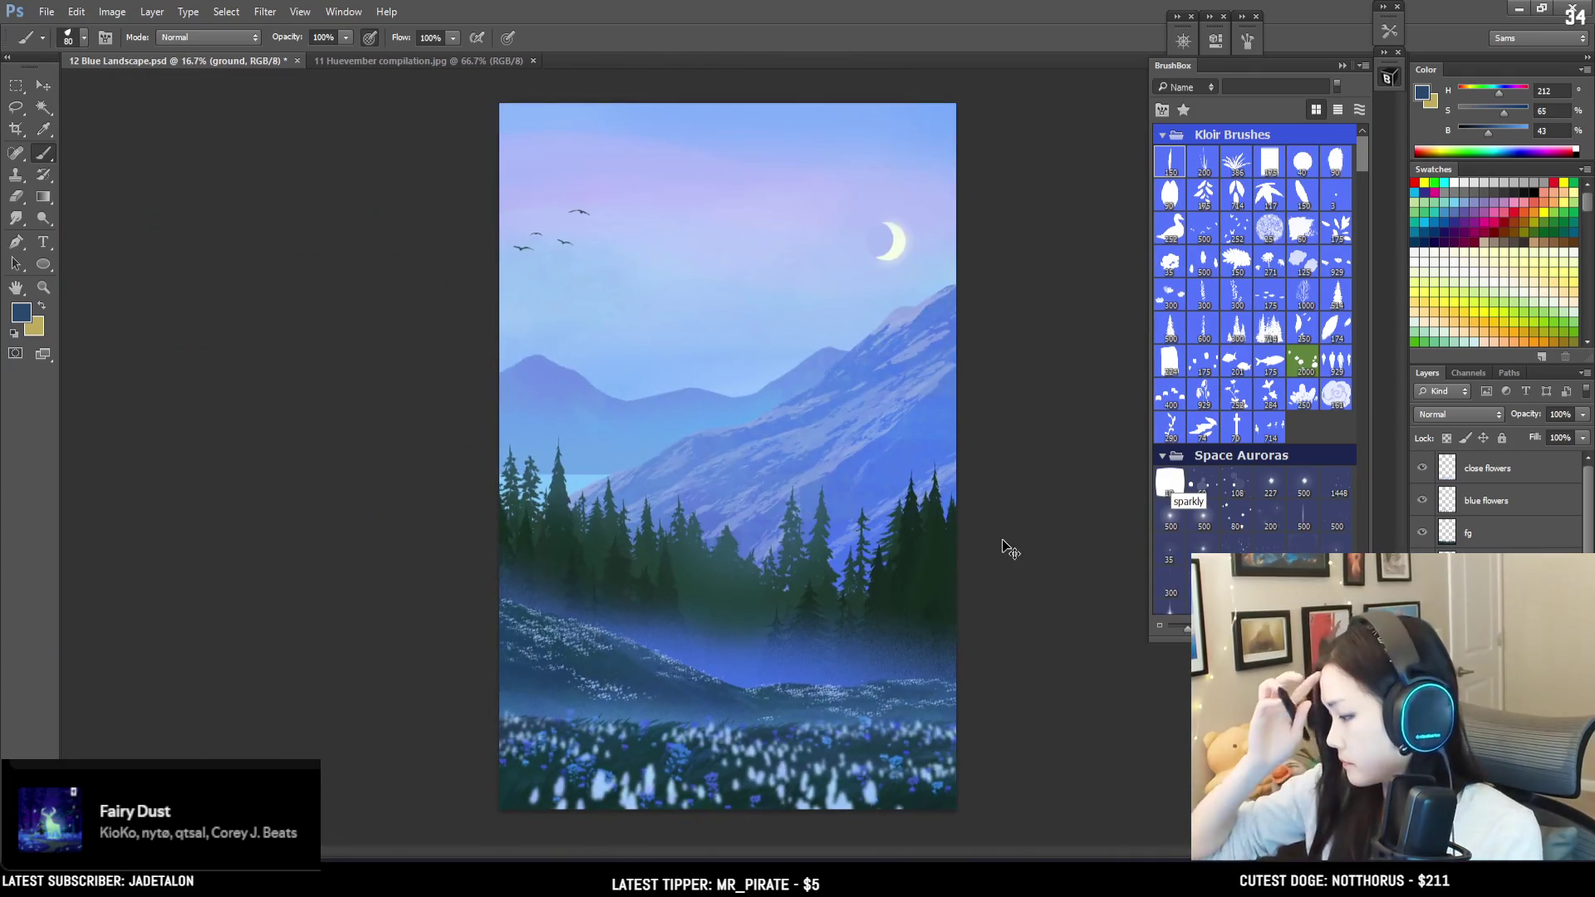
Step: Zoom in on the lower hills and dab light blue touches just above the meadow
key(ctrl+plus)
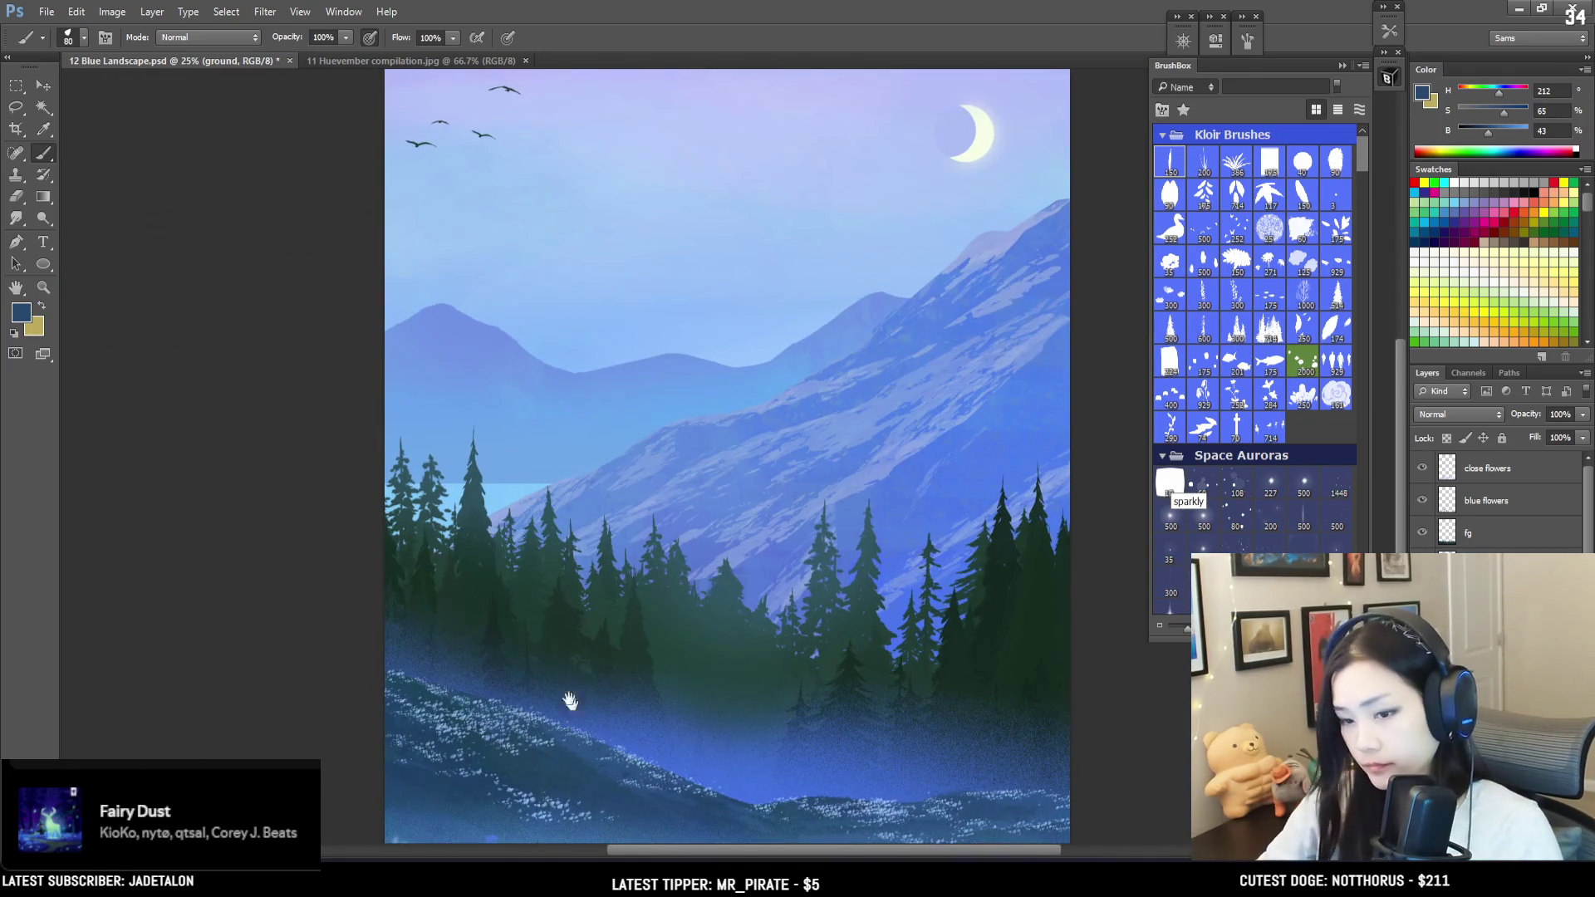
drag(581, 730, 427, 502)
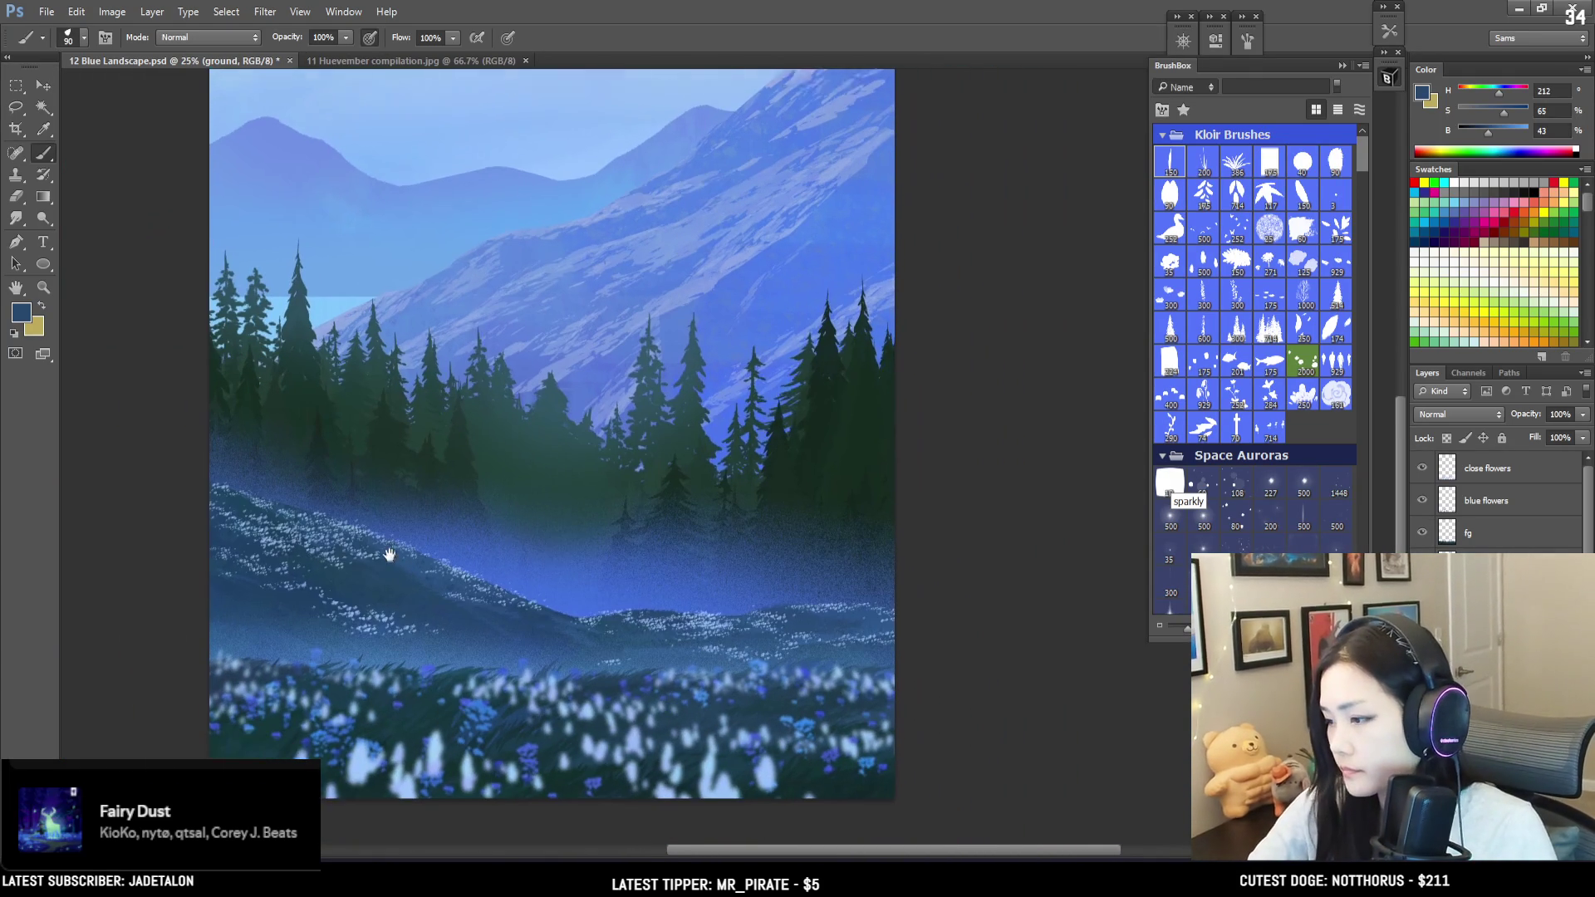
alt+click(410, 541)
key(bracketleft)
key(bracketleft)
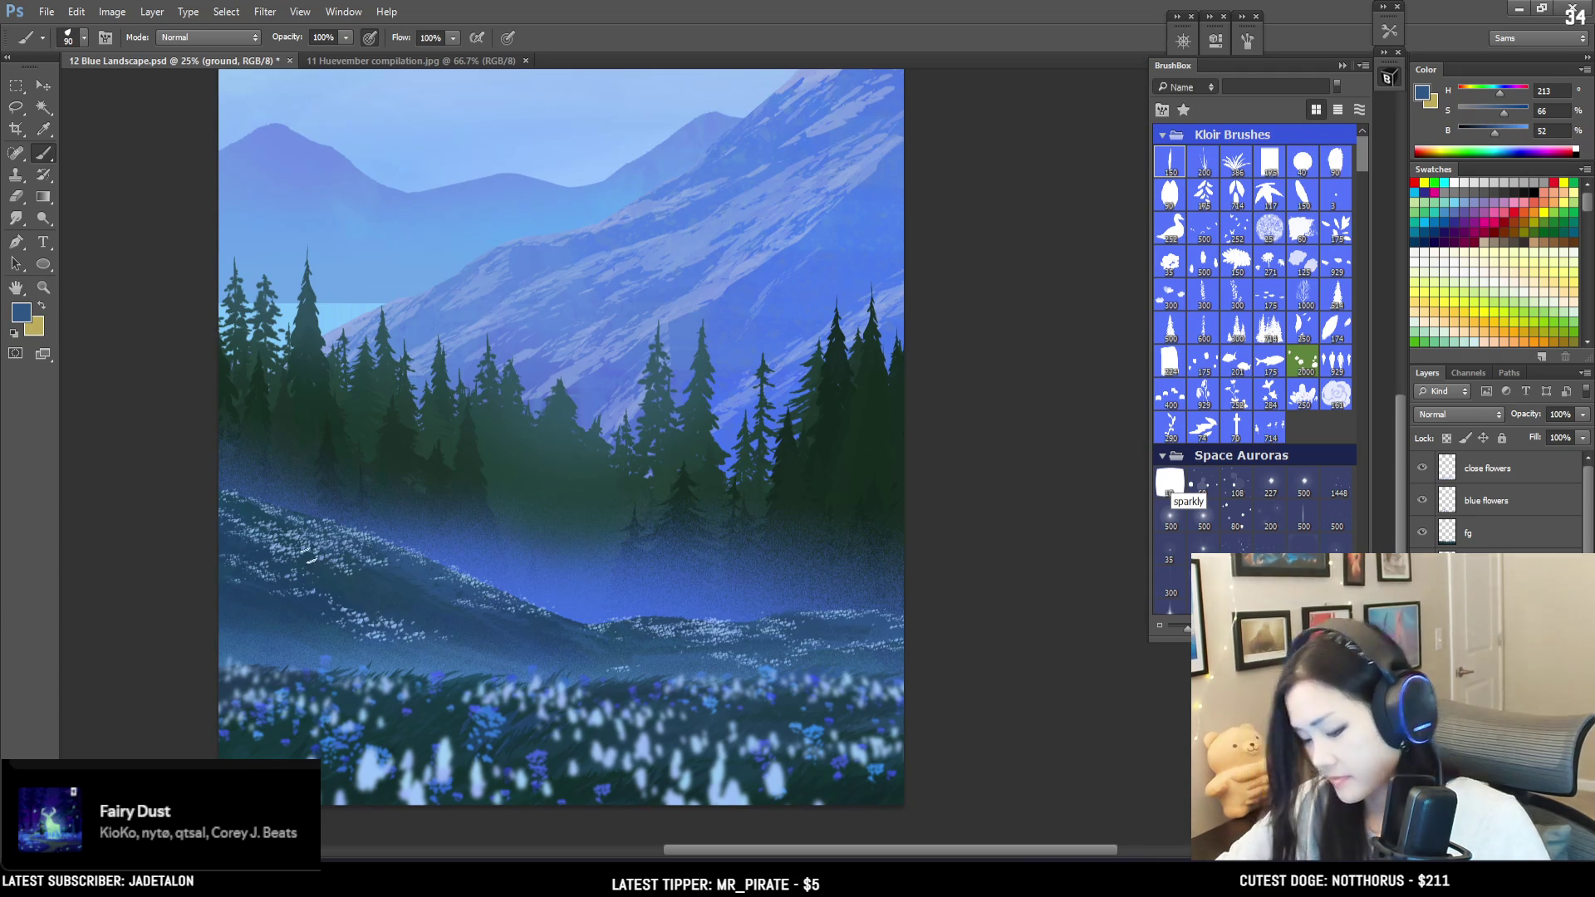
key(bracketright)
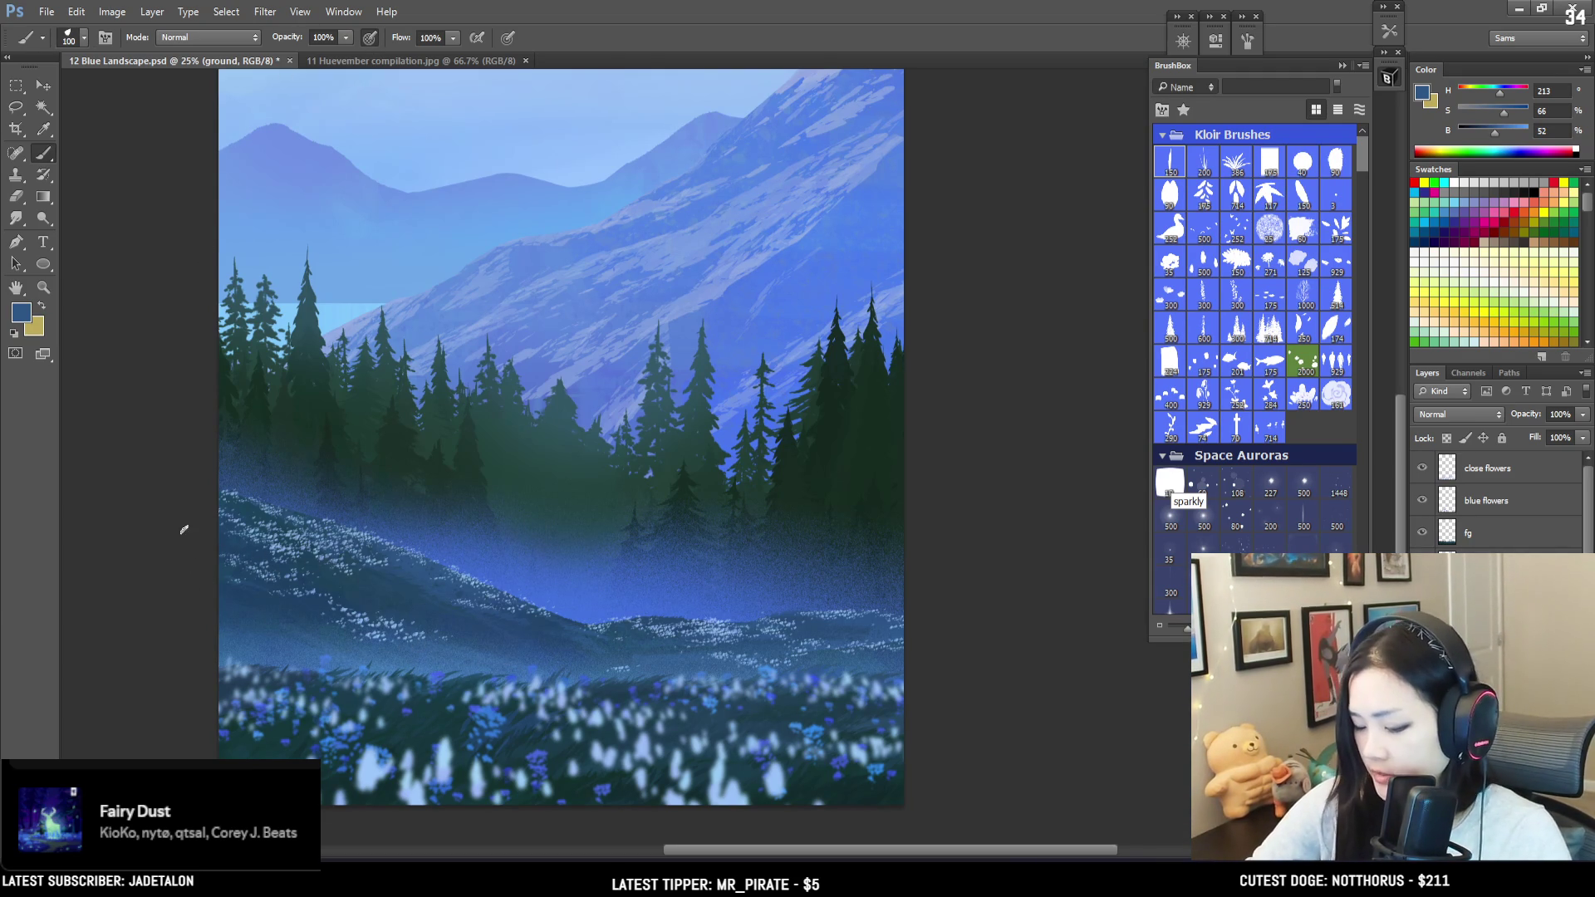
key(bracketright)
key(bracketright)
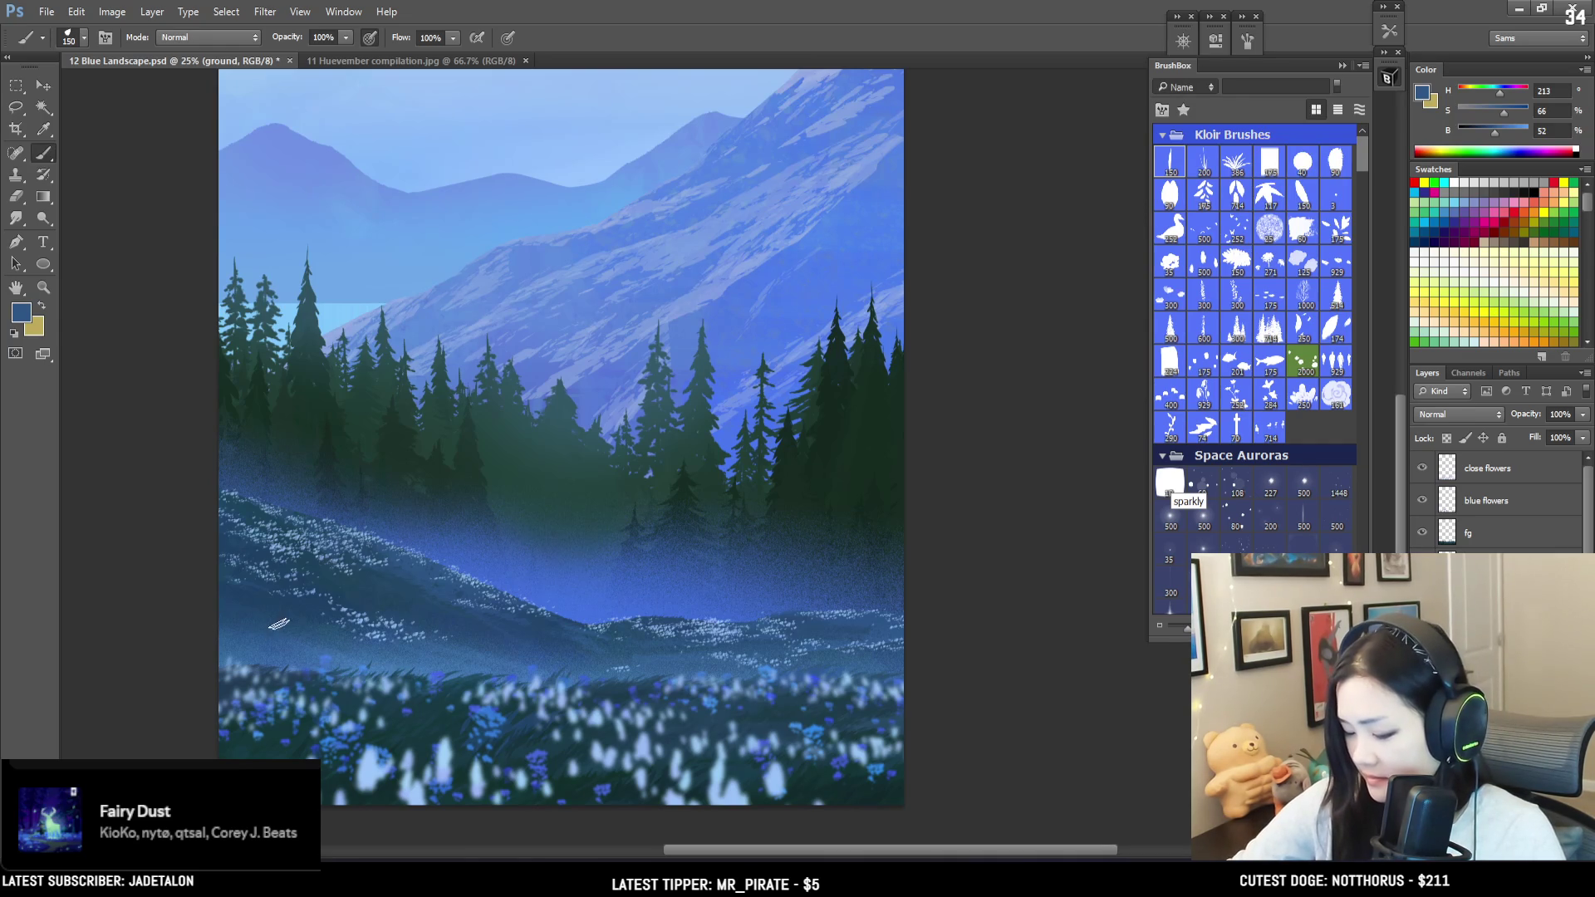
key(bracketright)
key(bracketright)
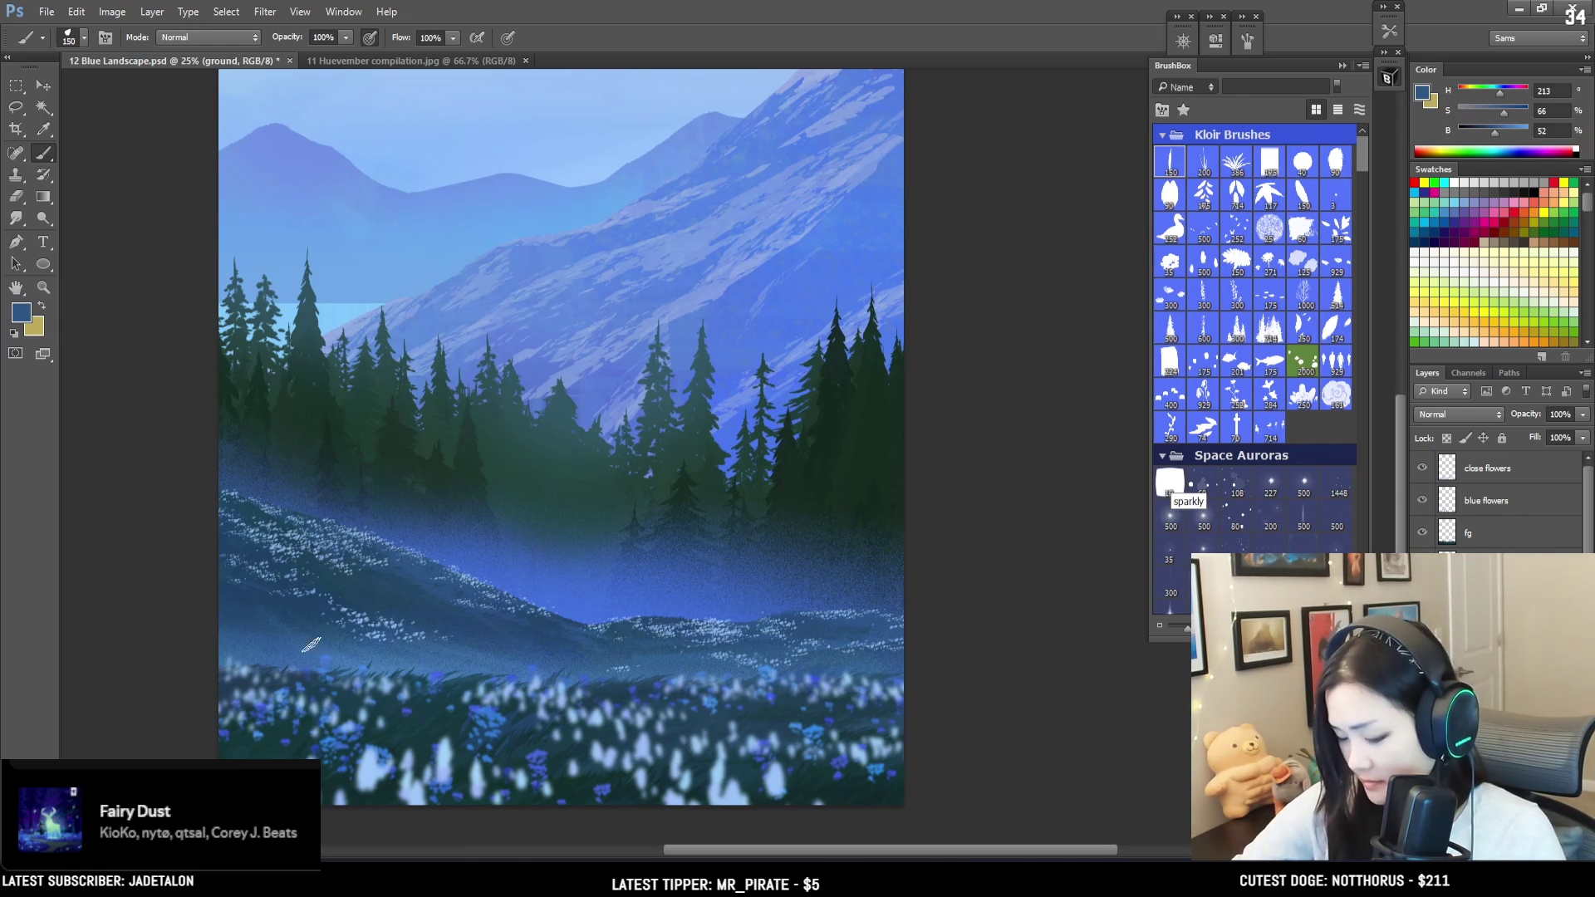
Step: Paint broad deep dark blue strokes over the lower left slope
mouse_move(302, 648)
alt+mouse_down()
mouse_move(228, 587)
mouse_move(250, 641)
alt+mouse_up()
key(bracketleft)
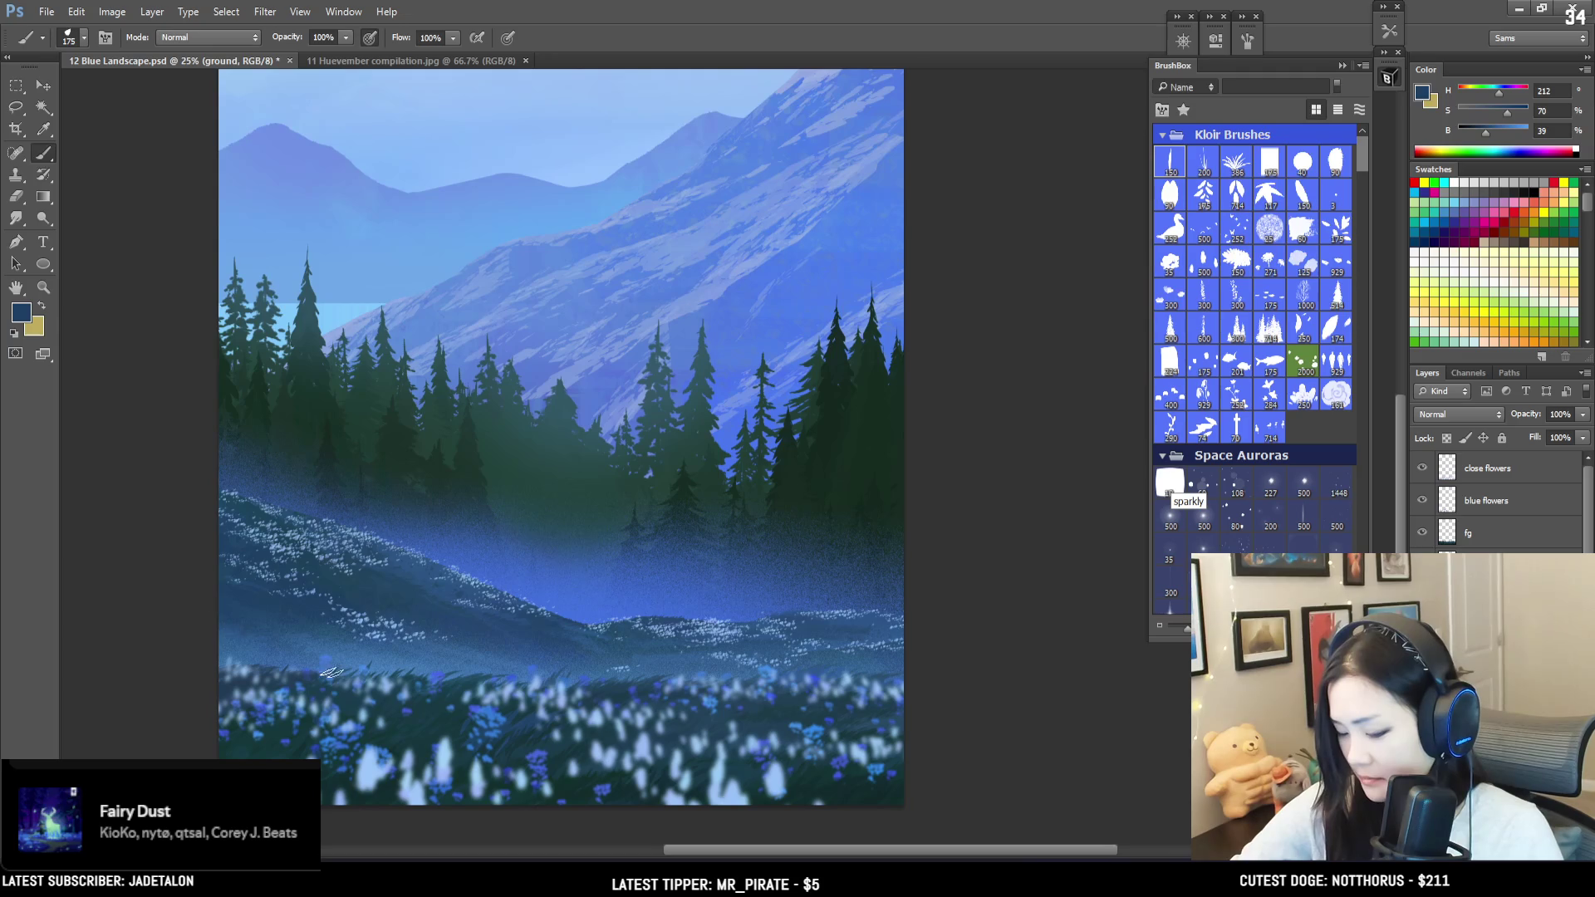
key(bracketleft)
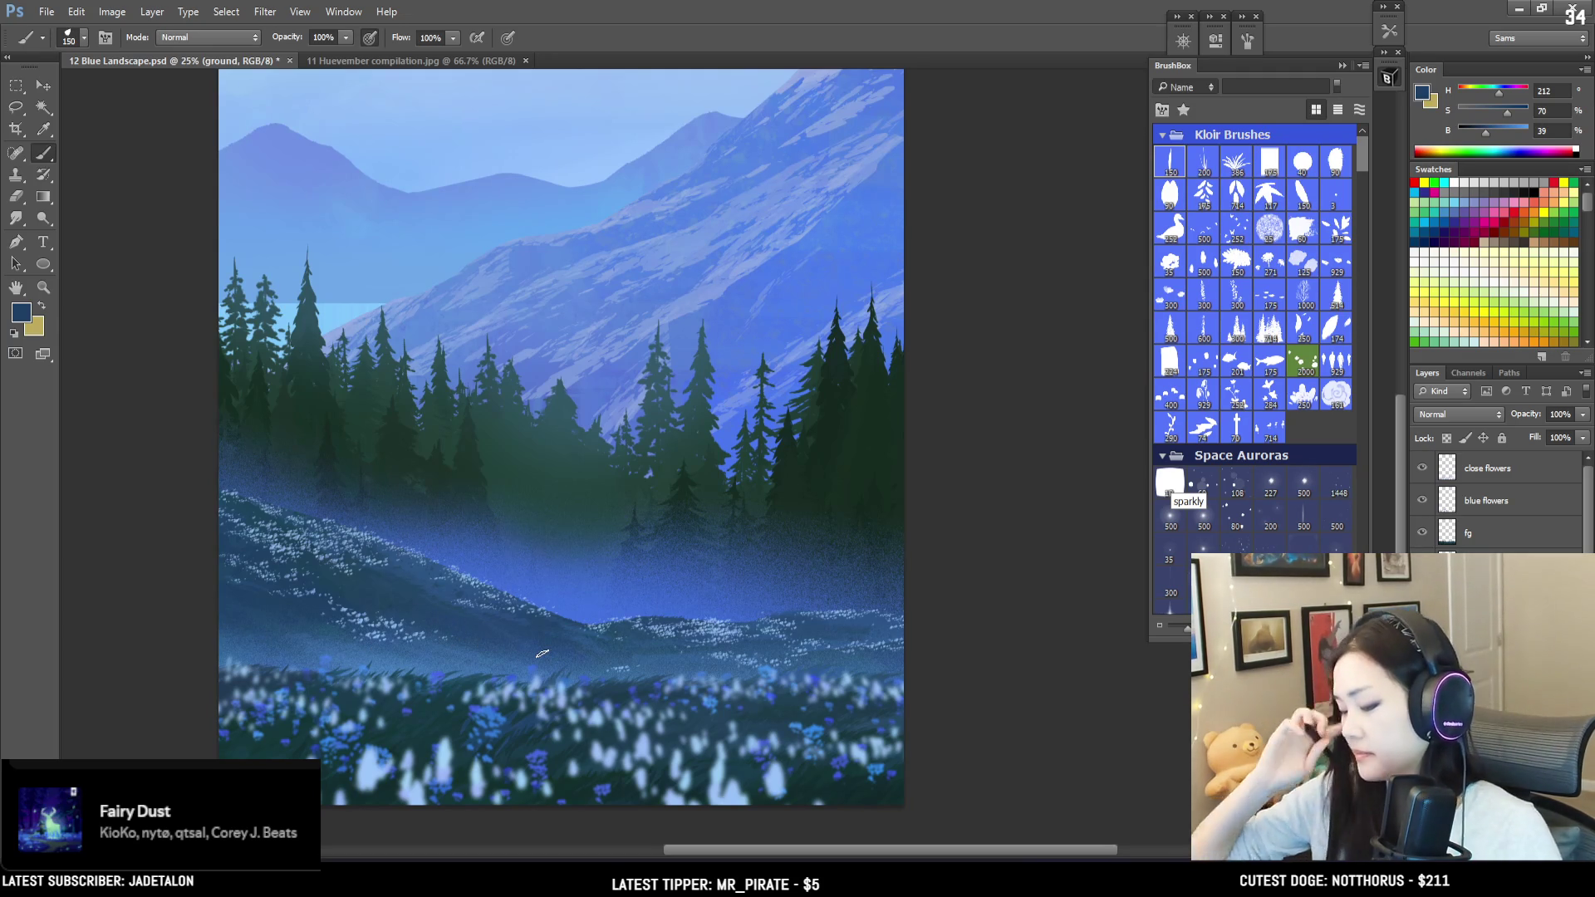
key(ctrl+plus)
mouse_move(716, 822)
mouse_down()
mouse_move(912, 645)
mouse_move(763, 681)
mouse_move(804, 681)
mouse_move(762, 747)
mouse_move(847, 662)
mouse_up()
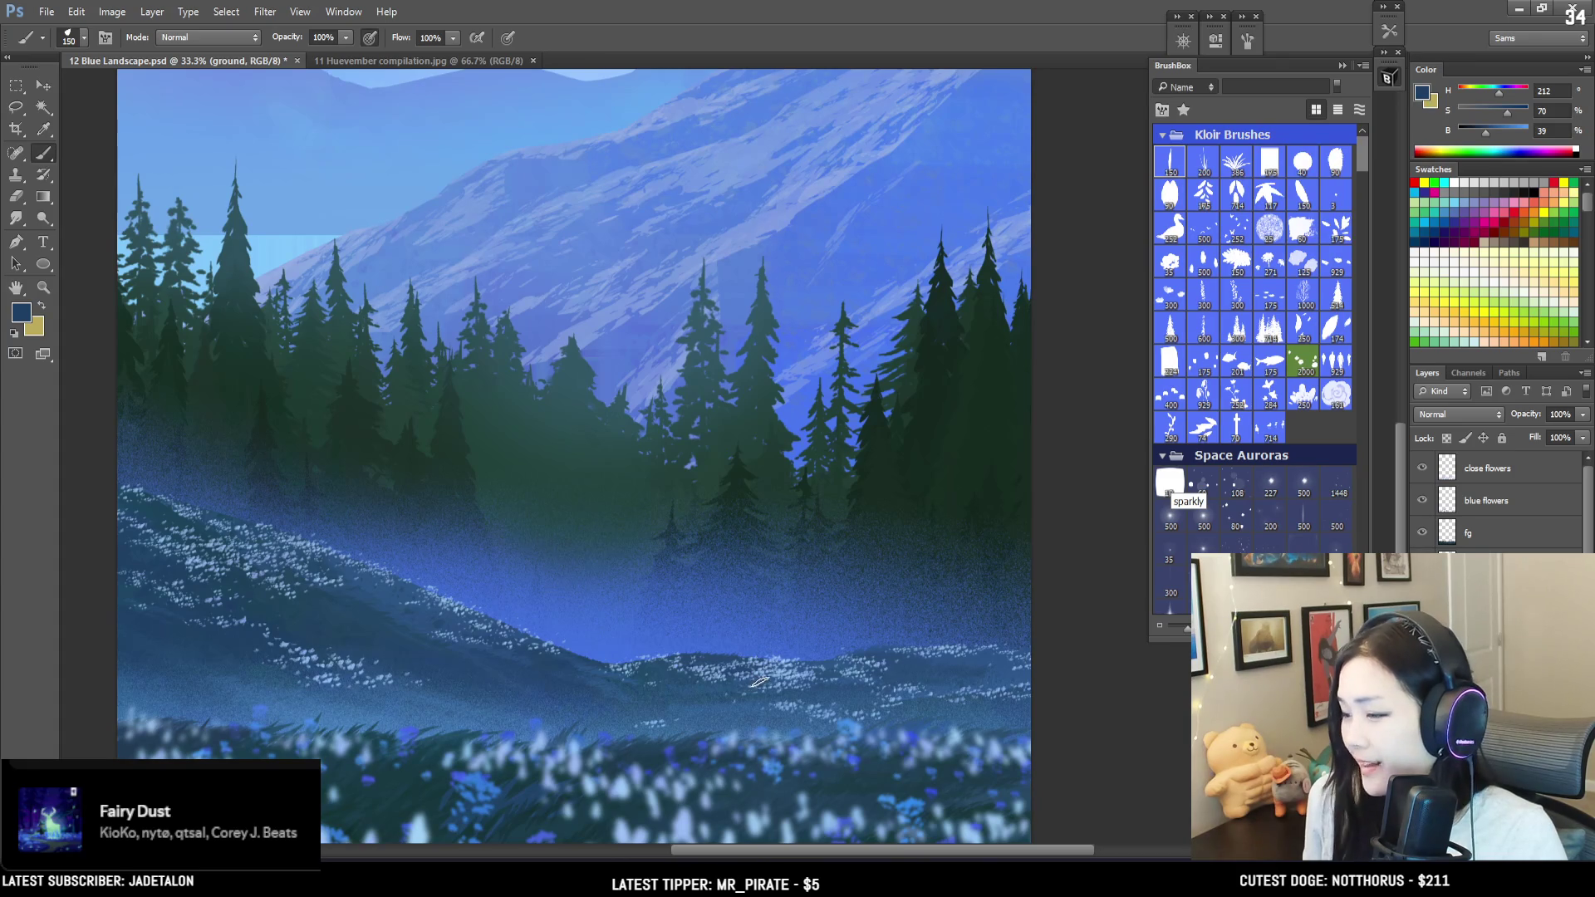
Step: Sample mid, lighter and darker blues from the hills and meadow with a smaller brush
key(bracketleft)
key(bracketleft)
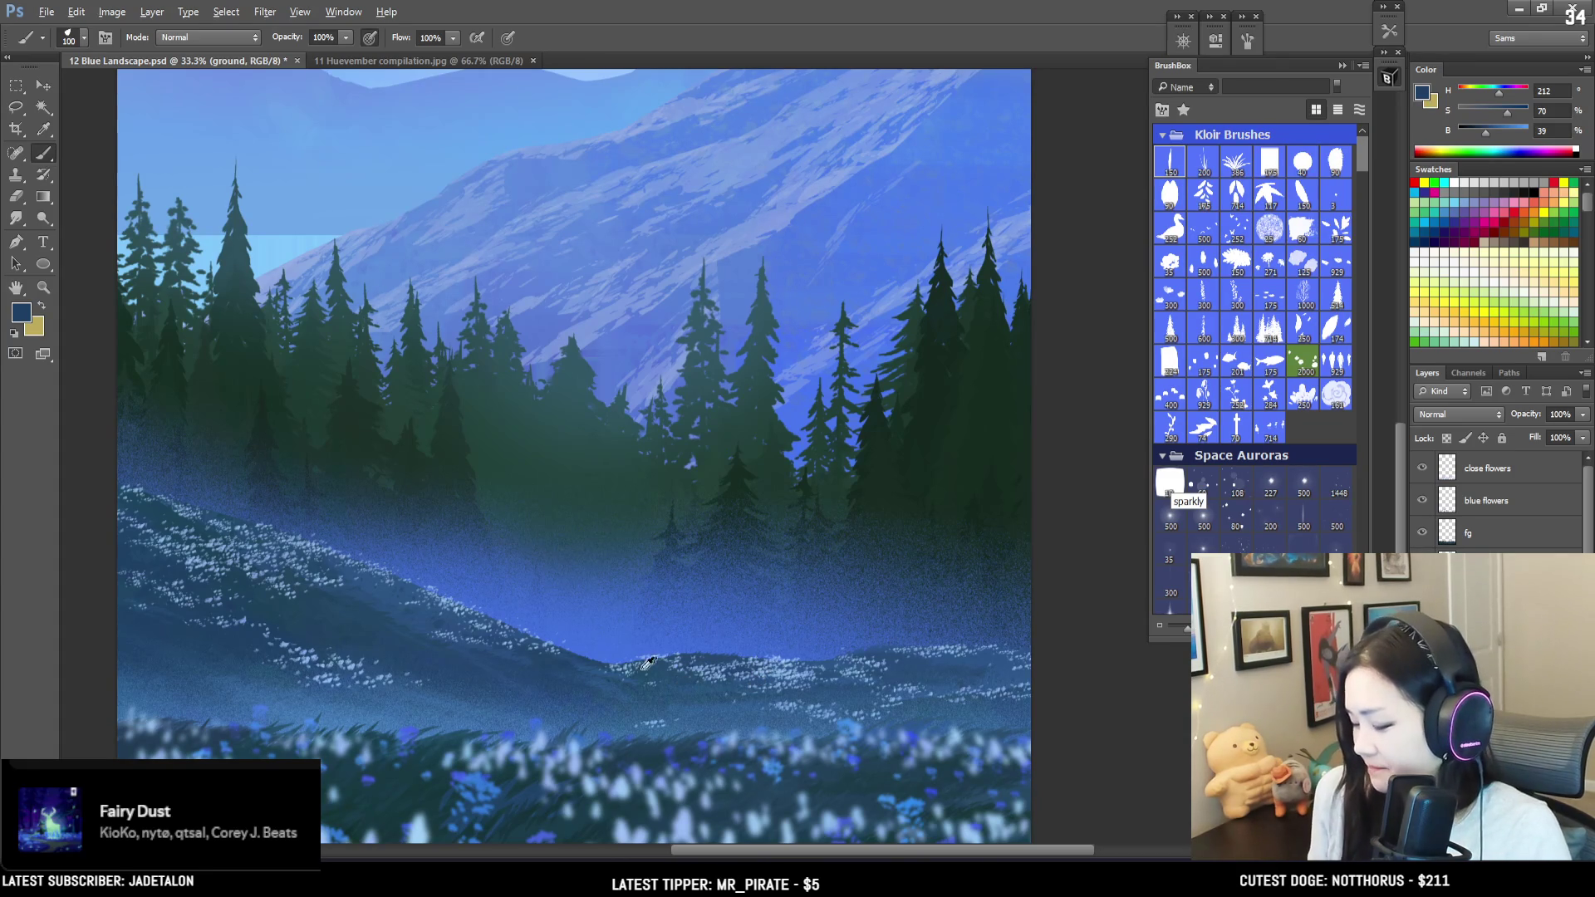
alt+click(587, 648)
key(bracketleft)
key(bracketleft)
alt+click(366, 605)
key(bracketright)
key(bracketleft)
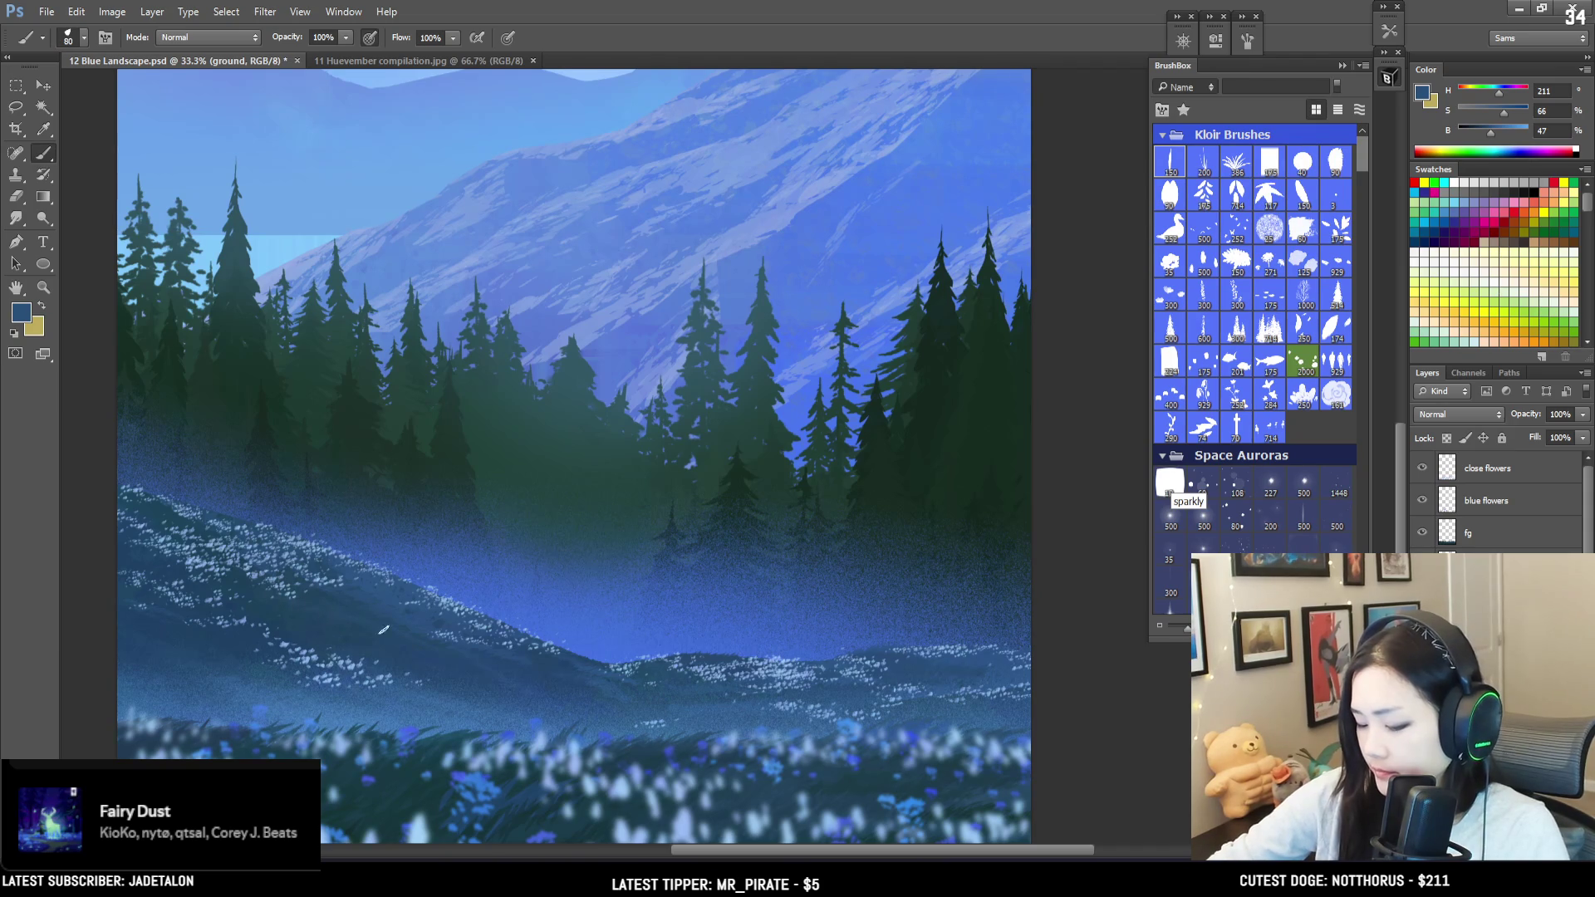
mouse_move(291, 627)
alt+mouse_down()
mouse_move(225, 569)
mouse_move(306, 621)
mouse_move(275, 591)
alt+mouse_up()
Step: Dab lighter, darker and brighter mid blues over the middle hills, then zoom out to the whole painting
key(bracketleft)
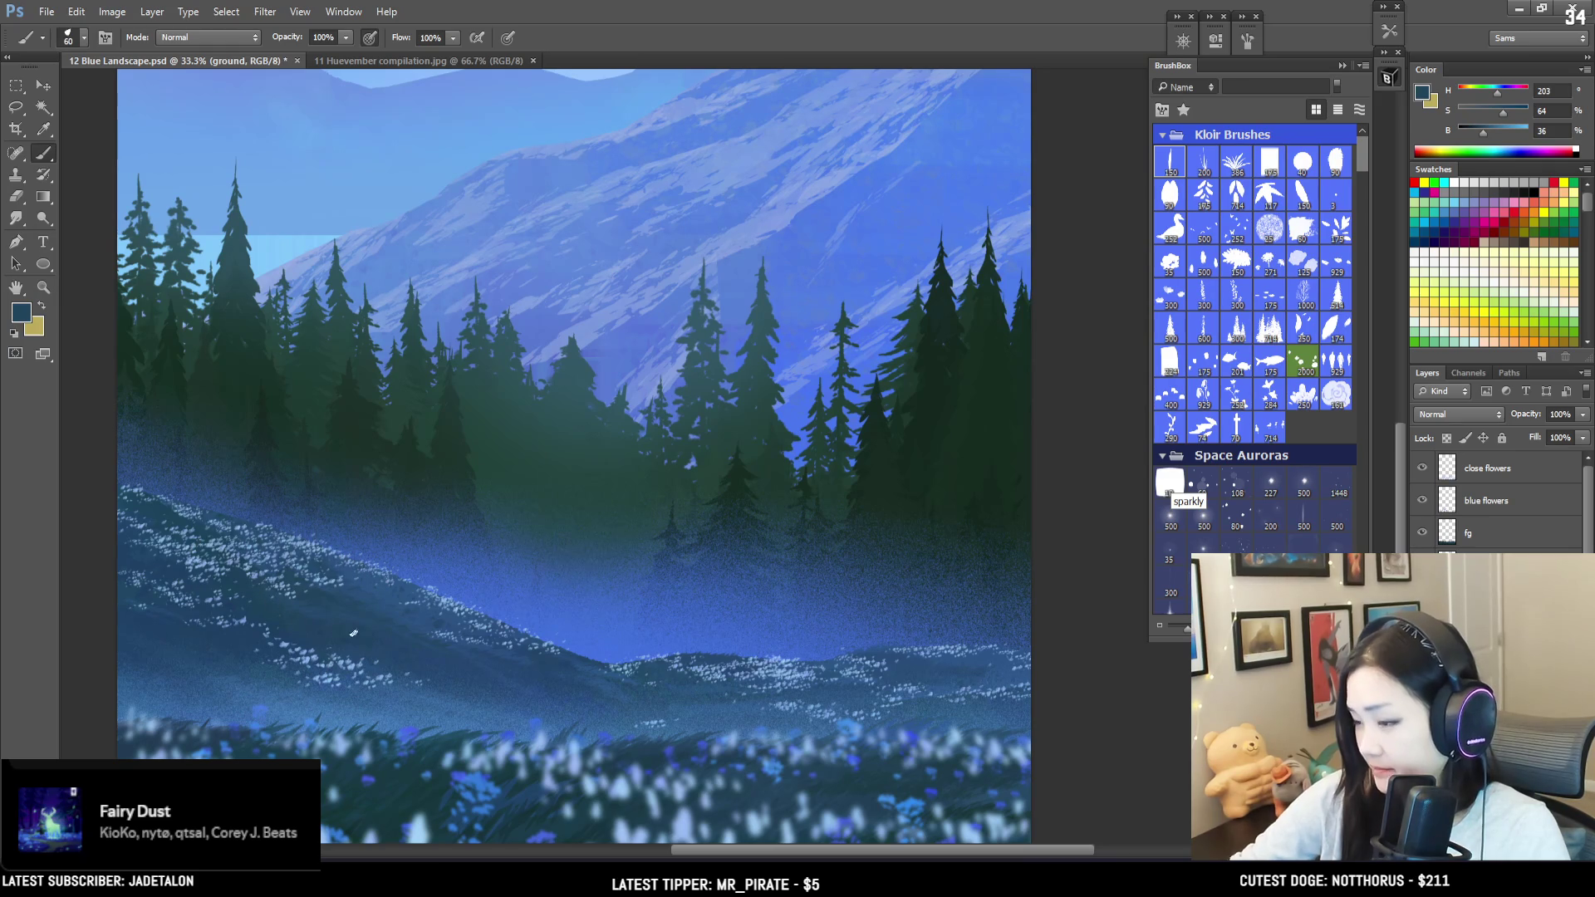
mouse_move(456, 670)
mouse_down()
mouse_move(634, 651)
mouse_move(508, 582)
mouse_up()
drag(364, 511, 353, 511)
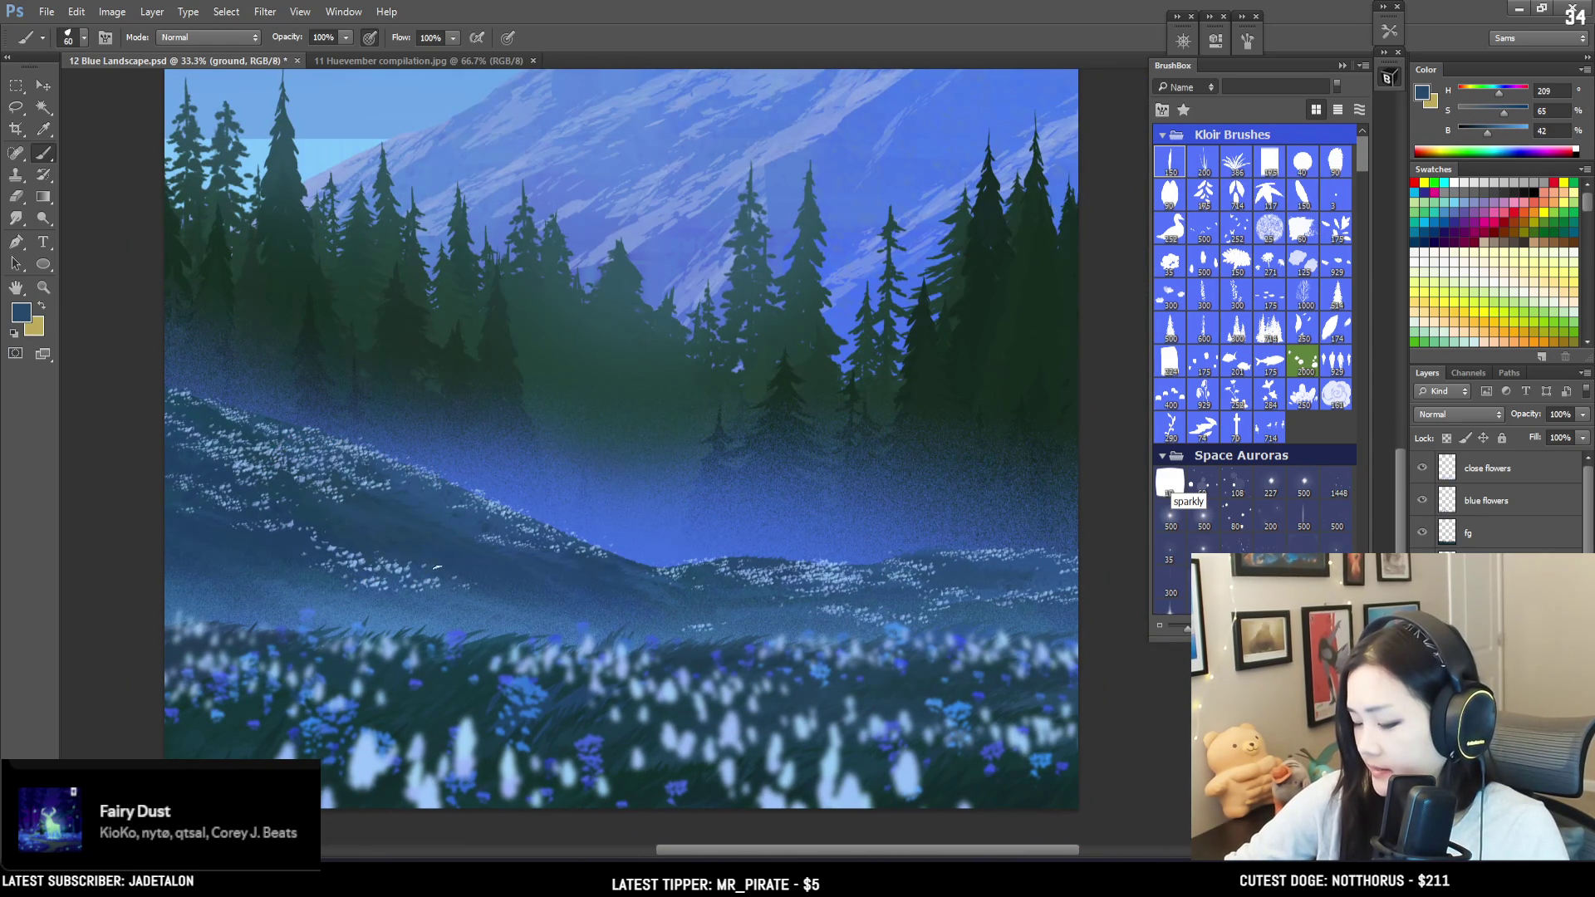
alt+click(369, 496)
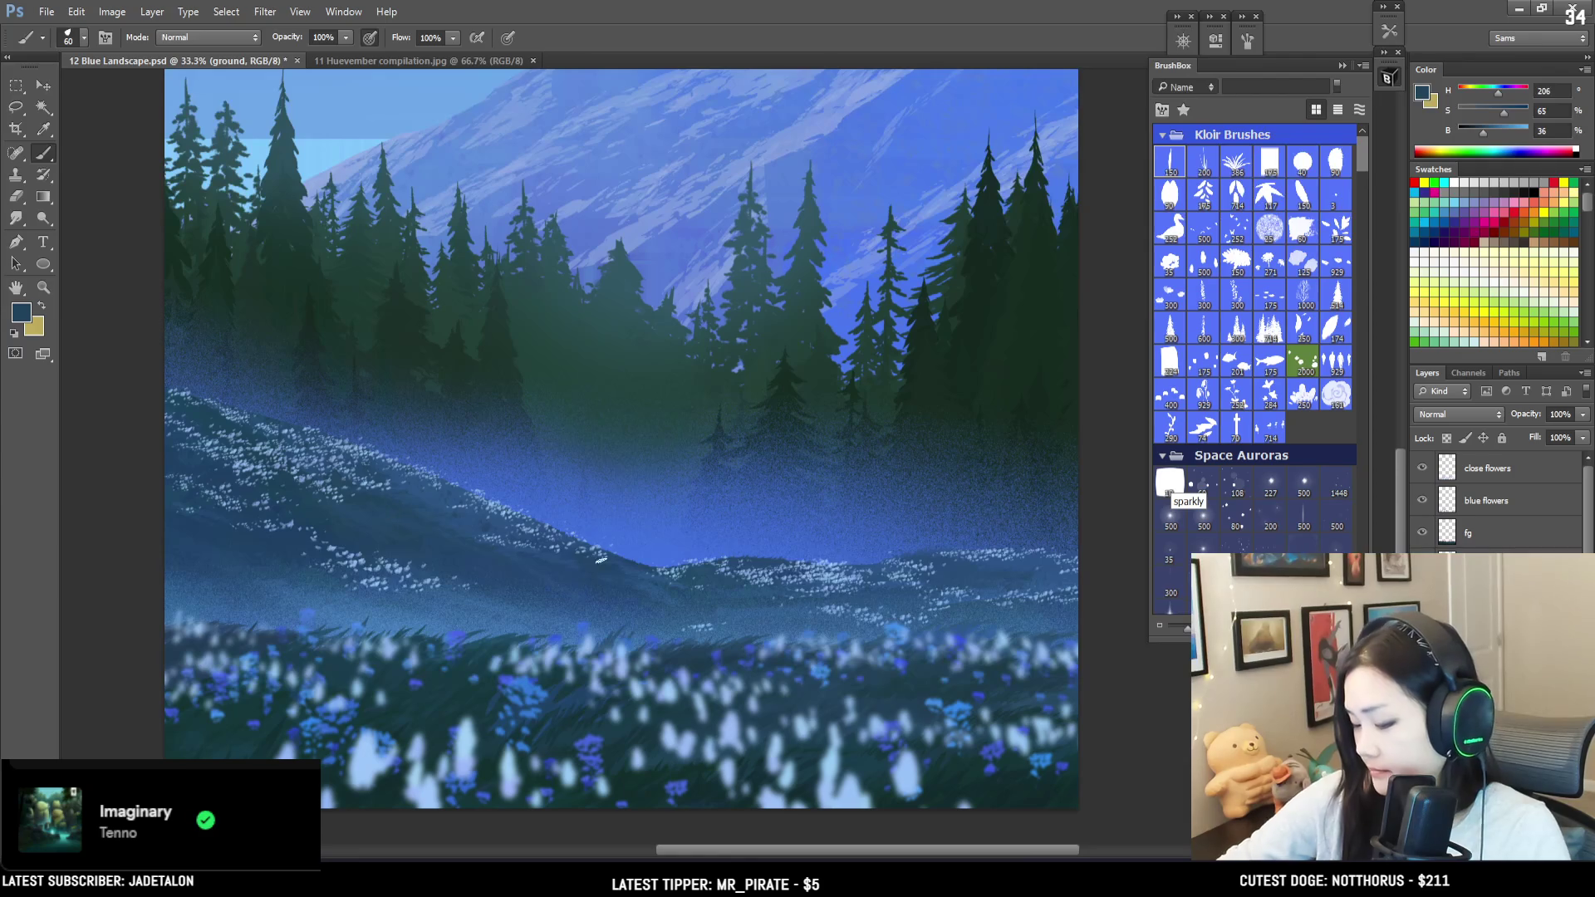
drag(571, 562, 558, 551)
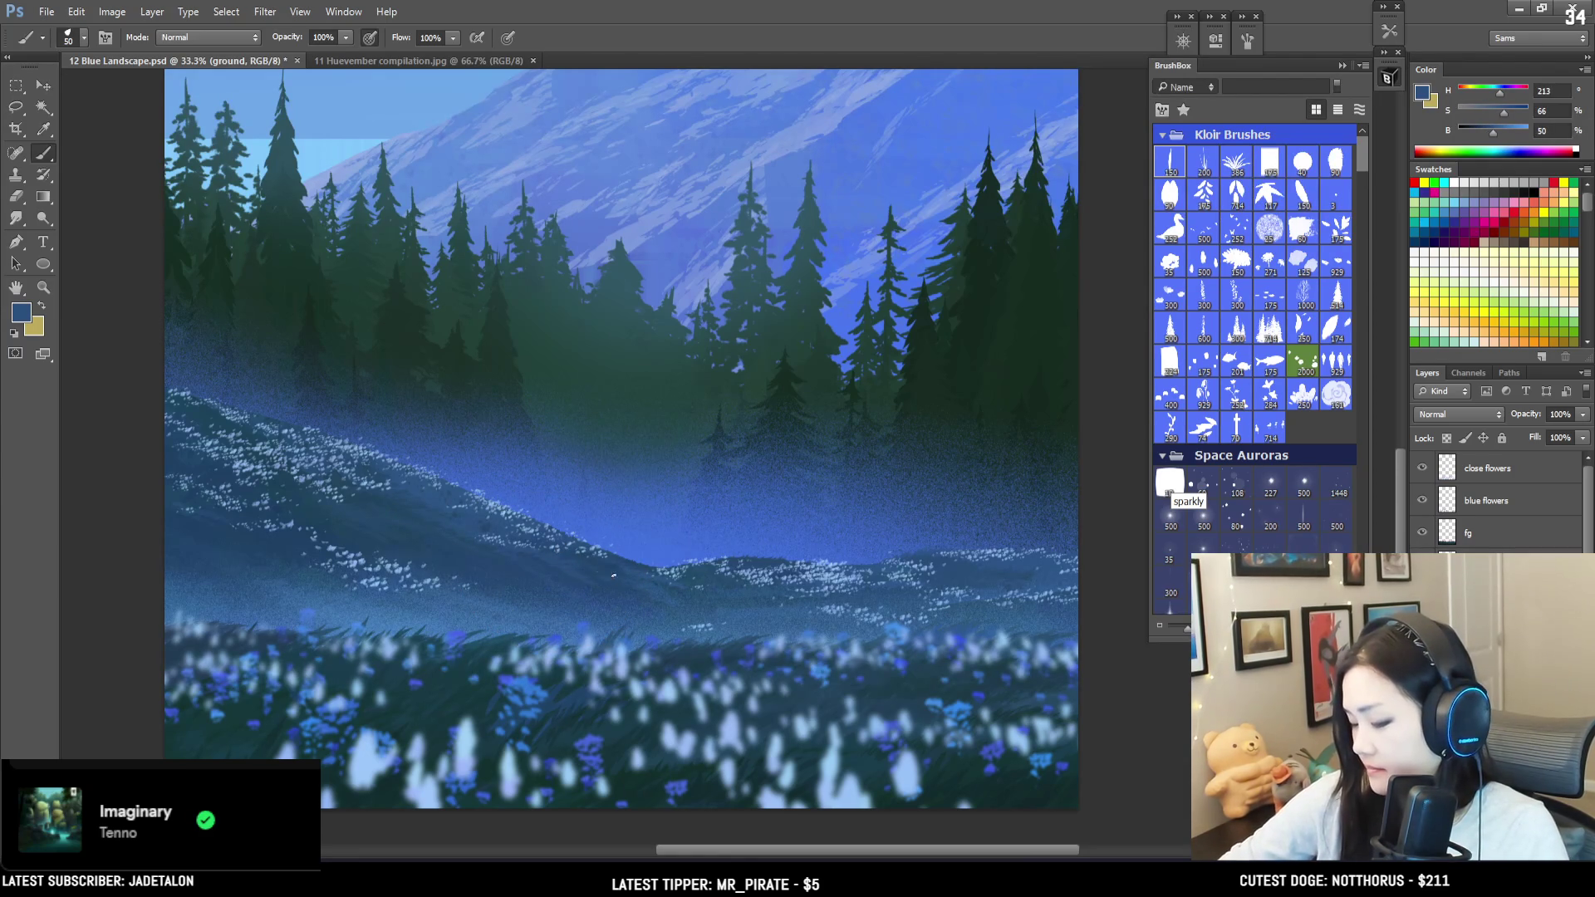
drag(575, 570, 568, 571)
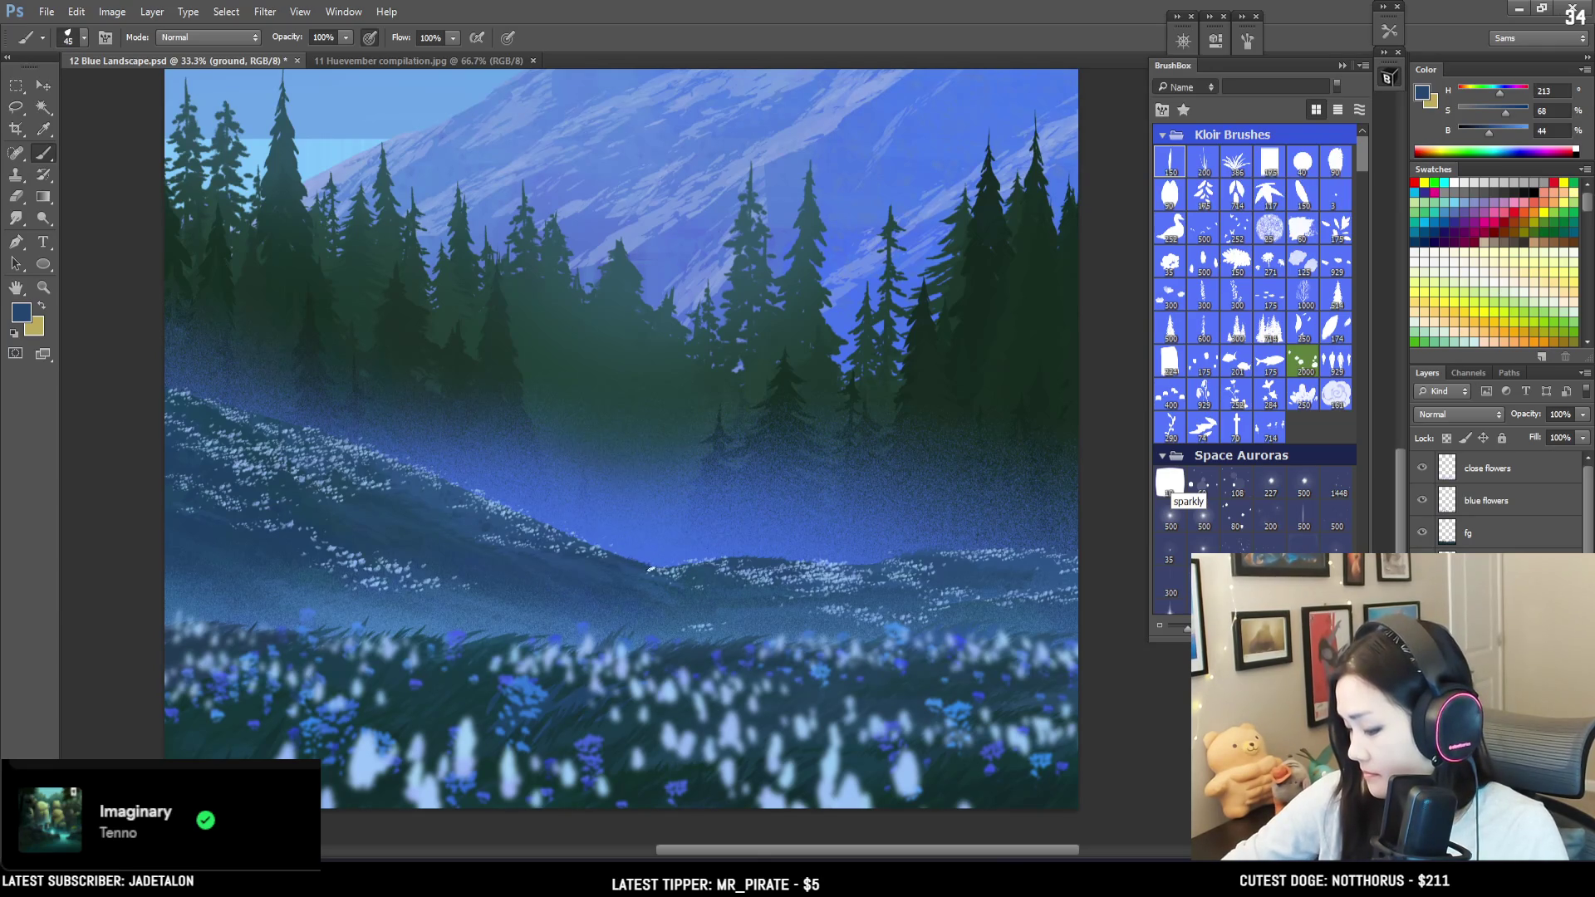
key(ctrl+minus)
key(ctrl+minus)
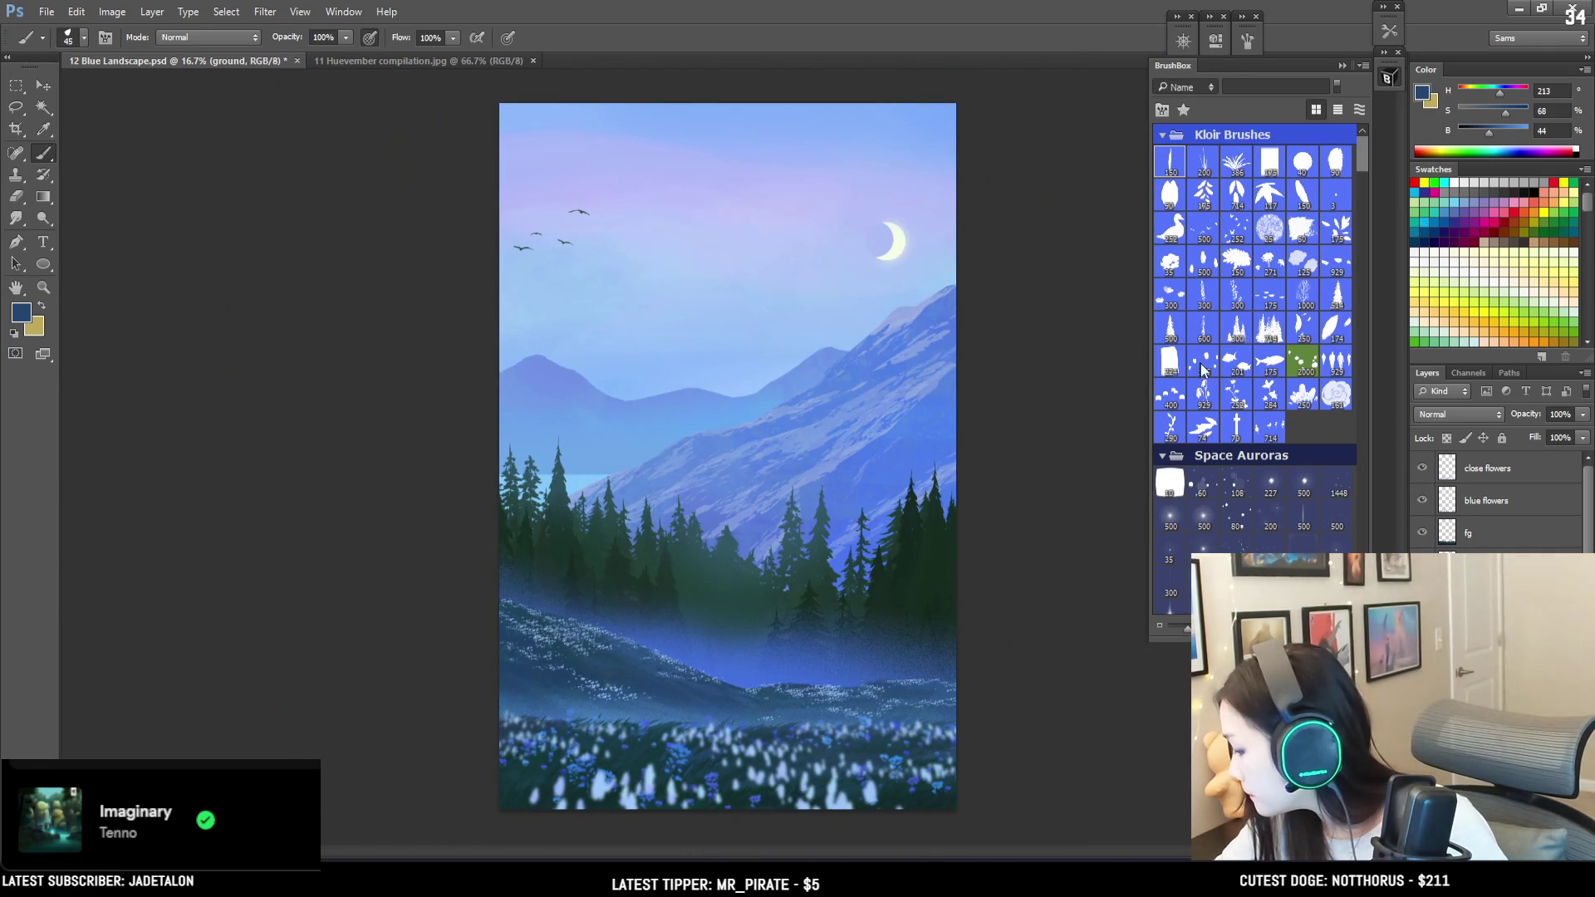
Step: Choose a new brush from the red brush set and make the blue flowers layer active
drag(1355, 165, 1355, 502)
click(1236, 481)
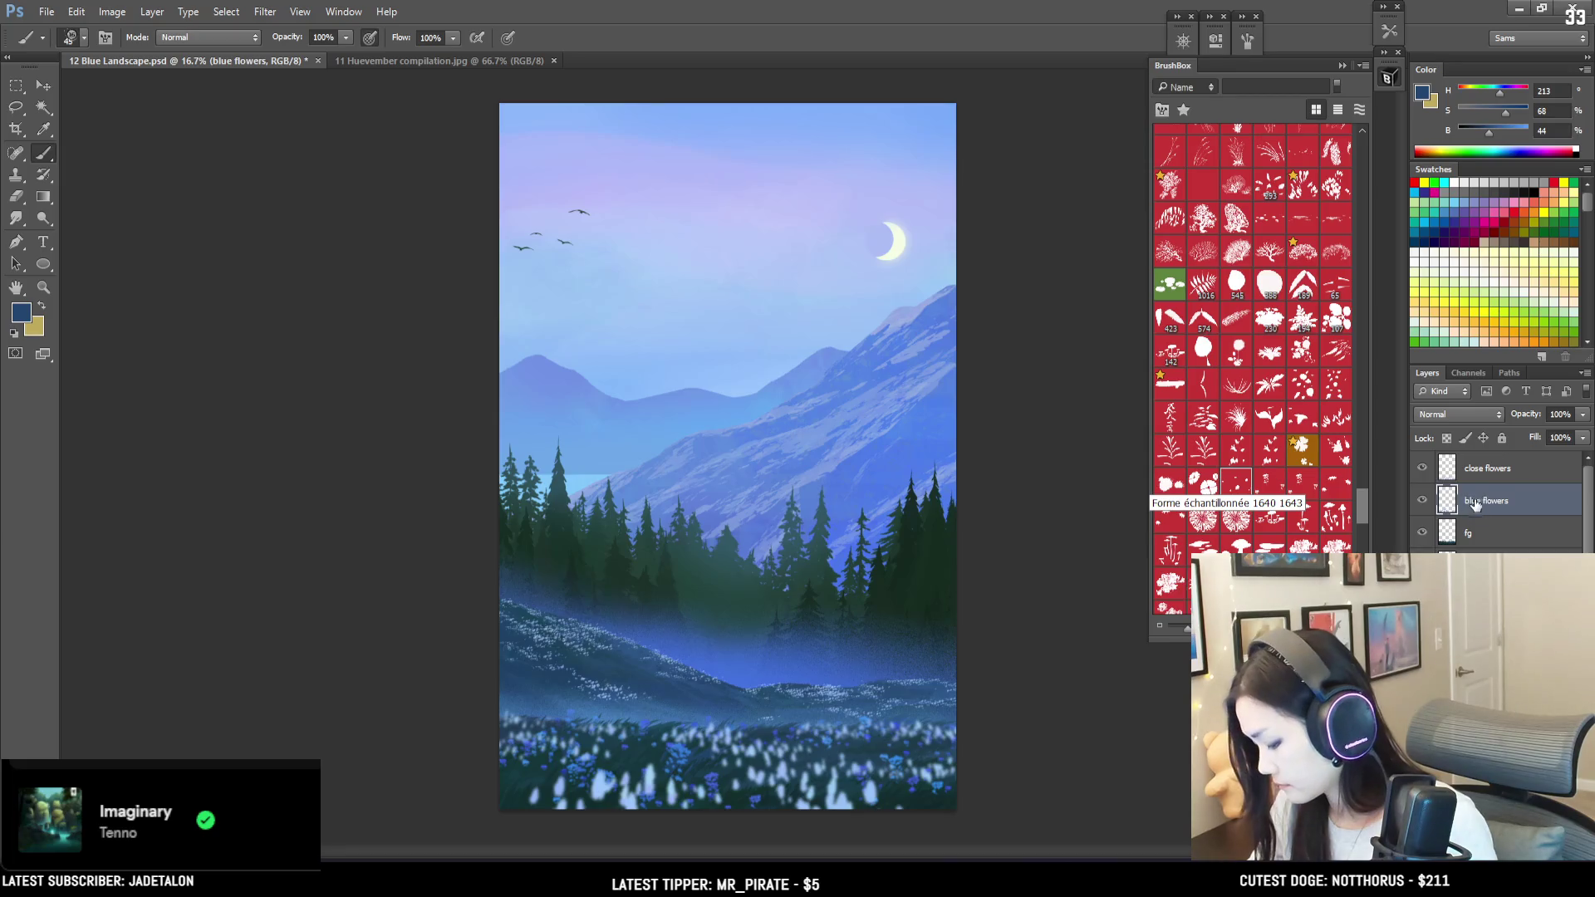
click(1482, 501)
click(1422, 501)
click(1423, 501)
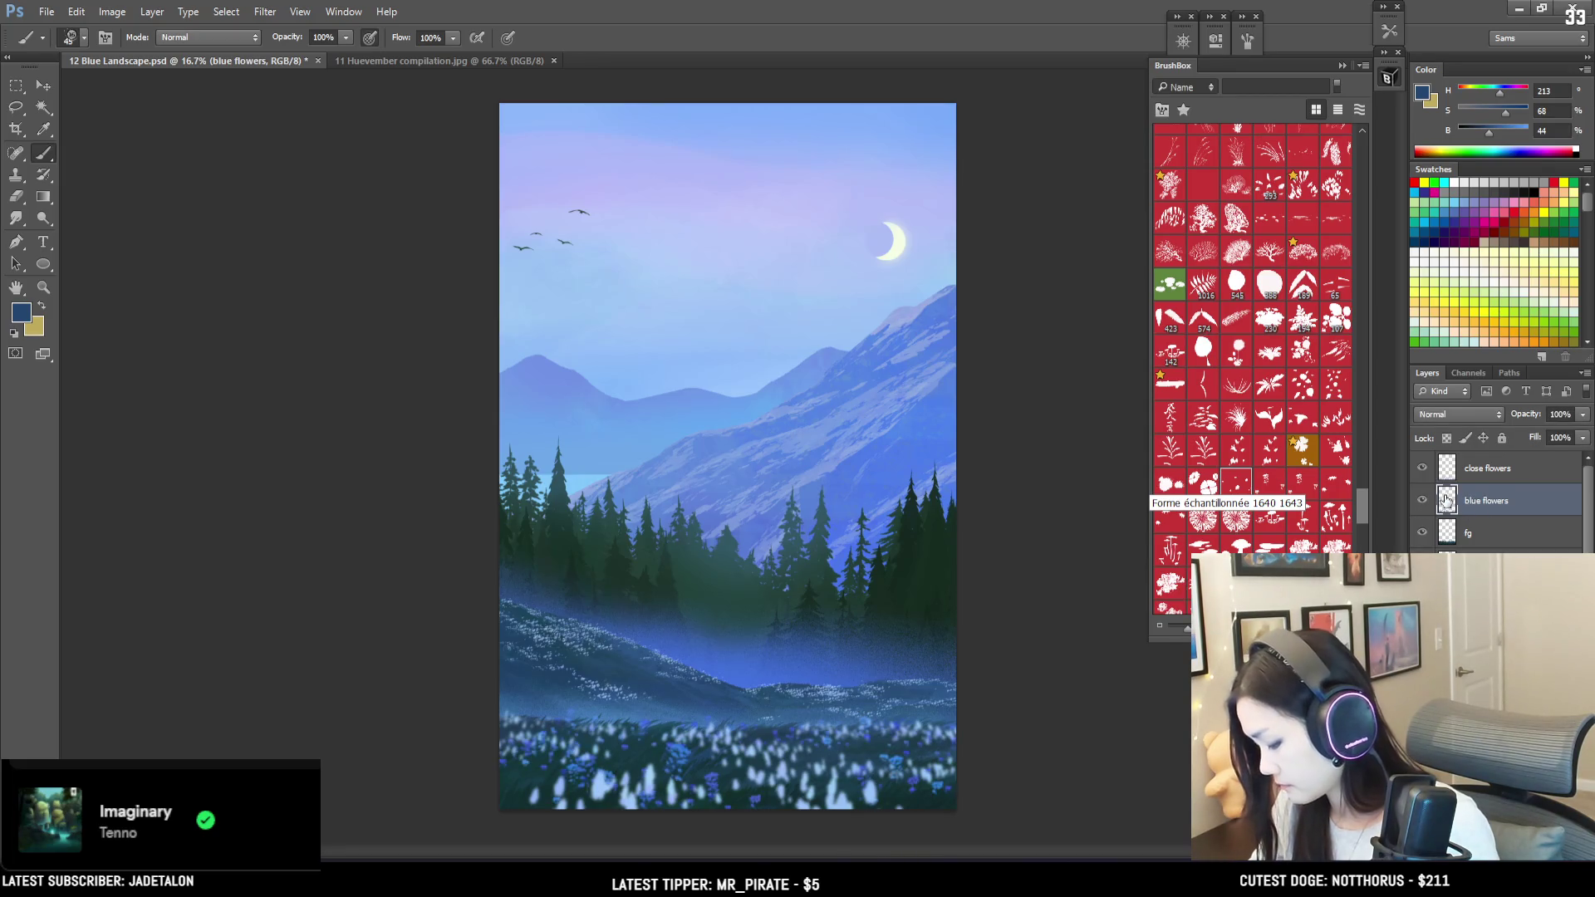
Step: Zoom in on the hills and meadow, switch to Lasso, then zoom out to the whole painting
key(ctrl+plus)
key(ctrl+plus)
mouse_move(666, 663)
mouse_down()
mouse_move(516, 426)
mouse_move(511, 339)
mouse_up()
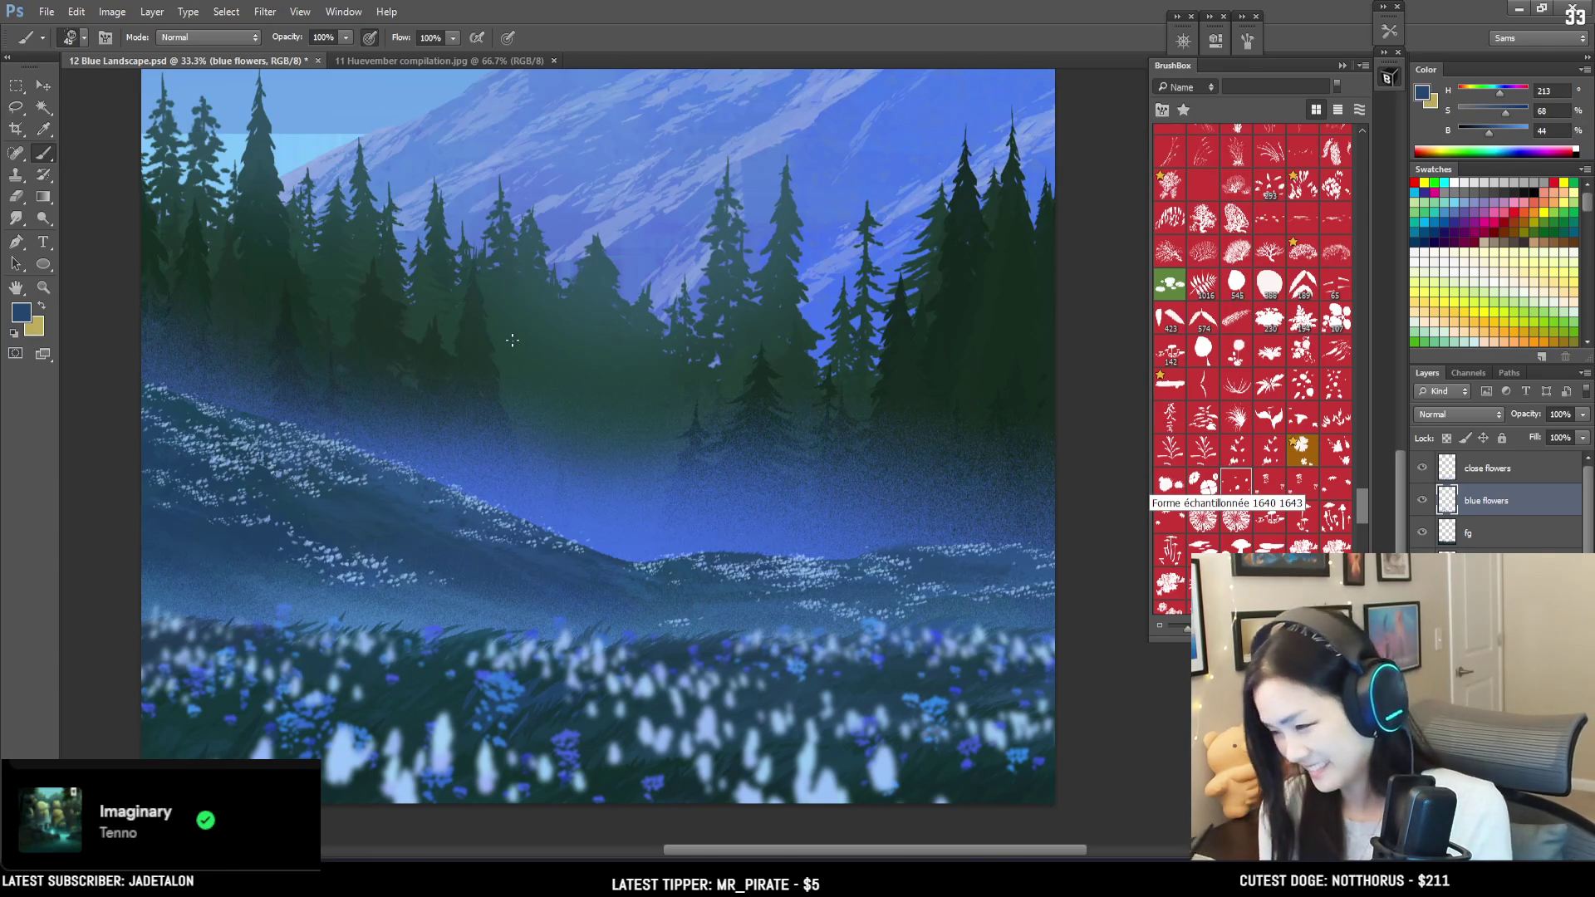
key(l)
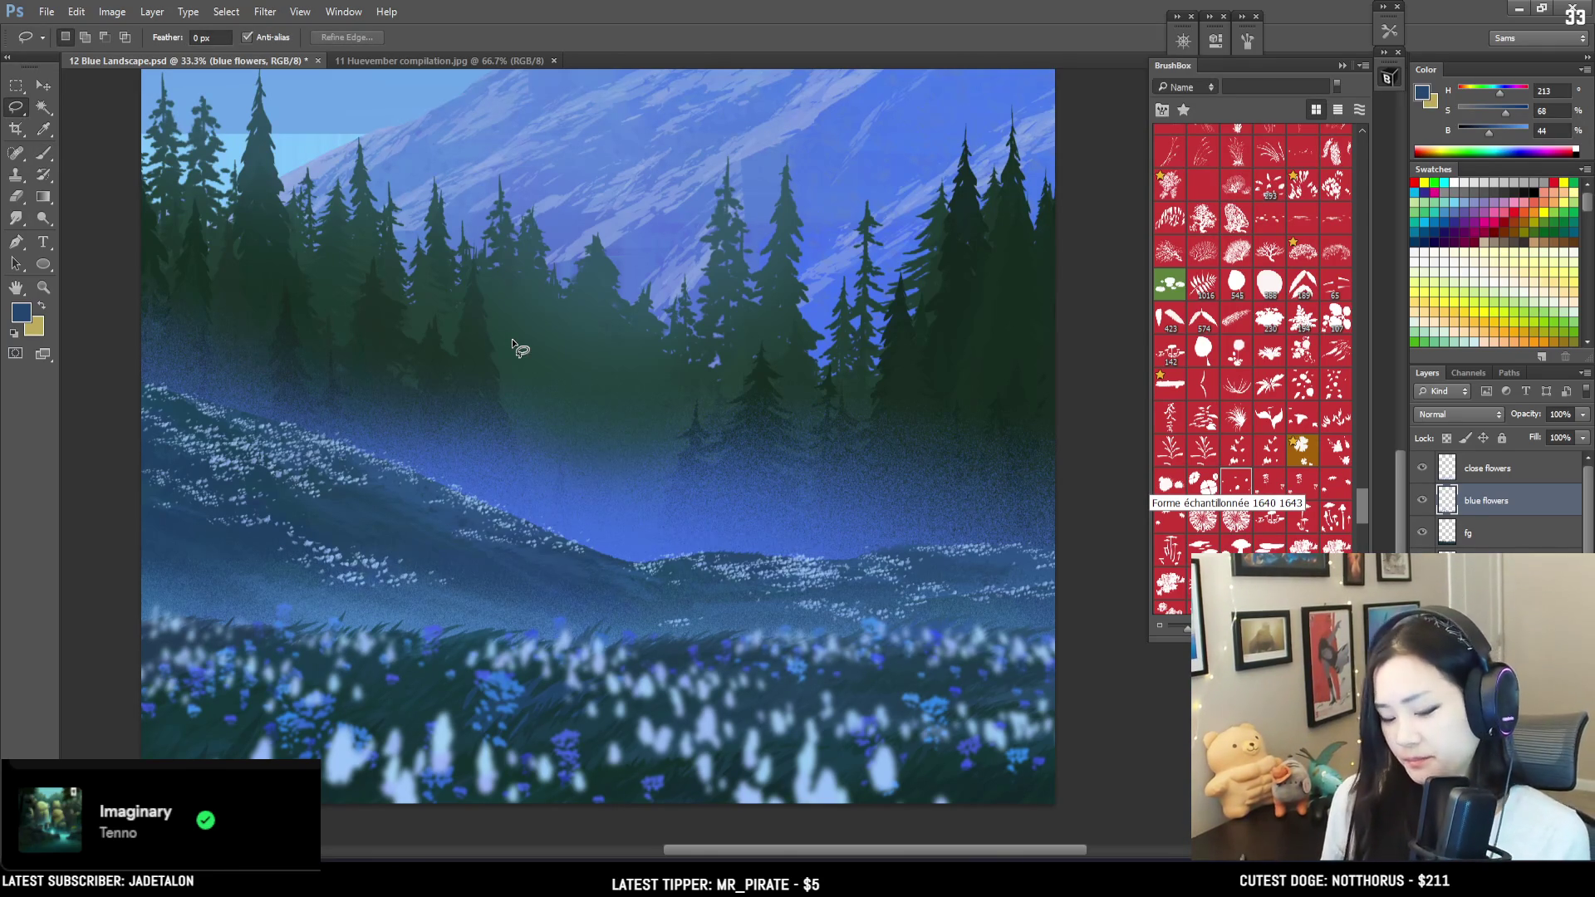
key(alt)
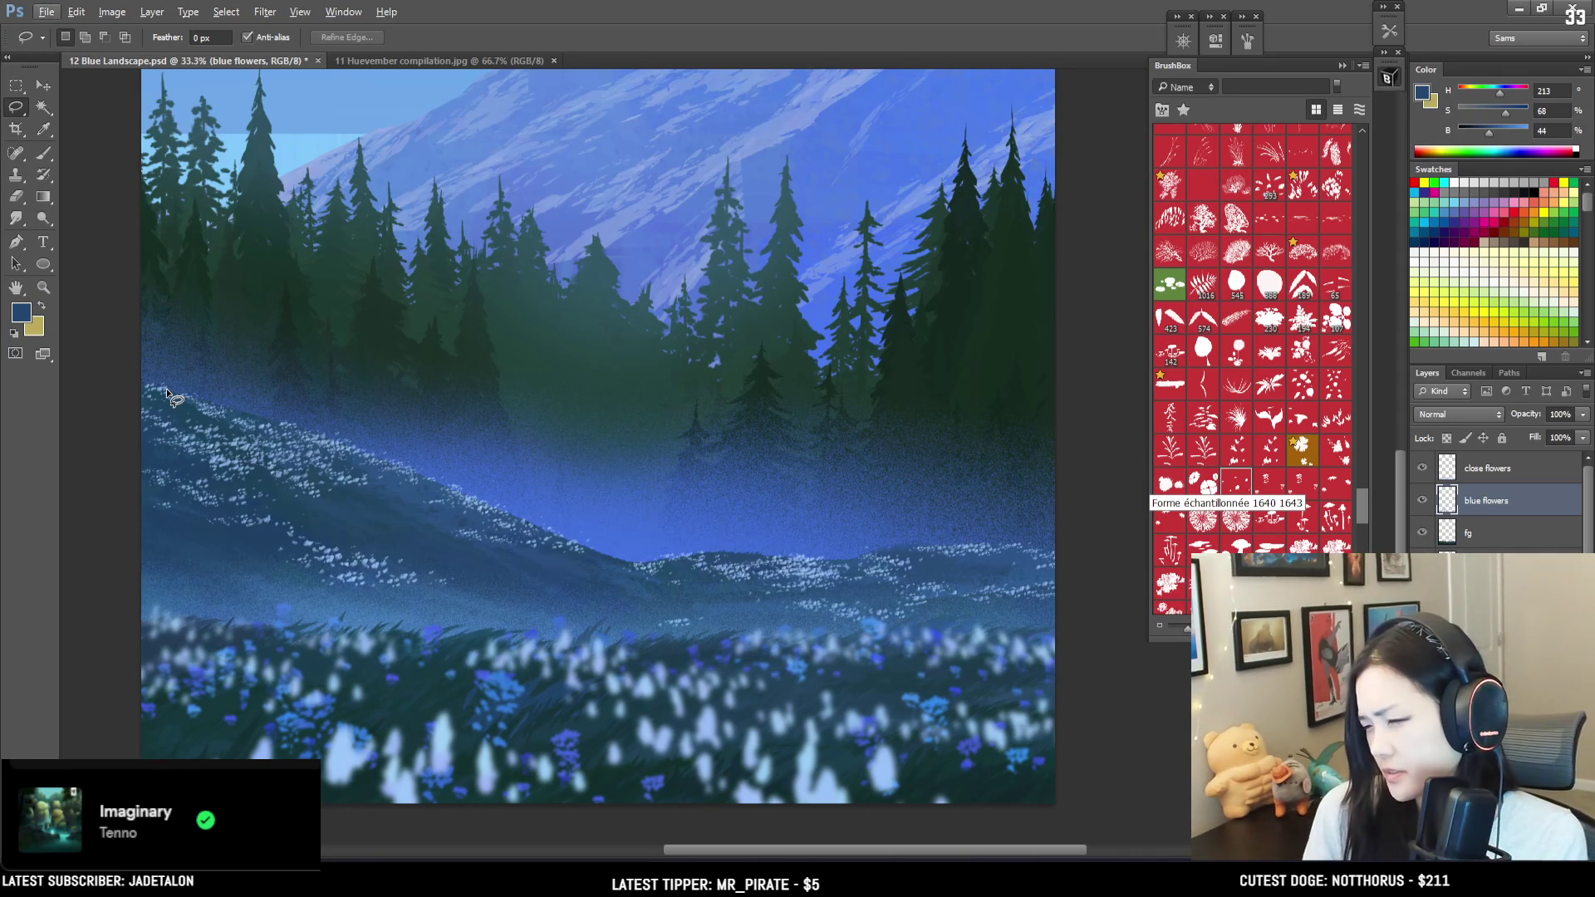
key(Right)
key(Right)
key(Right)
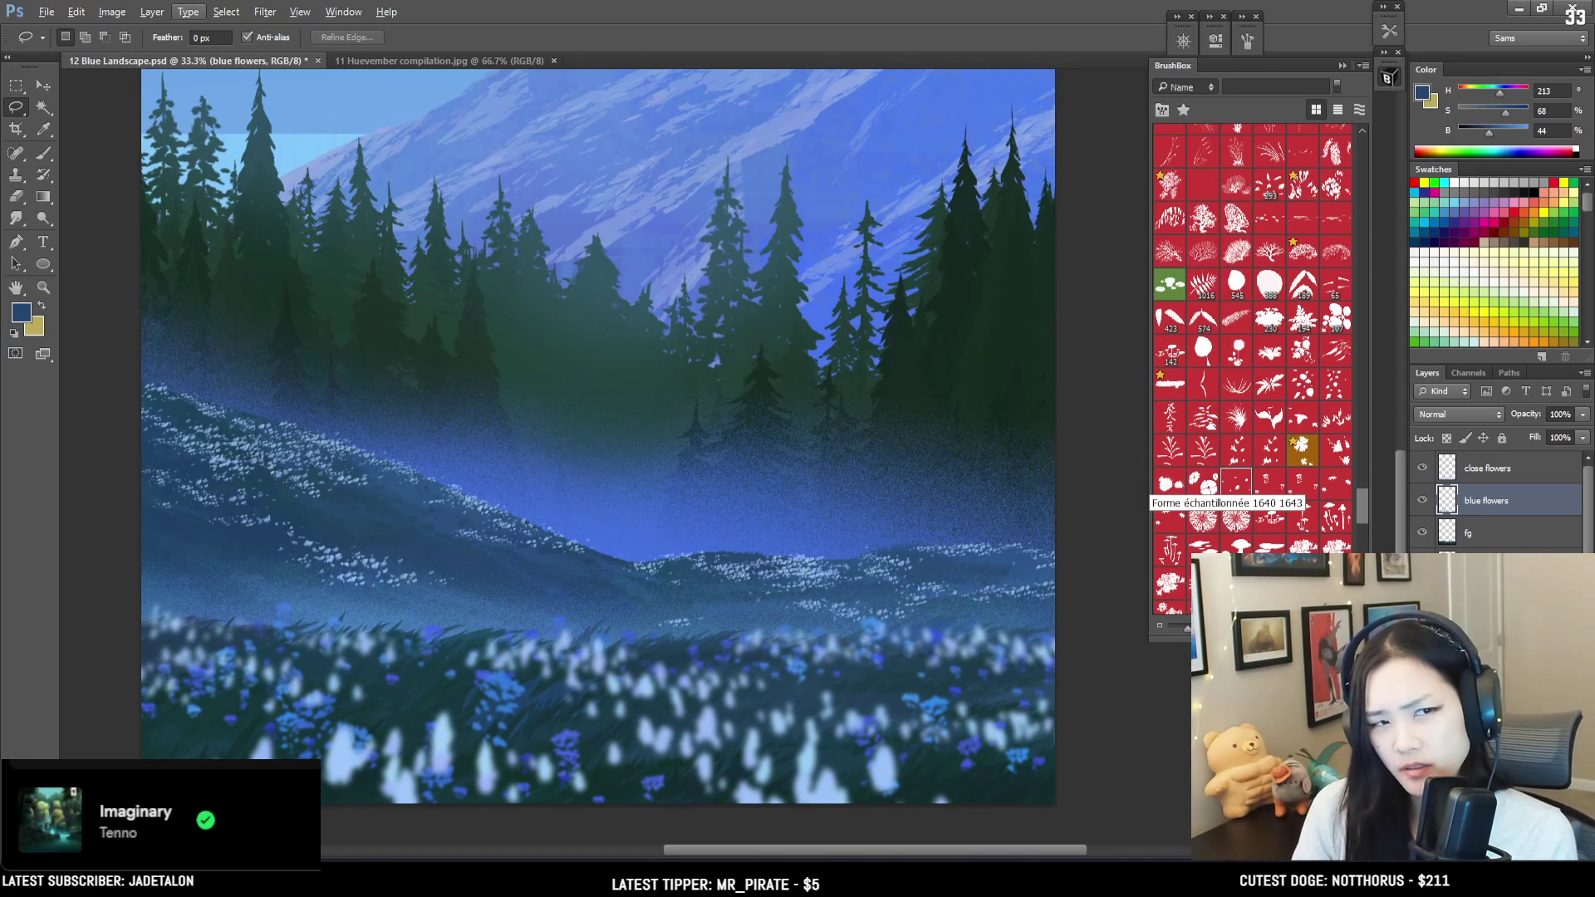
key(Escape)
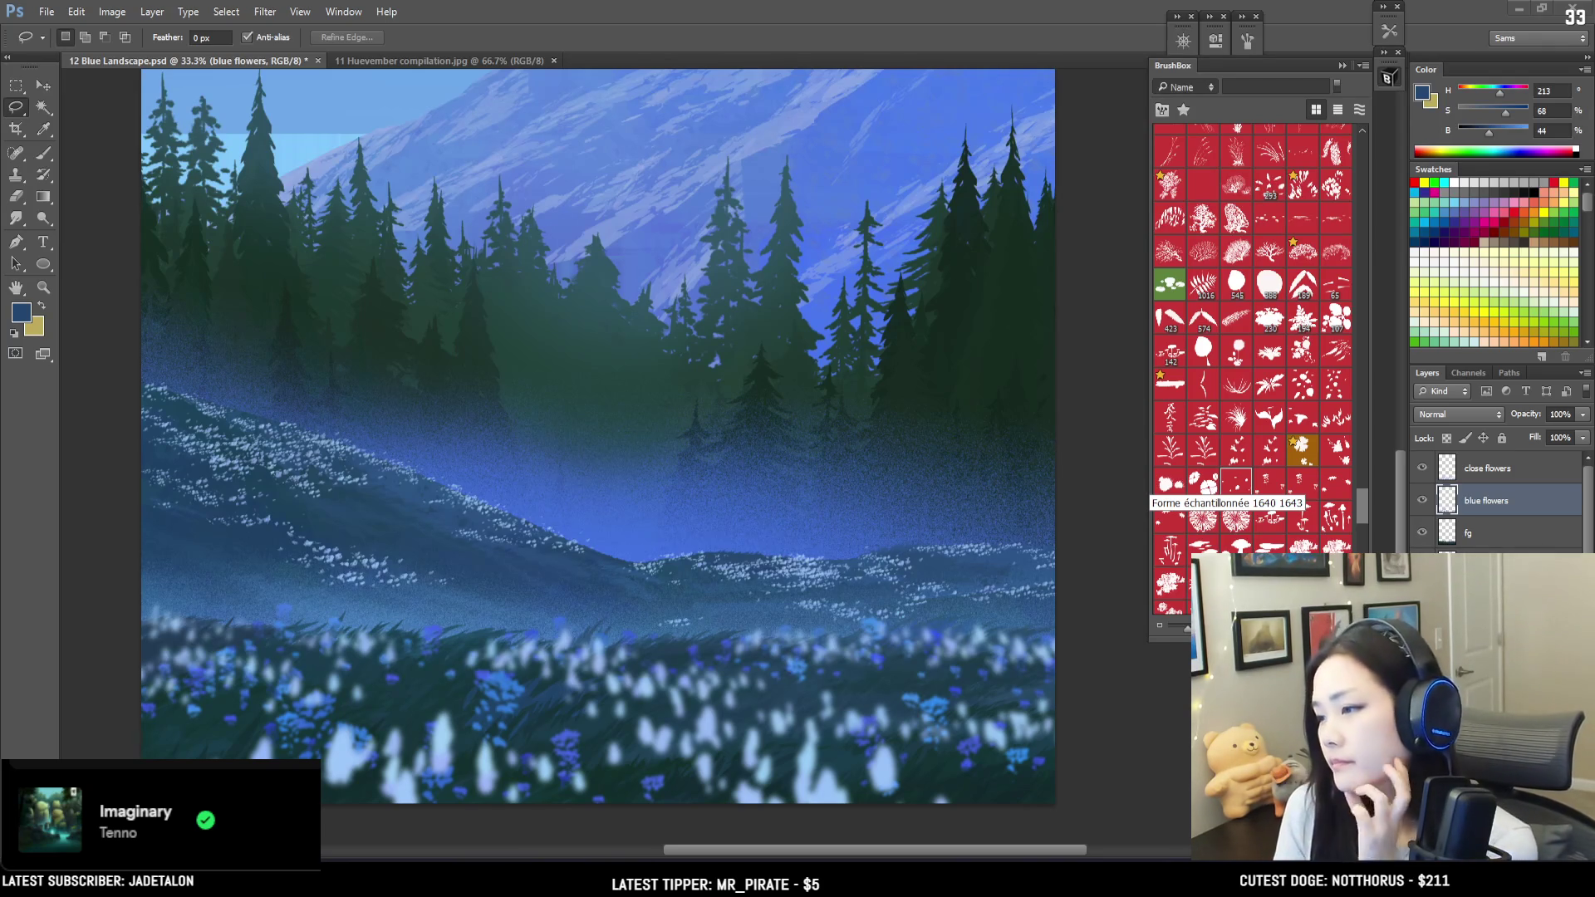
key(ctrl+minus)
key(ctrl+minus)
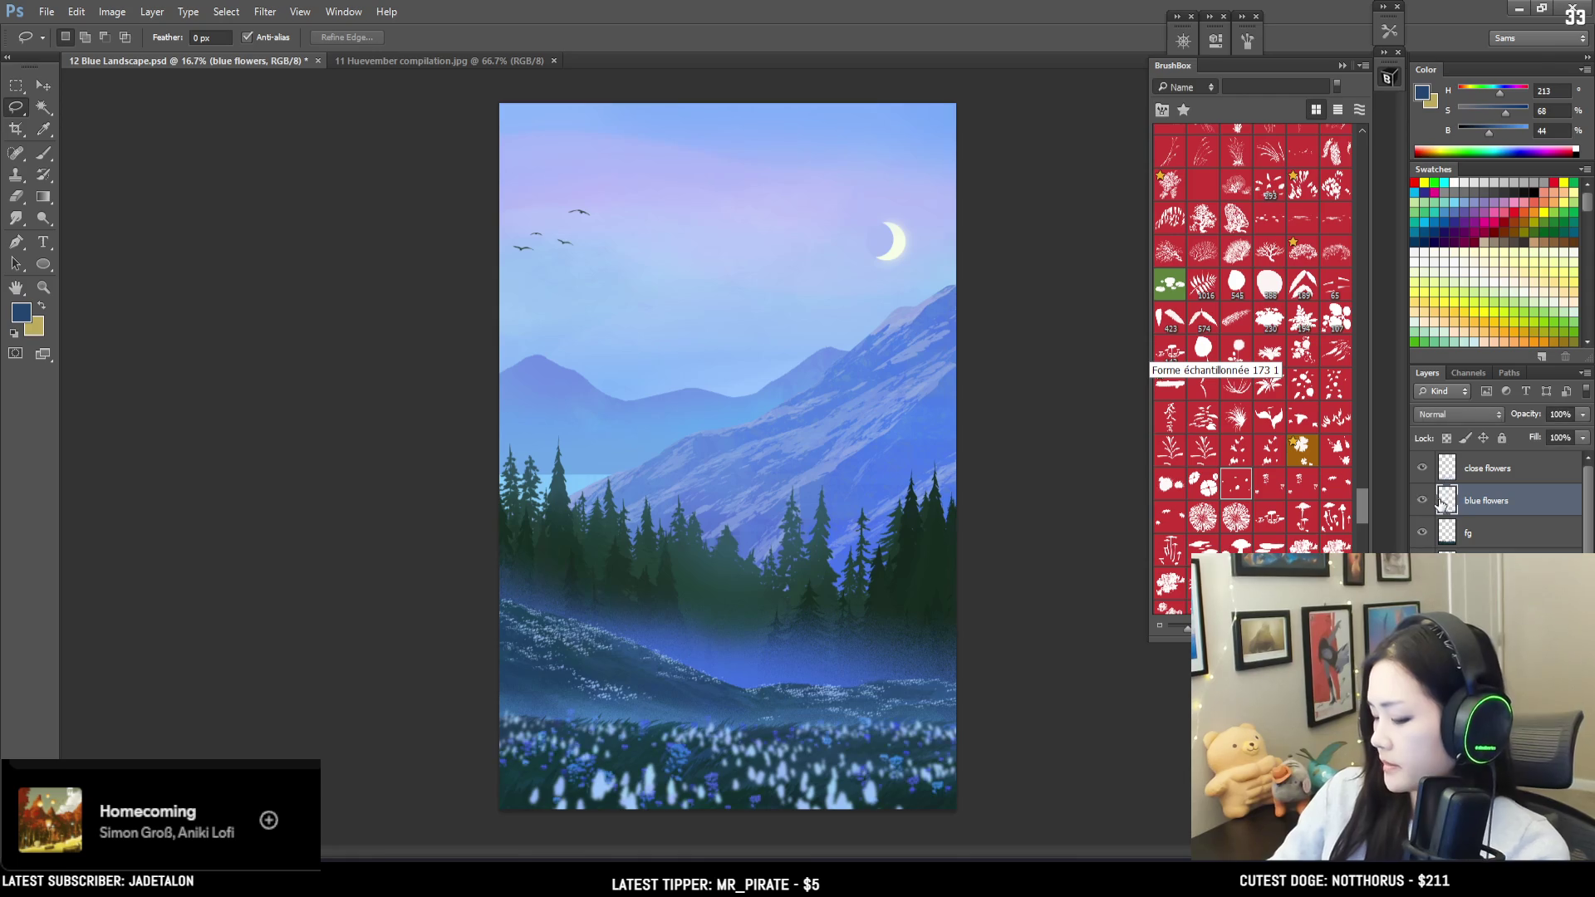
Step: Sample a brighter meadow blue, enlarge the brush to 150, and bring up Brush settings
key(ctrl+plus)
key(ctrl+plus)
drag(410, 639, 341, 352)
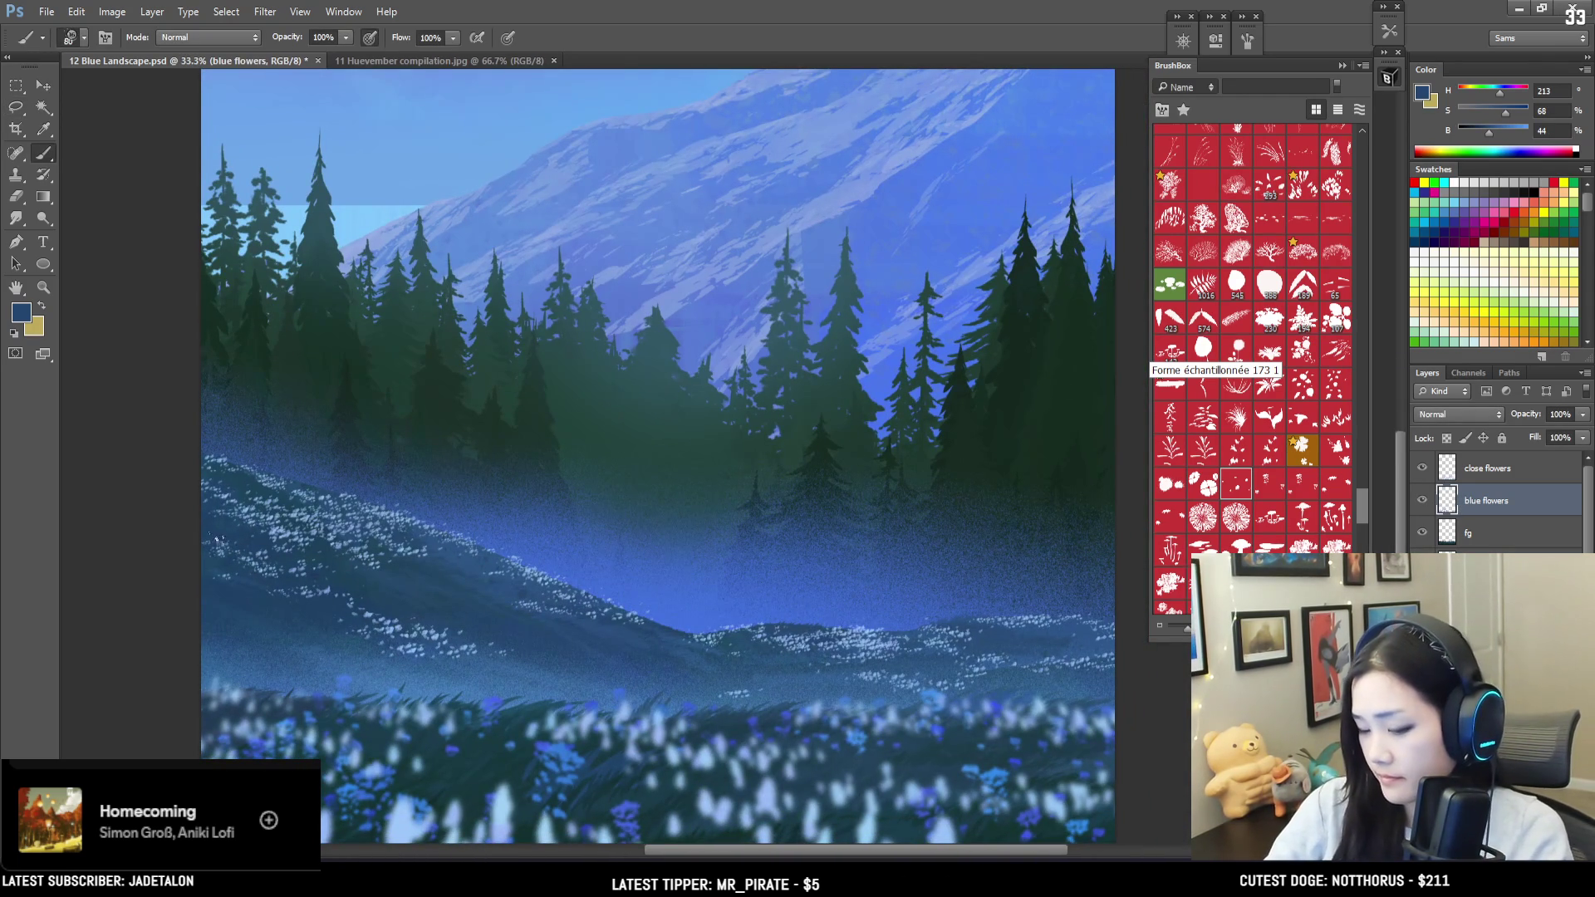
alt+drag(282, 677, 258, 750)
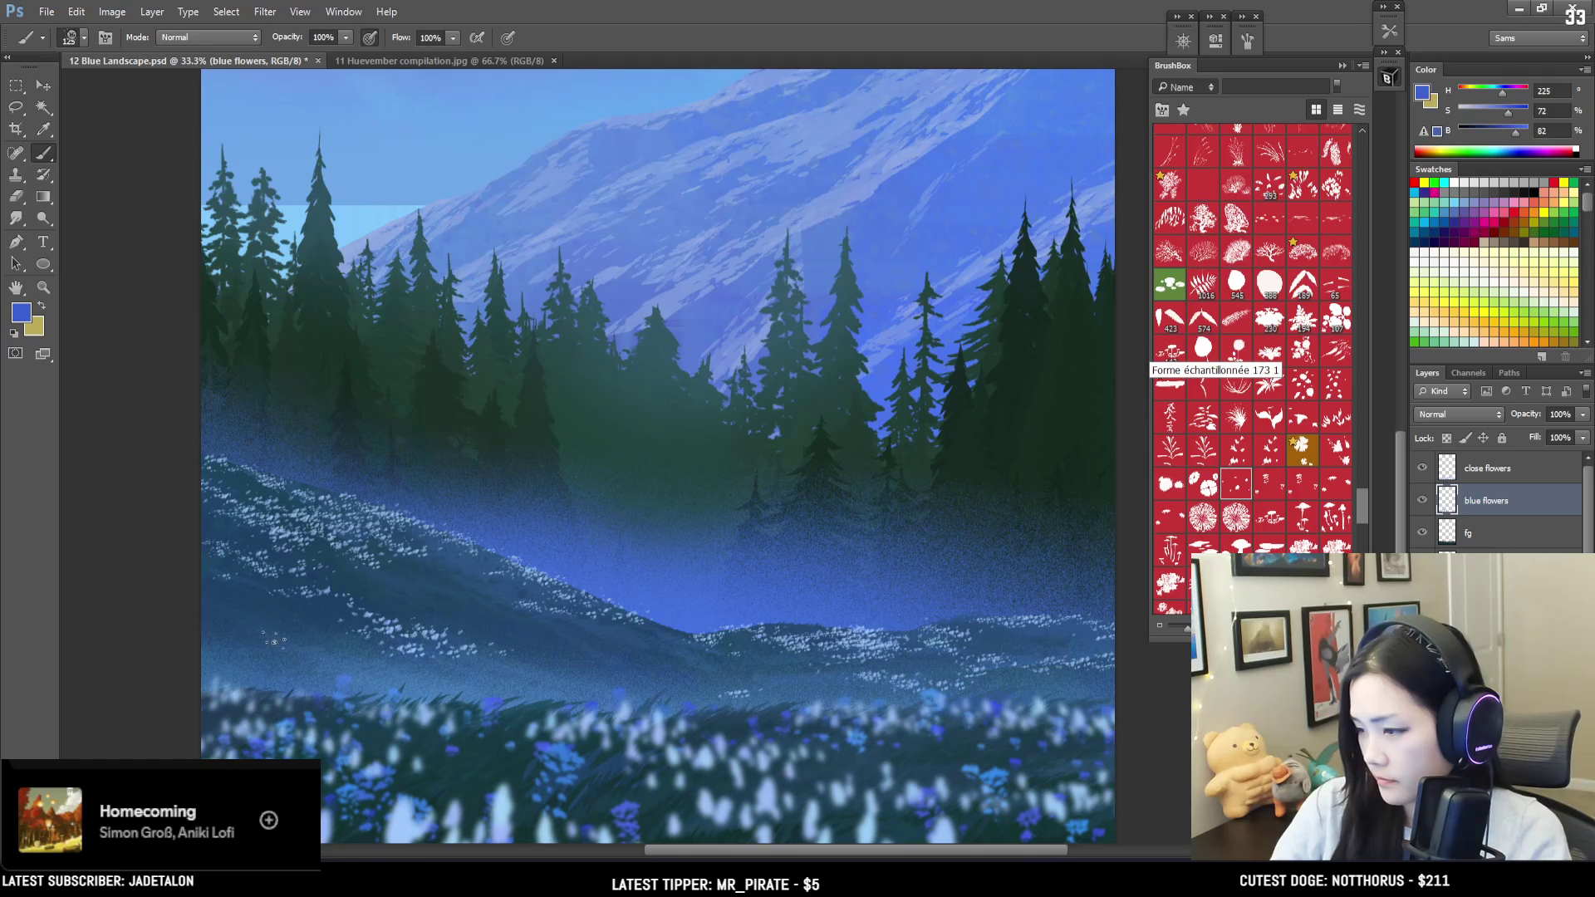
drag(276, 644, 257, 606)
key(bracketright)
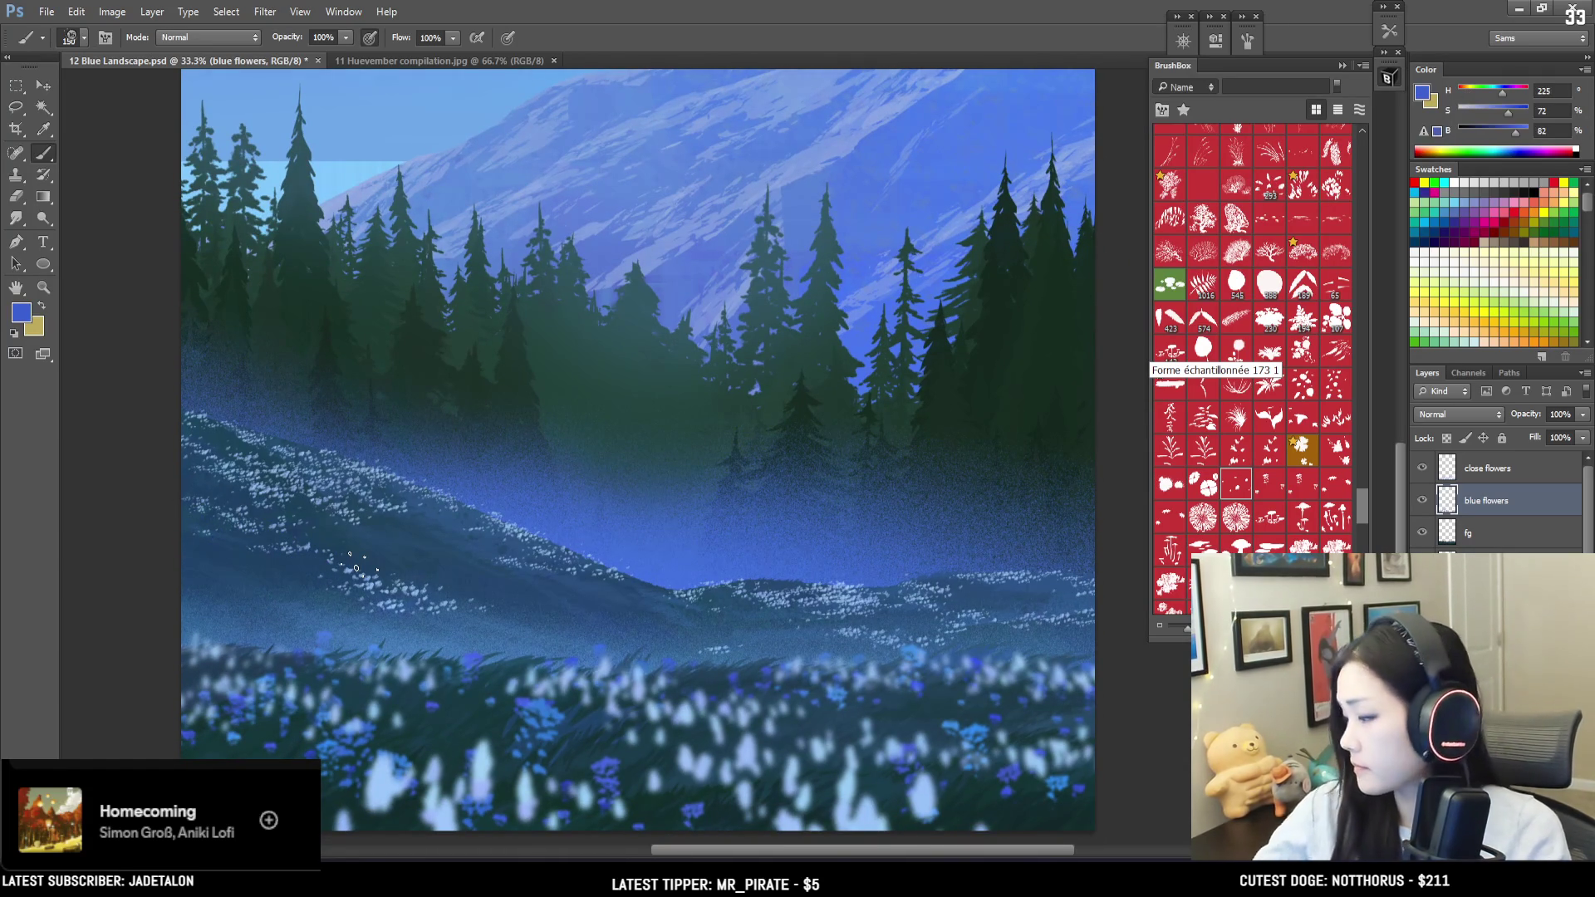
click(1245, 40)
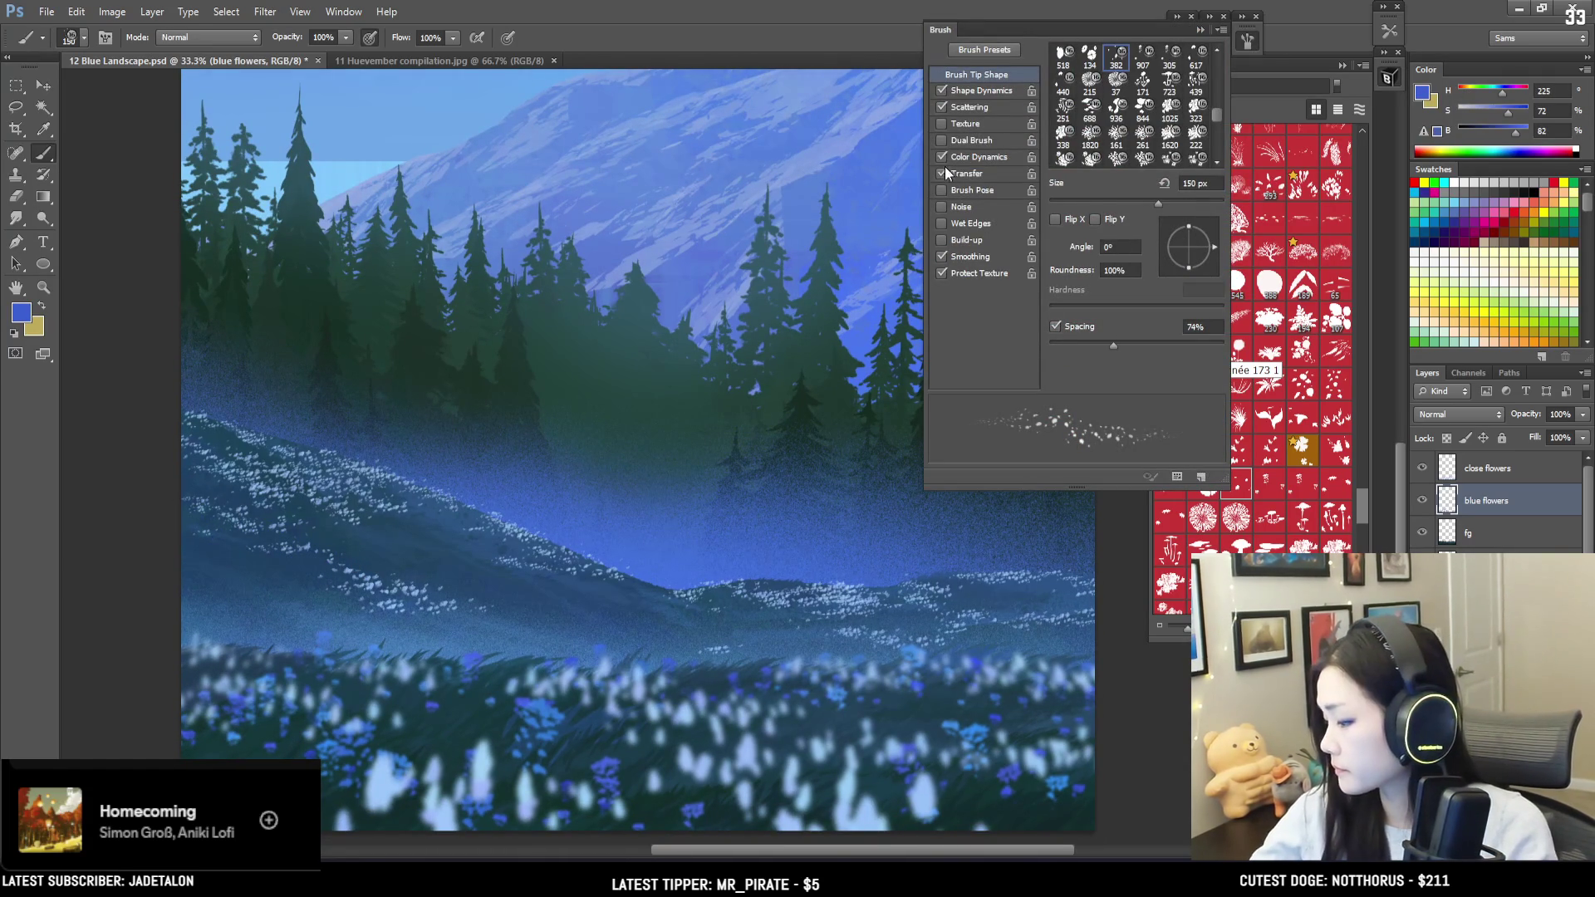
Step: In Color Dynamics set foreground/background jitter to 4%, hue 7%, saturation 4%, then close the panel
click(979, 156)
drag(1066, 87, 1060, 83)
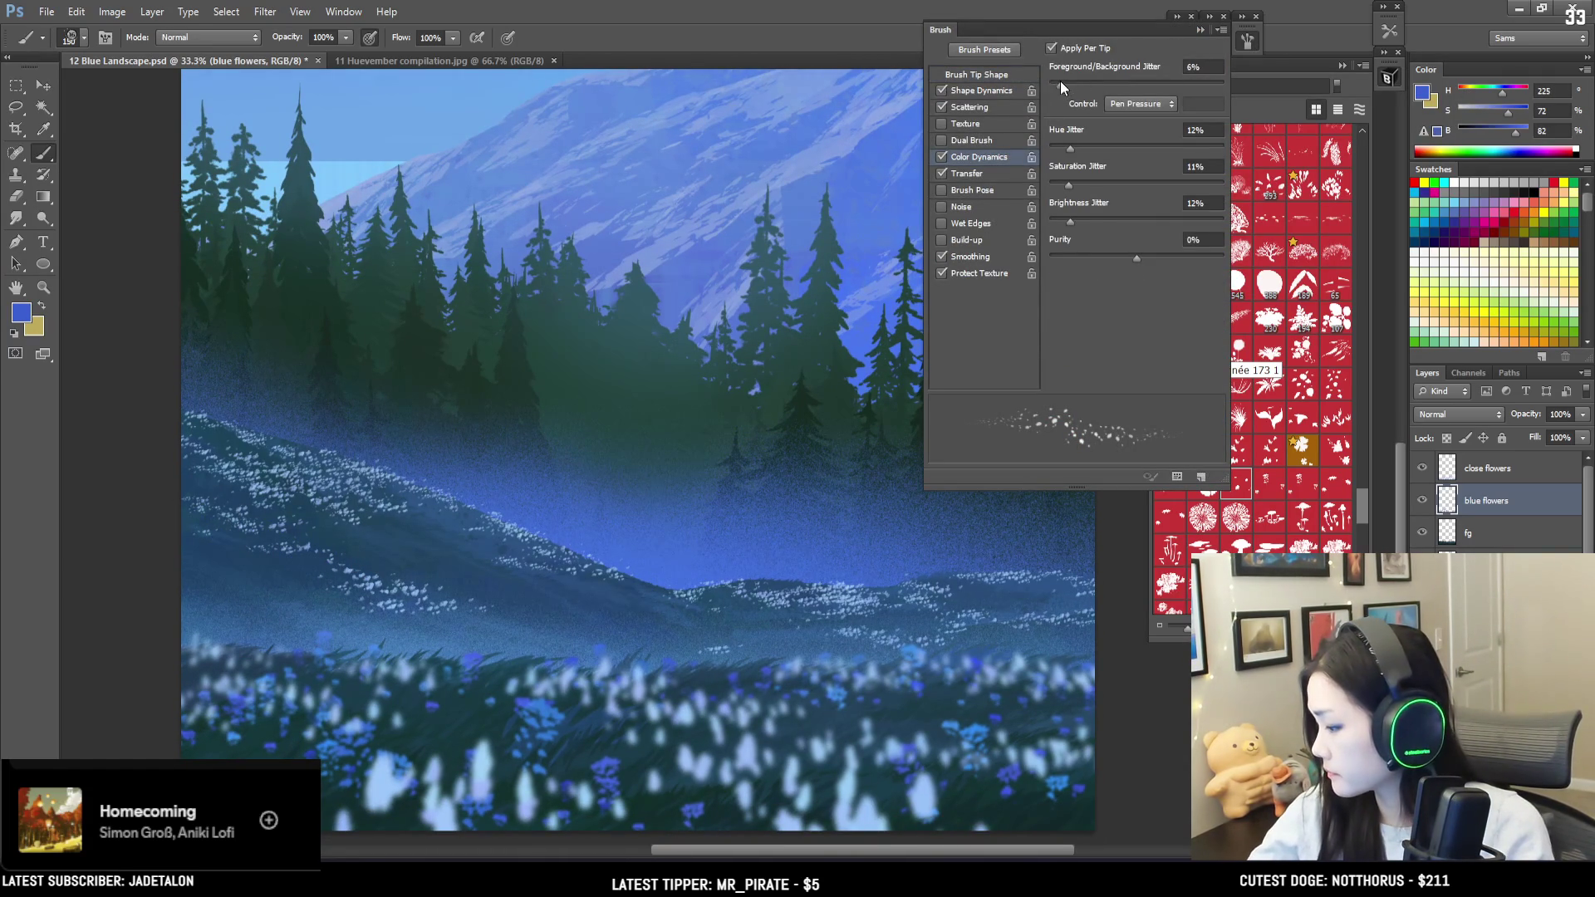
drag(1069, 148, 1062, 223)
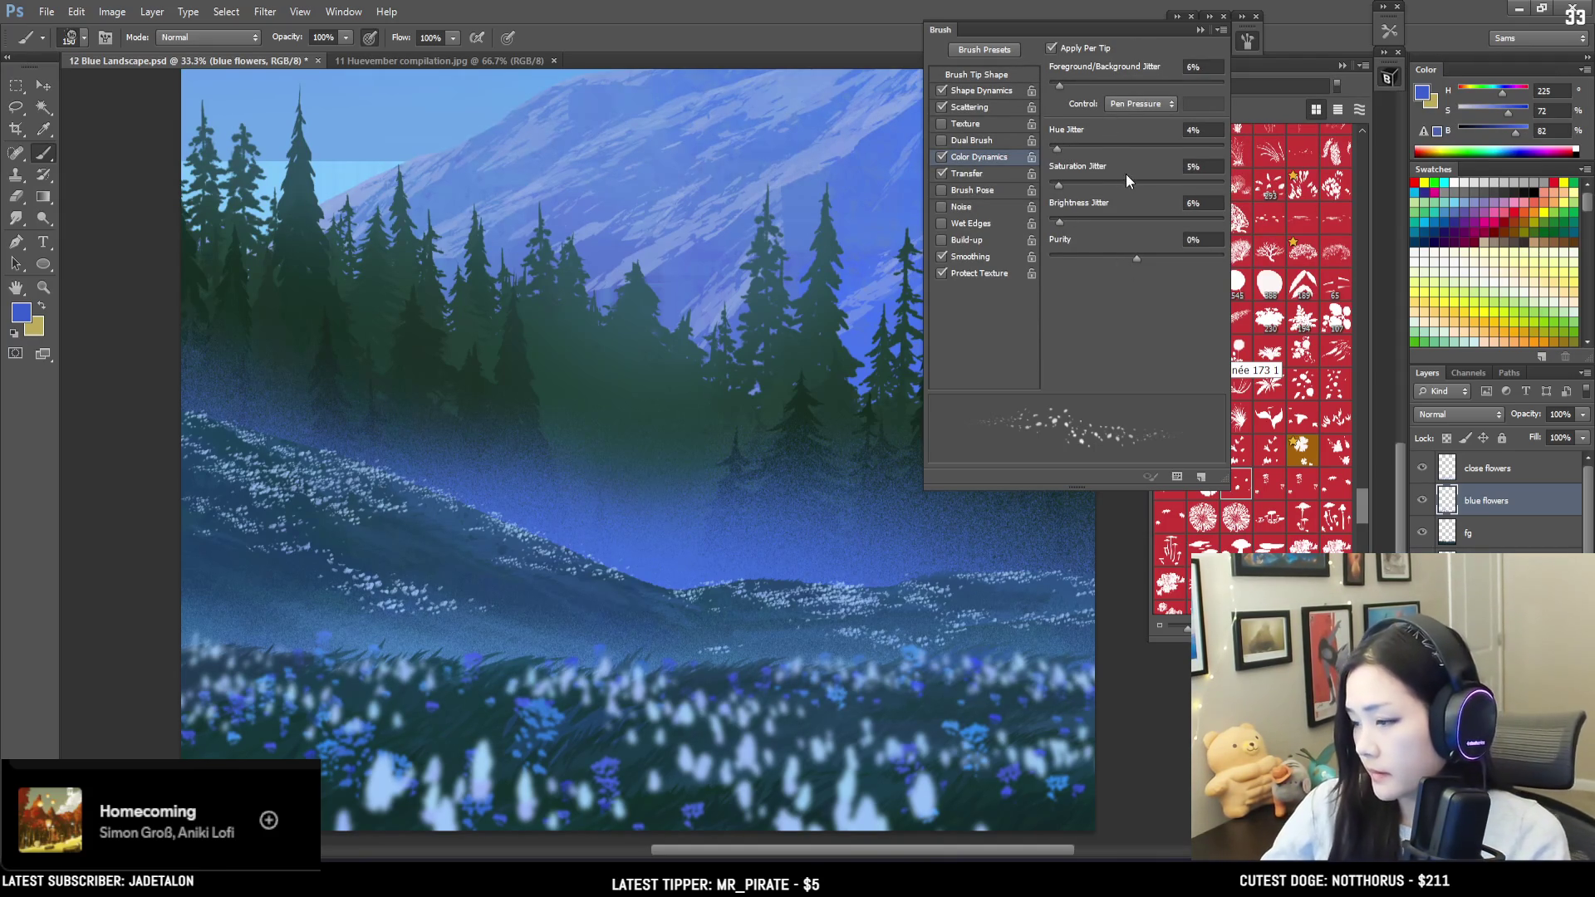
drag(1060, 83, 1055, 85)
drag(1053, 147, 1062, 149)
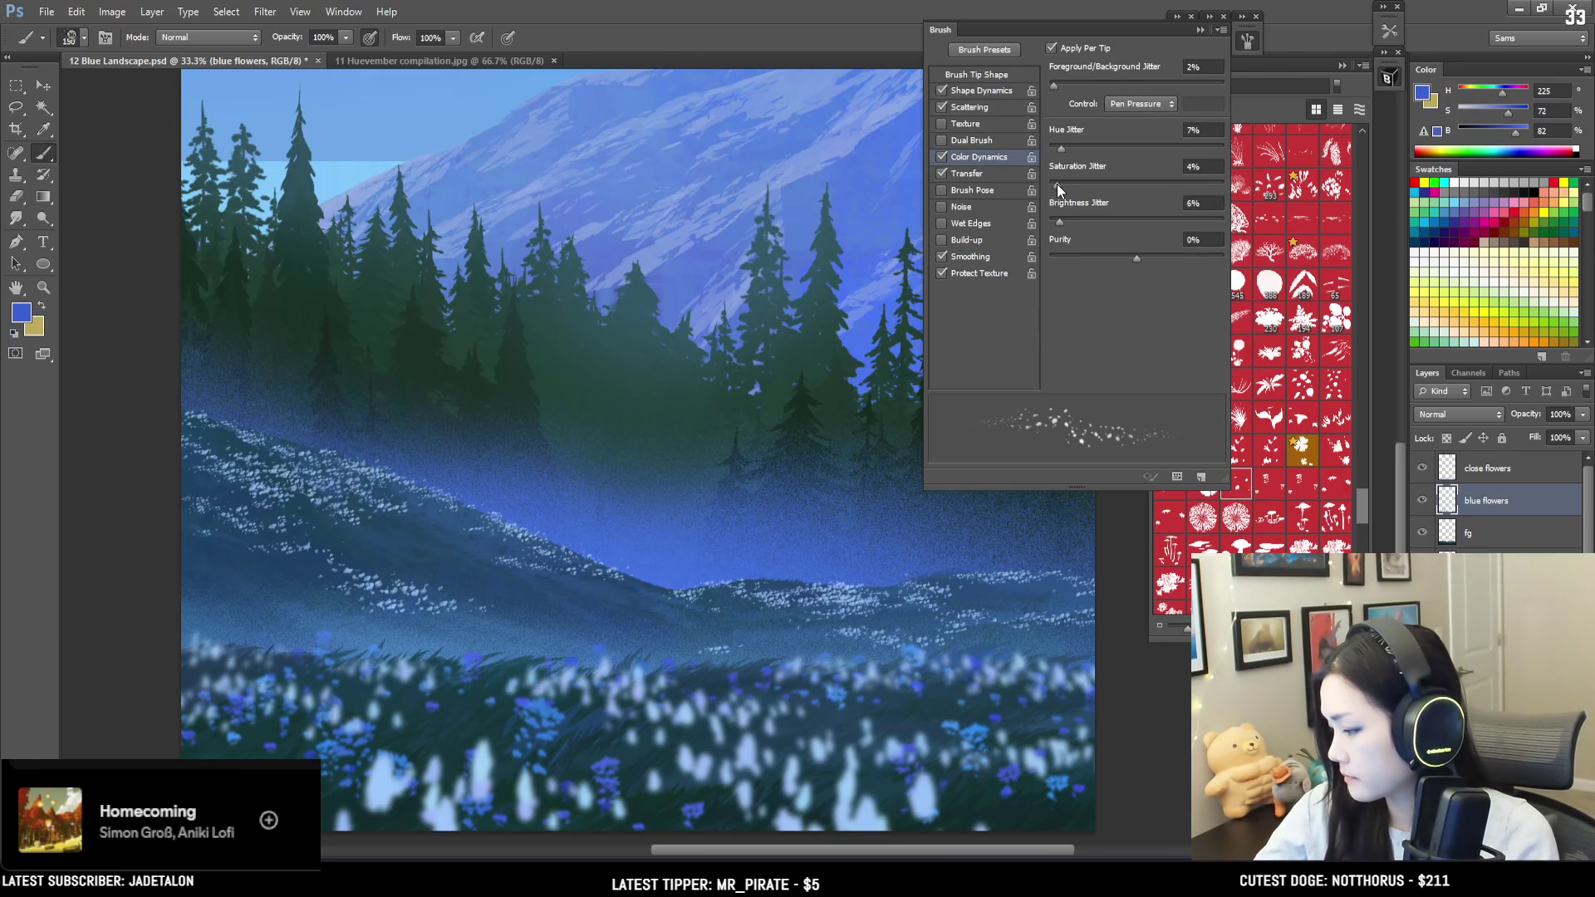
click(1246, 40)
mouse_move(505, 430)
mouse_down()
mouse_move(545, 523)
mouse_move(526, 384)
mouse_up()
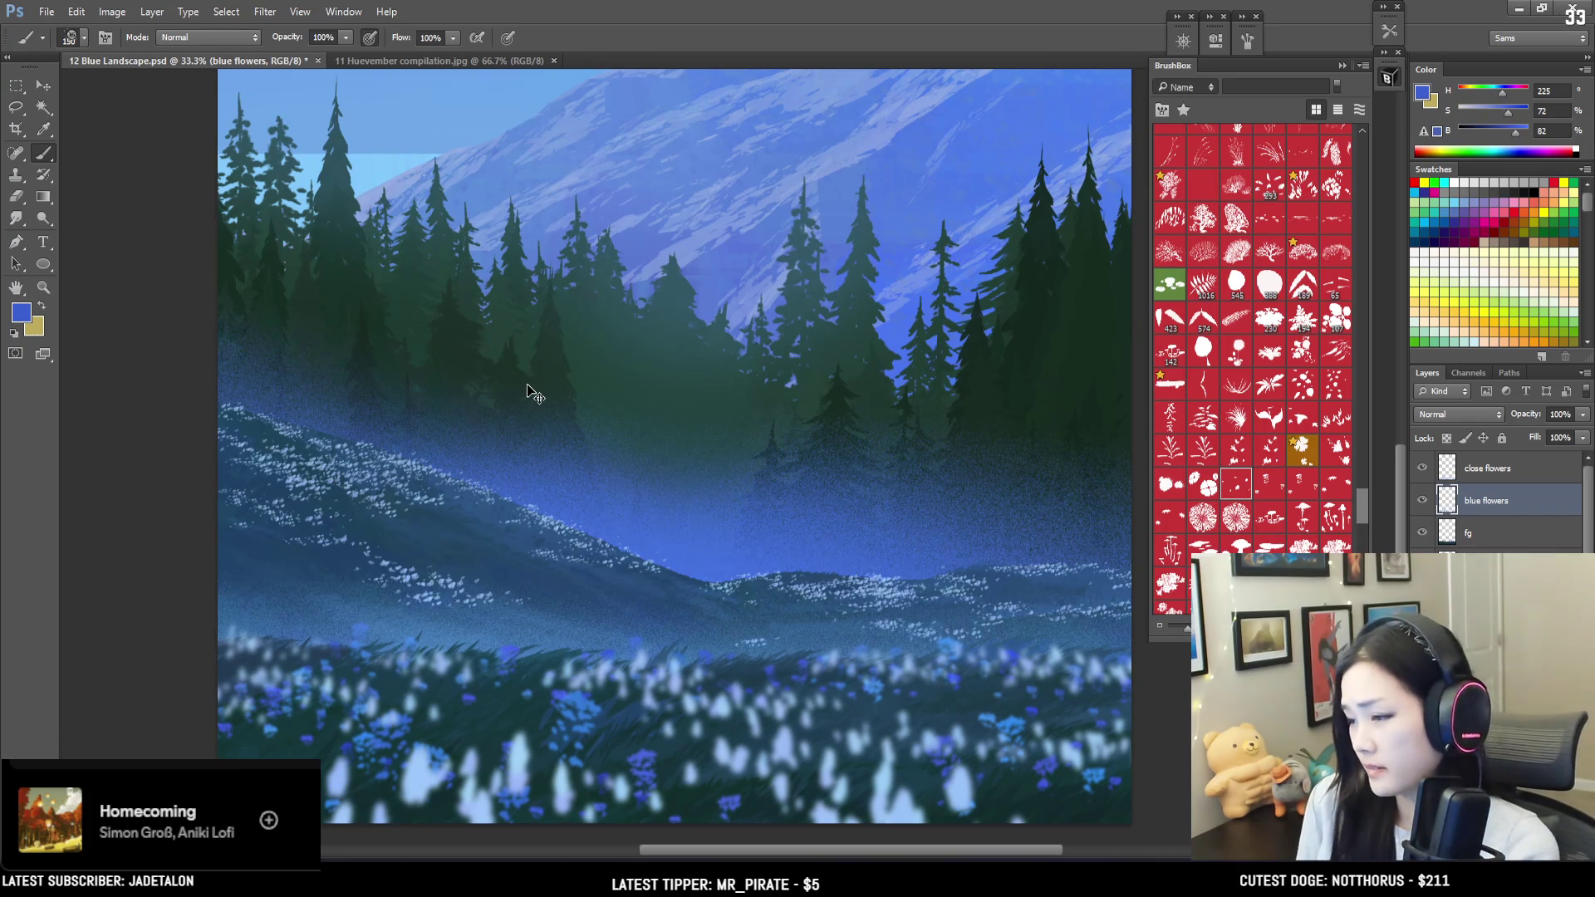
Step: Zoom out to 16.7% to see the full twilight landscape canvas
key(ctrl+minus)
key(ctrl+minus)
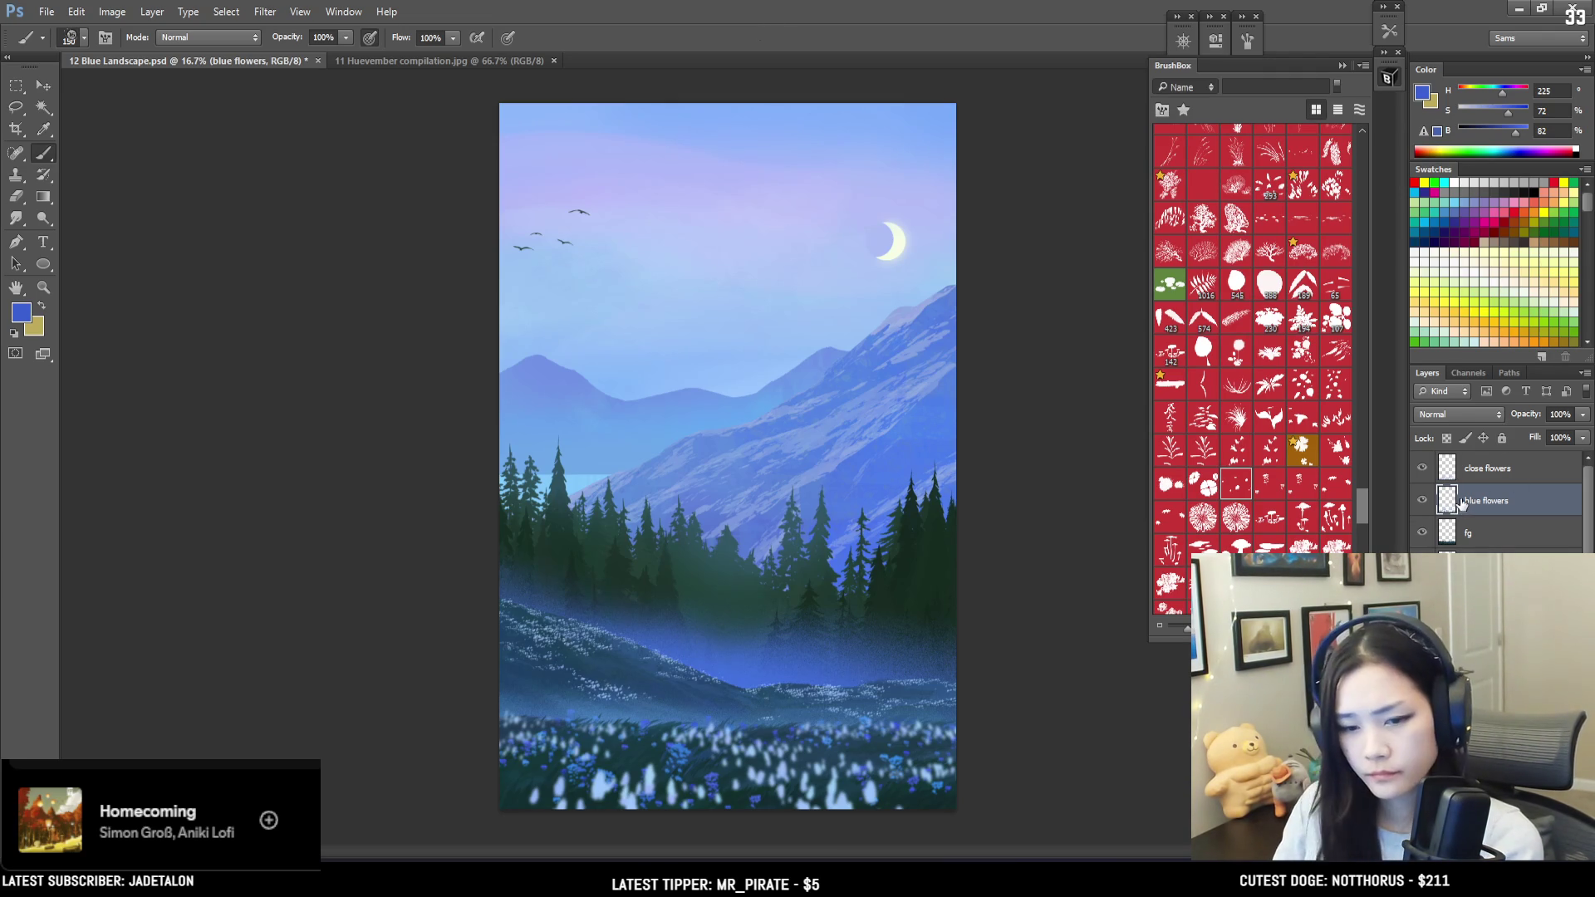
Step: Change the secondary tan colour to light cyan, keeping the blue as the active colour
key(ctrl+plus)
key(ctrl+plus)
mouse_move(727, 614)
mouse_down()
mouse_move(434, 420)
mouse_move(413, 452)
mouse_move(446, 401)
mouse_up()
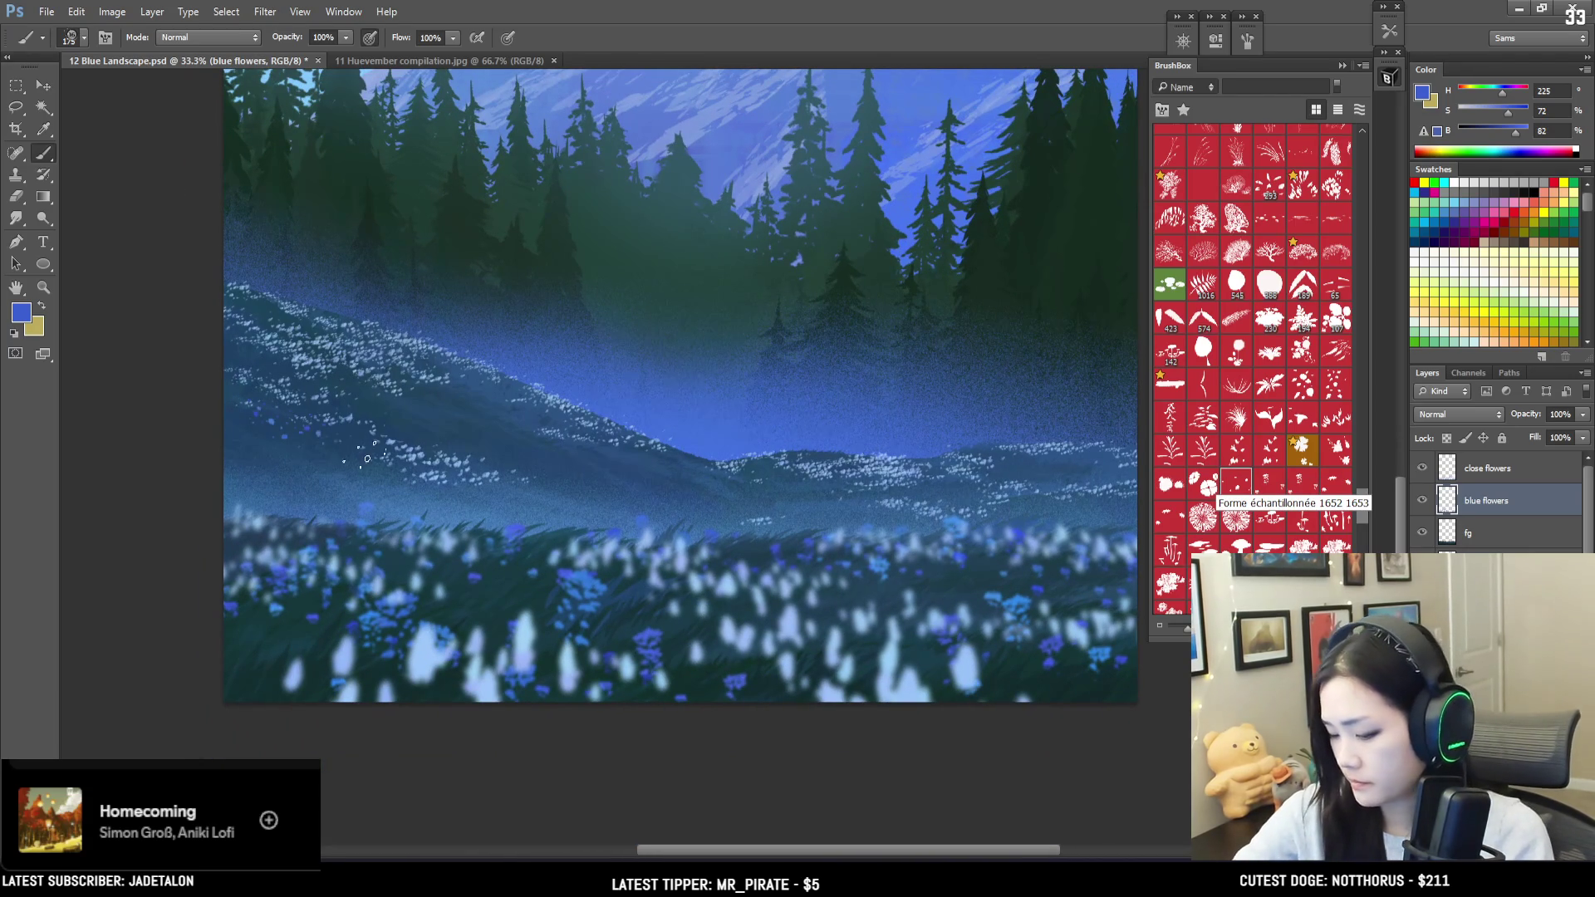
key(bracketleft)
key(bracketleft)
key(bracketleft)
key(bracketleft)
key(x)
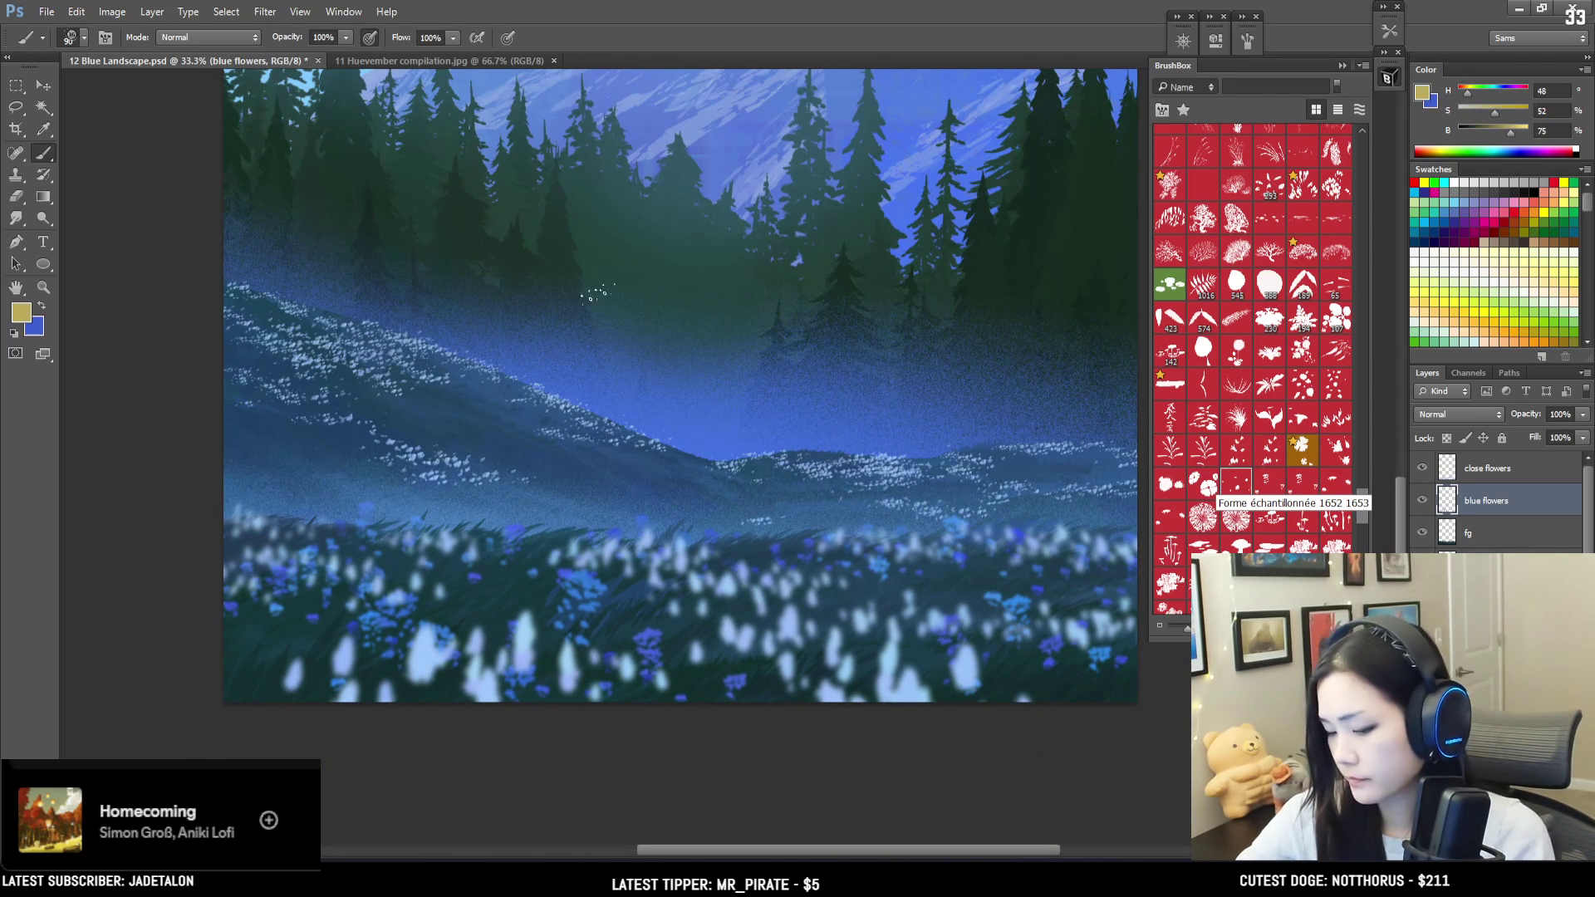
drag(1487, 91, 1521, 134)
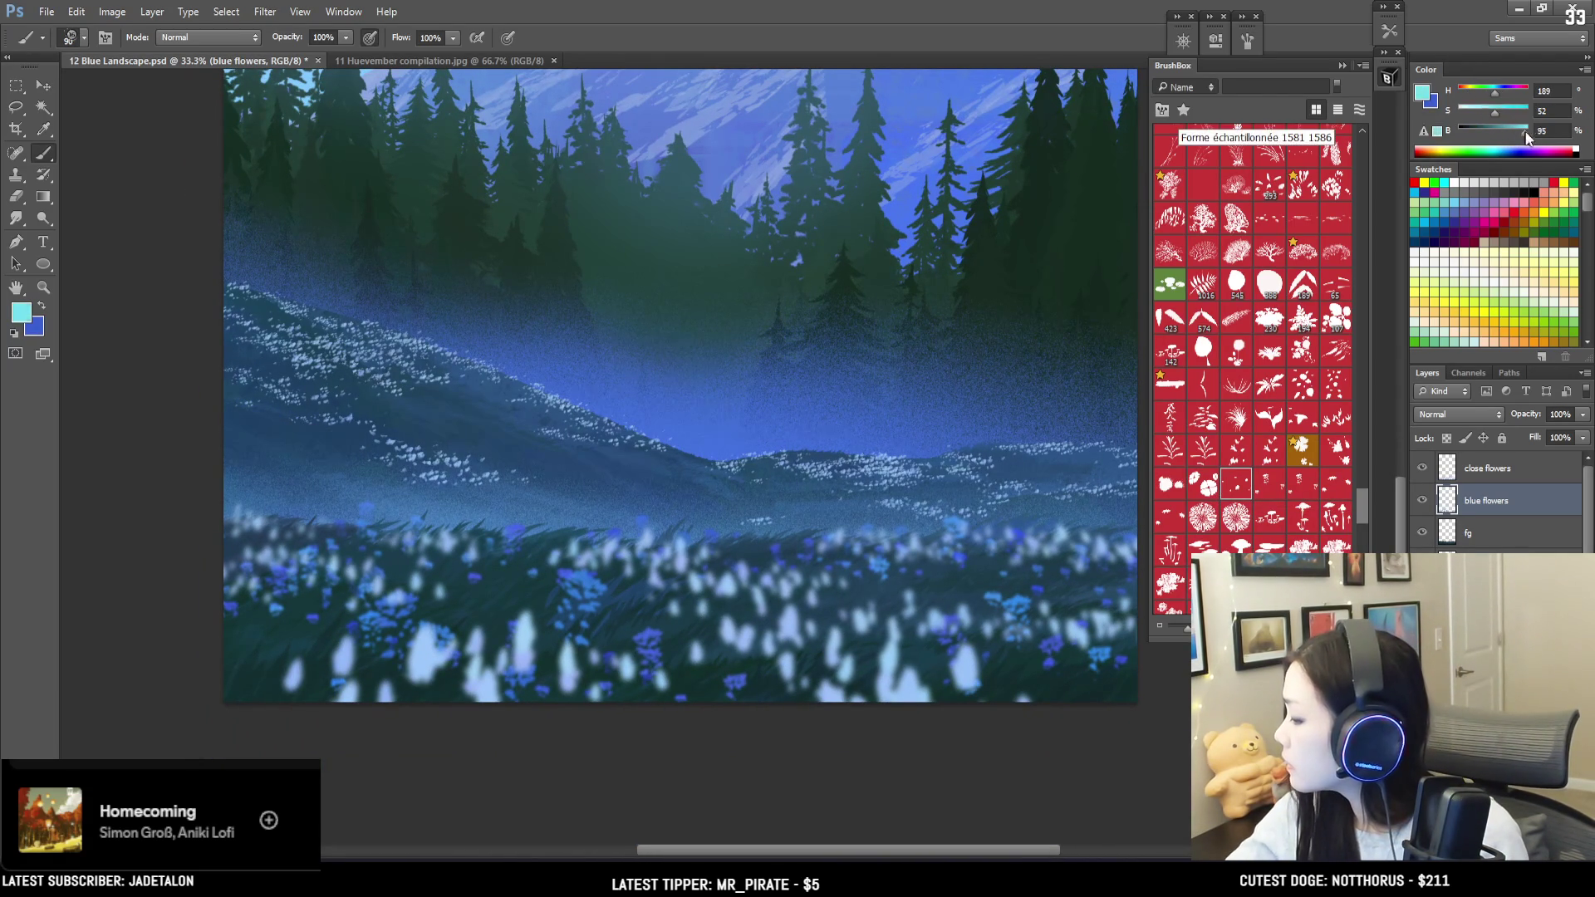
key(x)
Step: Settle the brush size at 100 while repositioning the view over the flower field
mouse_move(282, 373)
mouse_down()
mouse_move(222, 478)
mouse_move(206, 473)
mouse_up()
key(bracketright)
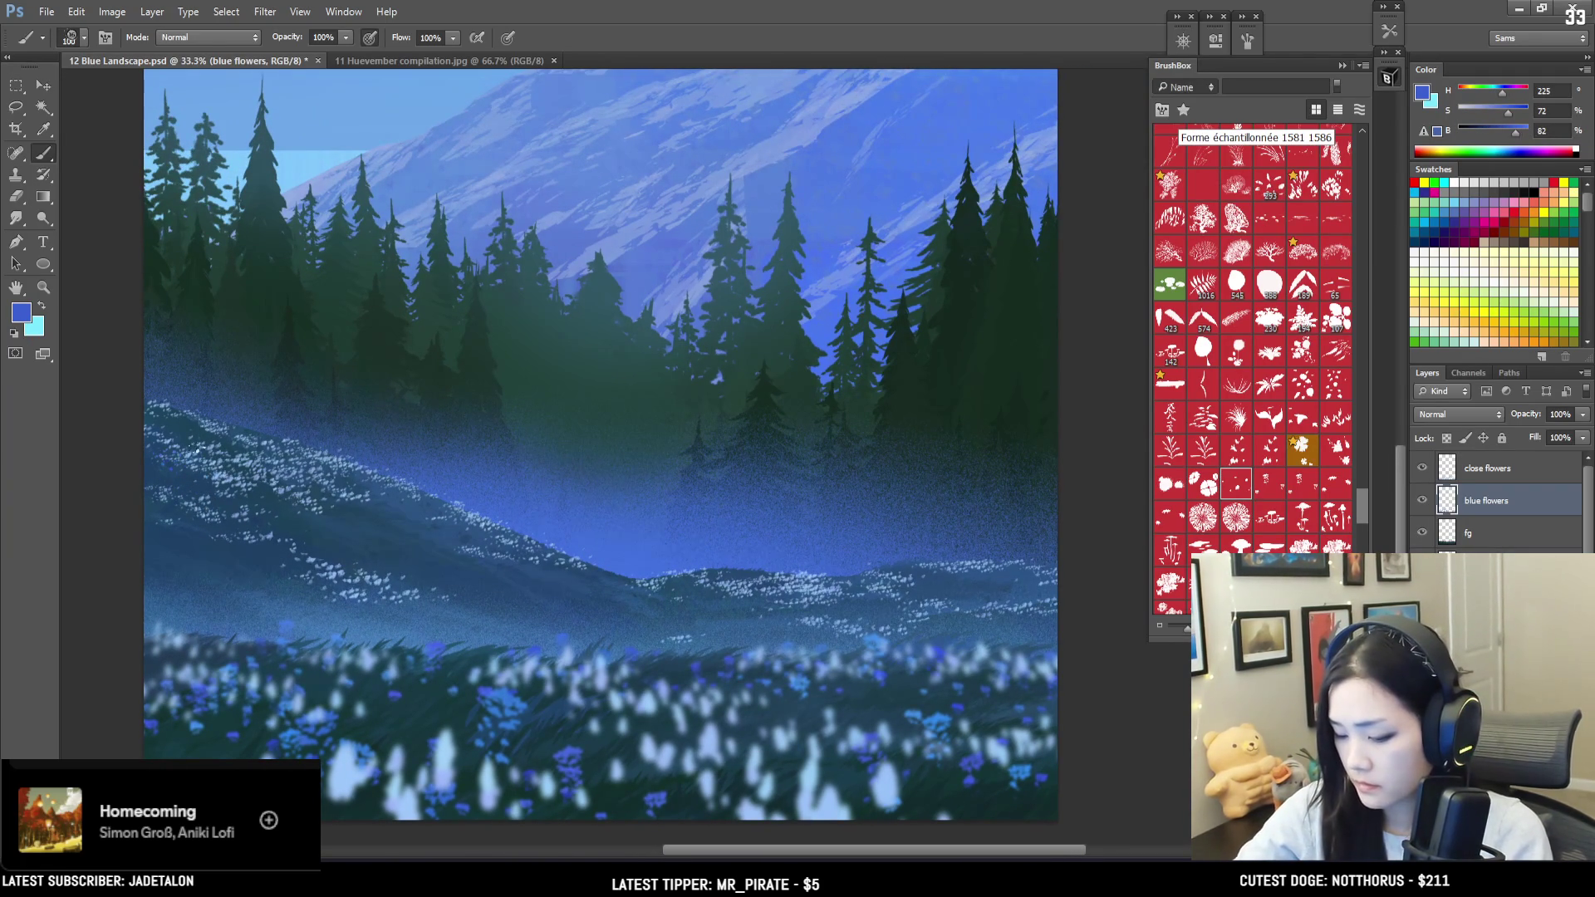
key(bracketright)
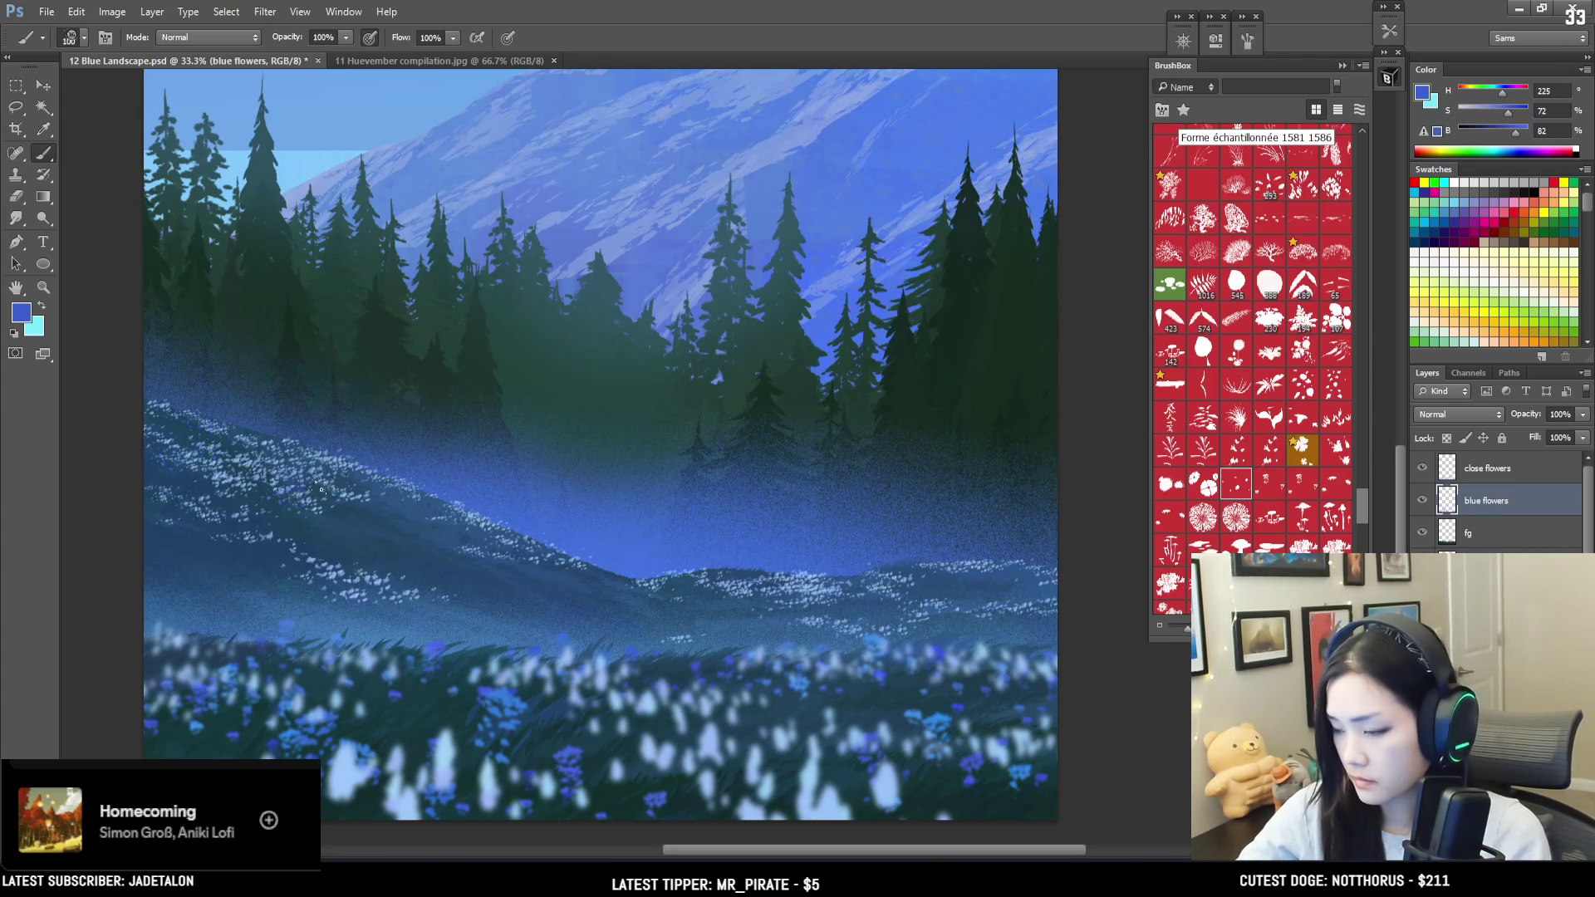
key(bracketleft)
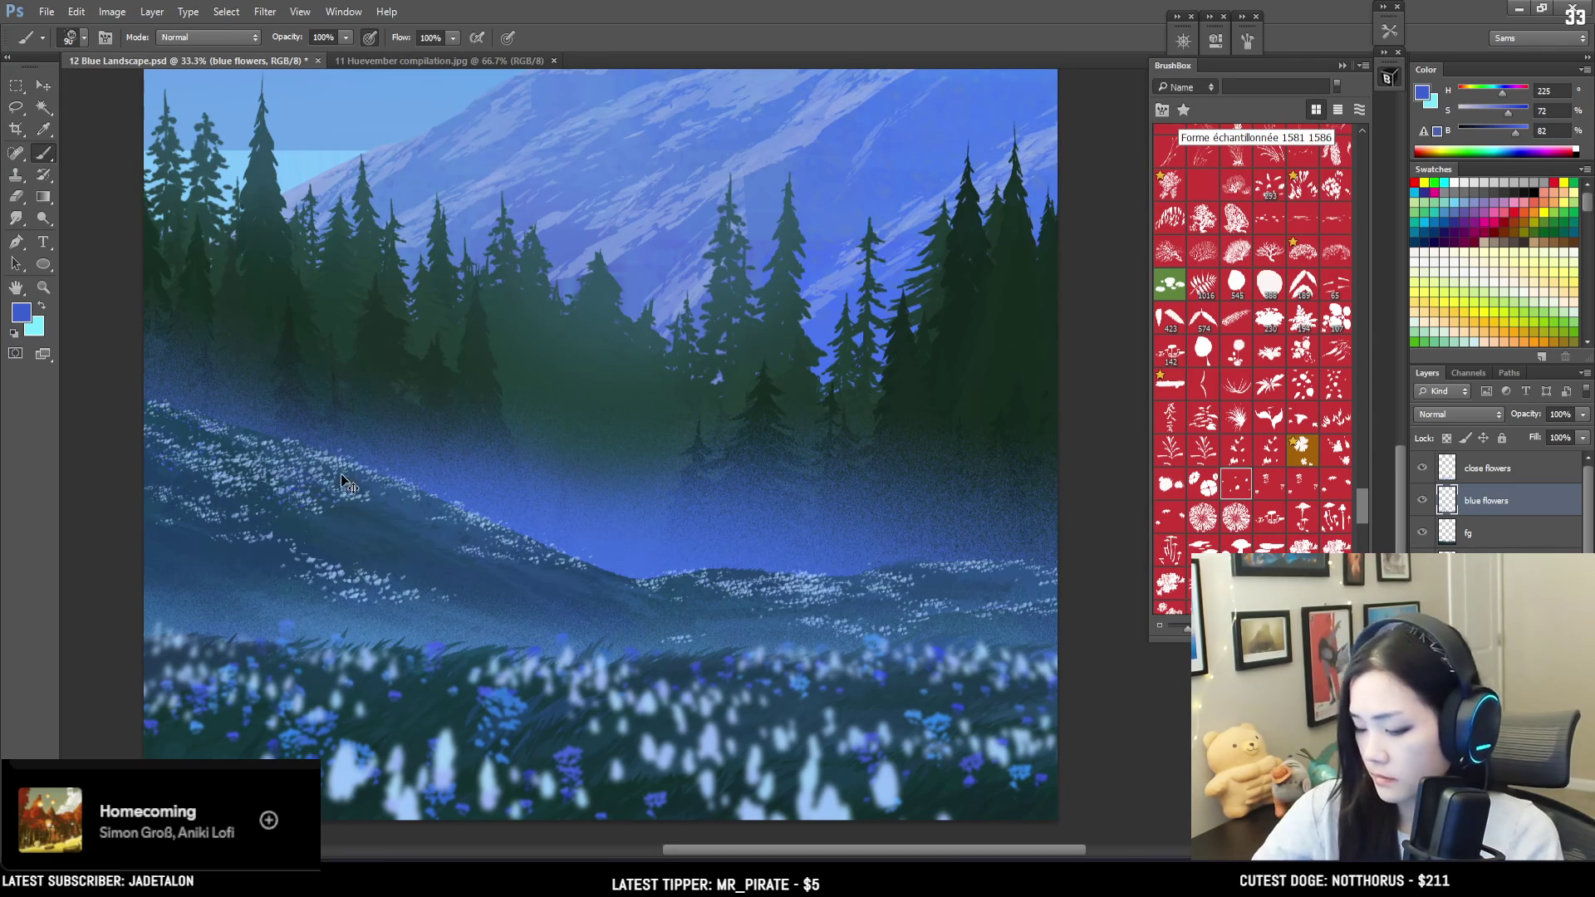
key(bracketright)
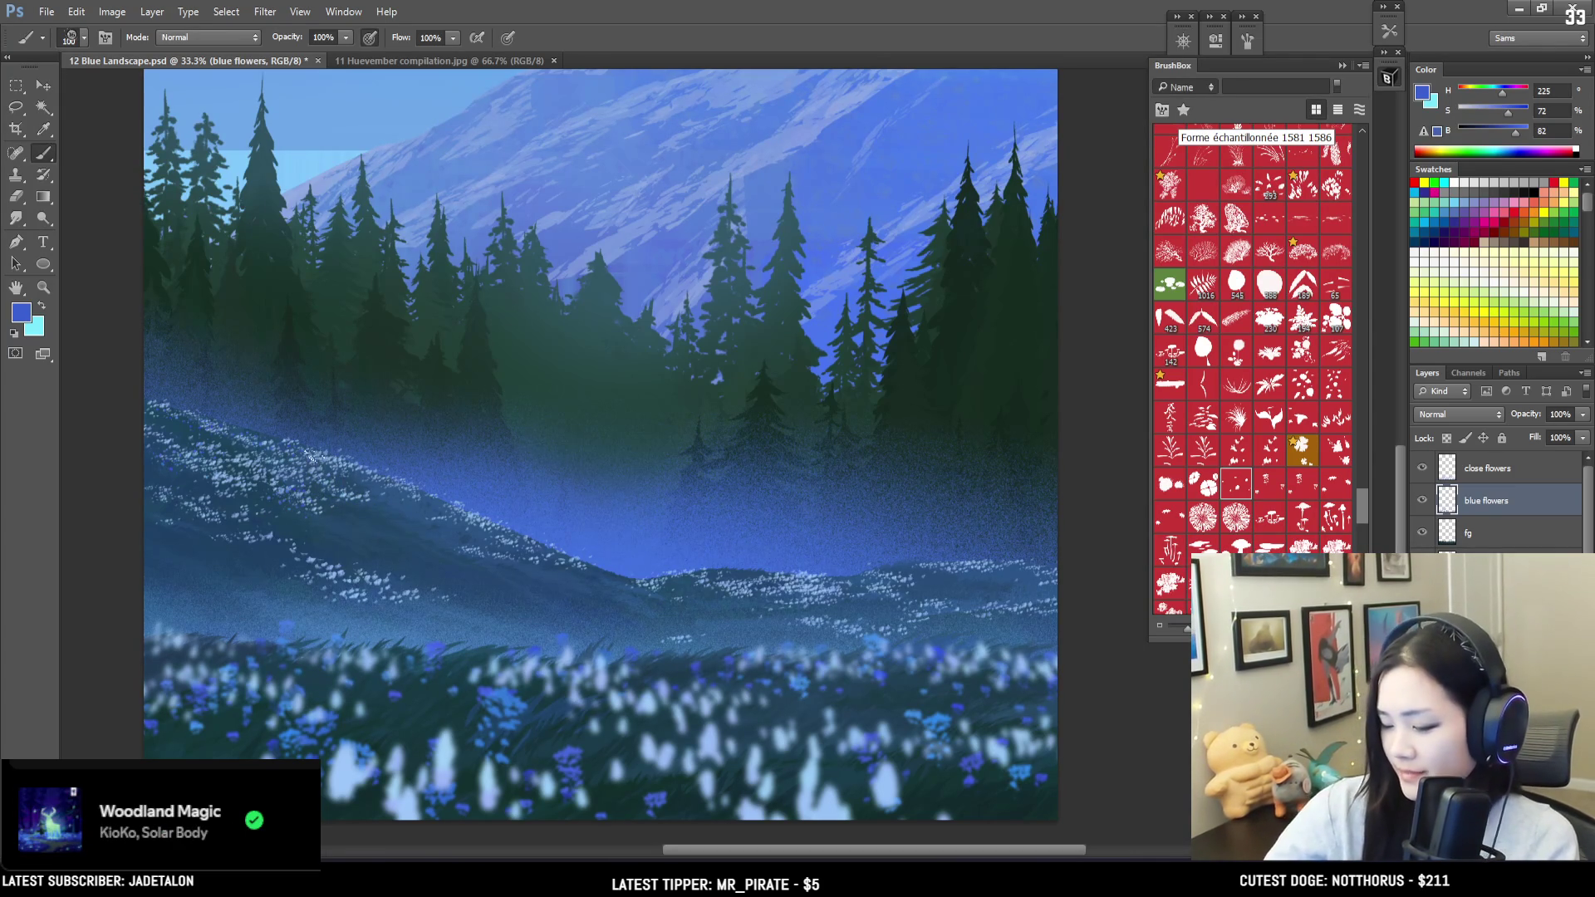
mouse_move(634, 421)
mouse_down()
mouse_move(438, 282)
mouse_move(493, 319)
mouse_up()
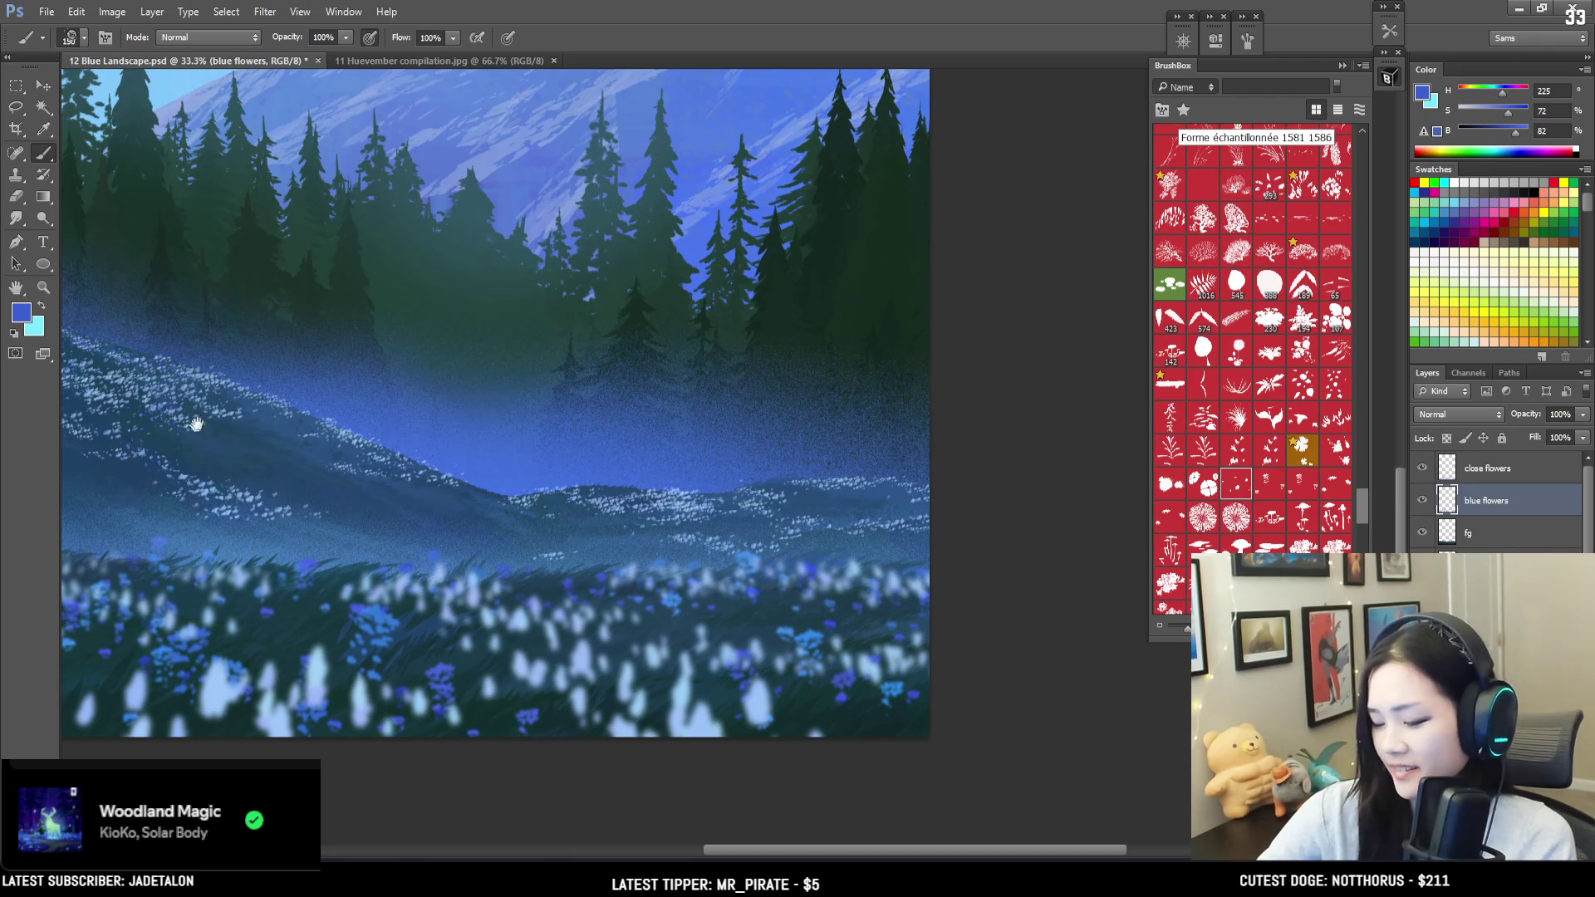
drag(192, 433, 292, 462)
key(bracketright)
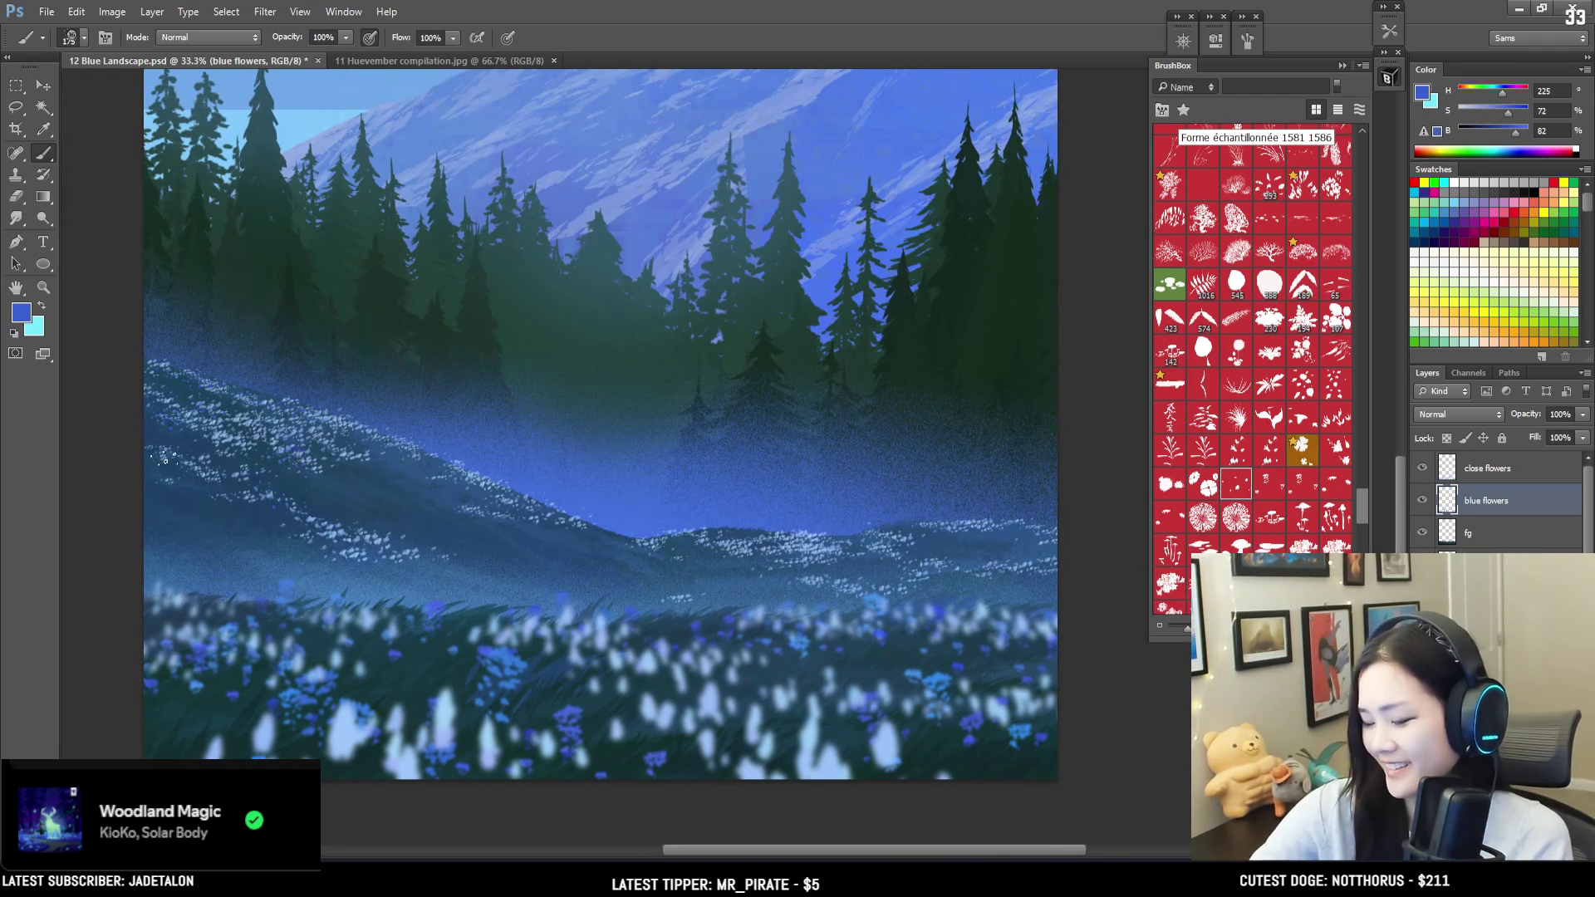
mouse_move(595, 377)
mouse_down()
mouse_move(687, 487)
mouse_move(765, 481)
mouse_up()
key(ctrl+minus)
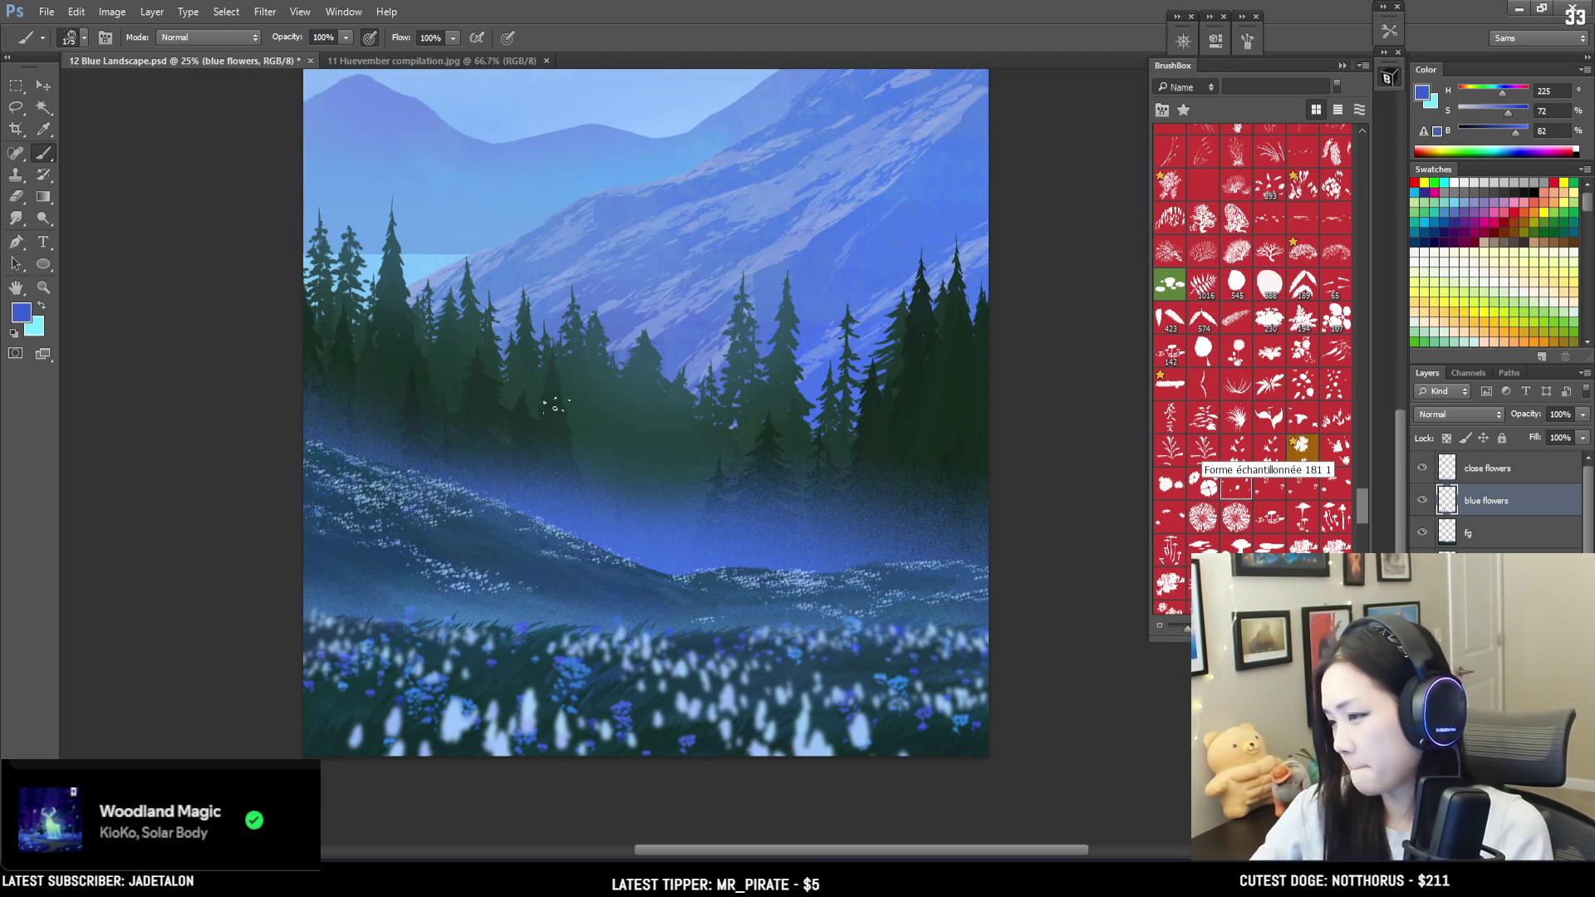
Step: Frame the flower meadow, set the brush size to 125, and switch to the Lasso tool
mouse_move(1061, 210)
mouse_down()
mouse_move(972, 221)
mouse_move(986, 274)
mouse_move(964, 373)
mouse_move(987, 278)
mouse_up()
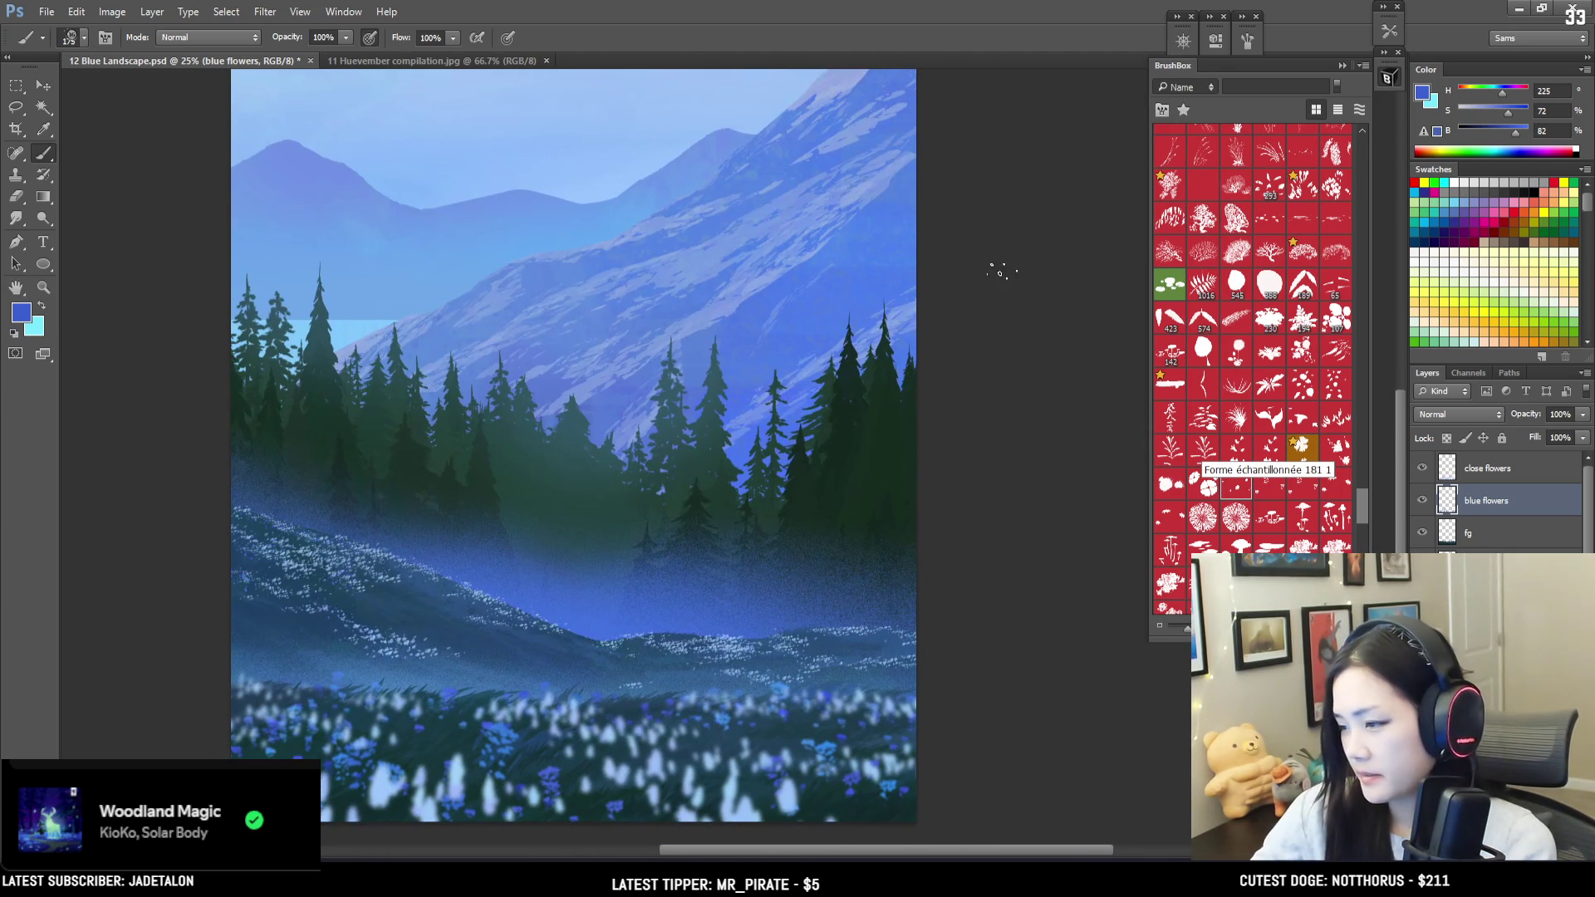
key(ctrl+minus)
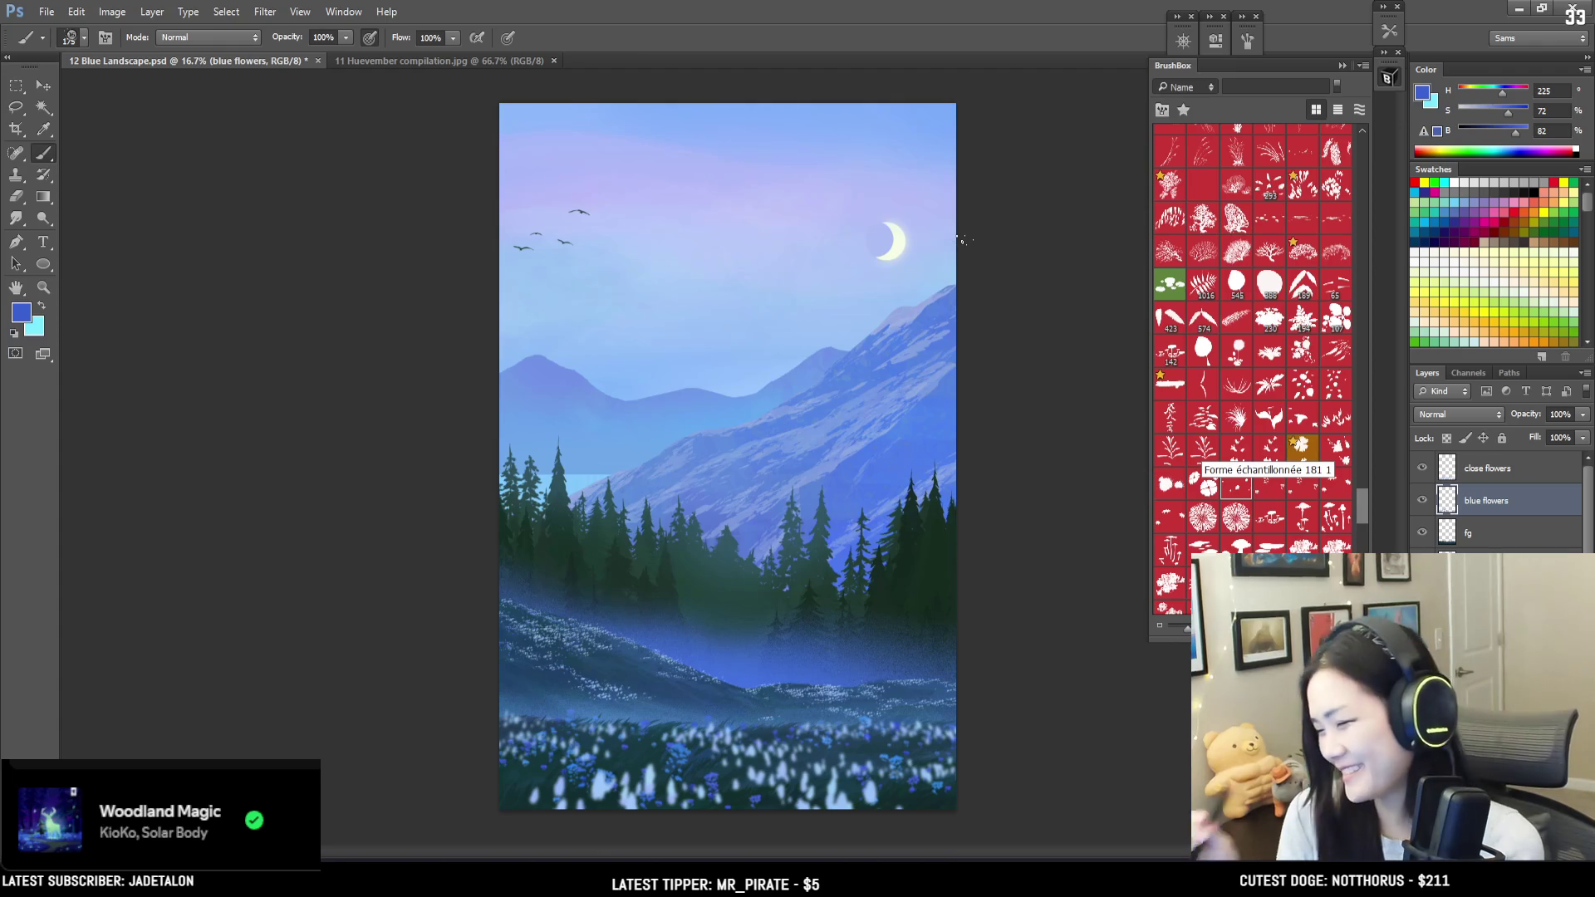
key(ctrl+plus)
key(ctrl+plus)
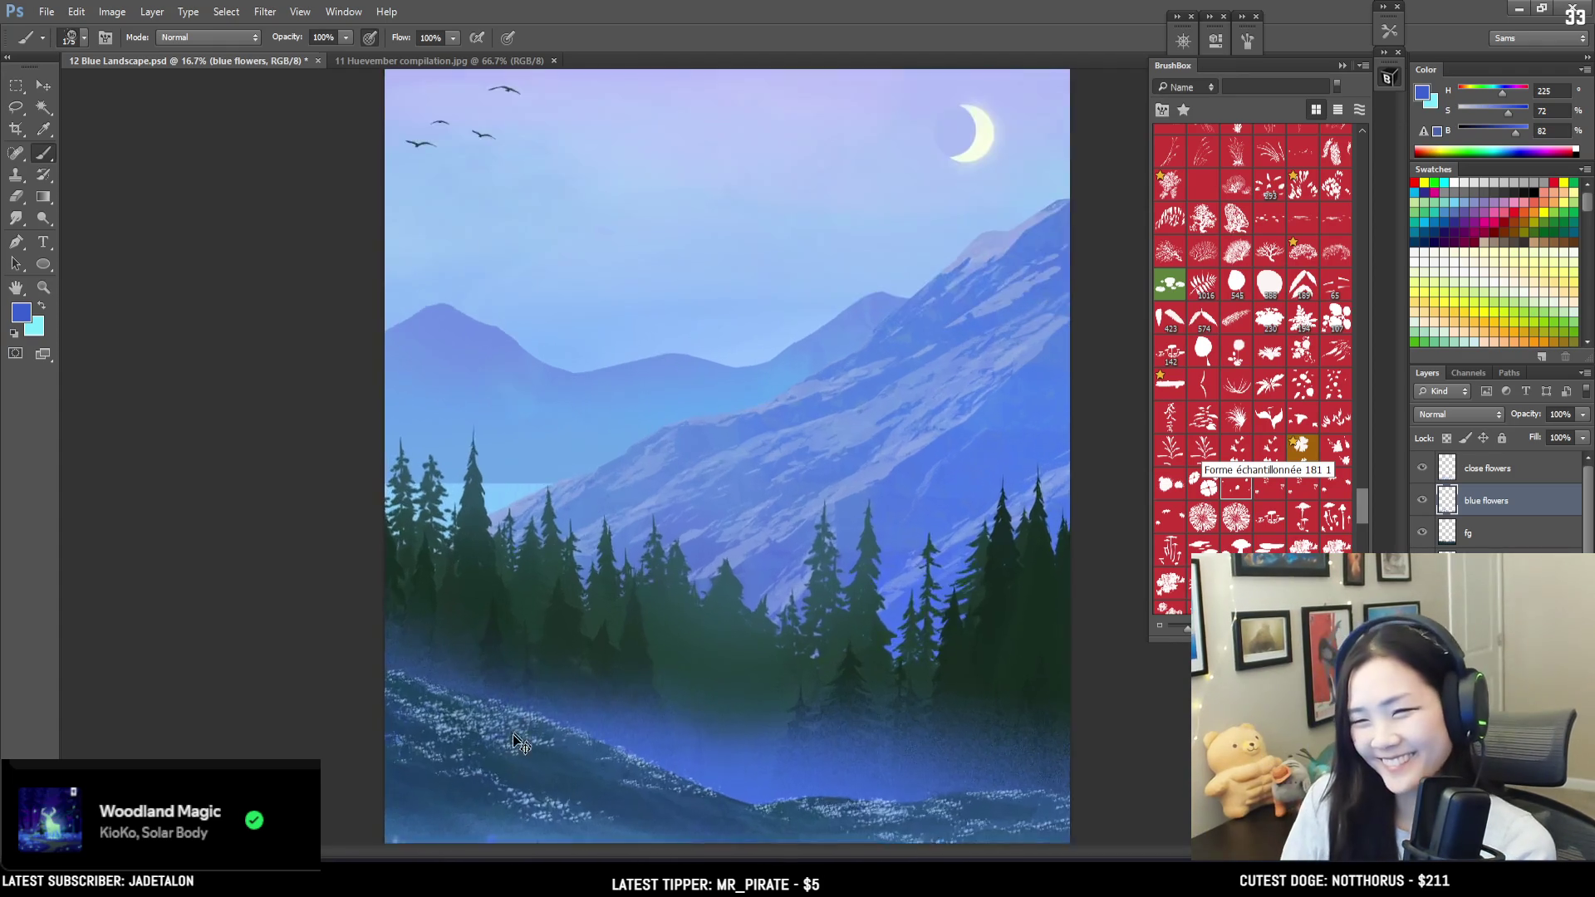
mouse_move(455, 688)
mouse_down()
mouse_move(306, 427)
mouse_move(276, 411)
mouse_up()
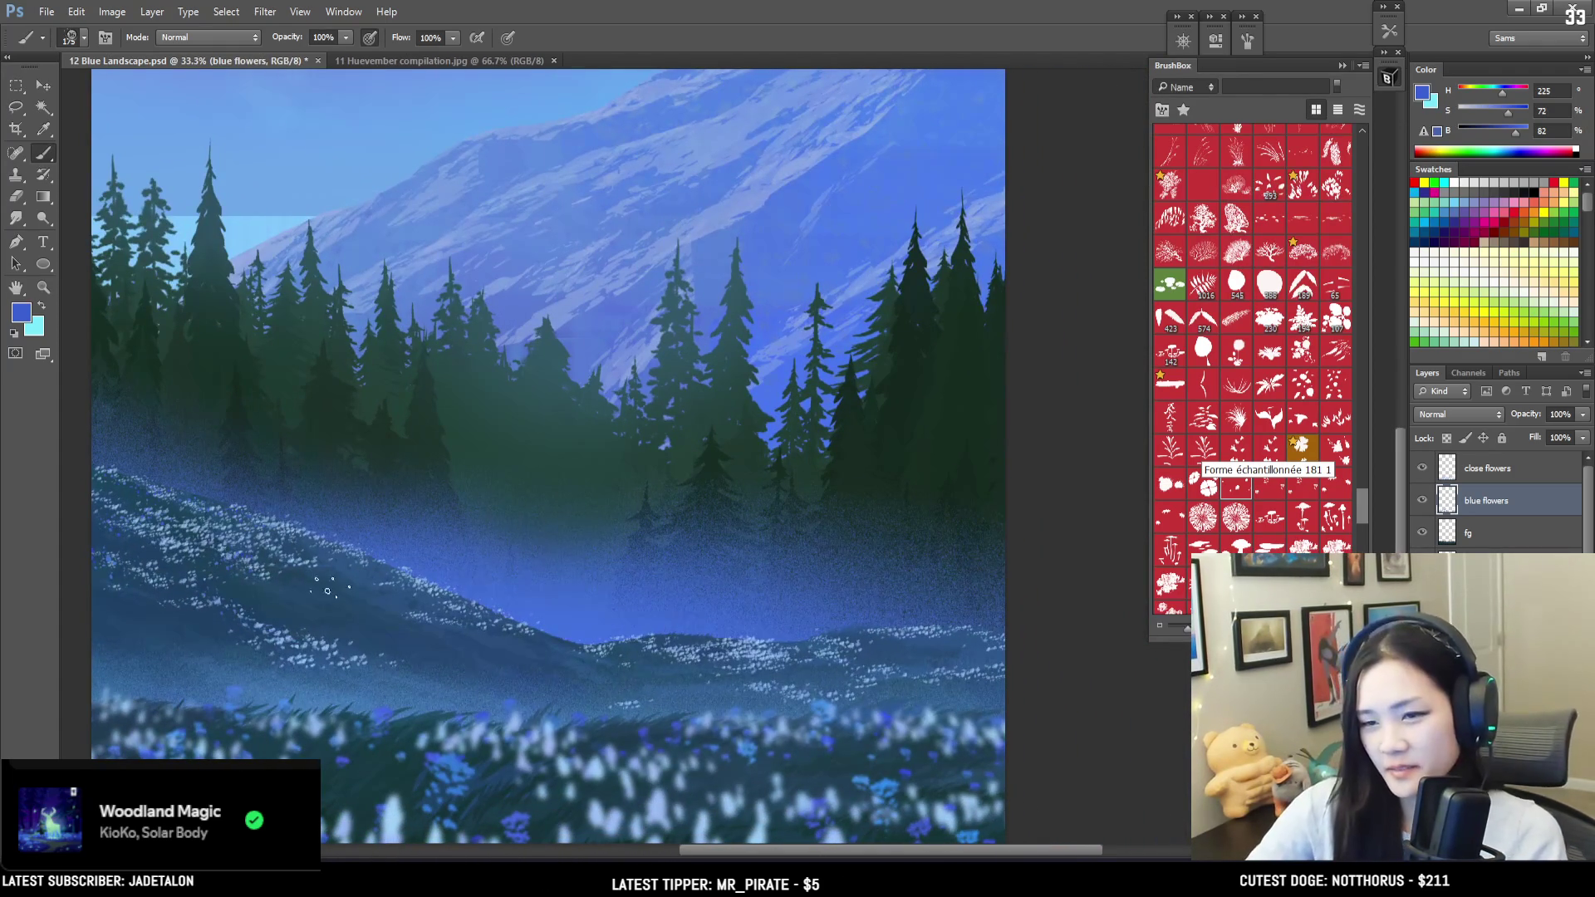
key(bracketleft)
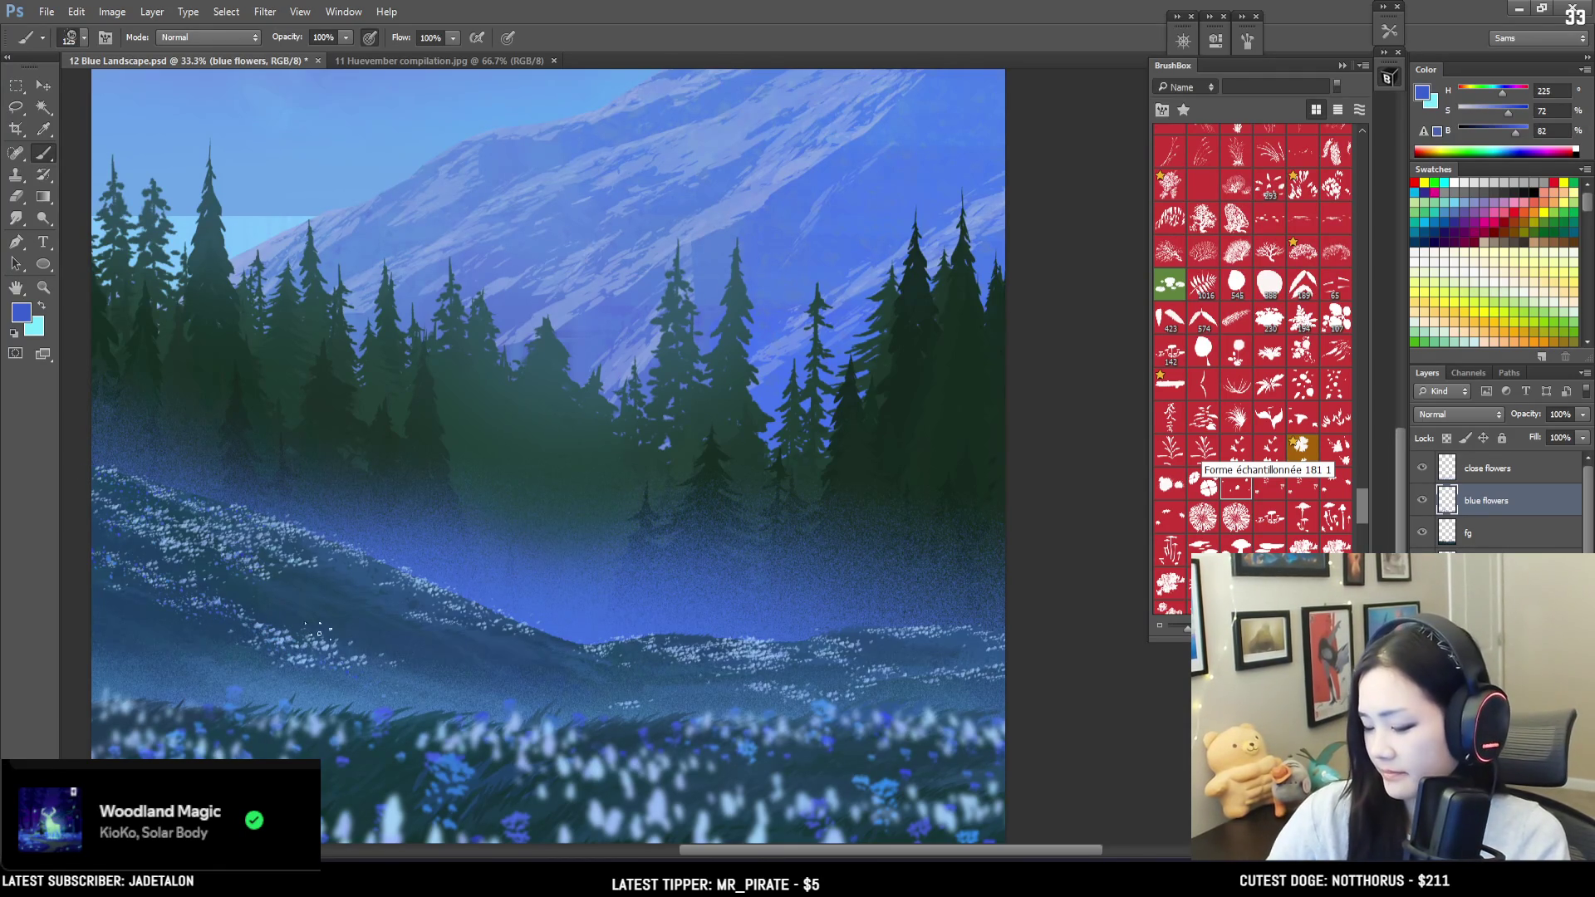
key(bracketright)
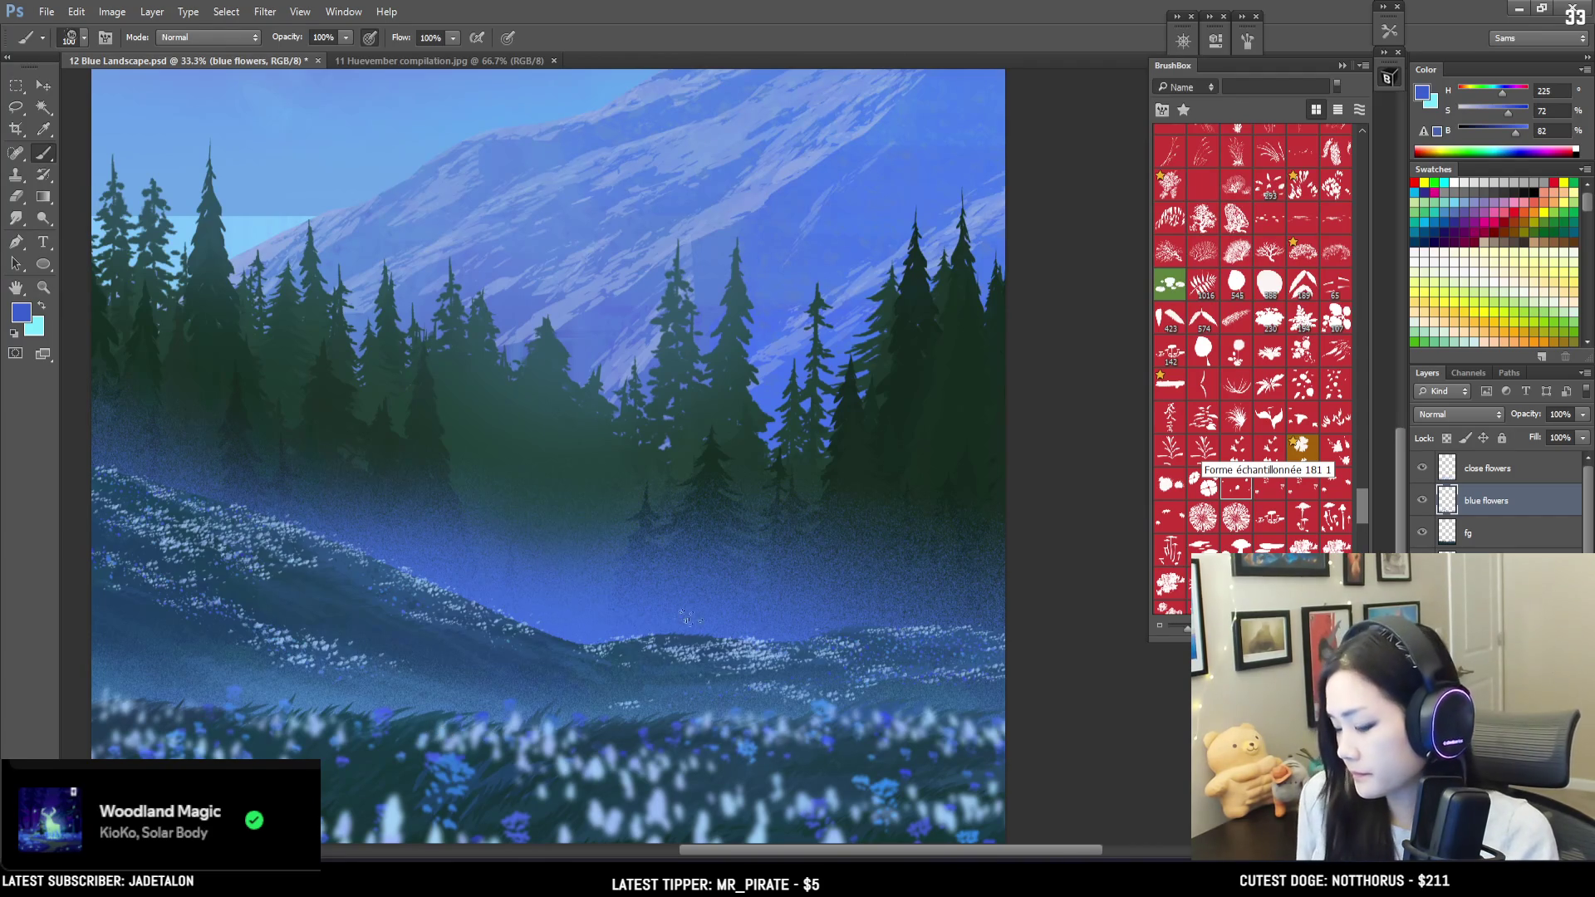
key(bracketright)
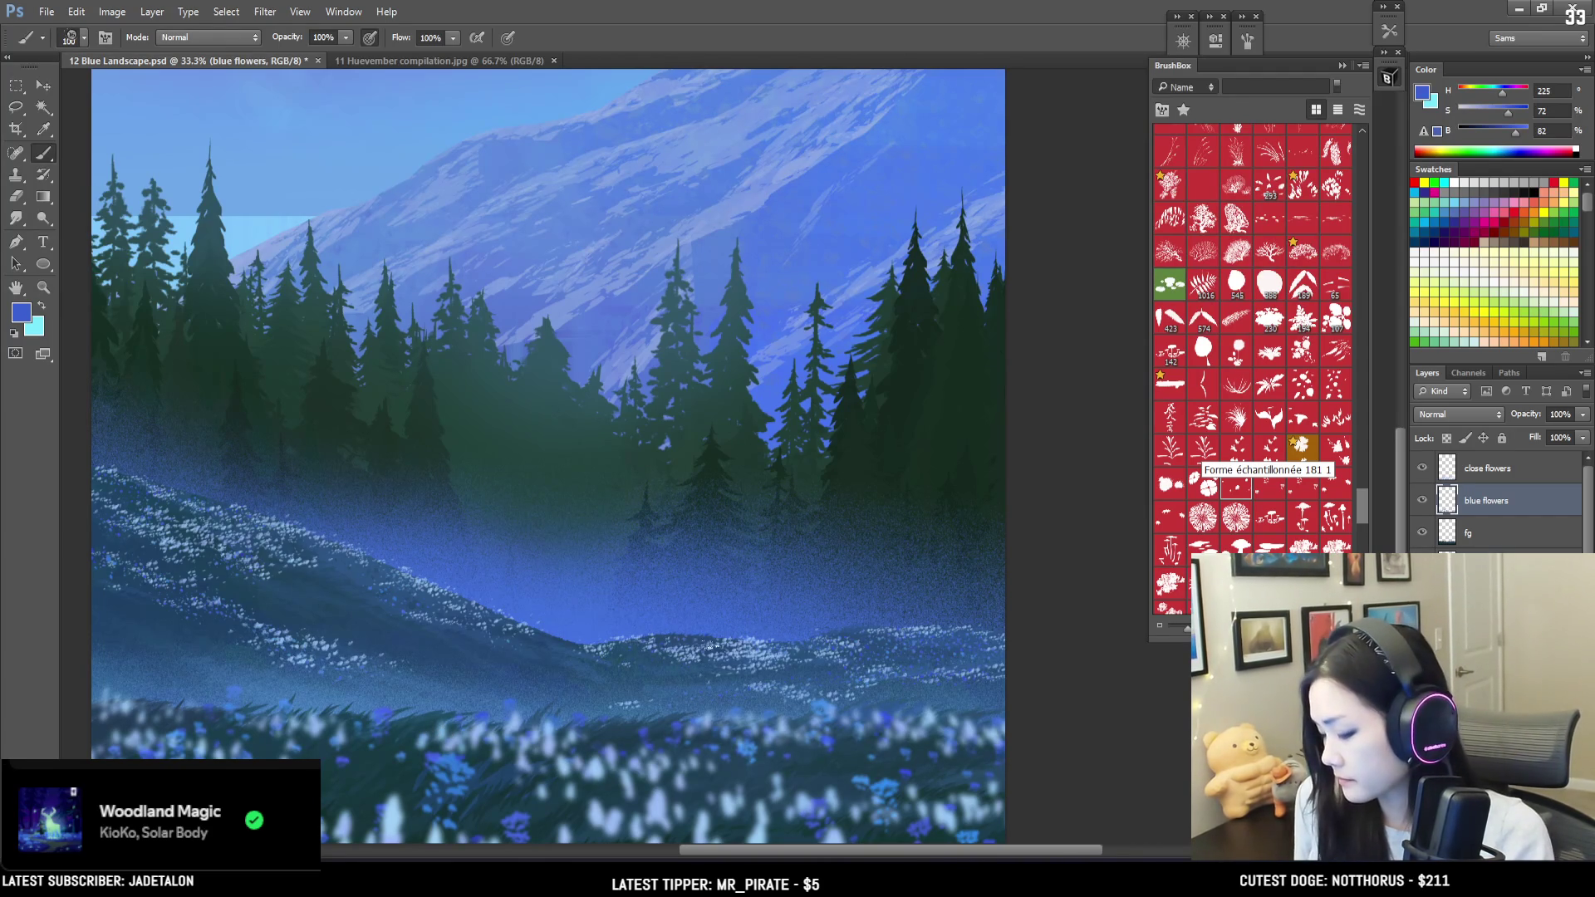
key(bracketright)
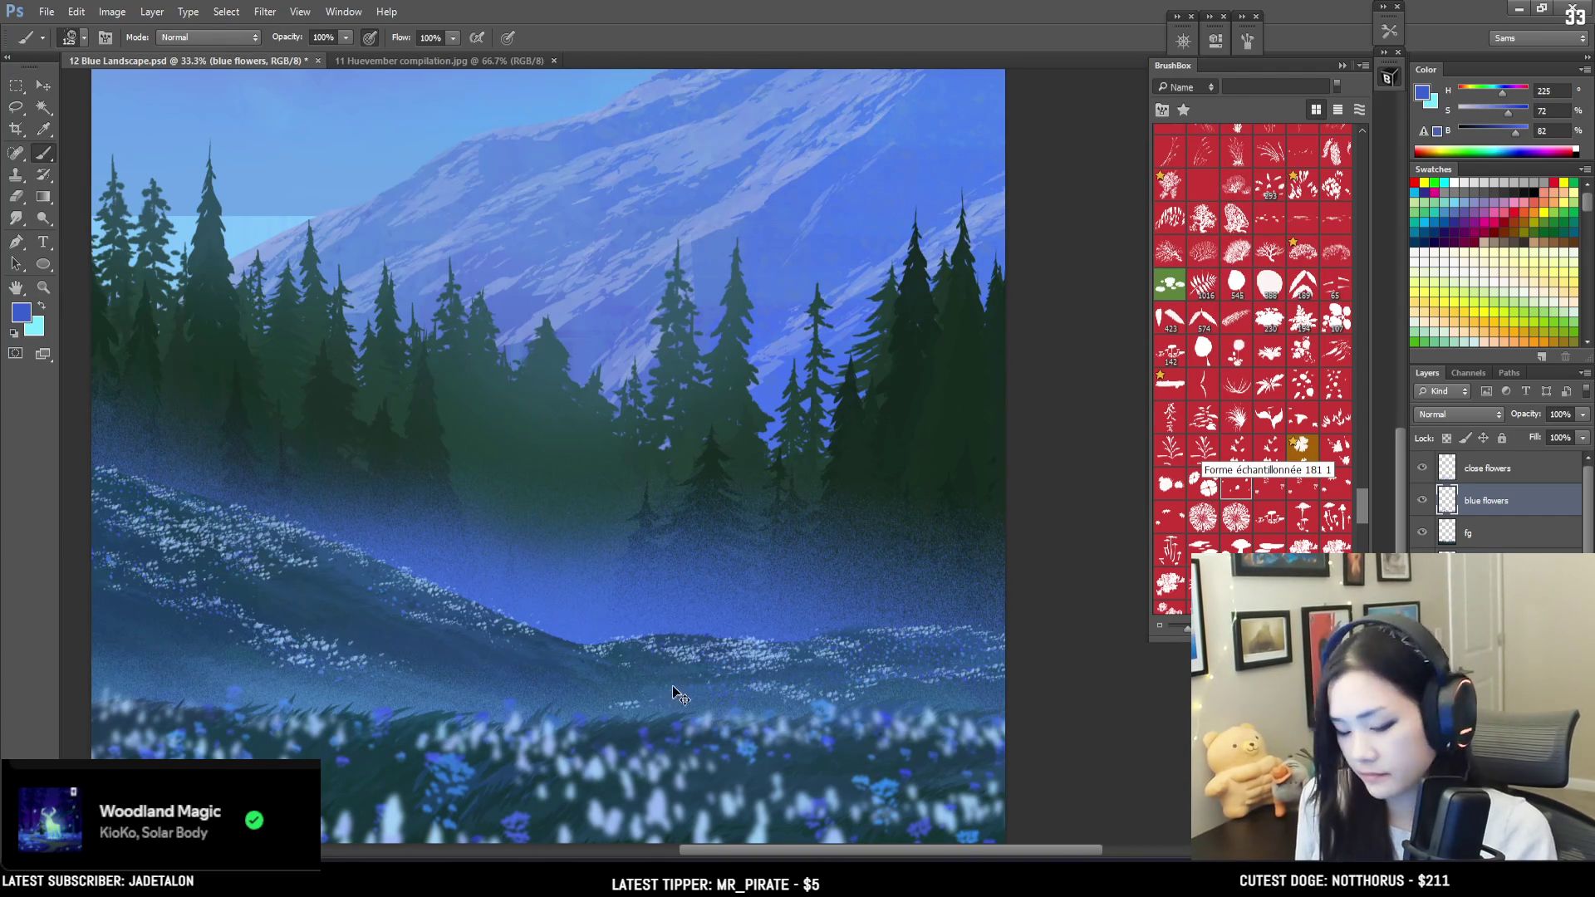
key(l)
drag(539, 738, 655, 648)
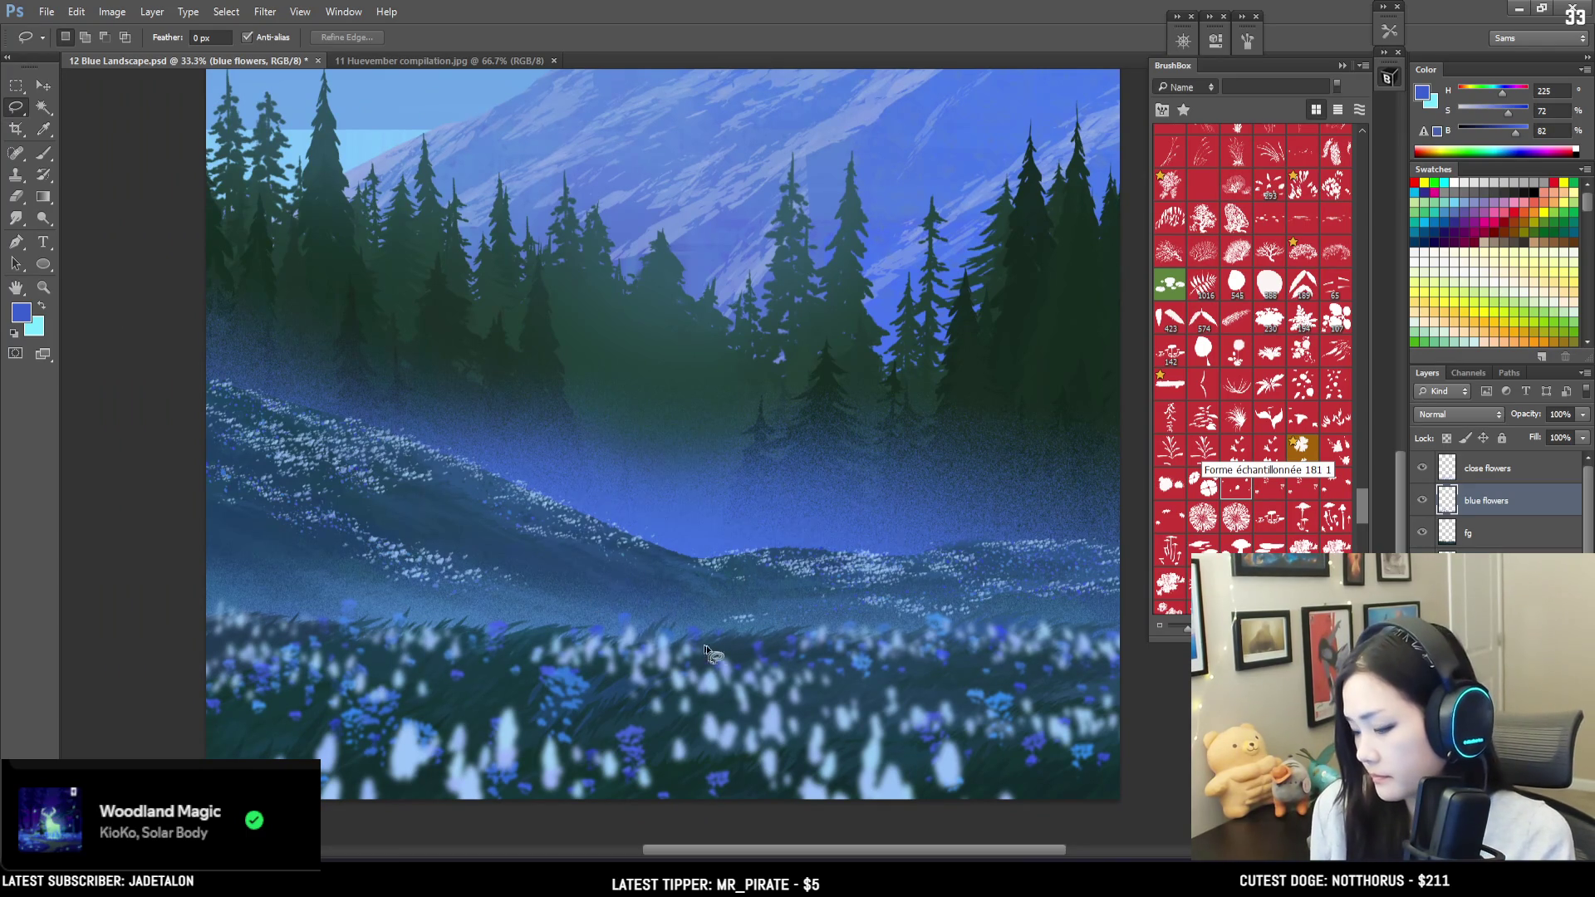
Step: Lasso the flower line along the meadow edge, paint inside it, and deselect
drag(726, 618, 487, 625)
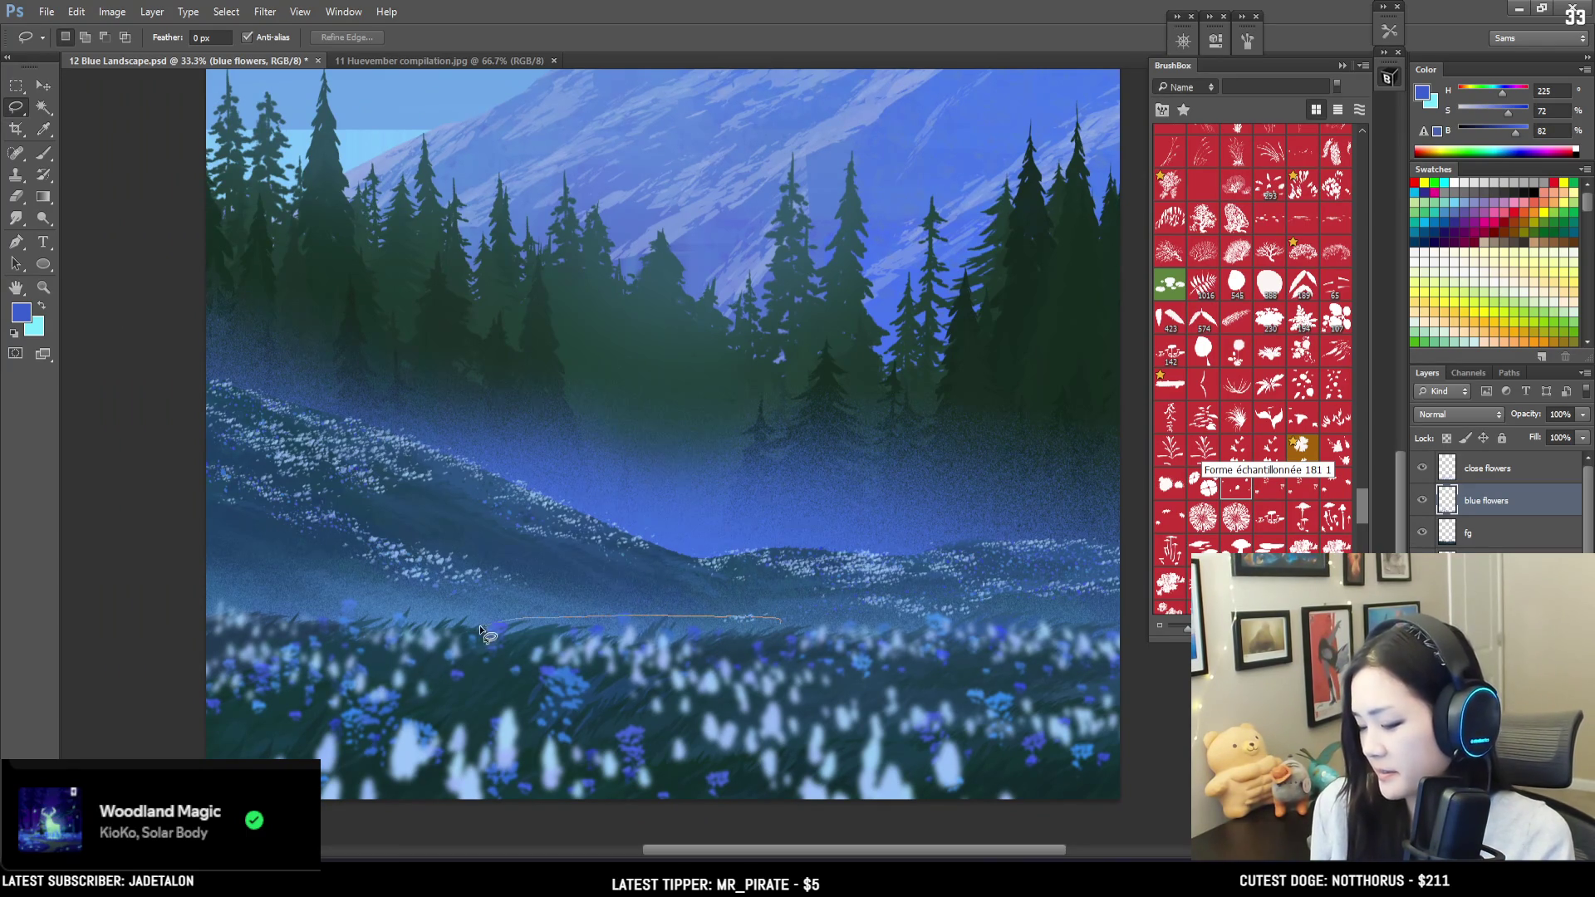
drag(846, 633, 852, 641)
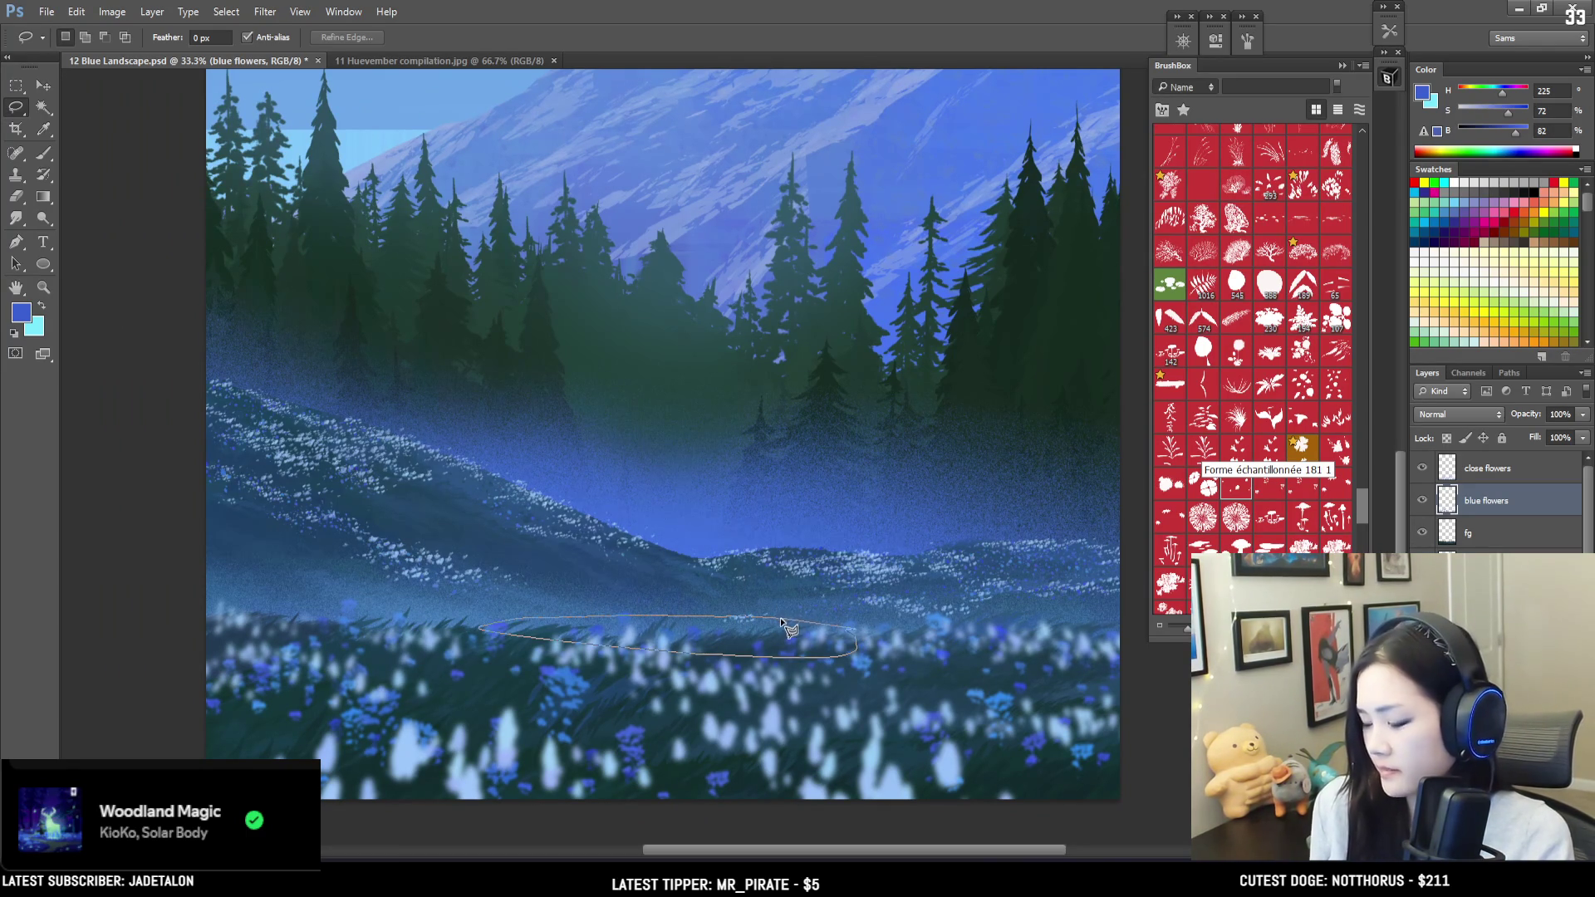
key(b)
key(ctrl+d)
key(e)
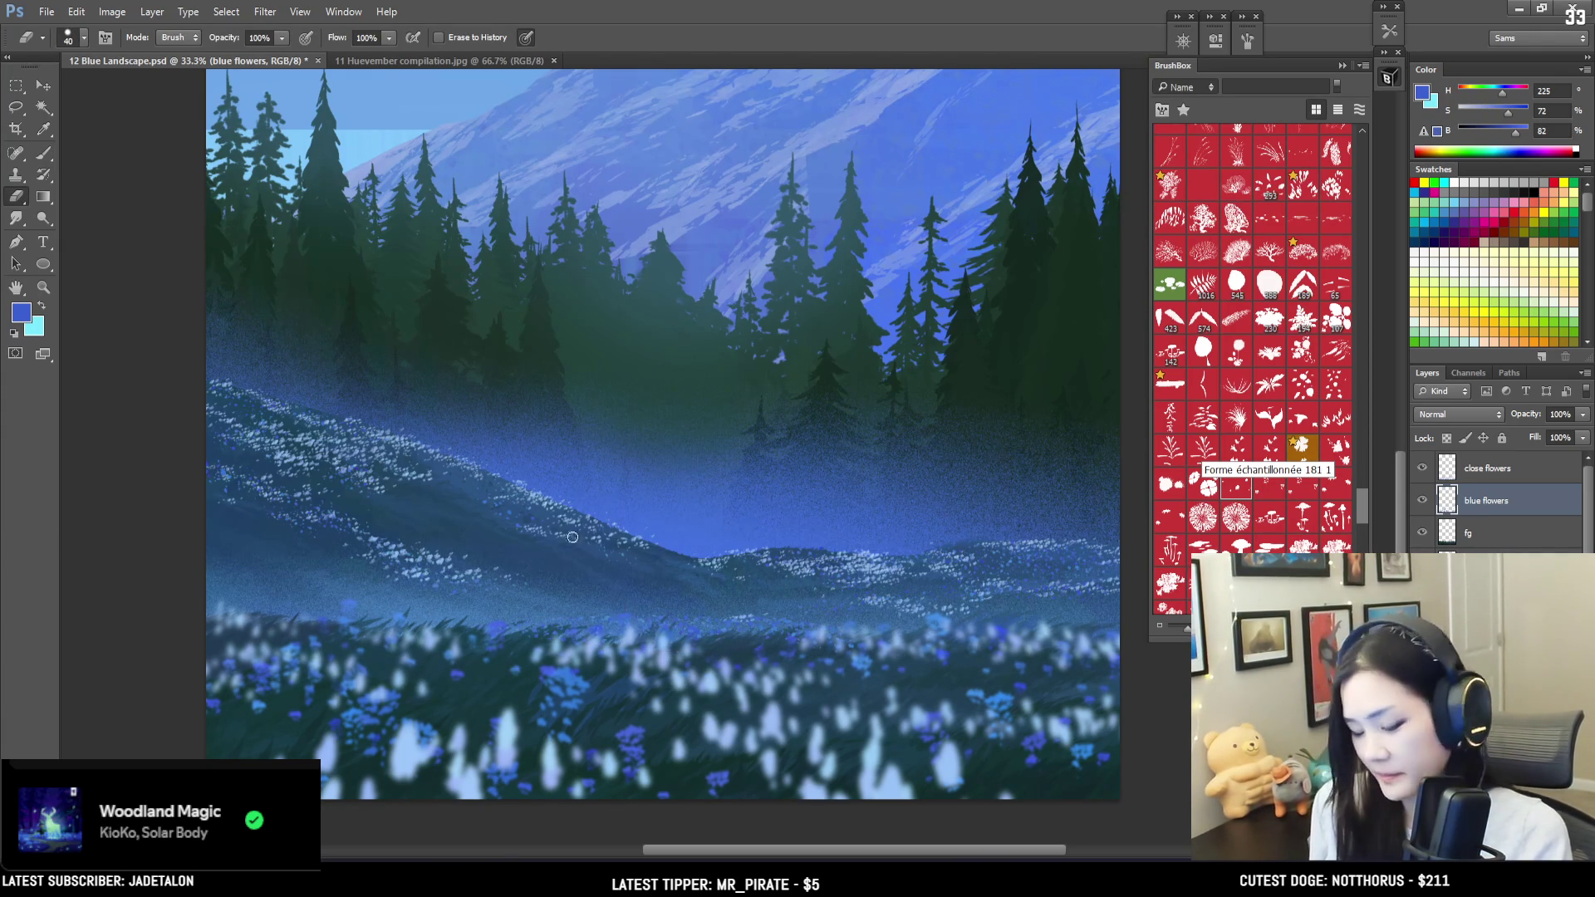
Step: Lasso a flower patch on the left hillside, paint inside it, and deselect
key(l)
mouse_move(324, 541)
mouse_down()
mouse_move(188, 495)
mouse_move(171, 534)
mouse_move(335, 593)
mouse_move(446, 601)
mouse_up()
key(b)
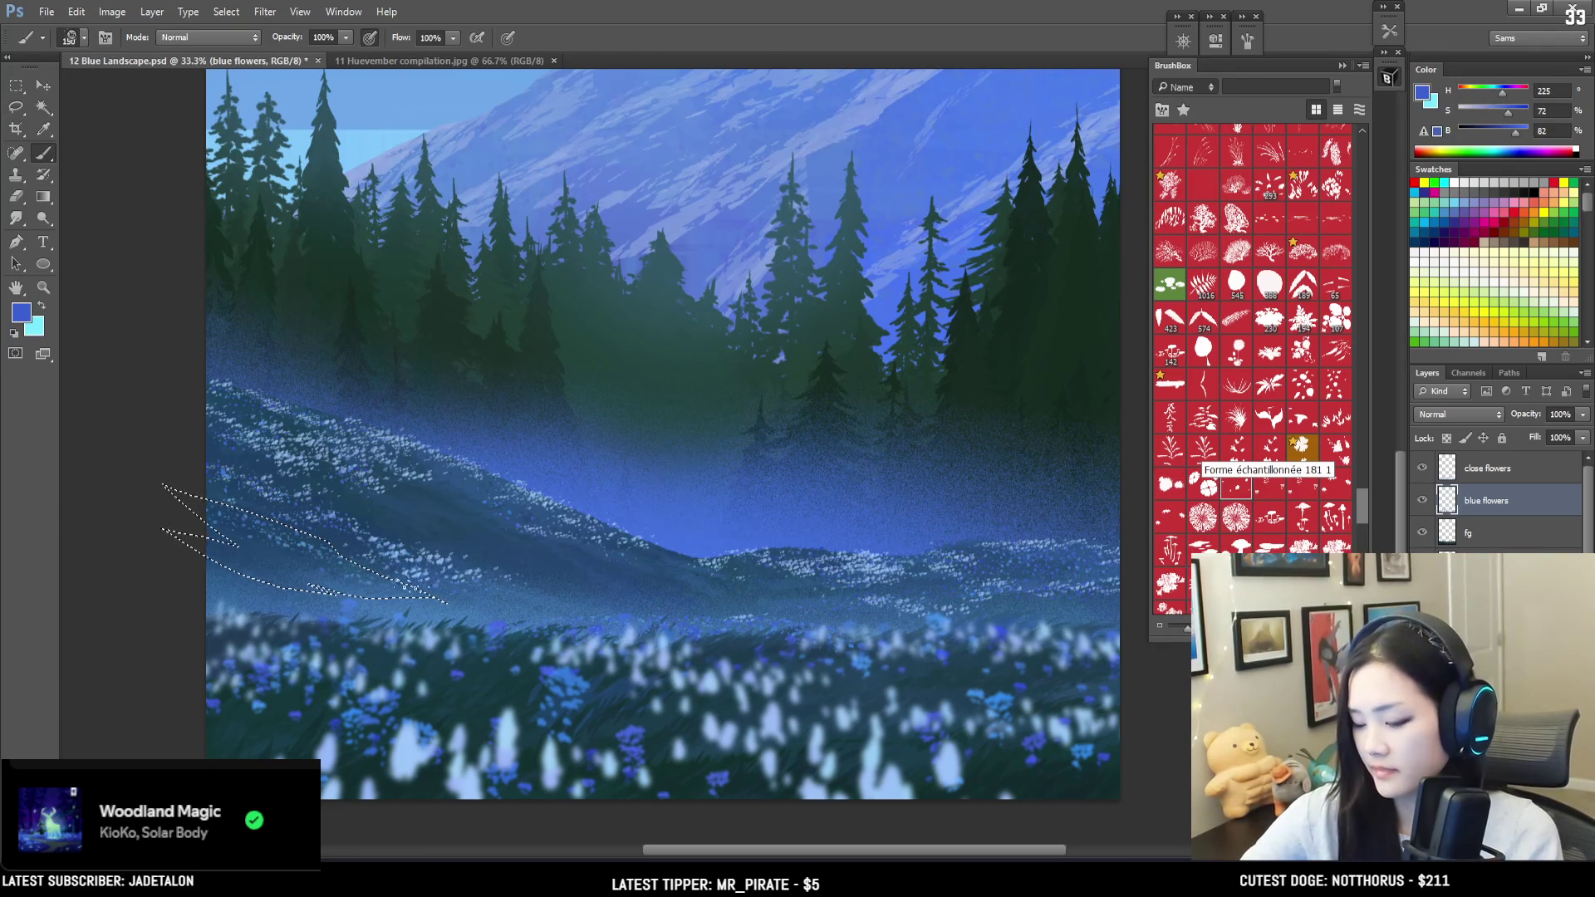
key(ctrl+d)
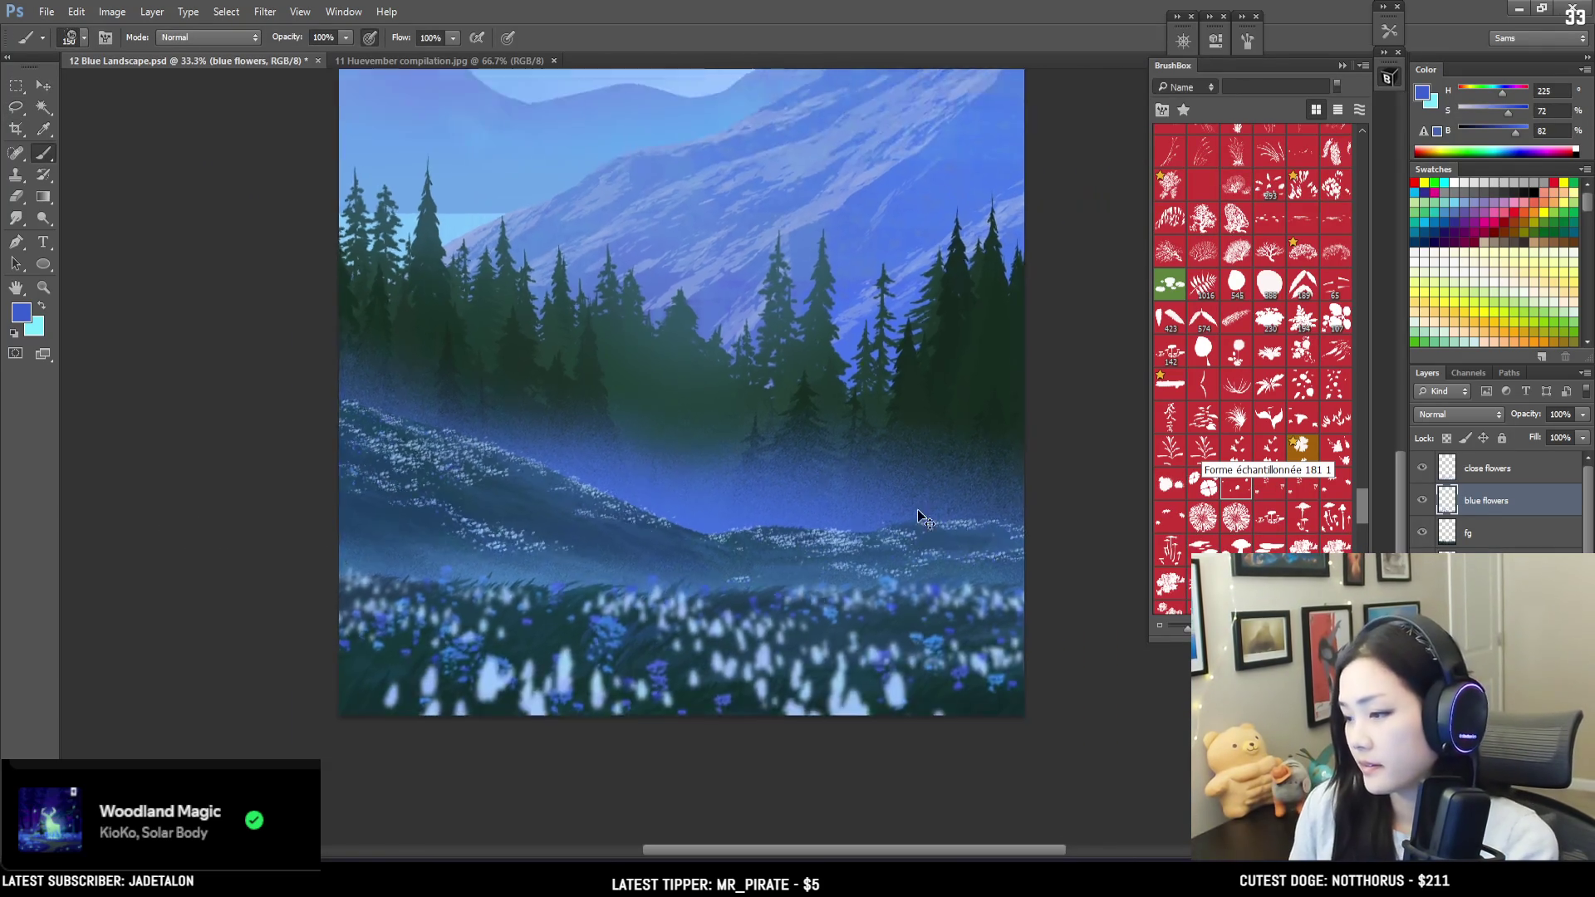
mouse_move(913, 517)
mouse_down()
mouse_move(832, 573)
mouse_move(791, 706)
mouse_move(618, 566)
mouse_up()
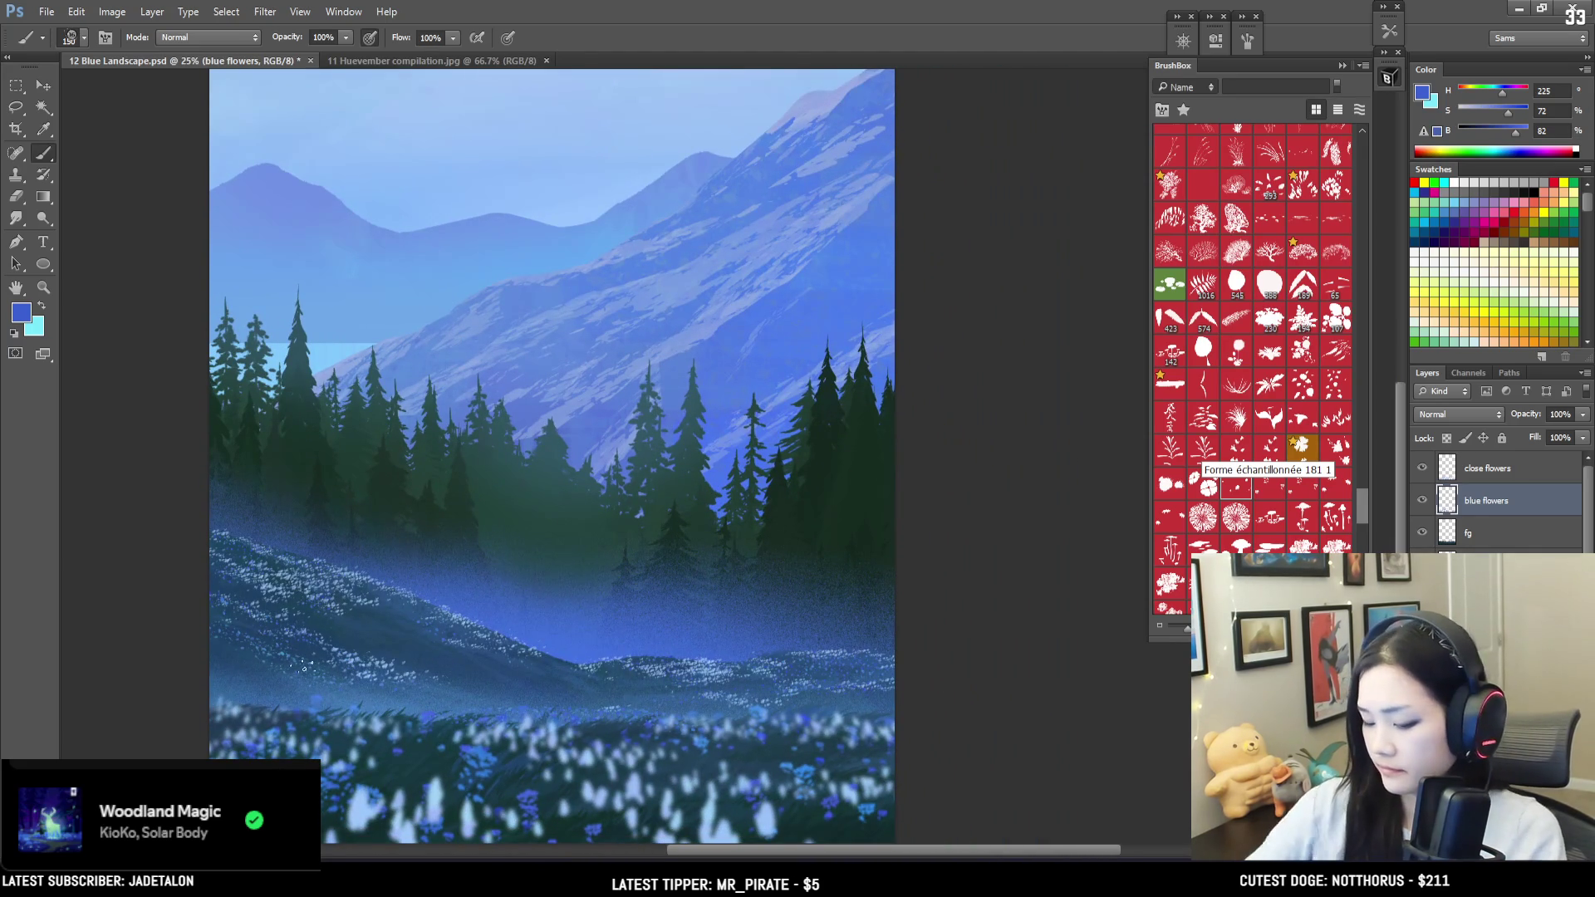
Step: Lasso a strip of the white flower slope, paint within it, deselect, and zoom out to 16.7%
key(e)
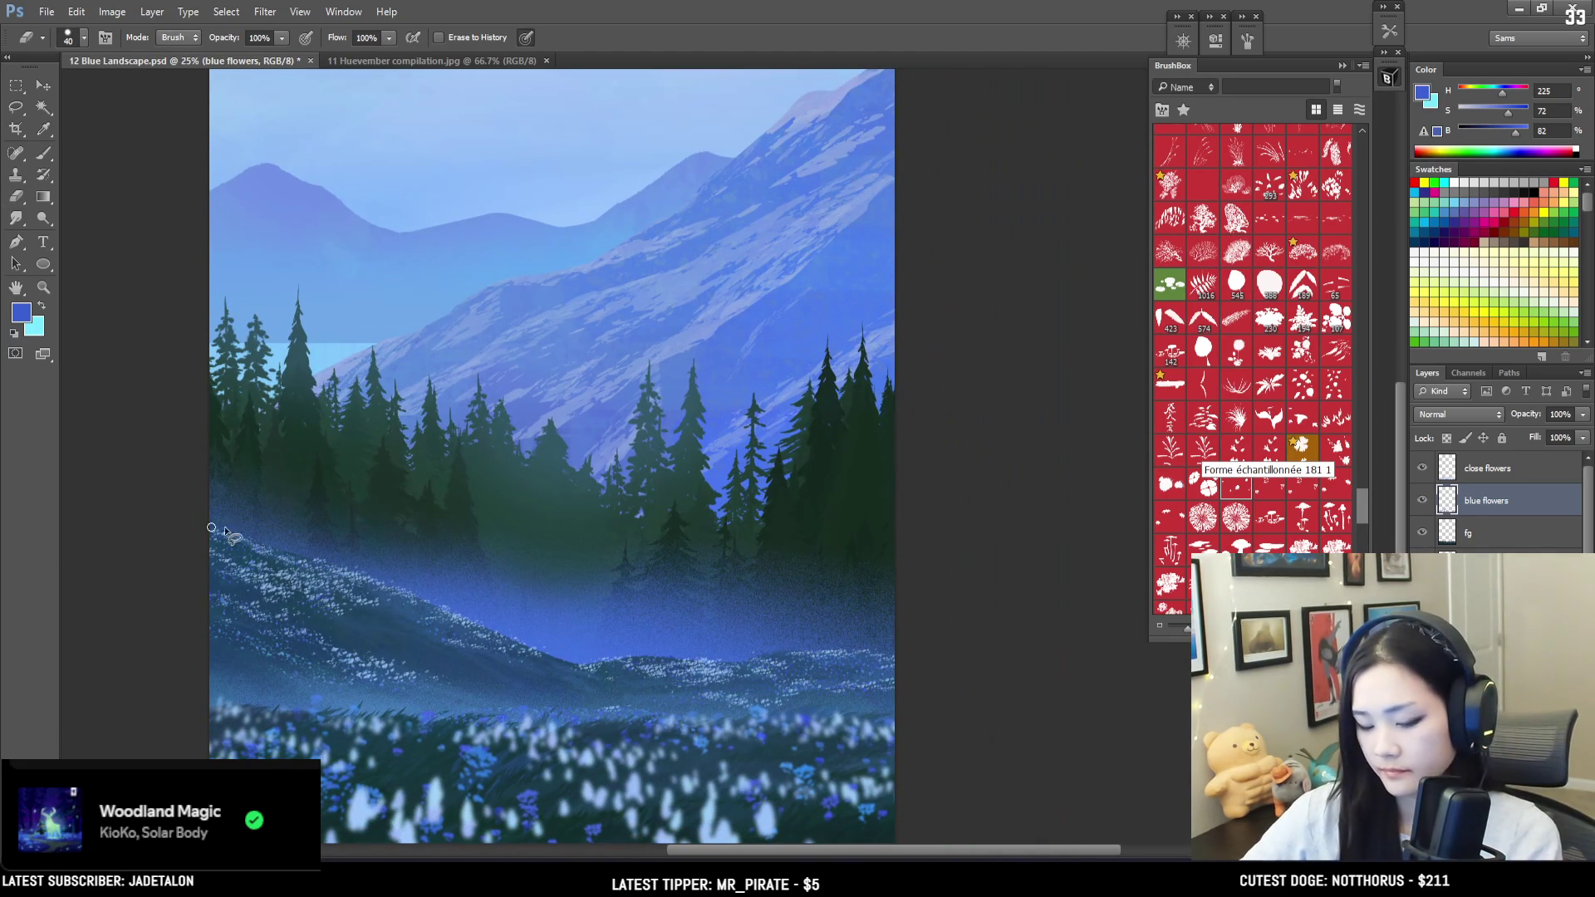
key(l)
mouse_move(422, 629)
mouse_down()
mouse_move(415, 656)
mouse_move(503, 673)
mouse_up()
key(b)
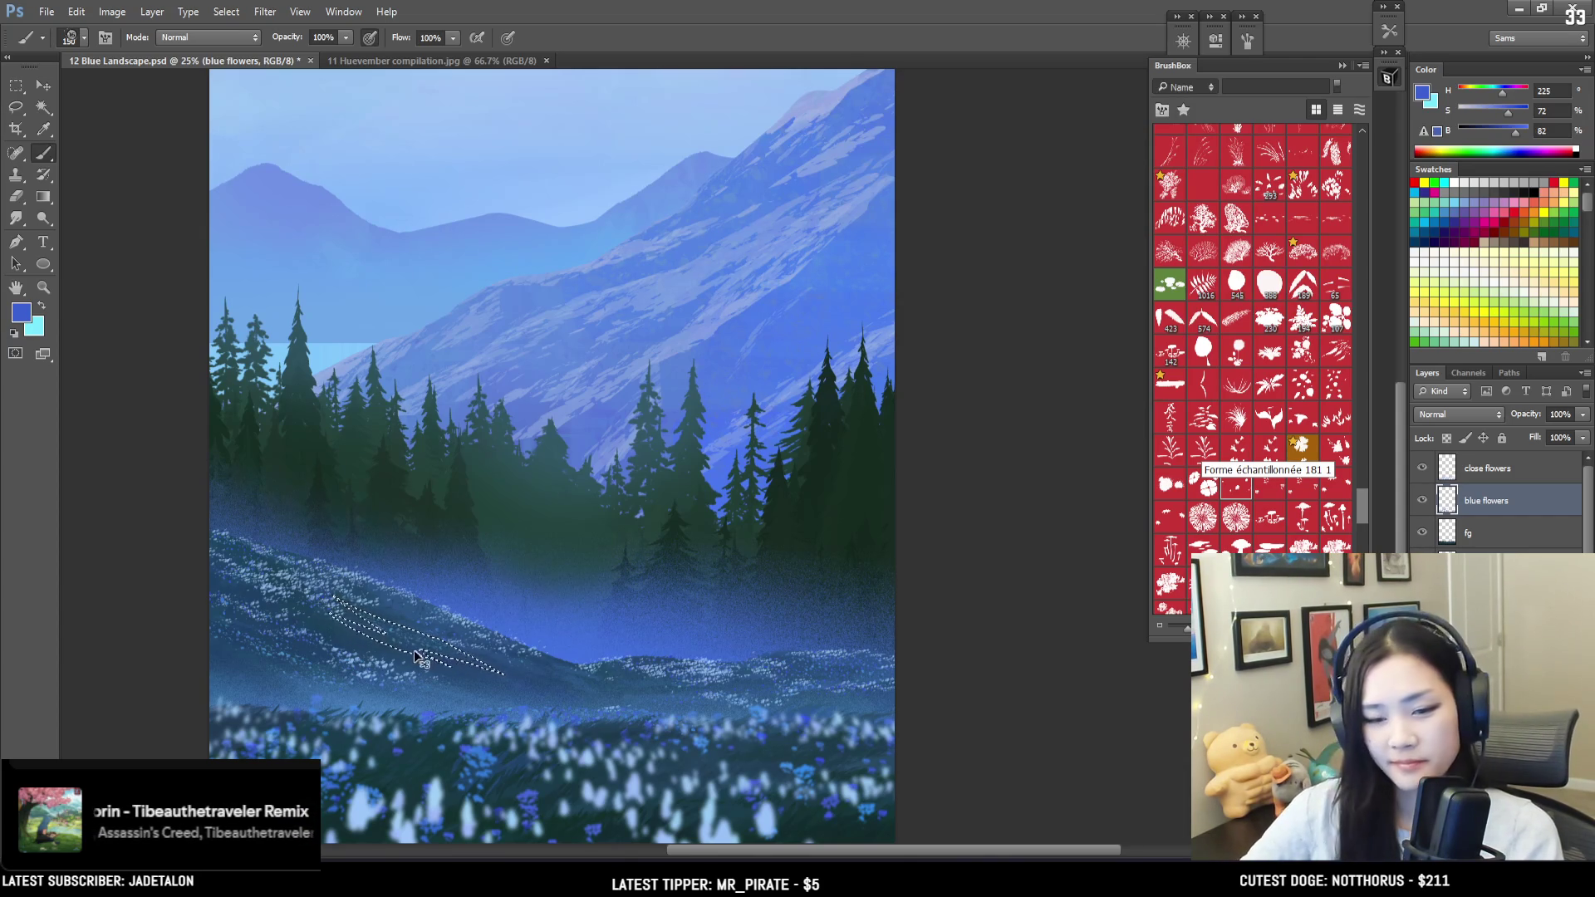
key(ctrl+d)
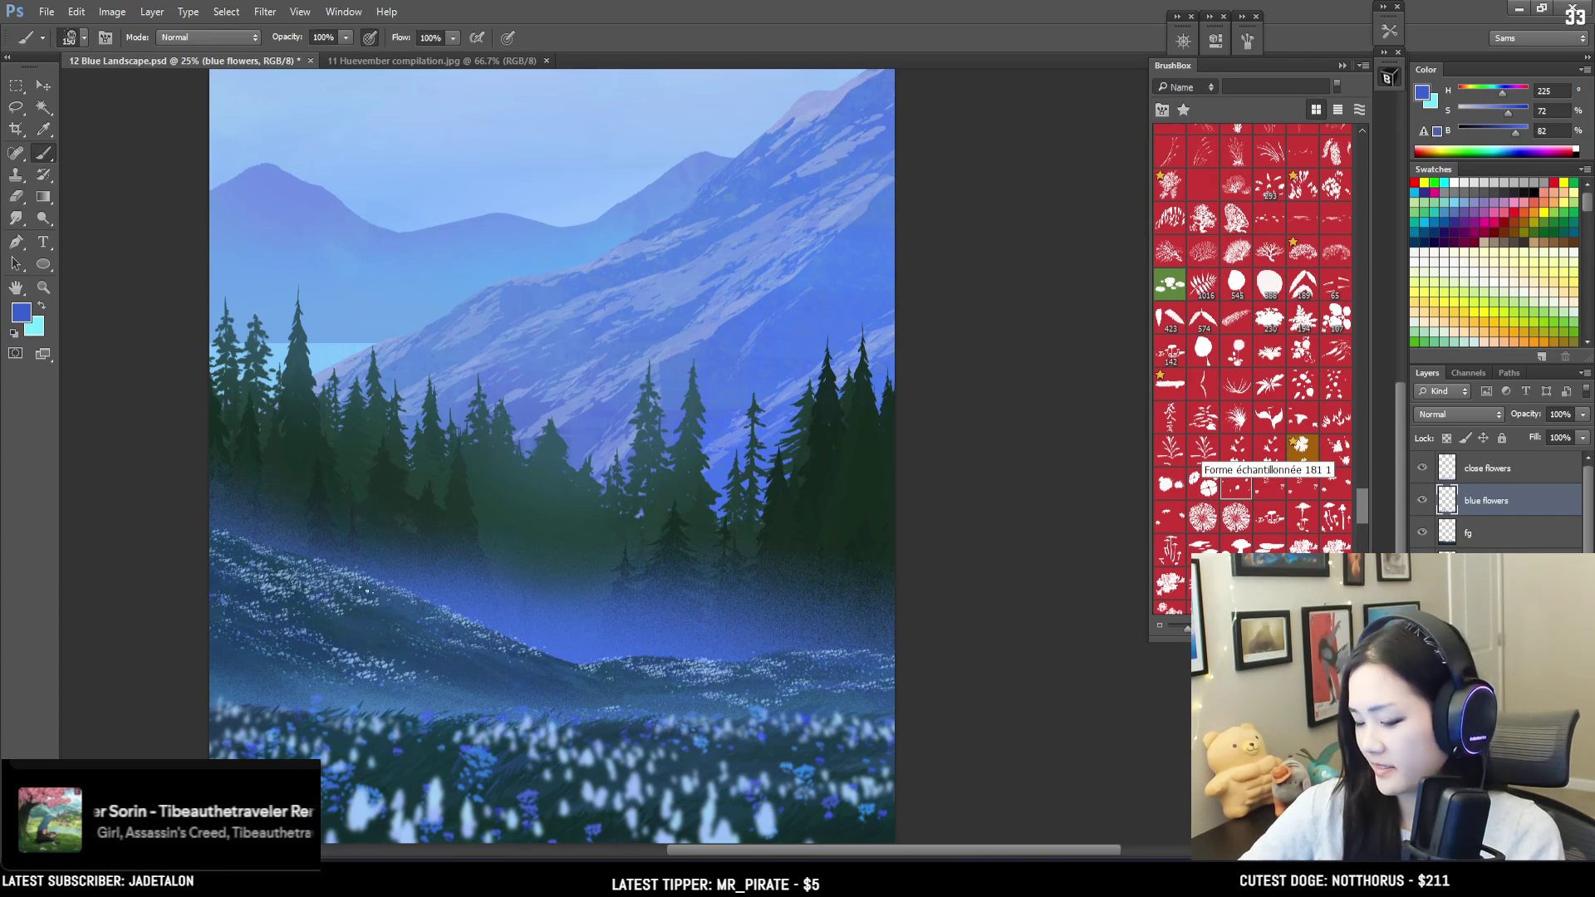
key(ctrl+minus)
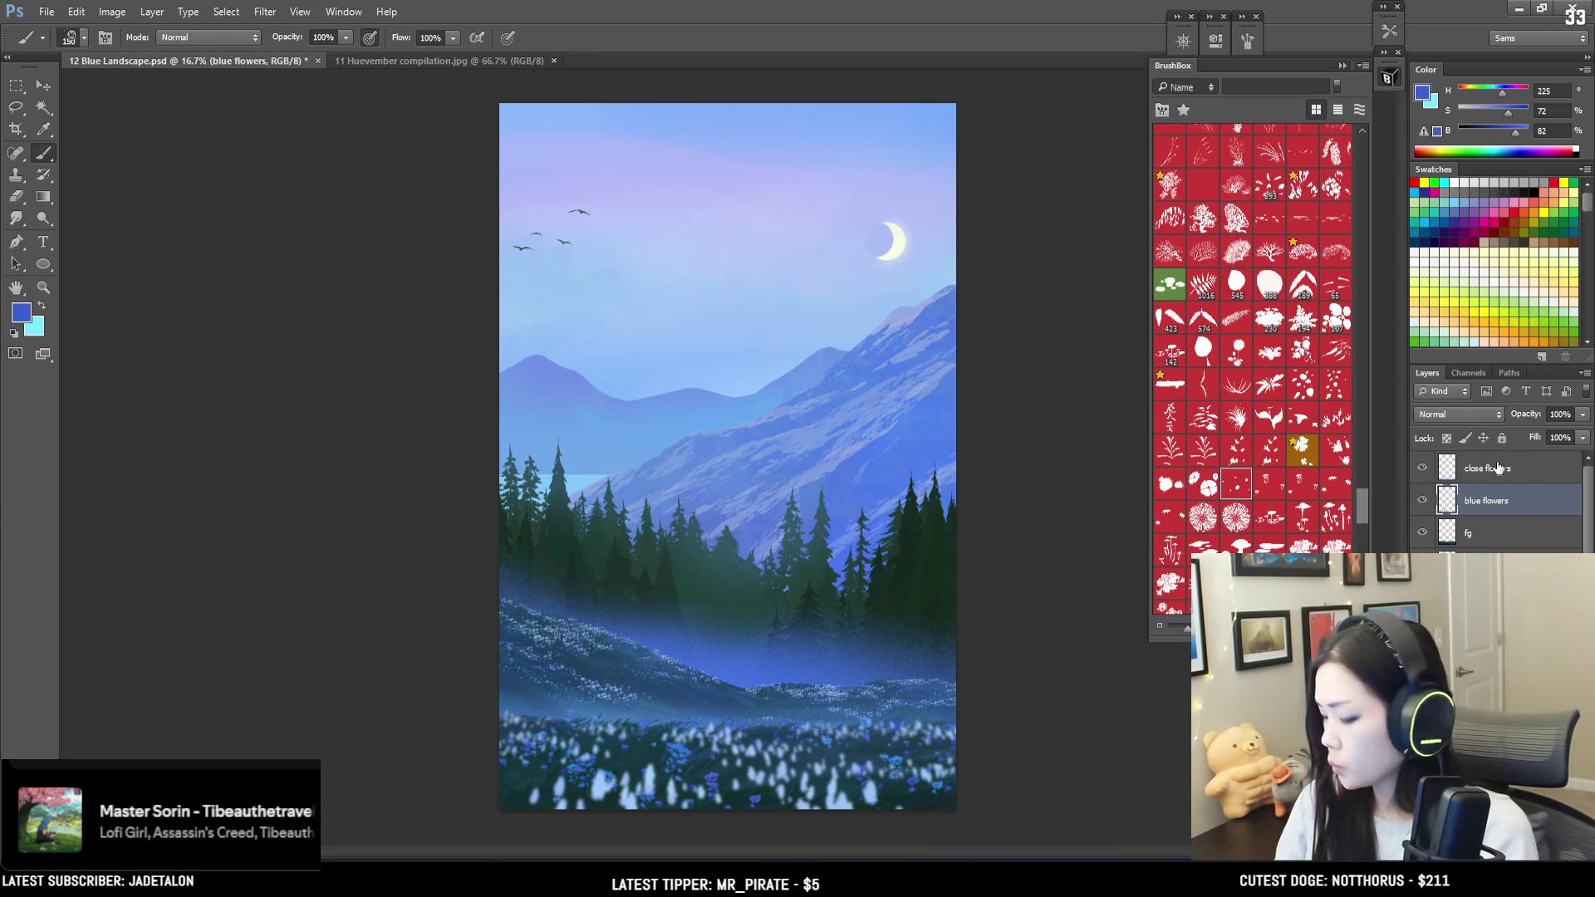
Step: Make the close flowers layer active and switch to the Blur Tool at size 500
click(1467, 463)
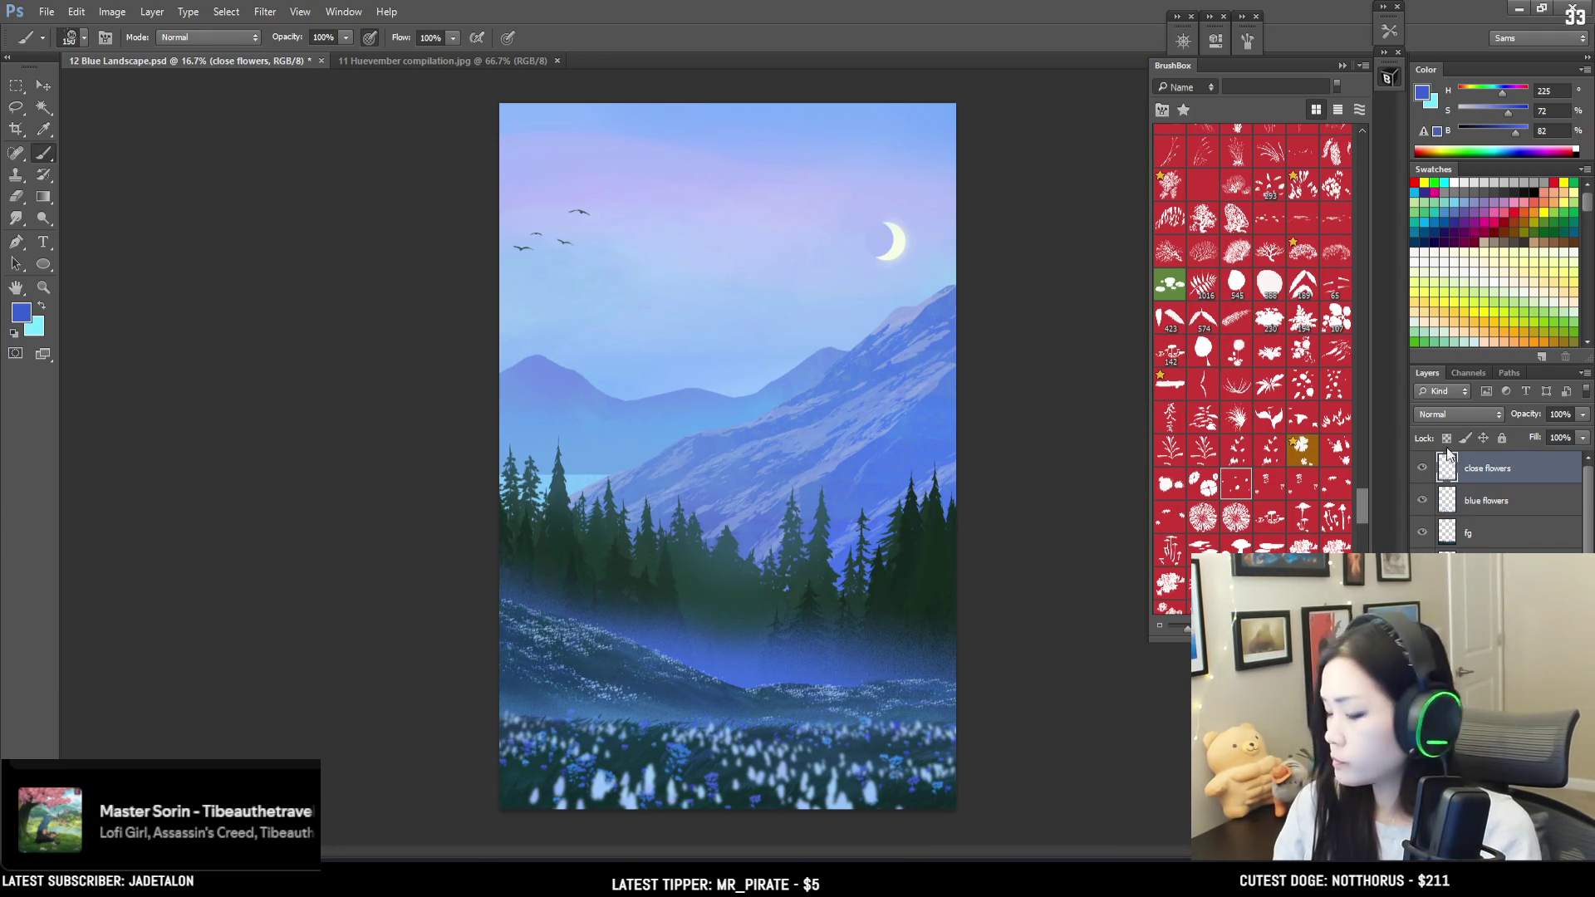
click(15, 218)
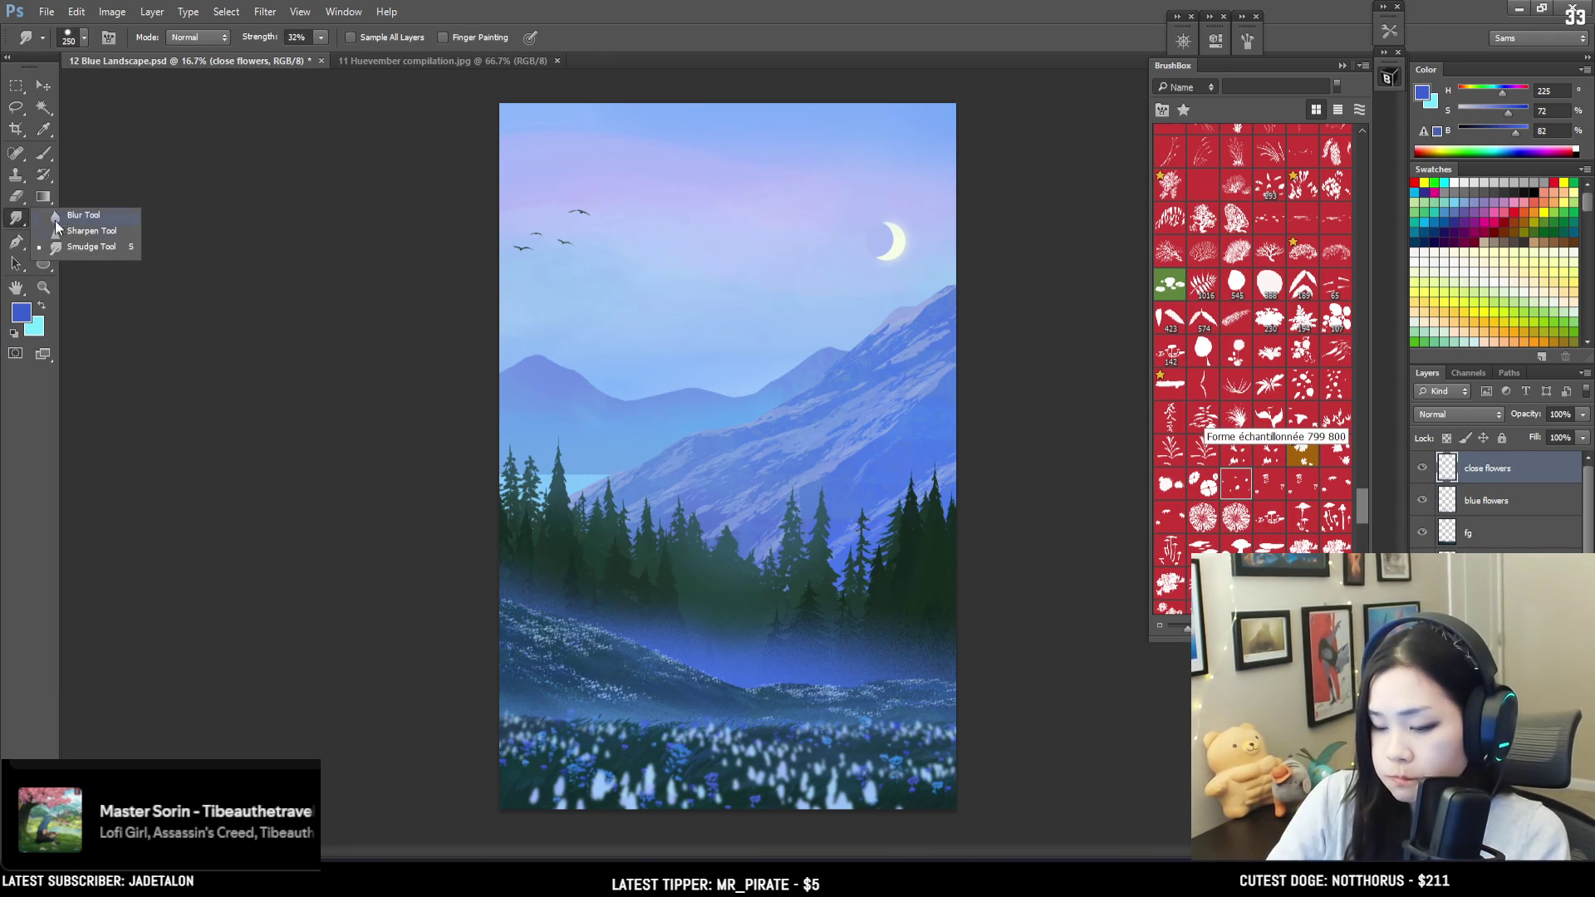
click(80, 217)
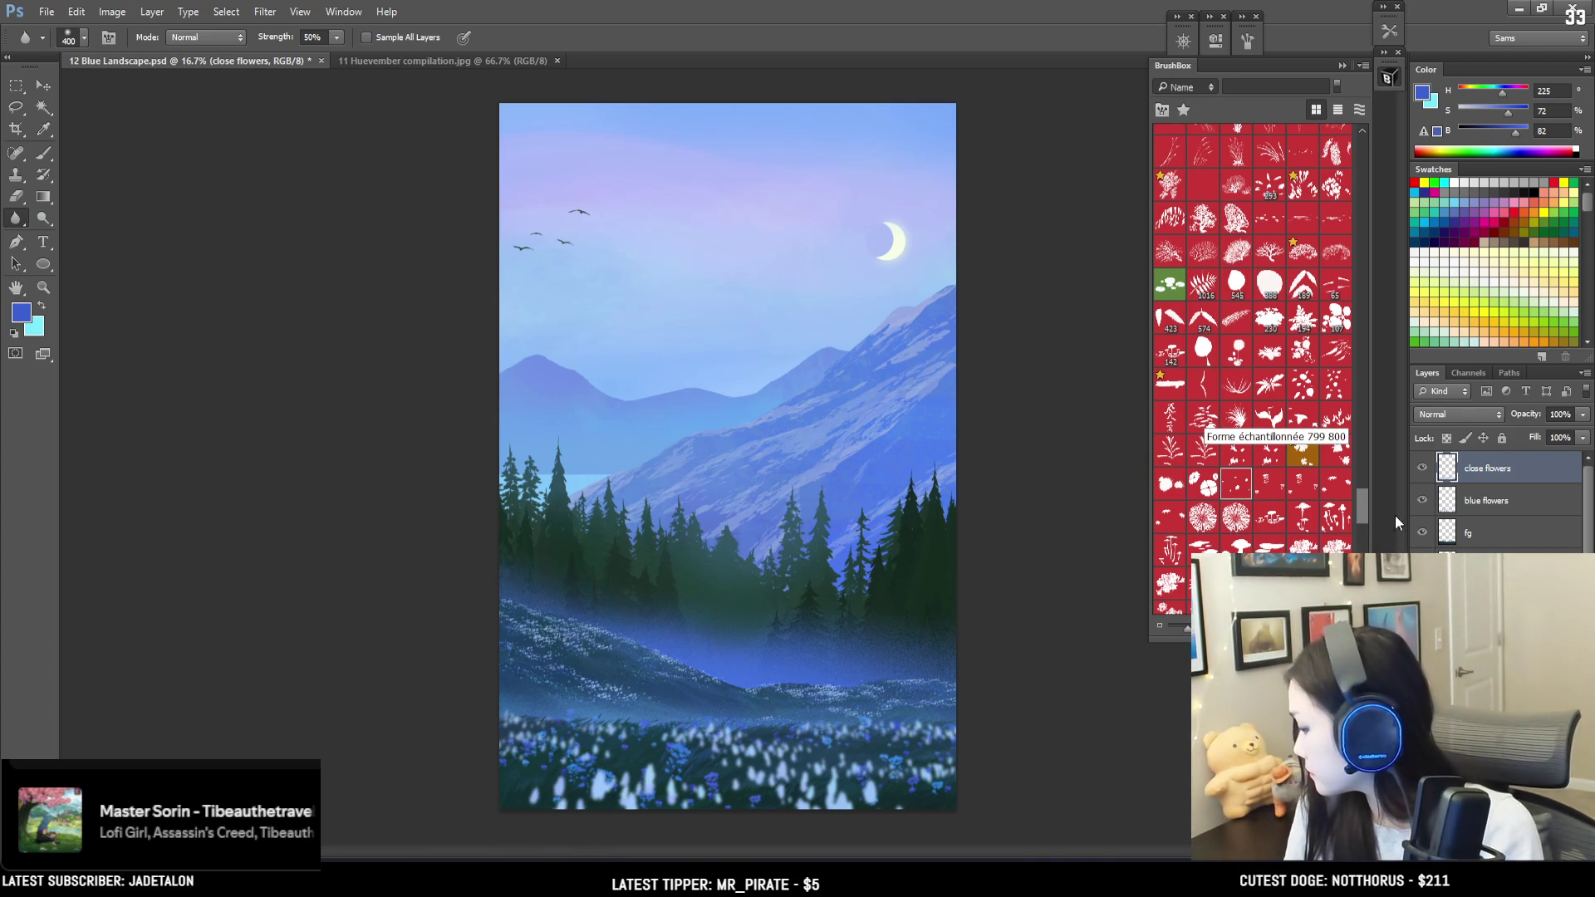
key(bracketright)
key(ctrl+plus)
drag(790, 747, 747, 516)
Step: Blur the foreground flowers with a 700 brush, then make blue flowers active and zoom out
key(b)
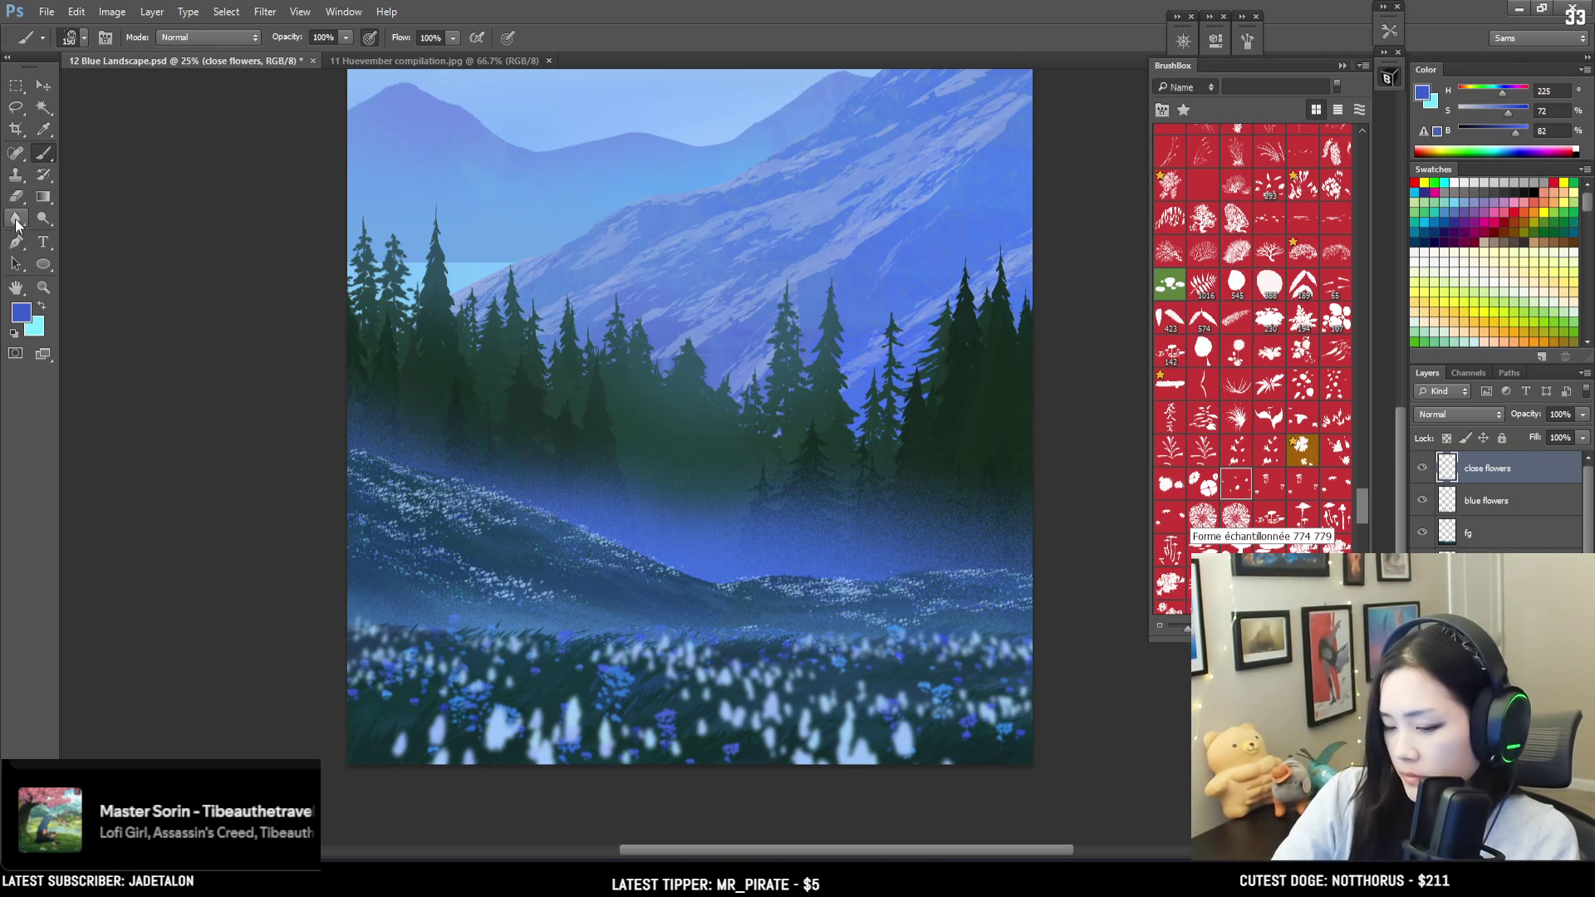
click(15, 221)
key(bracketright)
key(bracketright)
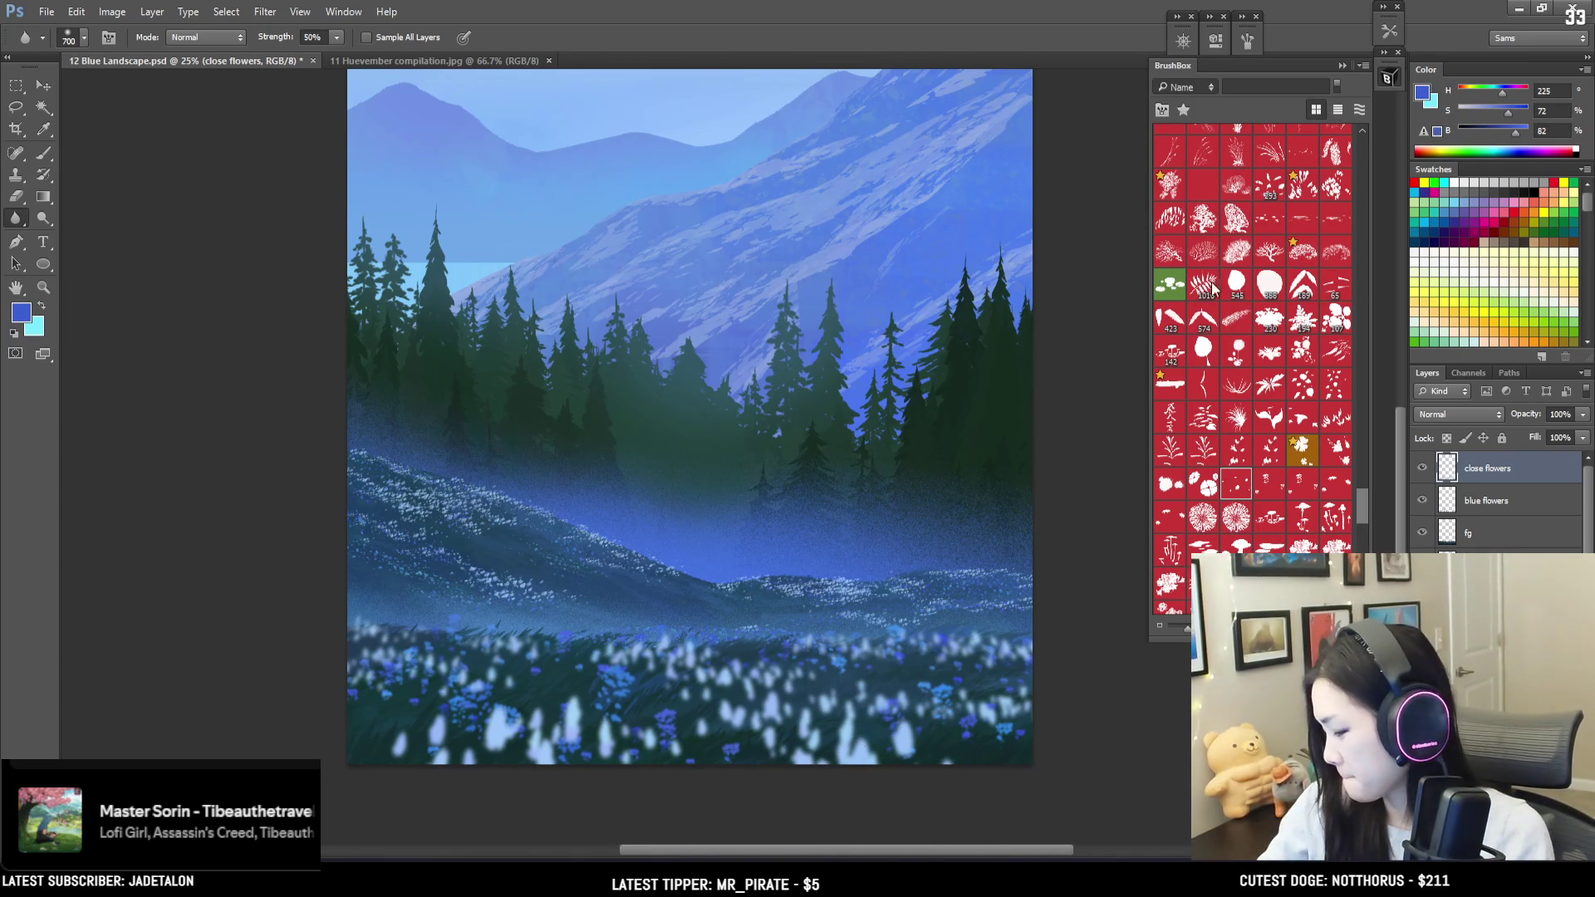
click(1421, 500)
click(1421, 500)
click(1446, 507)
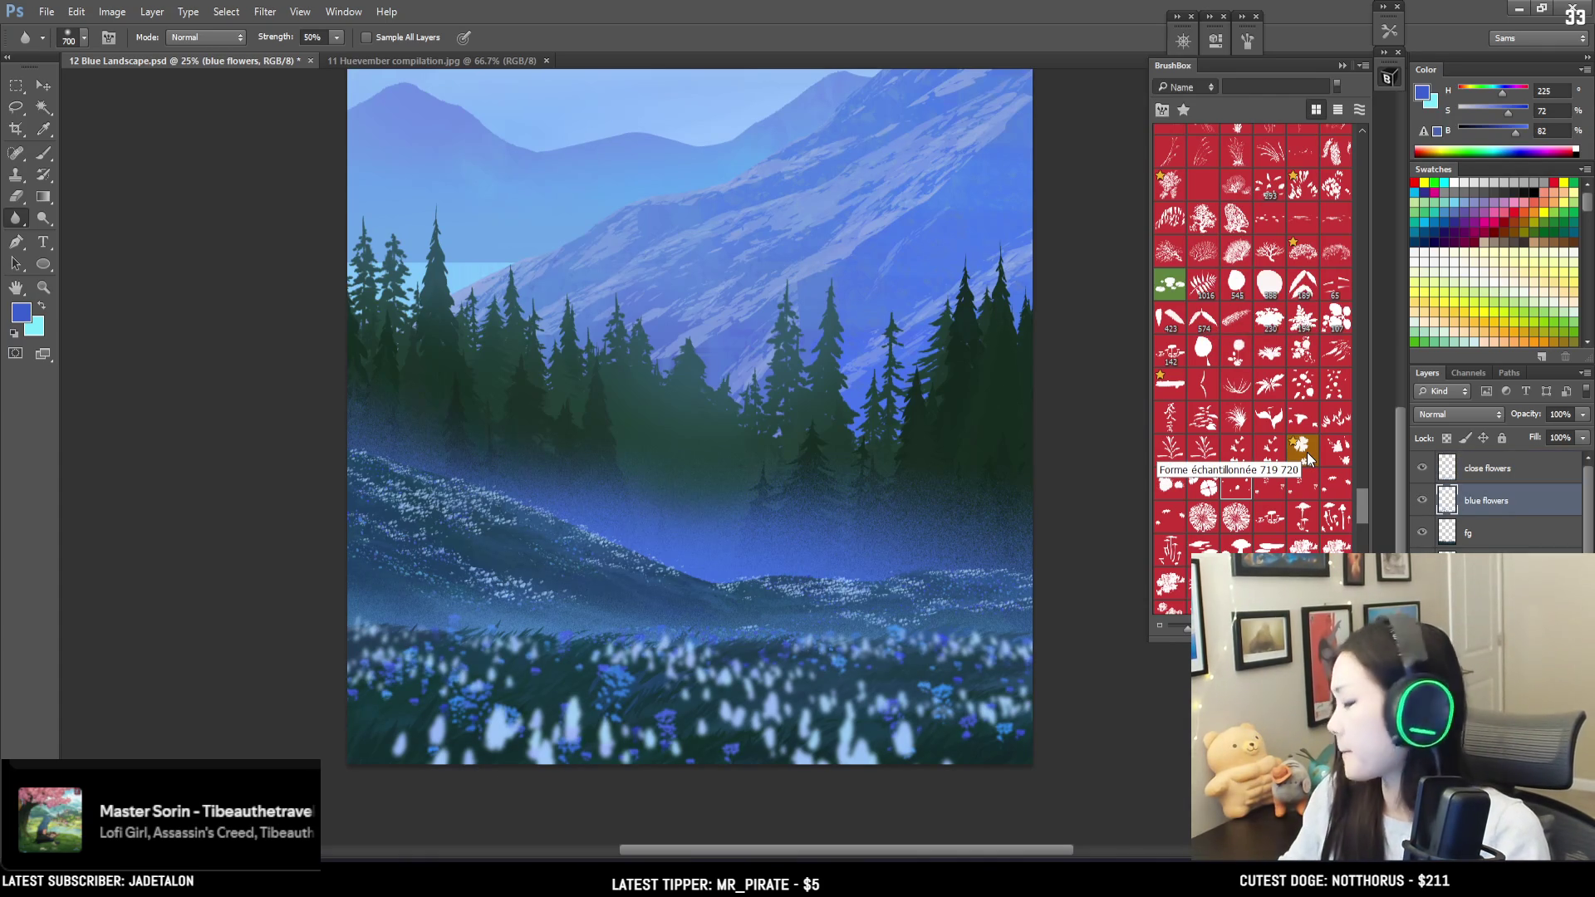
key(ctrl+minus)
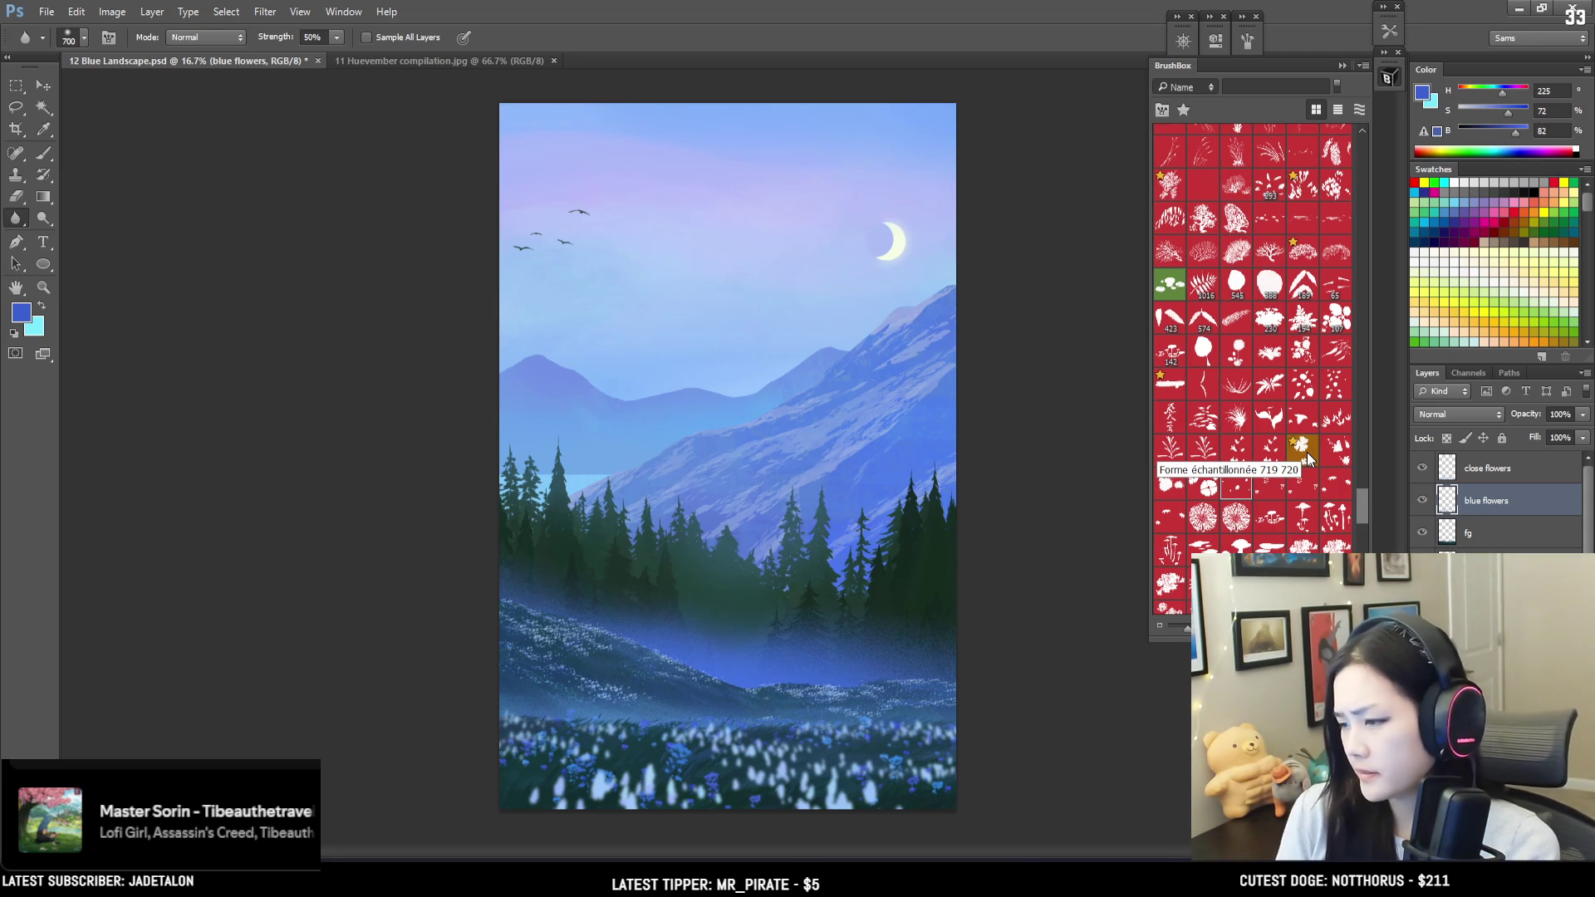
Step: Choose a starred texture brush in the BrushBox and make Layer 1 the active layer
drag(1358, 510, 1360, 183)
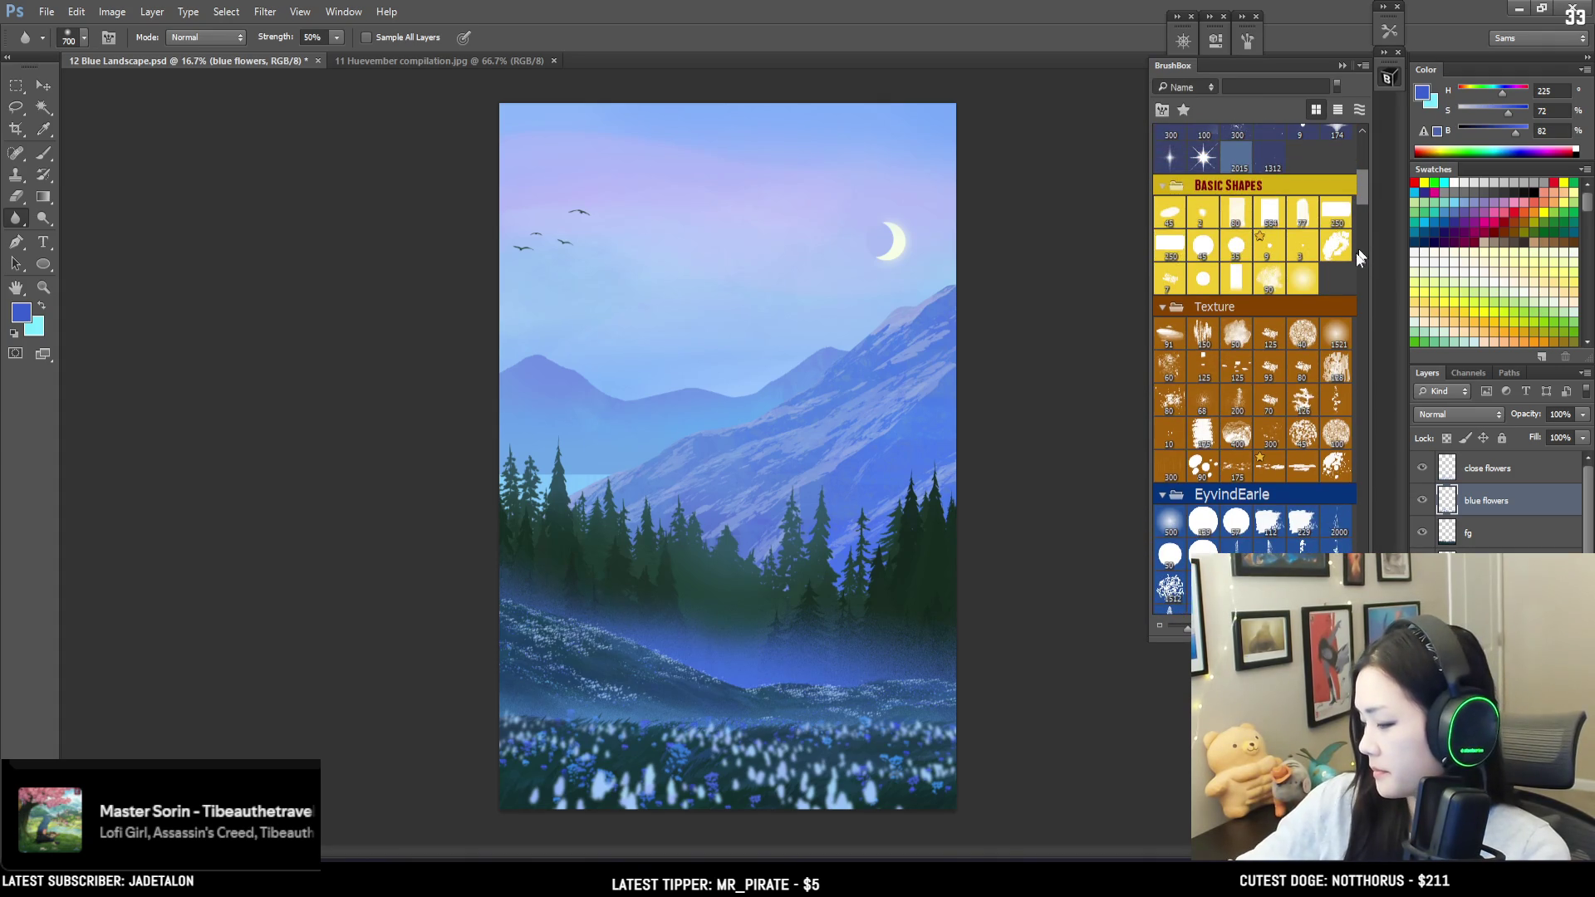
click(1267, 466)
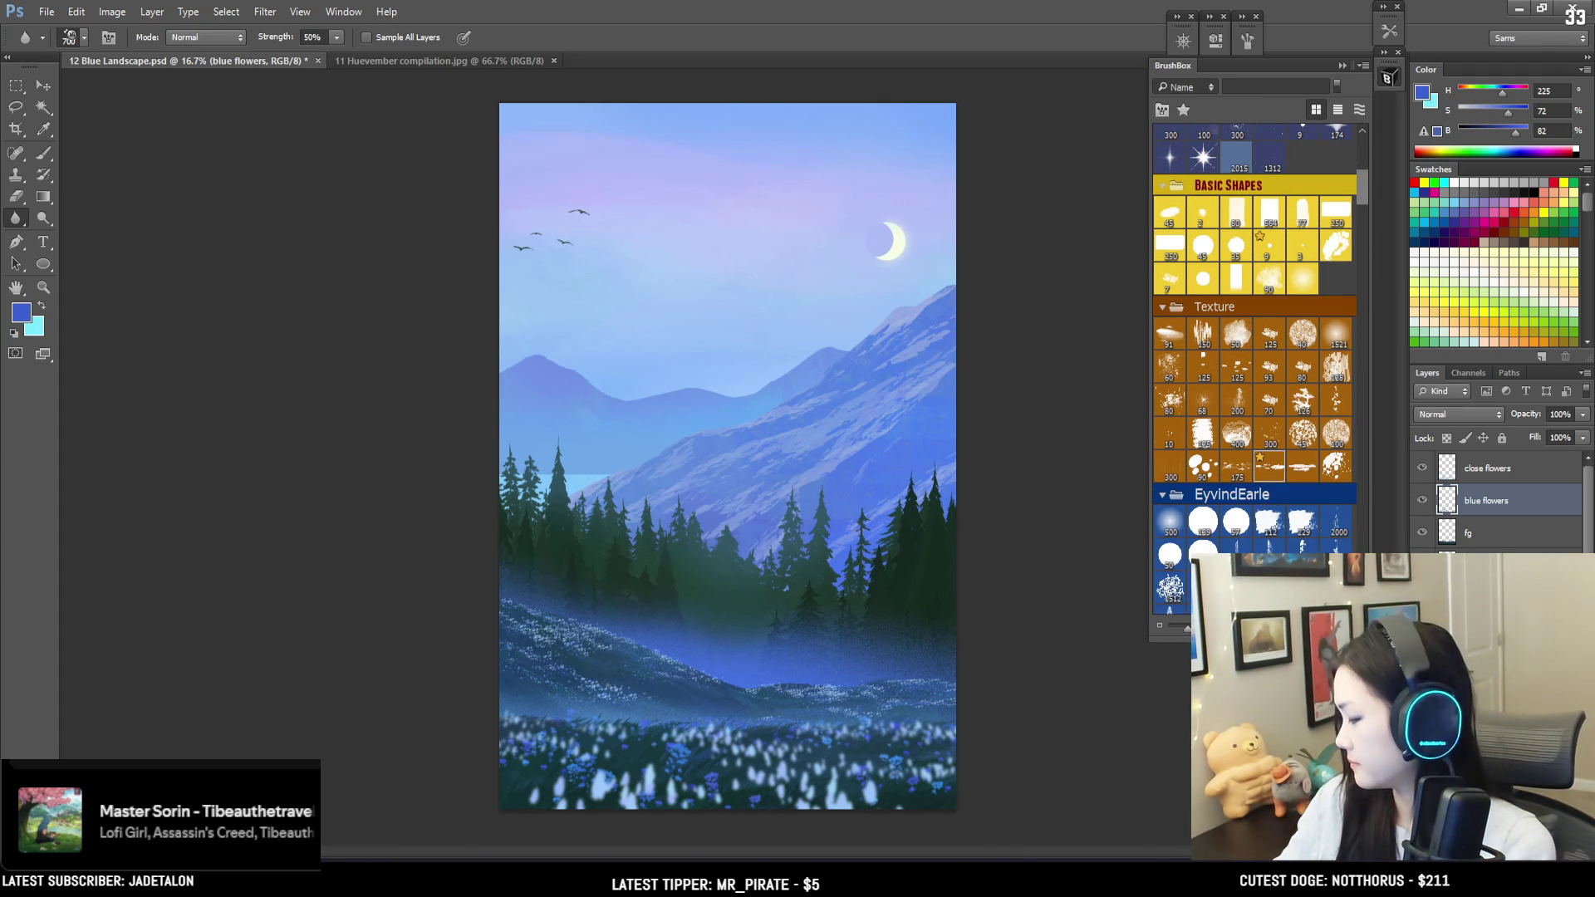
scroll(1495, 503, down, 3)
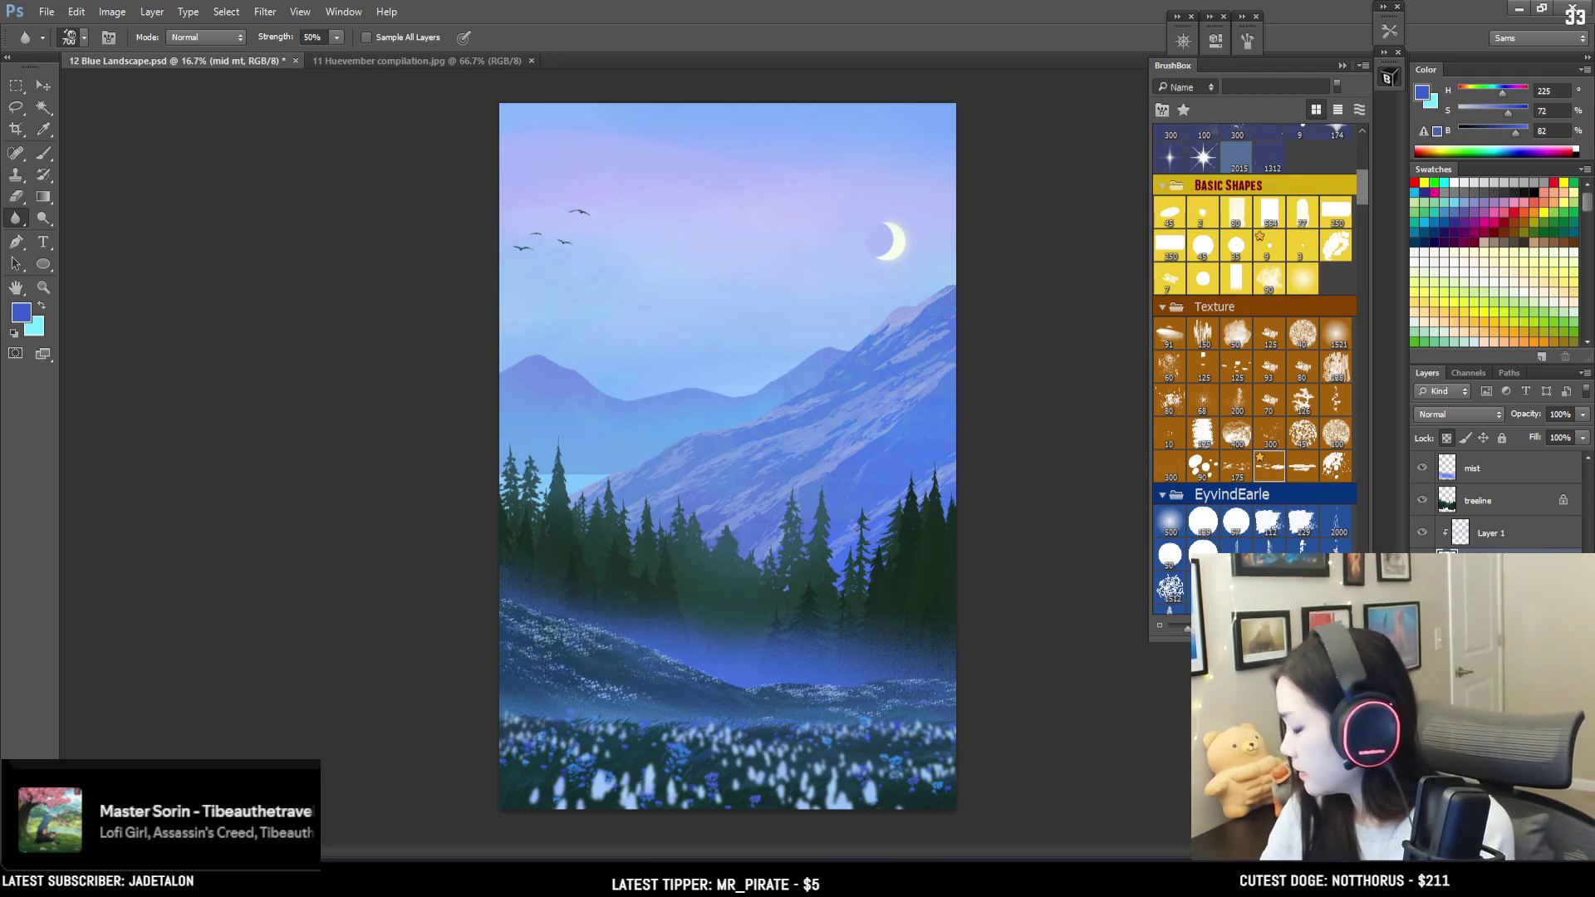
key(alt+bracketleft)
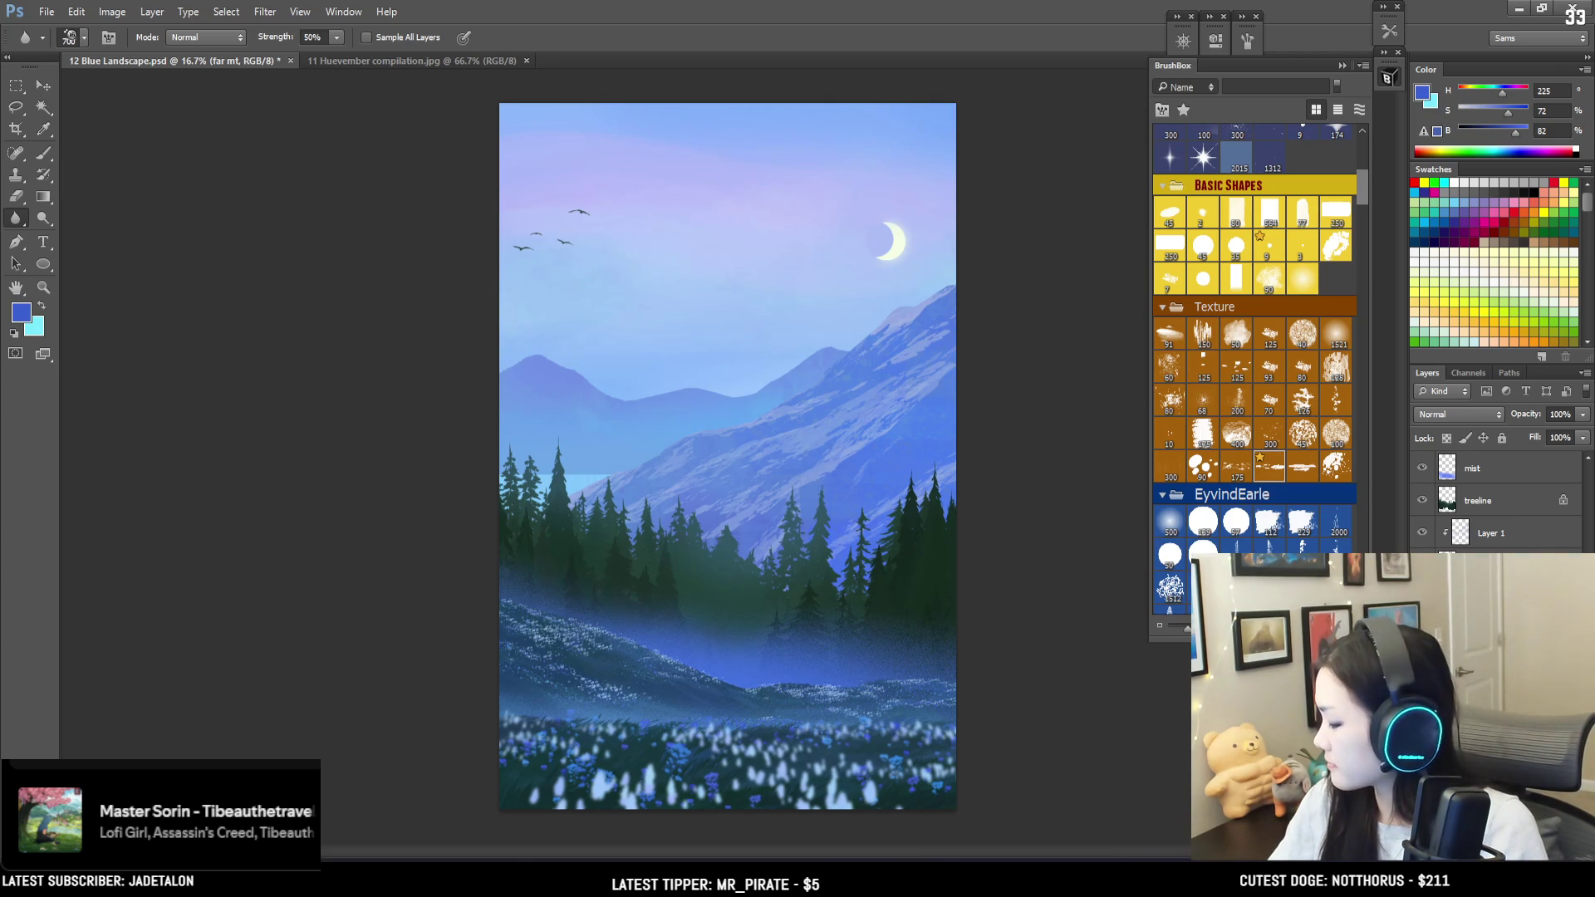
click(1473, 539)
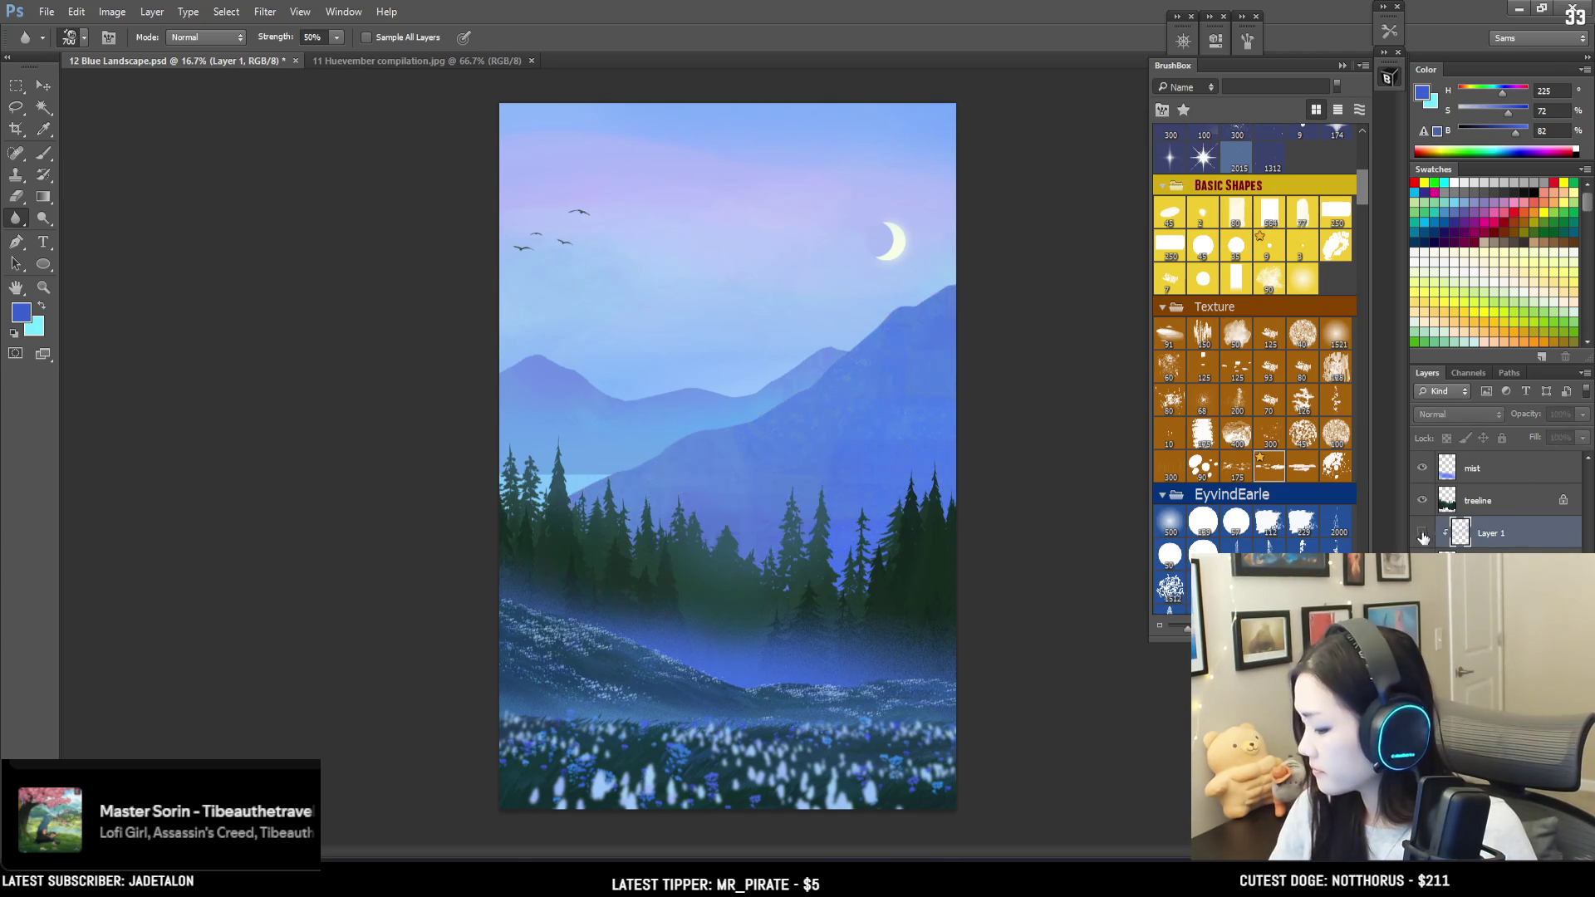
Step: Pick a large soft brush and a pale, almost white blue paint colour
key(b)
click(1170, 522)
key(i)
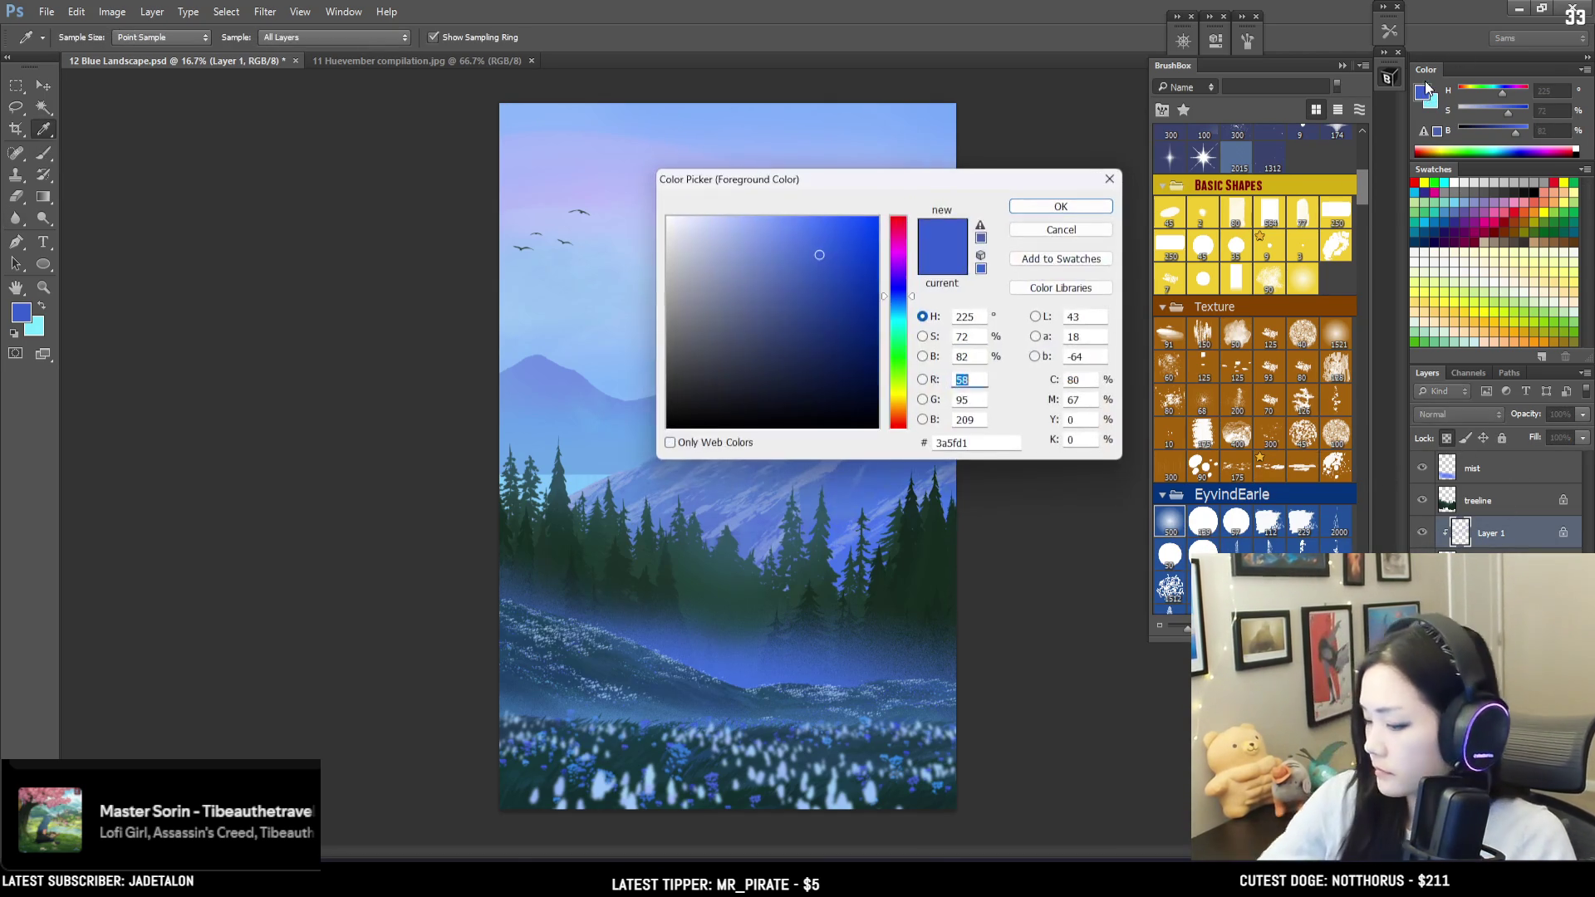
drag(732, 247, 697, 200)
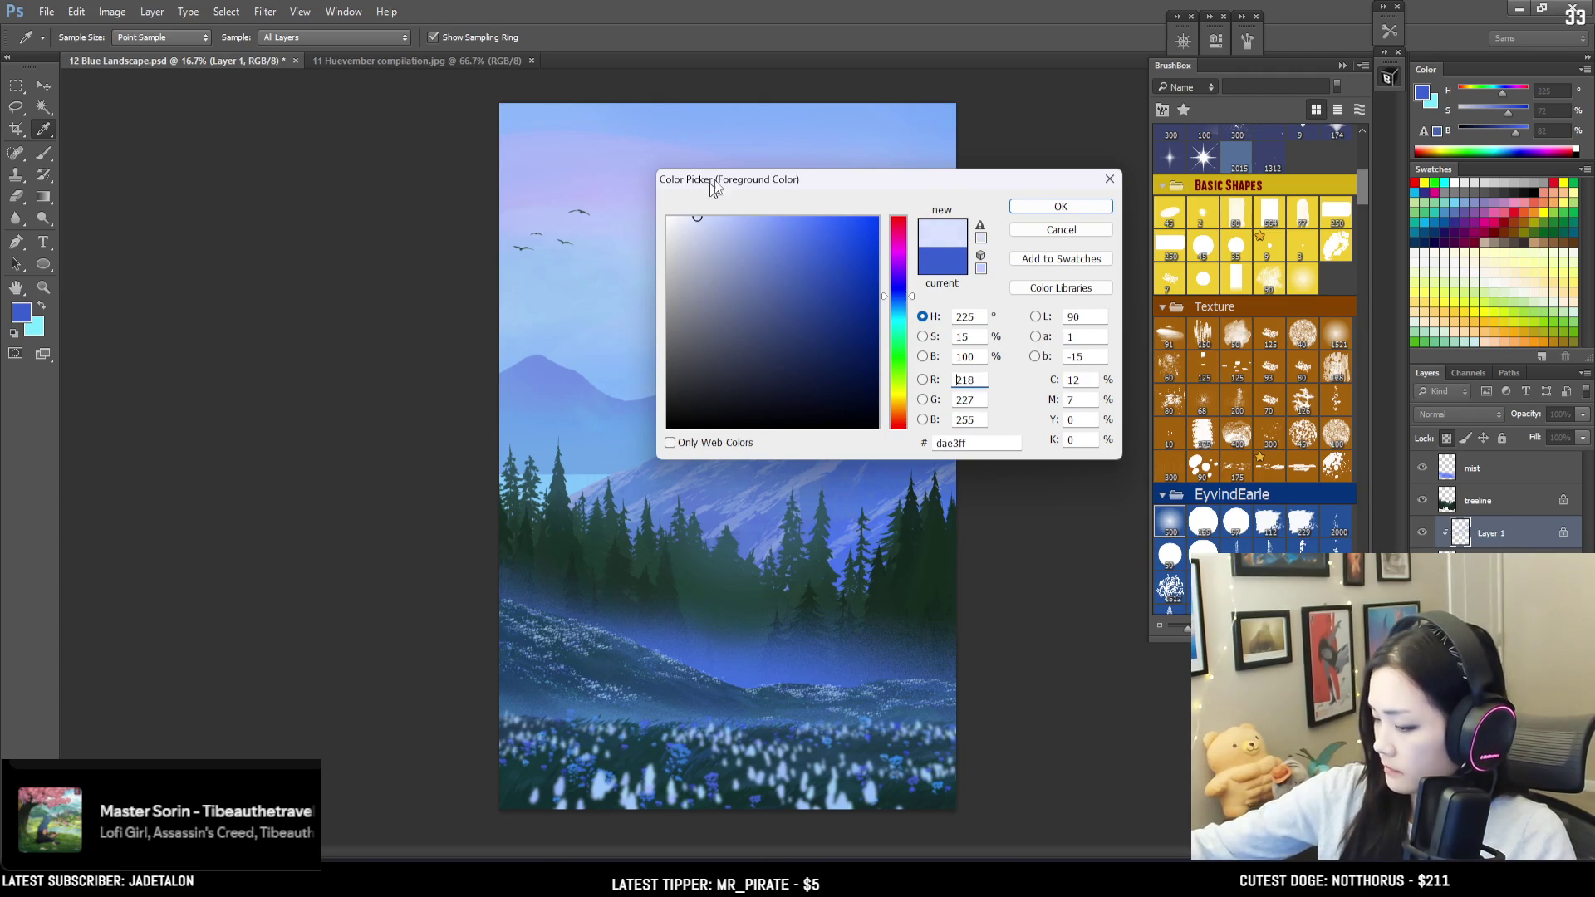
click(1061, 206)
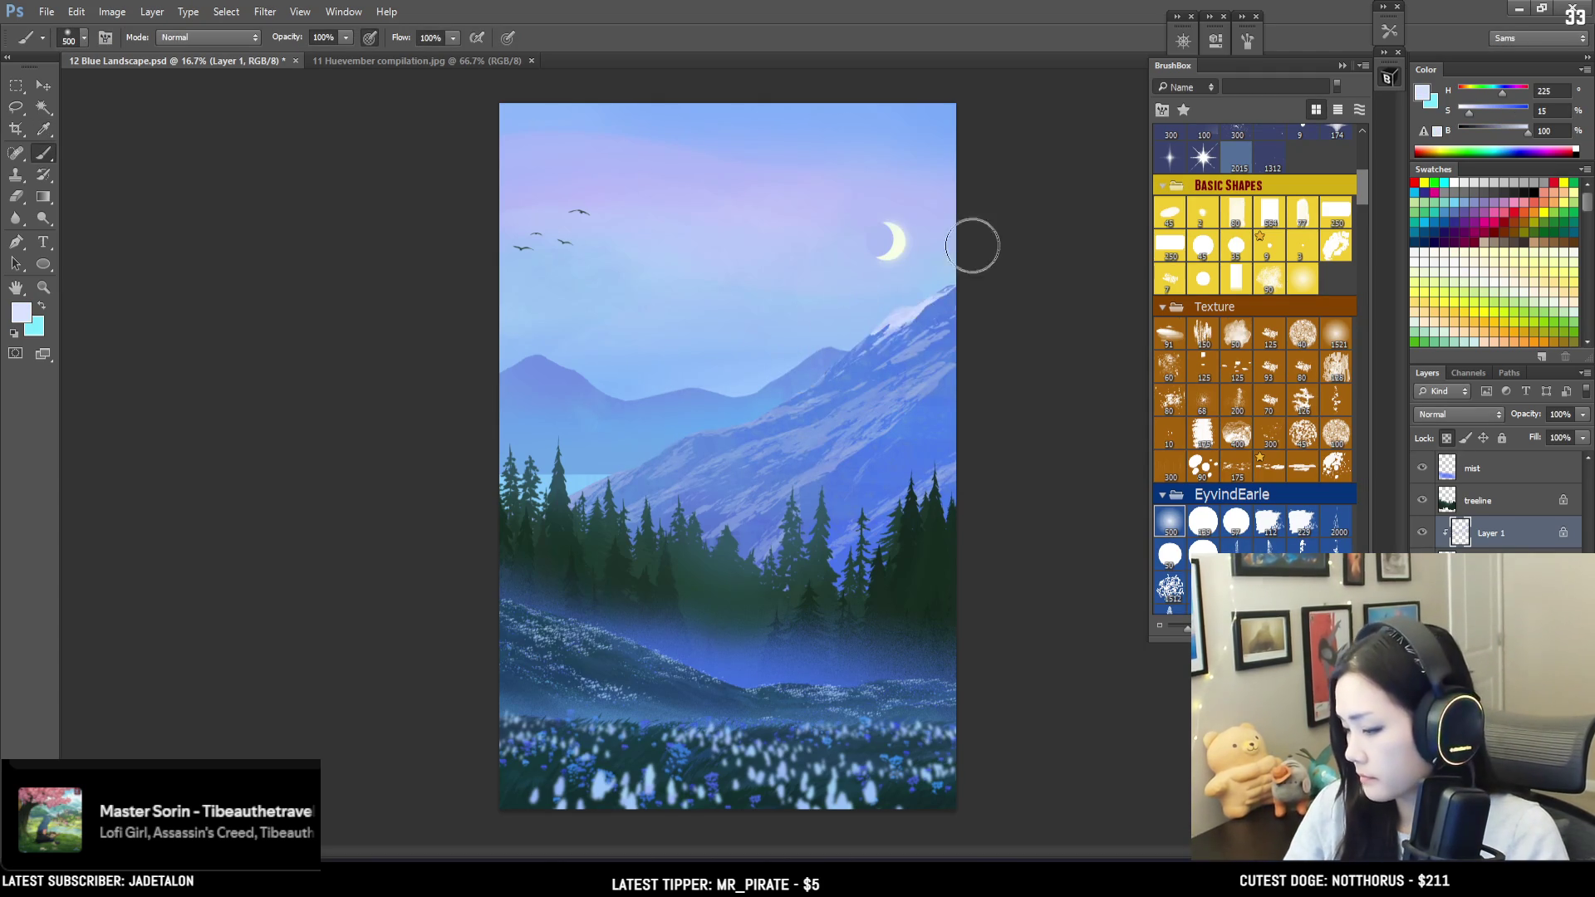
Step: Soften the glow around the moon with pale blue and enlarge the brush to 700
mouse_move(930, 242)
mouse_down()
mouse_move(863, 267)
mouse_move(880, 249)
mouse_move(911, 263)
mouse_up()
key(bracketright)
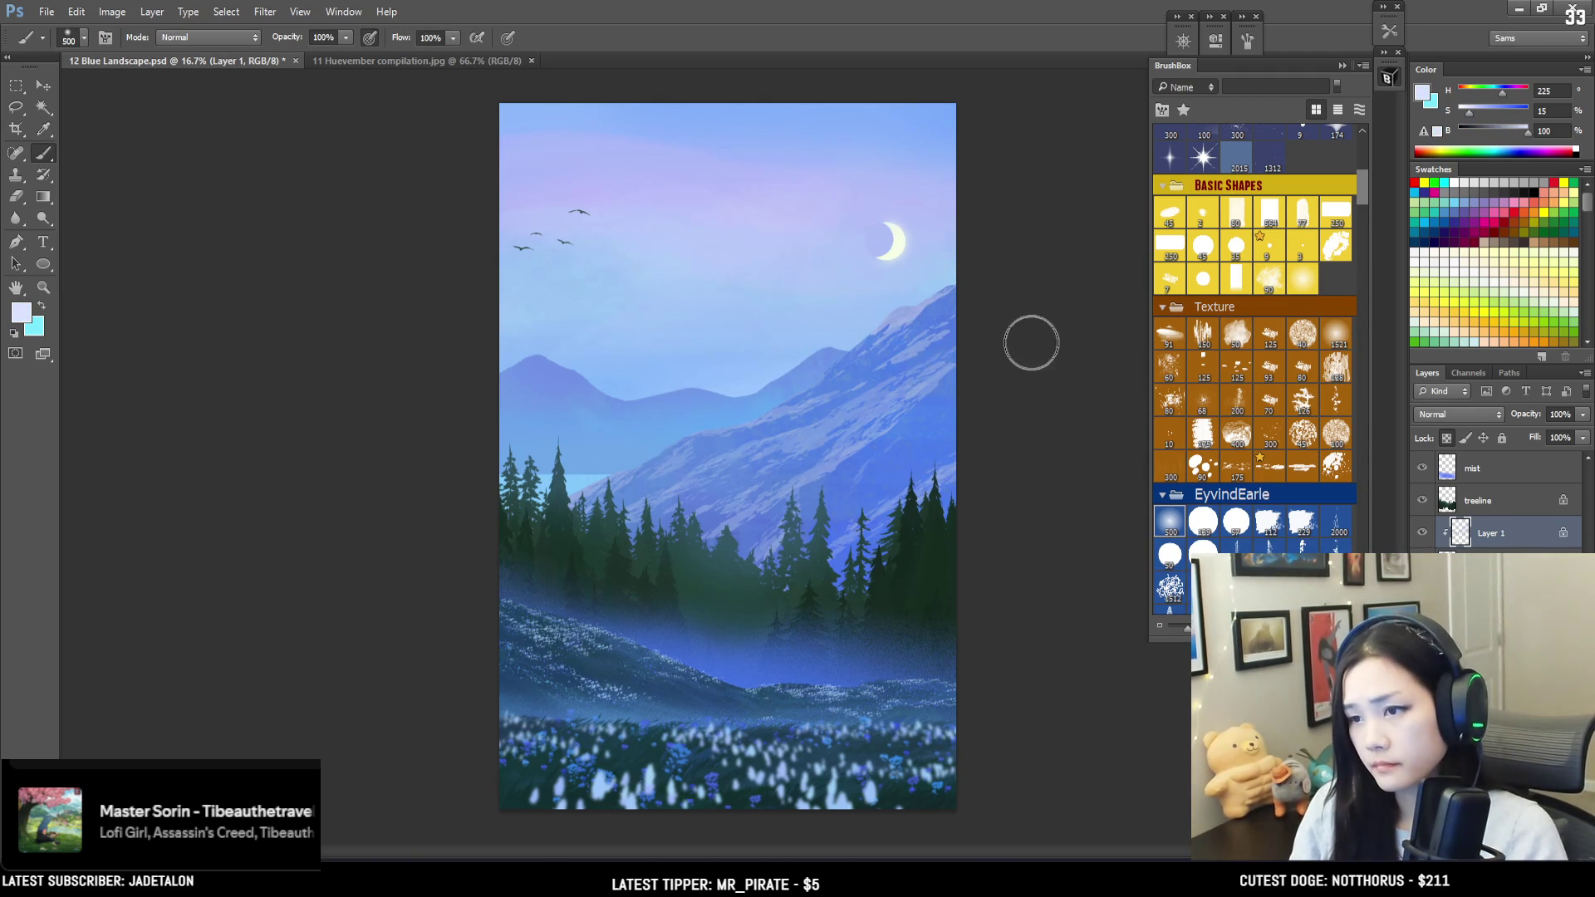
key(bracketright)
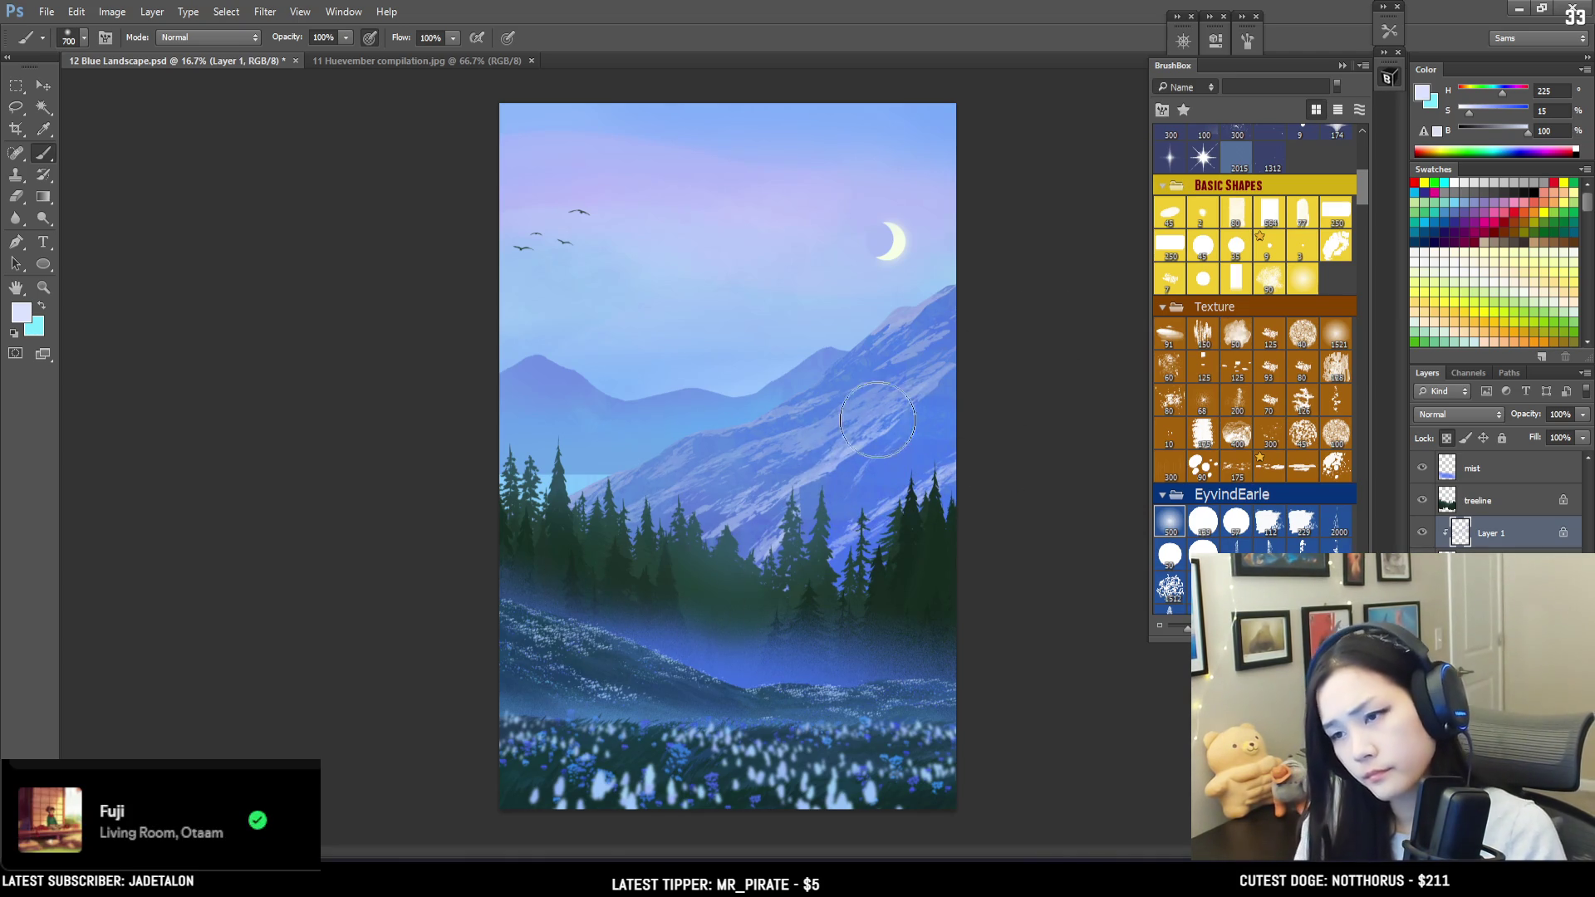
Step: Sample a mid-blue from the painting, darken it slightly, and resize the brush to 500
alt+click(924, 305)
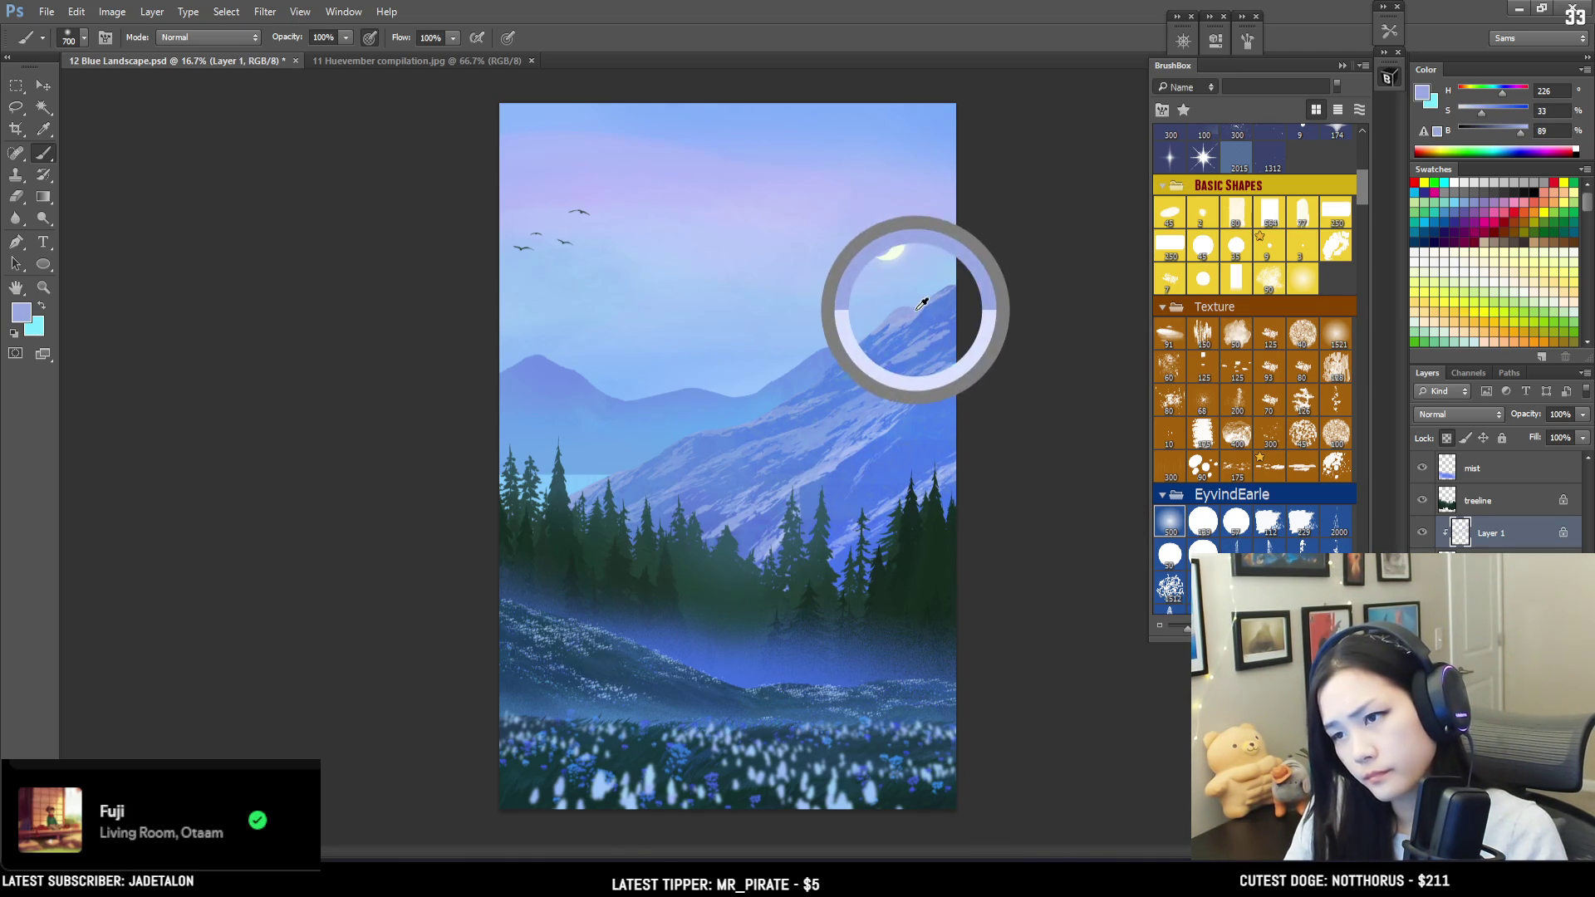
drag(1521, 132, 1516, 132)
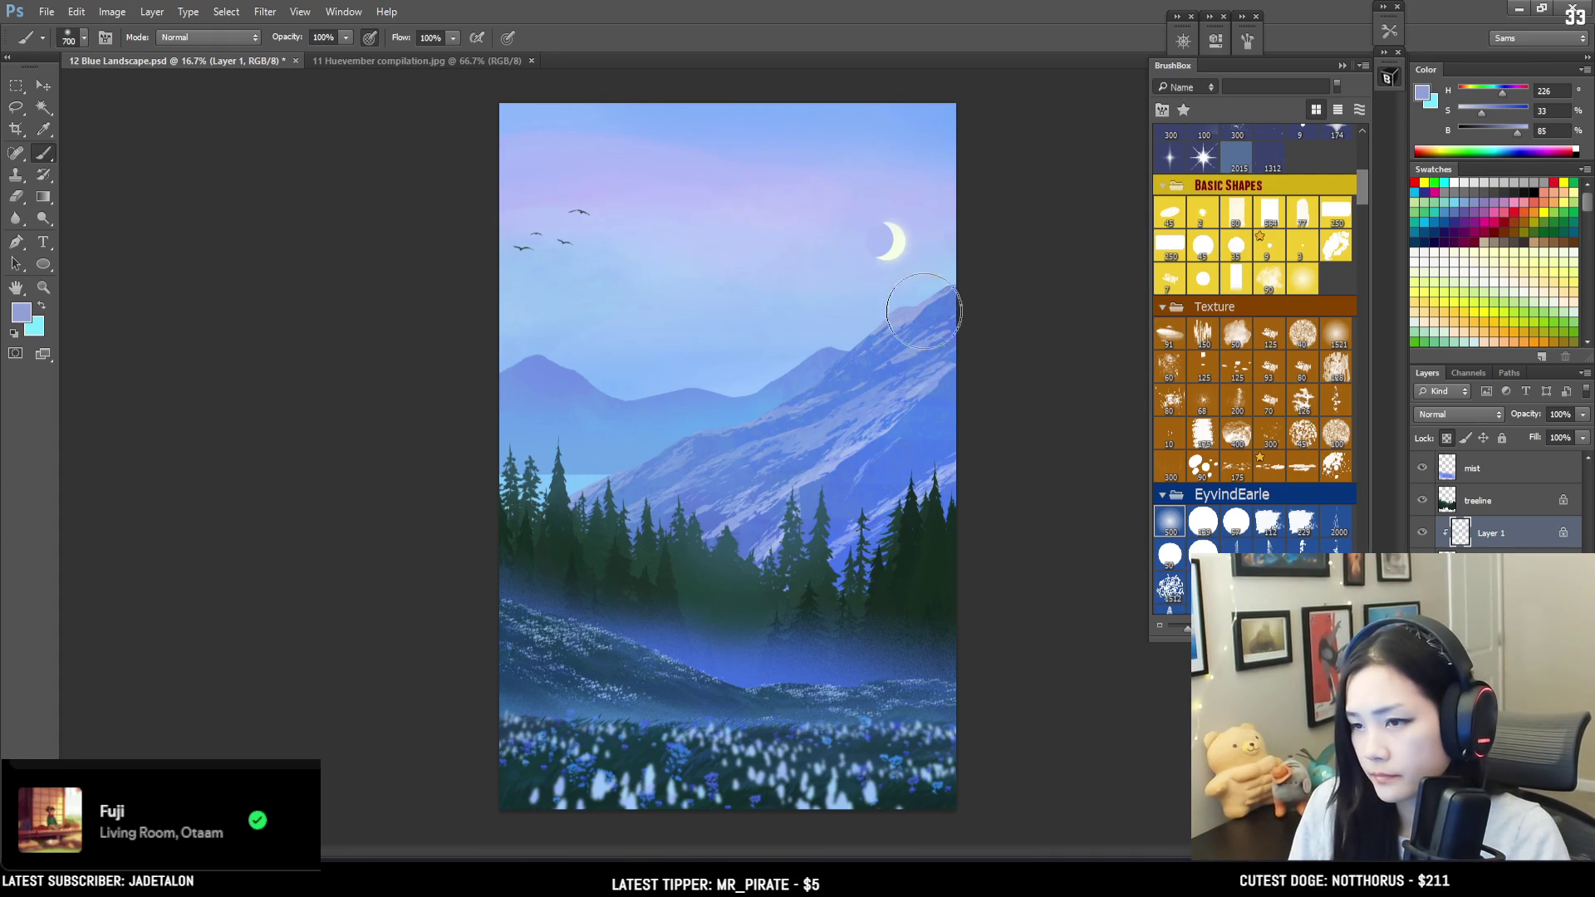
key(bracketleft)
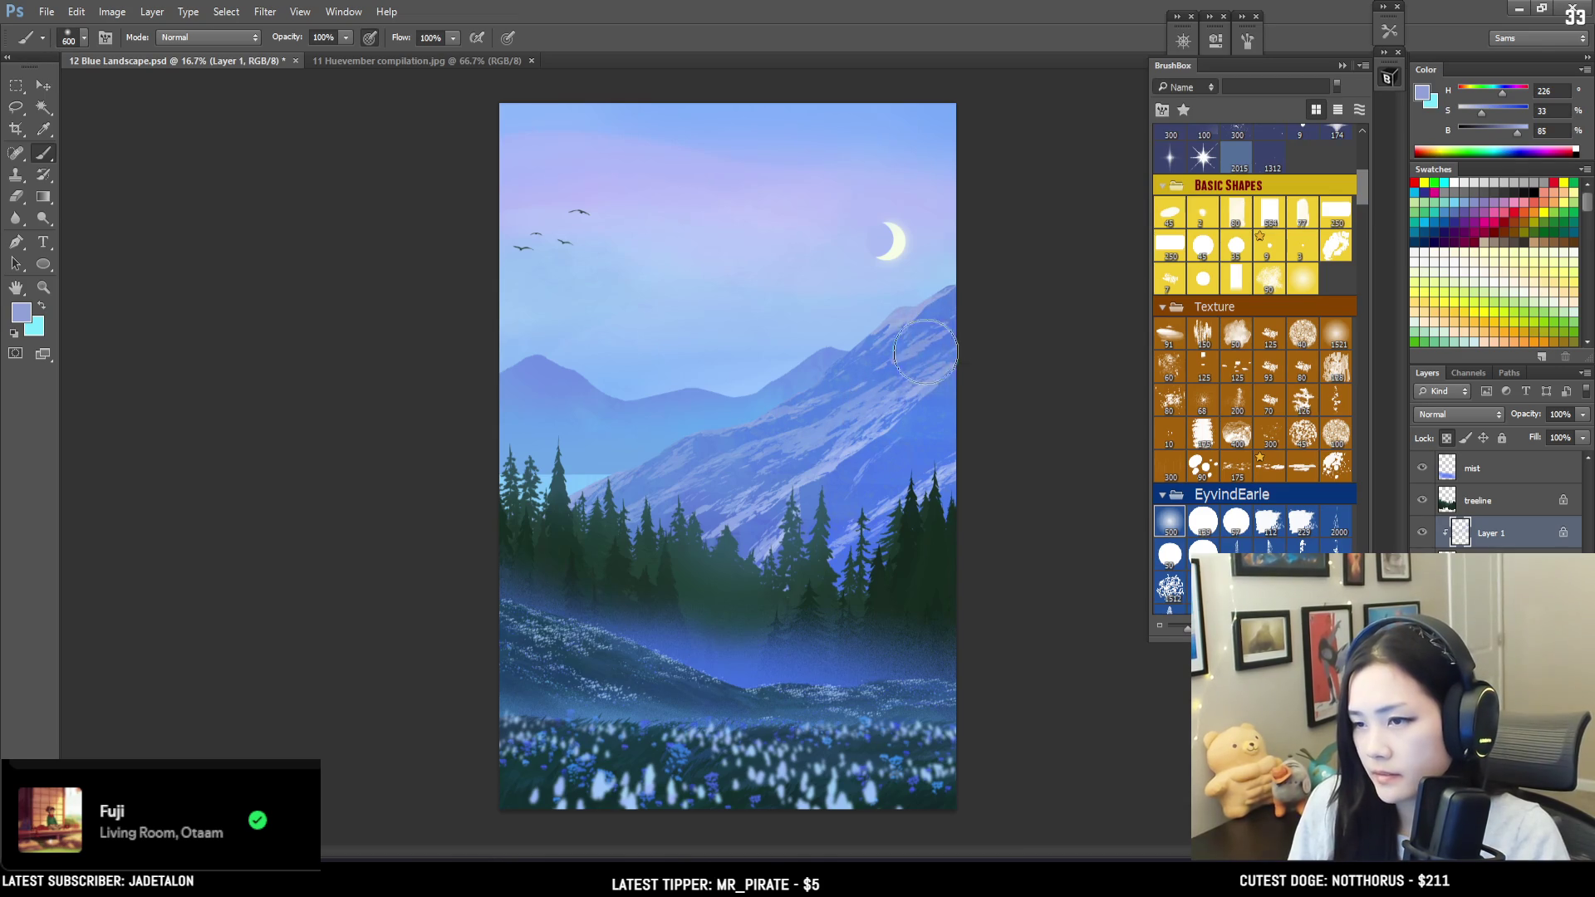
key(bracketleft)
key(bracketleft)
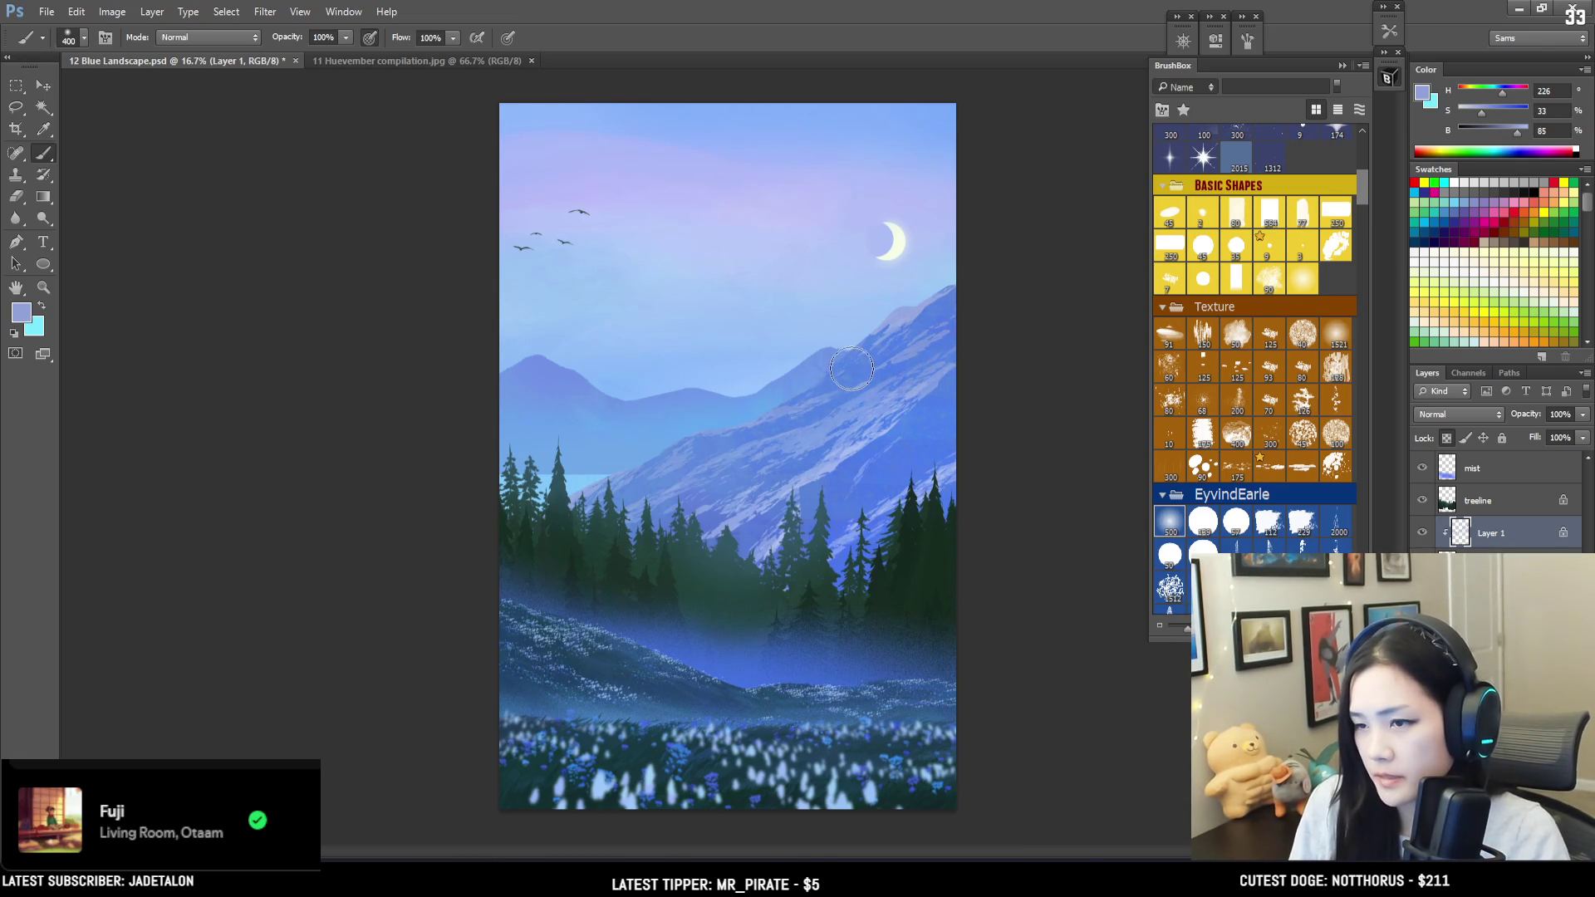
key(bracketright)
Step: Sample a paler lavender-blue from the mountain slope and make the water layer active
alt+click(944, 381)
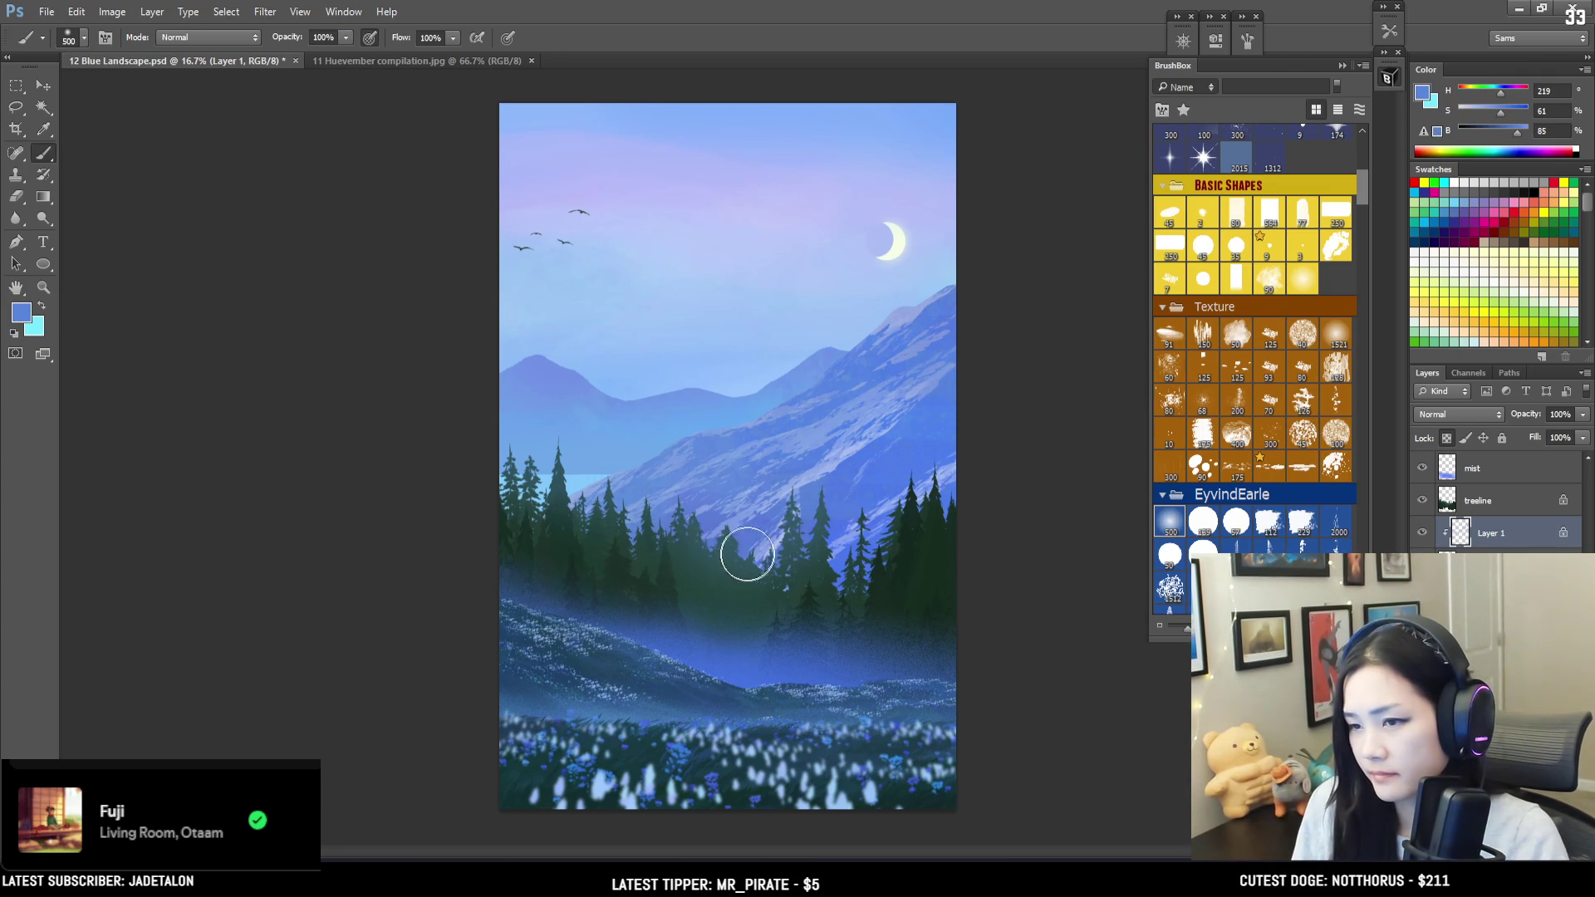
alt+click(839, 454)
drag(843, 454, 822, 481)
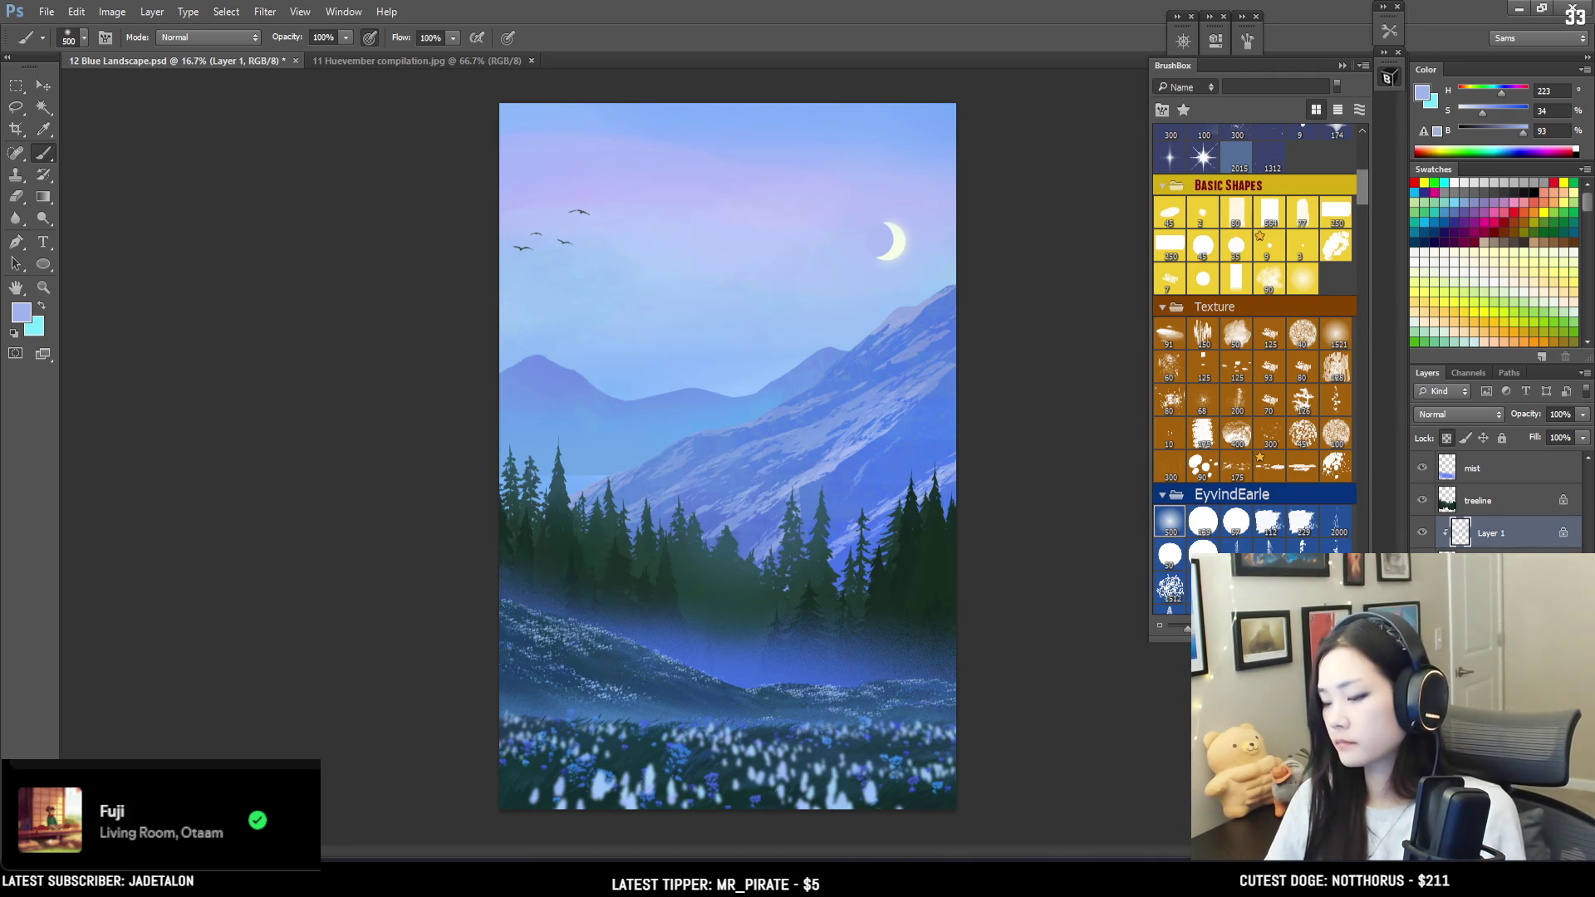
key(alt+bracketleft)
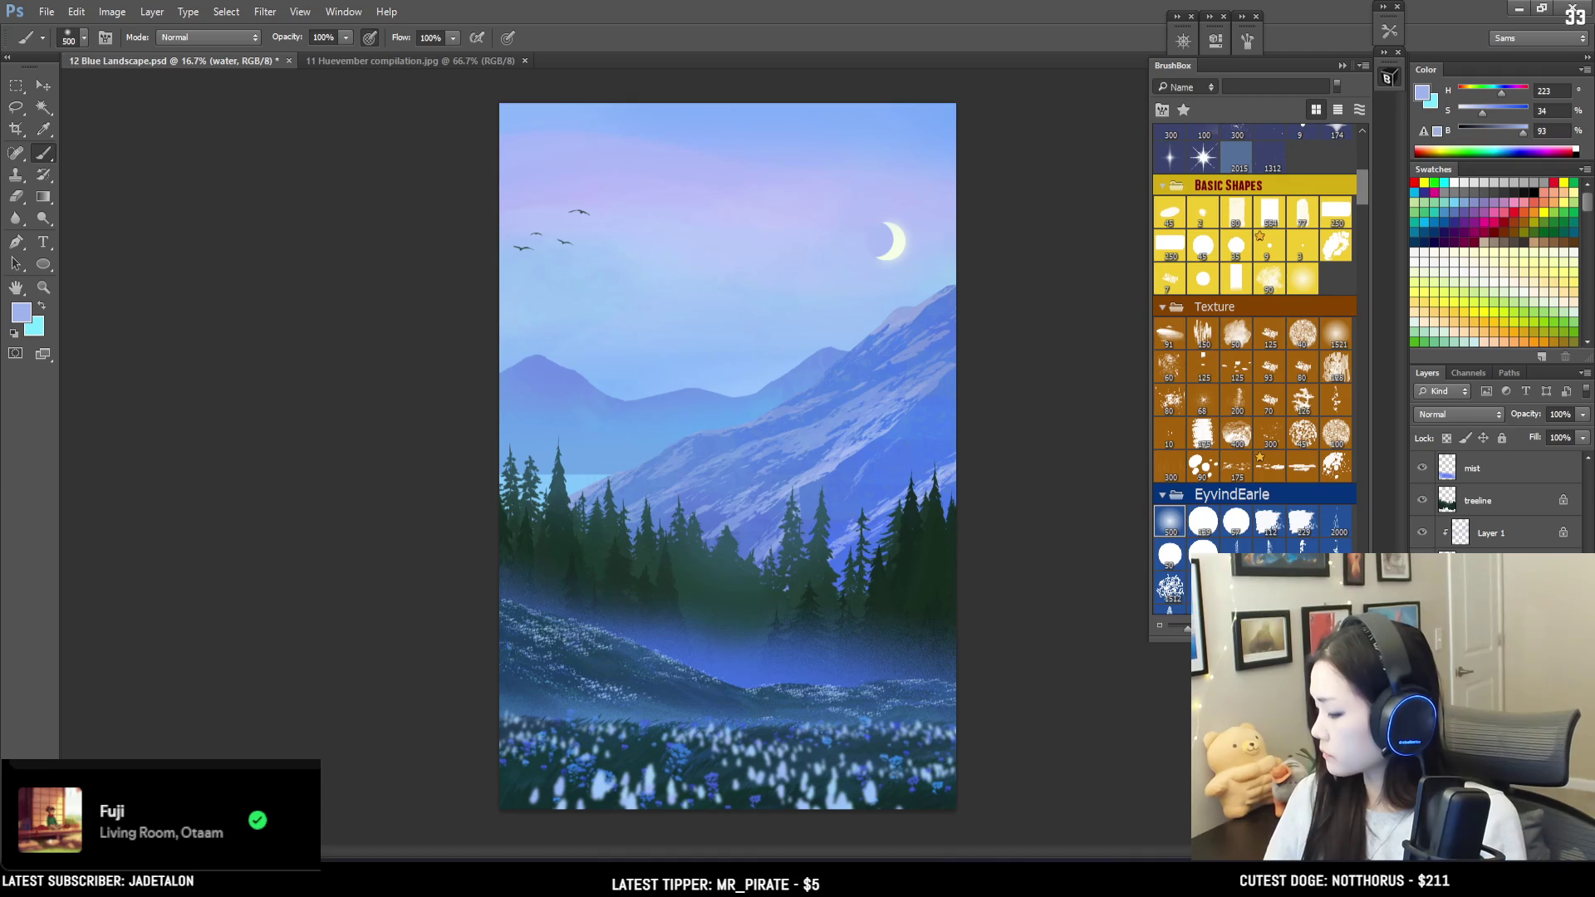
Step: Toggle the meadow light band and mist layers off and on to check them
scroll(1581, 506, up, 5)
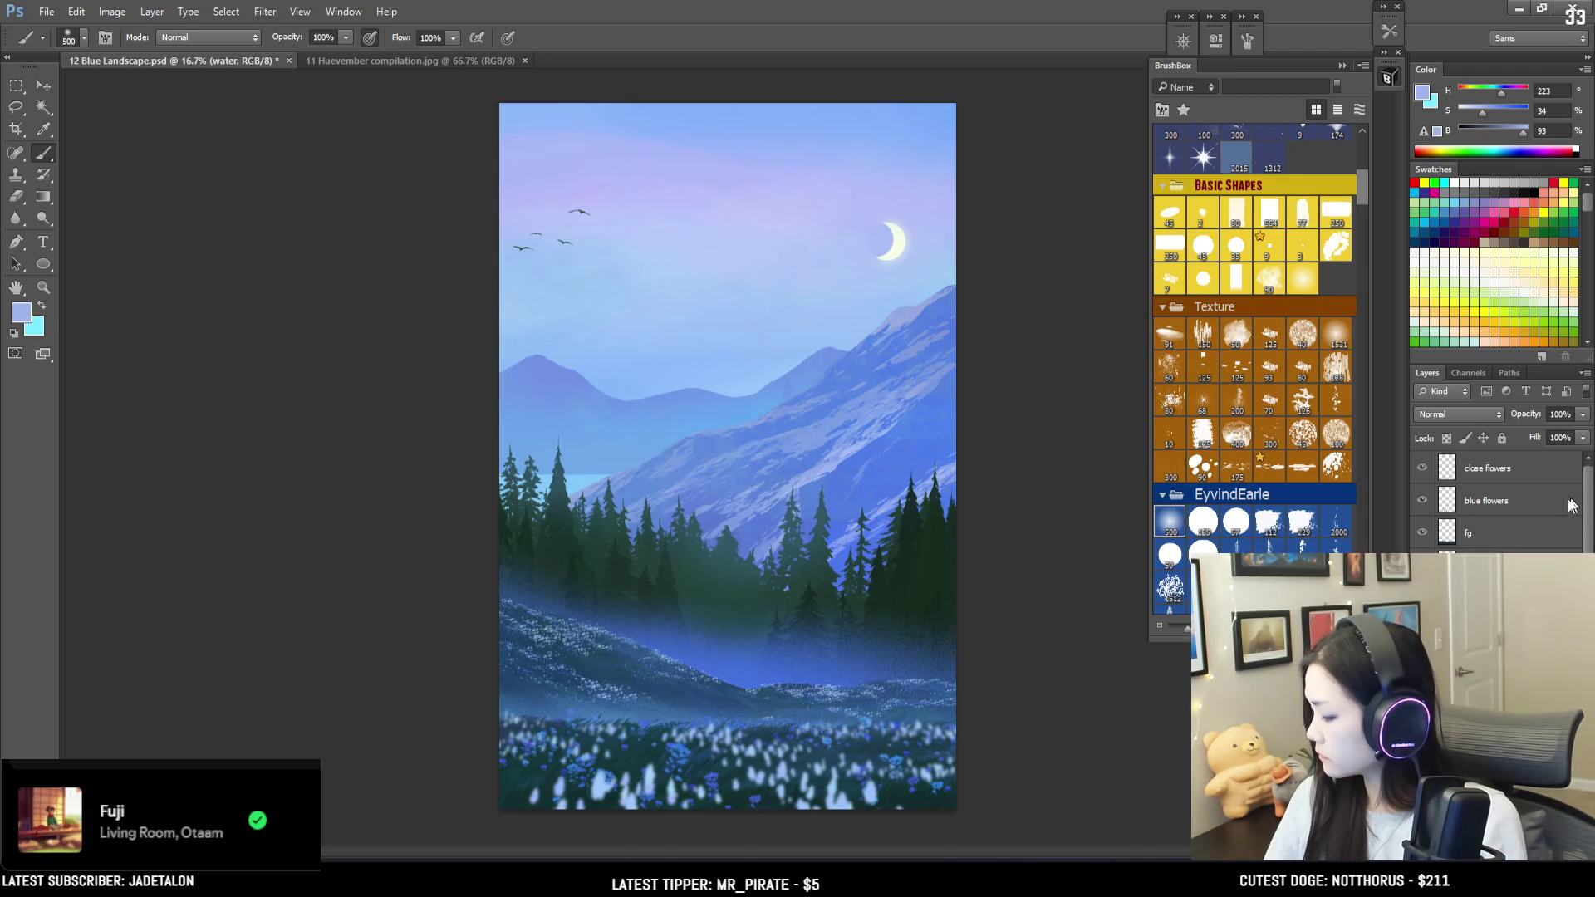
click(1422, 564)
click(1422, 565)
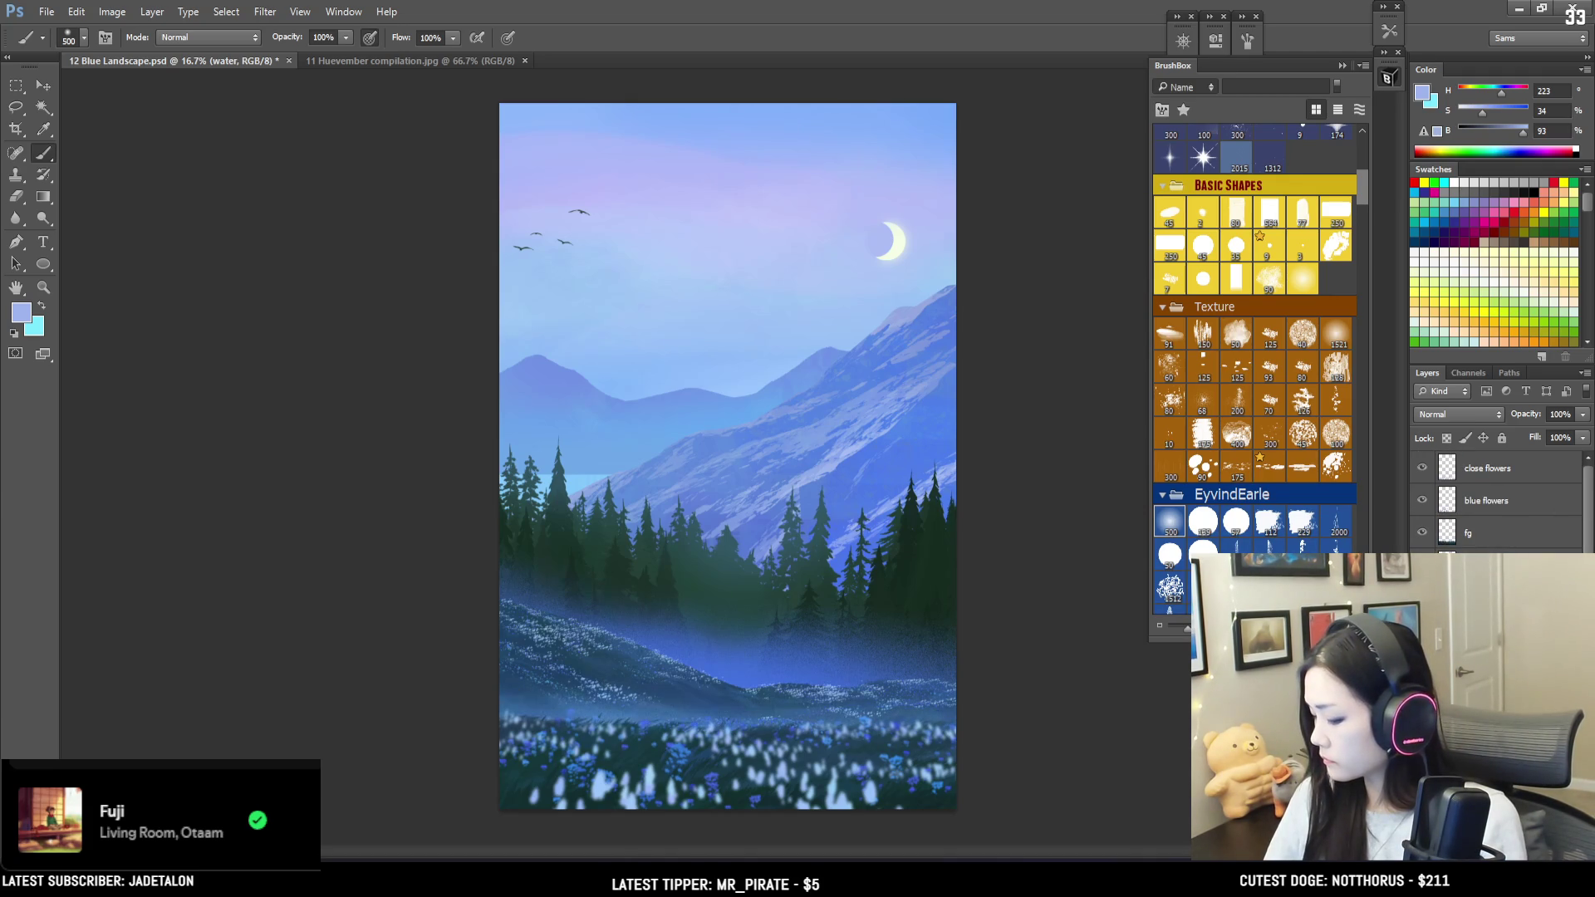
click(1422, 598)
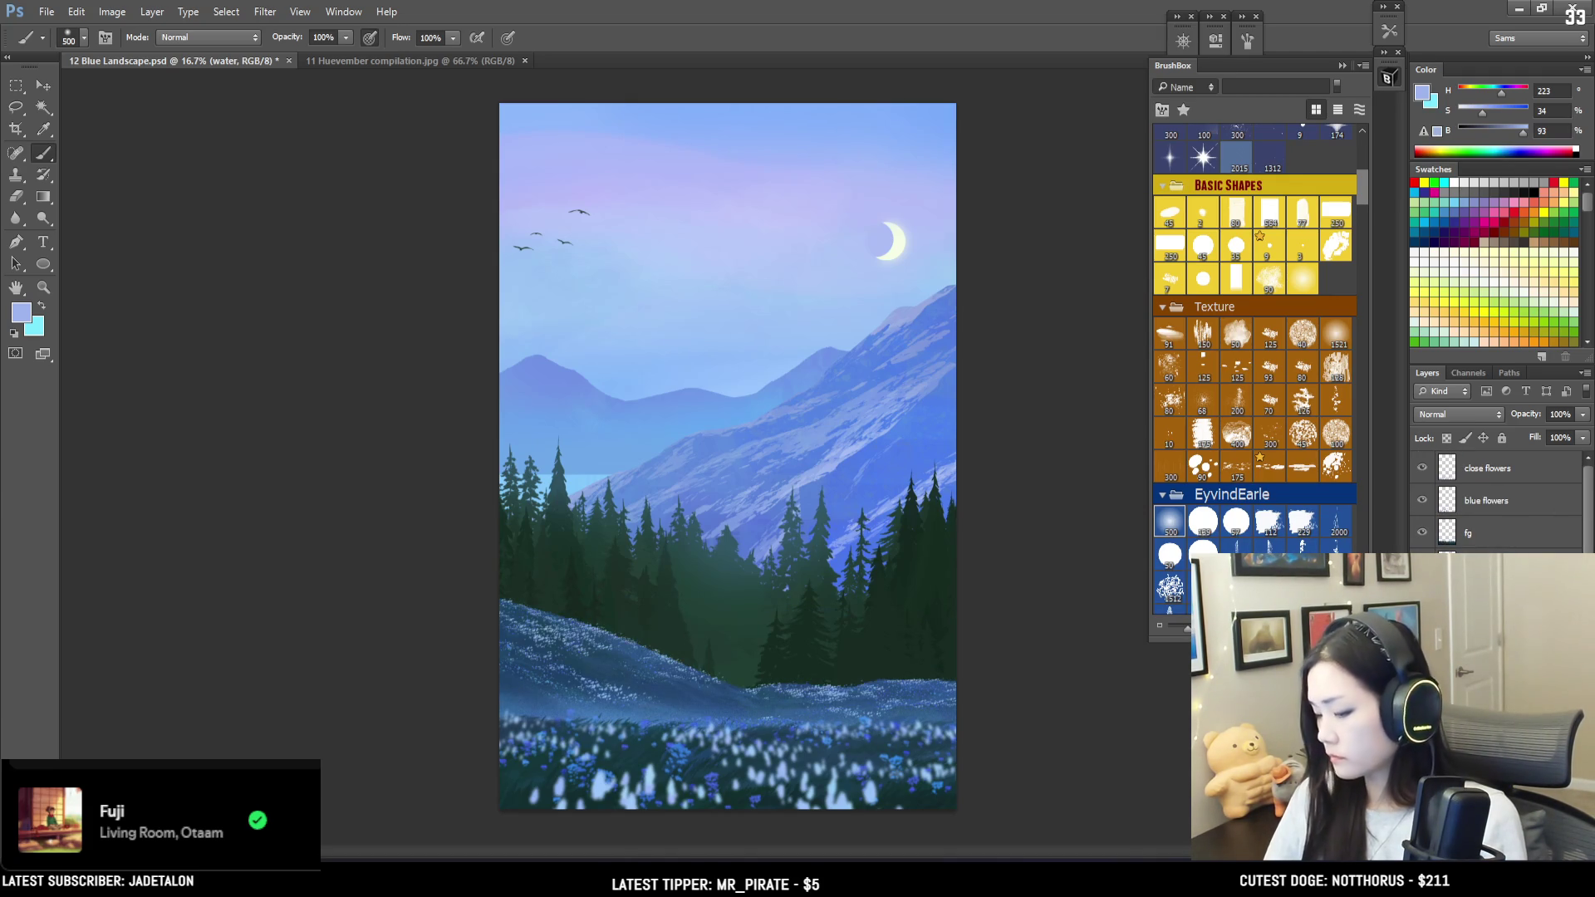
click(1422, 597)
Step: Scale the mist layer to about two-thirds and rotate it about 11.6° along the hill
click(1486, 597)
key(ctrl+t)
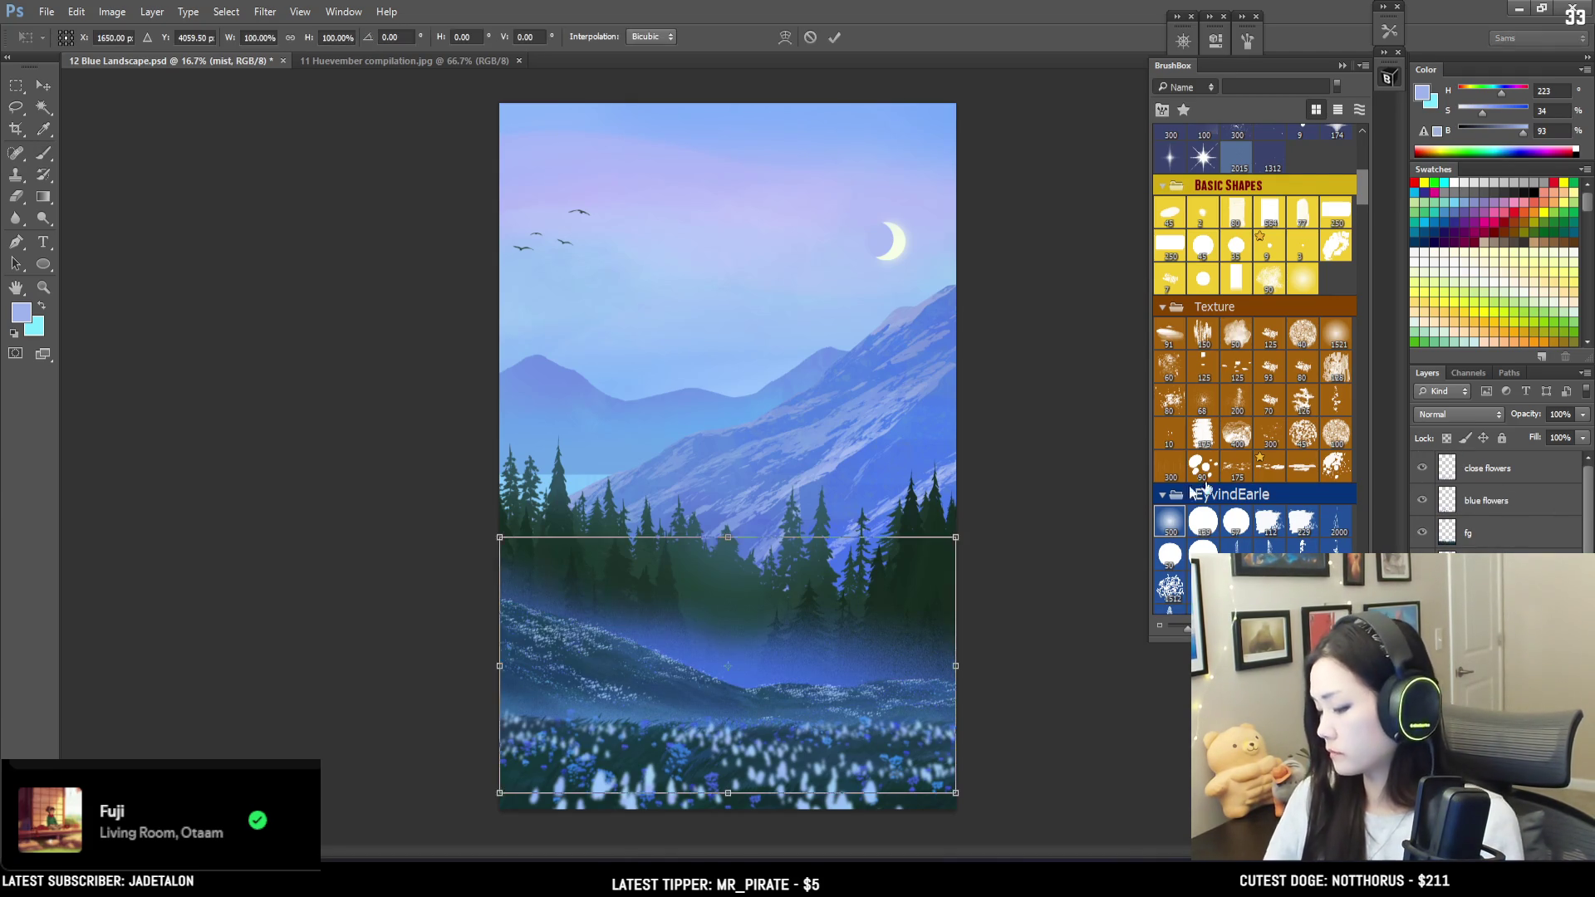
mouse_move(955, 538)
mouse_down()
mouse_move(872, 570)
mouse_move(811, 569)
mouse_move(755, 623)
mouse_up()
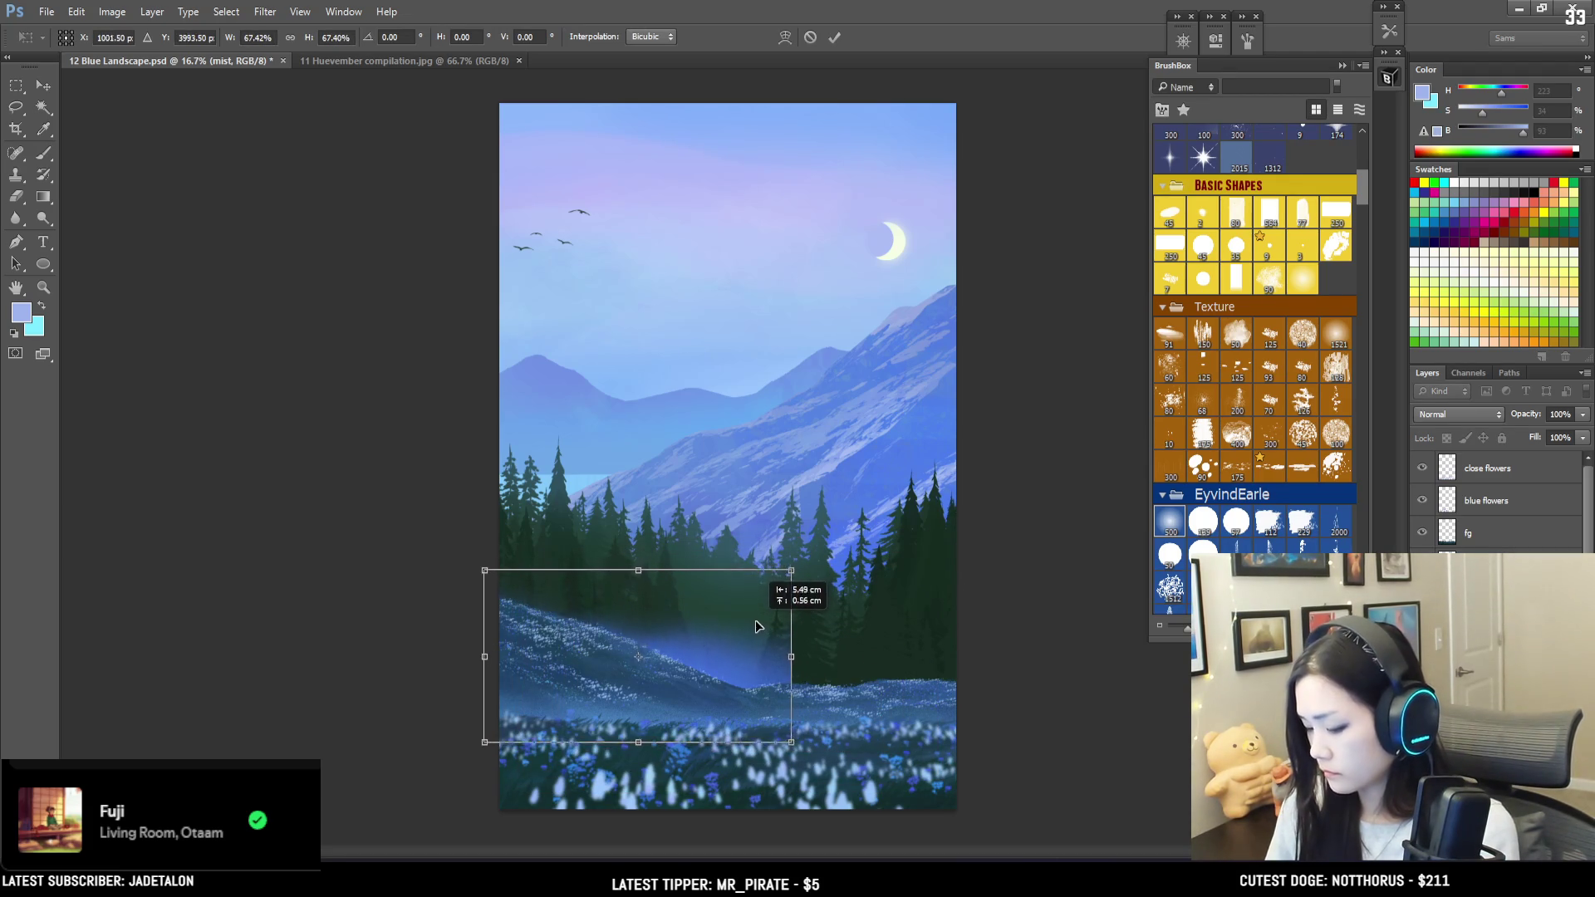
drag(830, 588, 870, 621)
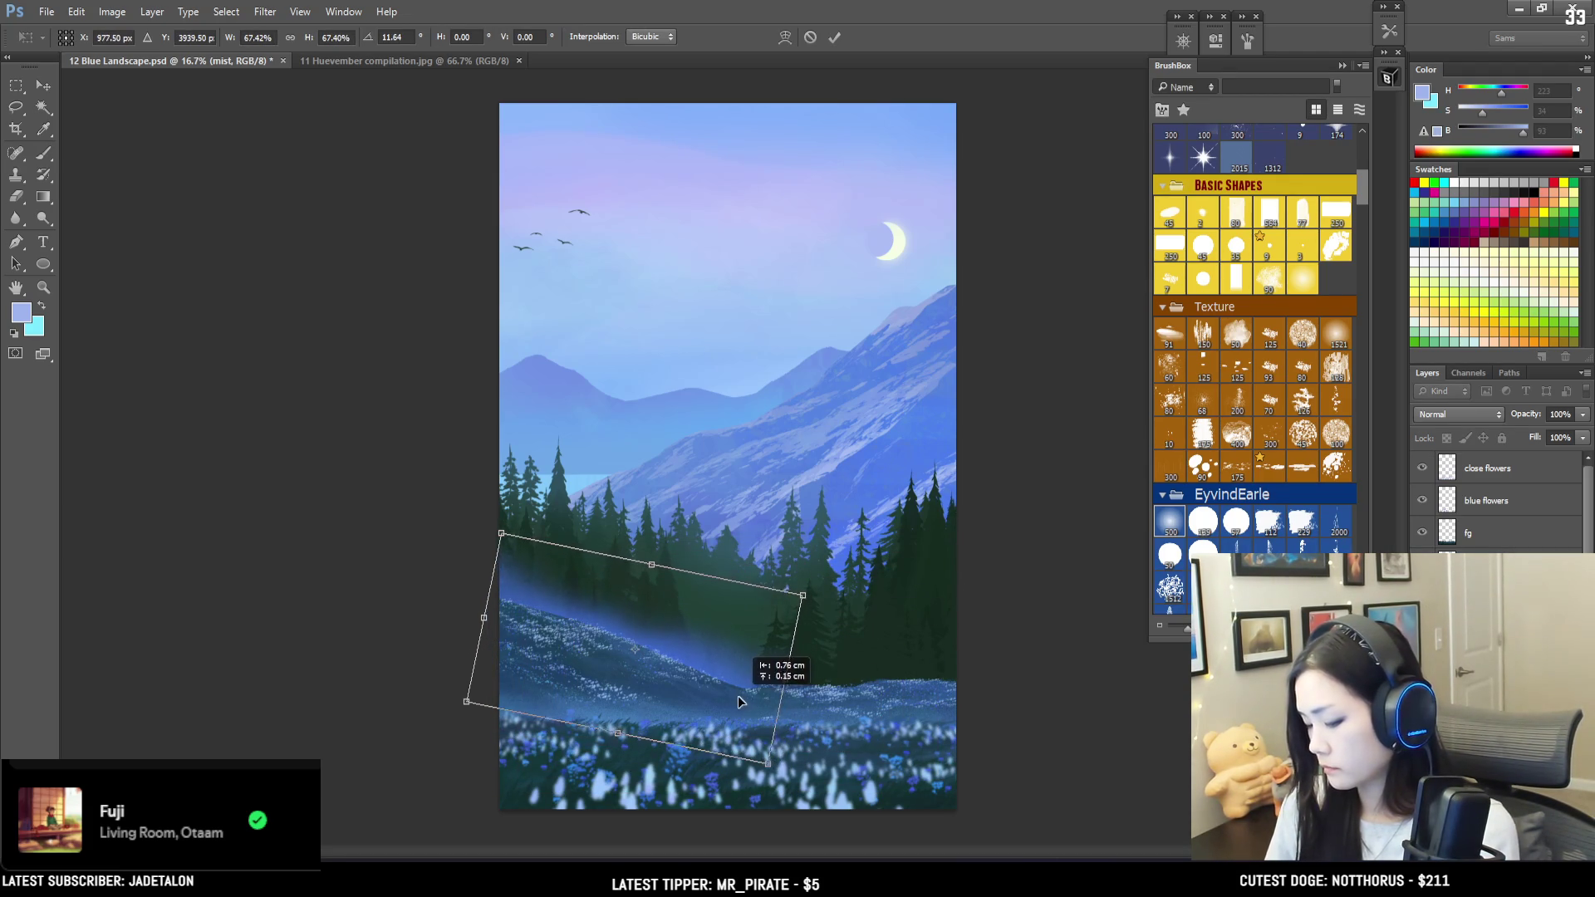
key(Return)
key(b)
drag(1360, 186, 1343, 386)
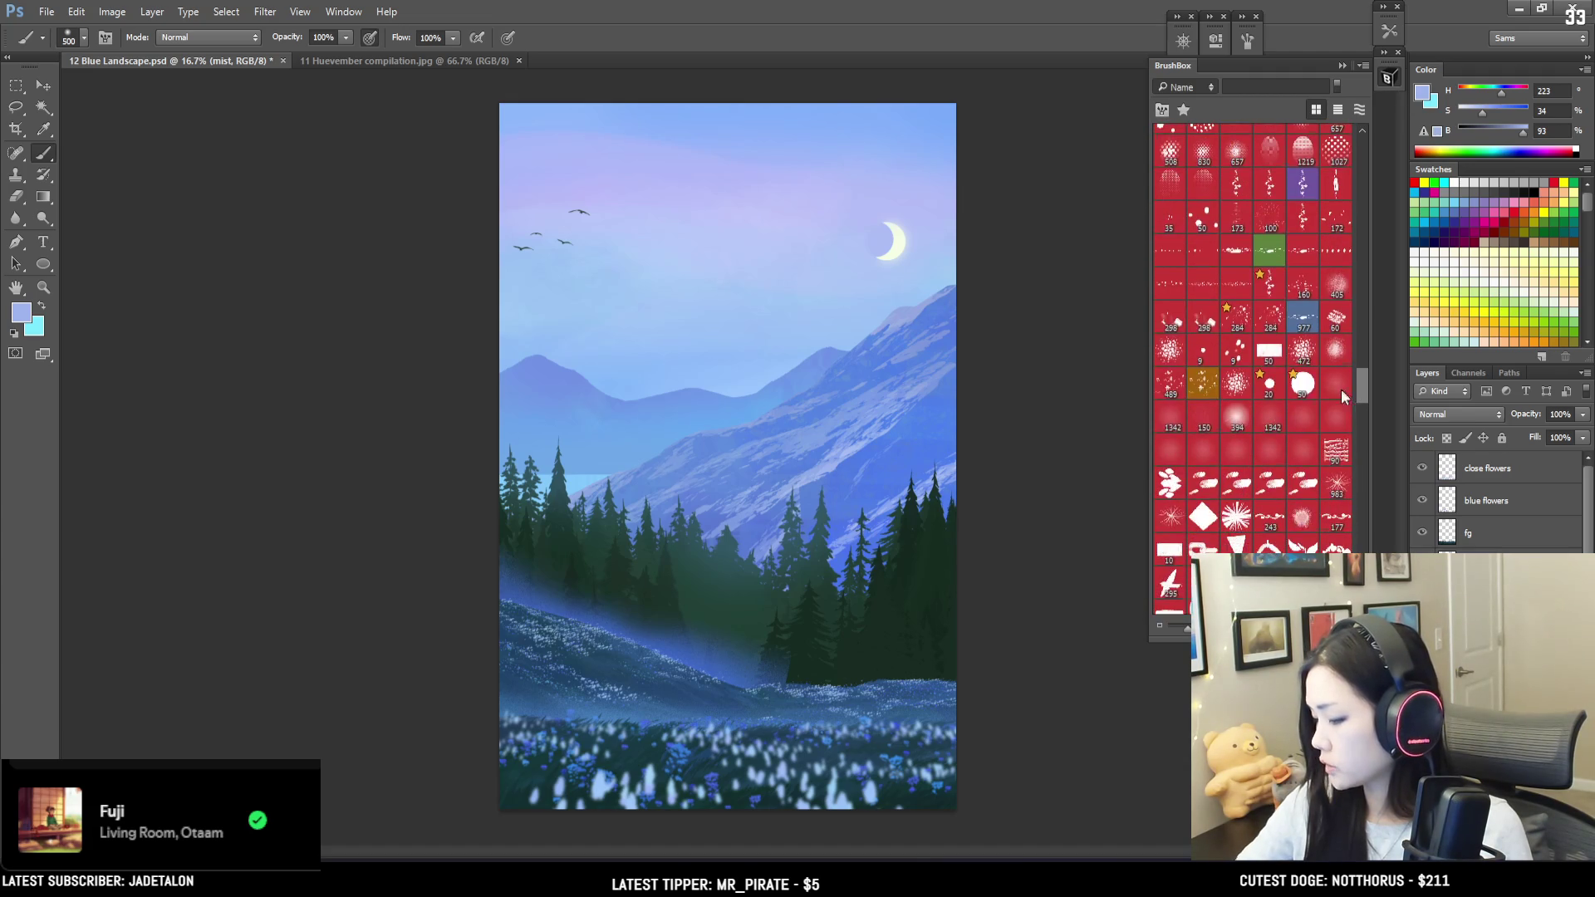
Step: Choose the big grain brush and set up a greatly enlarged eraser with a different tip
click(1162, 425)
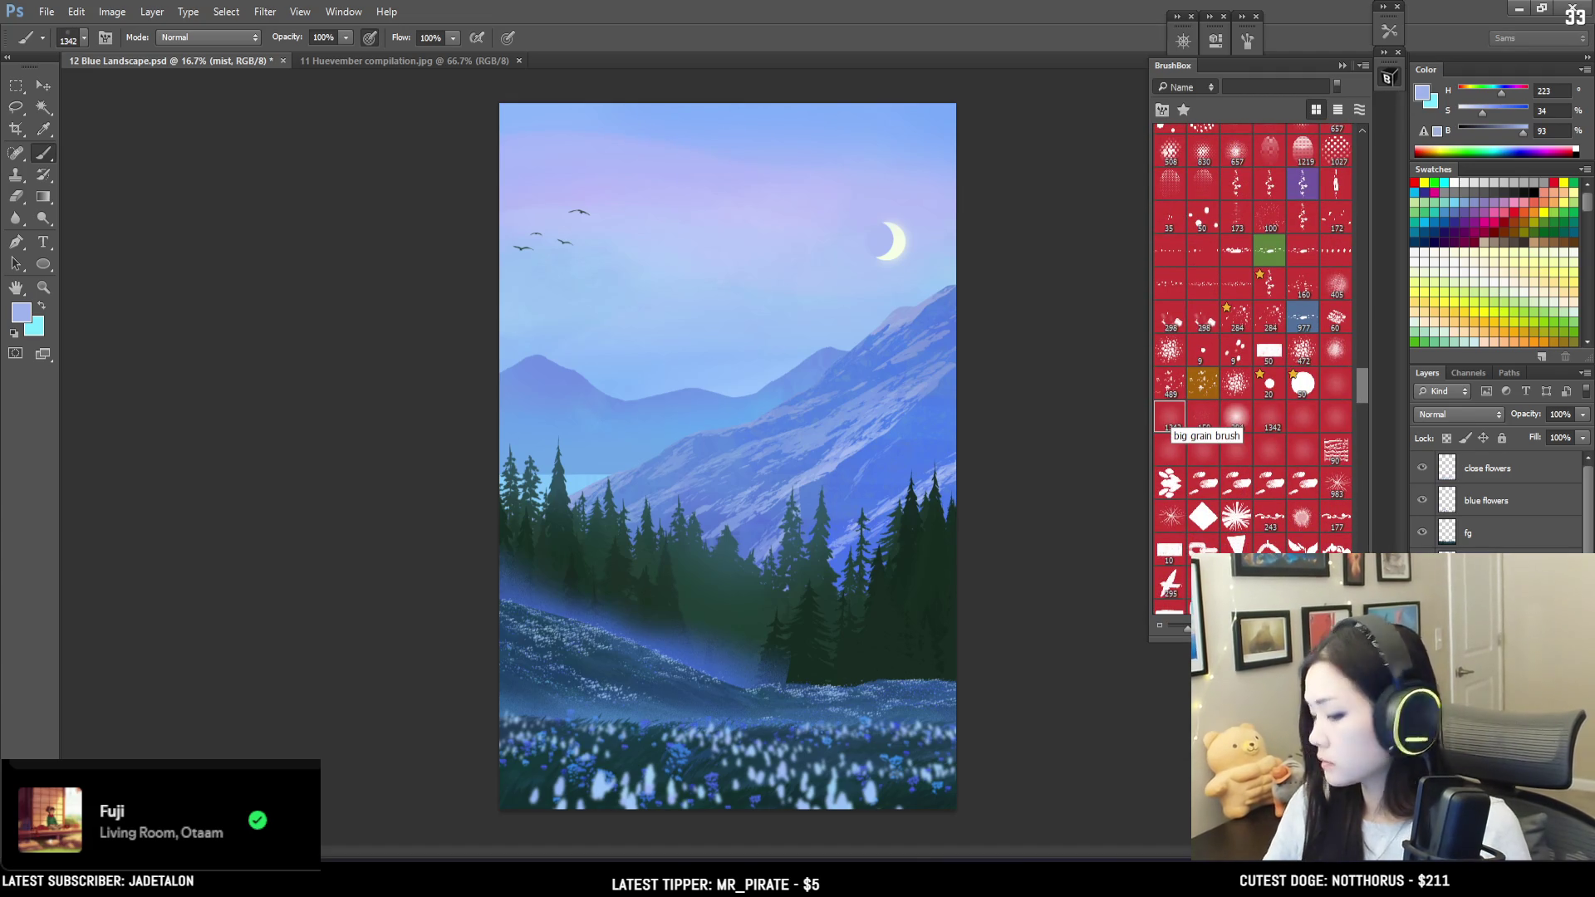
key(e)
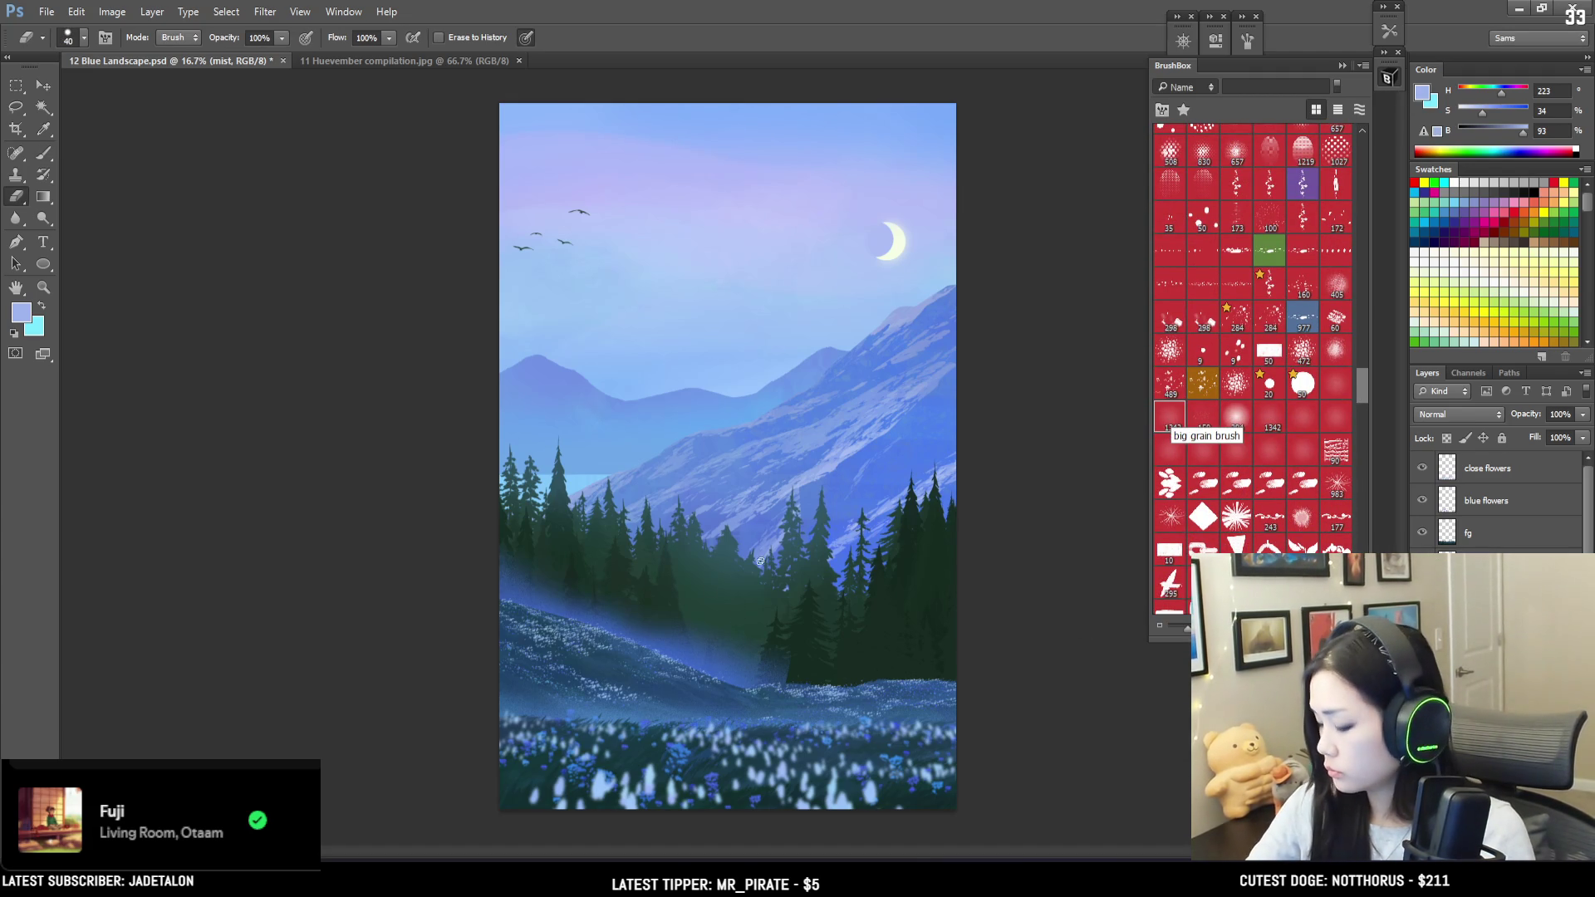
key(bracketright)
key(bracketright)
key(bracketright)
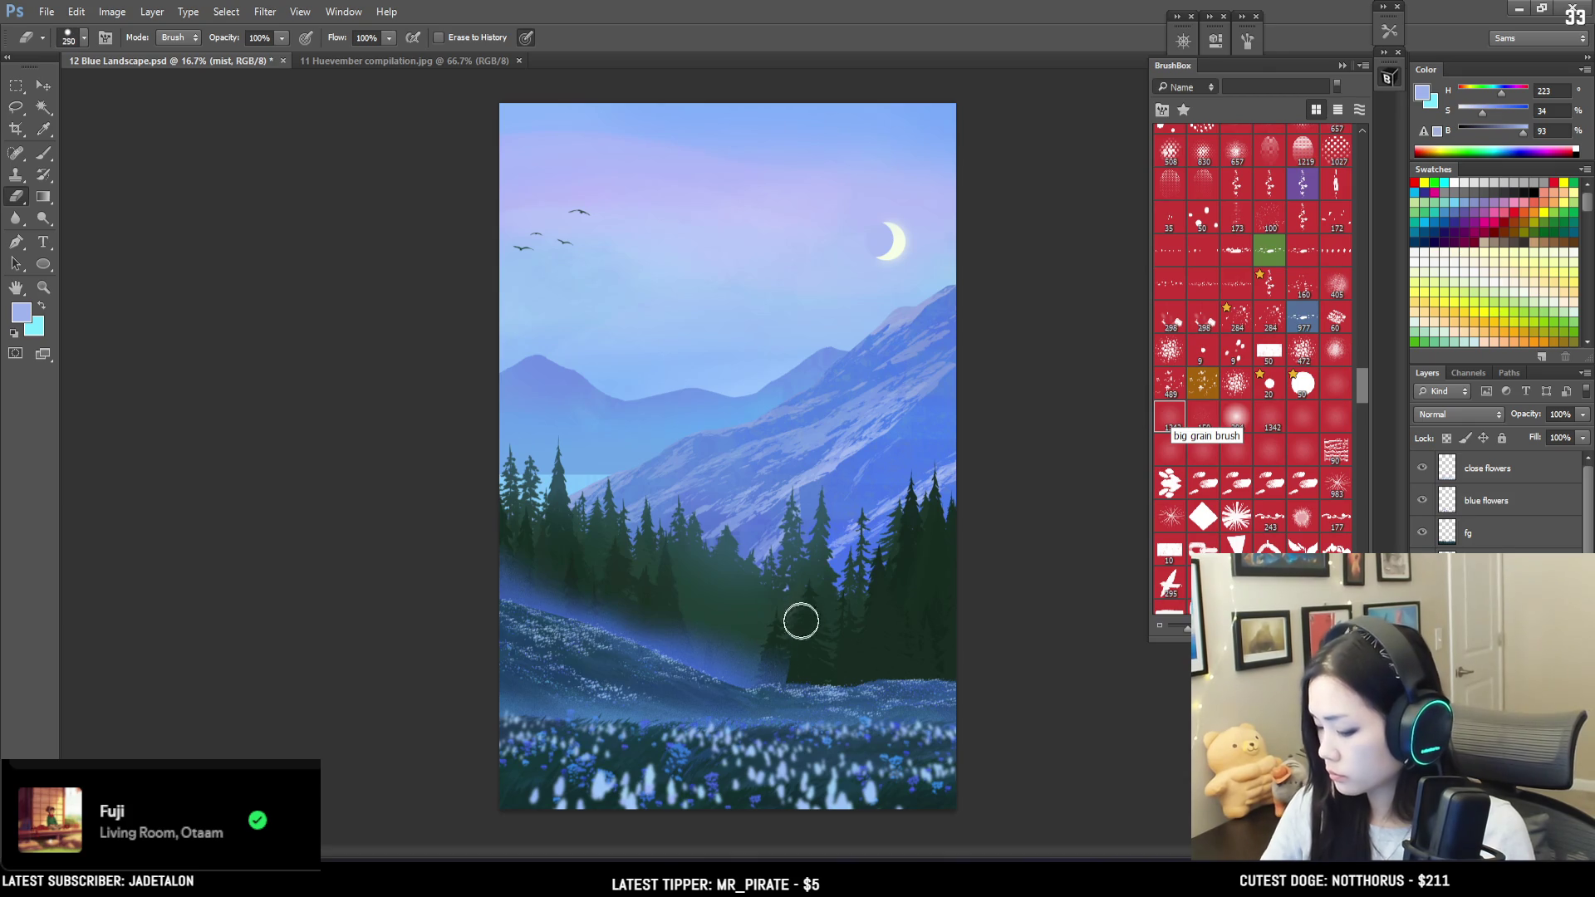
click(1236, 422)
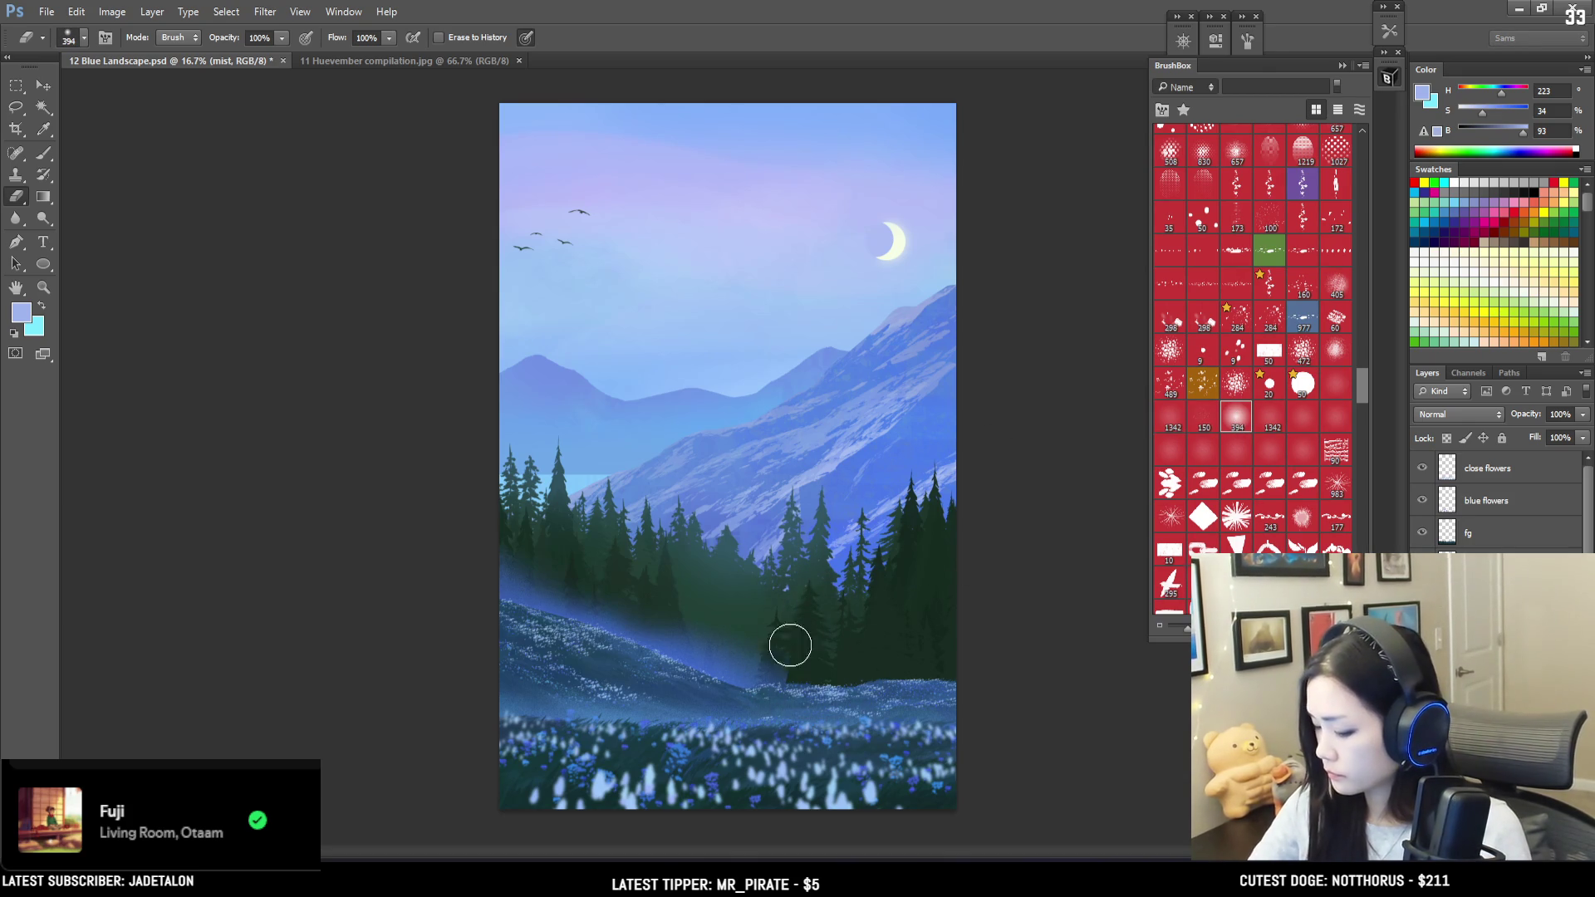
Step: Sample a blue from the painting and make it brighter and more saturated
key(b)
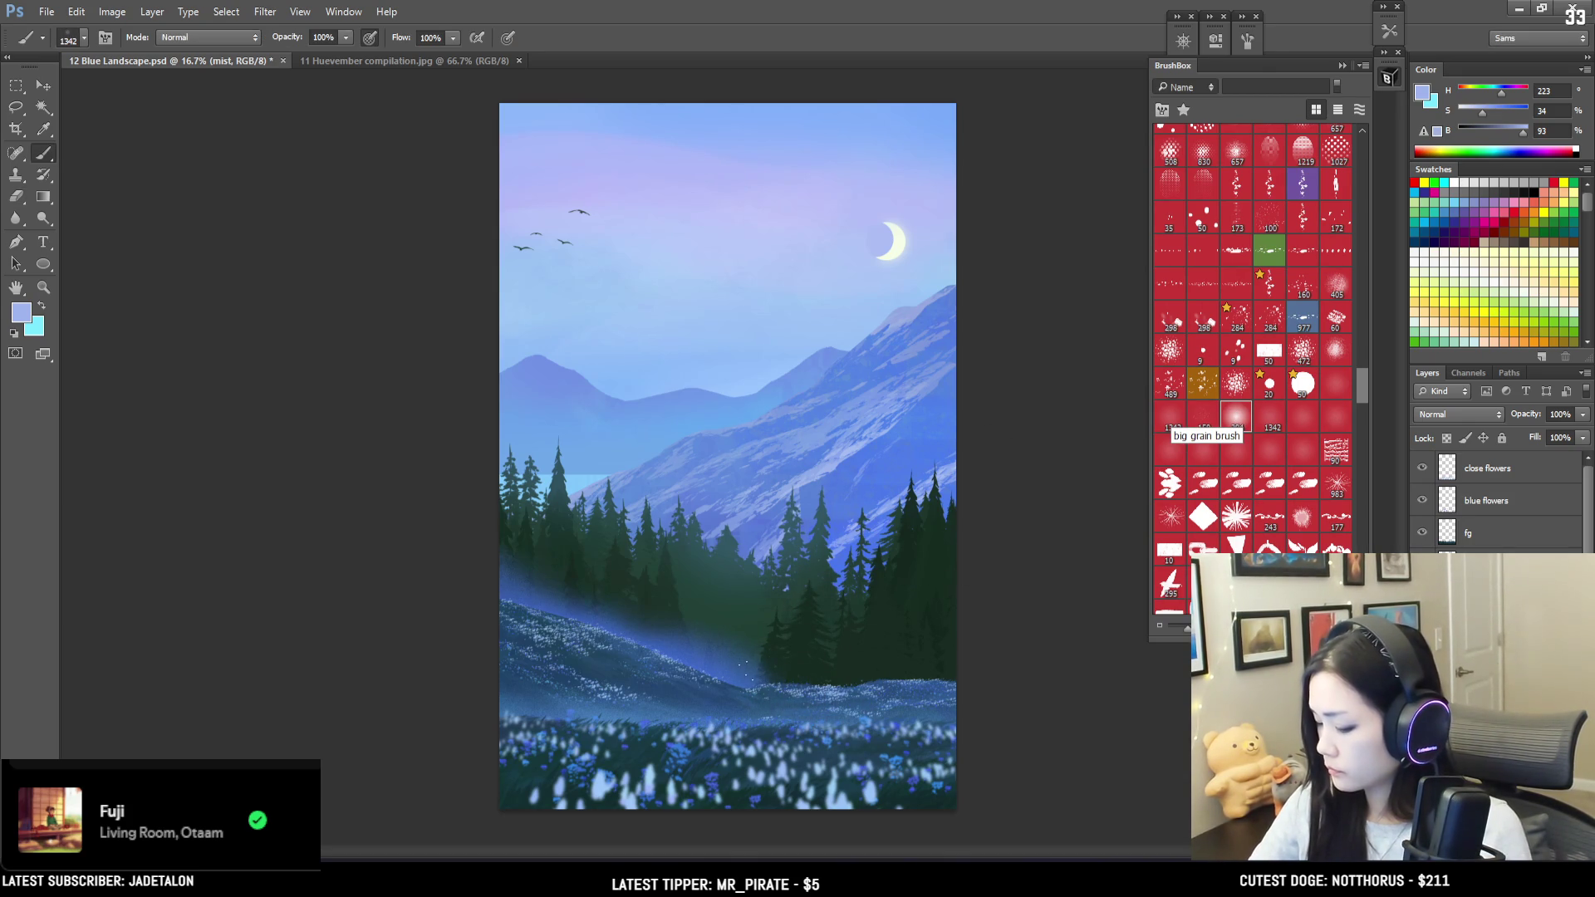
key(x)
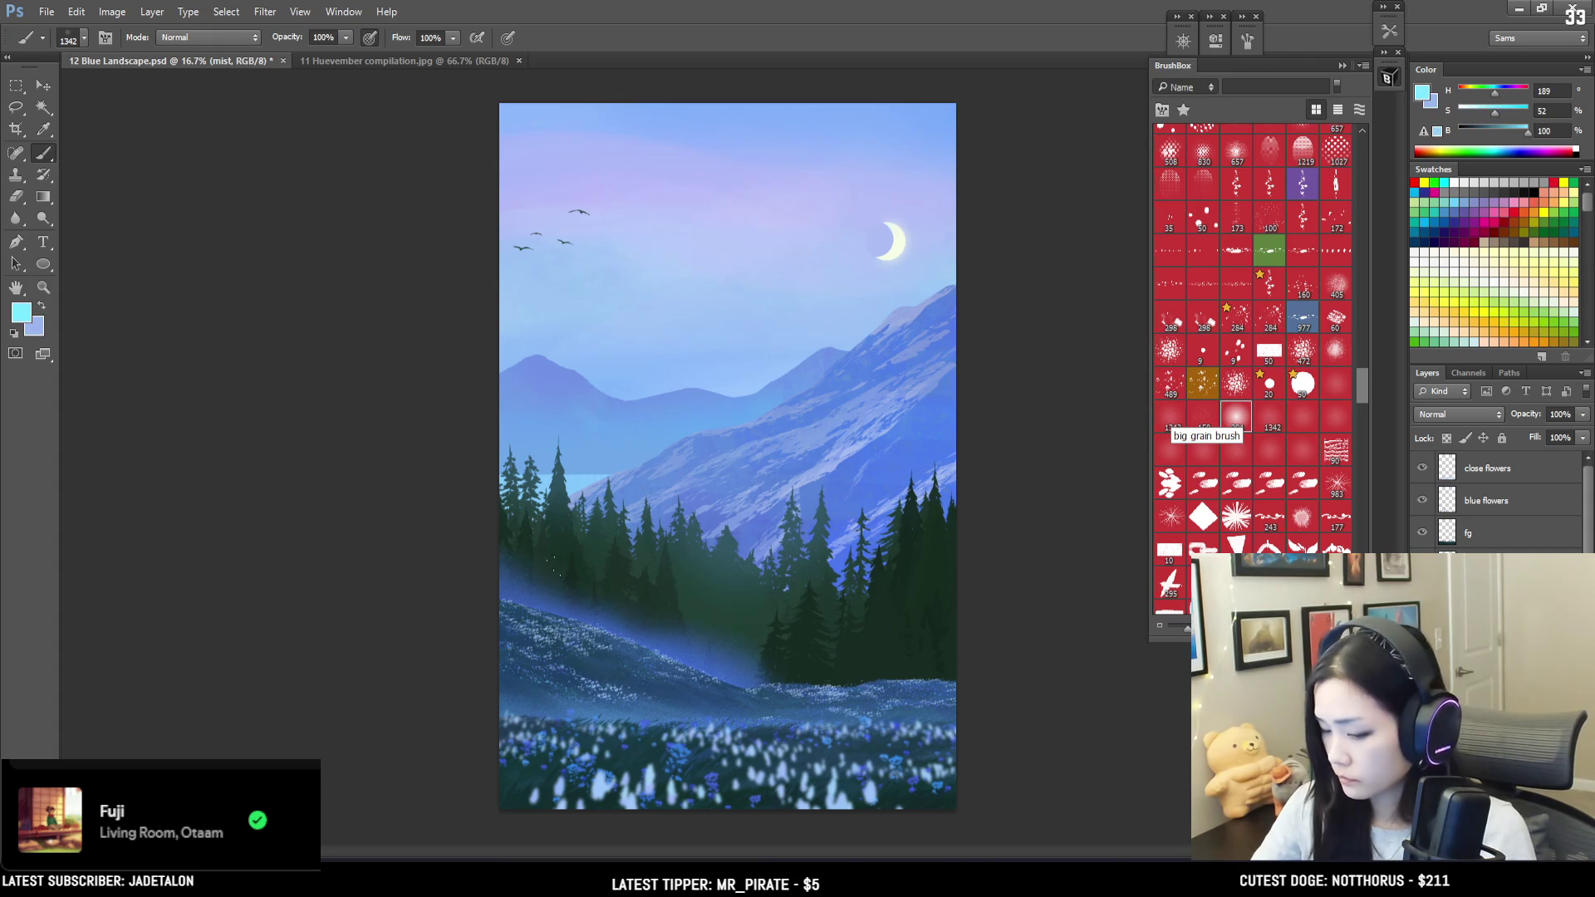
alt+click(552, 587)
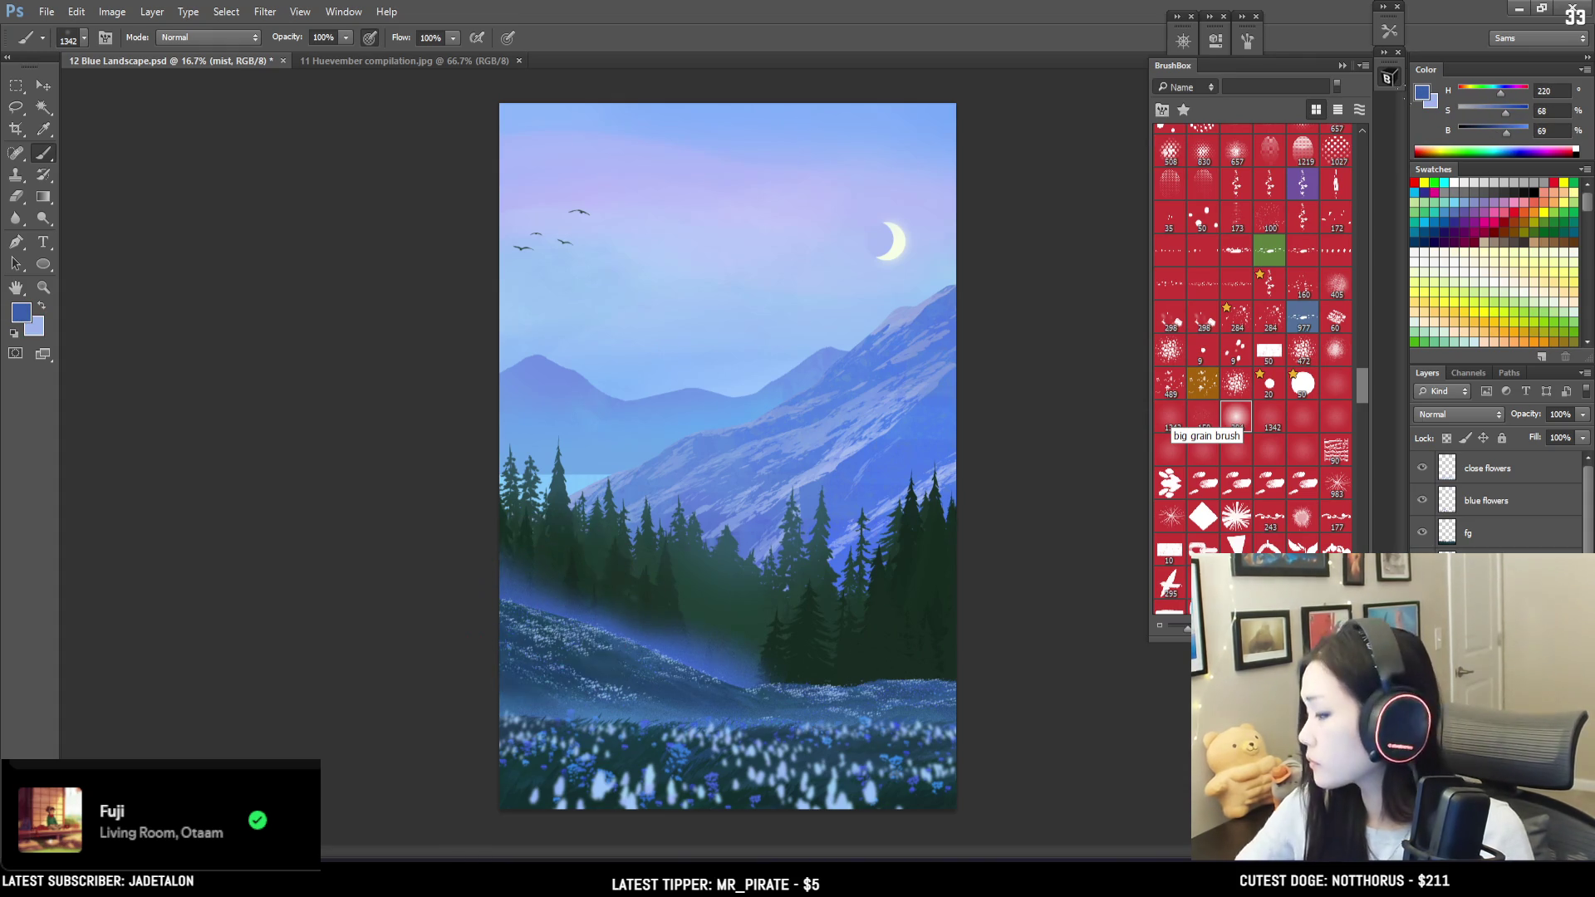
click(1512, 114)
drag(1515, 130, 1543, 133)
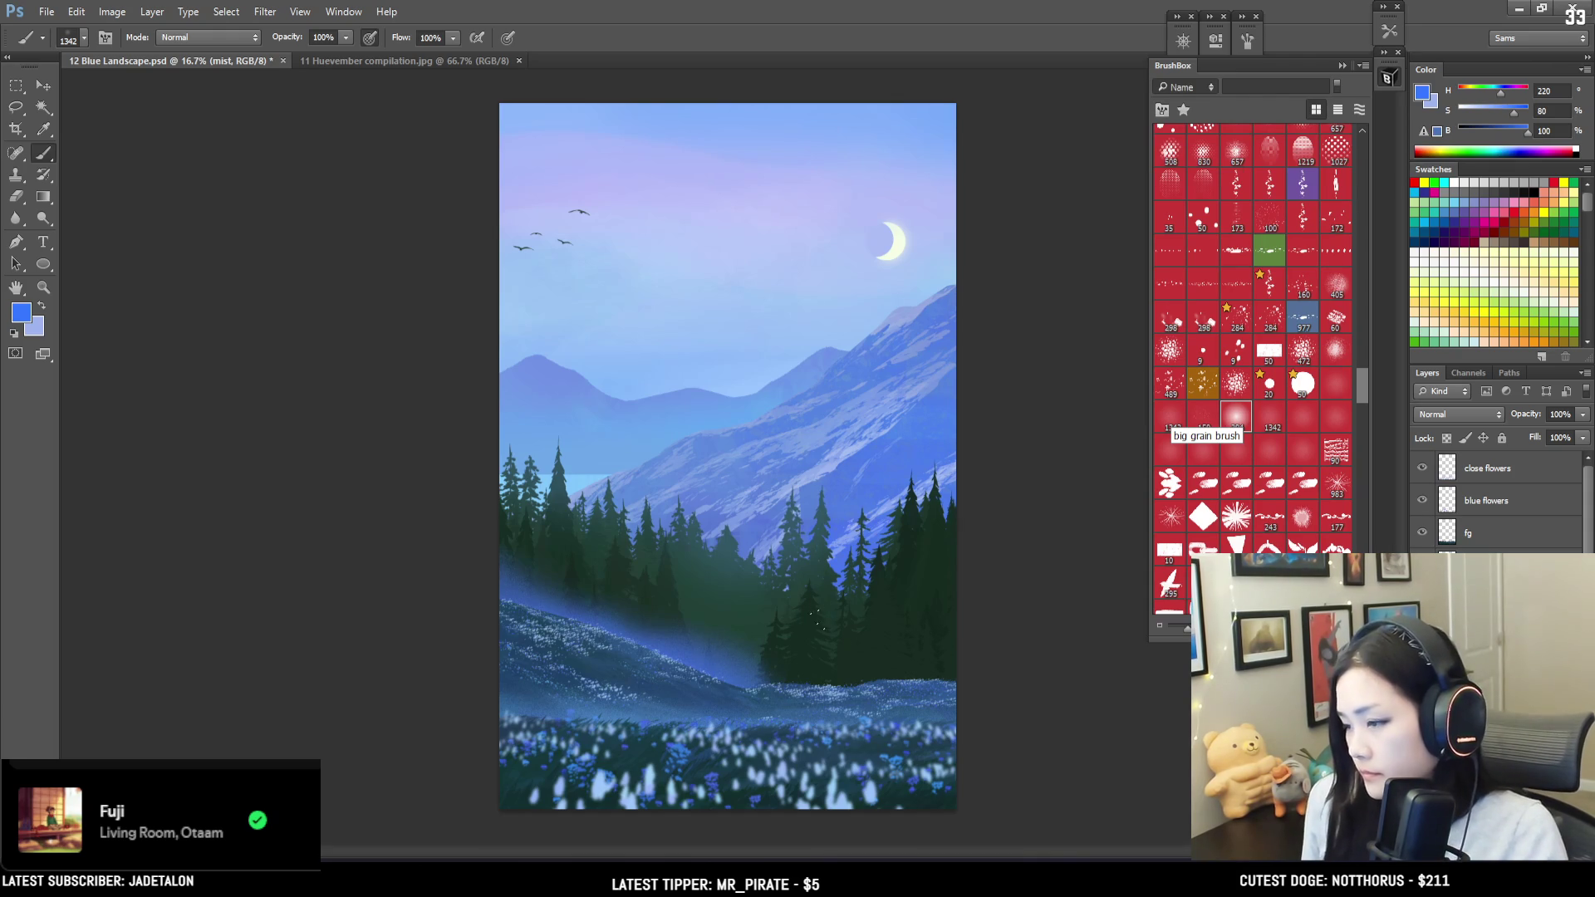
Step: Paint a band of blue mist across the base of the pine trees
drag(735, 660, 897, 656)
key(ctrl+z)
mouse_move(760, 668)
mouse_down()
mouse_move(938, 673)
mouse_move(960, 718)
mouse_up()
Step: Set the eraser to size 1000 with a very soft round tip
key(e)
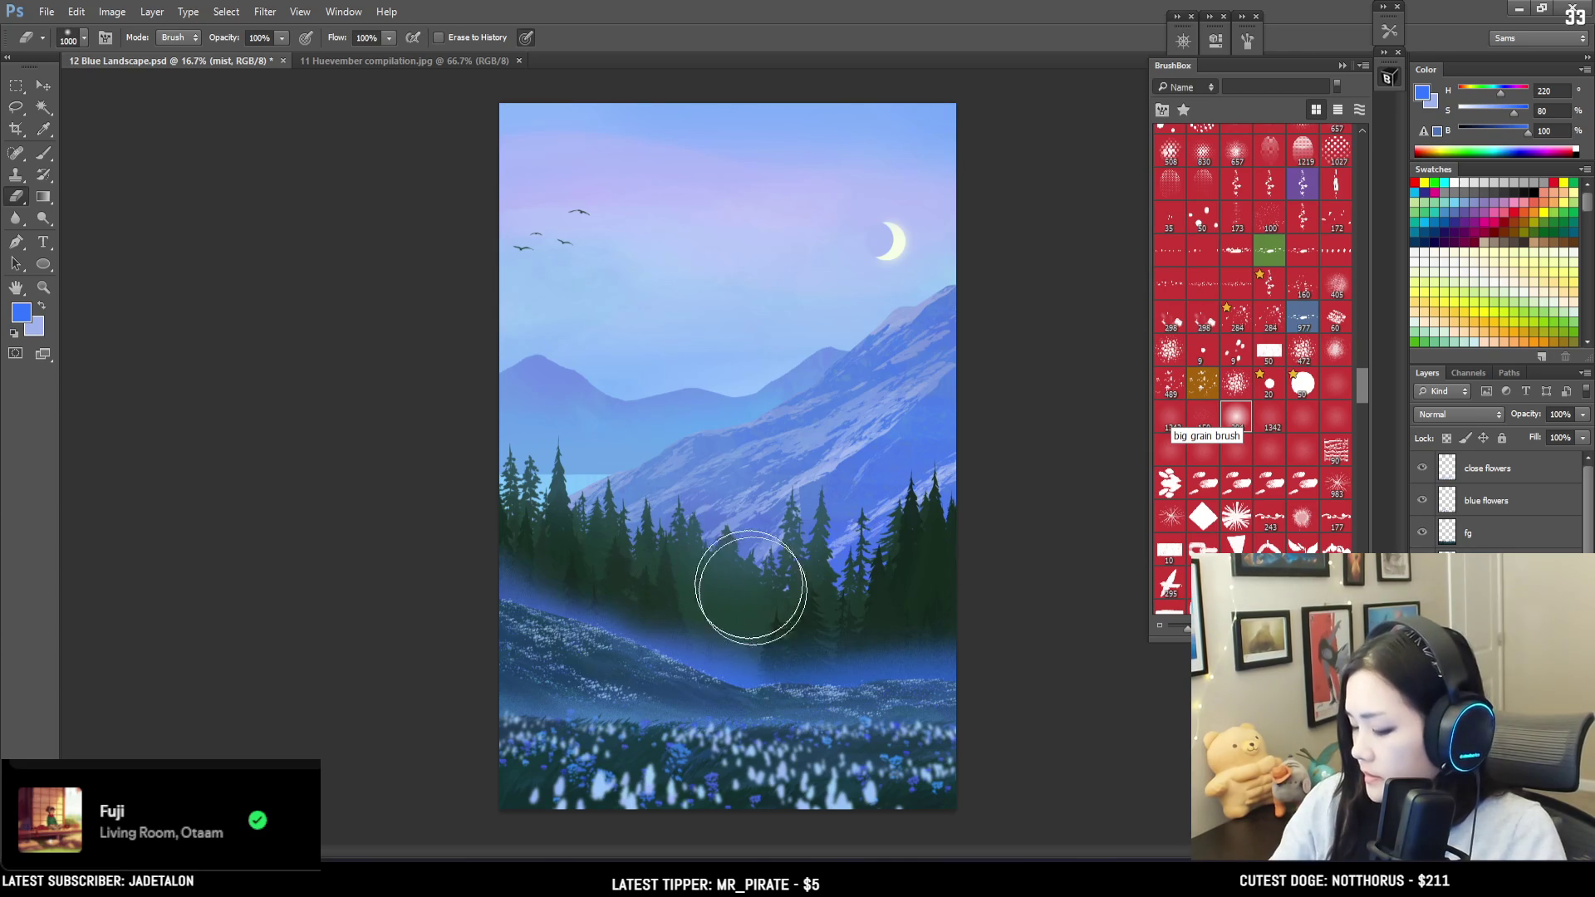
key(bracketright)
key(bracketright)
key(bracketright)
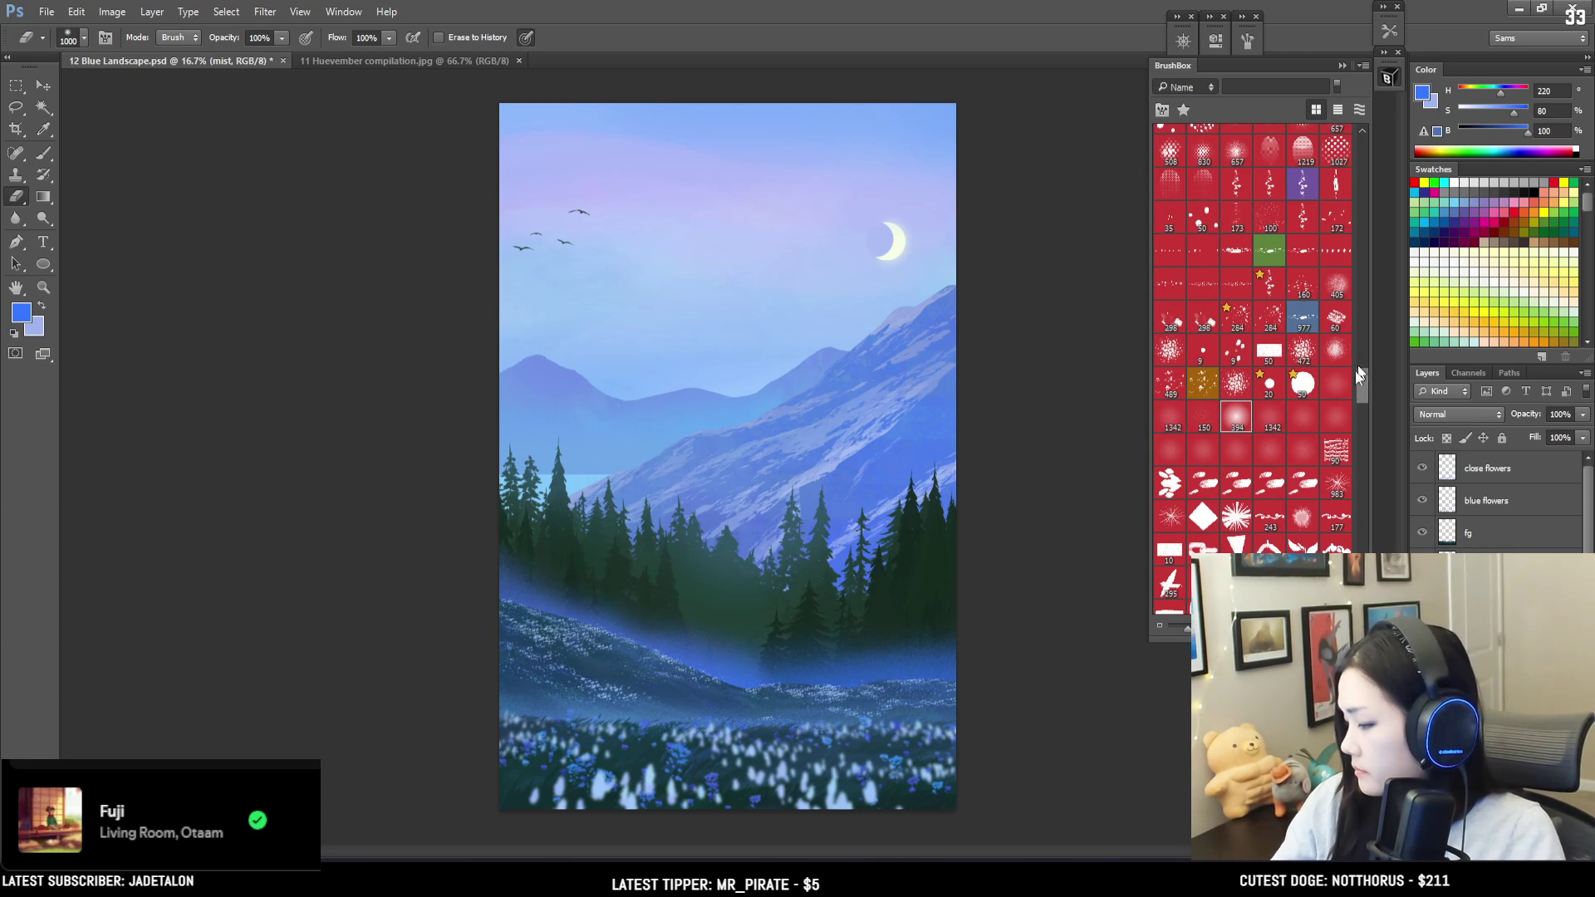
mouse_move(1367, 371)
mouse_down()
mouse_move(1377, 152)
mouse_move(1370, 188)
mouse_up()
click(1177, 395)
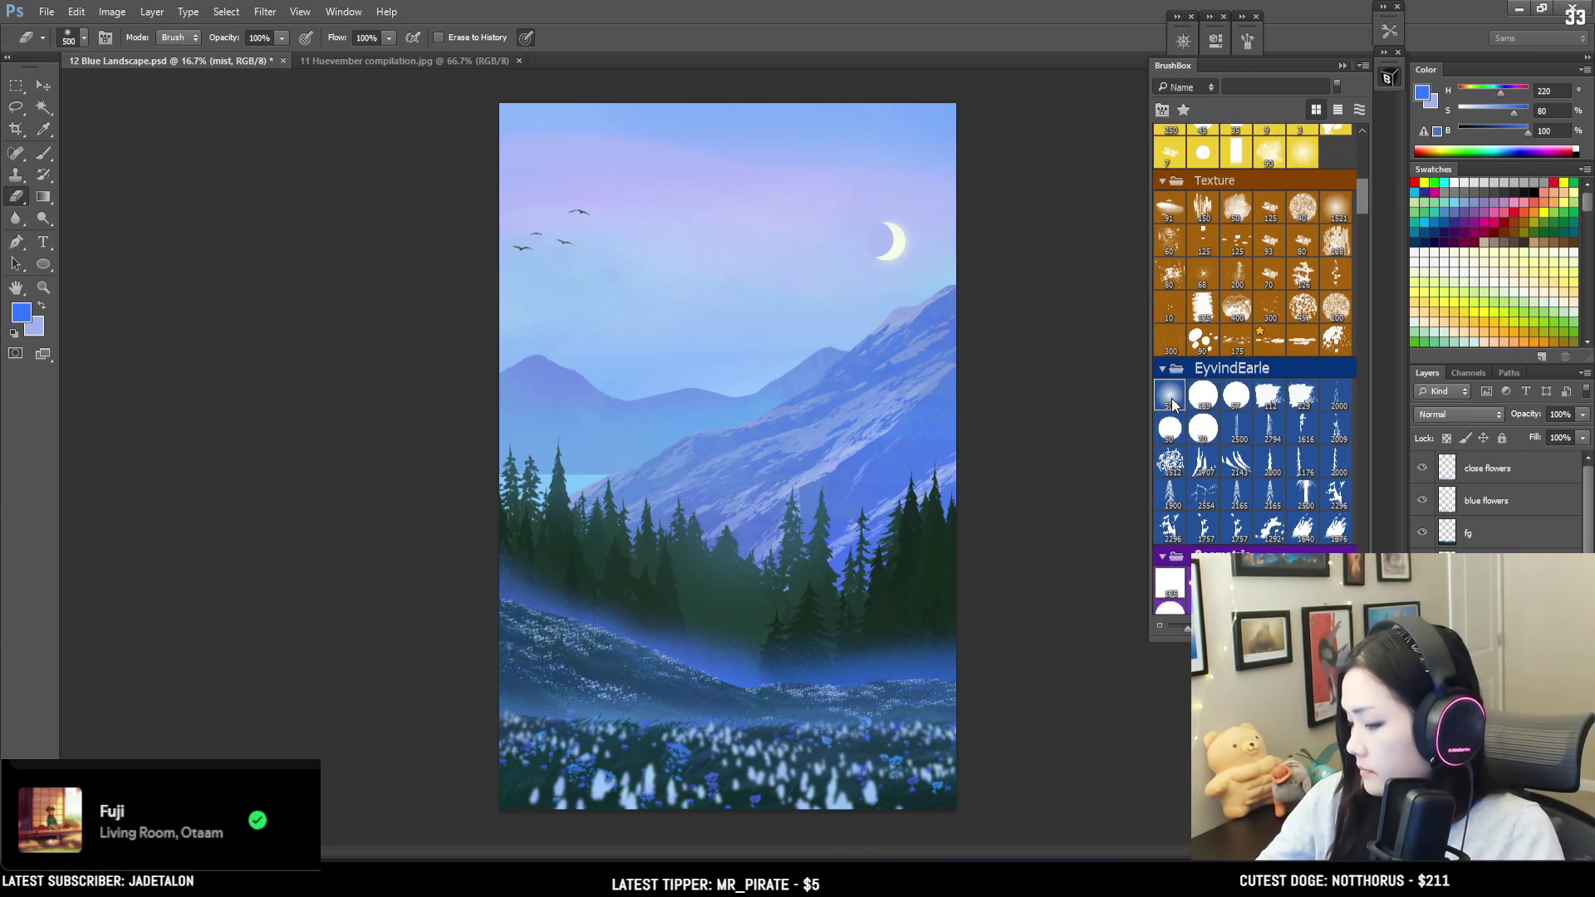
Step: Enlarge the eraser to 1500 and brighten the mist band above the meadow
key(bracketright)
key(bracketright)
key(bracketright)
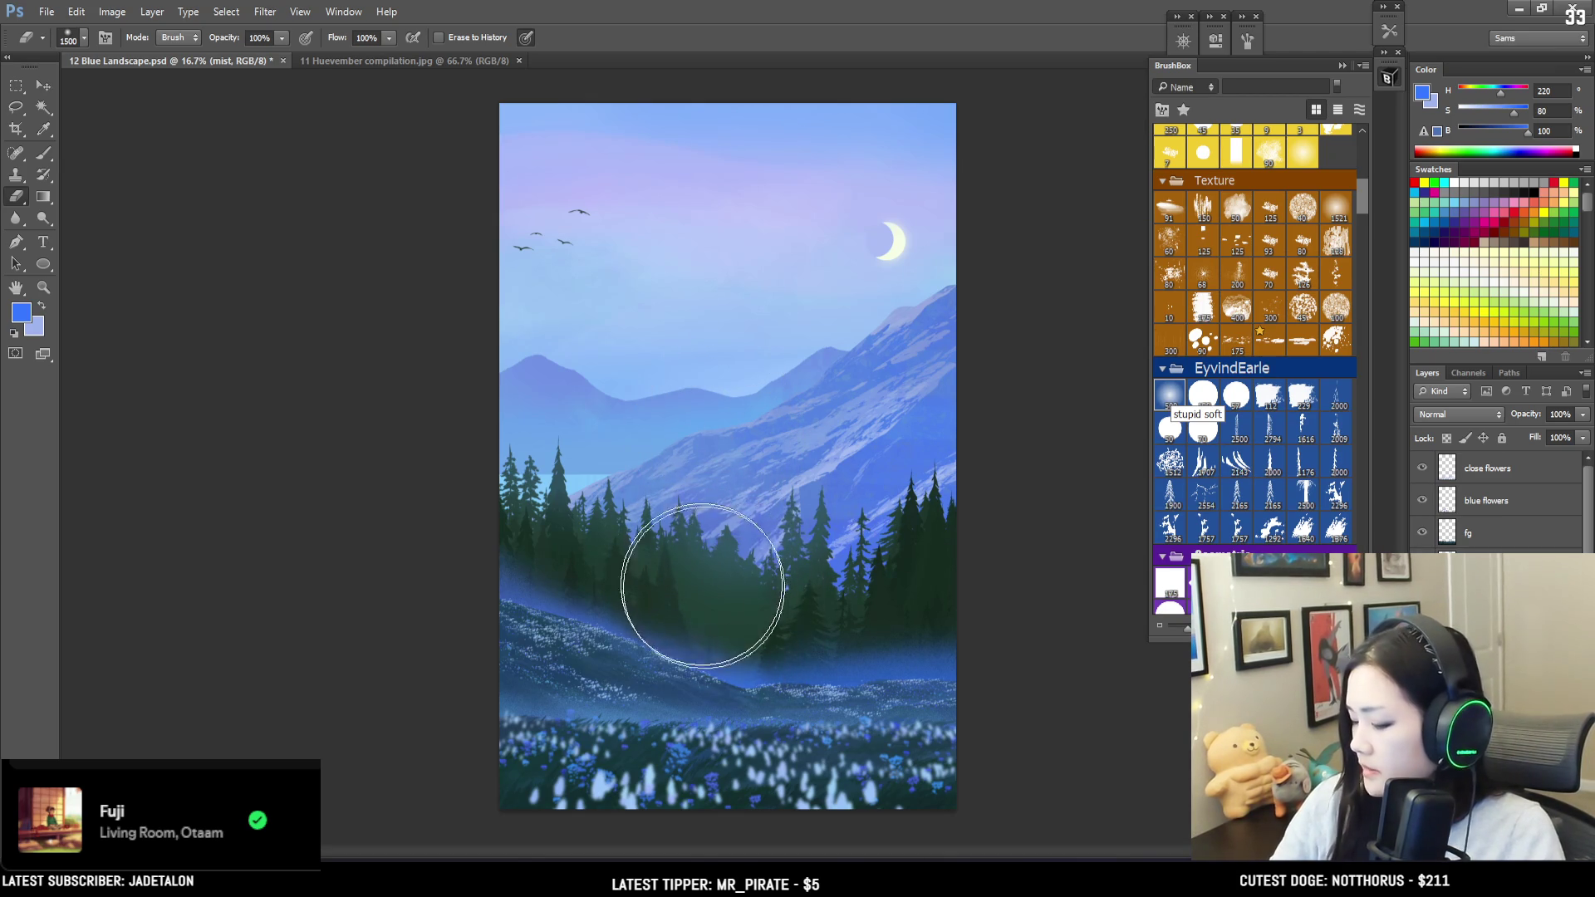
key(b)
drag(733, 664, 782, 648)
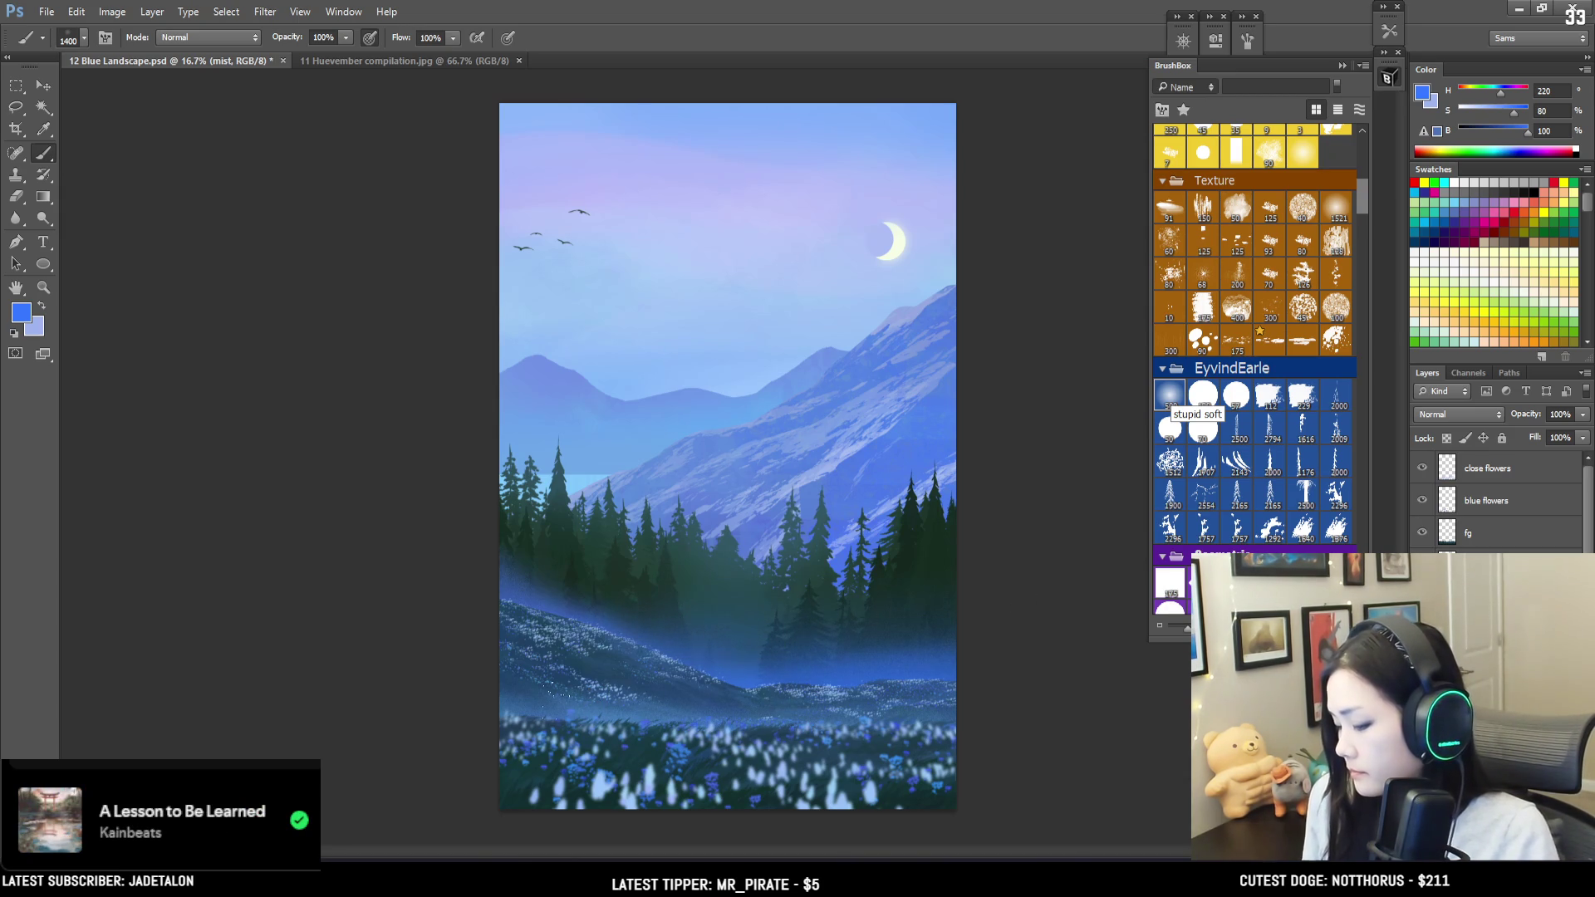
Step: Erase parts of the mist back toward the saved history with a slightly smaller eraser
key(e)
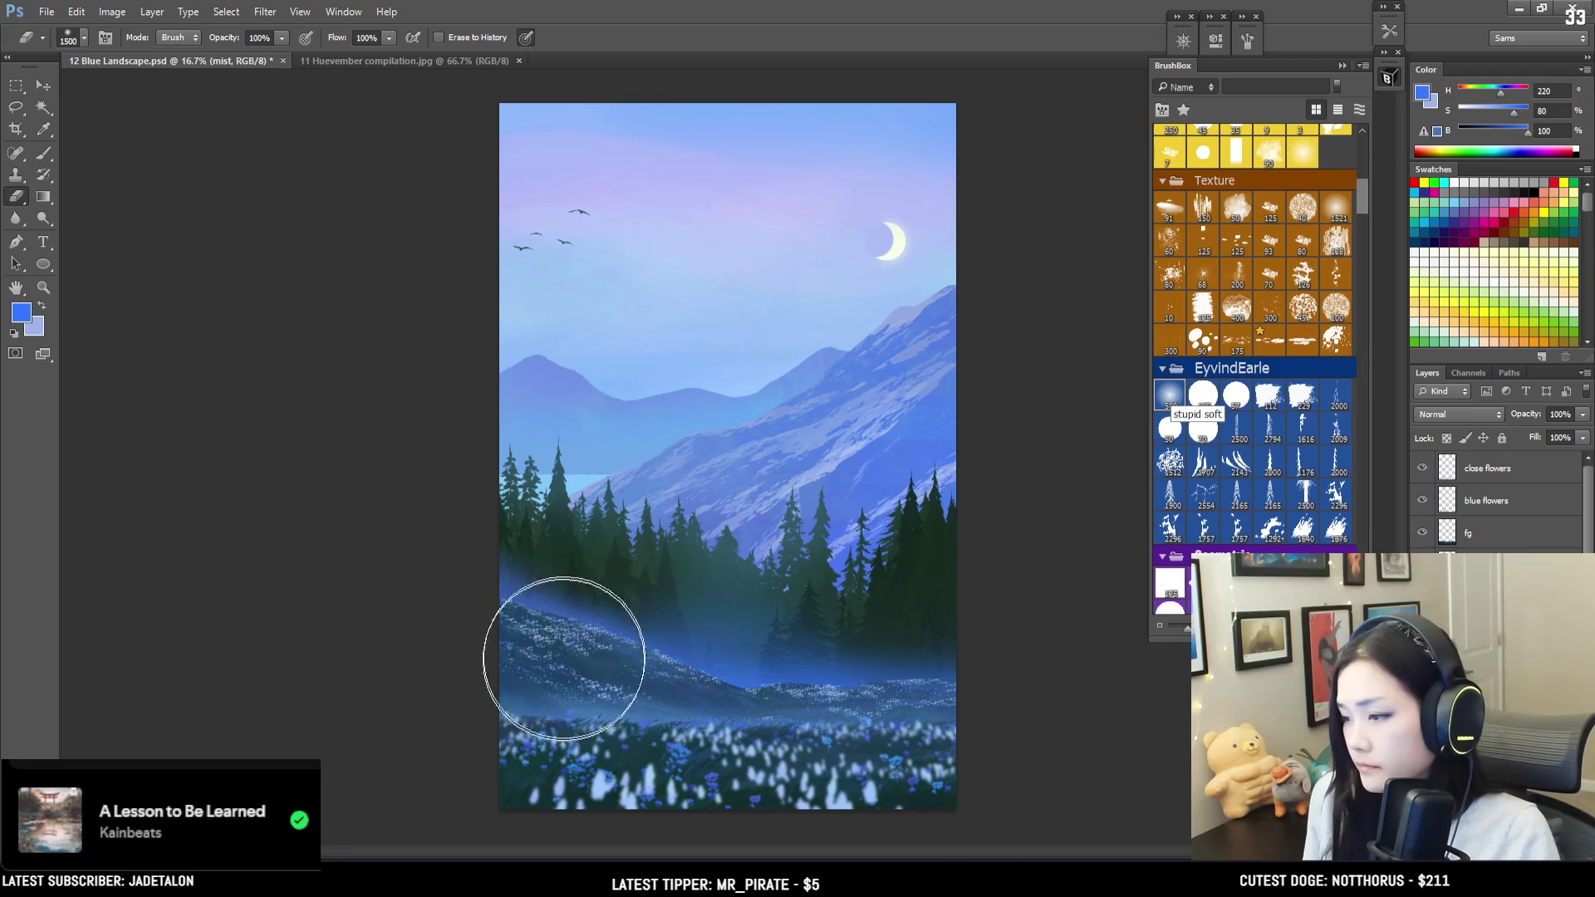
key(bracketleft)
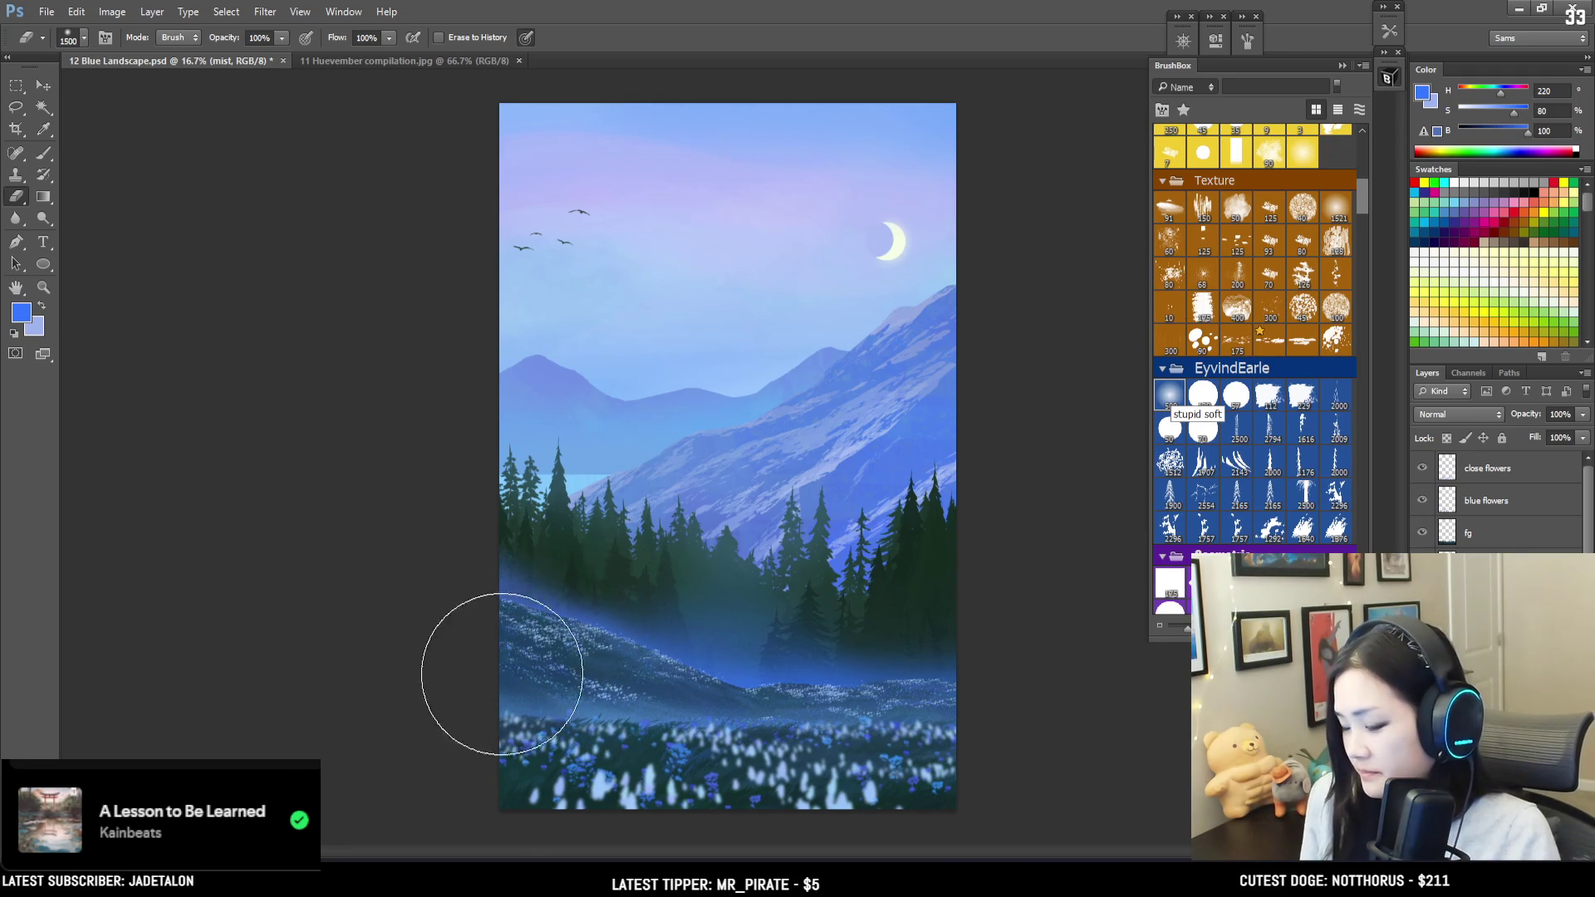
key(bracketright)
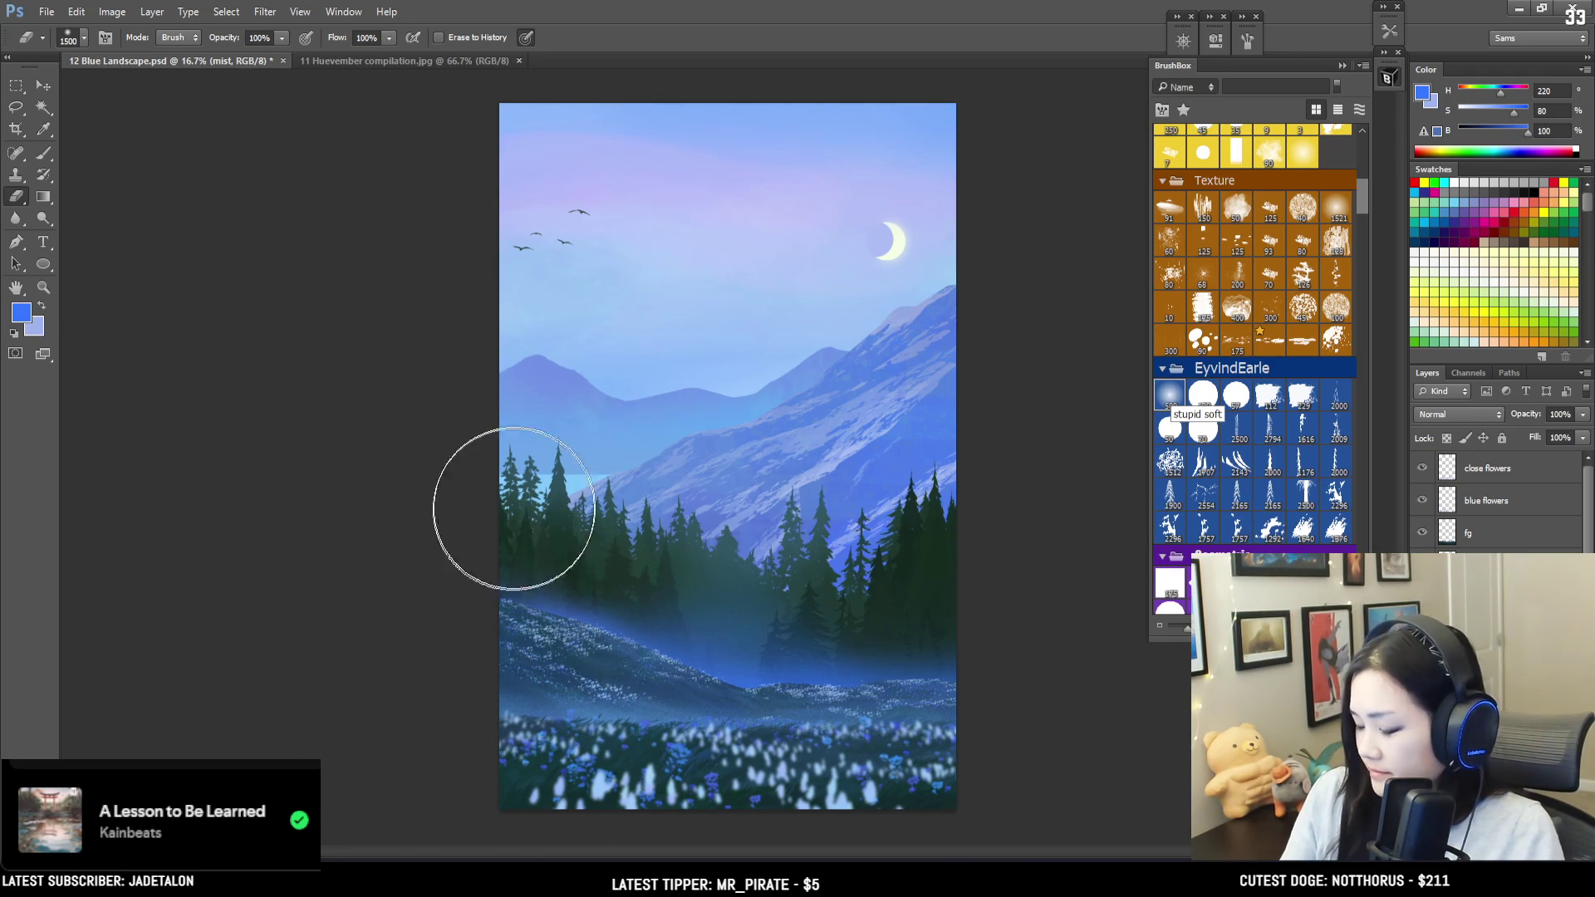
key(bracketleft)
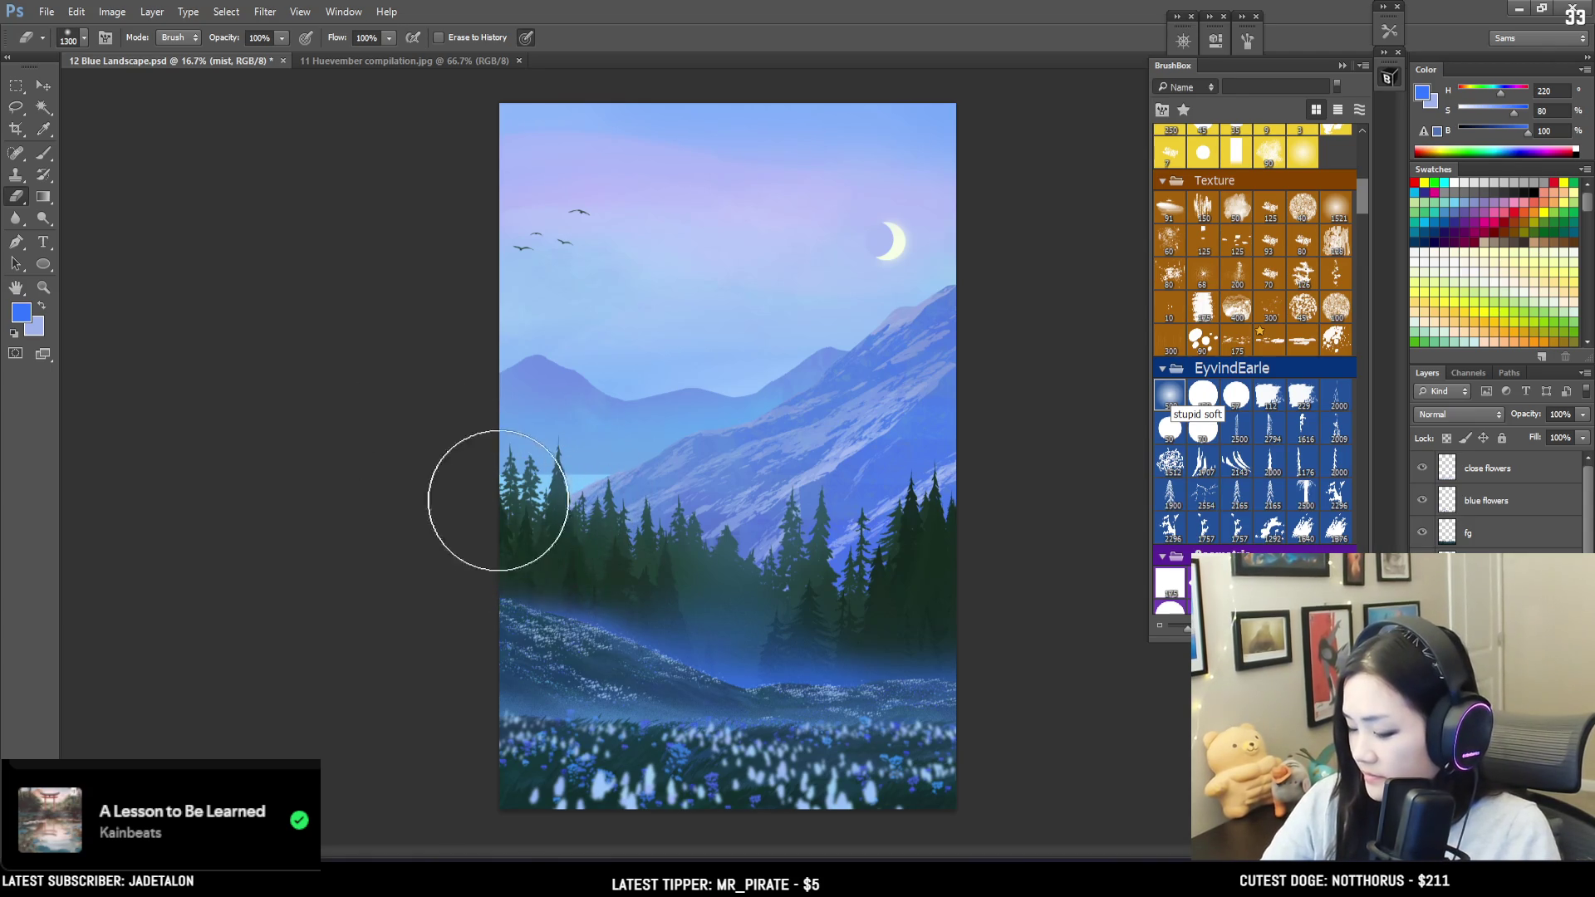
key(bracketleft)
Step: Alternate brush and Erase-to-History strokes to even the mist across the forest base
key(b)
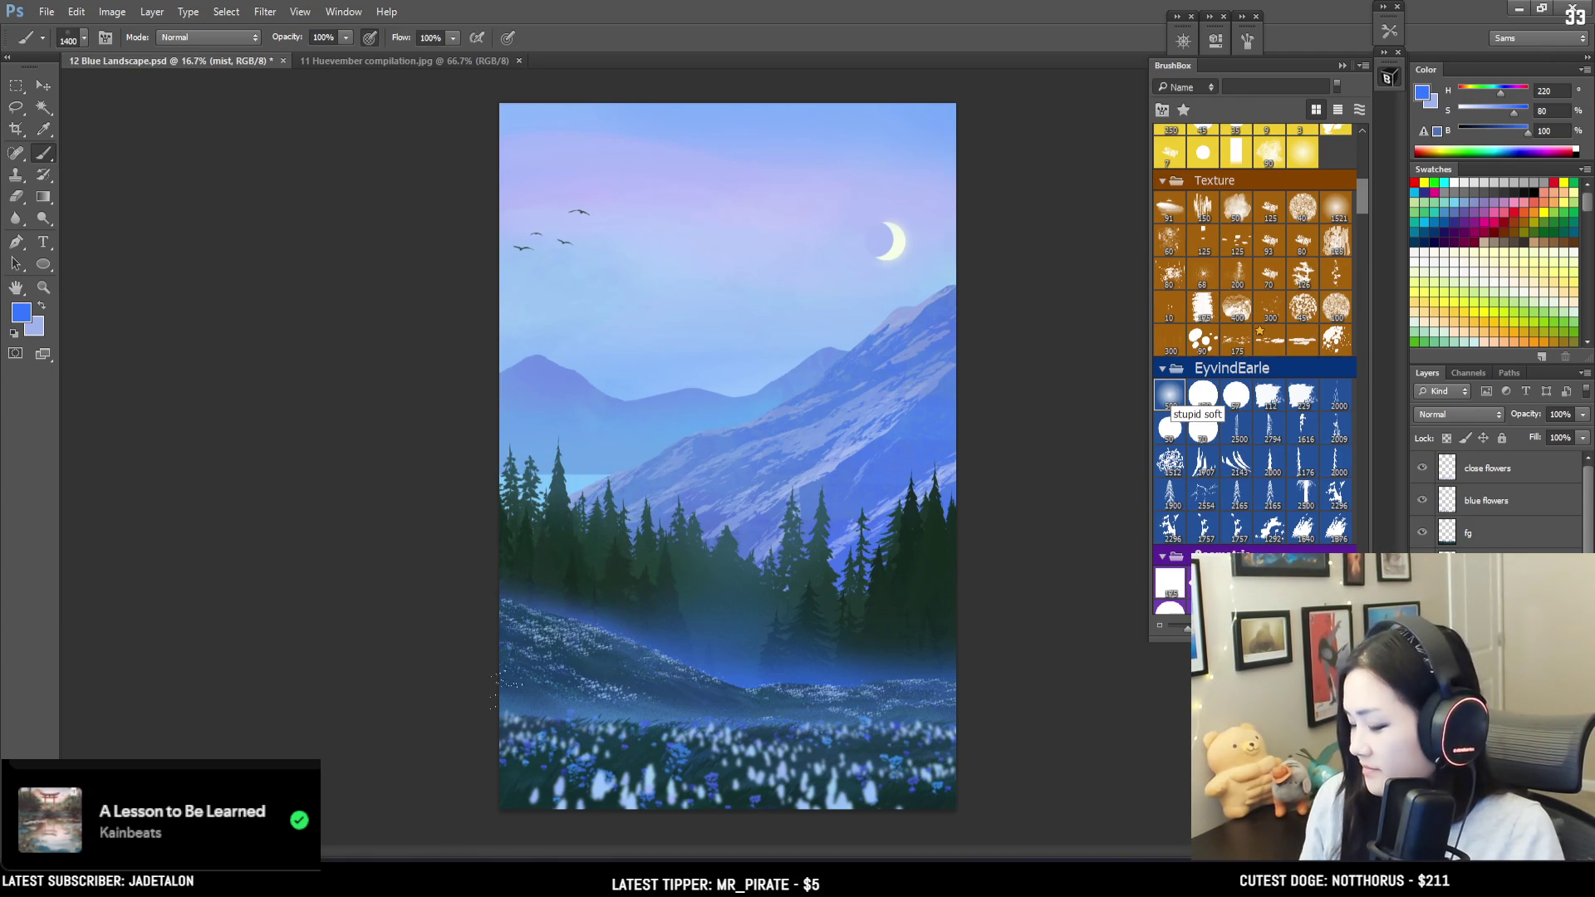
key(bracketleft)
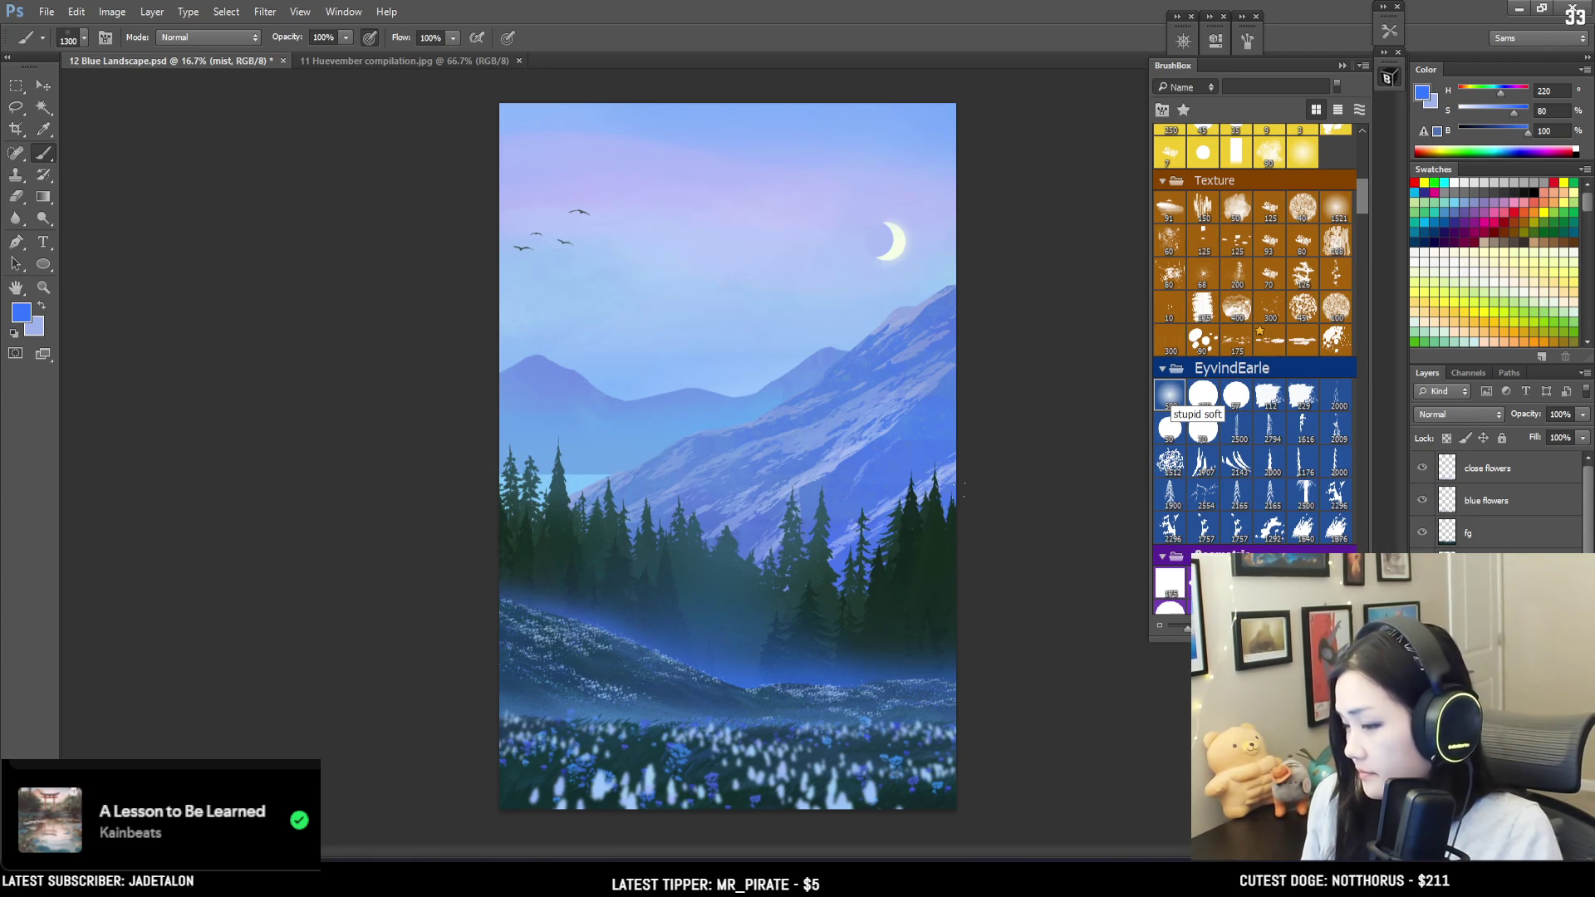
key(e)
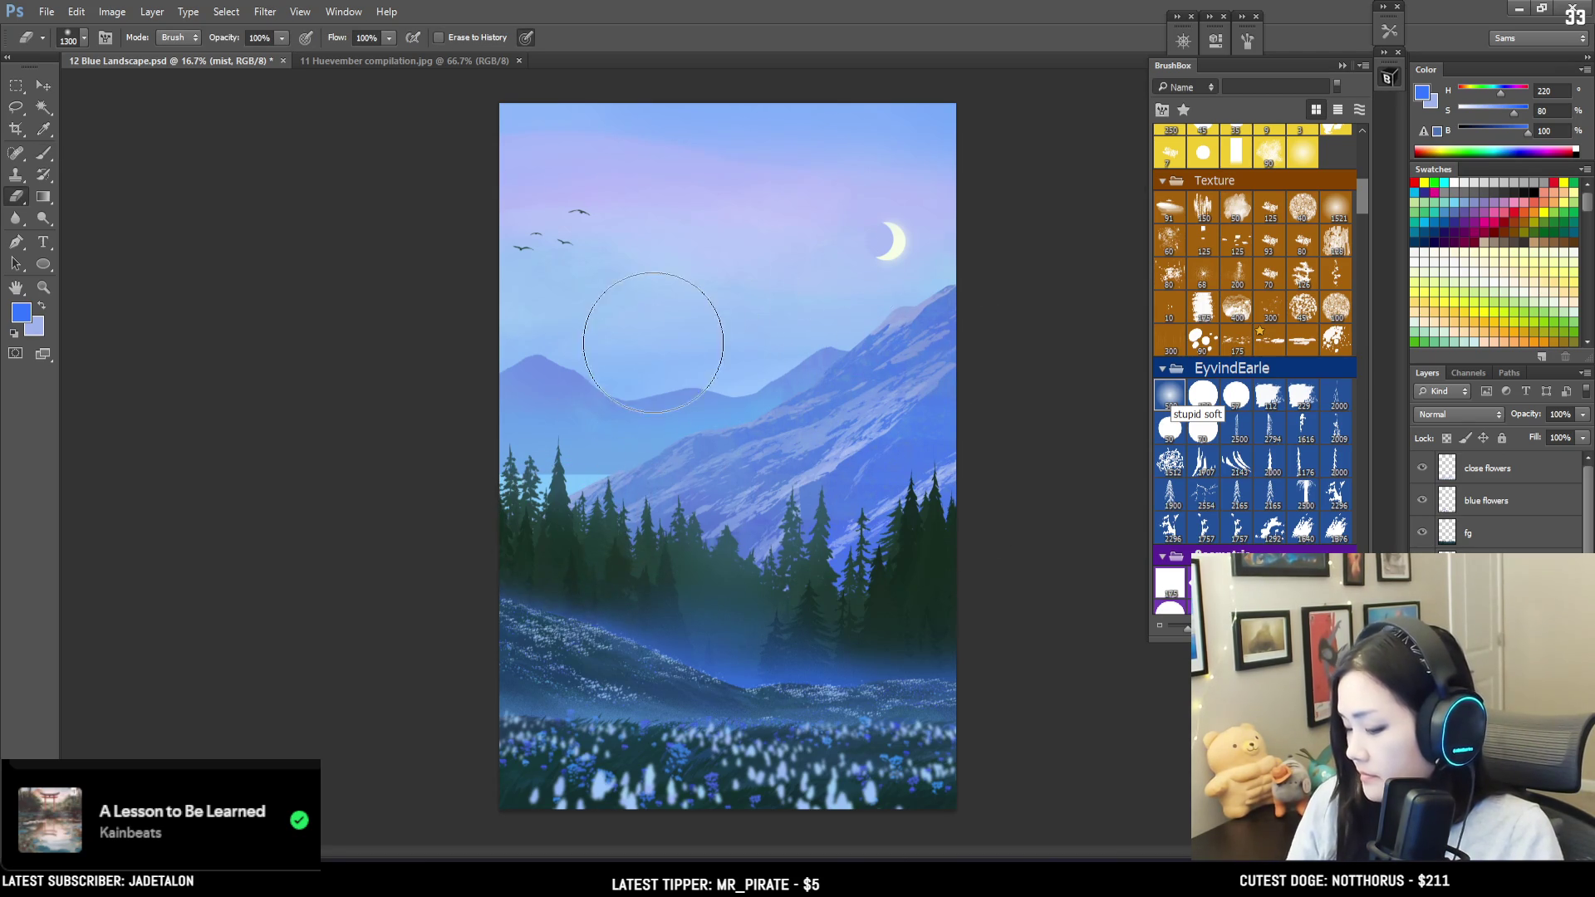
key(b)
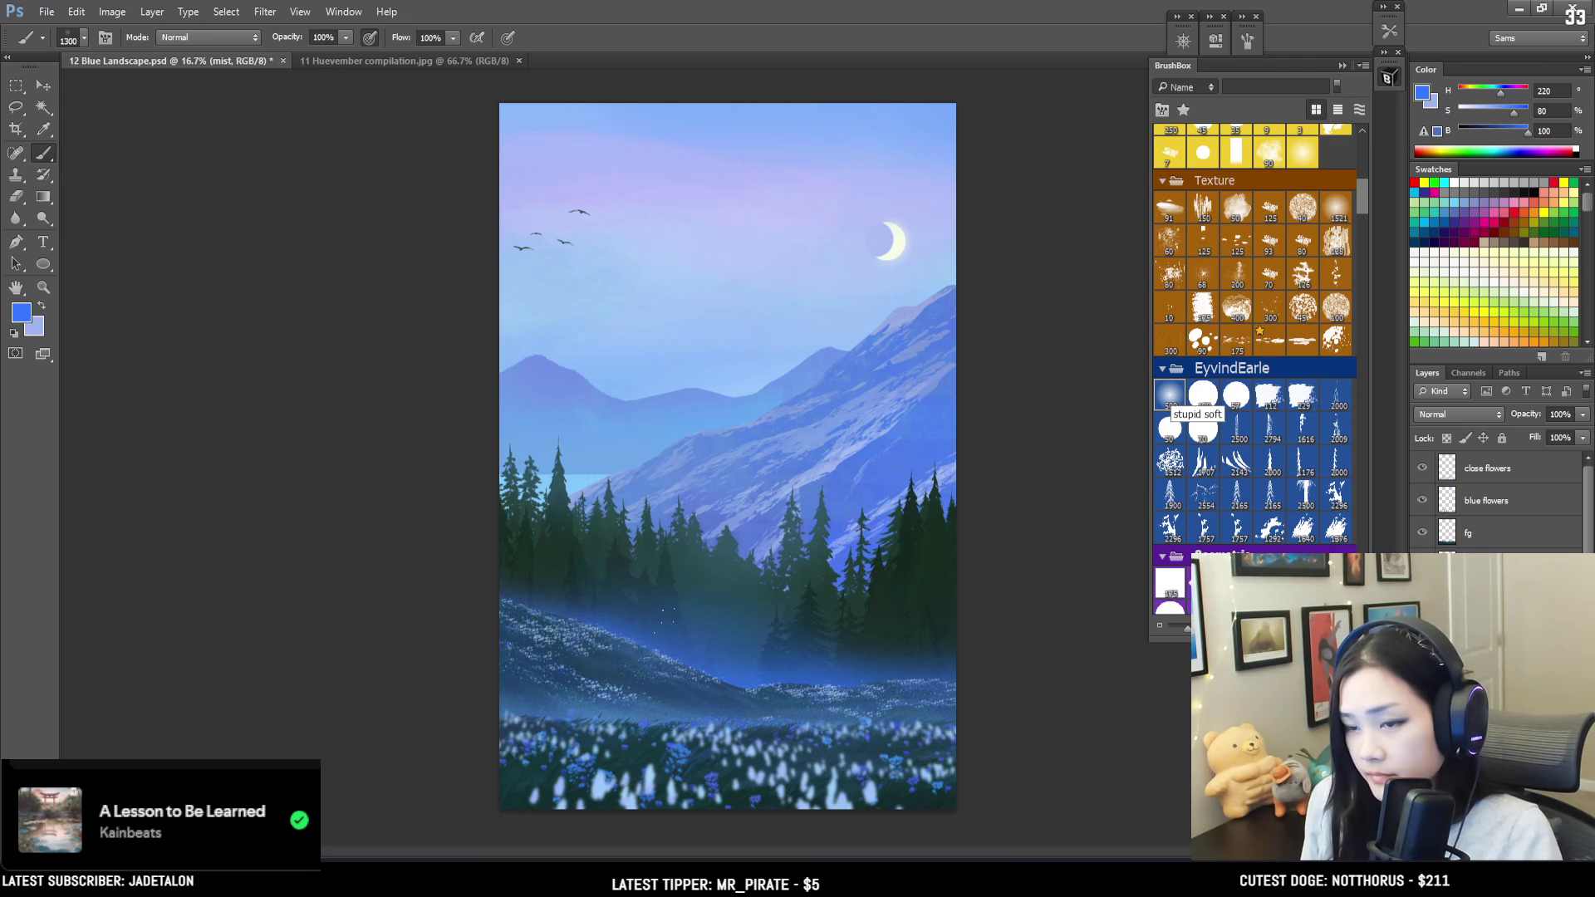
key(bracketright)
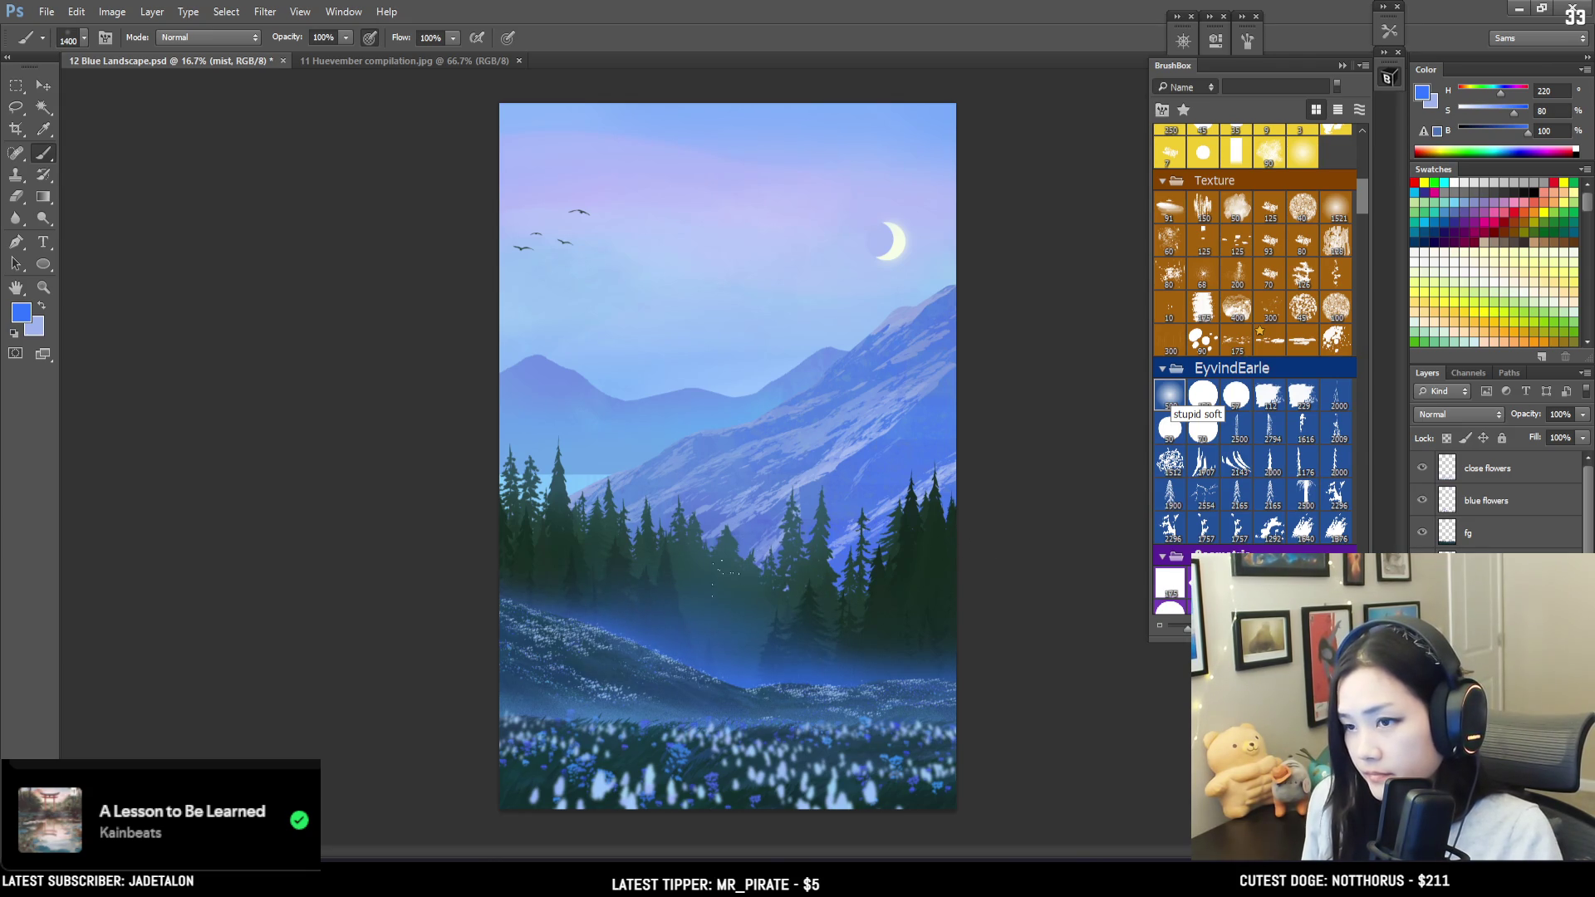
key(e)
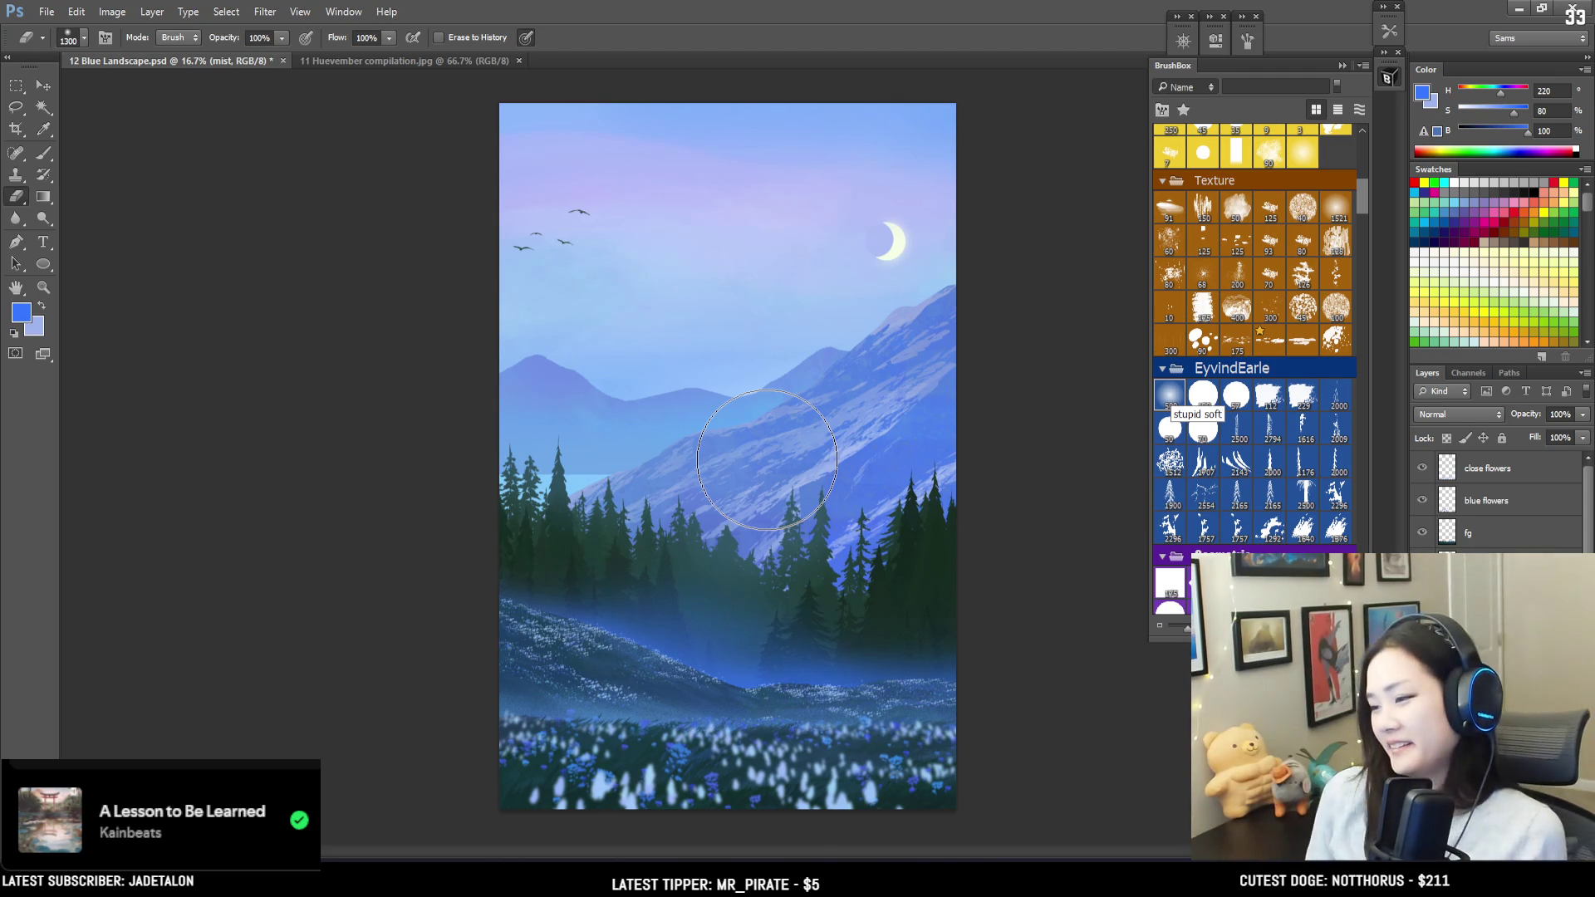
key(b)
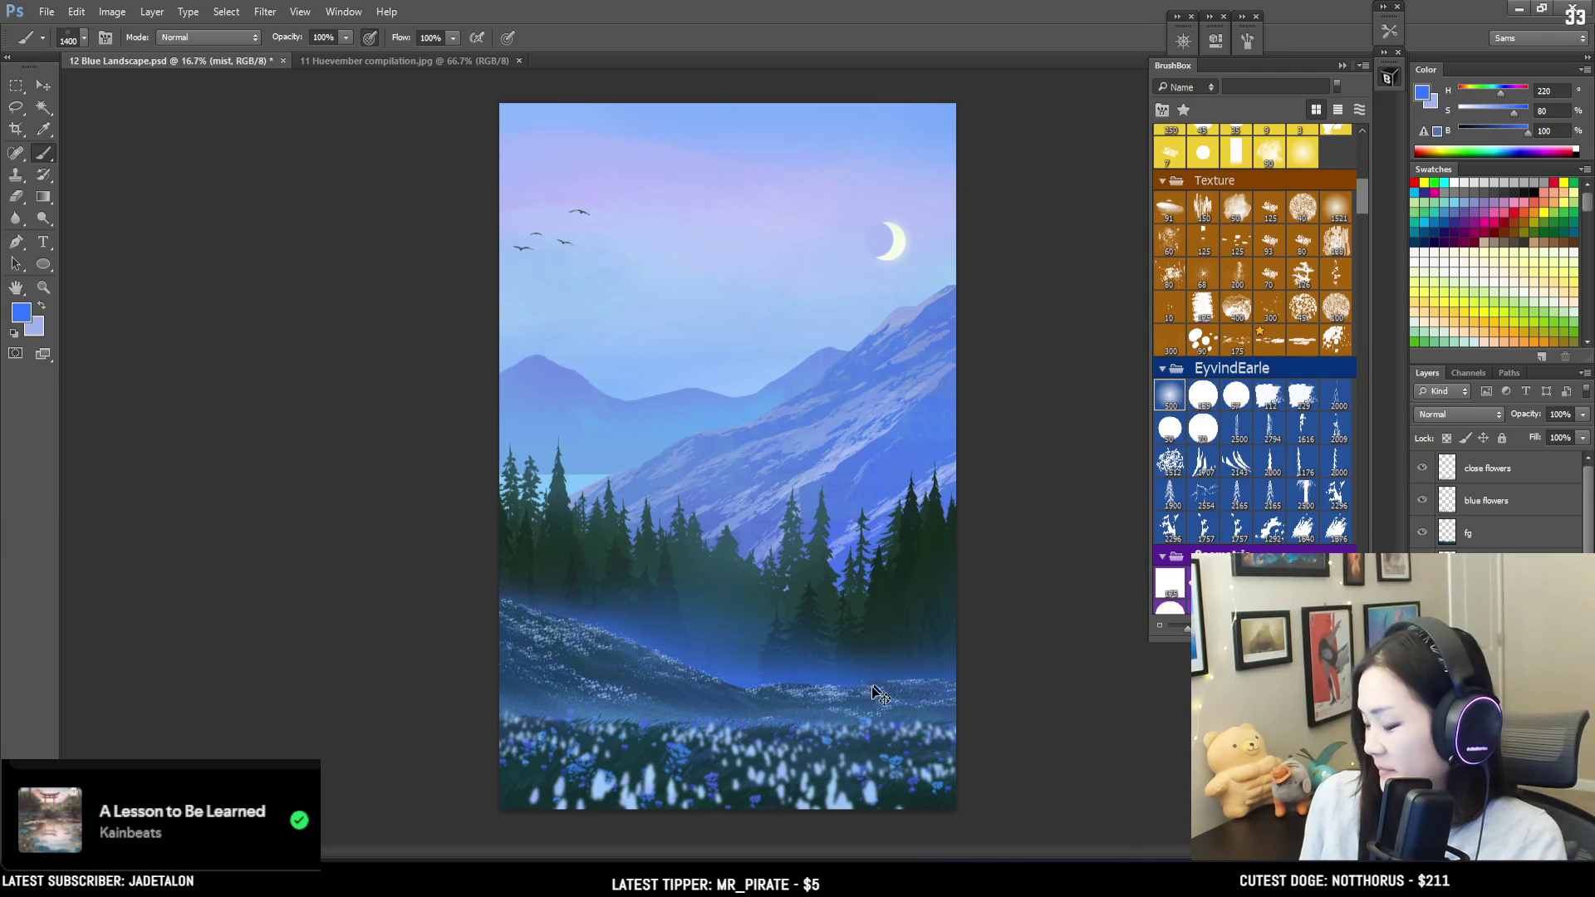
key(e)
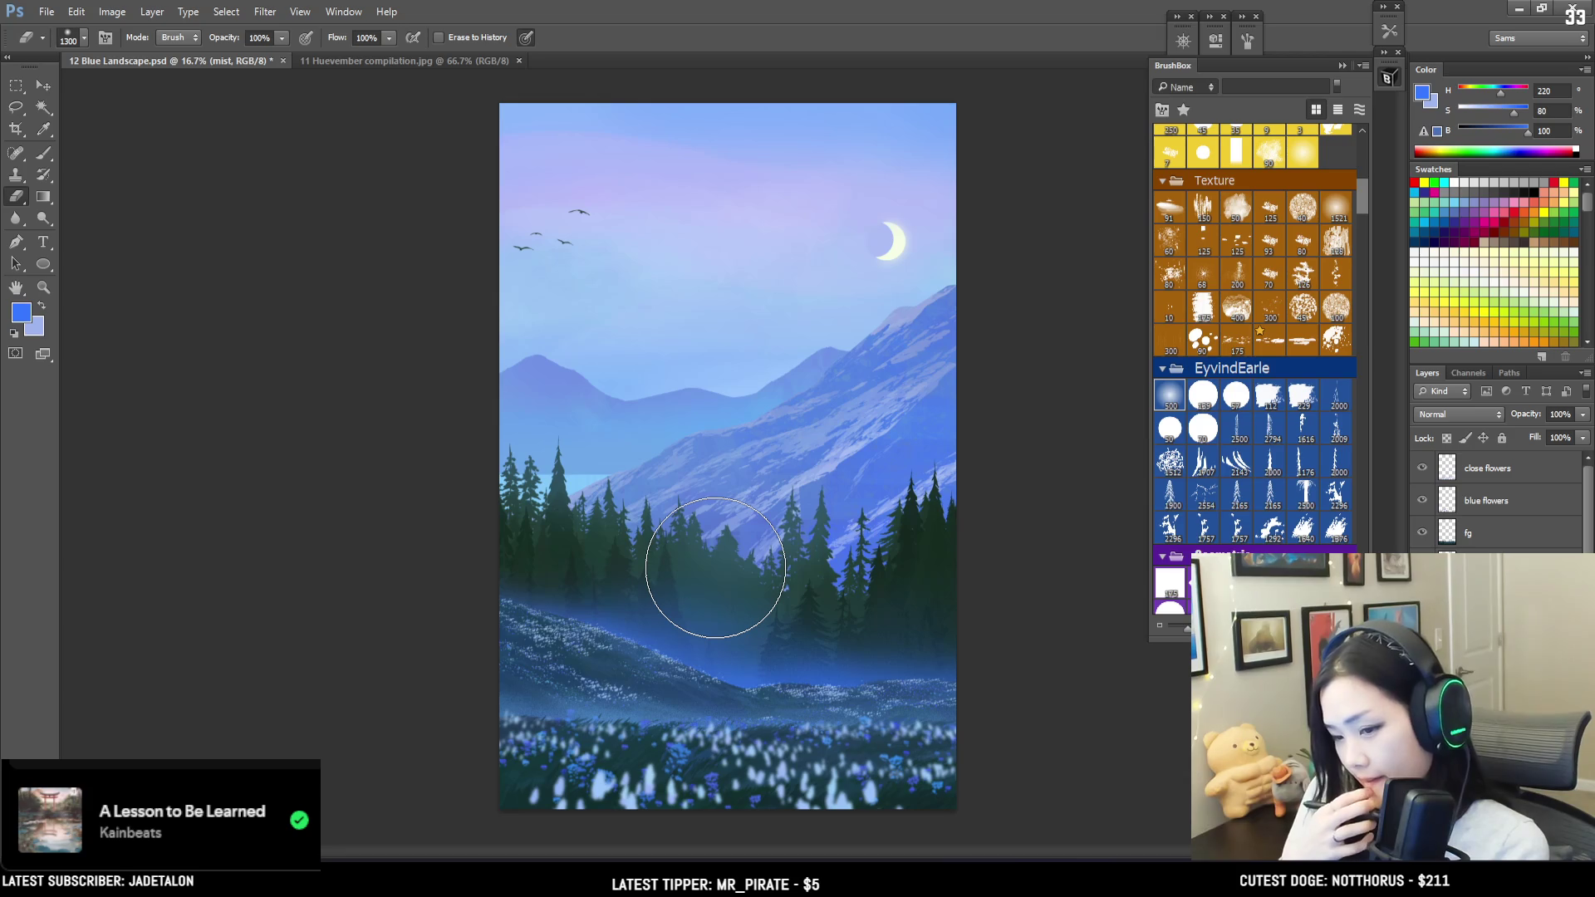
drag(1361, 203, 1359, 519)
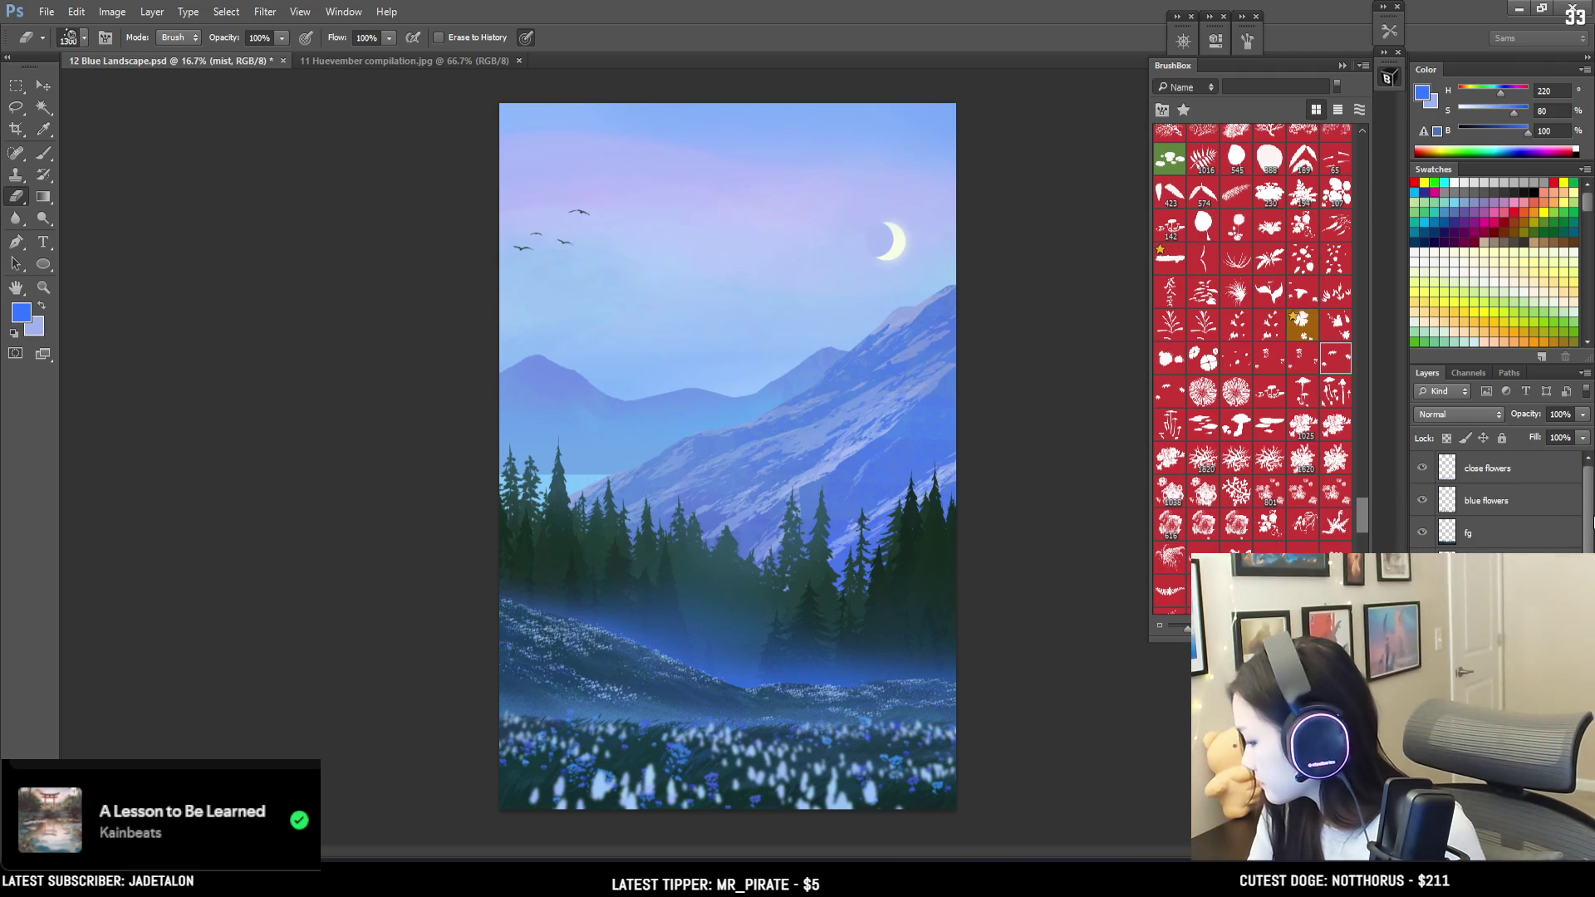
Step: Add a new layer named 'yellow' above the blue flowers layer
click(1482, 500)
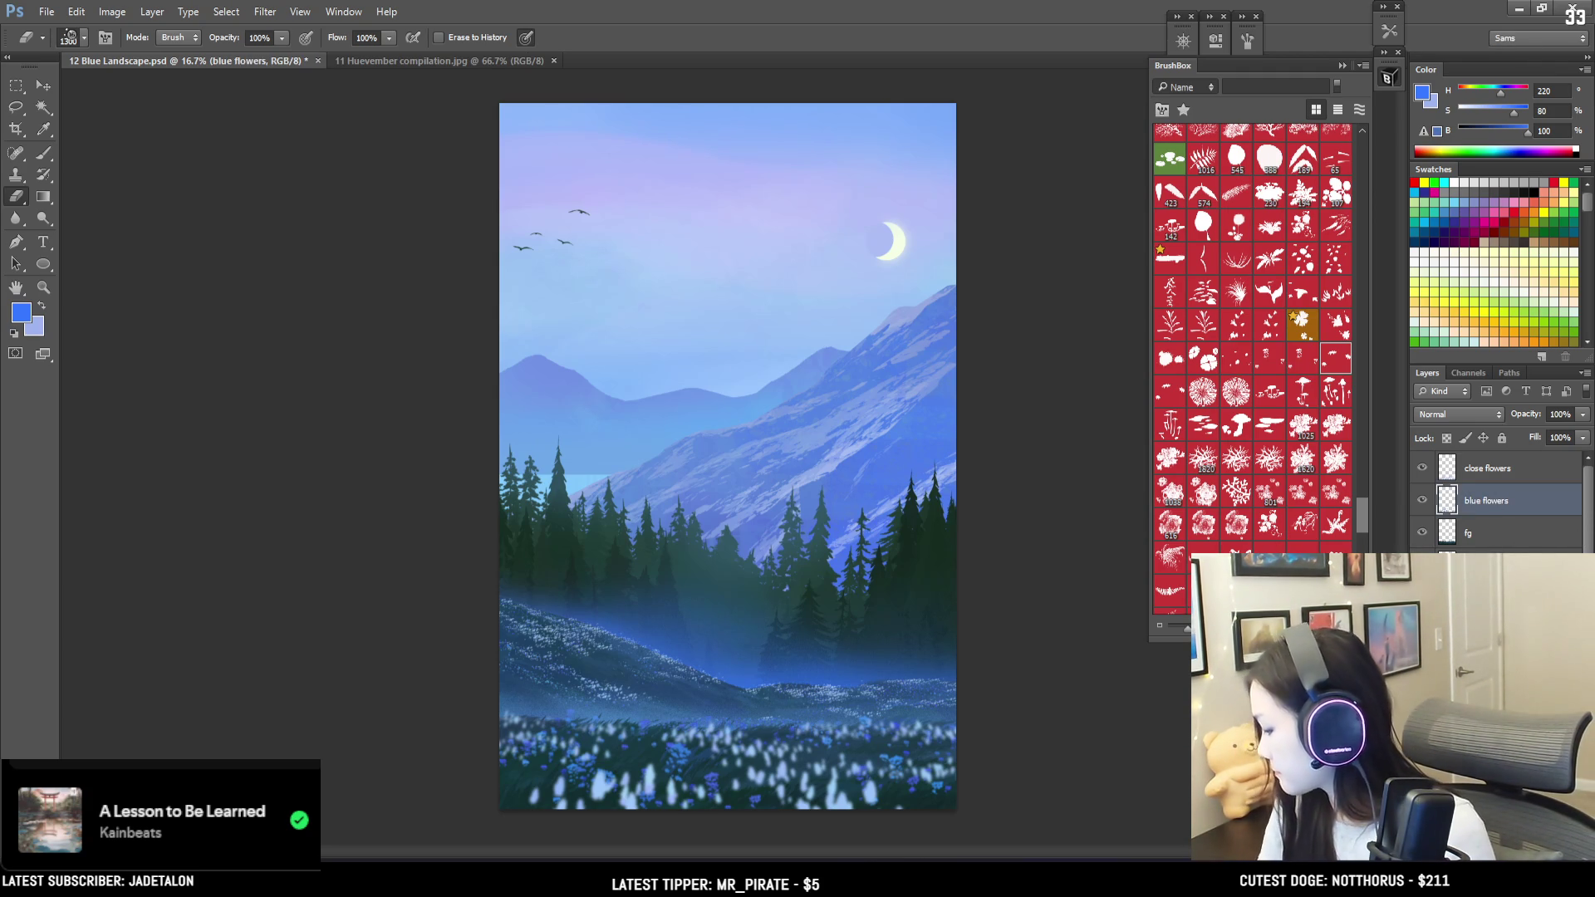
key(ctrl+shift+alt+n)
text(yellow)
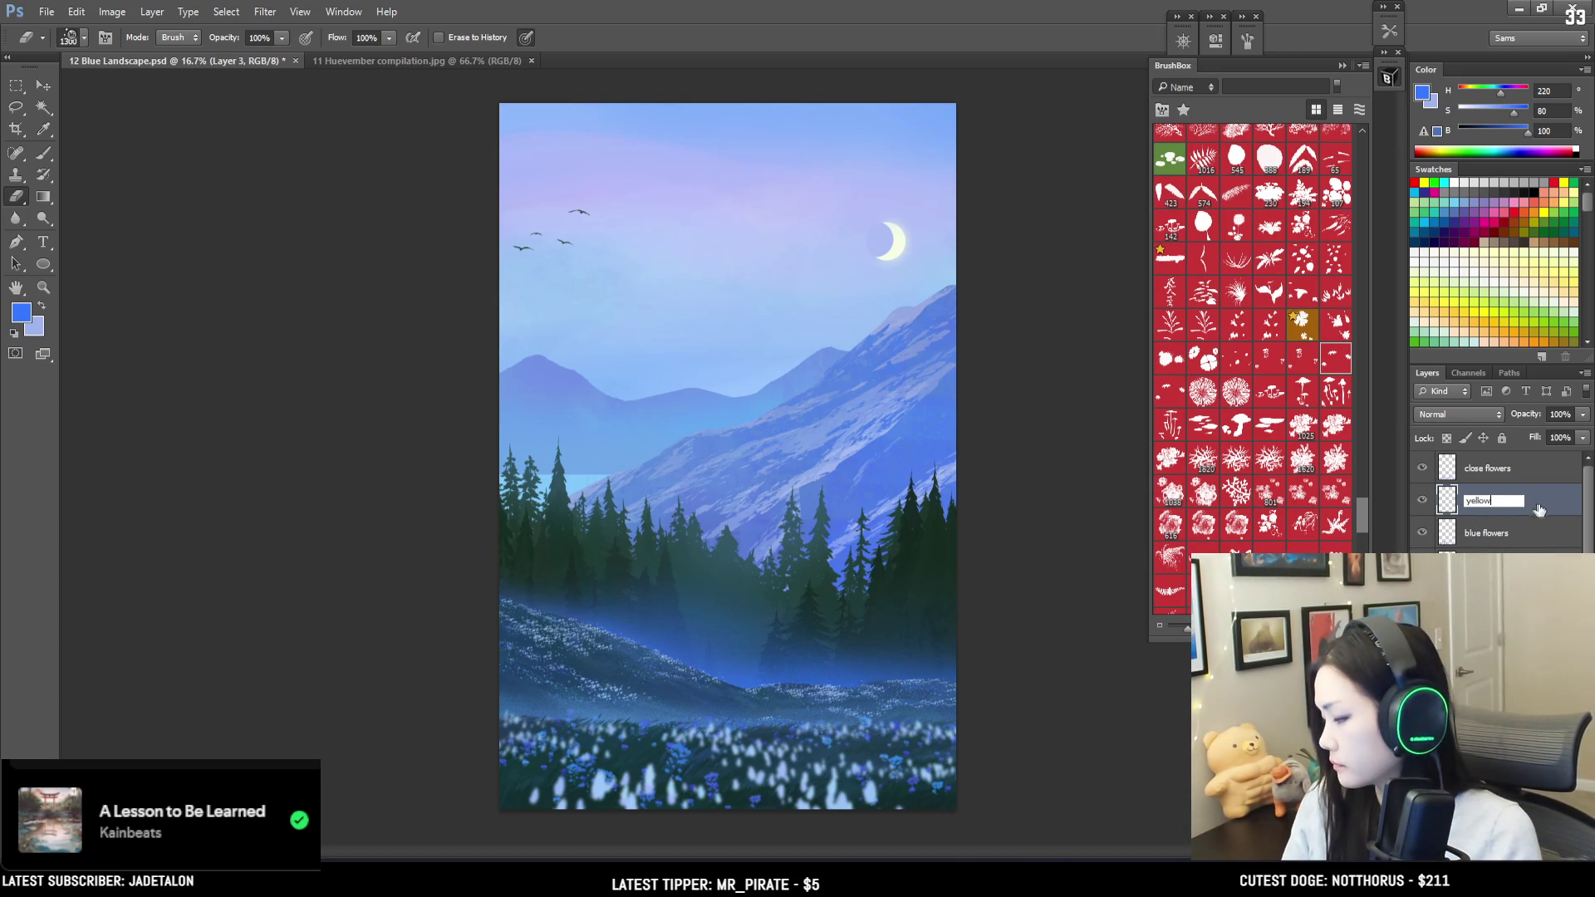
key(Return)
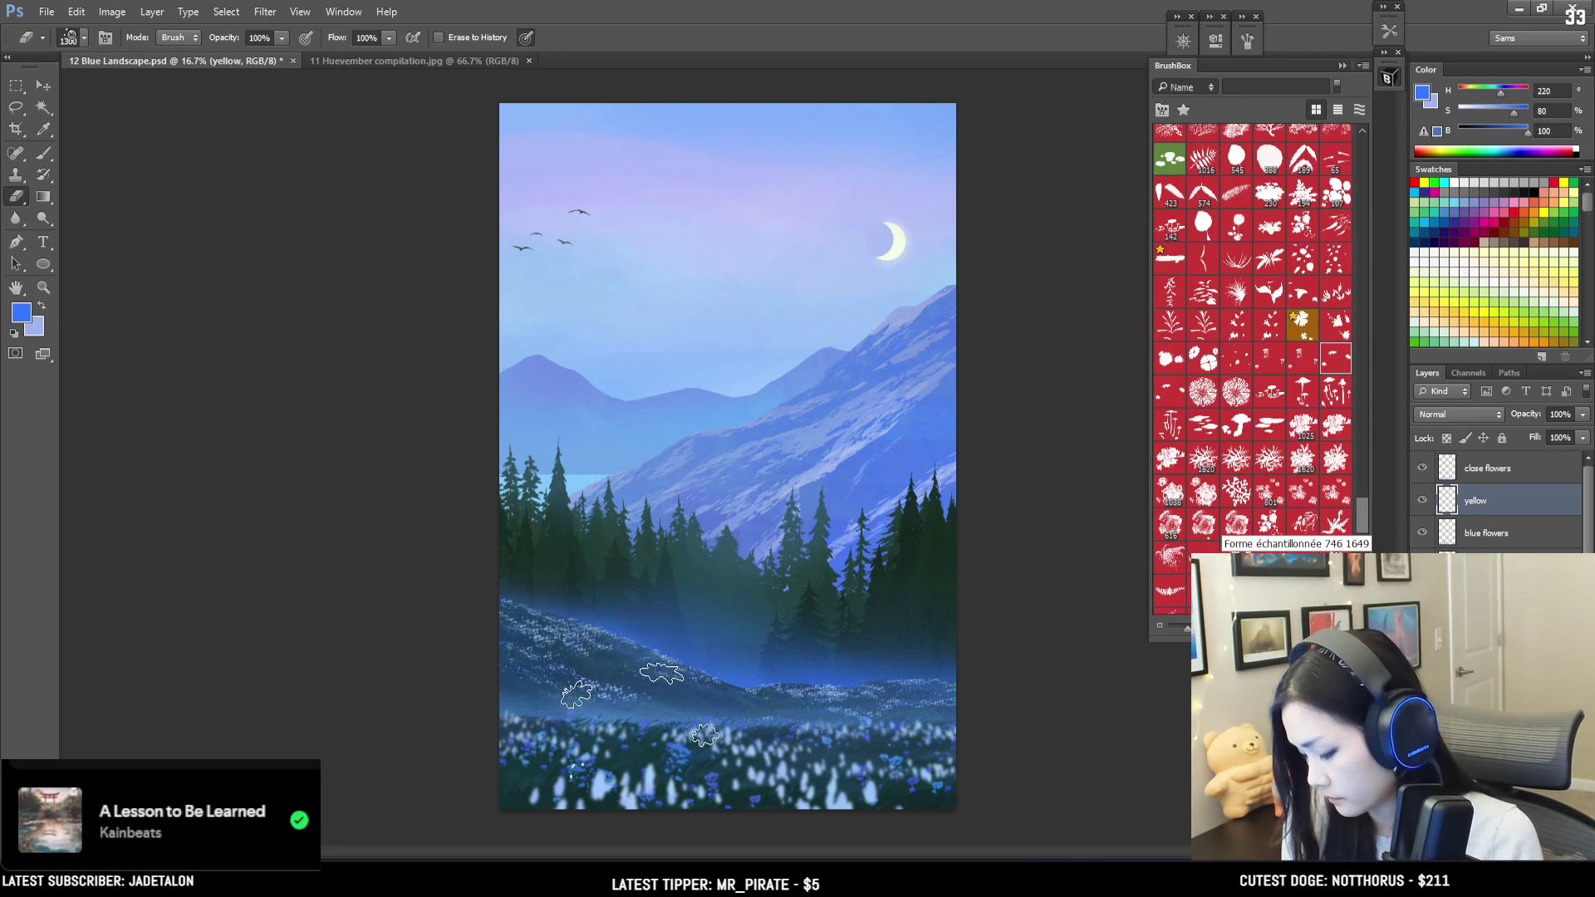
Step: Choose a small flower-cluster brush and a bright orange-yellow foreground colour
key(b)
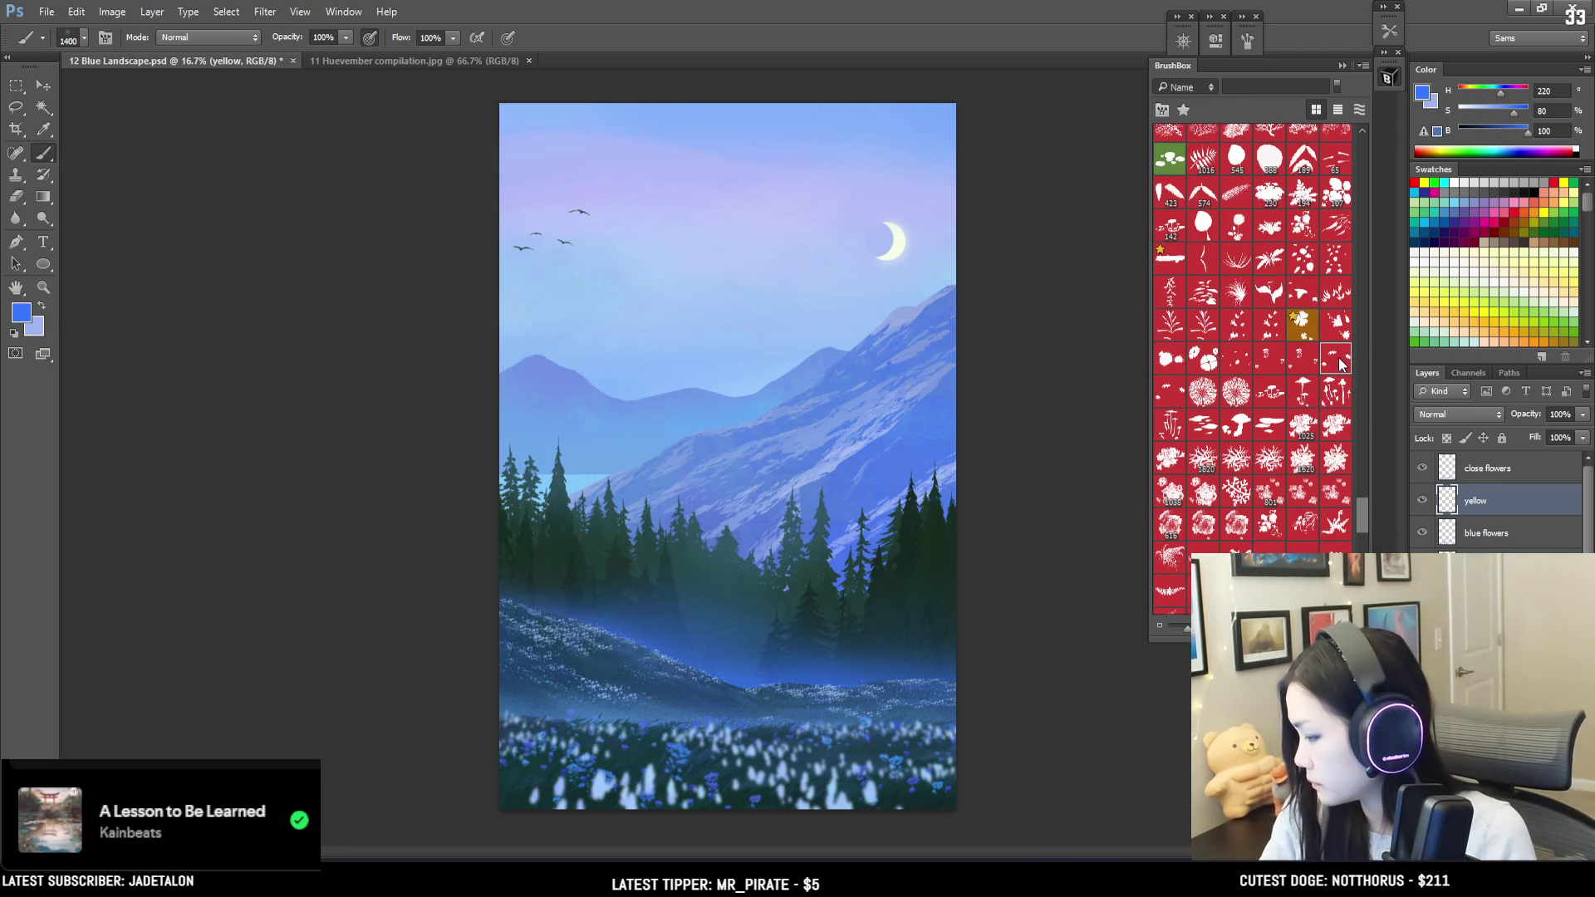
click(1338, 363)
click(1422, 94)
drag(897, 345, 897, 399)
click(777, 317)
drag(777, 316, 800, 265)
click(817, 234)
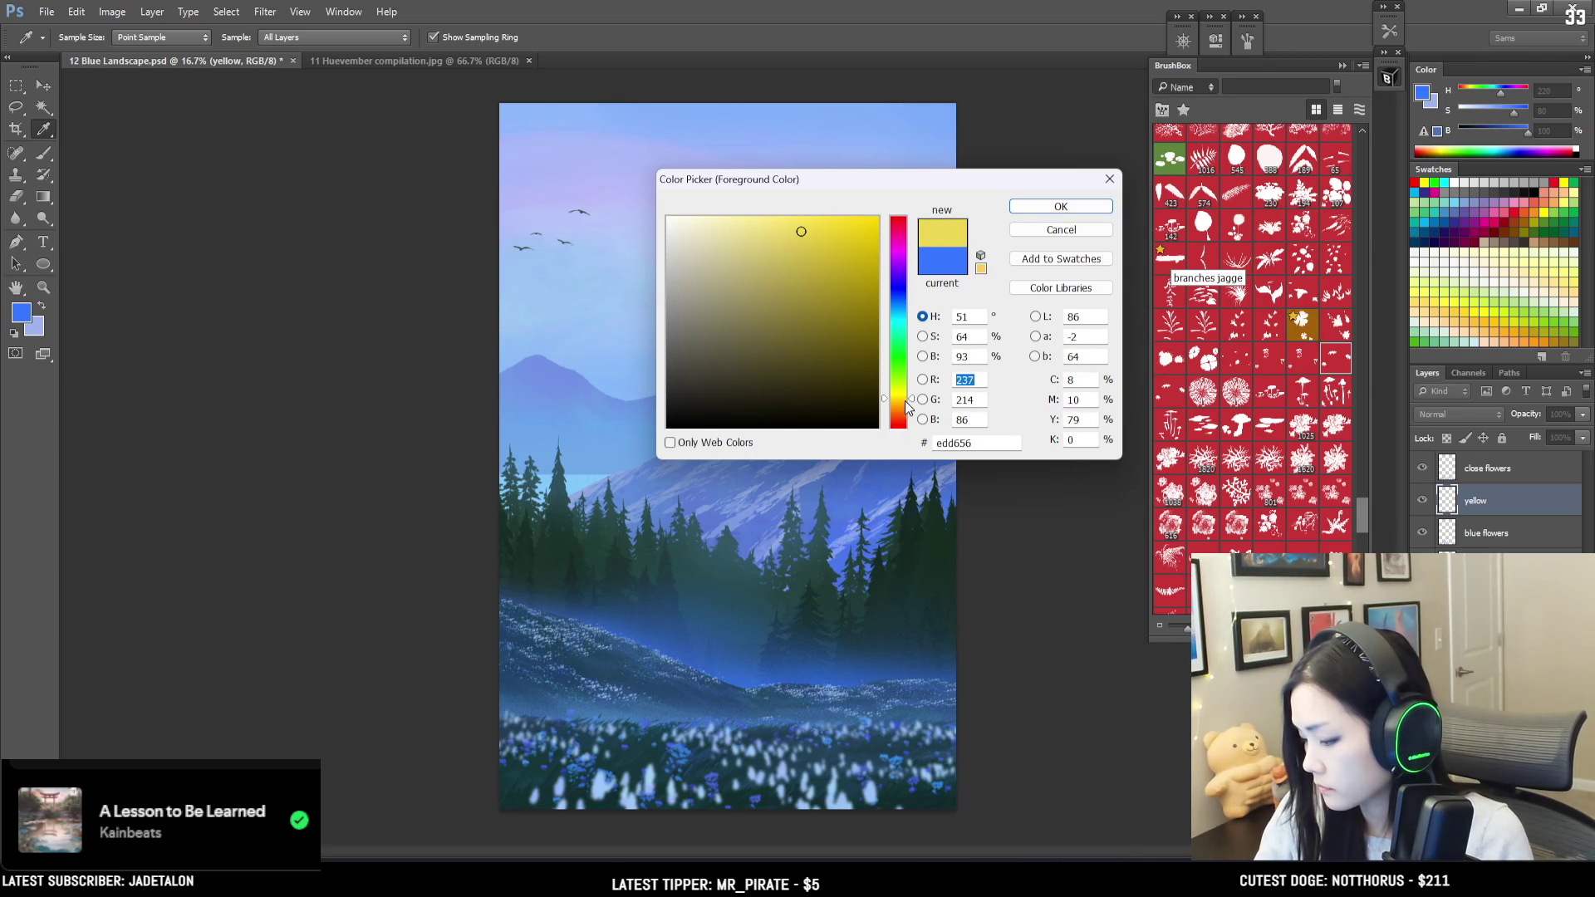
drag(906, 403, 907, 405)
click(1060, 206)
key(b)
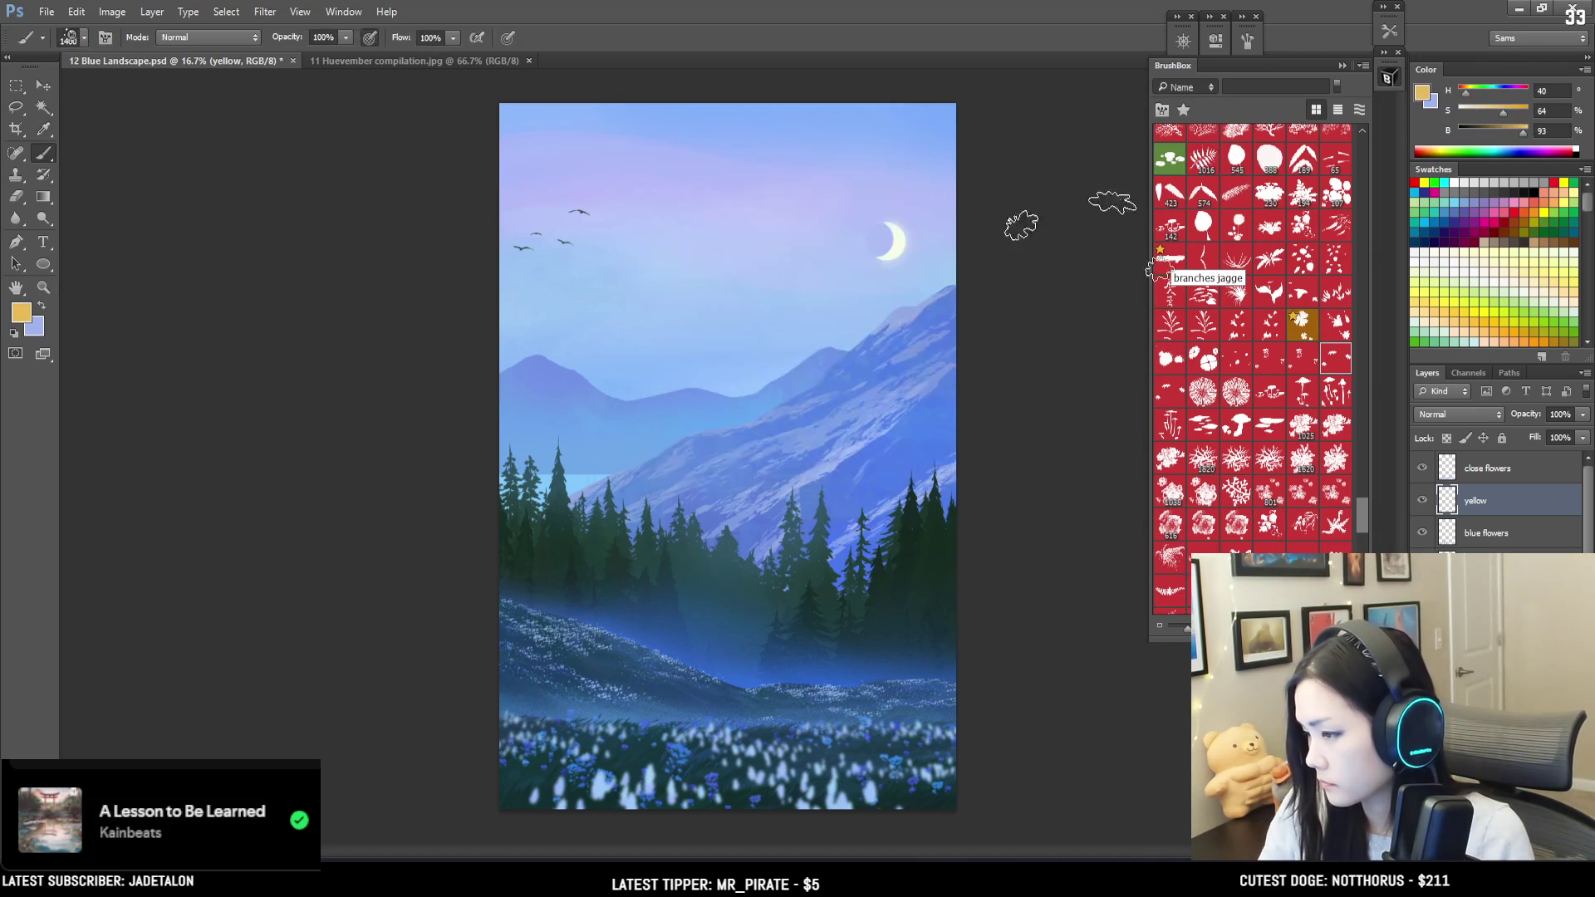
Step: Paint small yellow flower dabs across the grass, then shrink the brush
drag(748, 777, 993, 772)
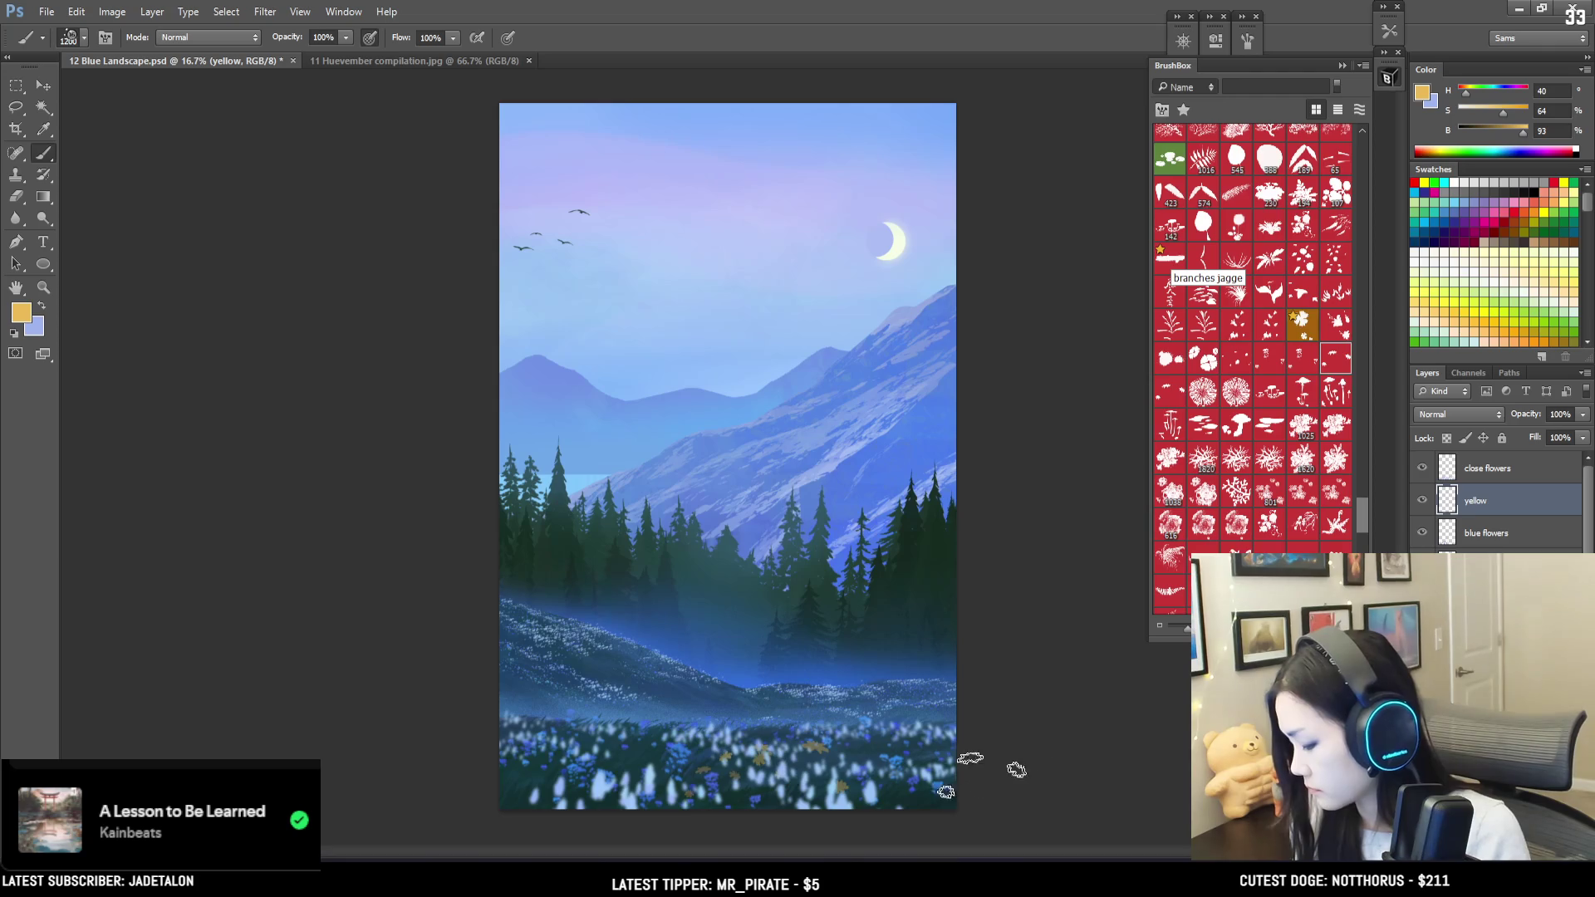
key(bracketleft)
key(bracketleft)
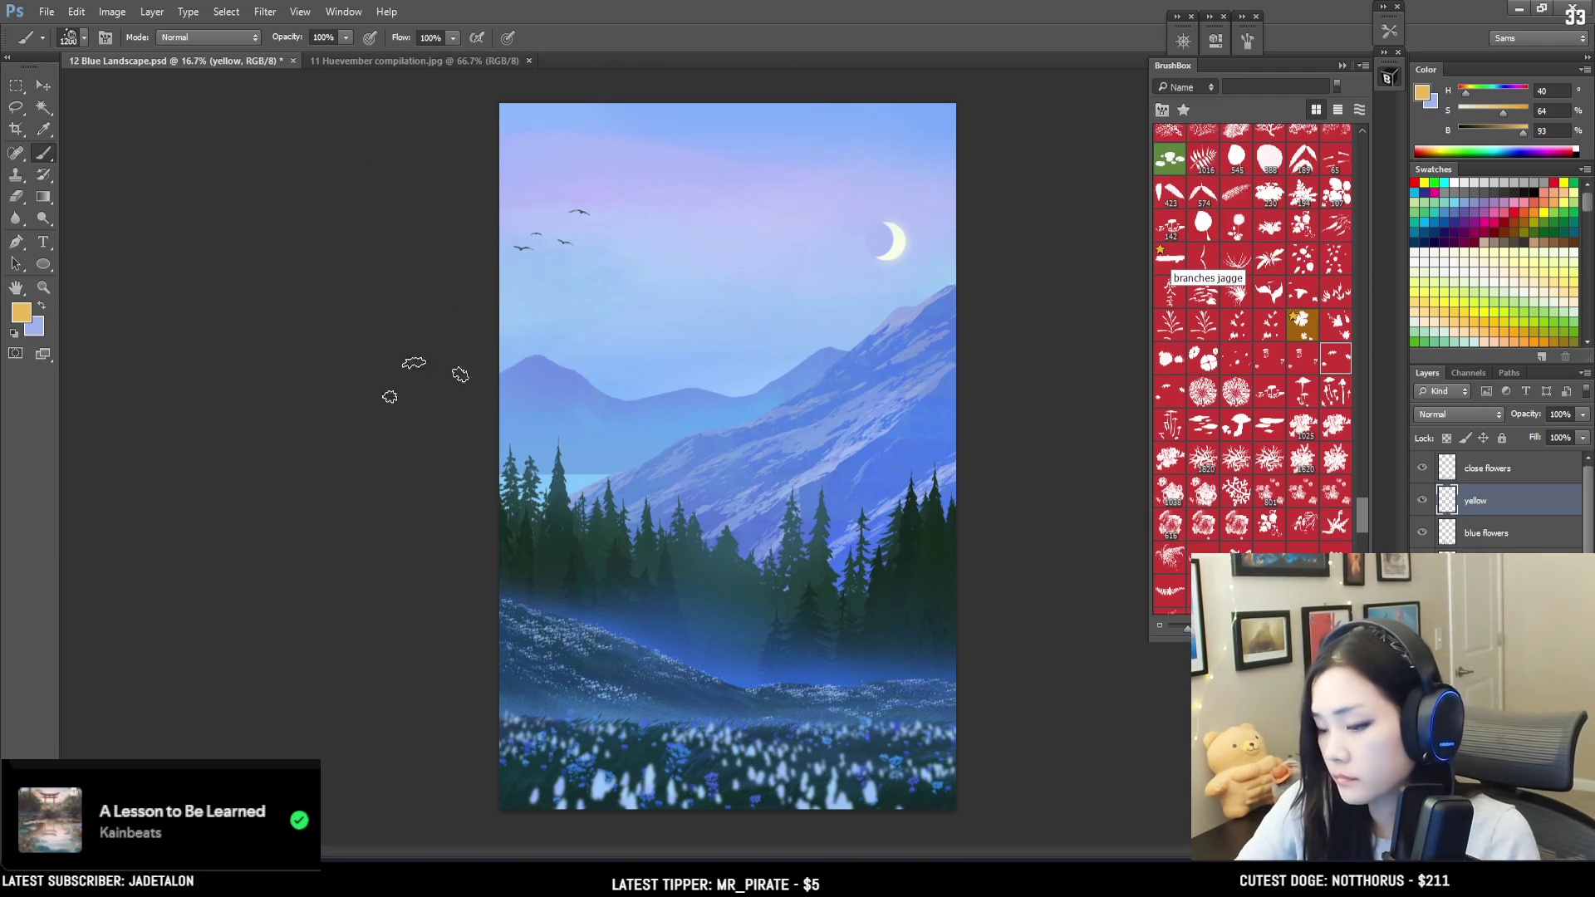
key(bracketleft)
key(bracketleft)
key(bracketleft)
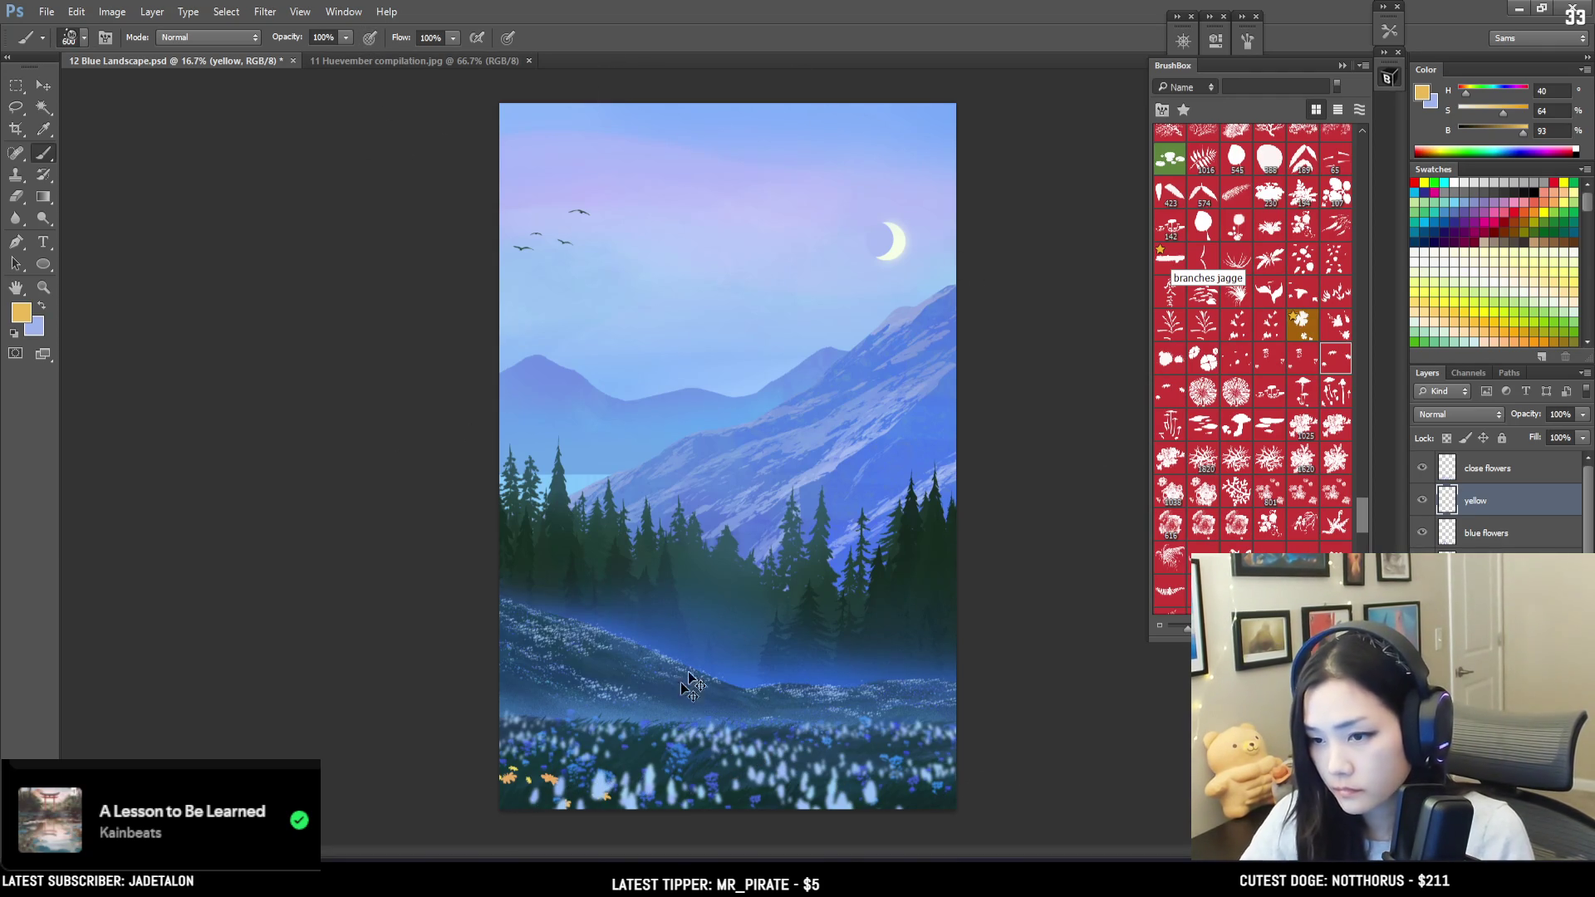
drag(1363, 510, 1358, 484)
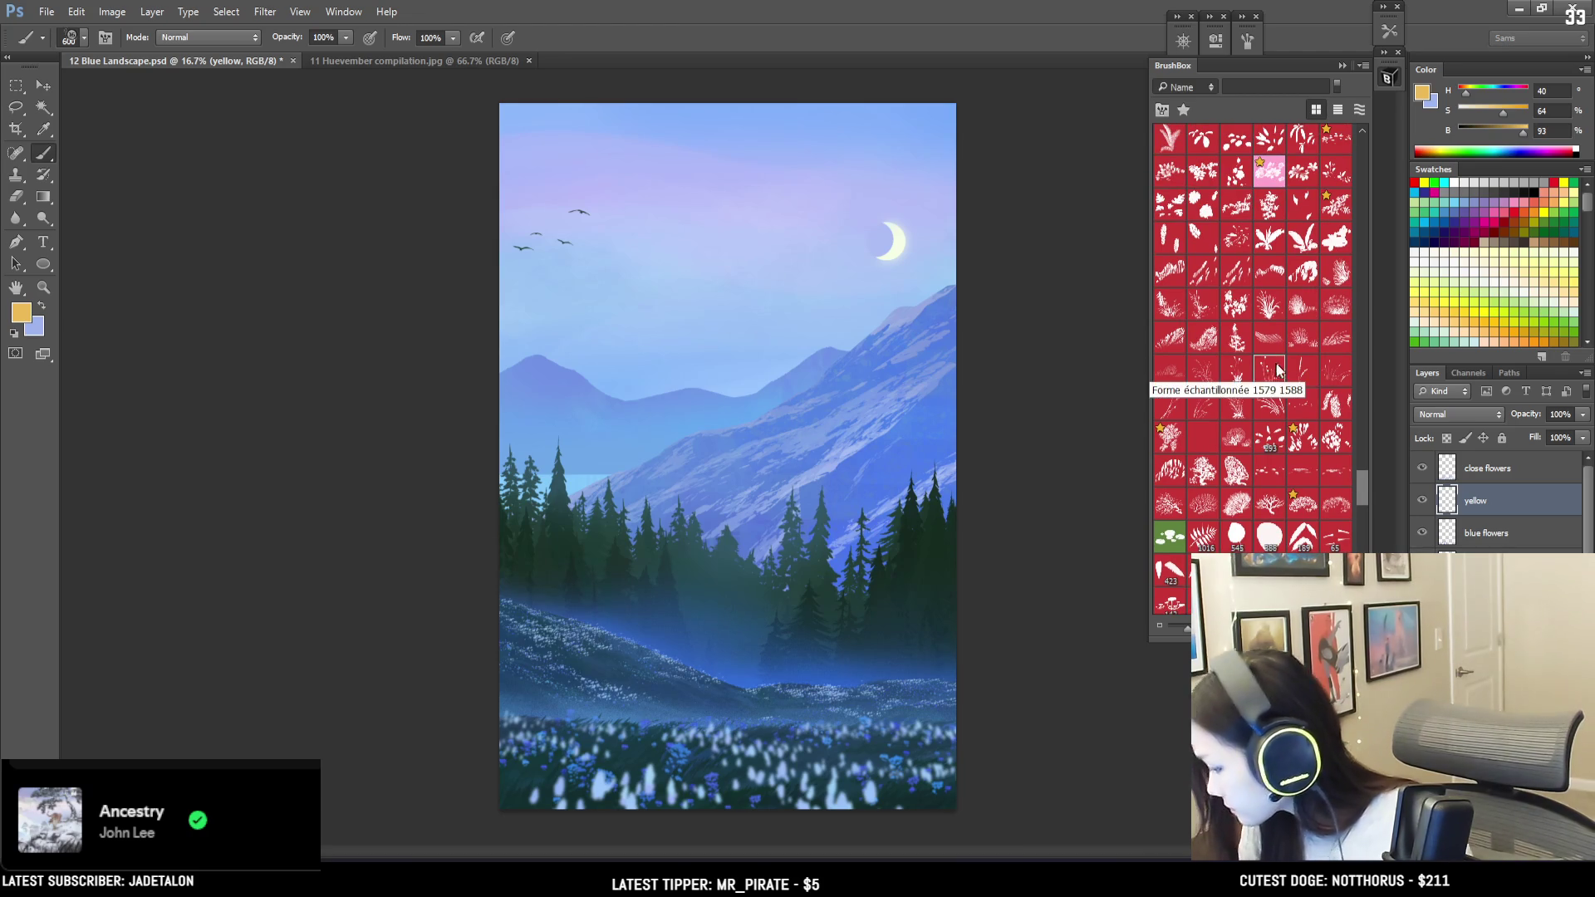
key(bracketright)
key(bracketright)
key(bracketright)
key(bracketleft)
key(bracketleft)
key(bracketleft)
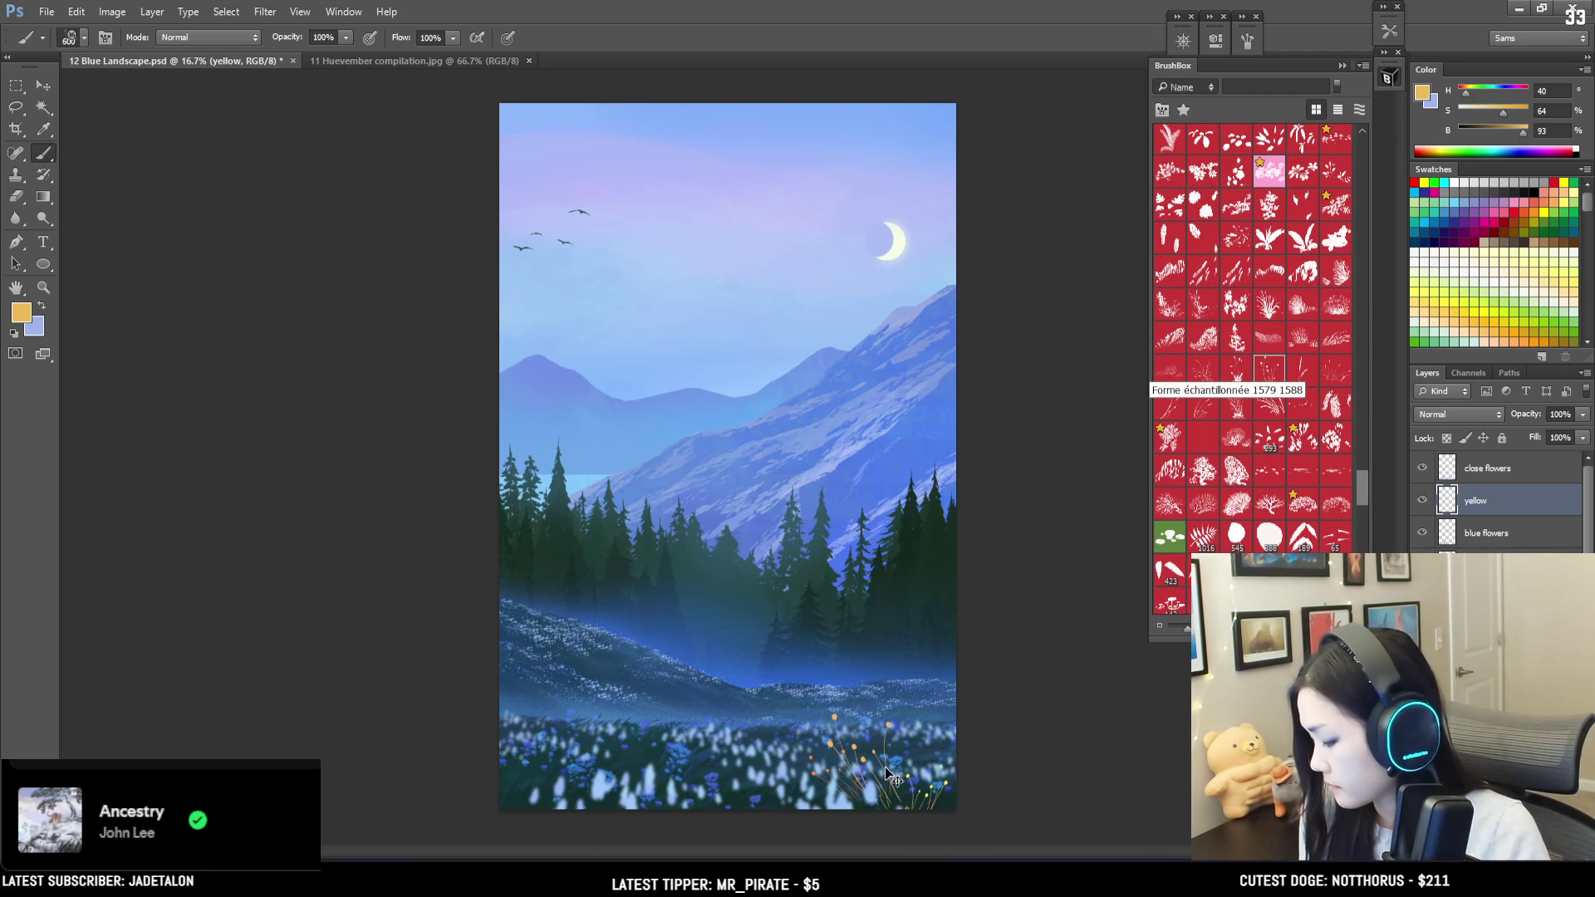
key(bracketleft)
key(bracketleft)
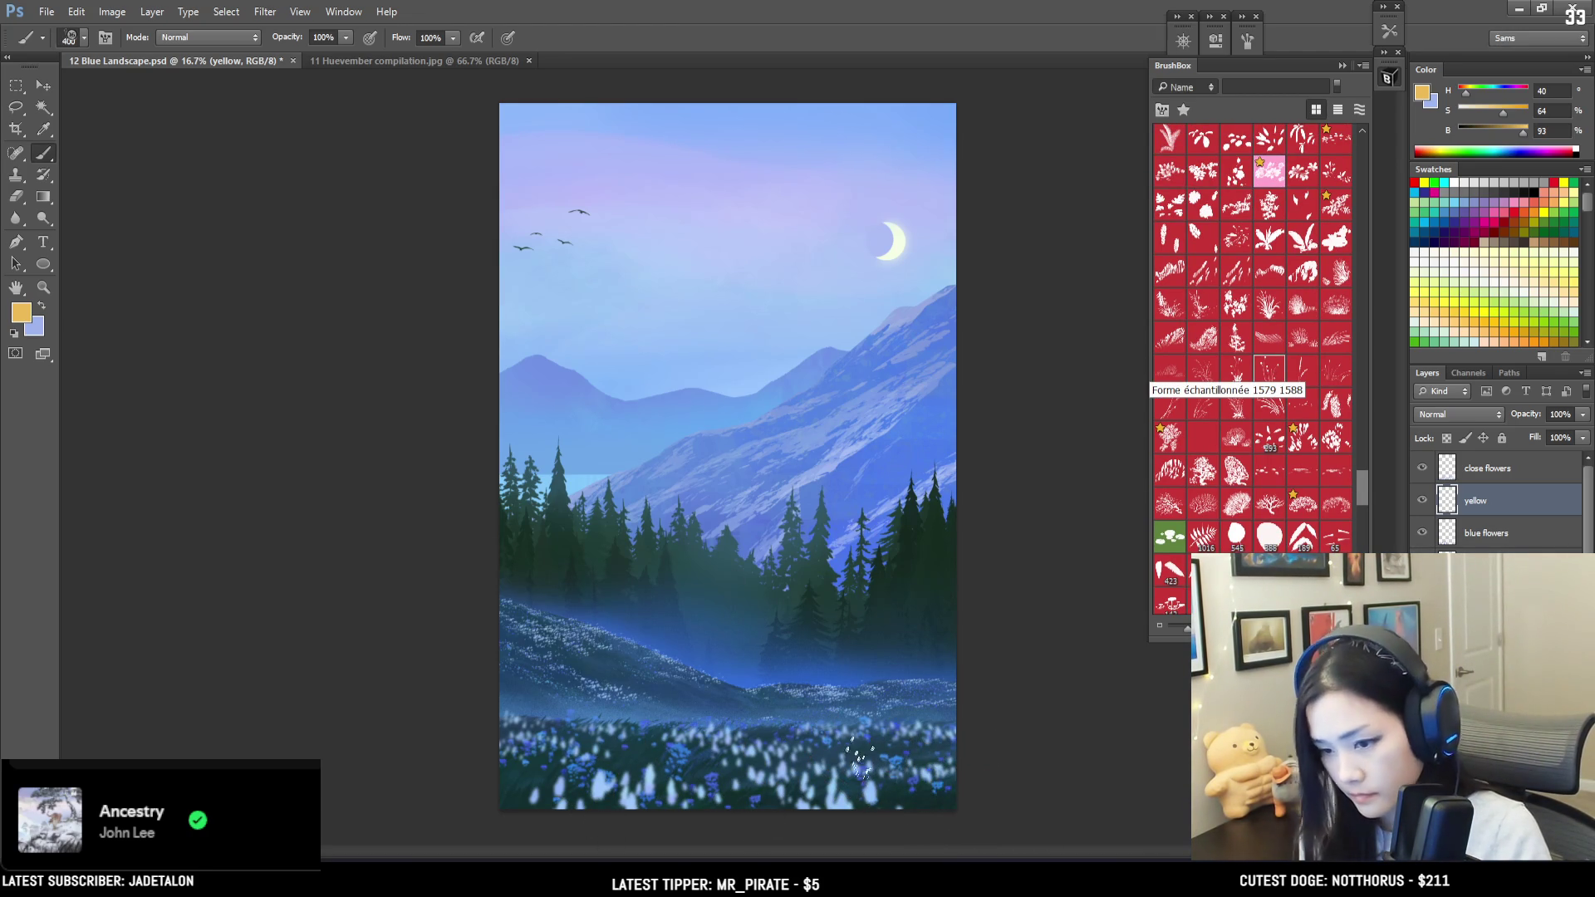
key(bracketleft)
Step: Dab more yellow flowers and grass marks across the lower meadow
click(852, 760)
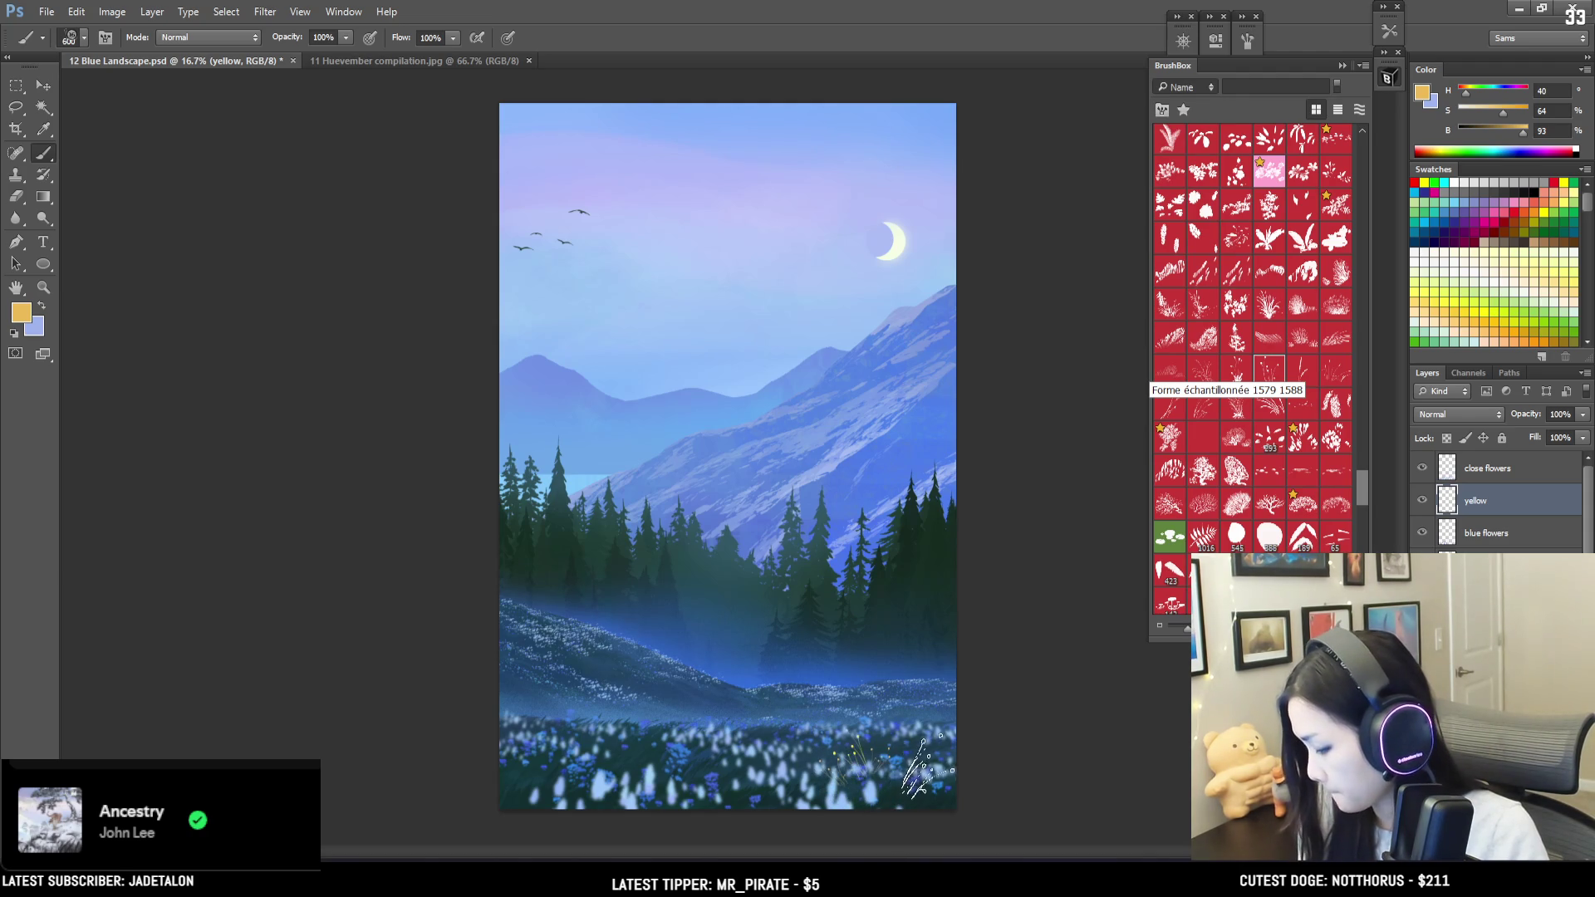
click(939, 773)
click(581, 756)
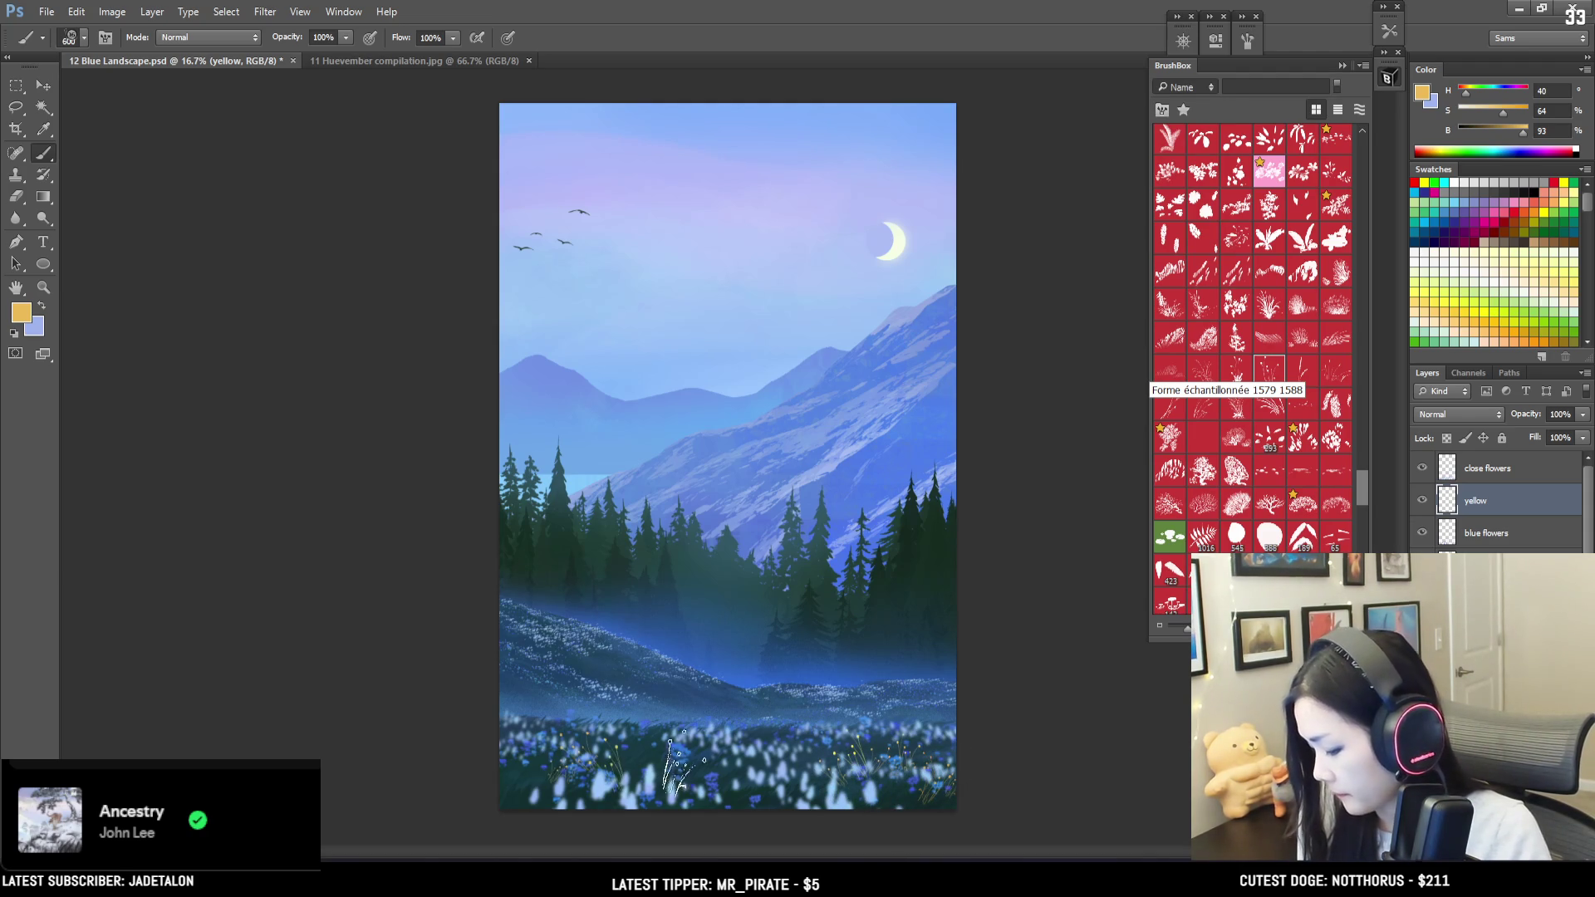
click(631, 756)
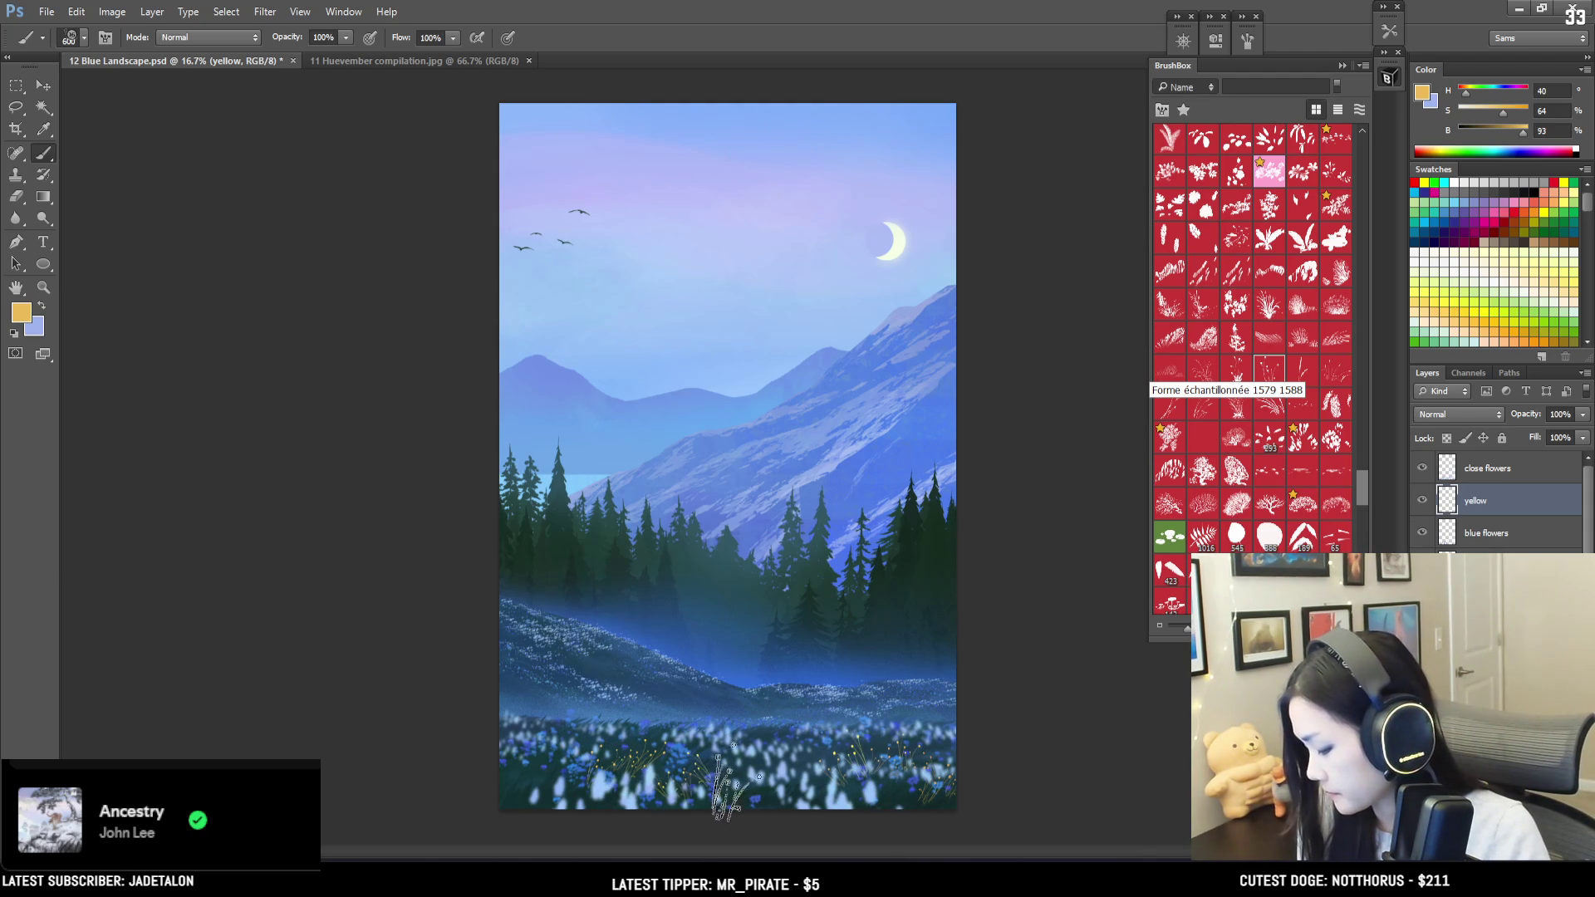
click(731, 776)
click(735, 768)
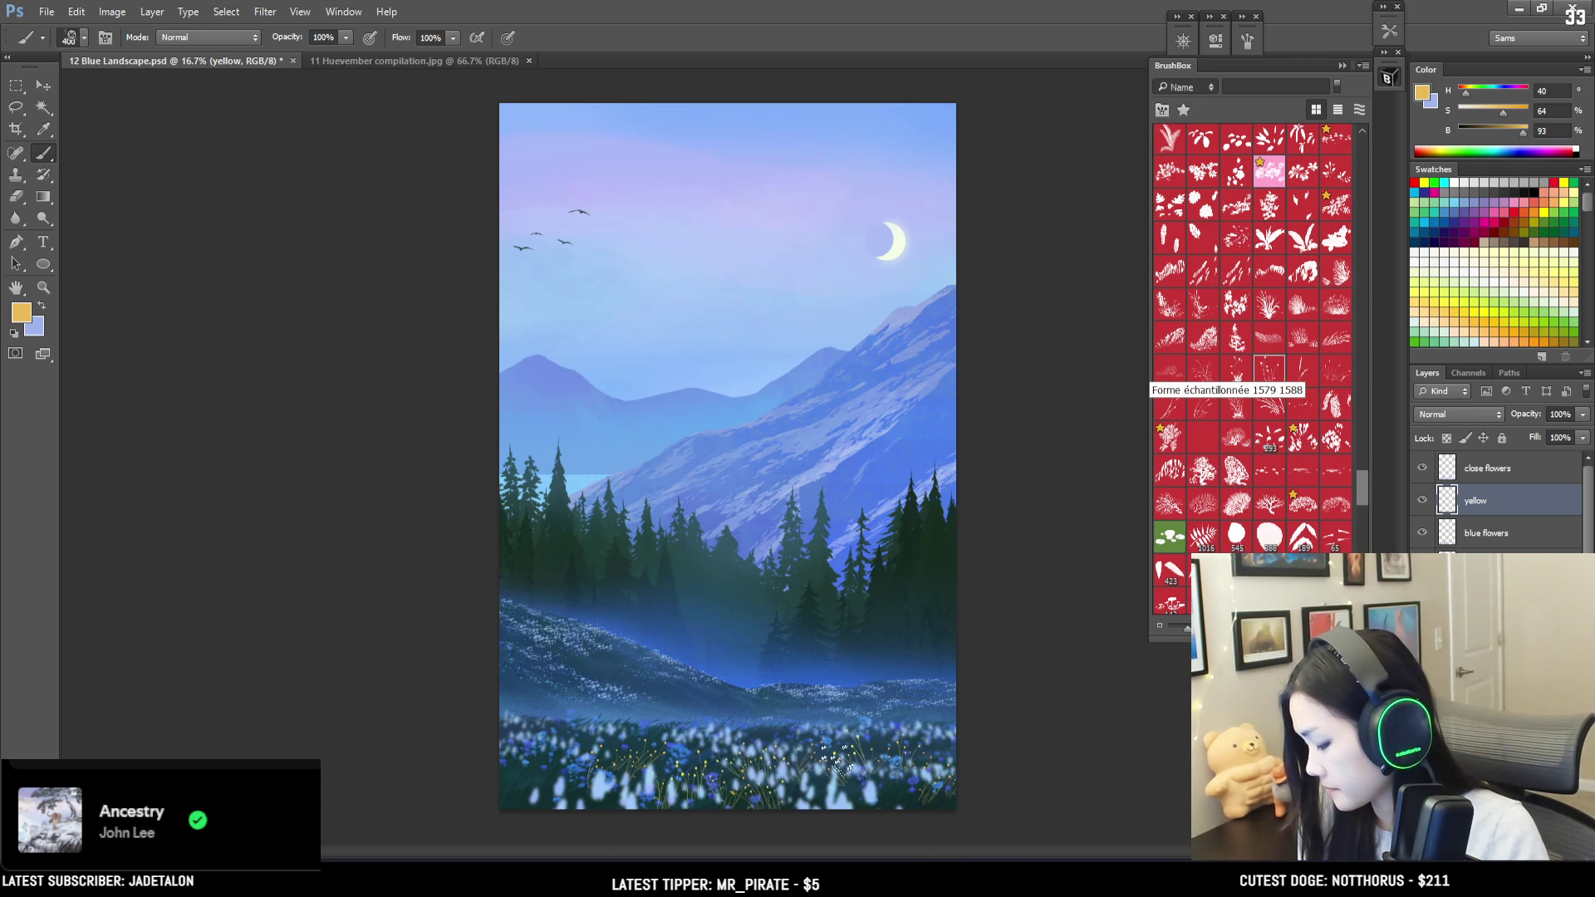
Step: Switch to a lighter orange, widen the brush spacing, and paint orange flowers in the foreground
click(1465, 88)
click(1526, 131)
key(bracketright)
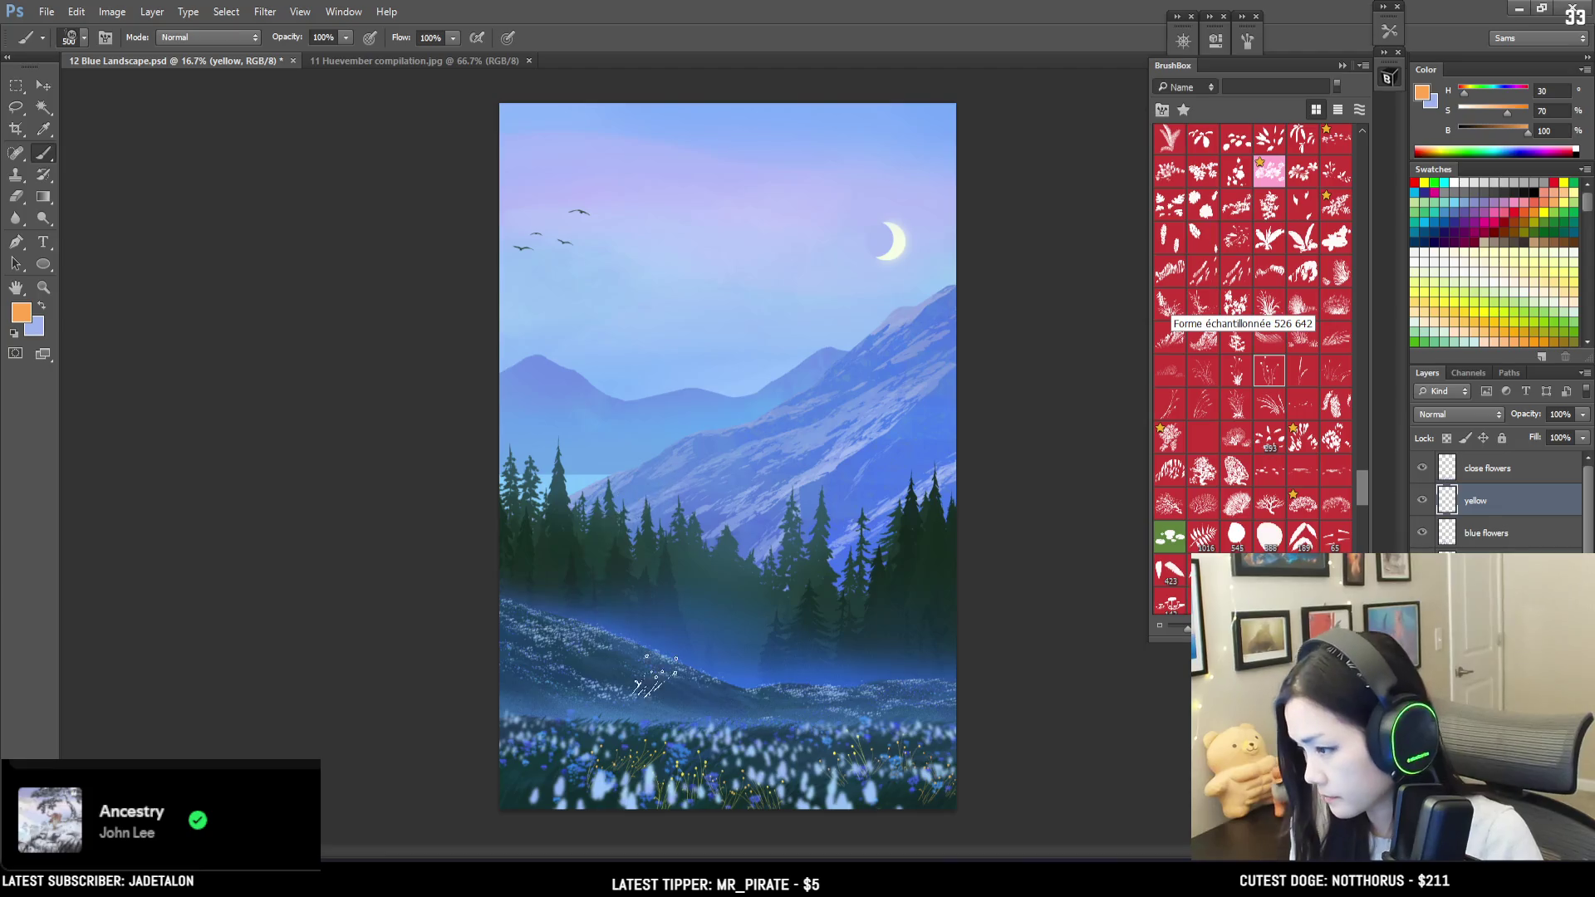
click(1215, 39)
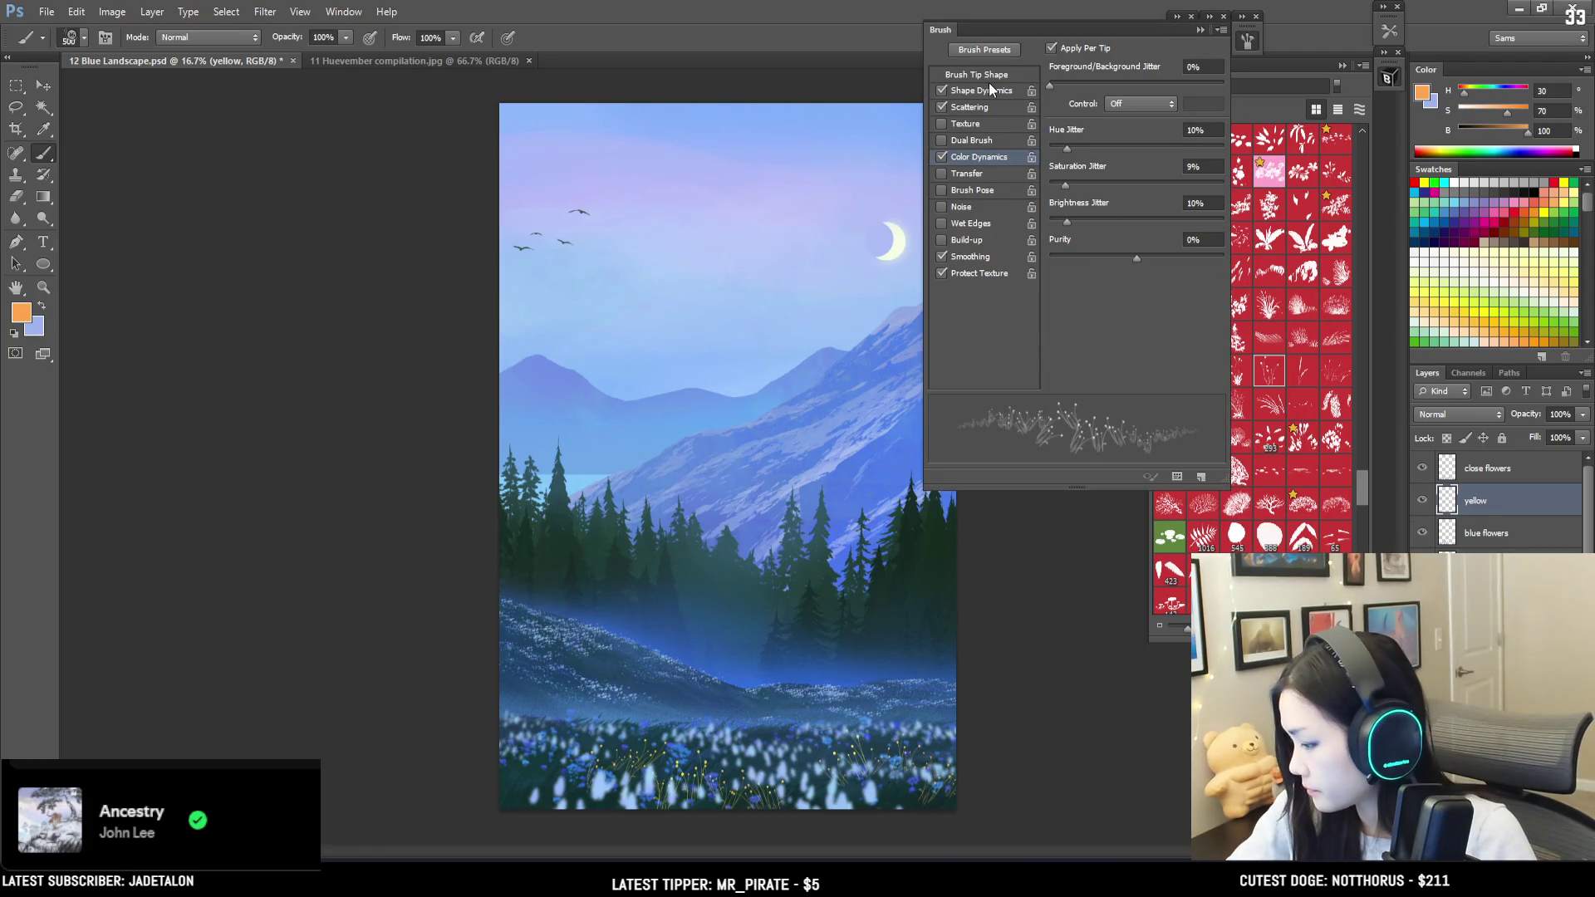
click(998, 75)
drag(1132, 341, 1158, 347)
click(1247, 73)
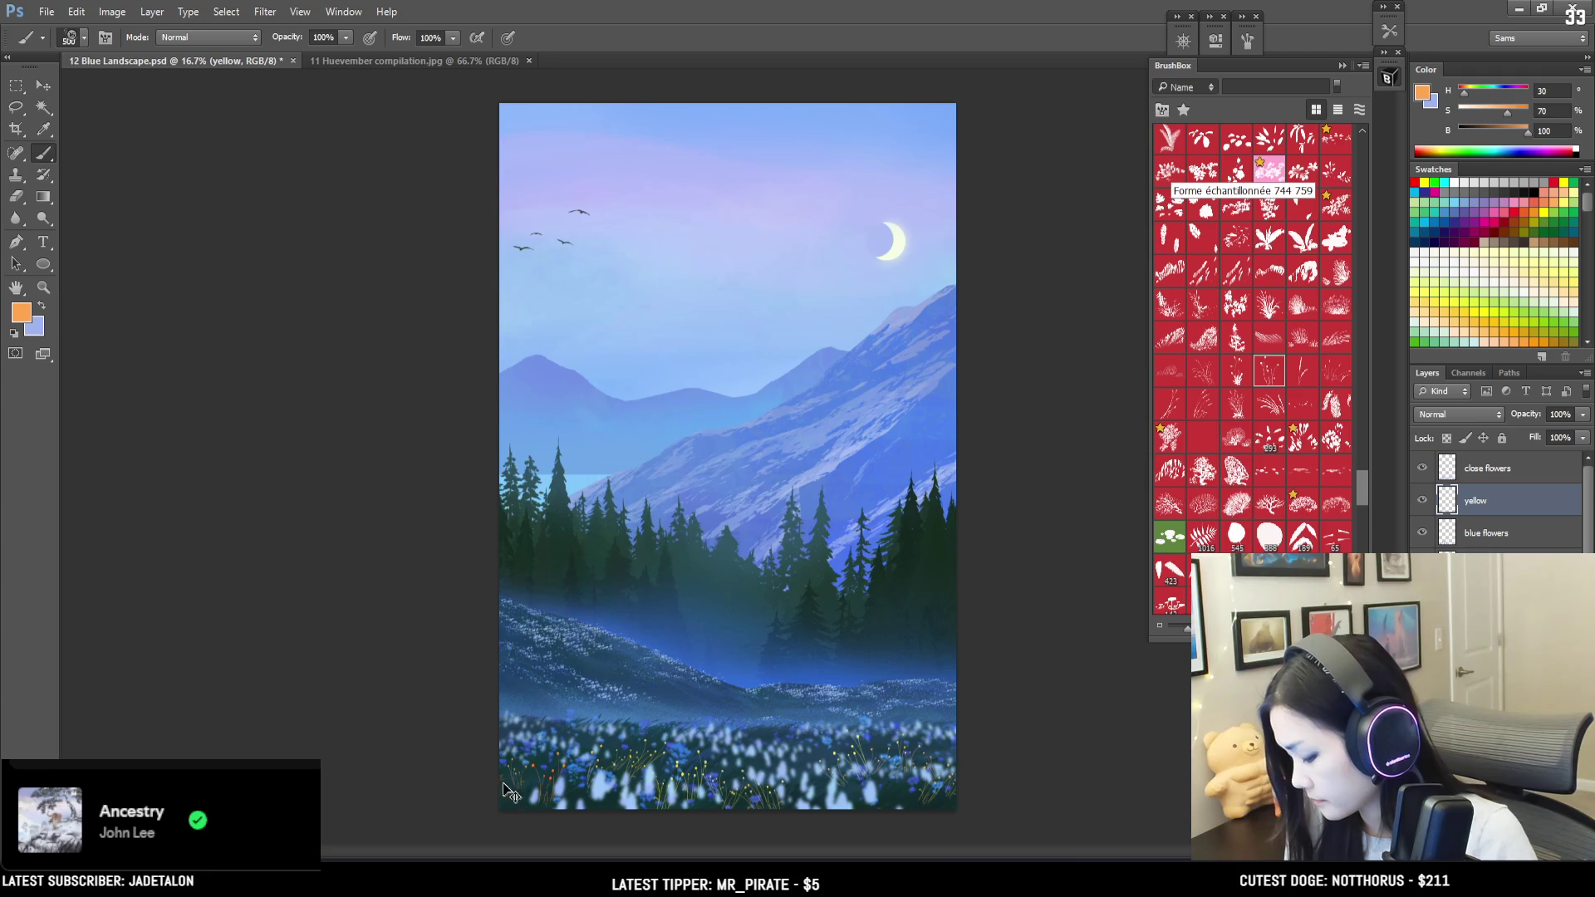
mouse_move(633, 799)
mouse_down()
mouse_move(606, 760)
mouse_move(578, 785)
mouse_up()
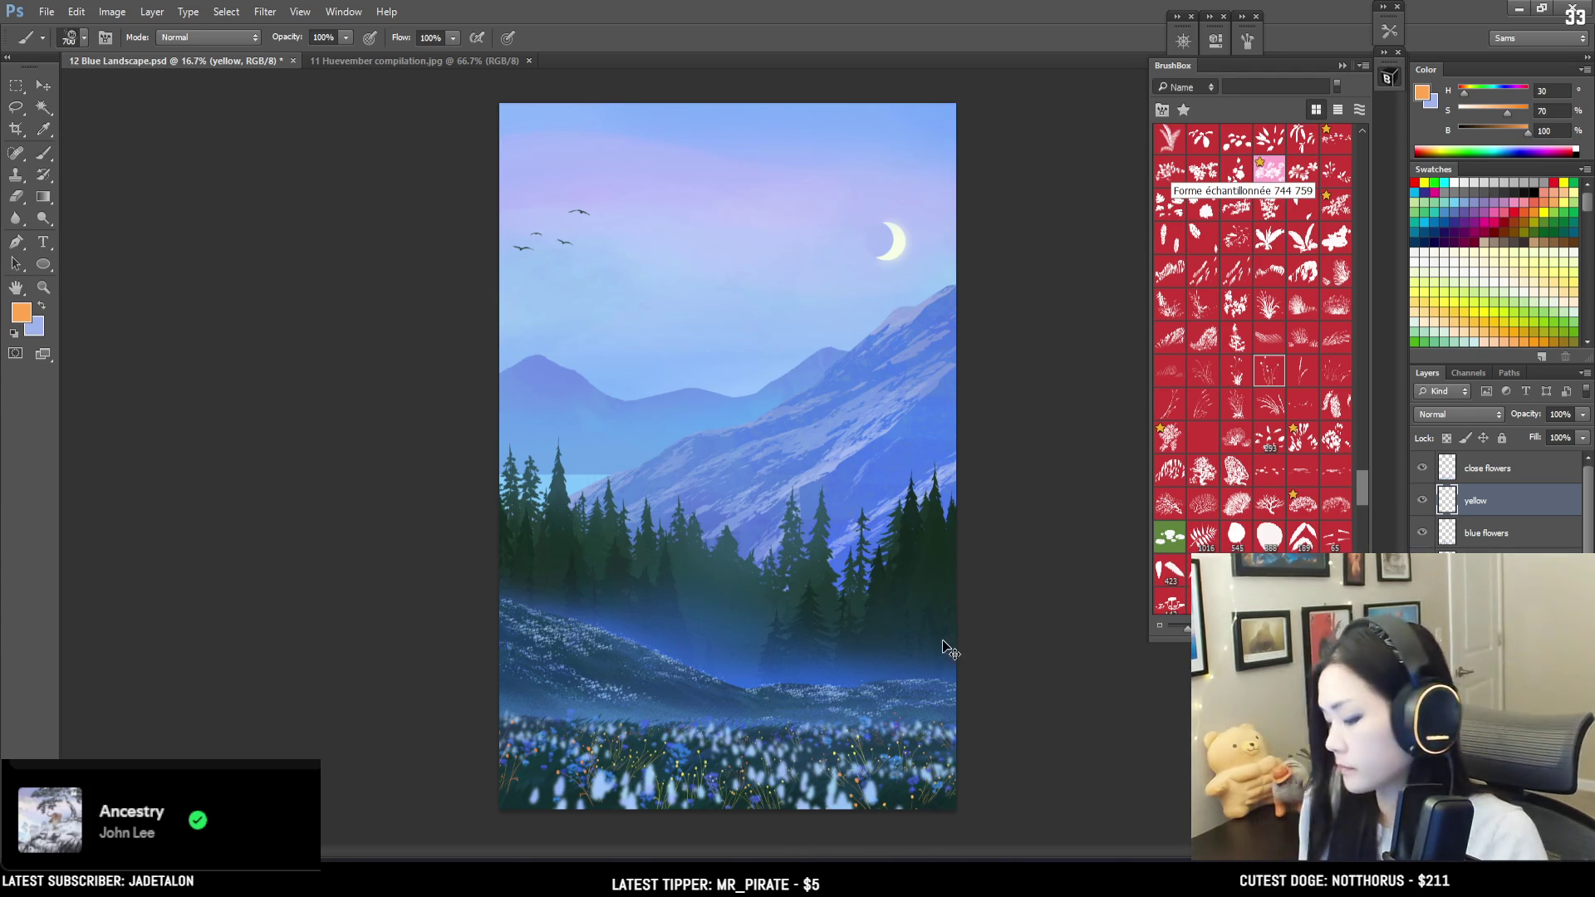
Step: Spread the bottom of the yellow flowers with a perspective transform
key(ctrl+t)
right_click(788, 759)
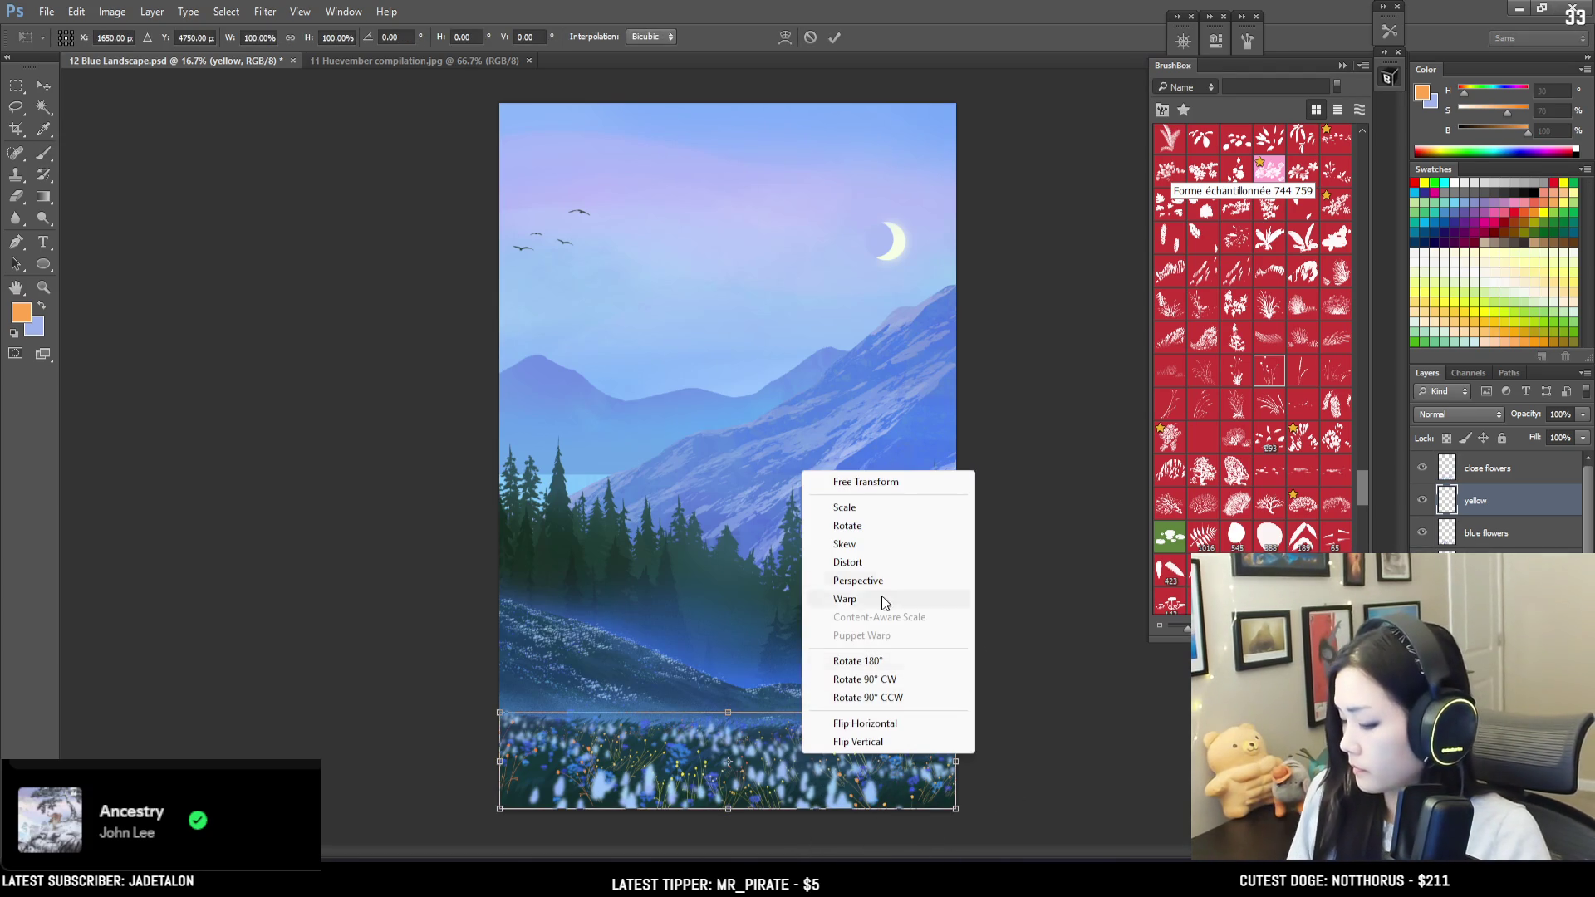
click(969, 764)
mouse_move(955, 808)
mouse_down()
mouse_move(974, 812)
mouse_move(955, 809)
mouse_up()
drag(958, 716, 978, 703)
key(Return)
Step: Soften the yellow flowers with Gaussian Blur, then pick the soft round EyvindEarle brush
click(263, 14)
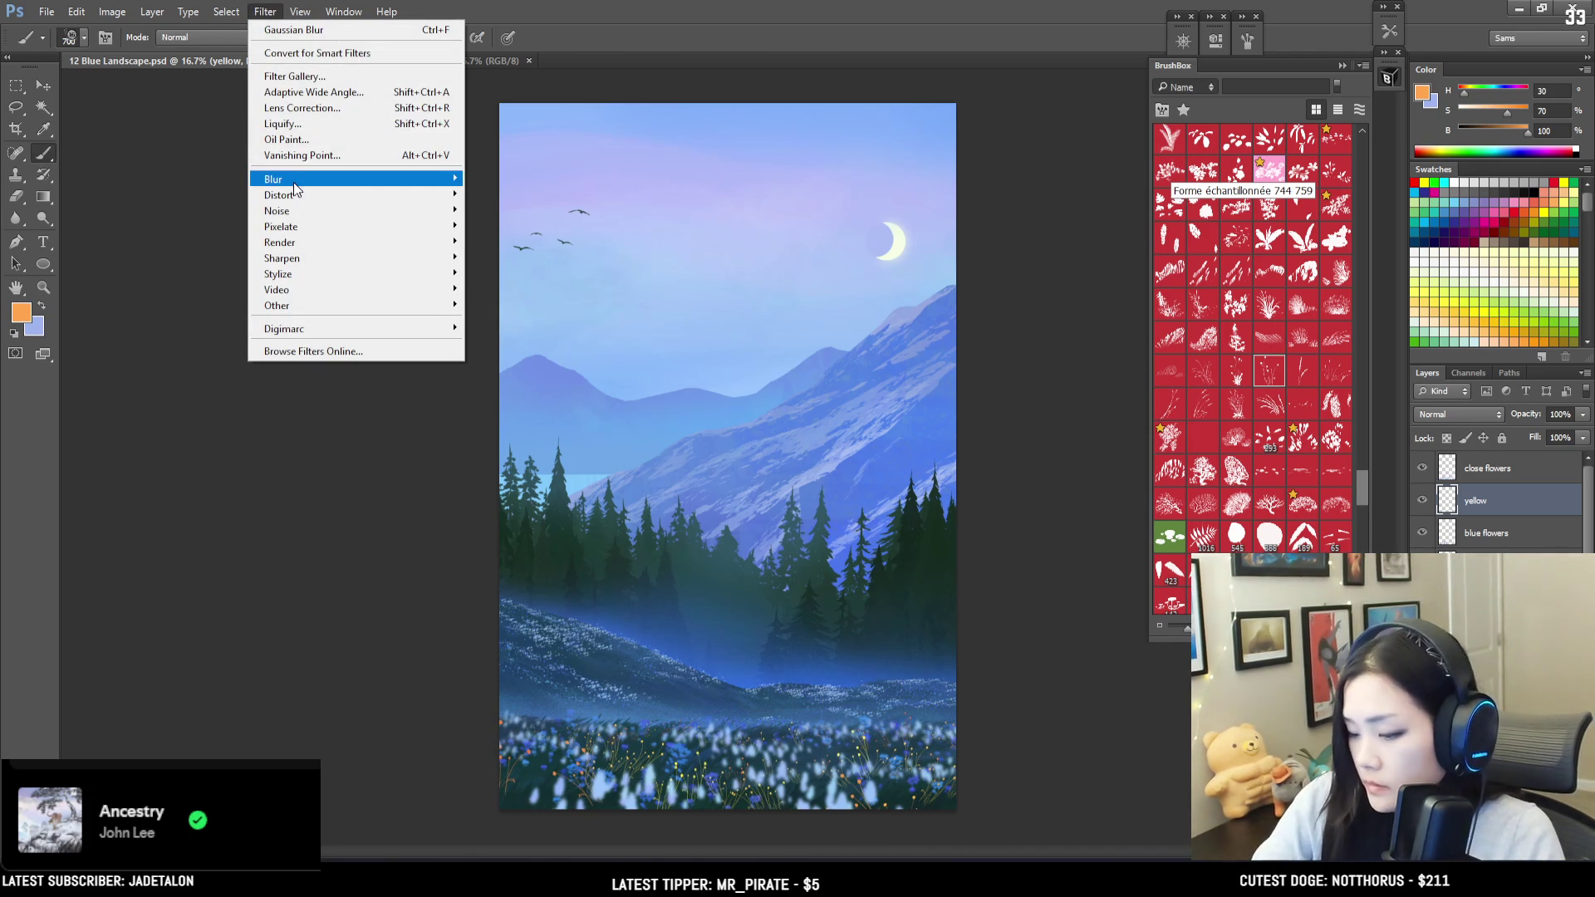
mouse_move(283, 179)
click(499, 312)
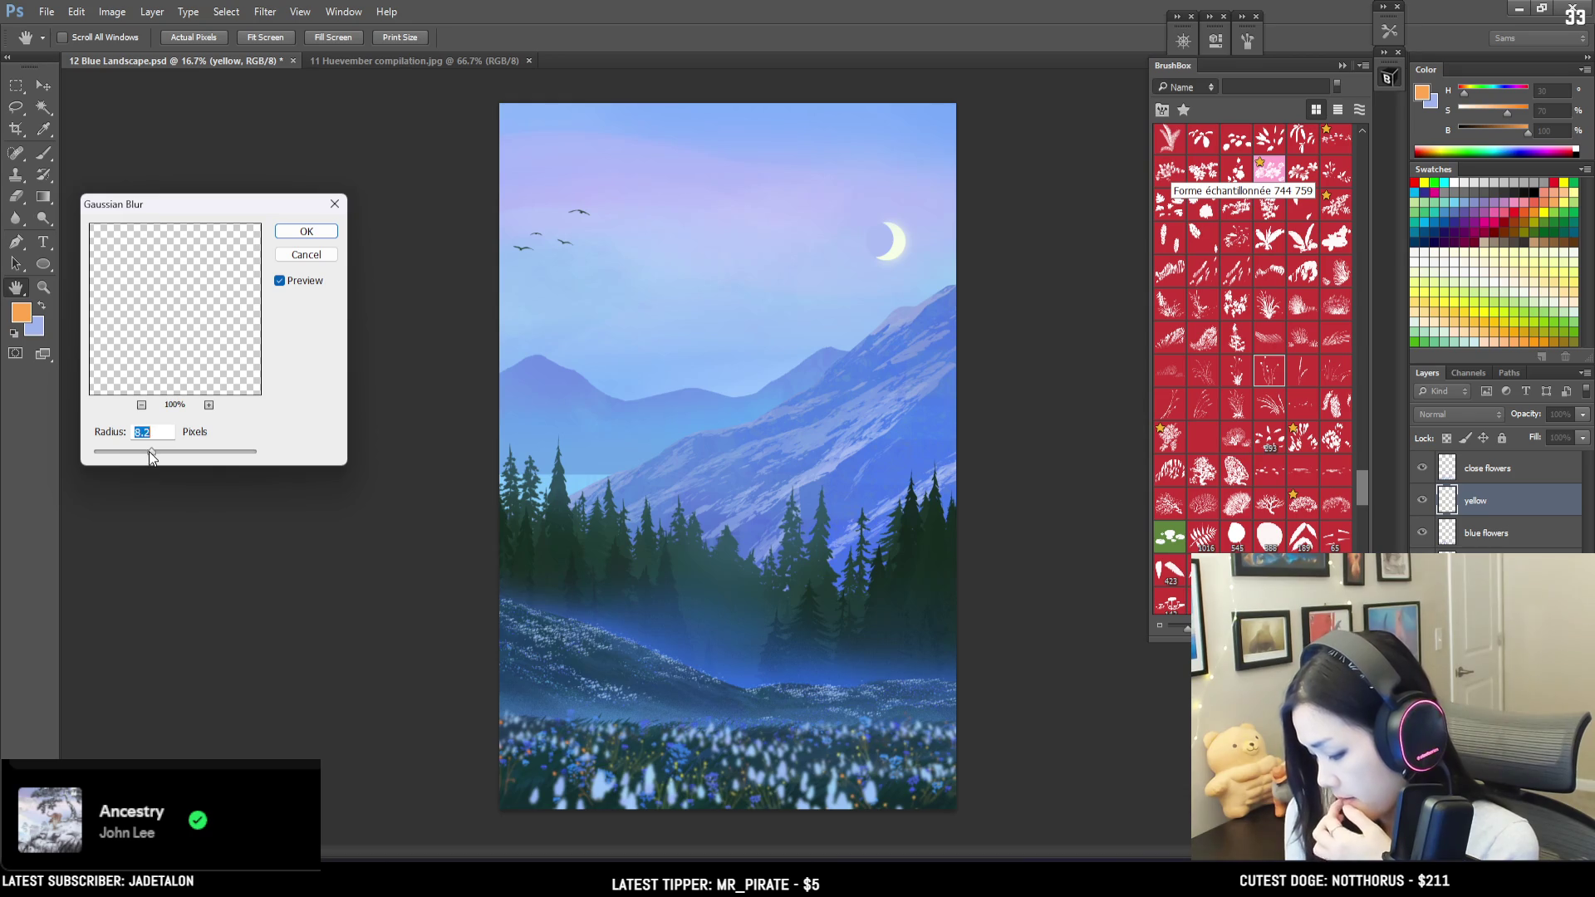
click(306, 232)
key(b)
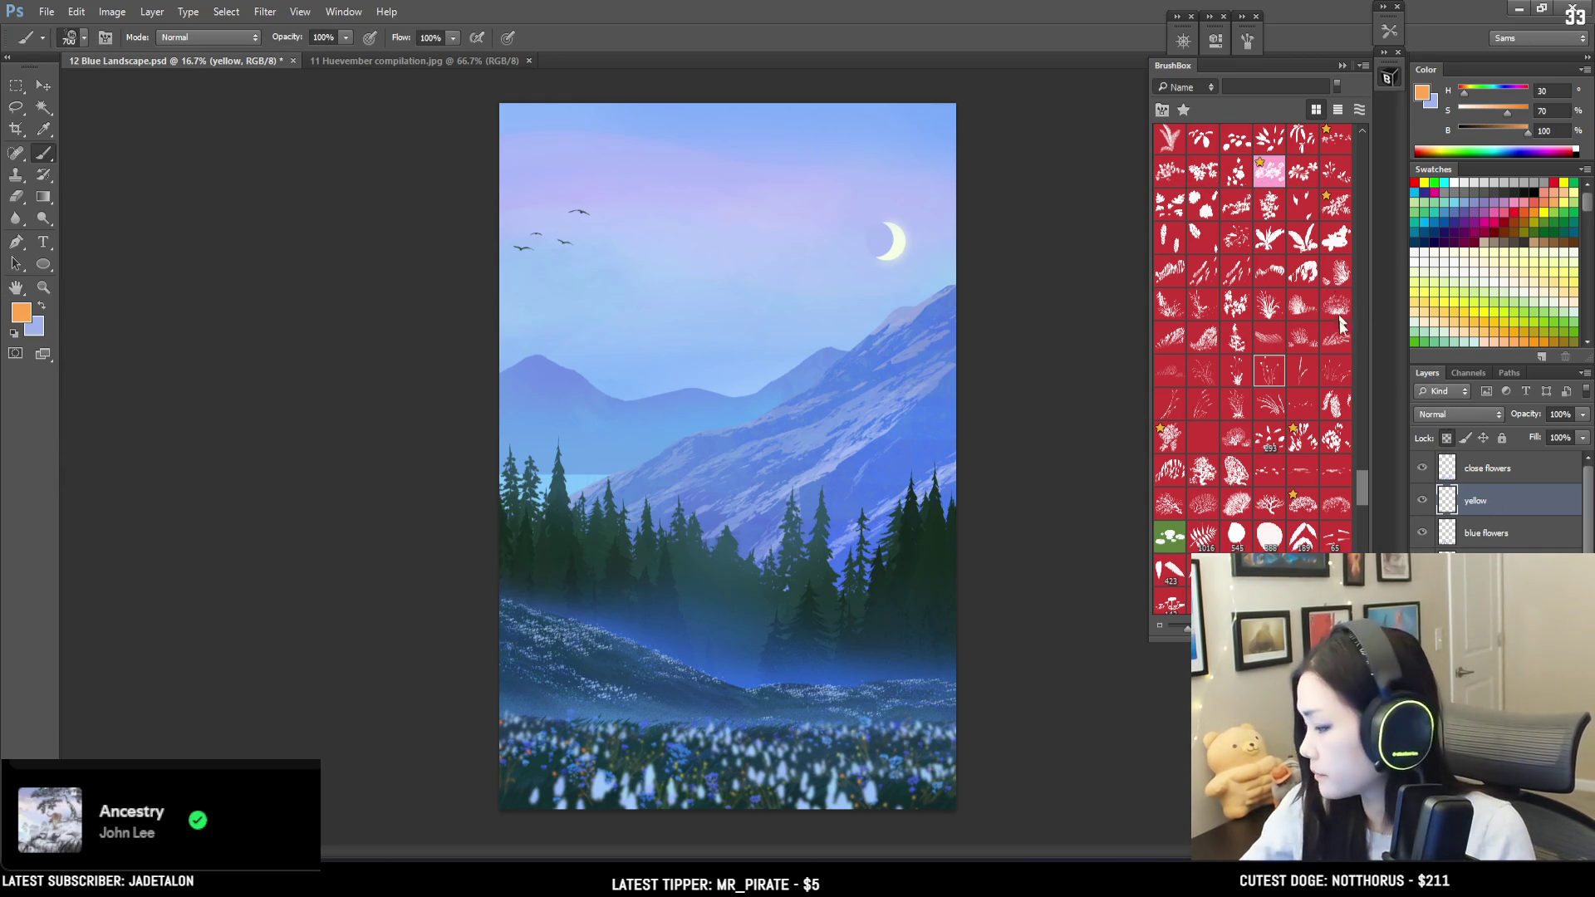
mouse_move(1363, 485)
mouse_down()
mouse_move(1383, 194)
mouse_move(1362, 147)
mouse_move(1358, 191)
mouse_up()
click(1172, 456)
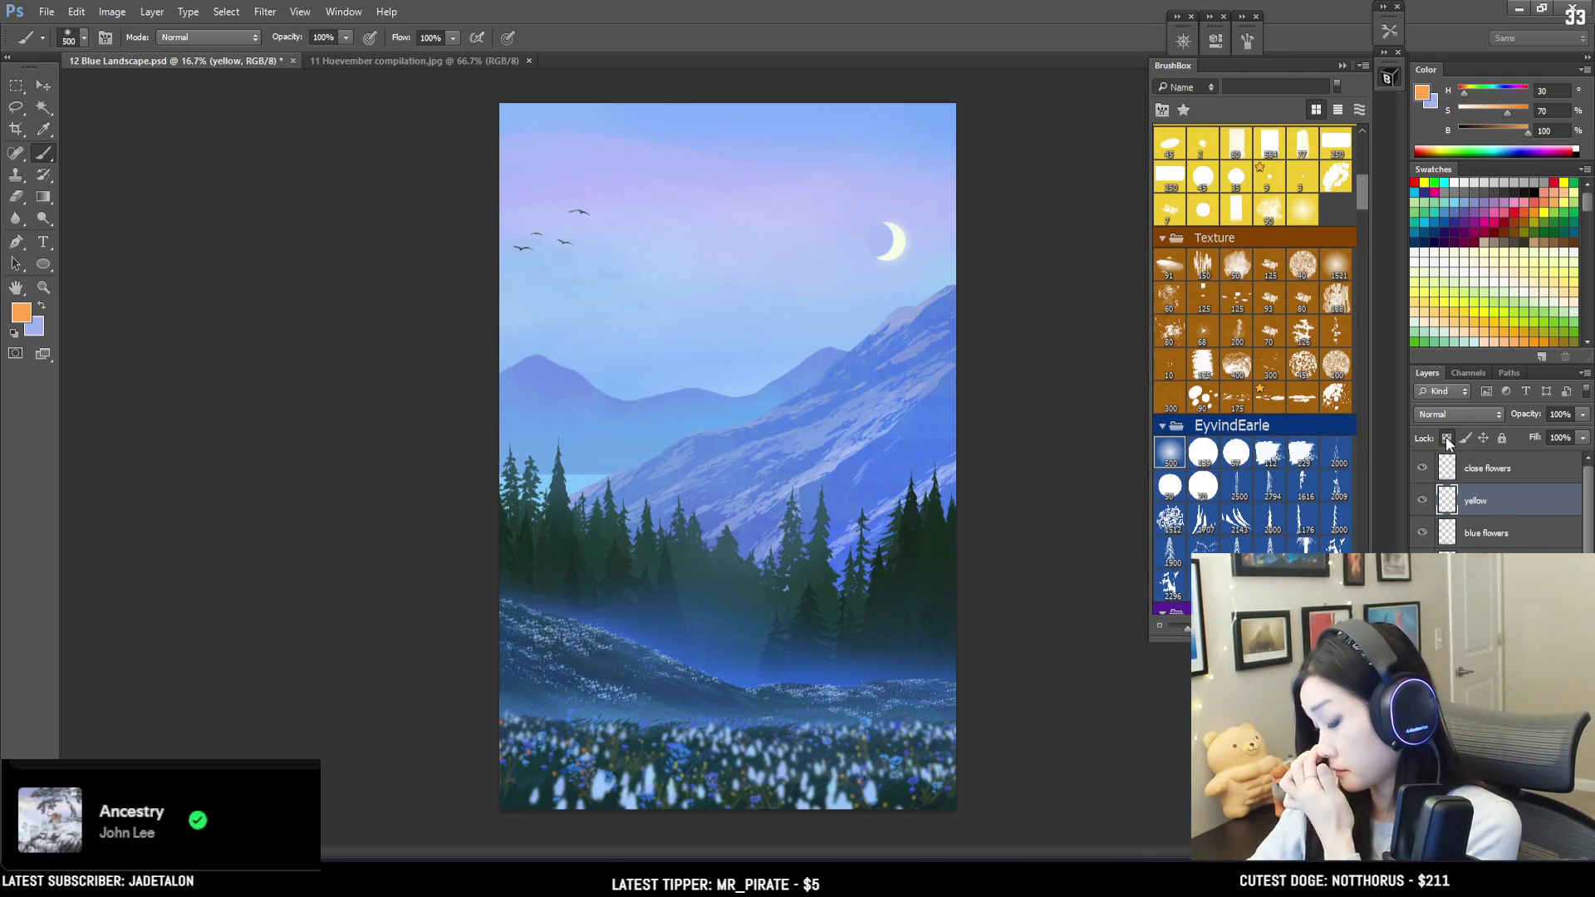
Step: Lock the yellow layer's transparent pixels and mix a brighter, more saturated orange paint colour
click(1447, 440)
key(bracketleft)
key(bracketleft)
key(bracketleft)
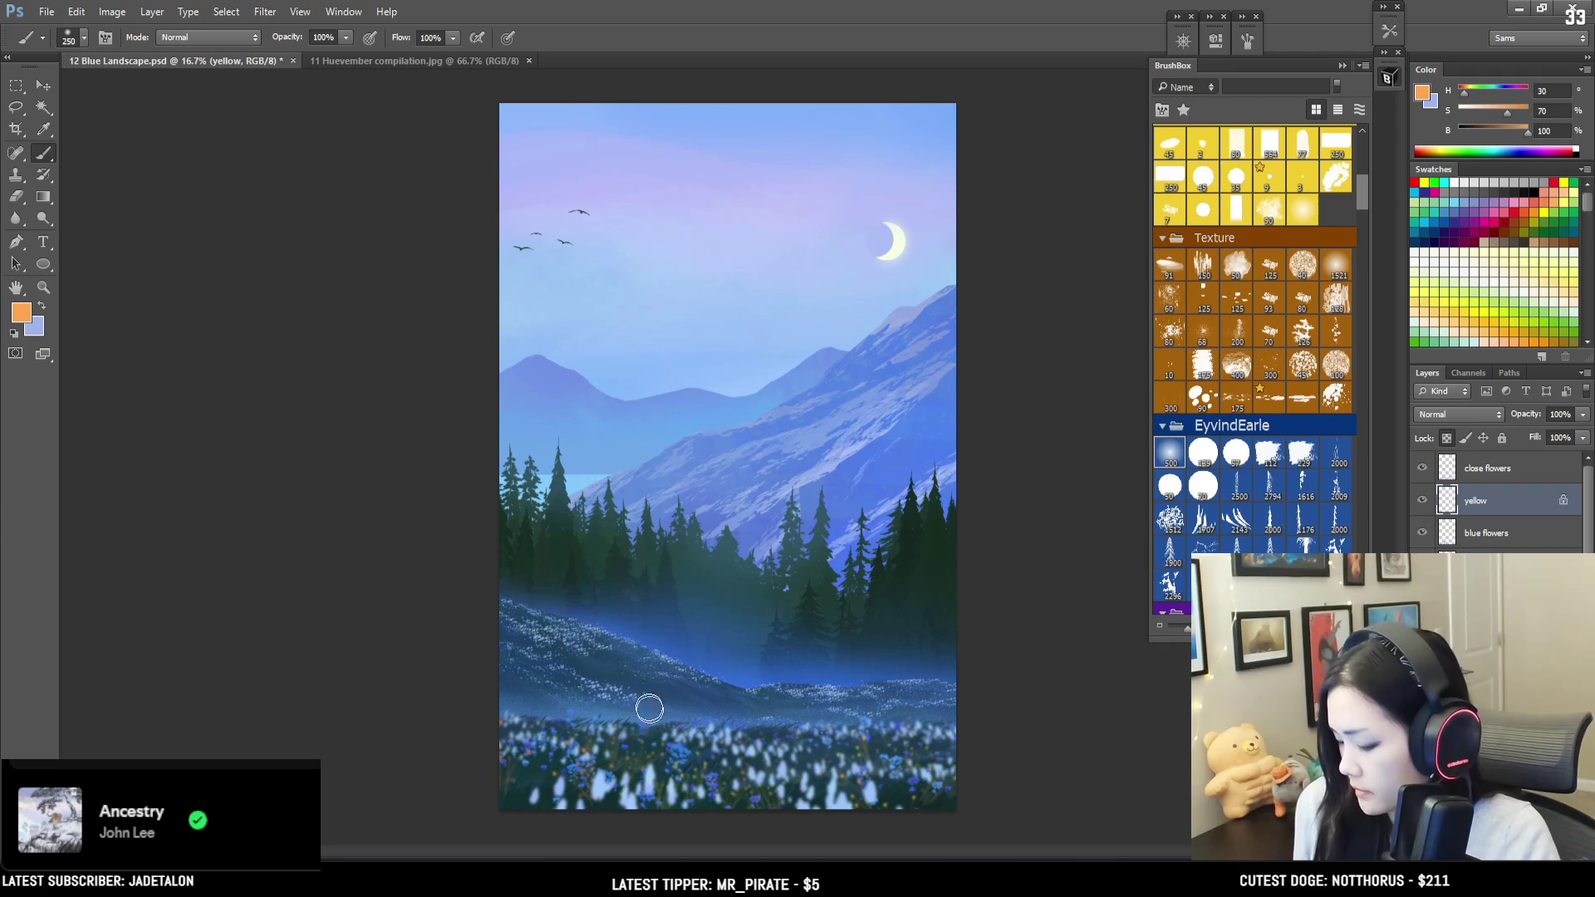
alt+click(508, 715)
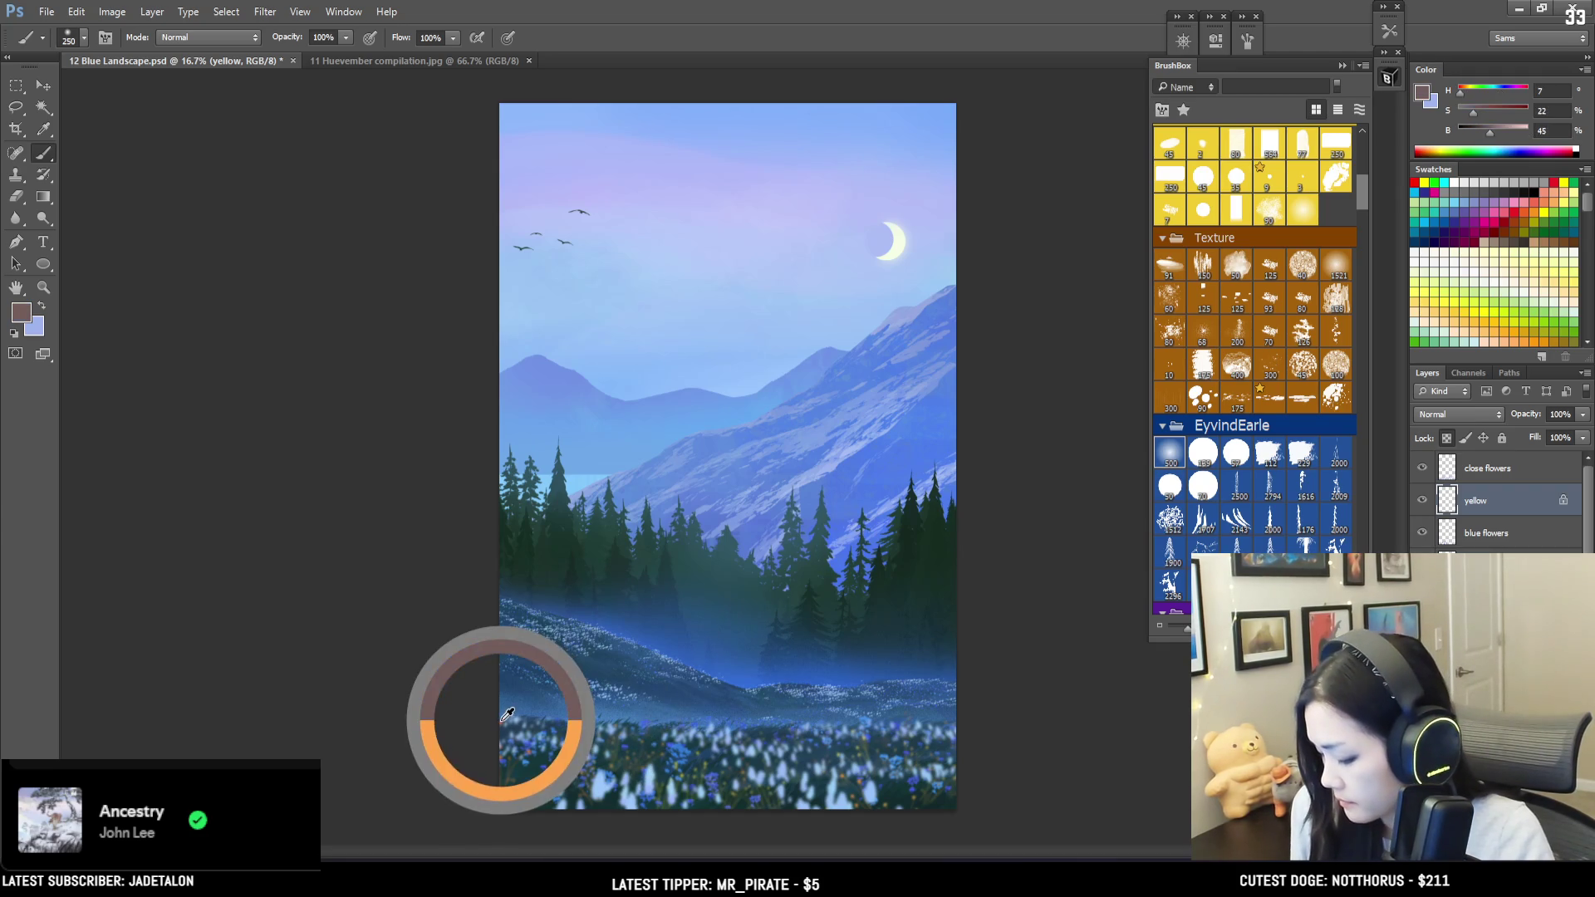
key(bracketright)
click(1525, 132)
click(1509, 110)
drag(1466, 92, 1462, 93)
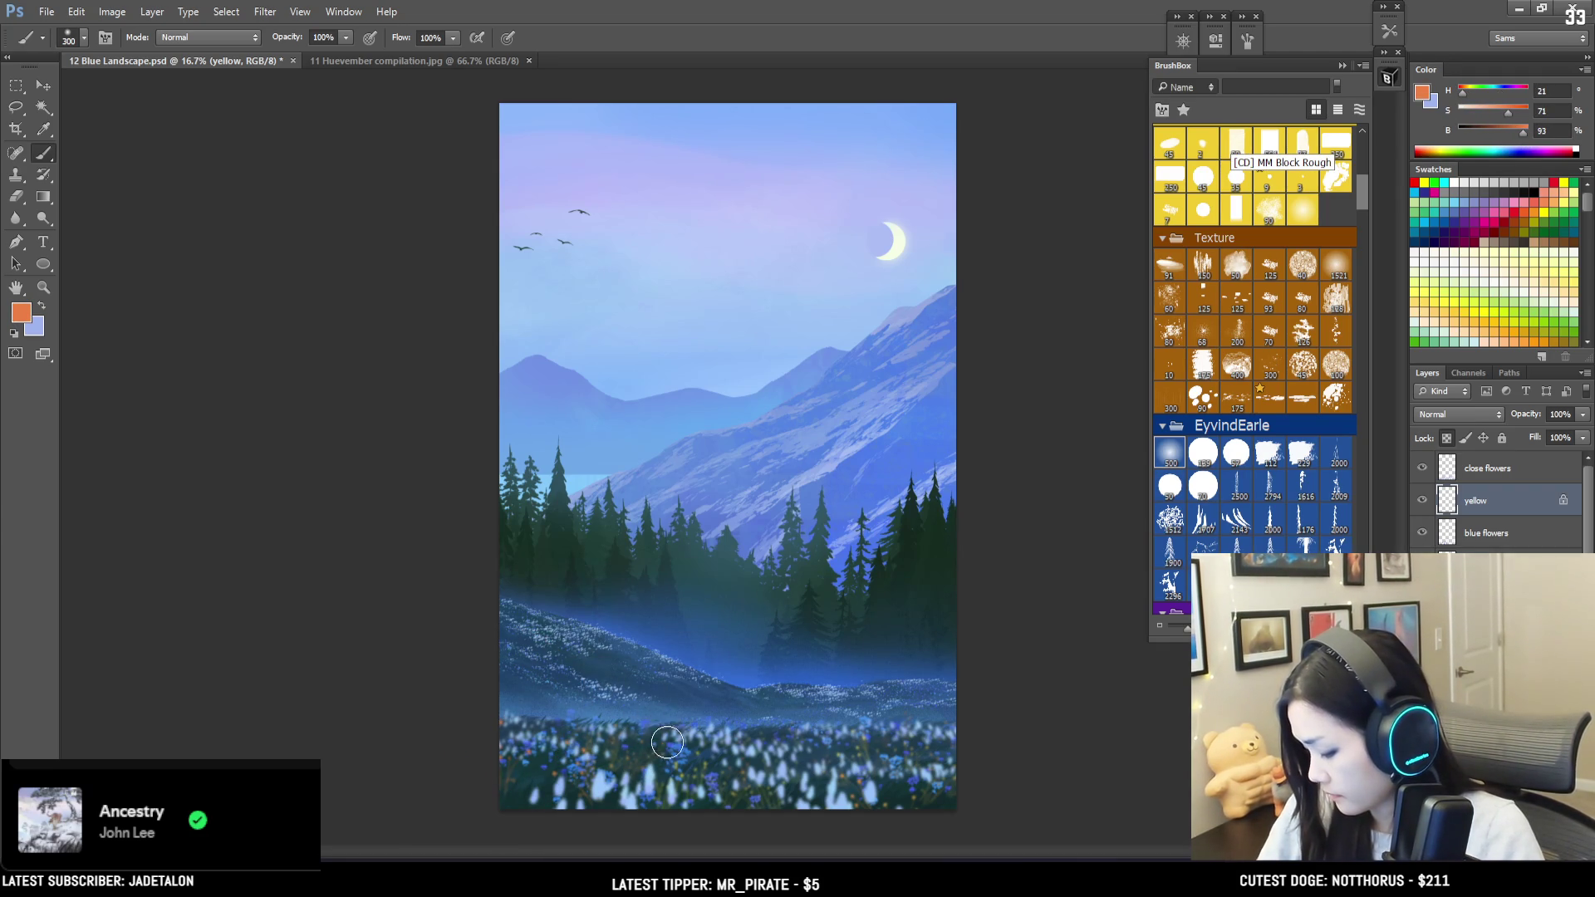
key(bracketleft)
key(bracketleft)
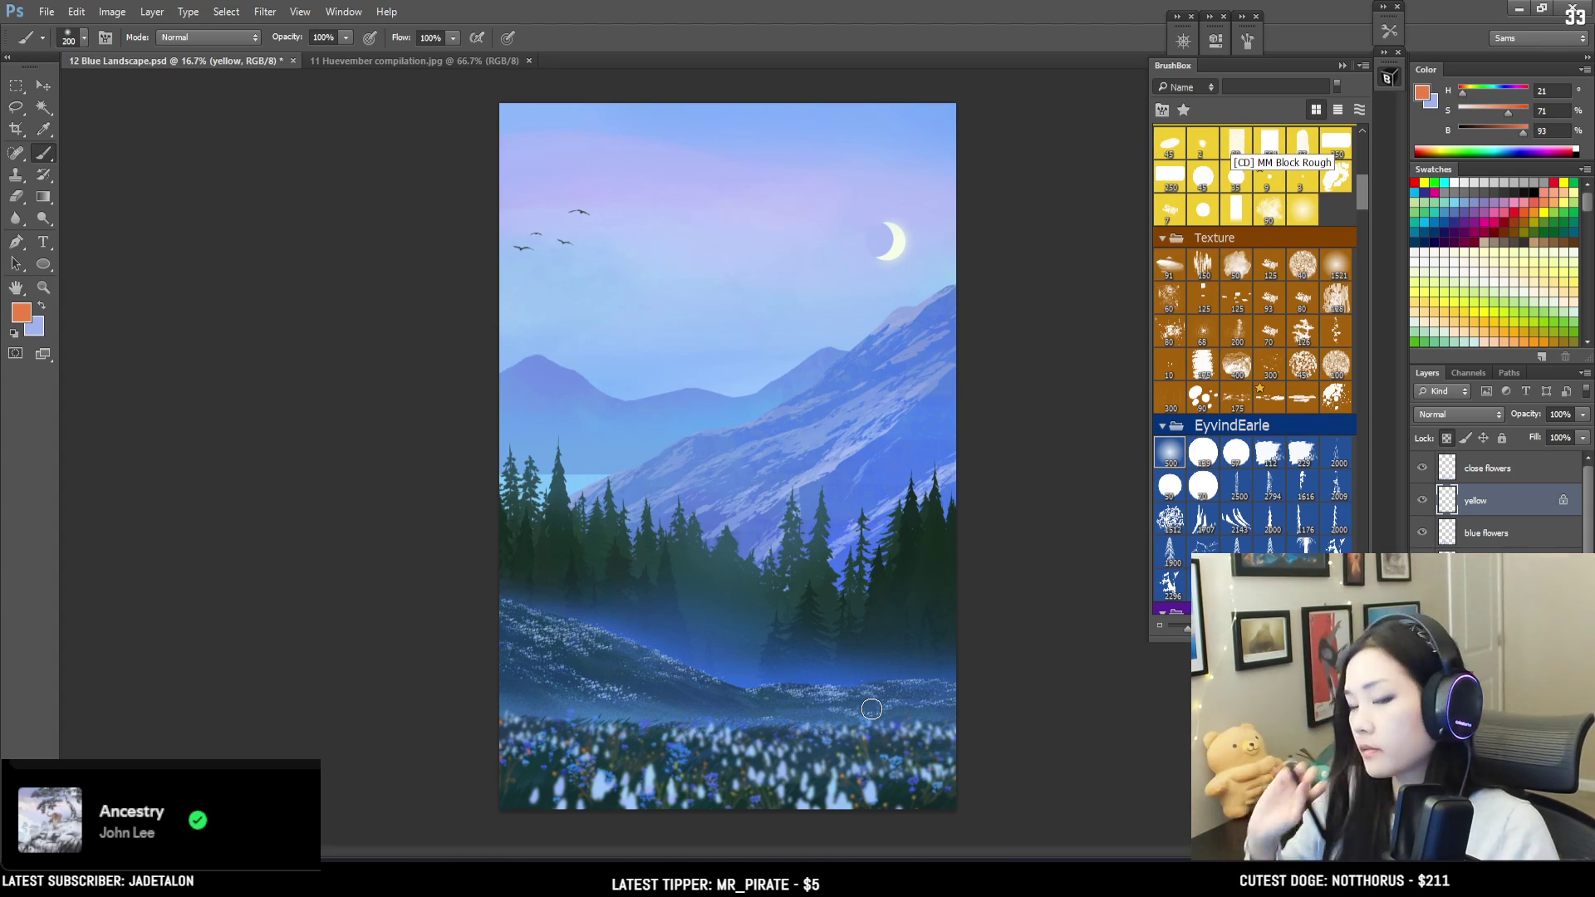
key(bracketright)
key(bracketright)
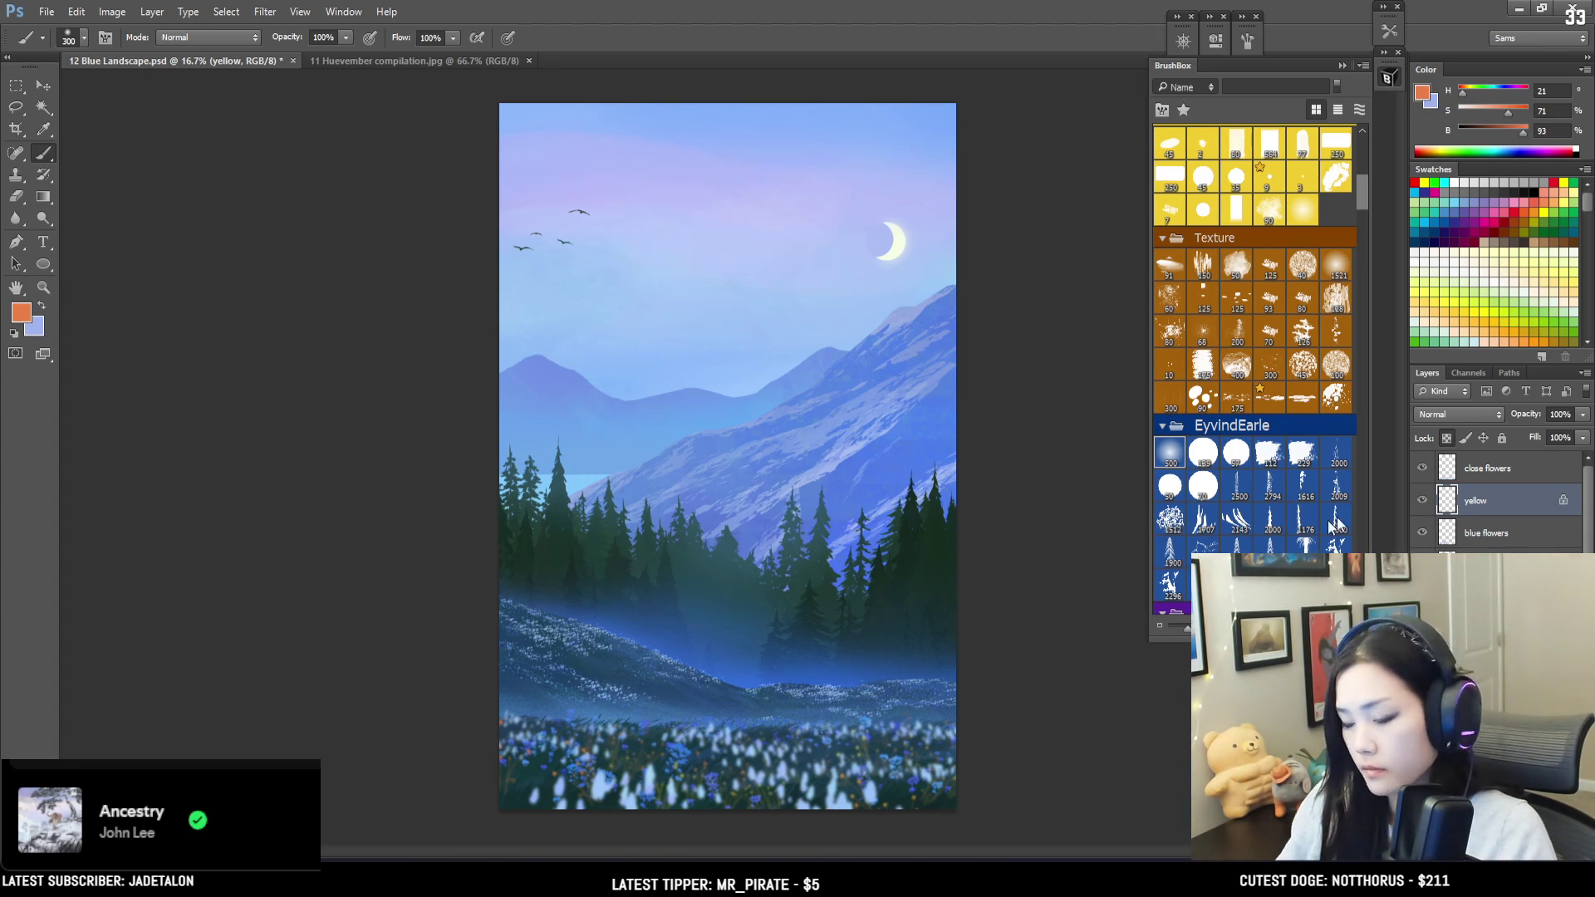
Step: Select the close flowers layer and toggle its visibility to compare the scene with and without it
click(1459, 465)
click(1421, 468)
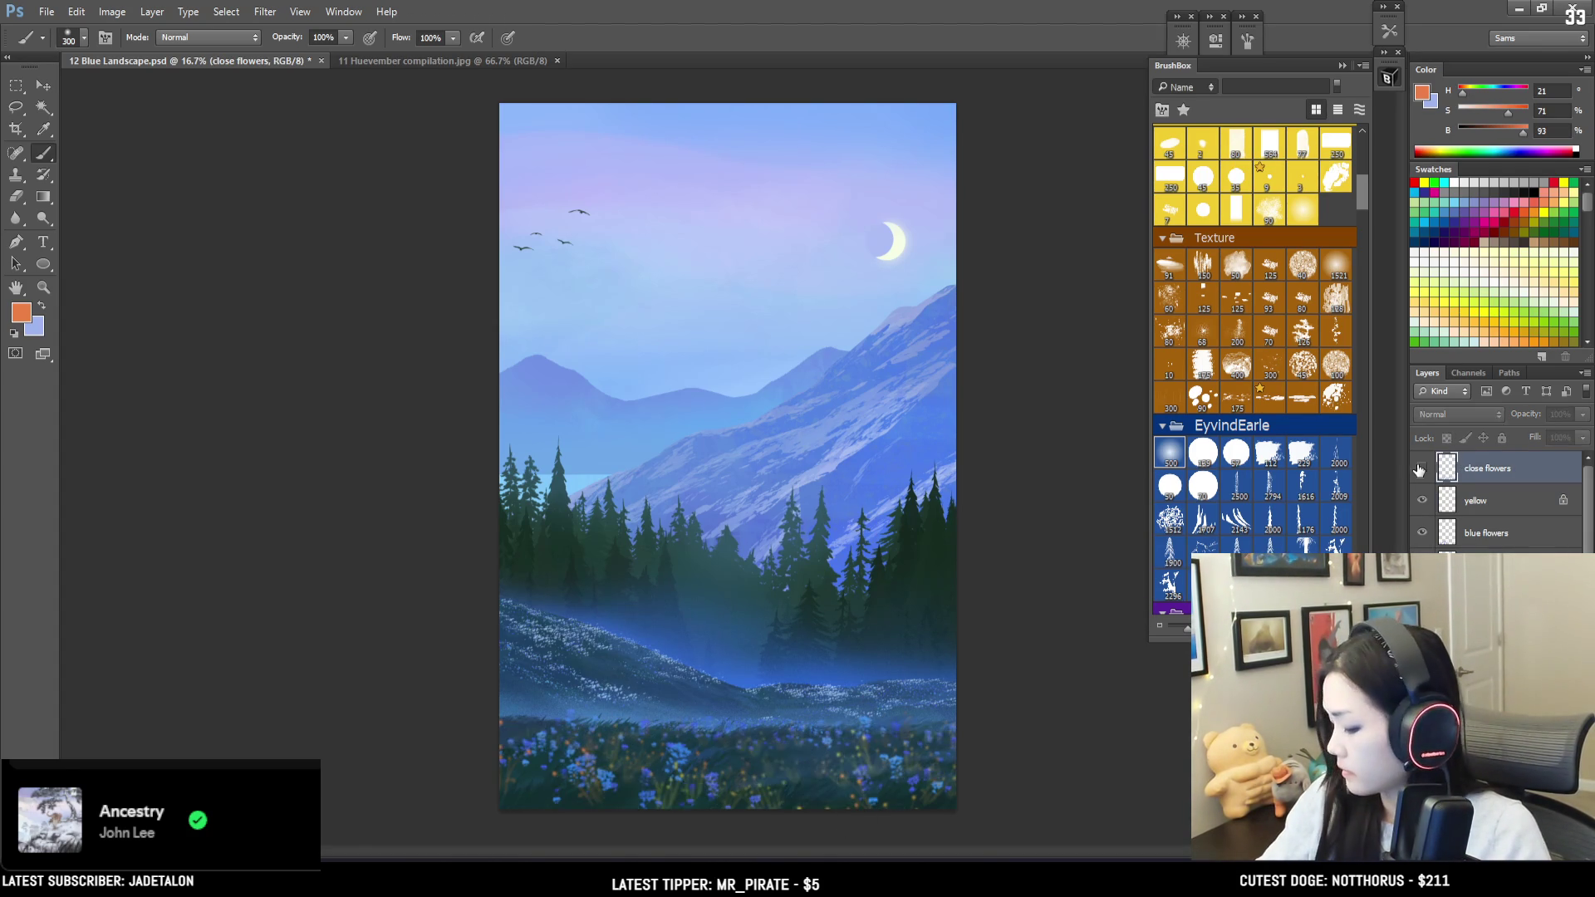
click(1421, 470)
click(1421, 470)
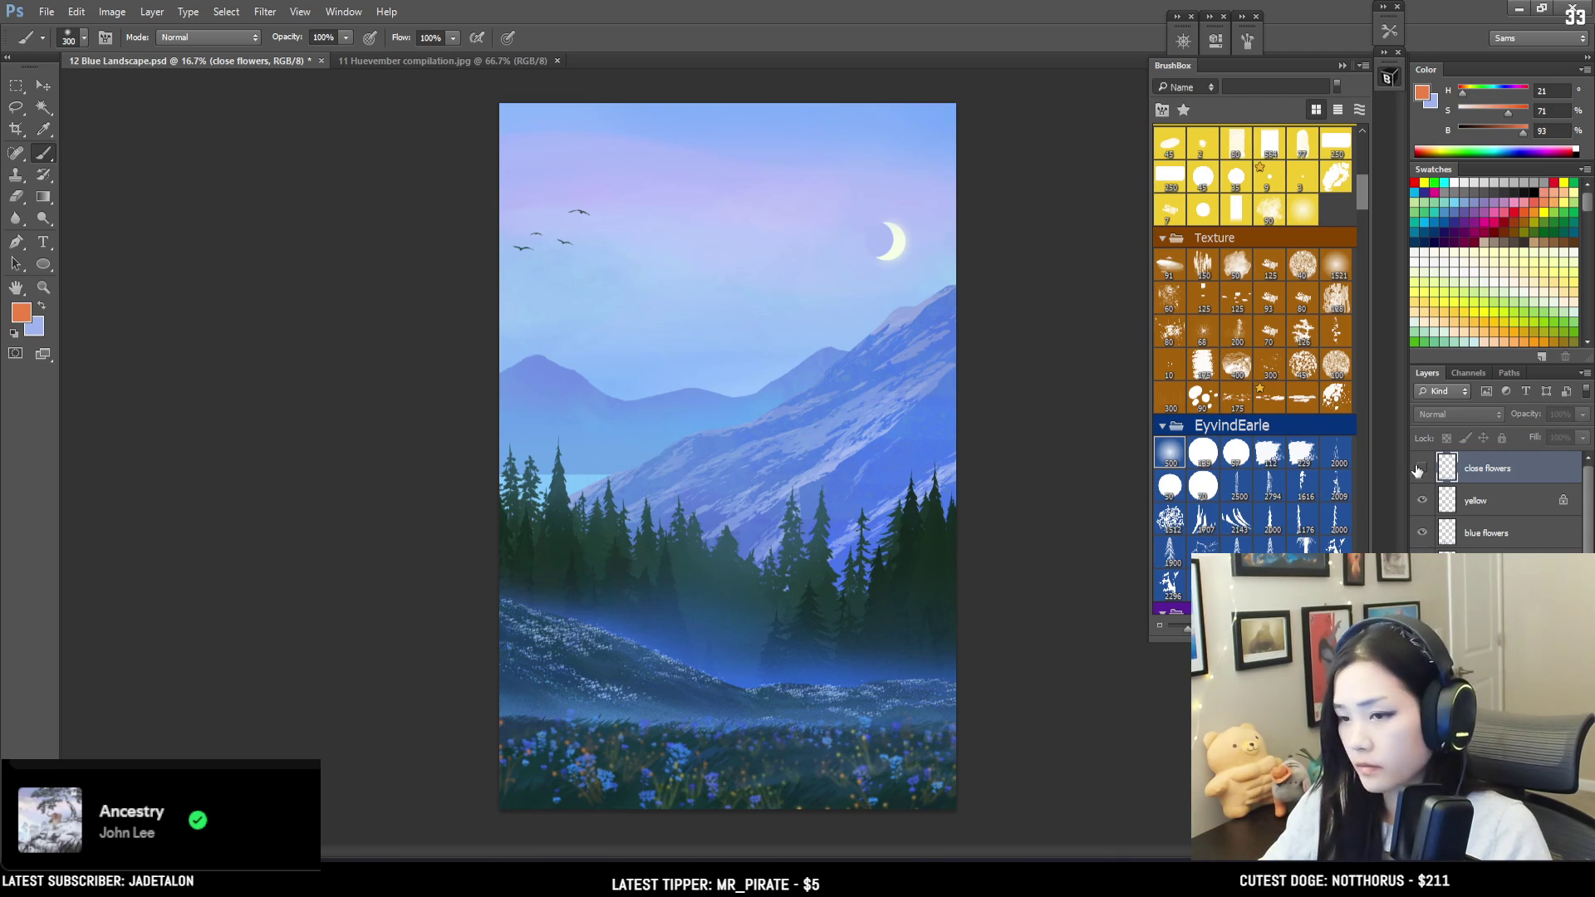
click(1420, 470)
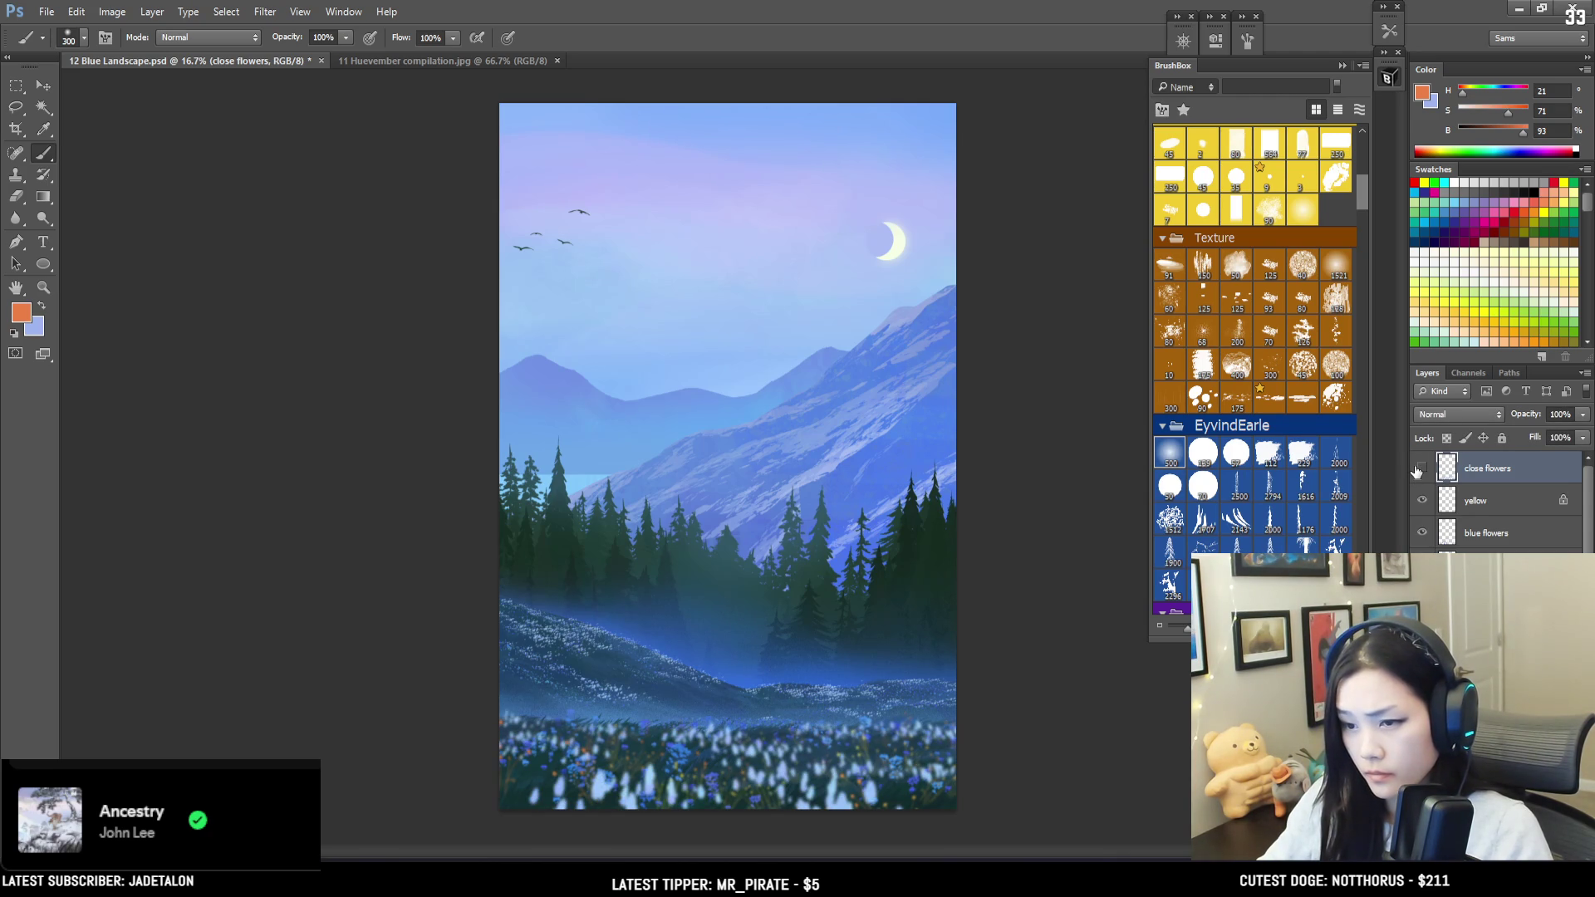
click(1420, 470)
click(1421, 469)
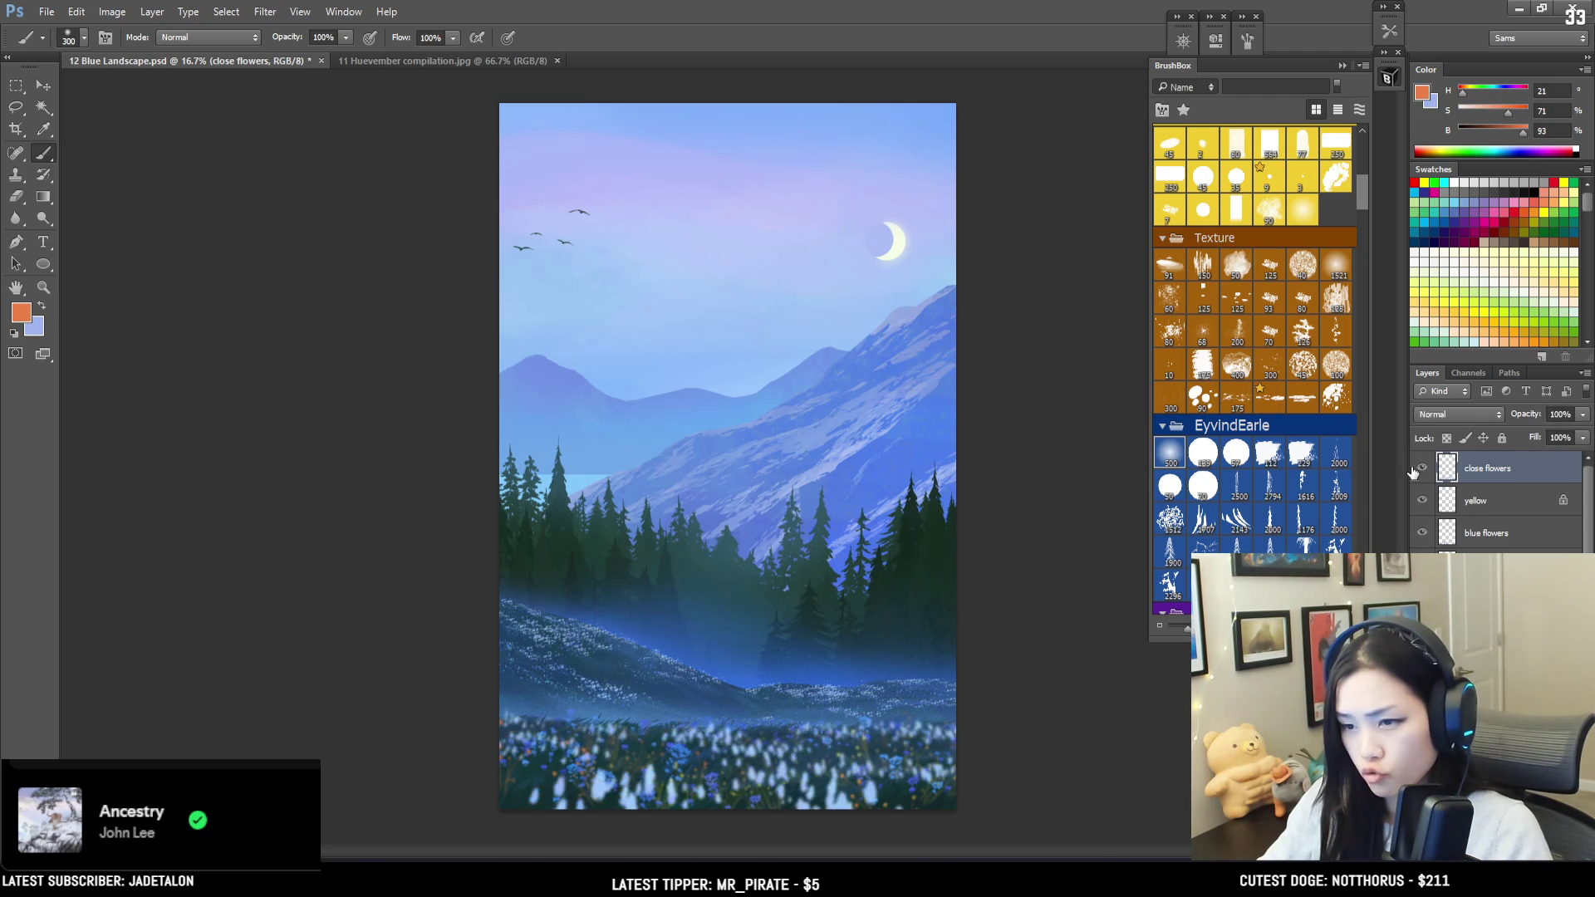
click(1422, 468)
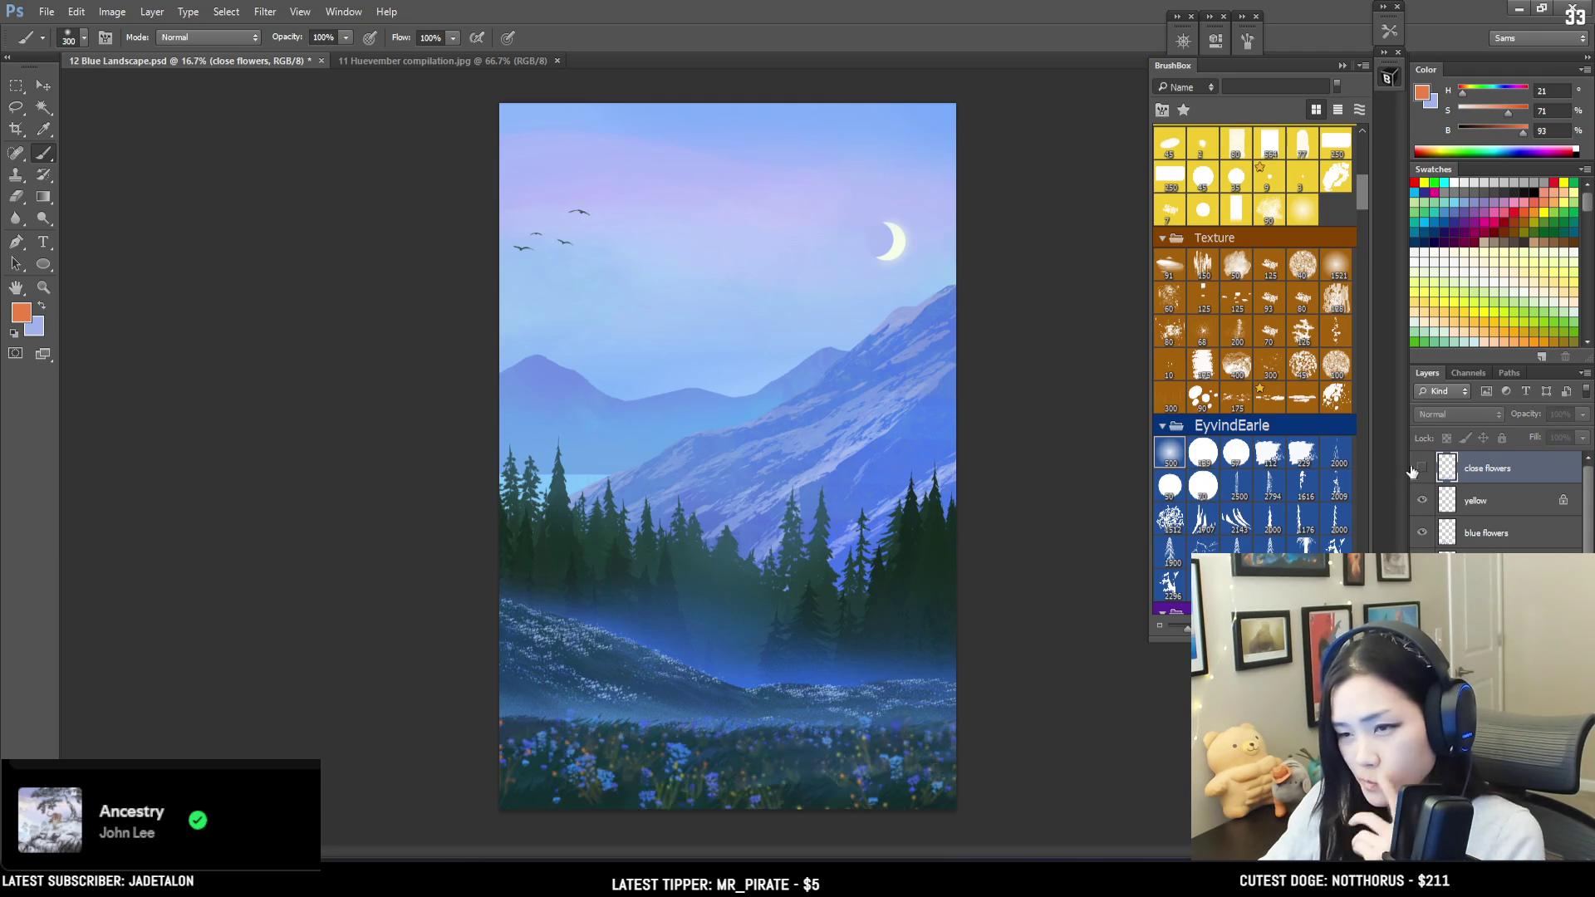
click(1423, 470)
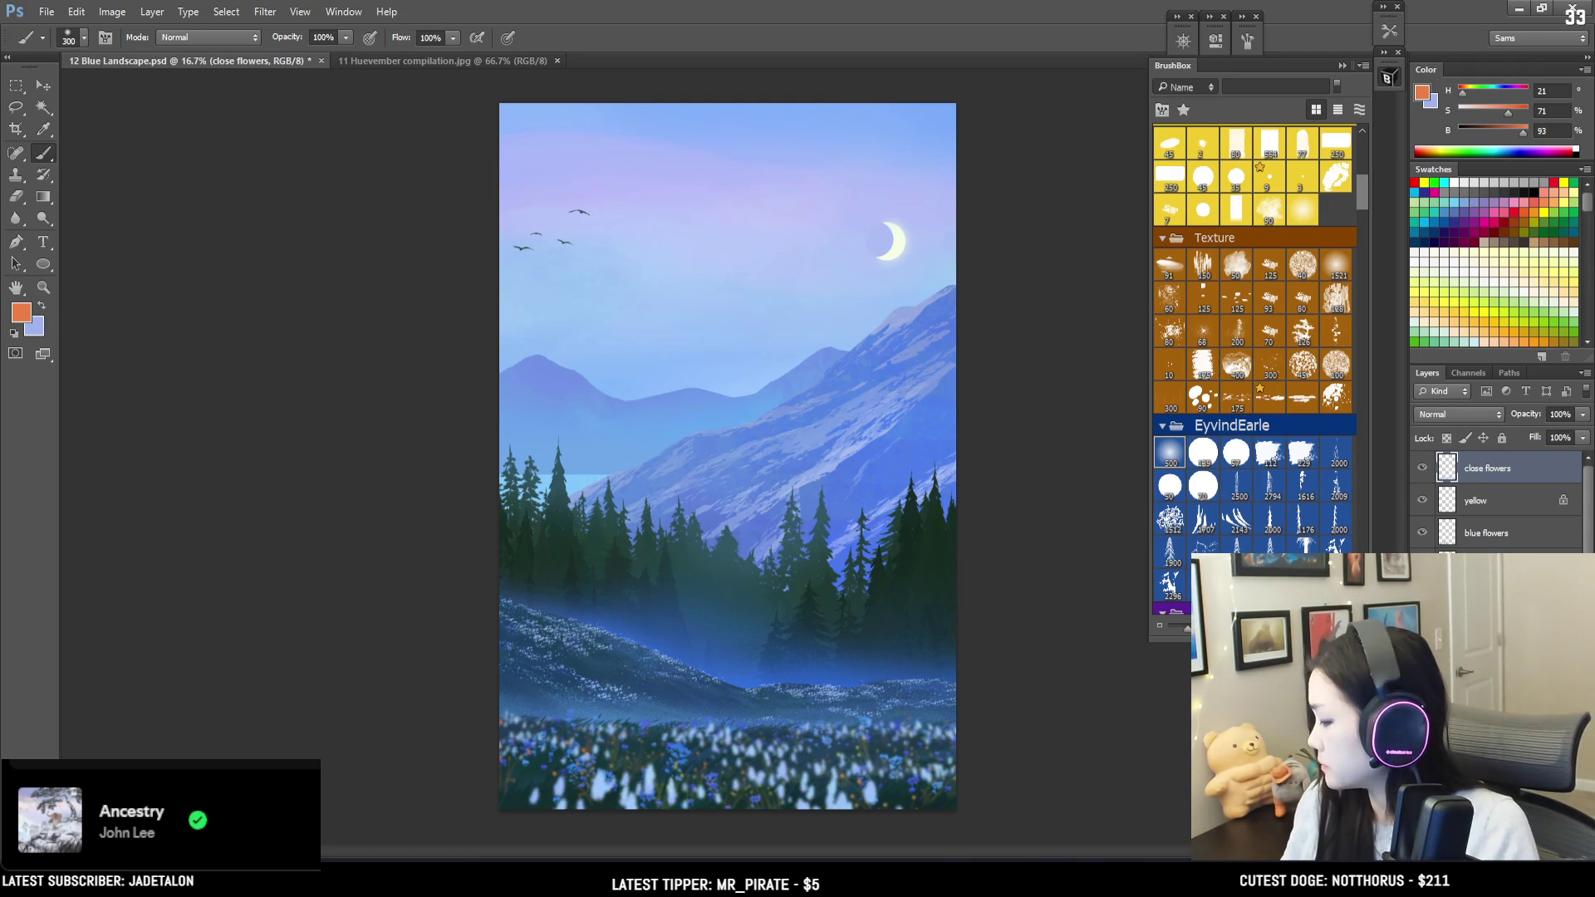
Step: Add a layer mask to close flowers and paint black over the bottom meadow flowers
key(ctrl+shift+m)
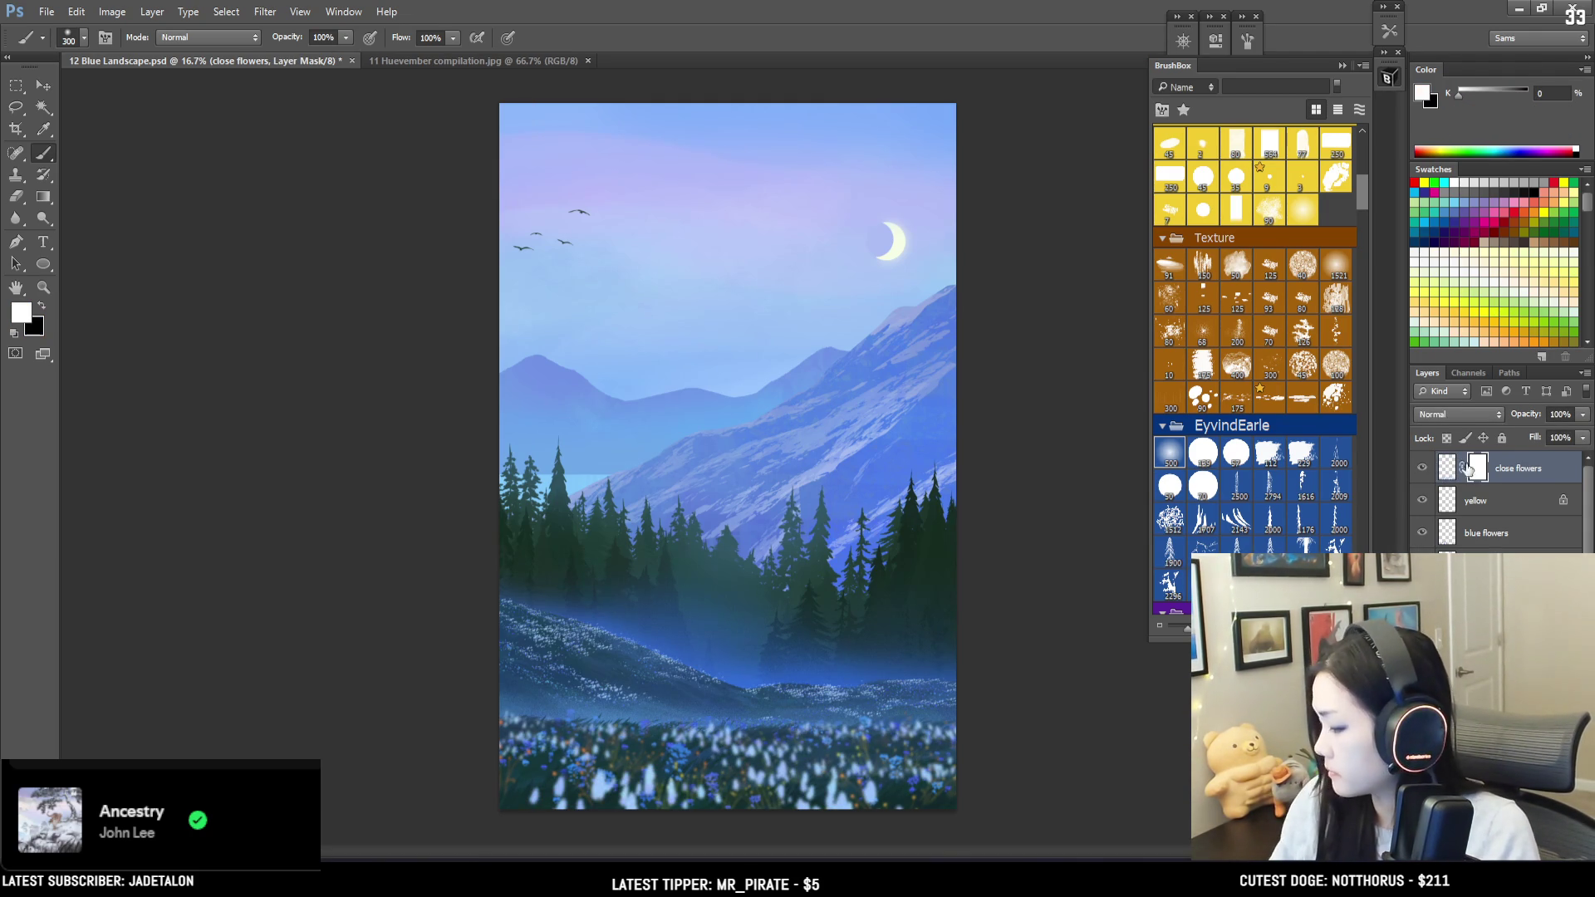
key(x)
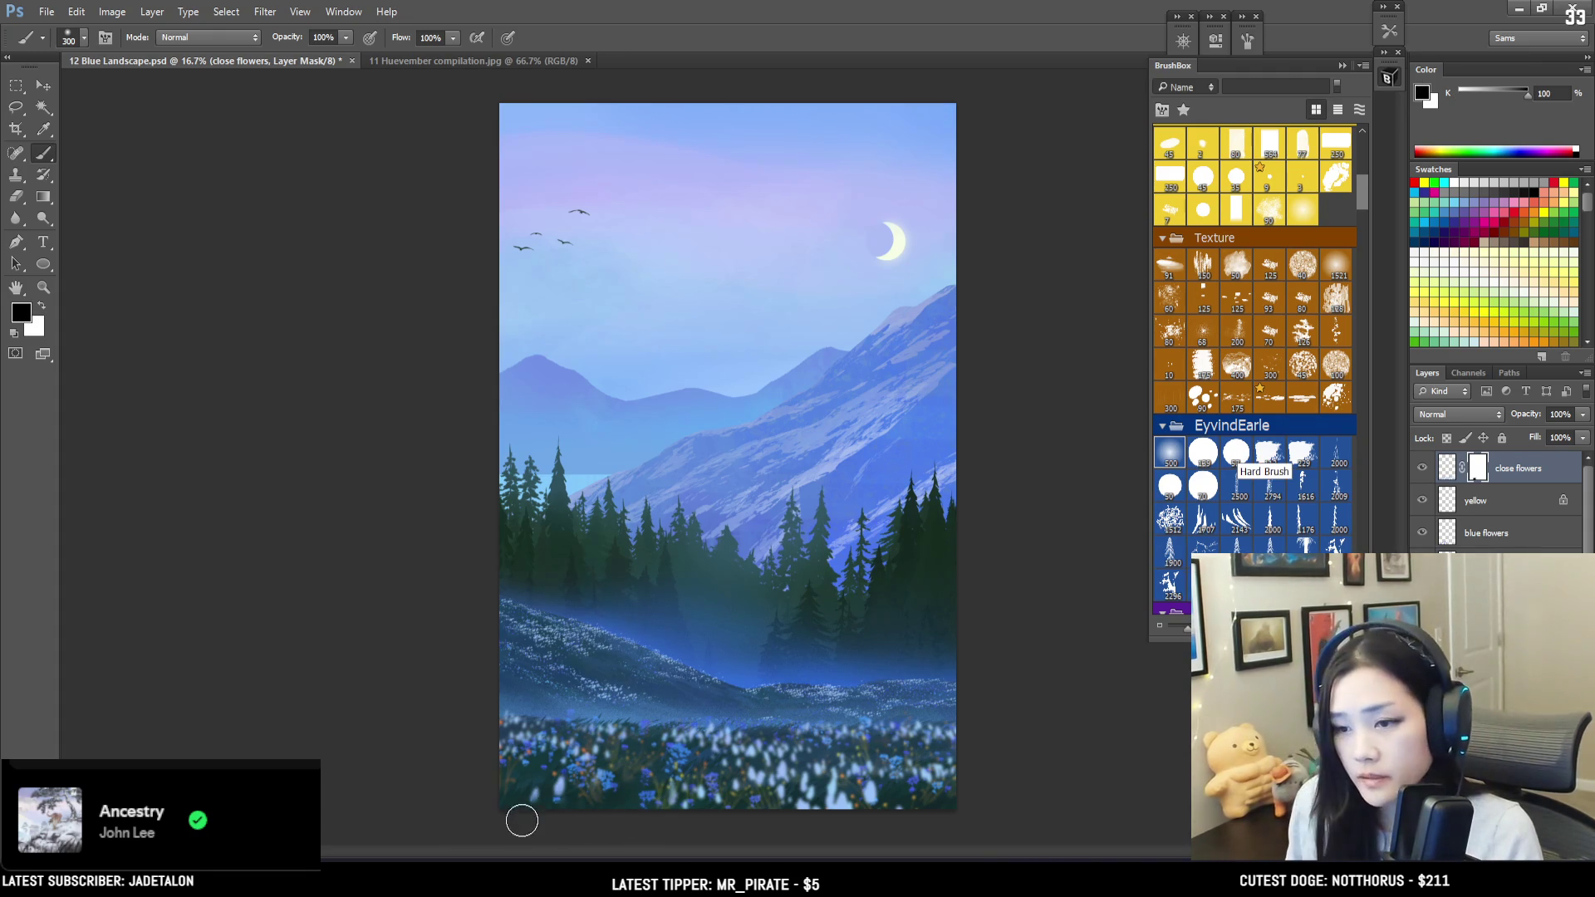
drag(880, 802, 763, 802)
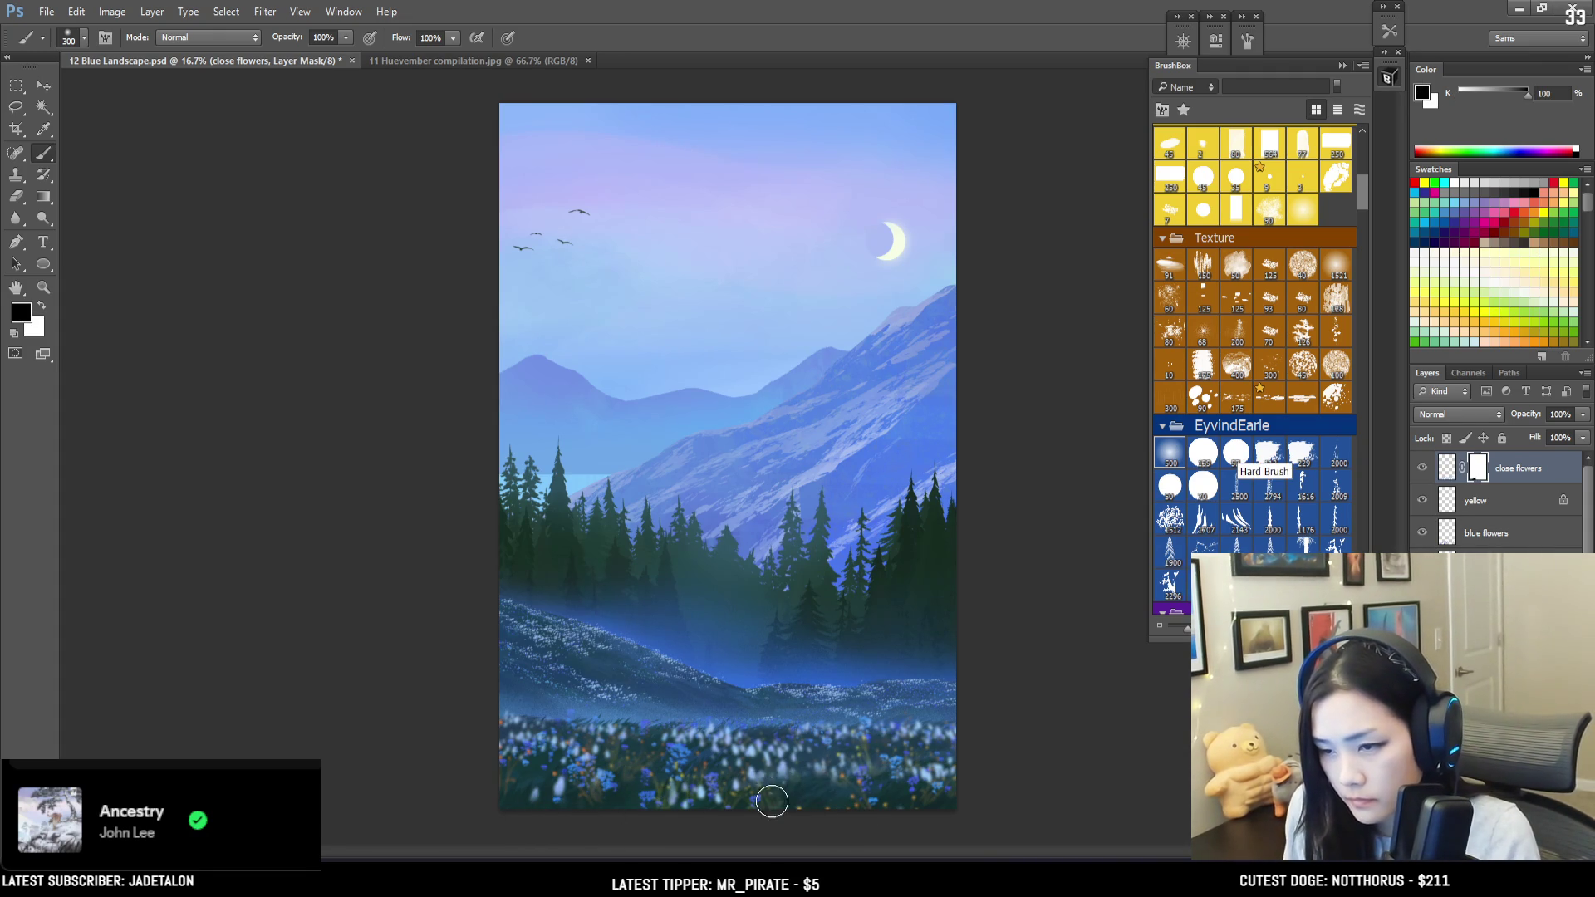
key(bracketleft)
key(bracketleft)
key(bracketleft)
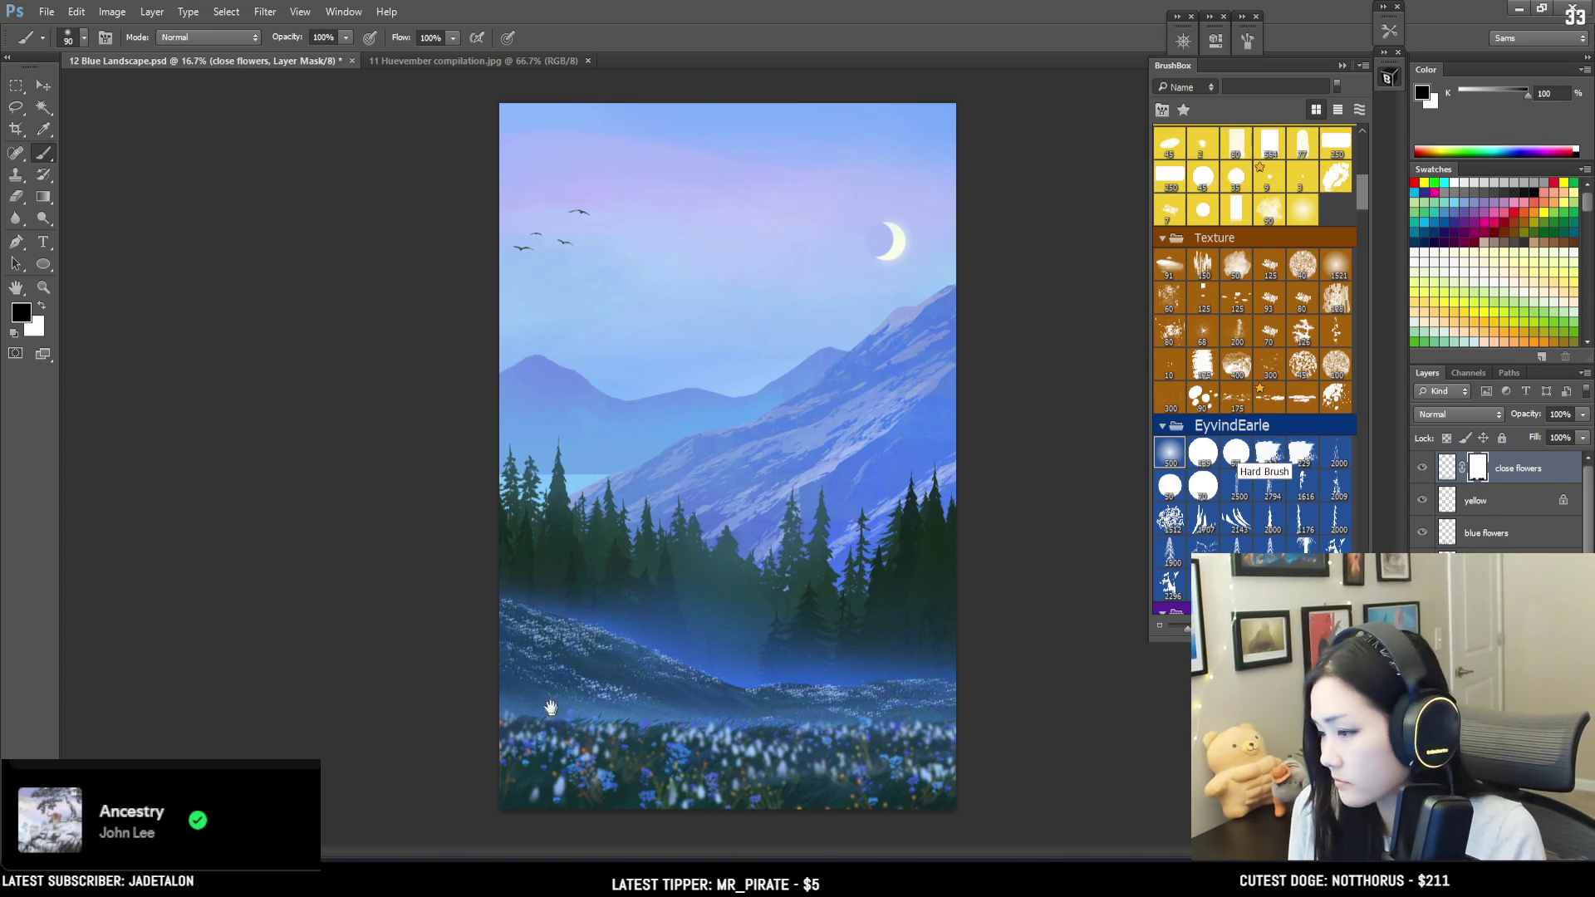
key(ctrl+plus)
scroll(580, 774, up, 1)
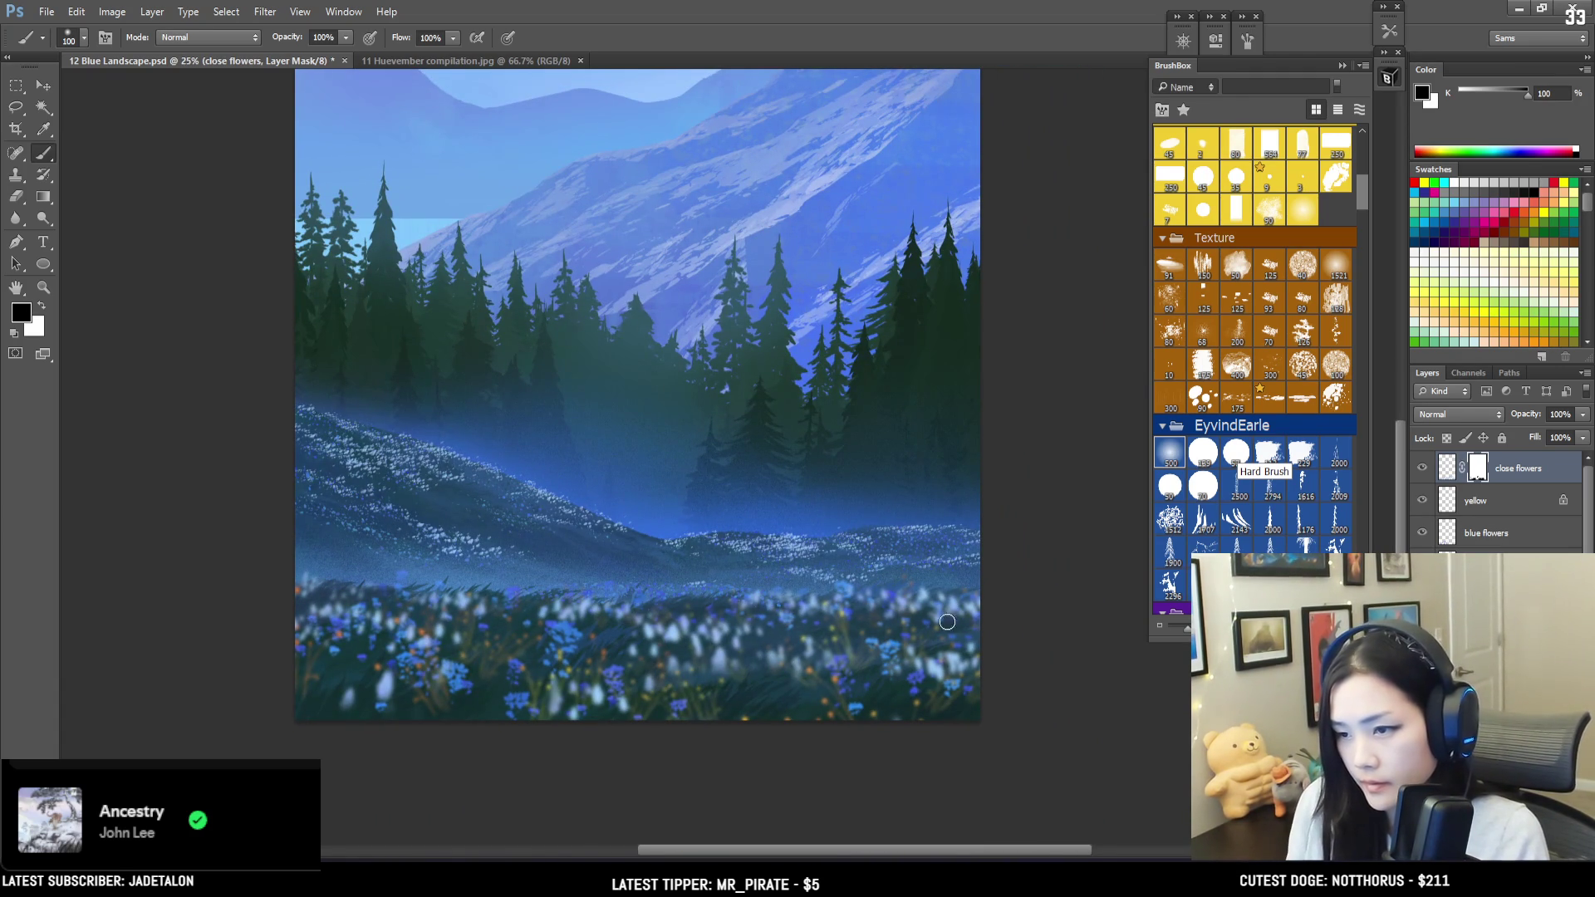
key(bracketright)
key(bracketright)
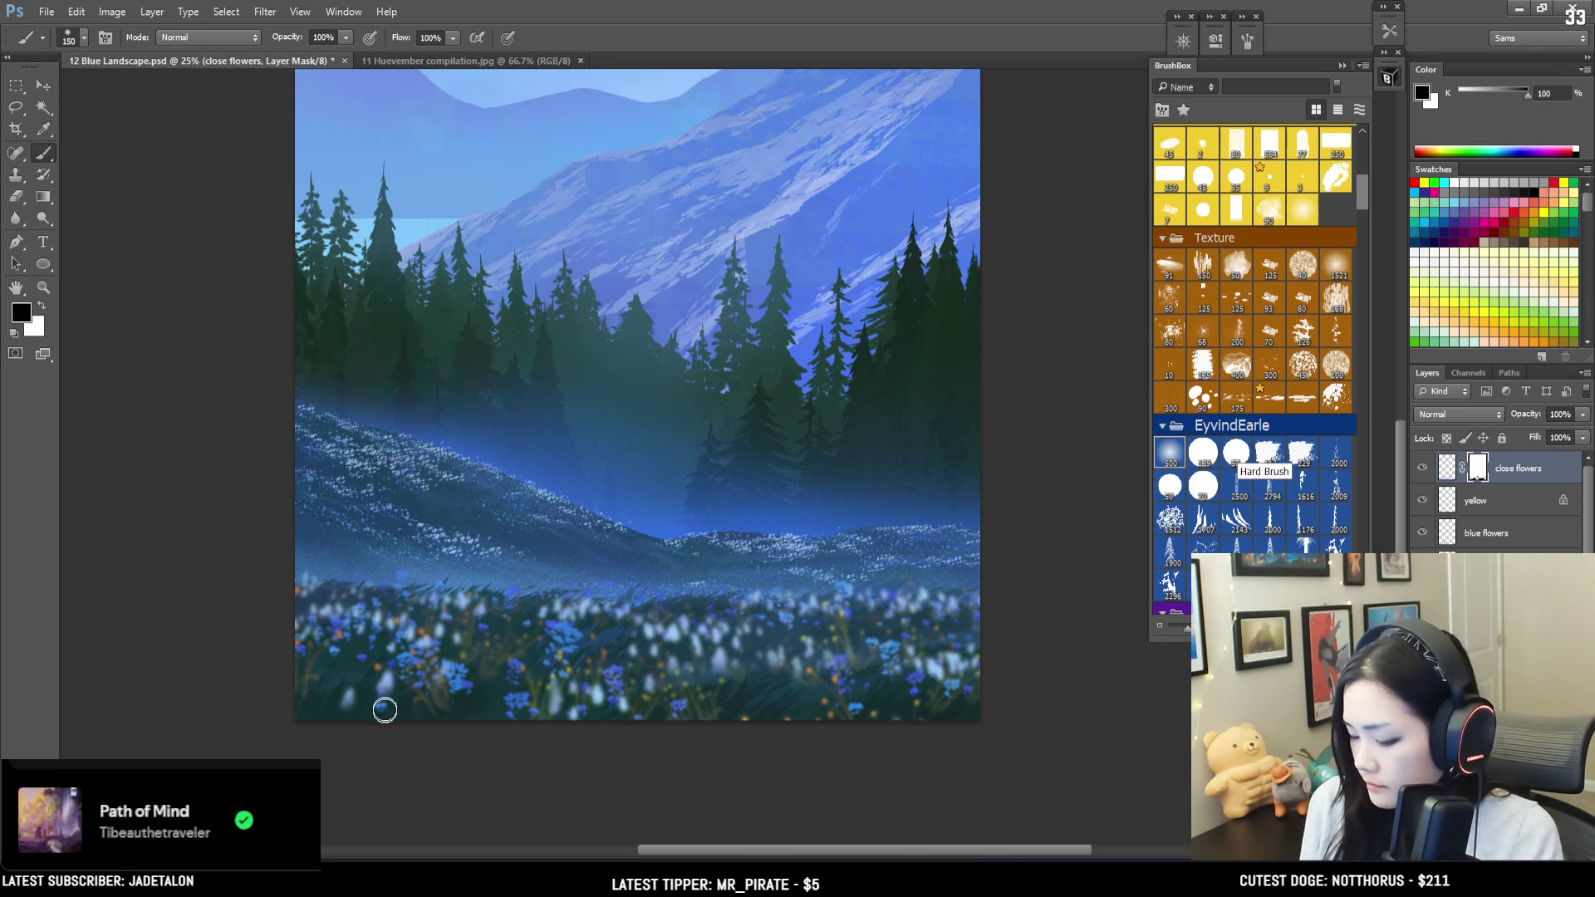
Step: Refine the flower mask with smaller brush touches, then return to the layer's pixels
key(e)
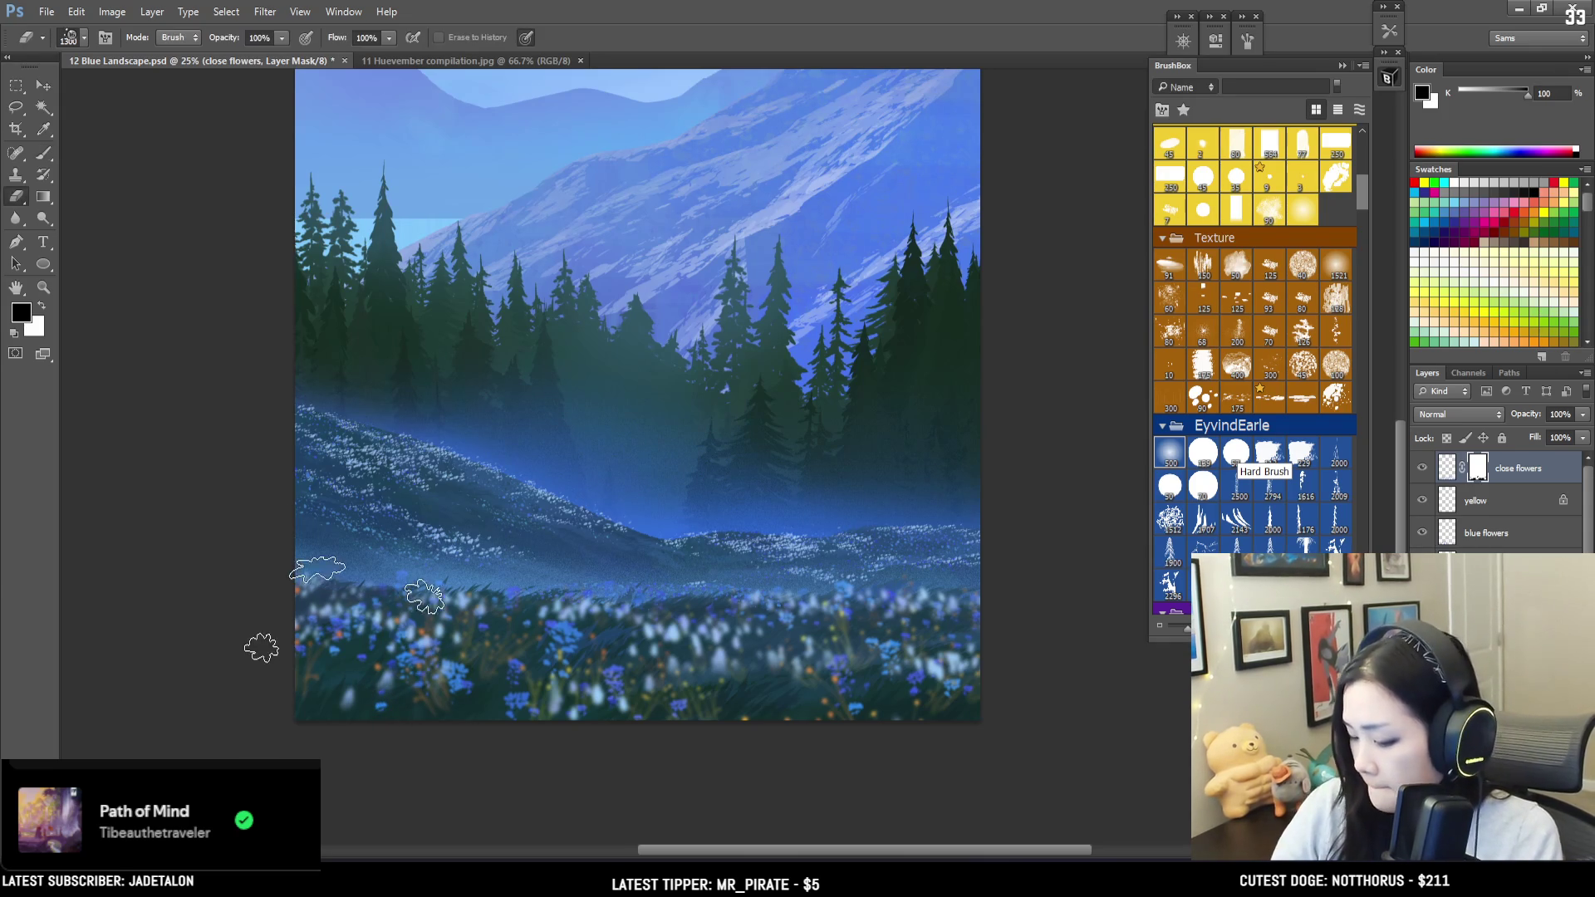
key(b)
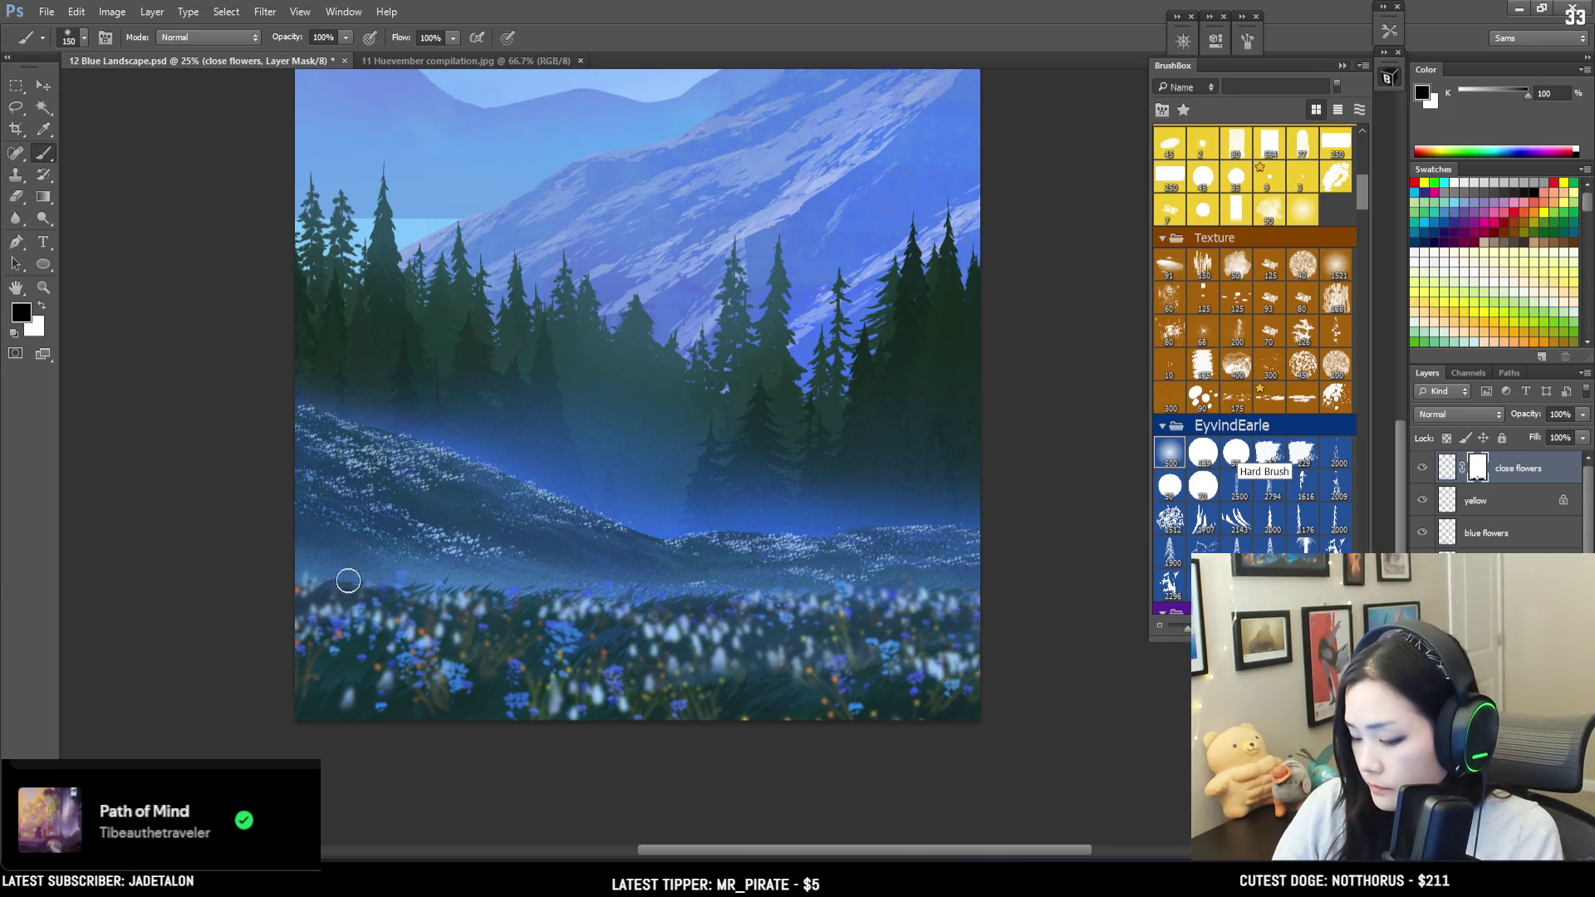
key(bracketleft)
key(bracketleft)
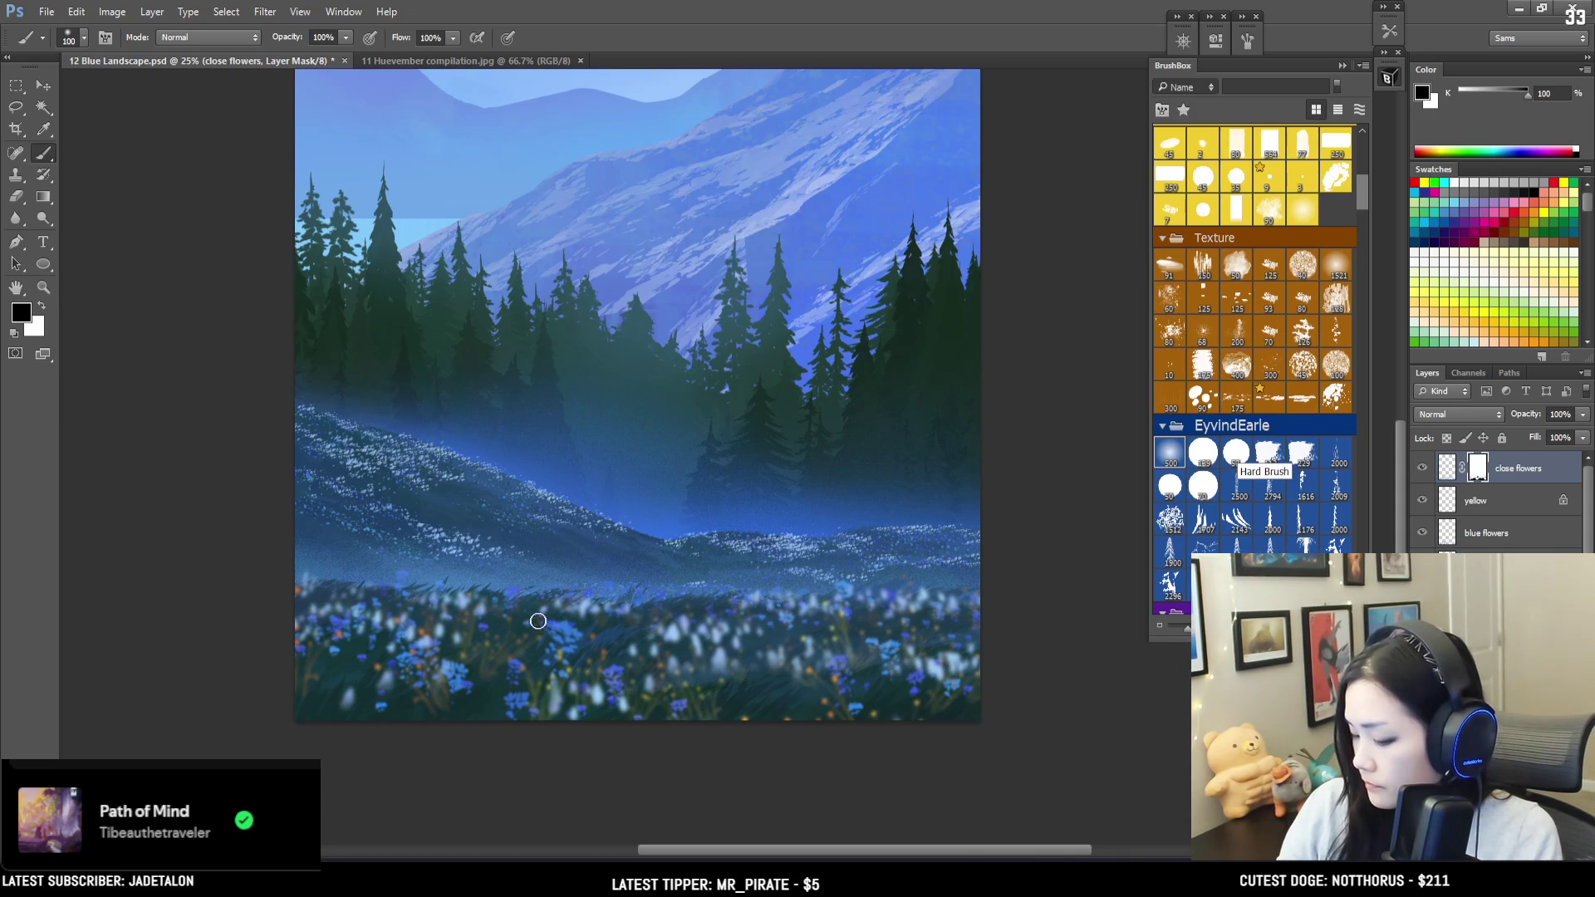
key(bracketright)
key(bracketright)
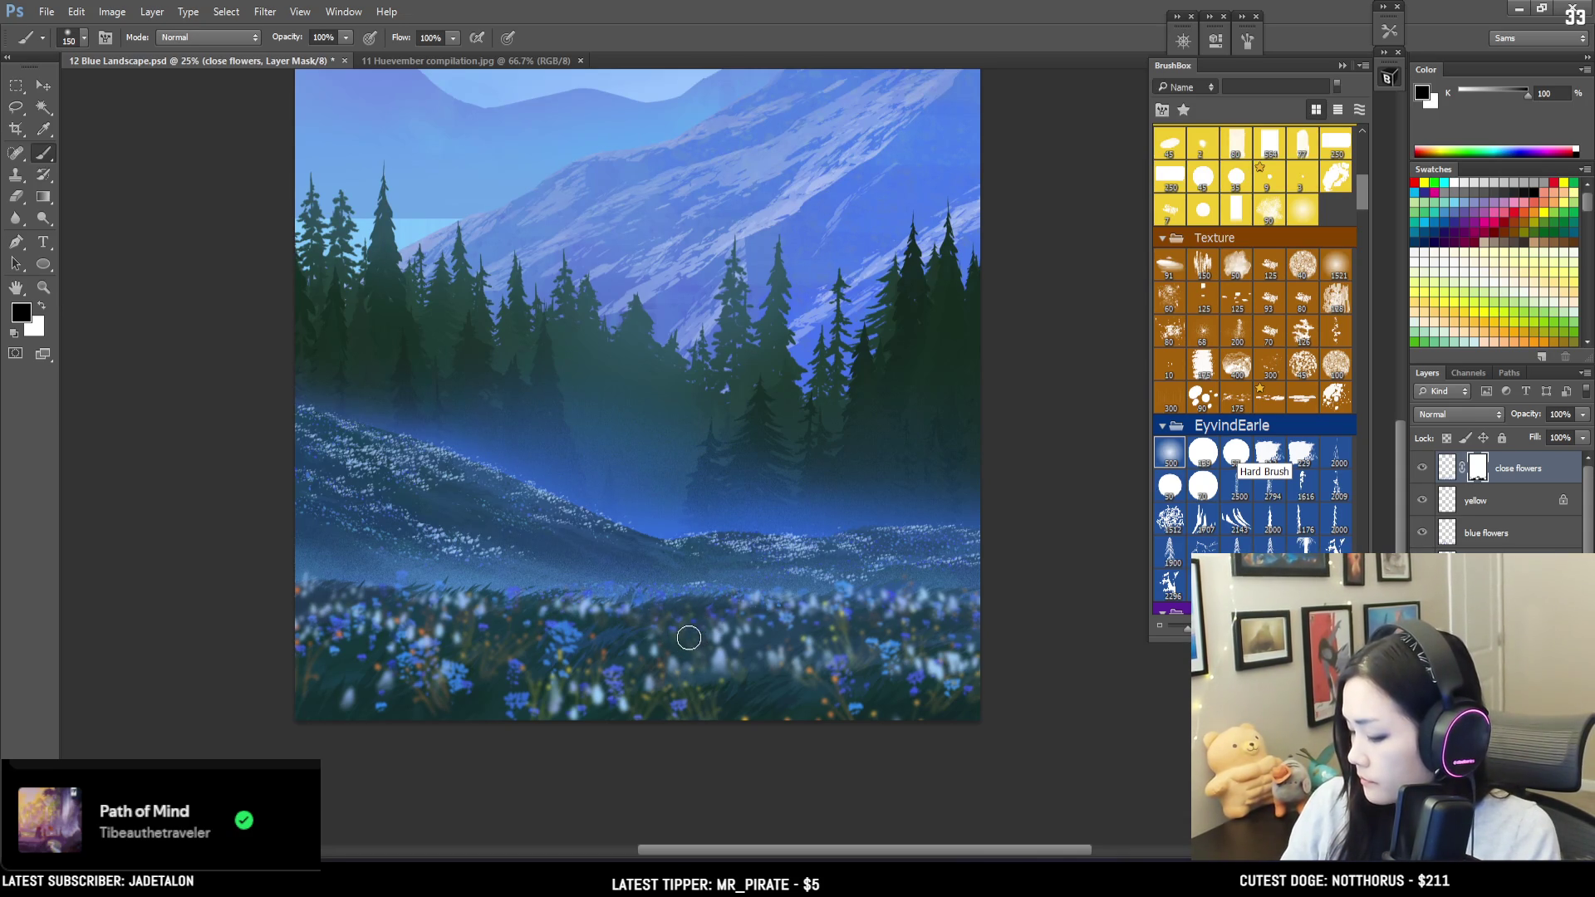
key(bracketleft)
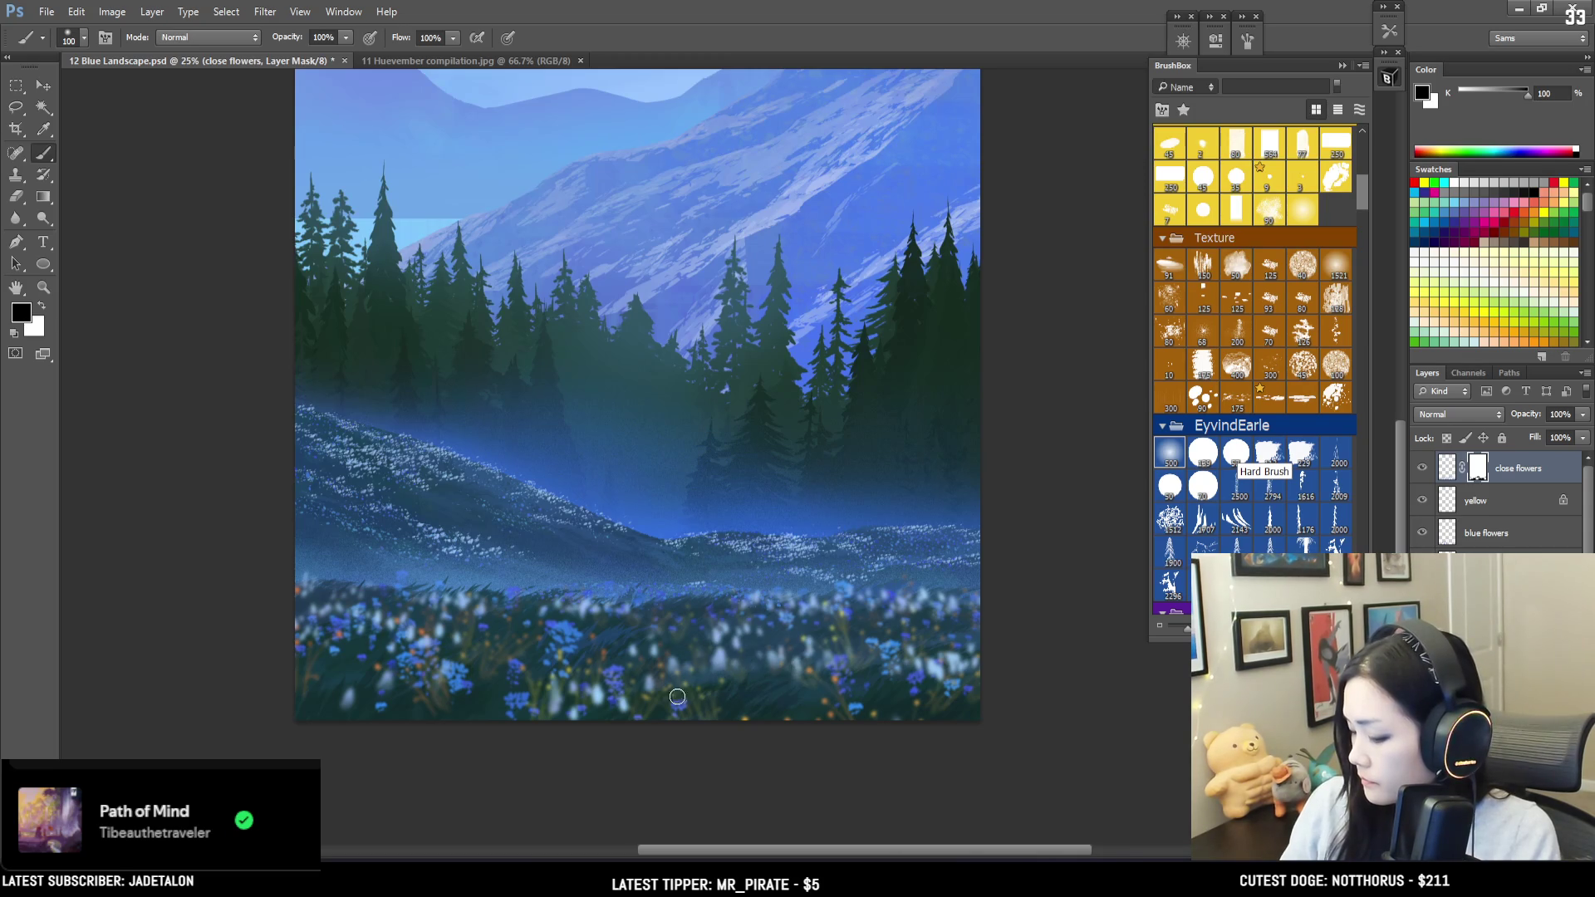
key(bracketleft)
key(bracketleft)
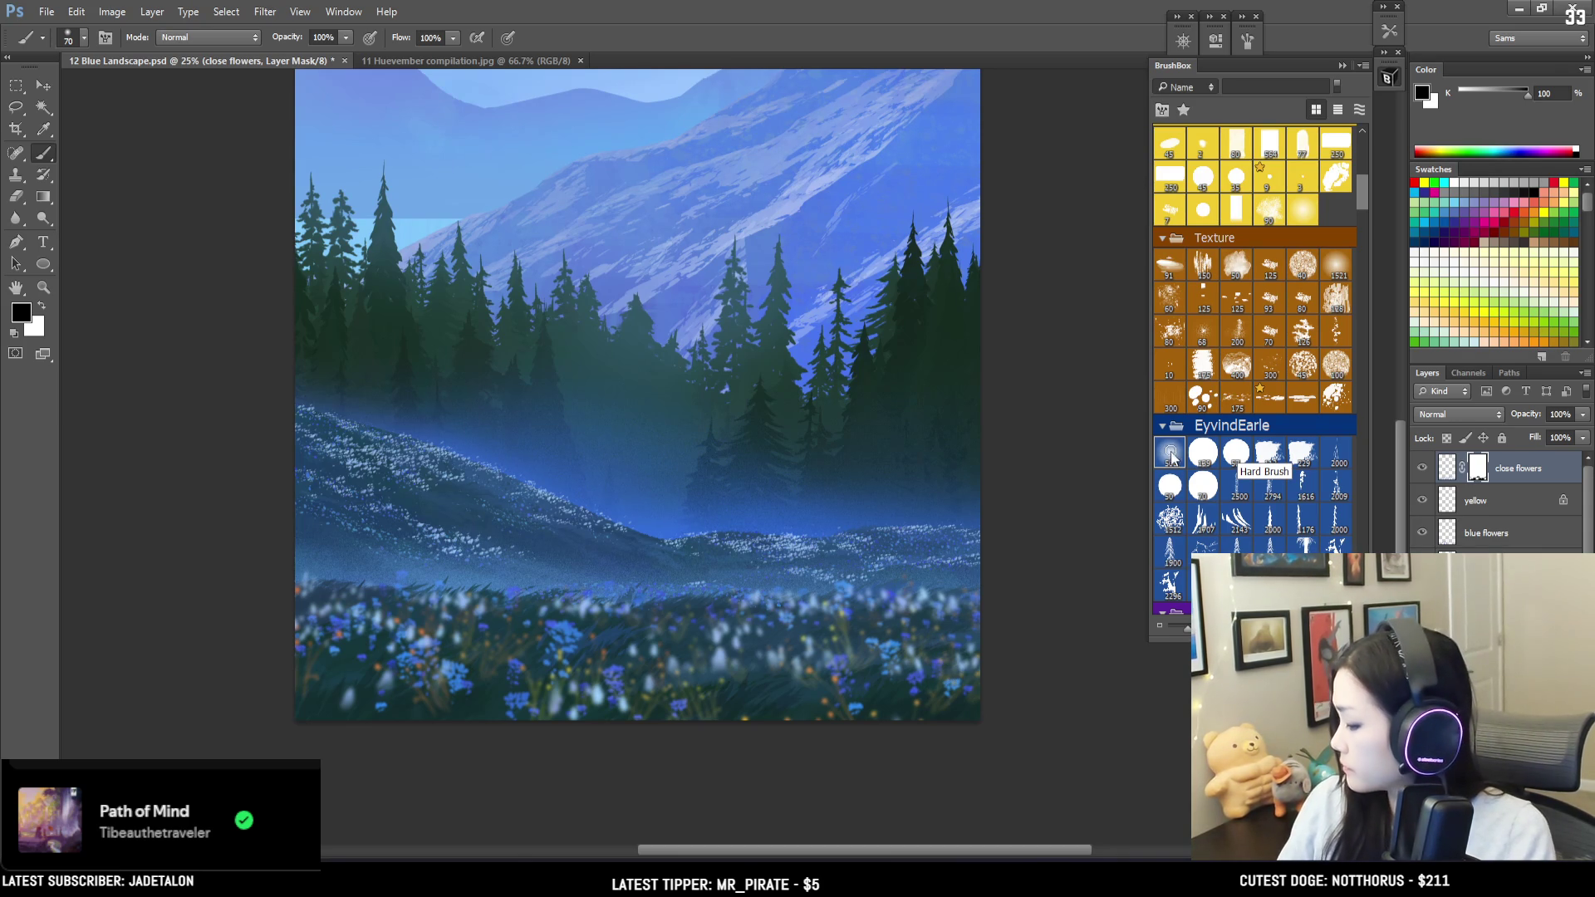
click(1446, 467)
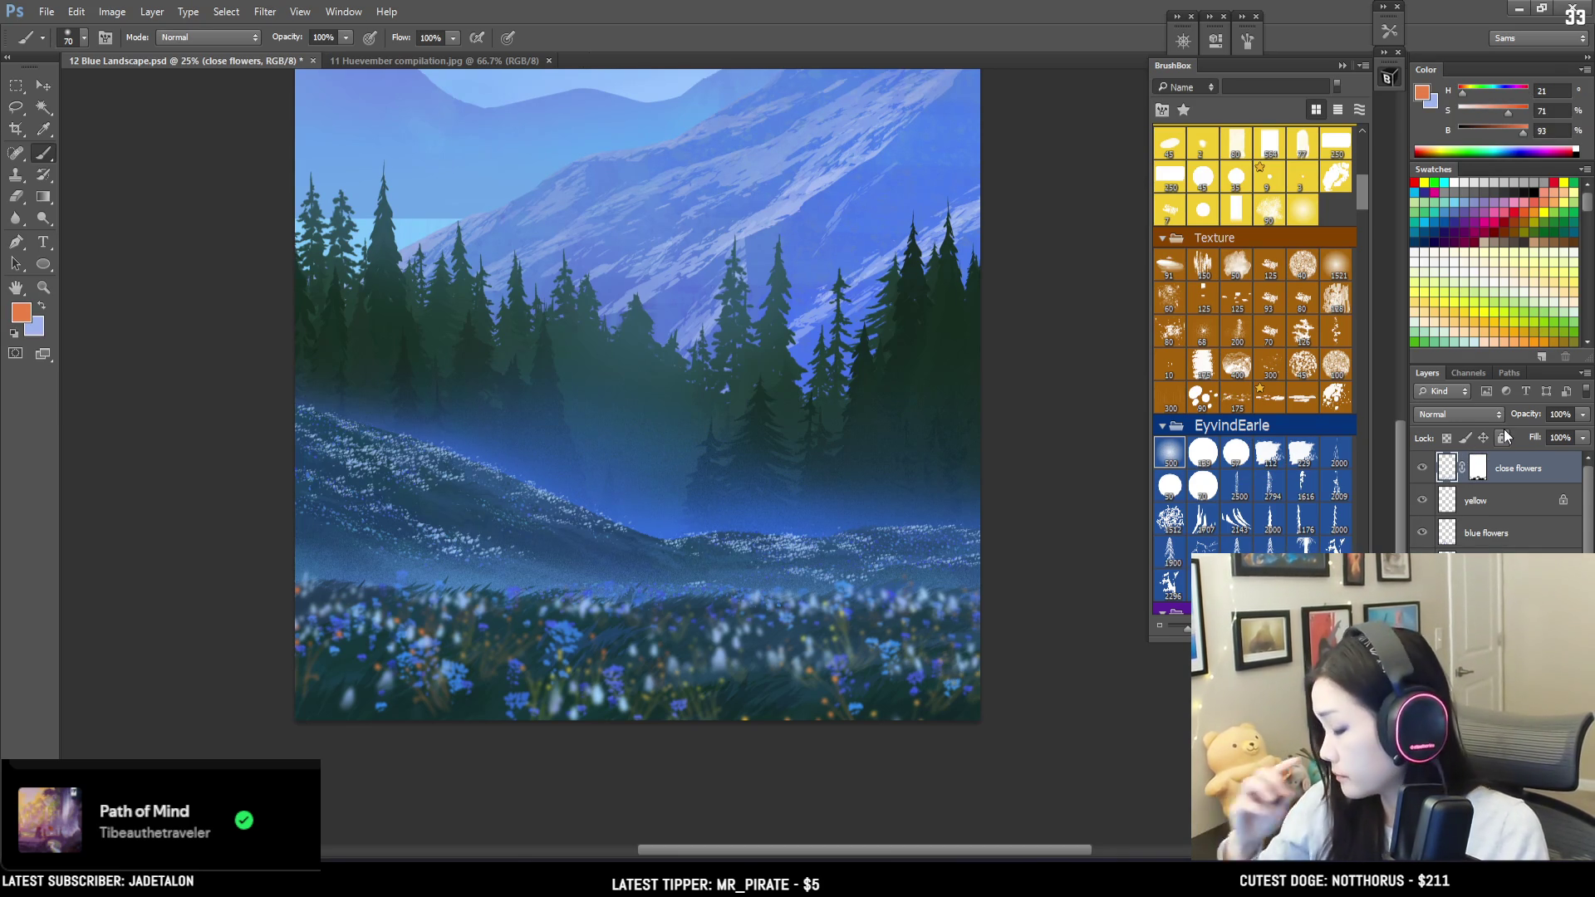
Step: Sample a light blue from the flowers, brighten it, and dab soft highlights into the lower-right meadow
alt+click(754, 601)
mouse_move(754, 602)
mouse_down()
mouse_move(751, 569)
mouse_move(792, 555)
mouse_up()
drag(1520, 141, 1526, 132)
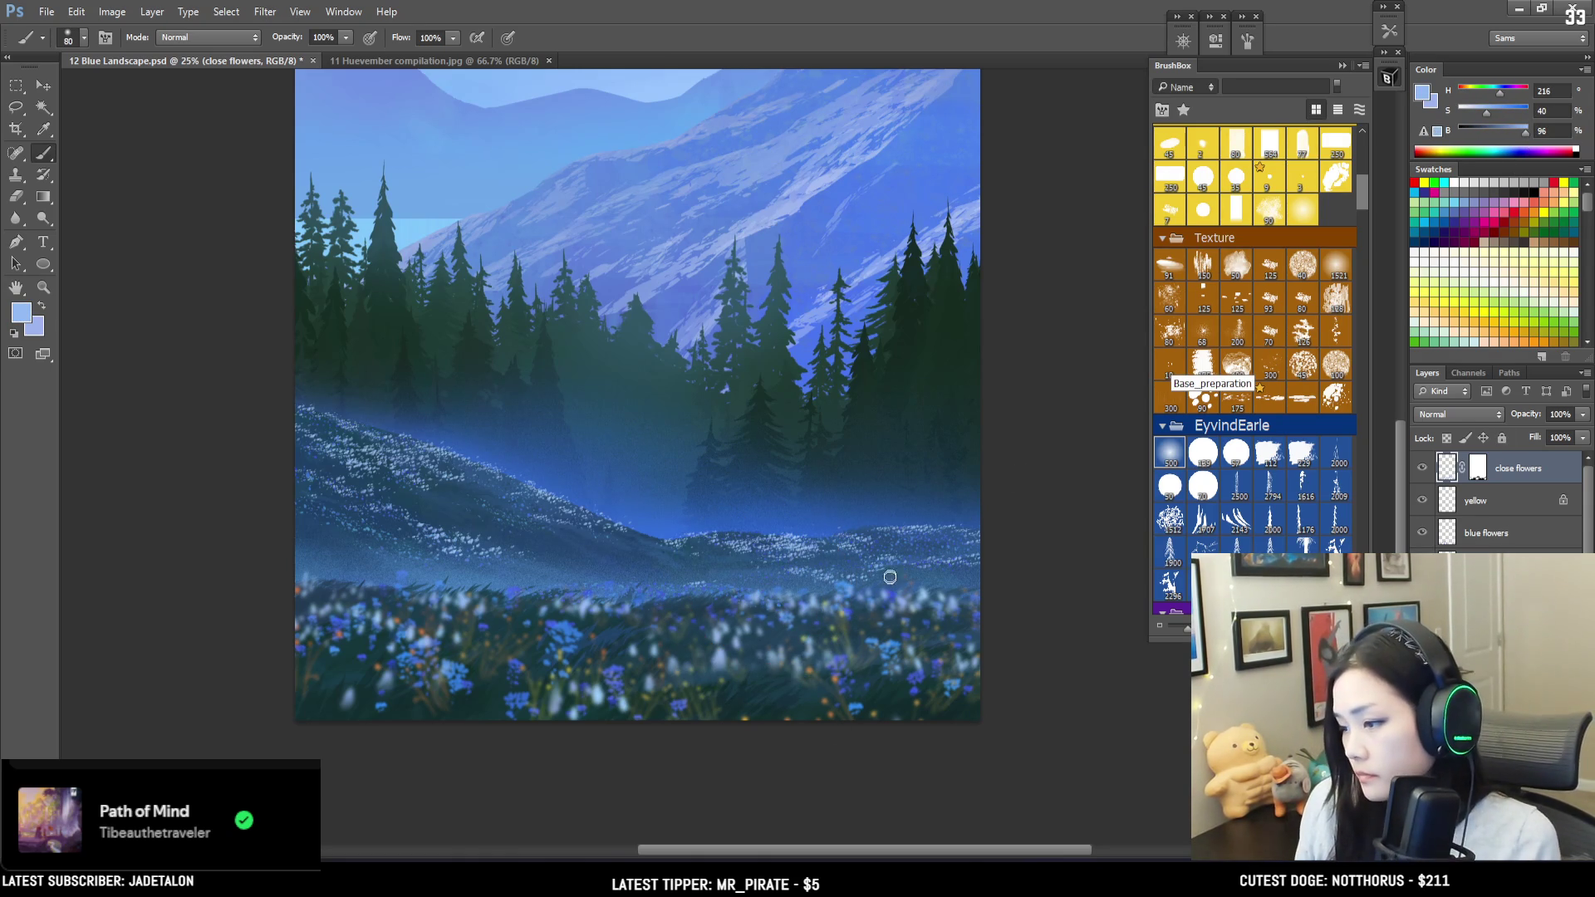
key(bracketright)
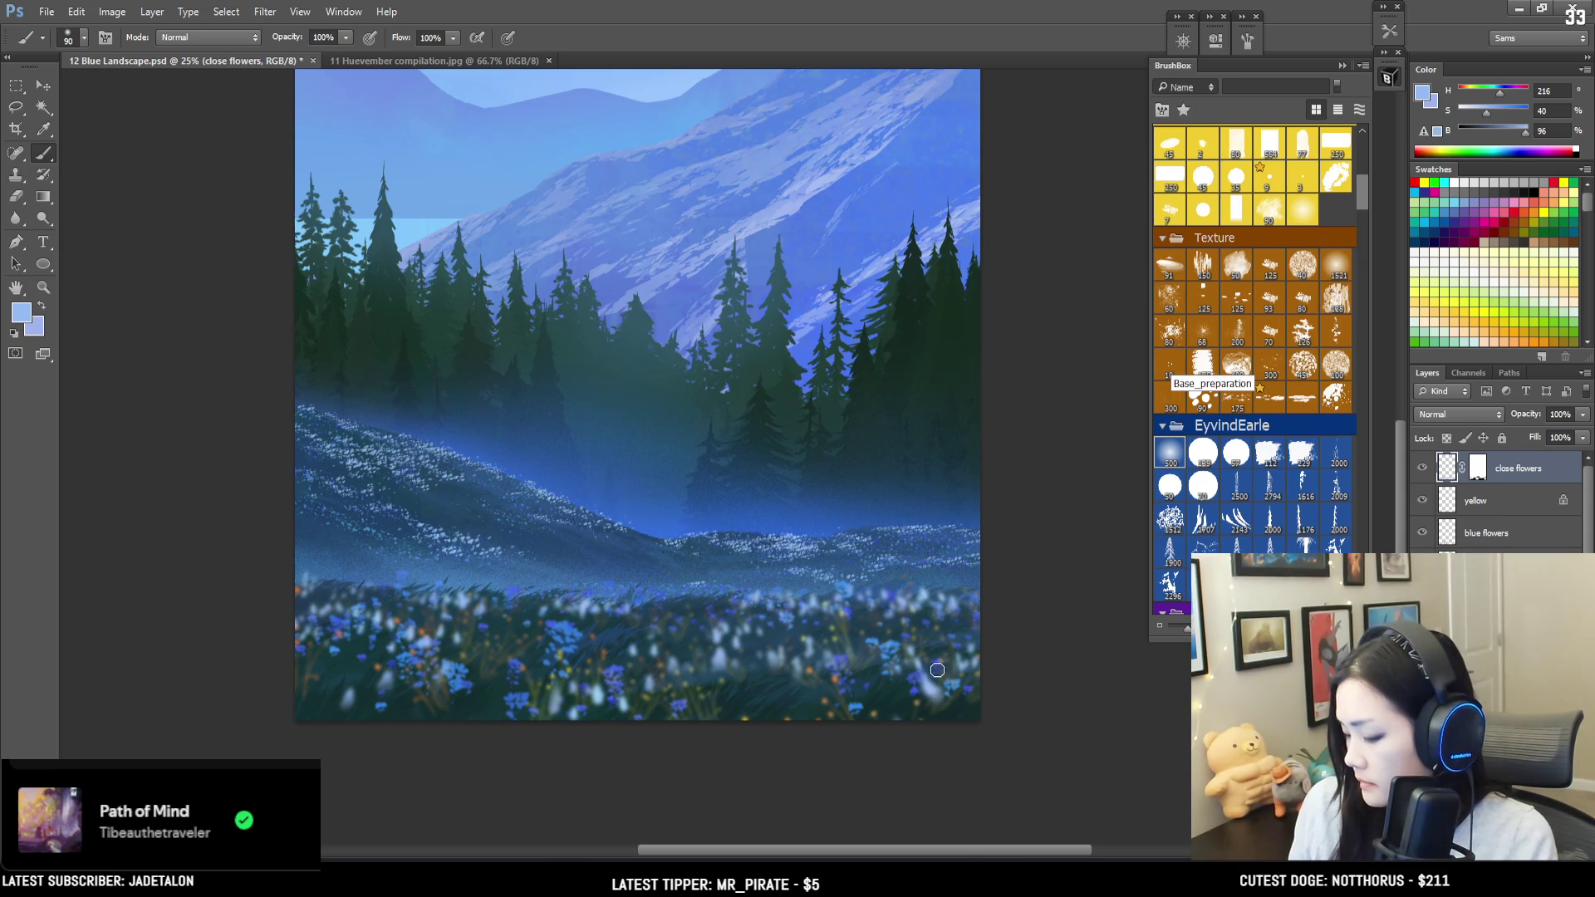
key(bracketright)
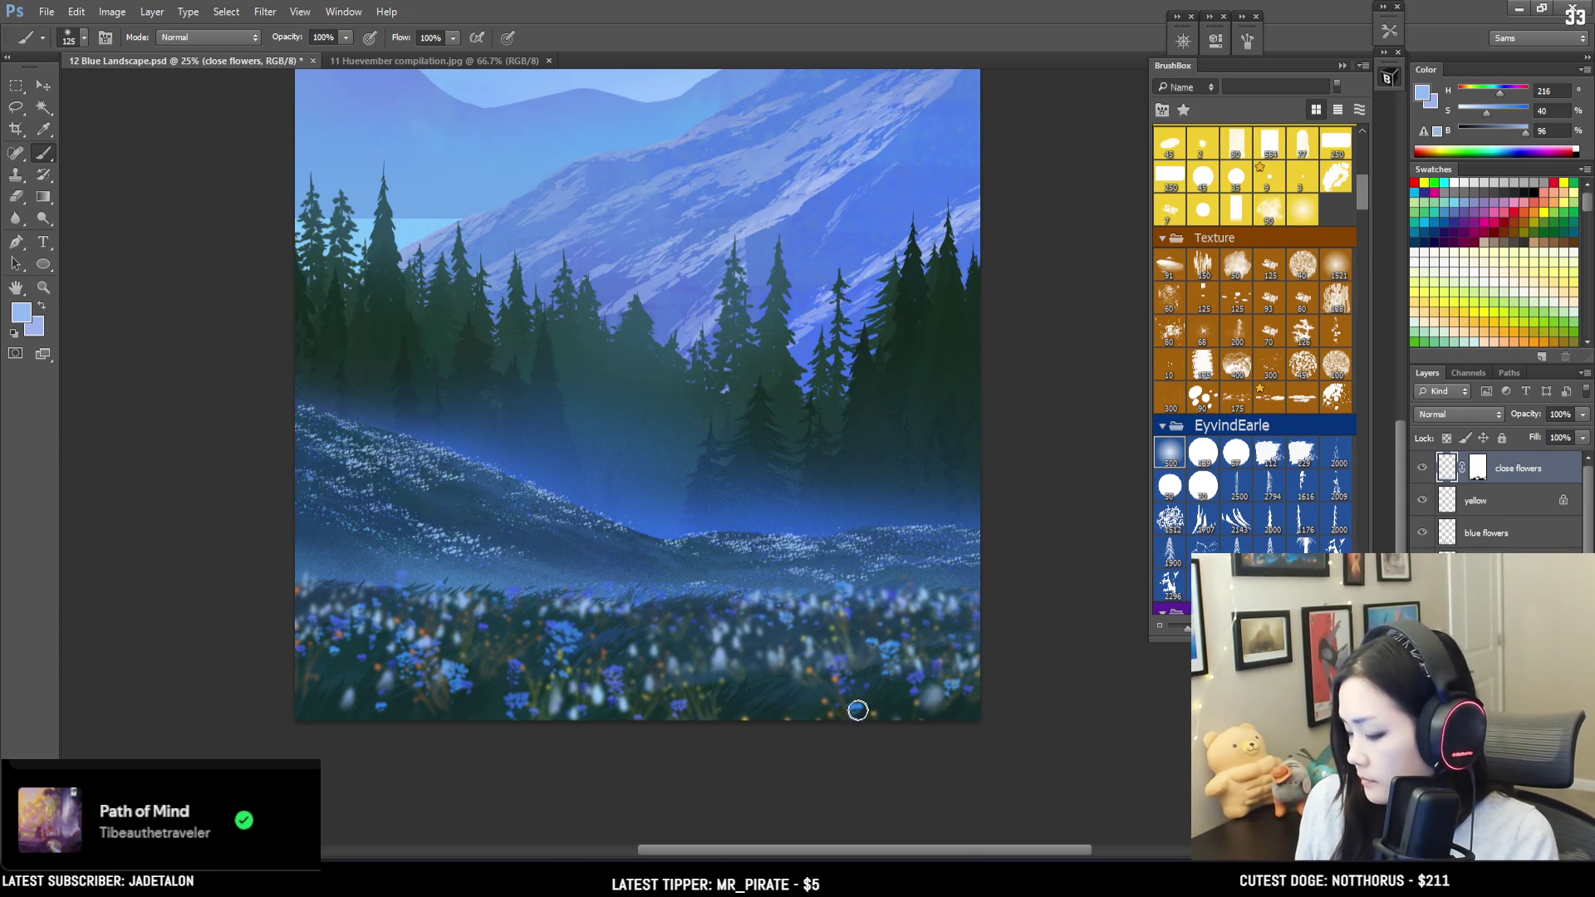
key(bracketleft)
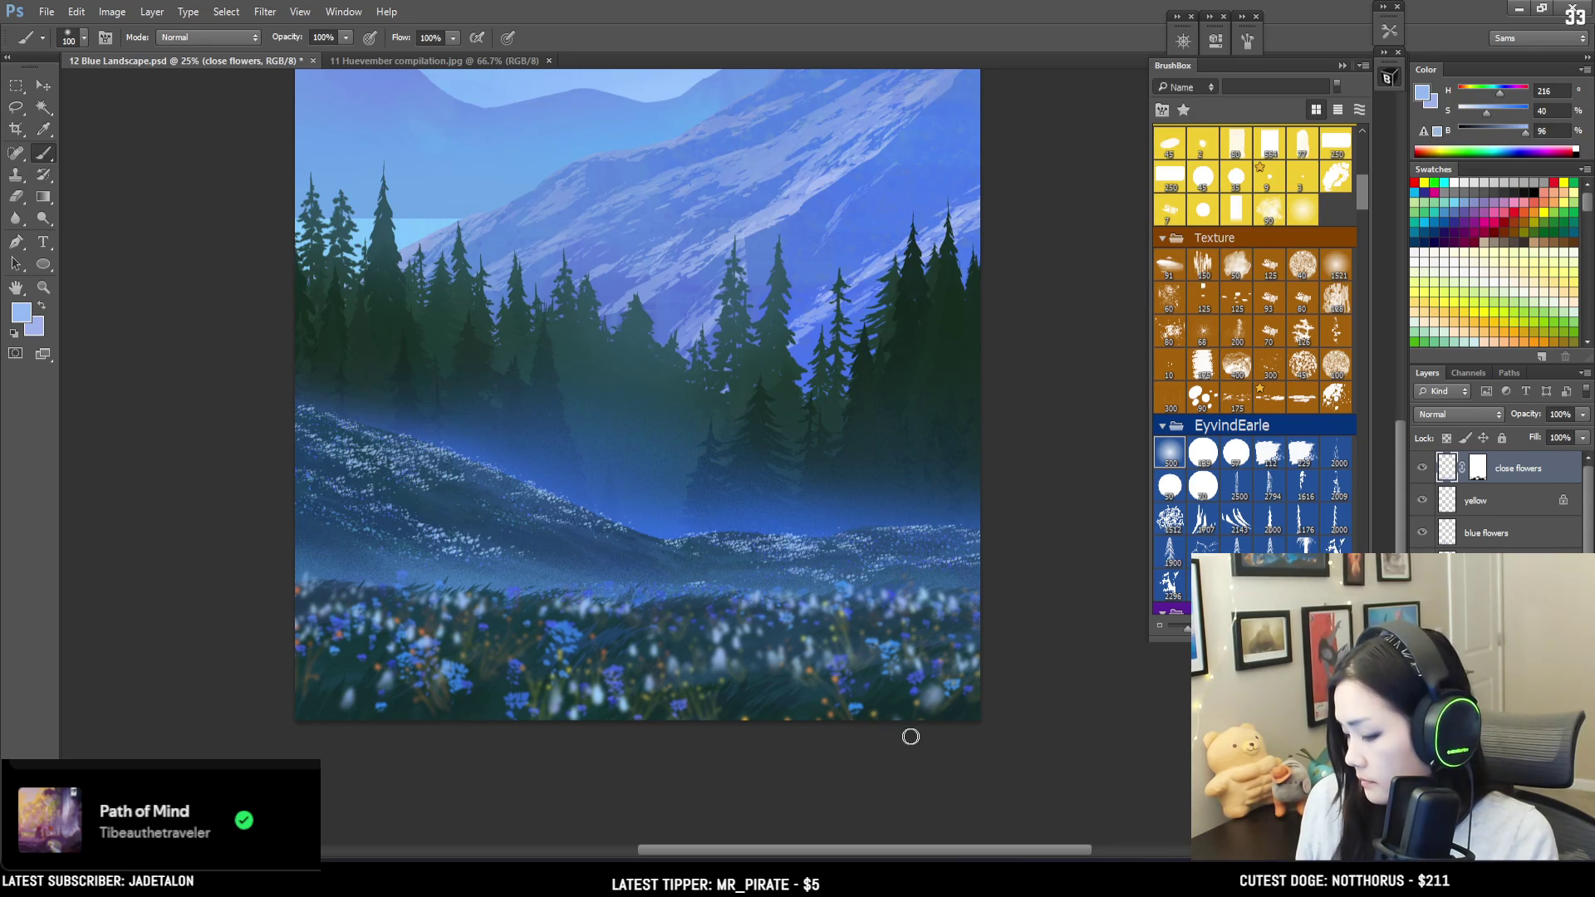
key(bracketleft)
key(bracketleft)
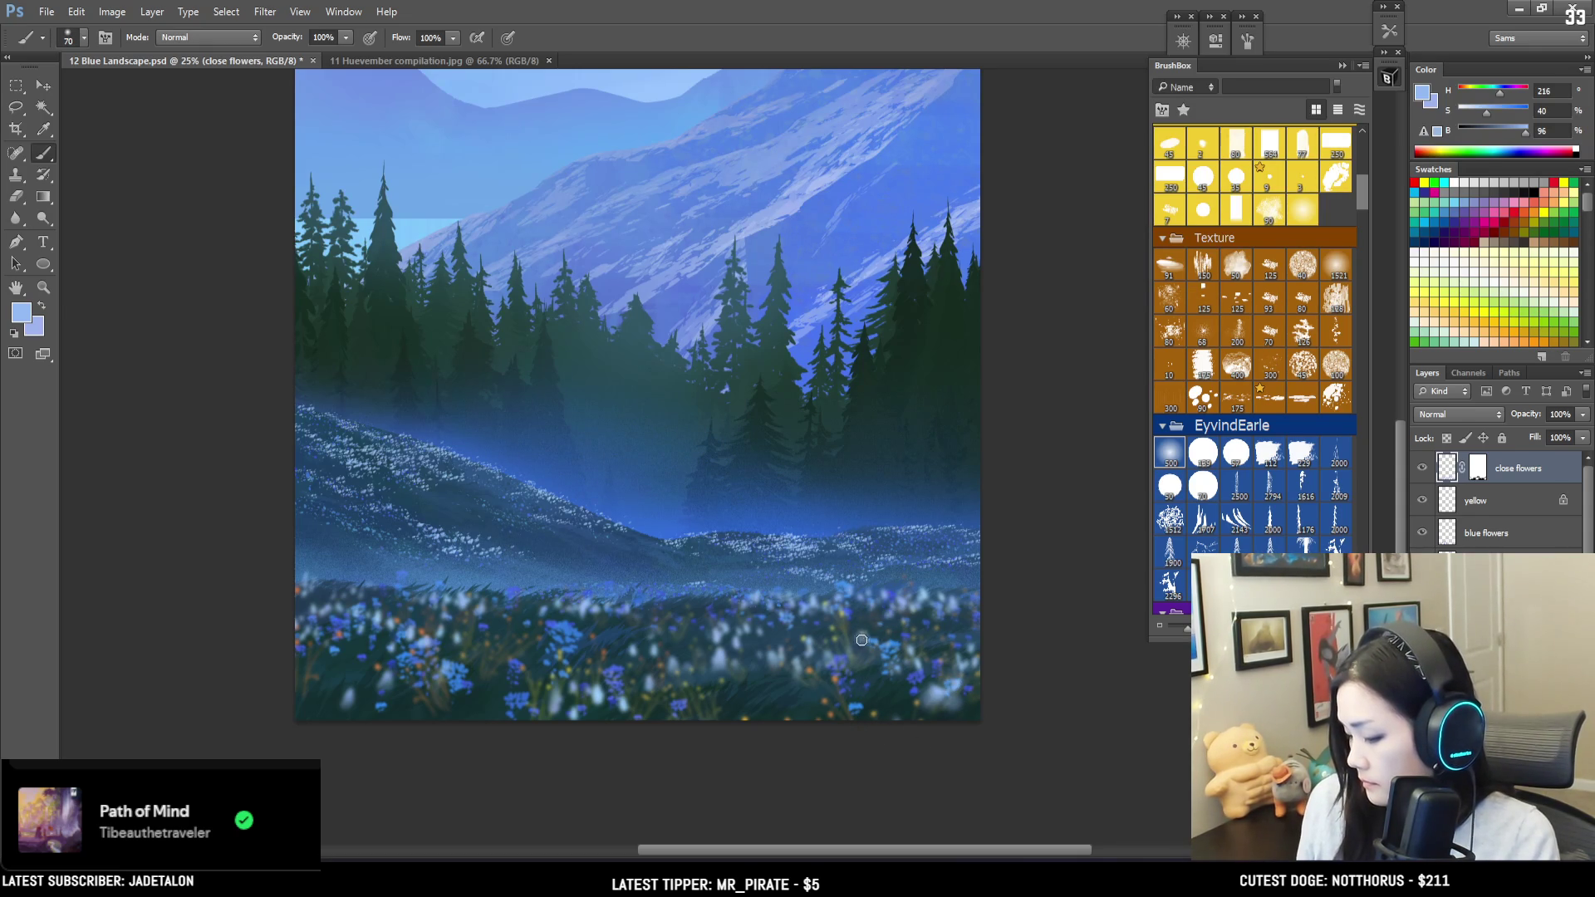
click(1478, 467)
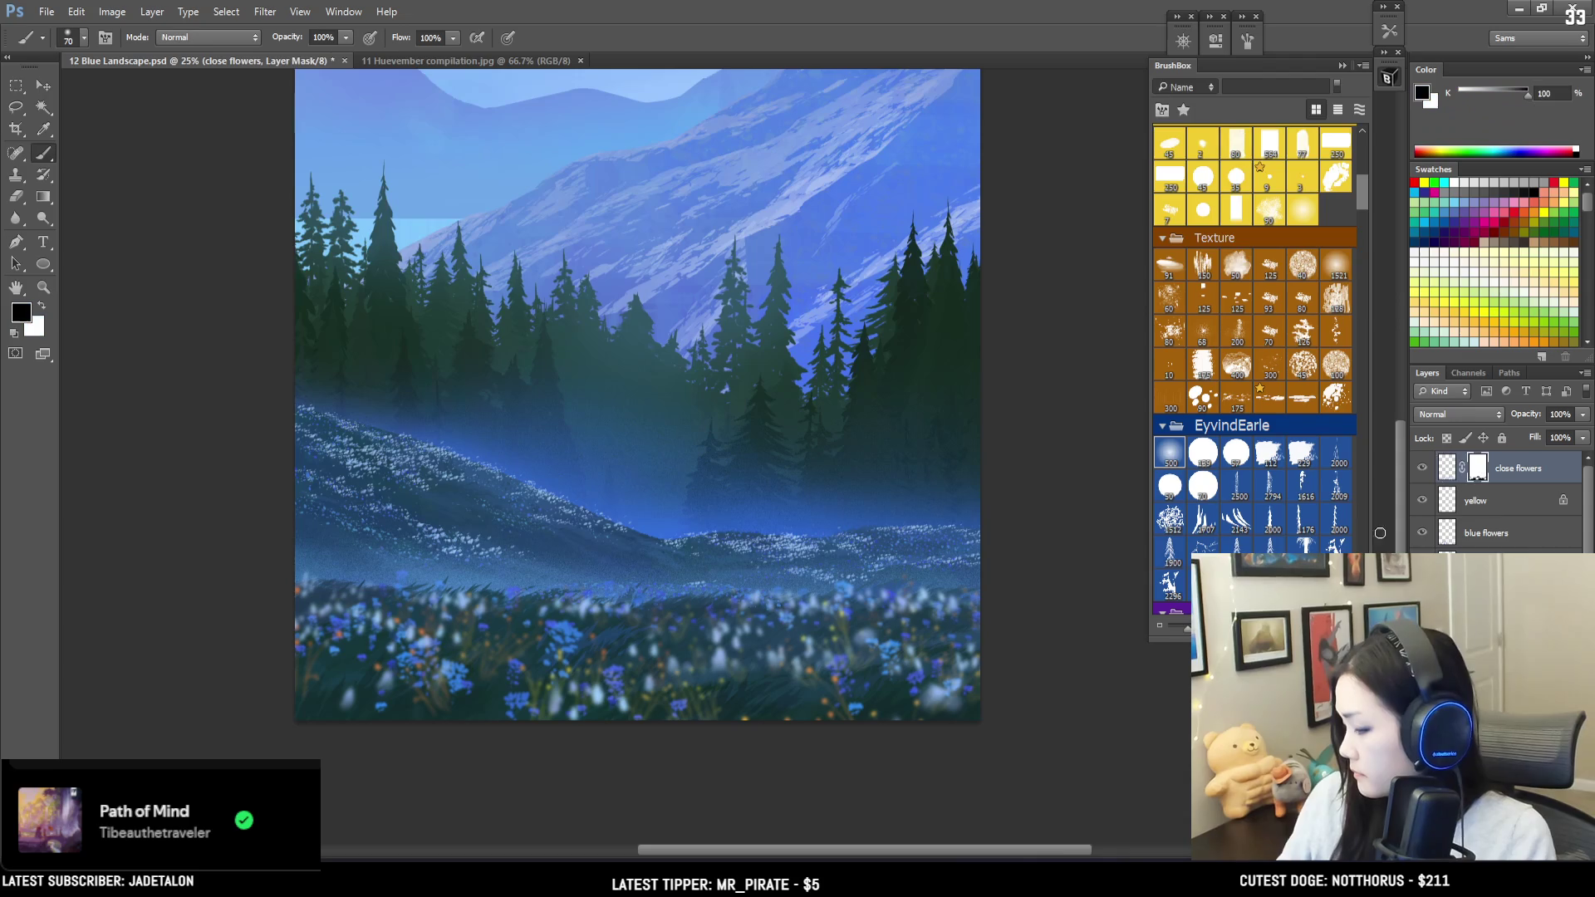
Step: Swap between white and black paint colours, then zoom out until the whole landscape fits
key(x)
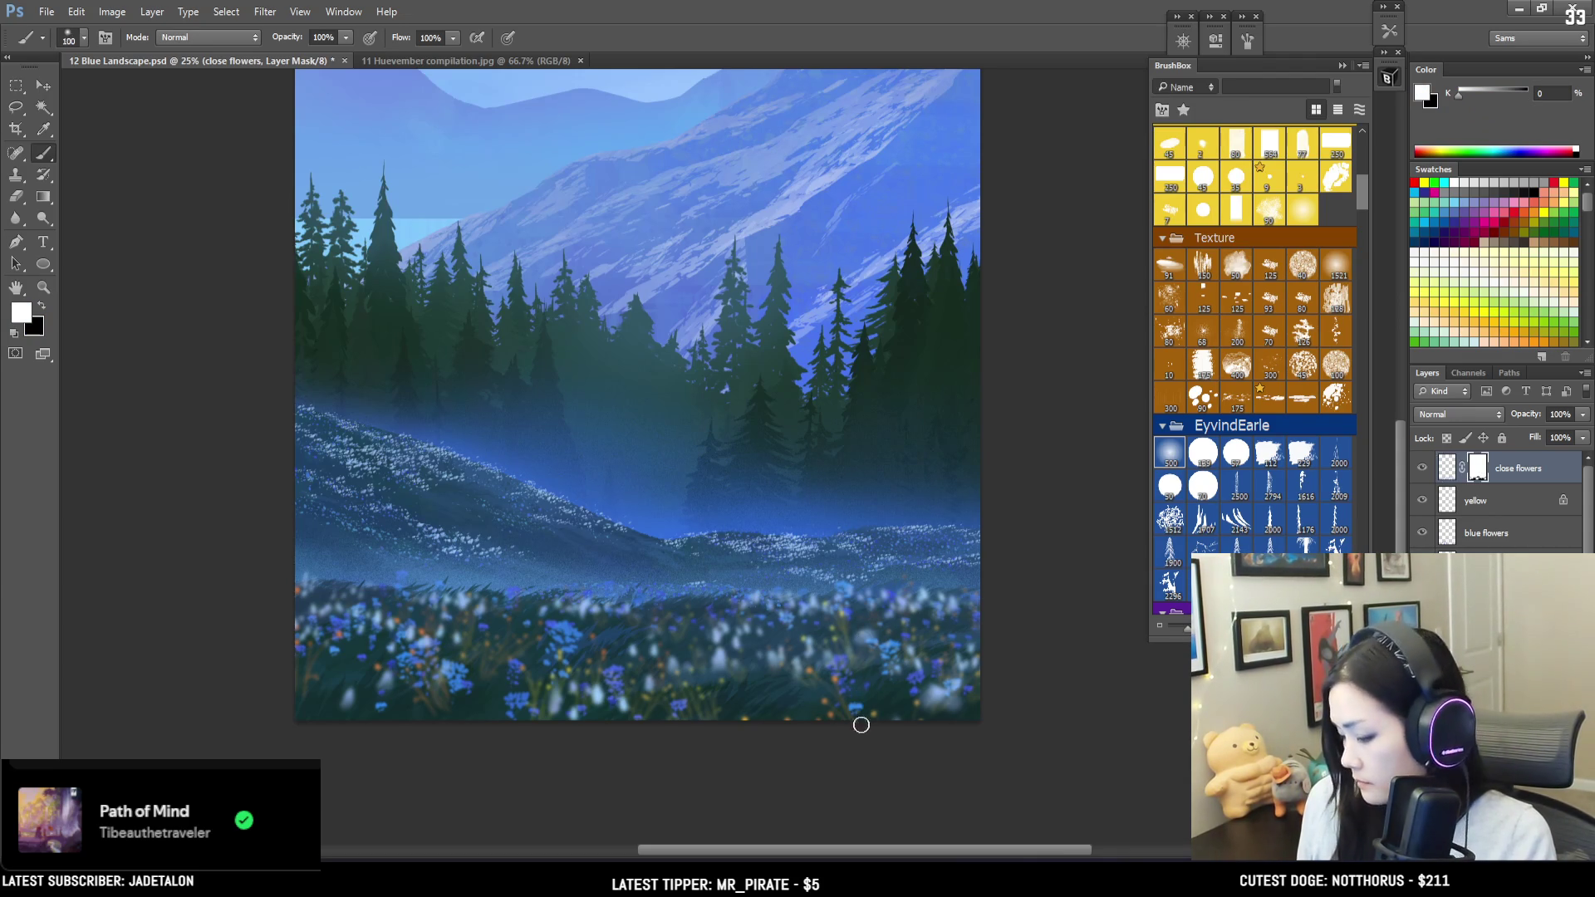
key(bracketright)
key(bracketright)
key(bracketright)
key(bracketleft)
key(bracketleft)
key(bracketleft)
key(bracketleft)
key(x)
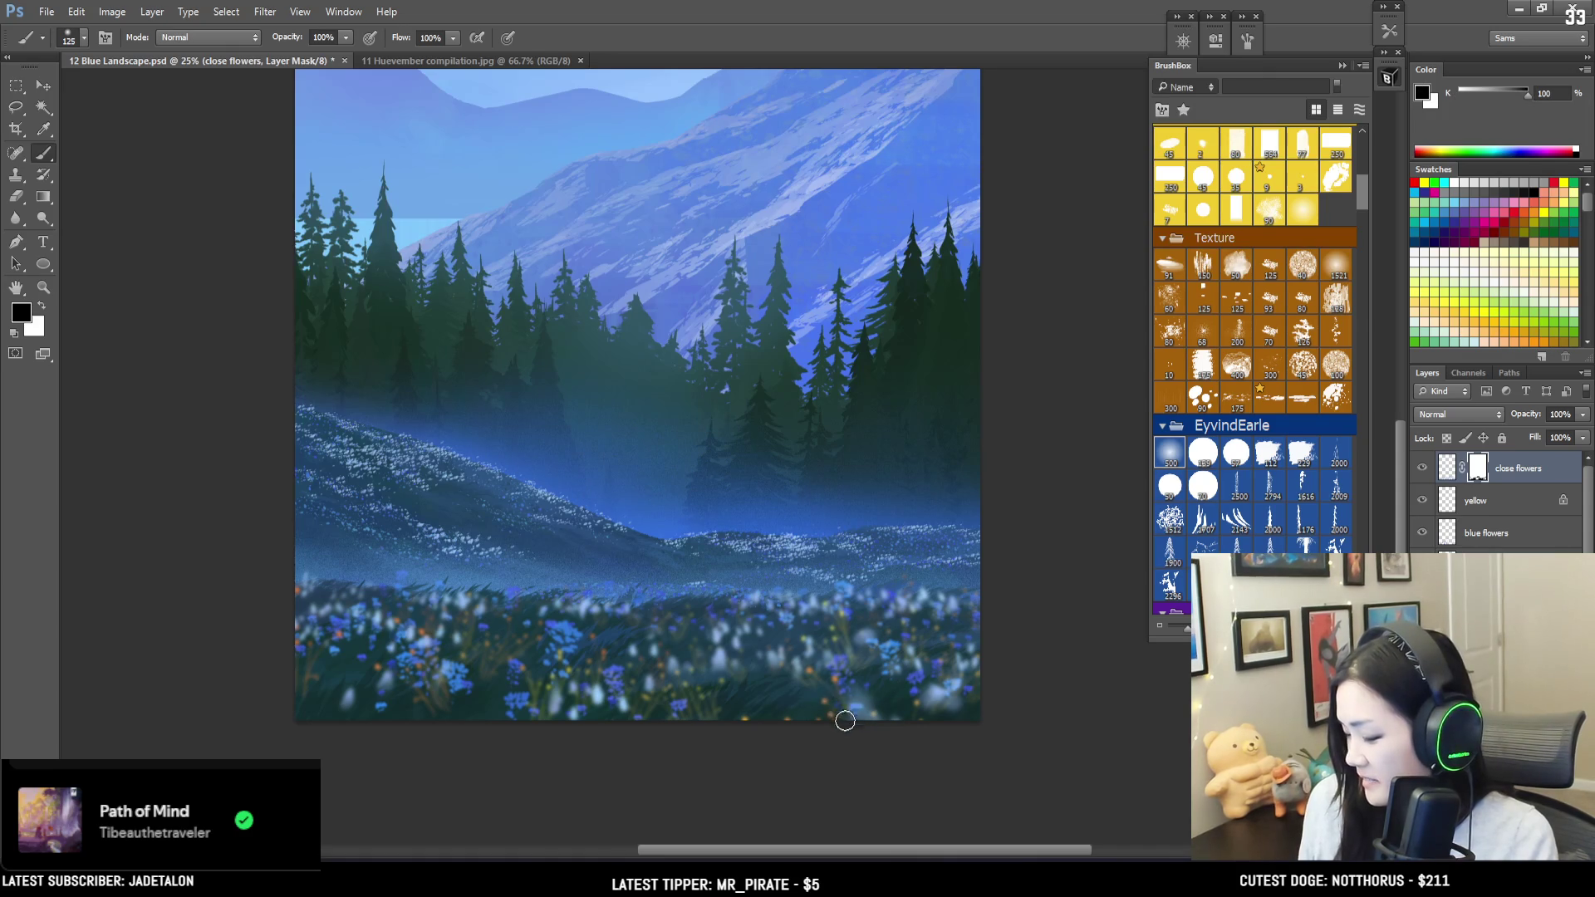
key(x)
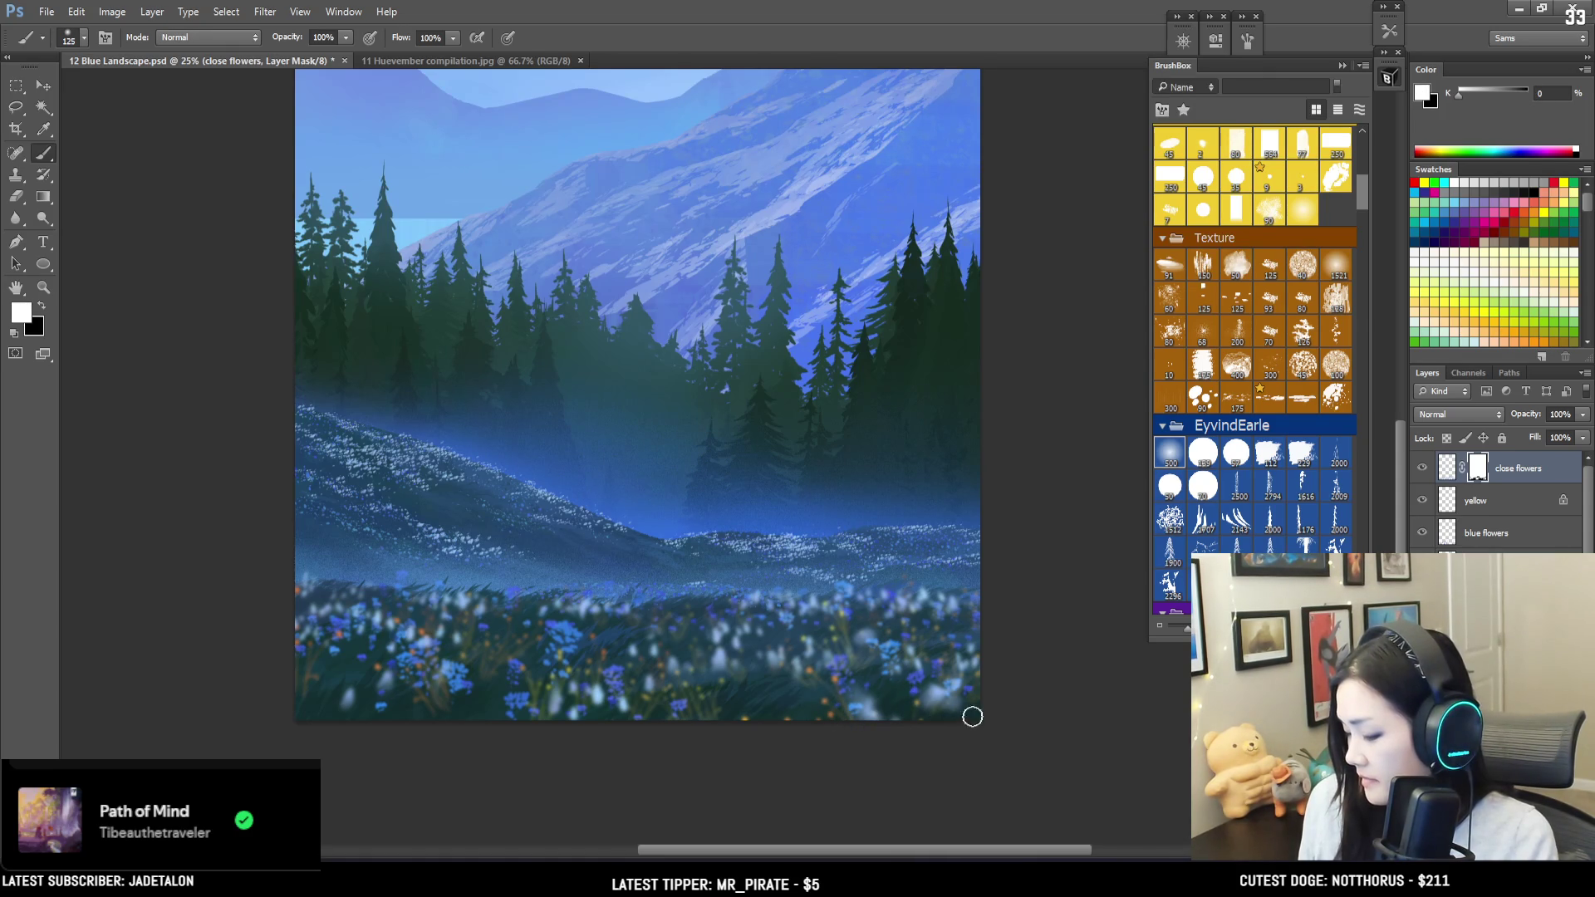
key(x)
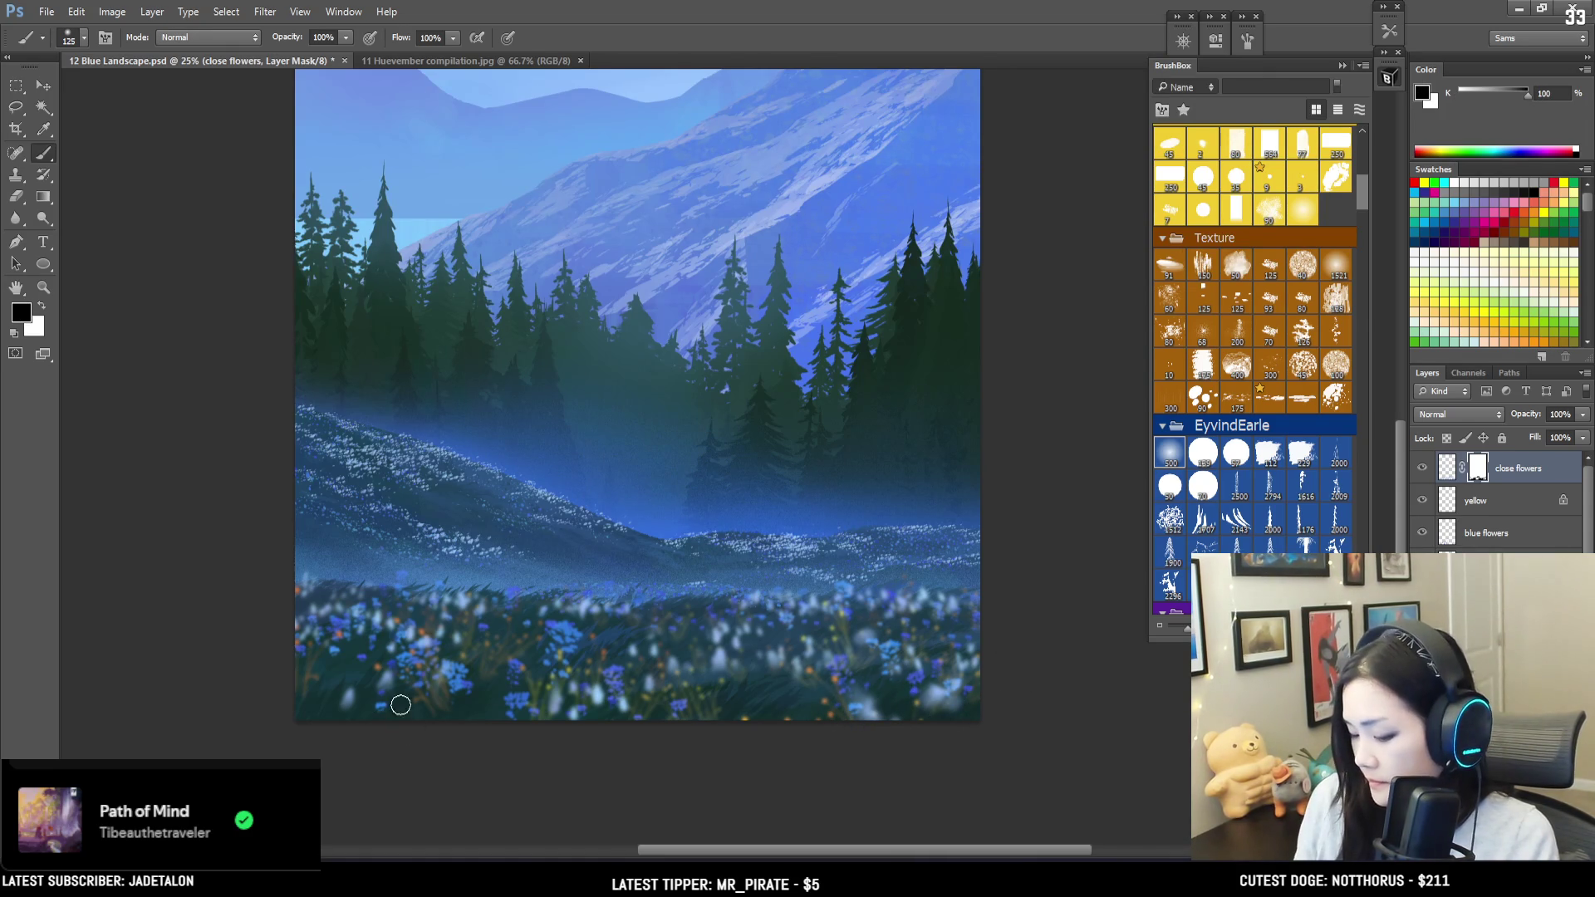
key(ctrl+minus)
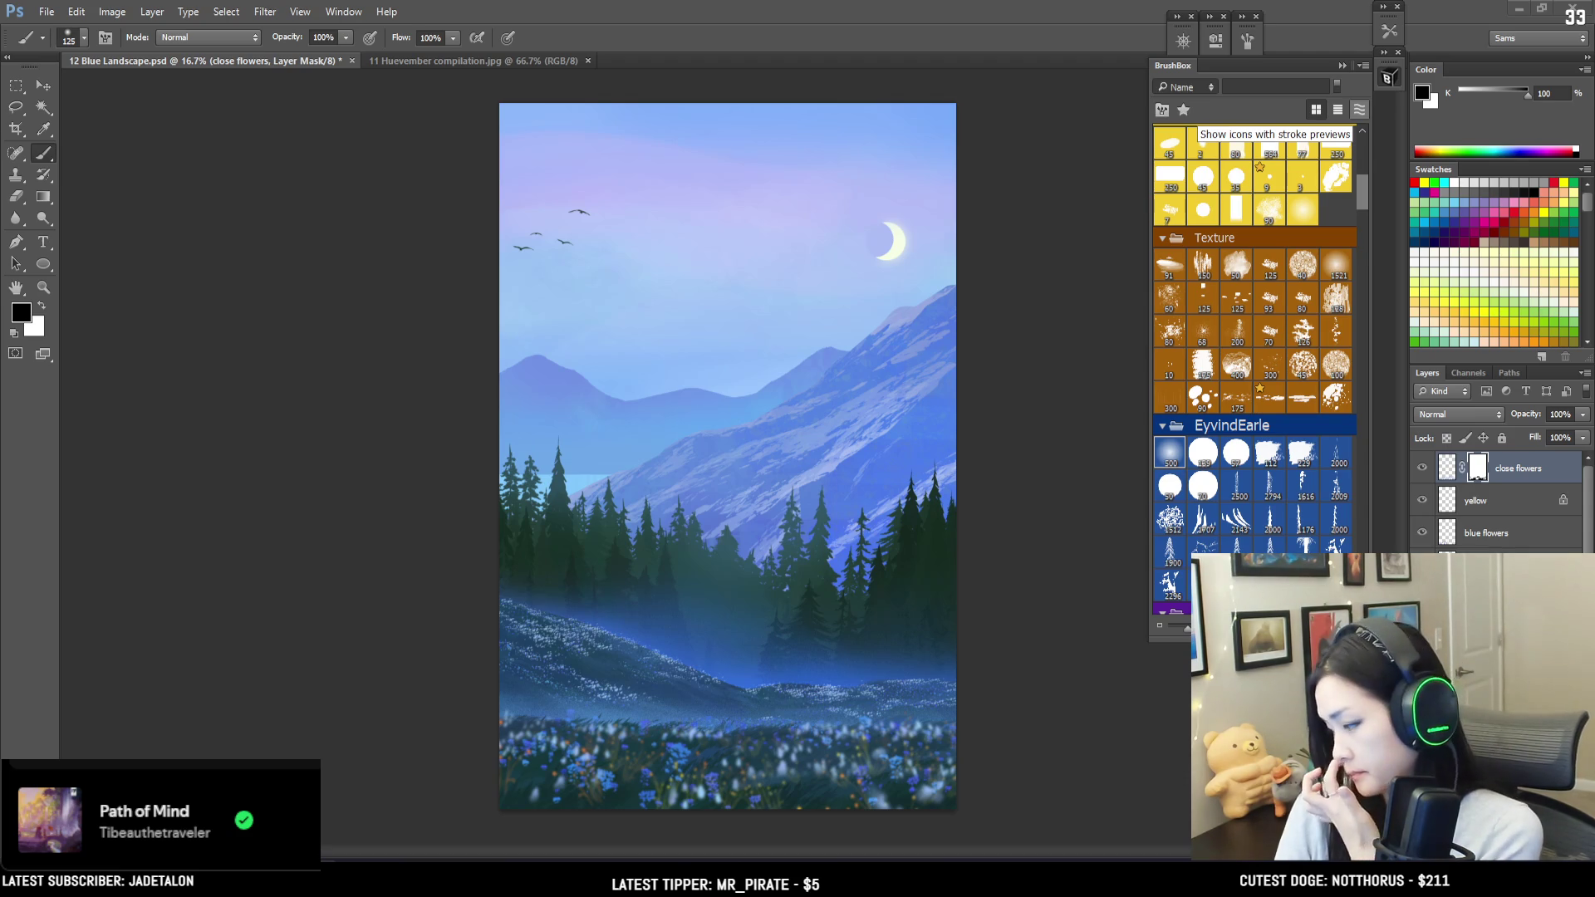
click(1495, 565)
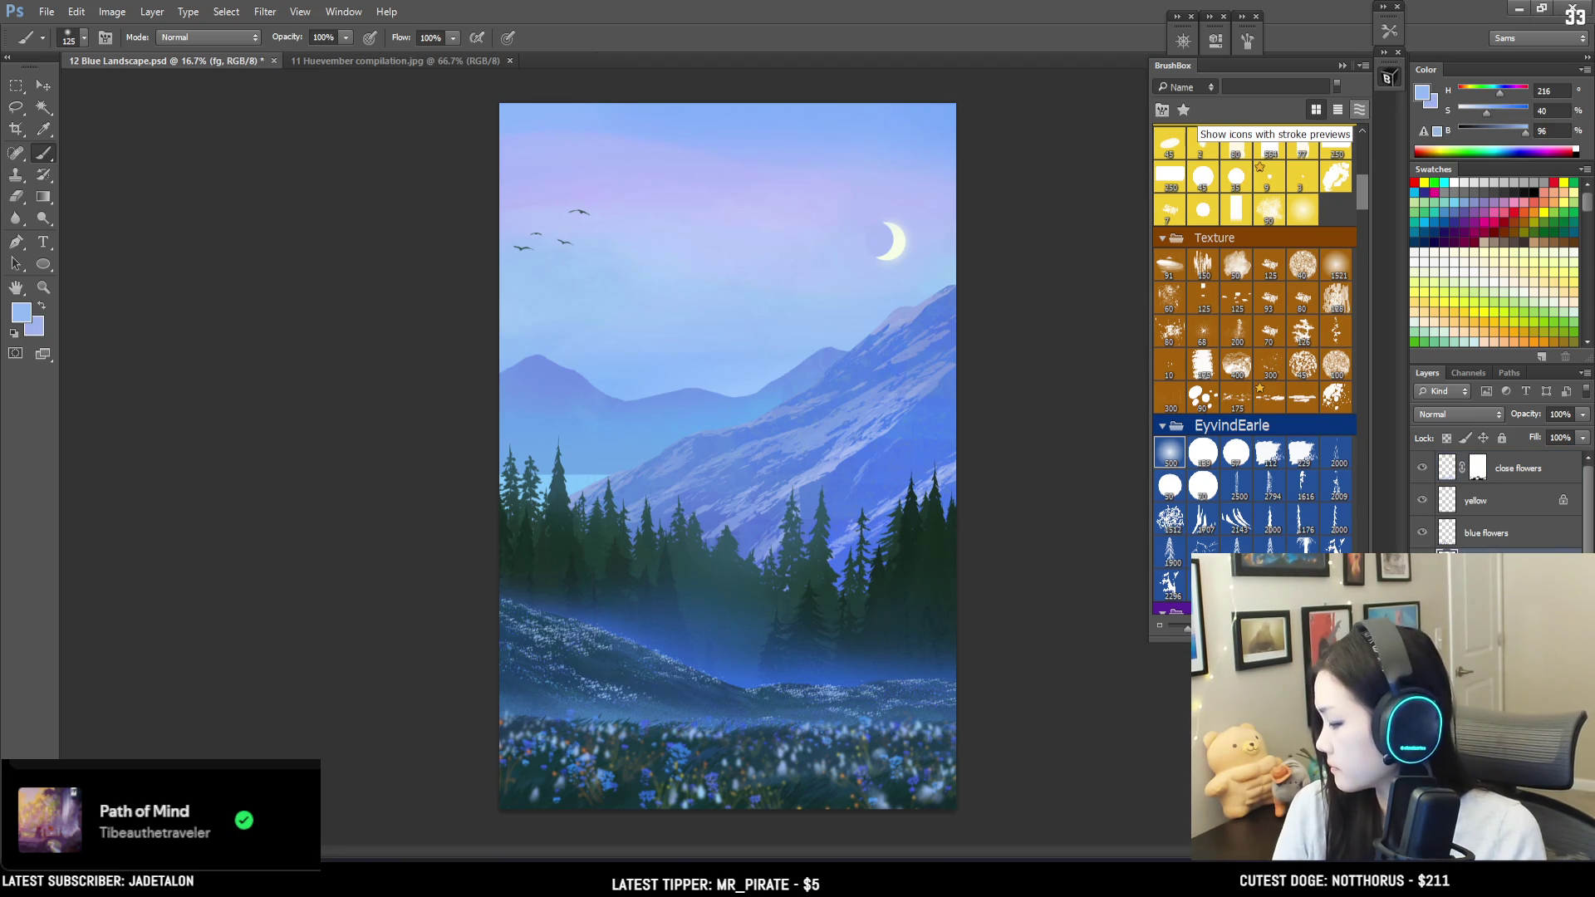
Step: Step down through the ground layer and Layer 3 to the deer layer, and zoom in
click(1495, 581)
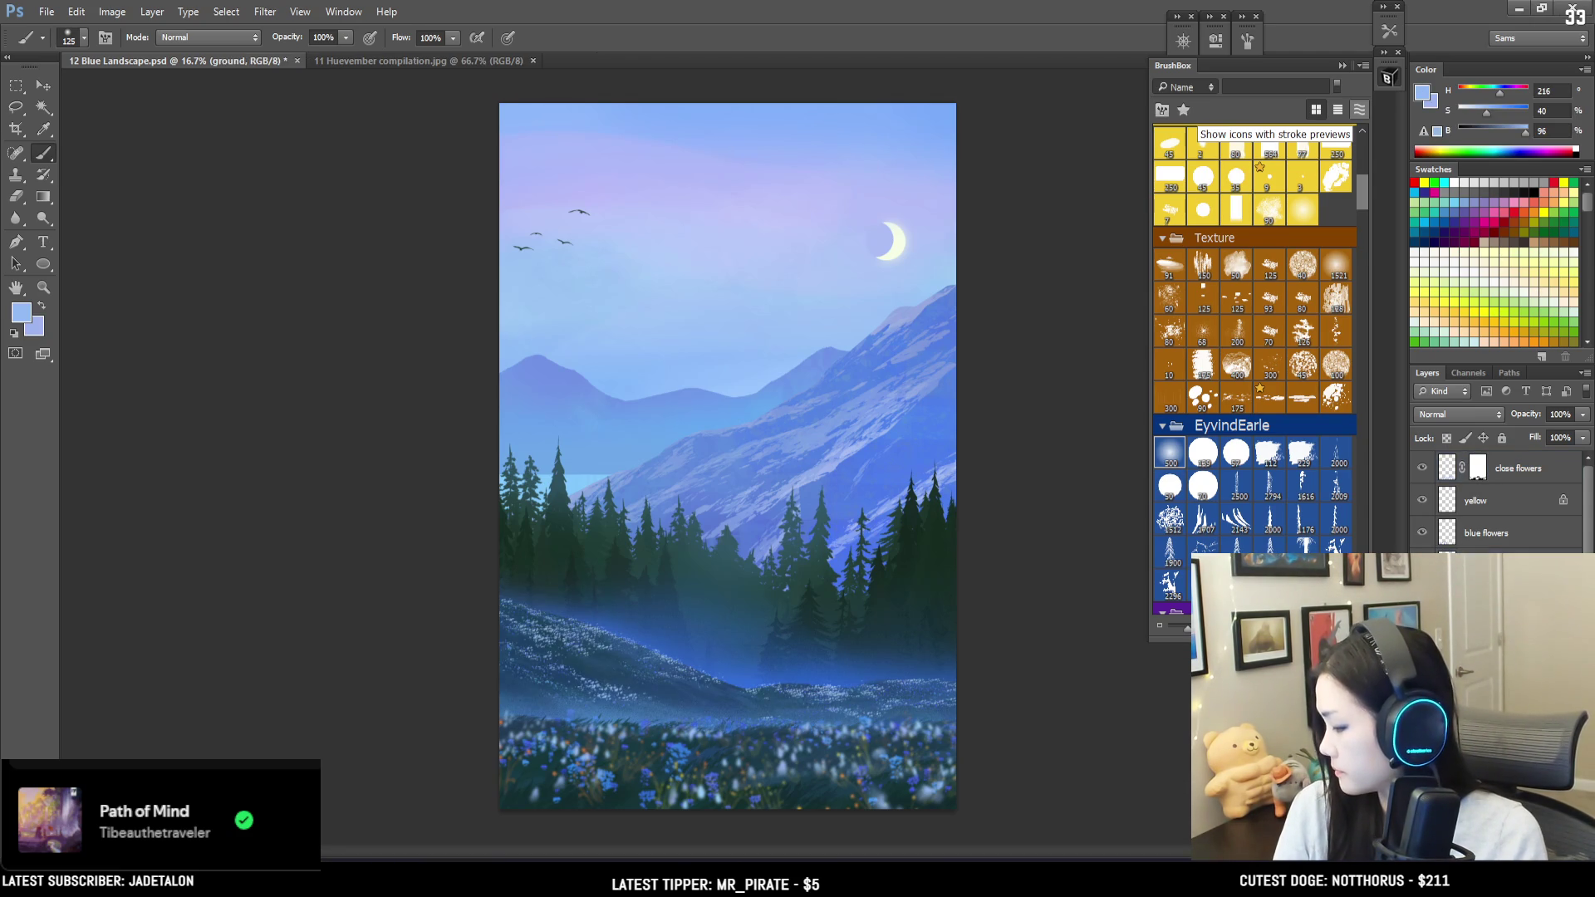
click(1495, 598)
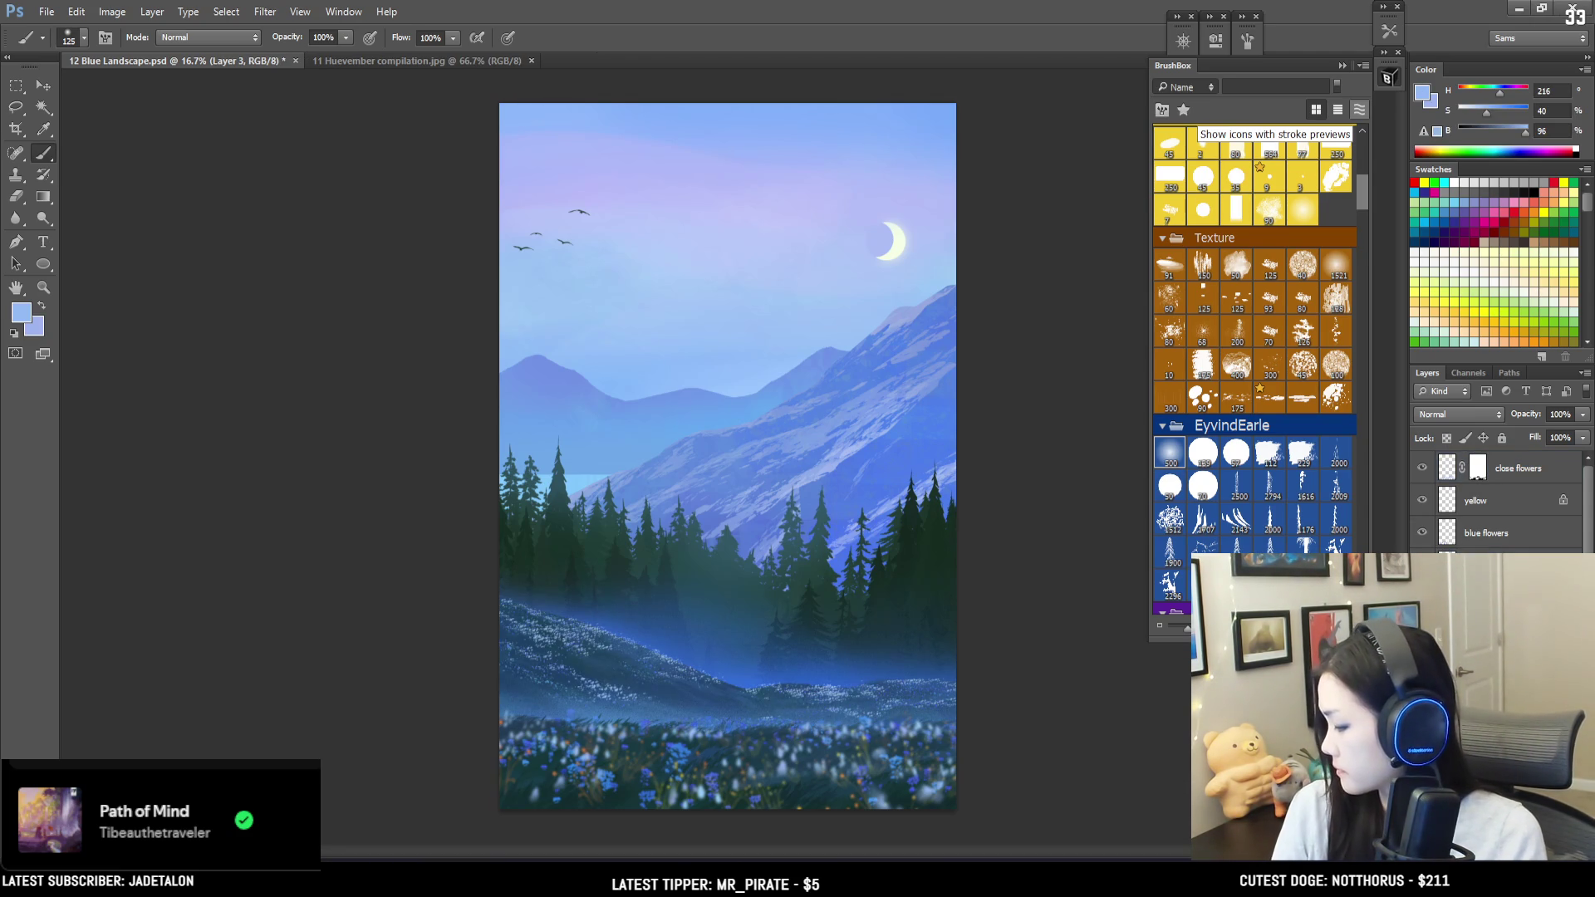
click(1495, 614)
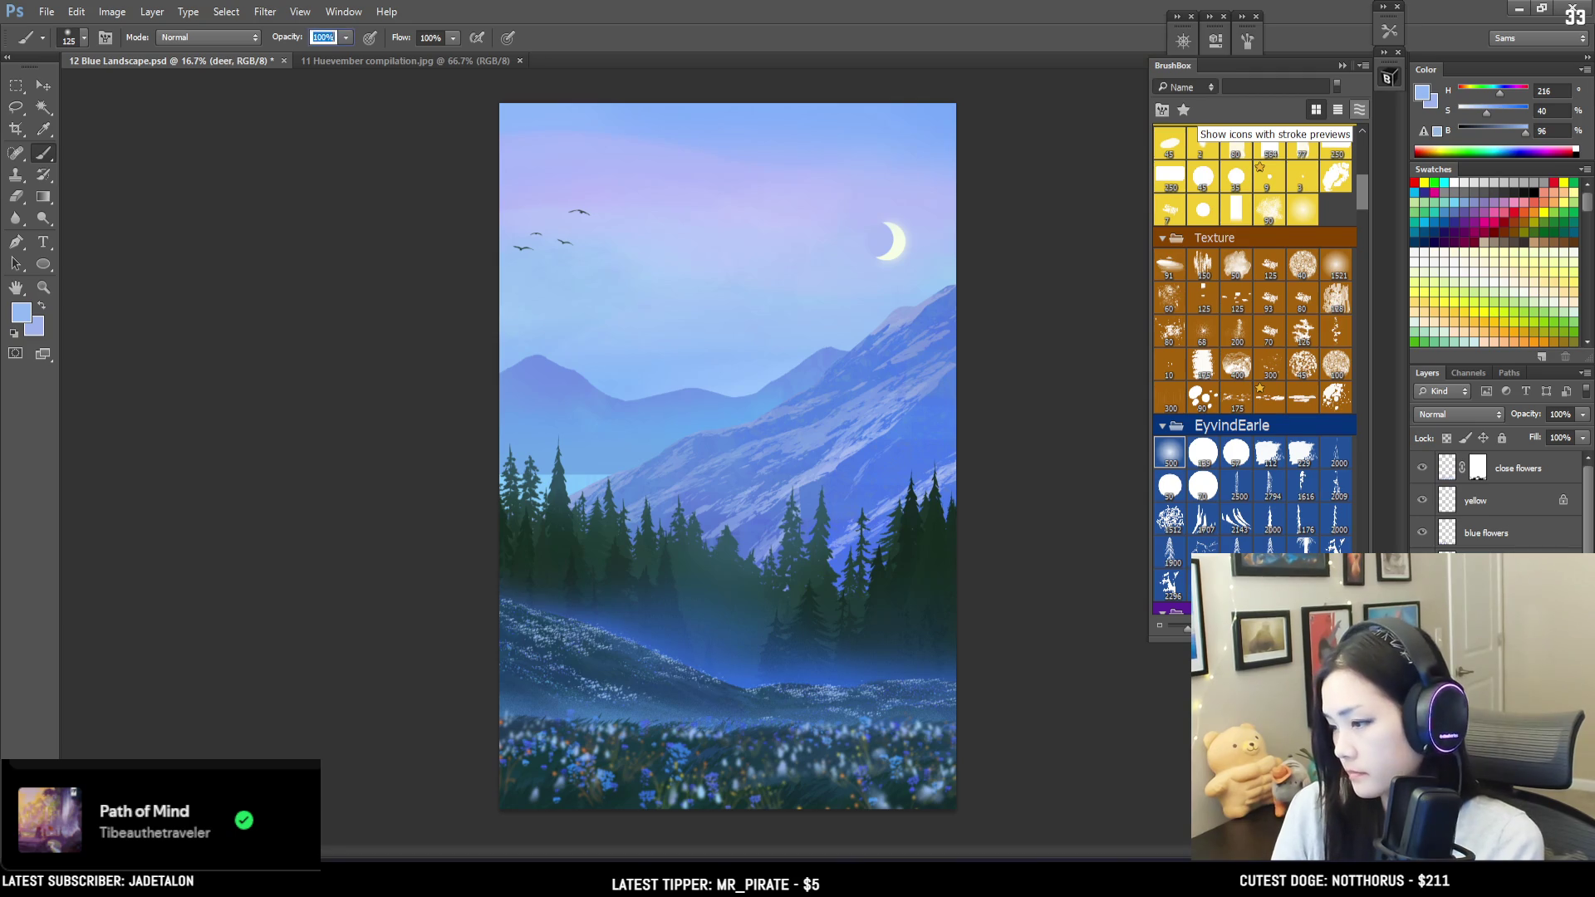
scroll(730, 631, up, 2)
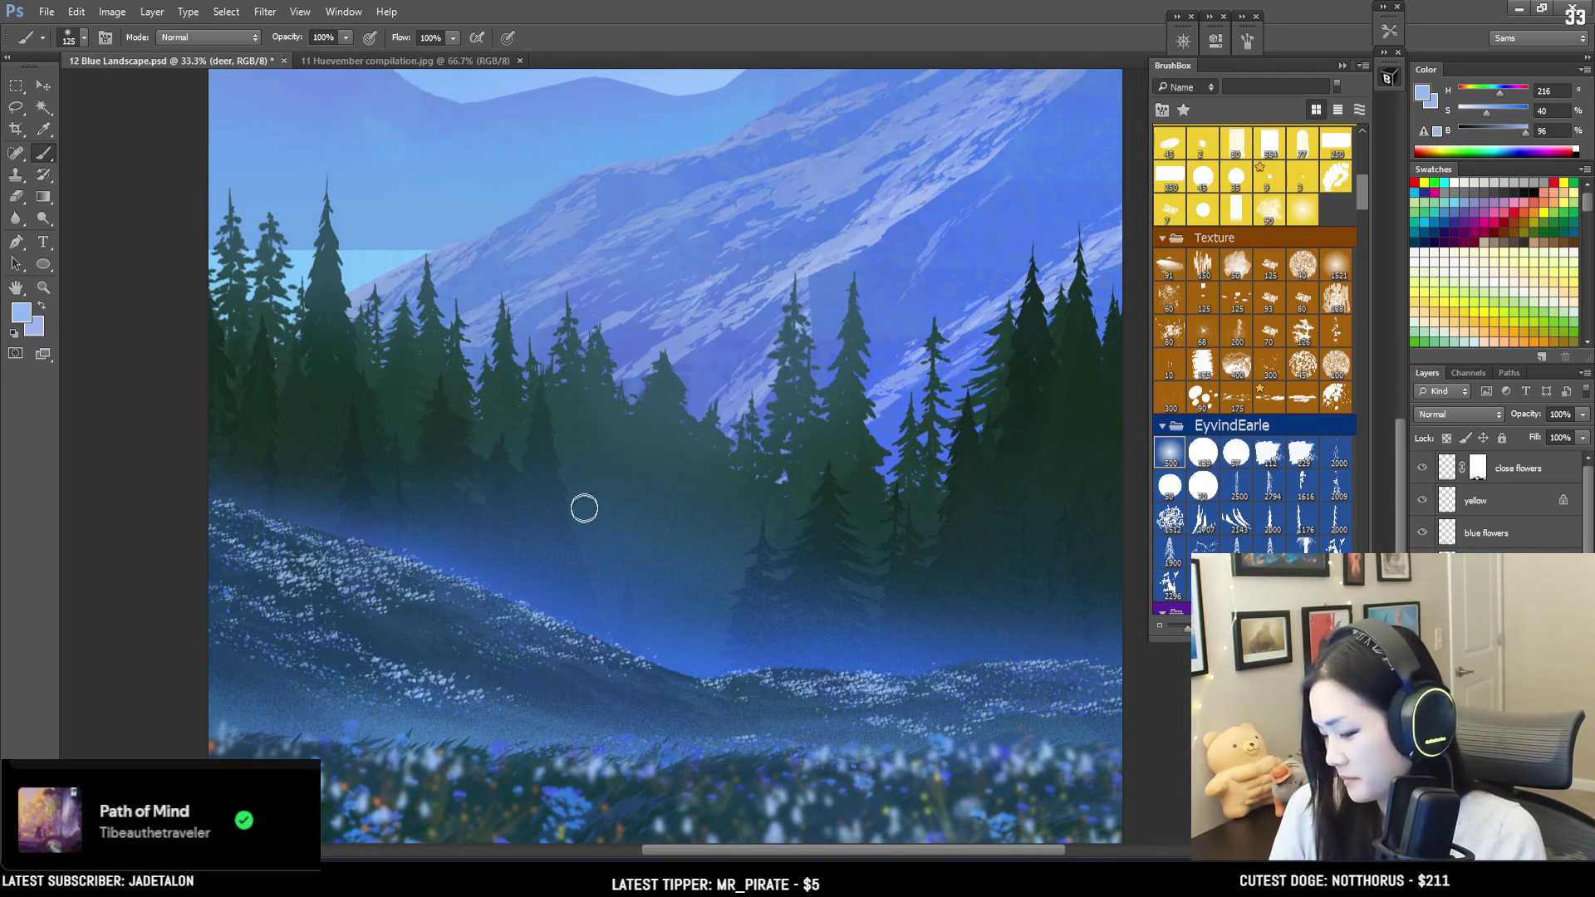
Step: Sample a dark green-teal from the right-hand pines and pick a hard 77px basic brush
alt+click(446, 490)
alt+drag(451, 505, 424, 464)
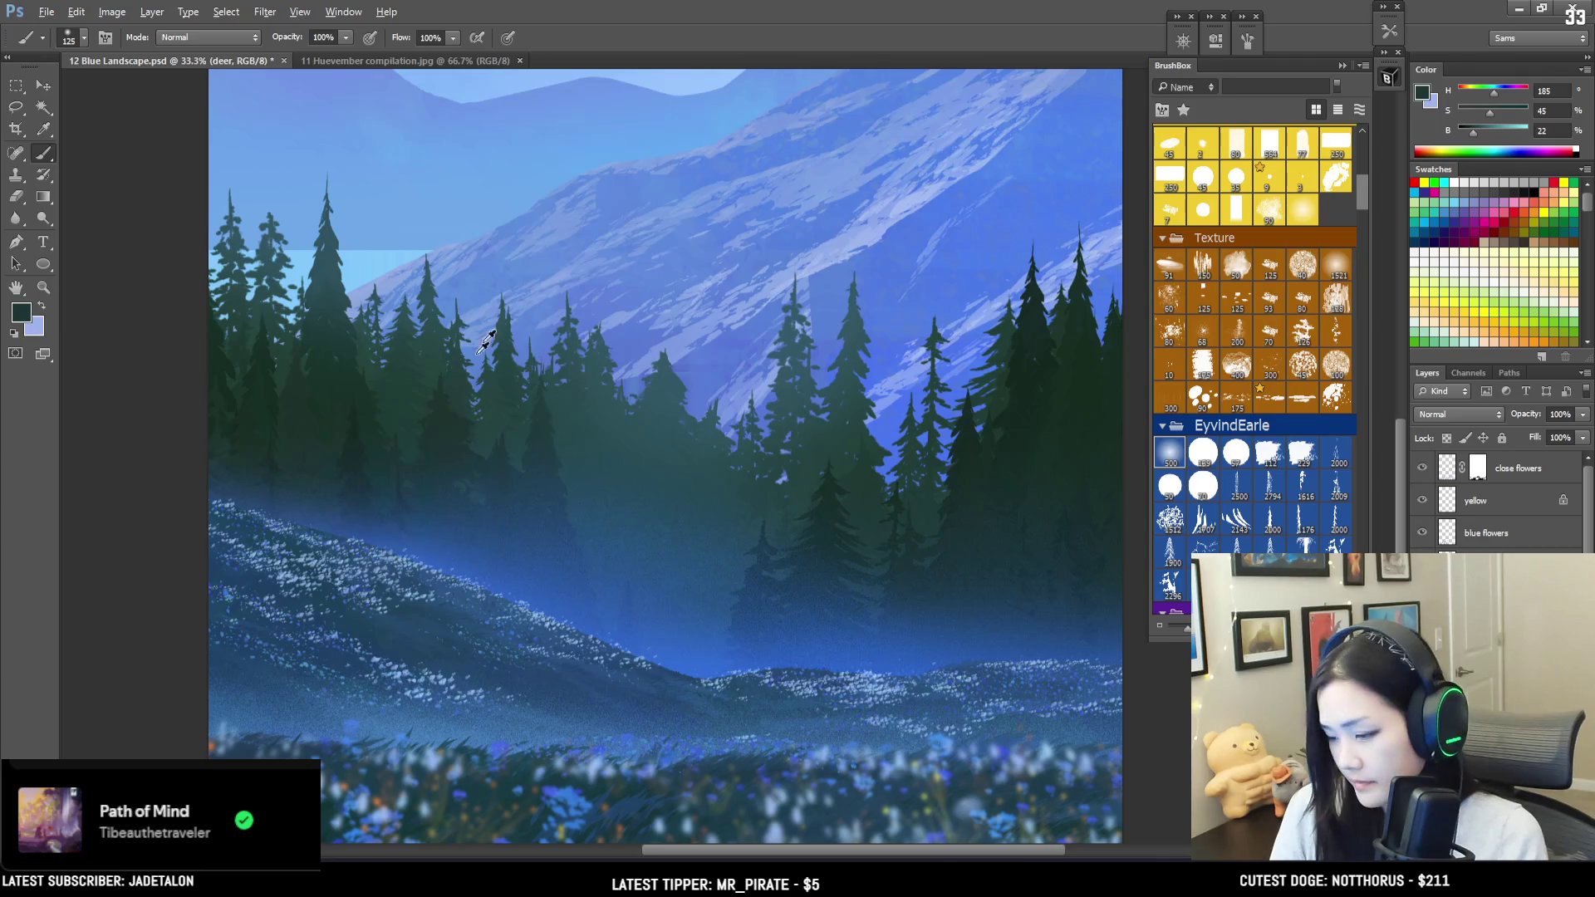
alt+click(1041, 343)
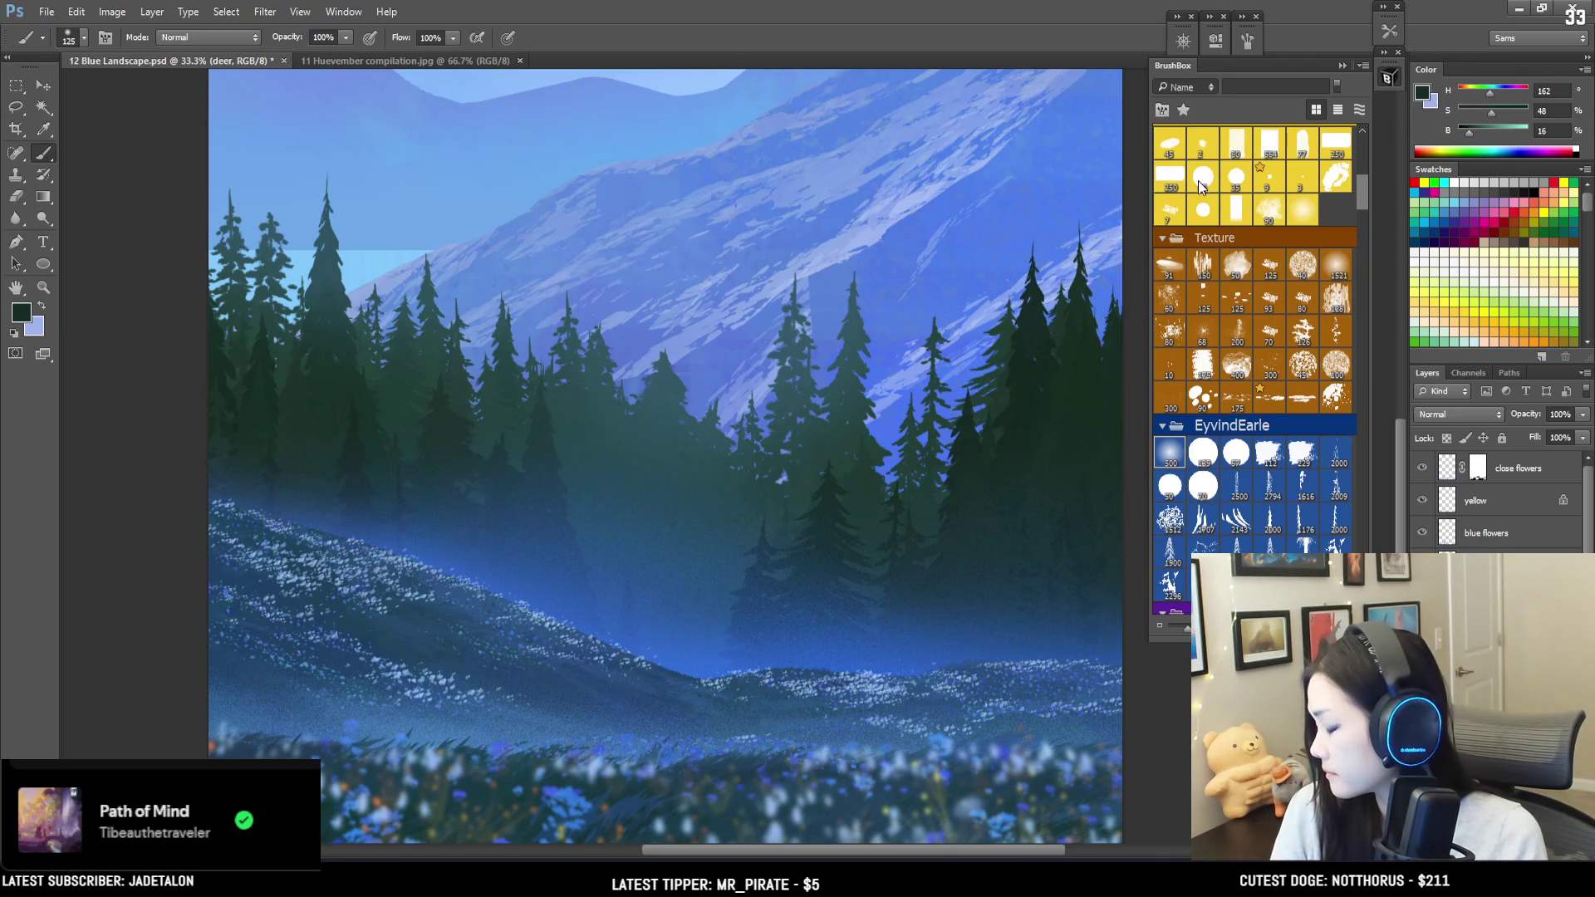
scroll(1321, 237, up, 3)
click(1299, 241)
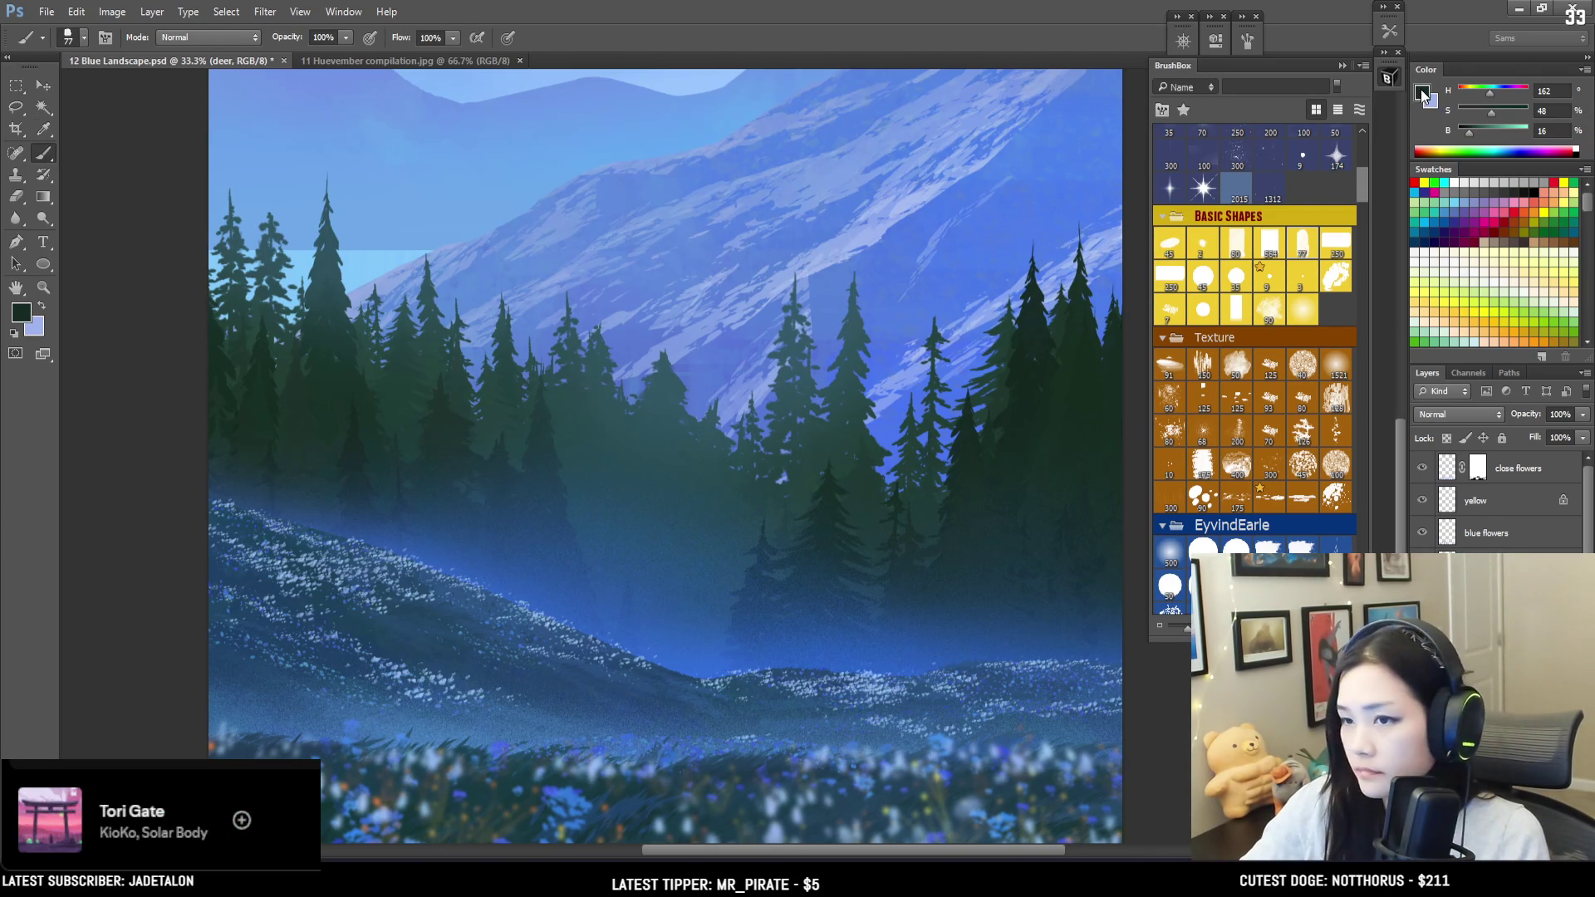
Step: Choose a slightly bright, rich dark brown as the foreground colour in the Color Picker
click(1423, 96)
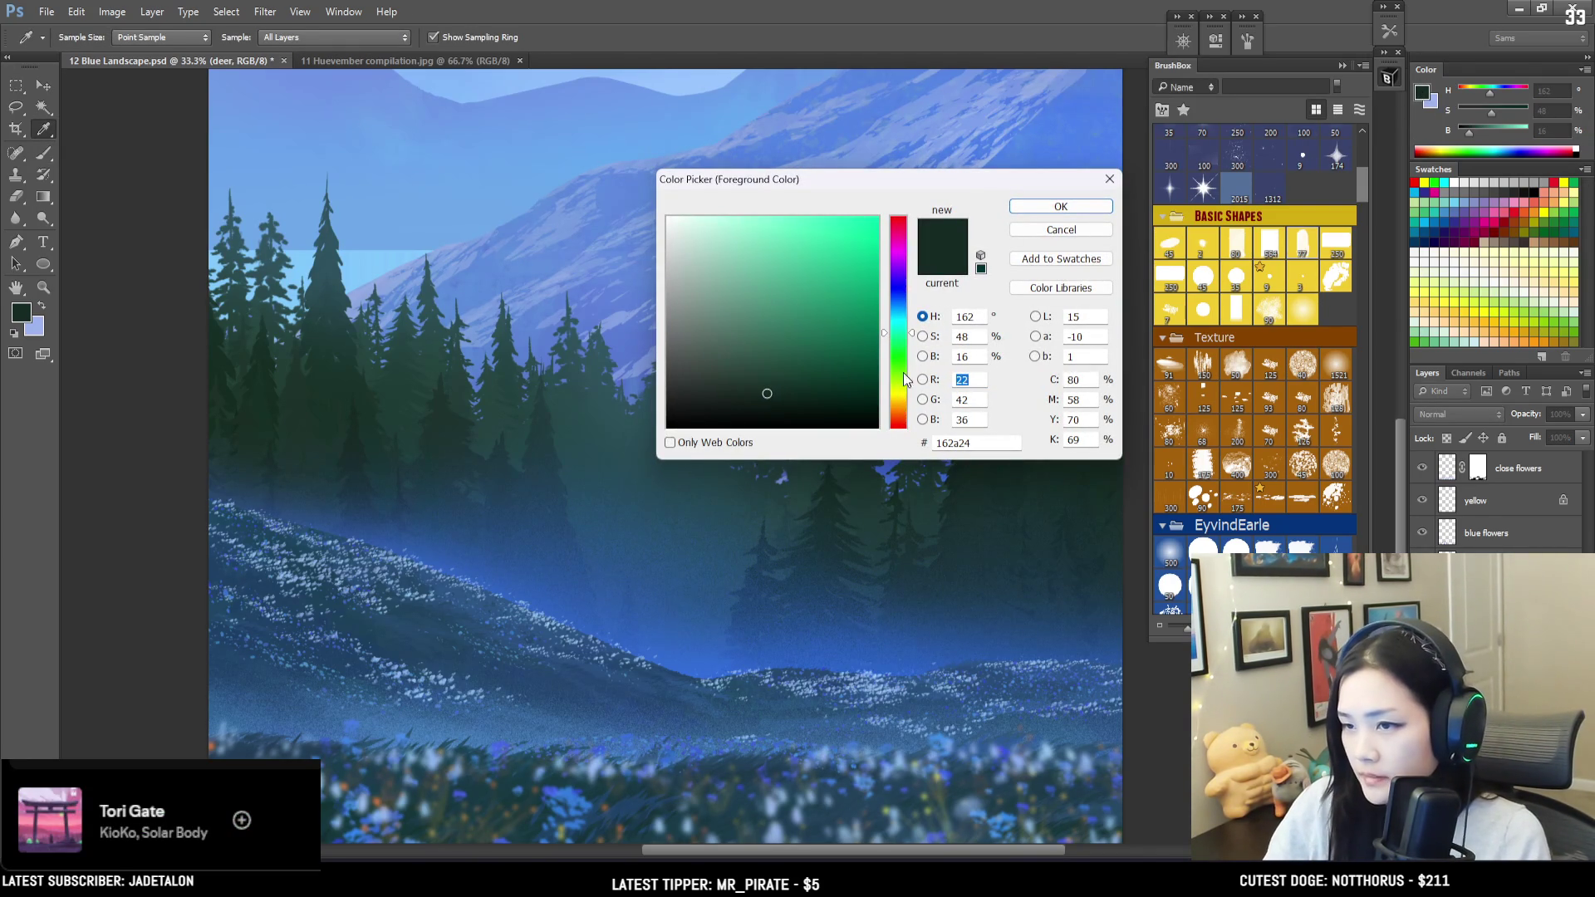
drag(905, 397, 904, 407)
click(802, 371)
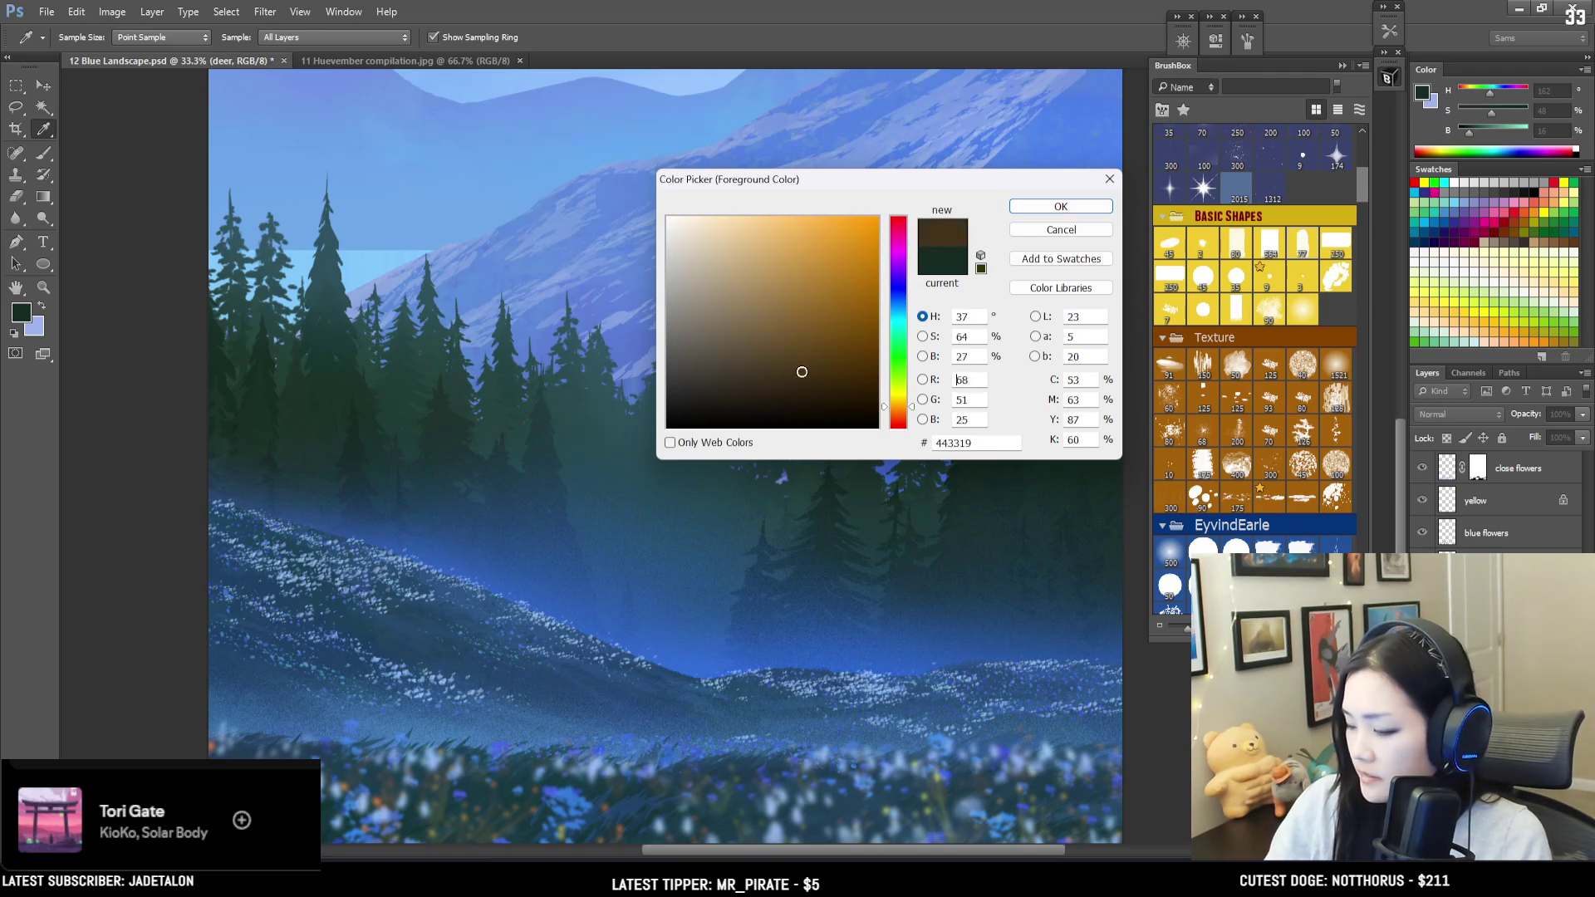
click(753, 379)
drag(753, 379, 773, 371)
click(1061, 206)
Step: Brush a brown bar for the deer's body on the hill, undoing the slanted stroke
mouse_move(665, 668)
mouse_down()
mouse_move(689, 664)
mouse_move(677, 660)
mouse_move(705, 541)
mouse_up()
key(ctrl+plus)
key(ctrl+z)
mouse_move(641, 611)
mouse_down()
mouse_move(706, 621)
mouse_move(634, 616)
mouse_move(668, 635)
mouse_move(702, 633)
mouse_up()
key(ctrl+z)
key(bracketleft)
key(bracketleft)
Step: Erase the deer body's top edge flat with a hard eraser and build up its front end
key(e)
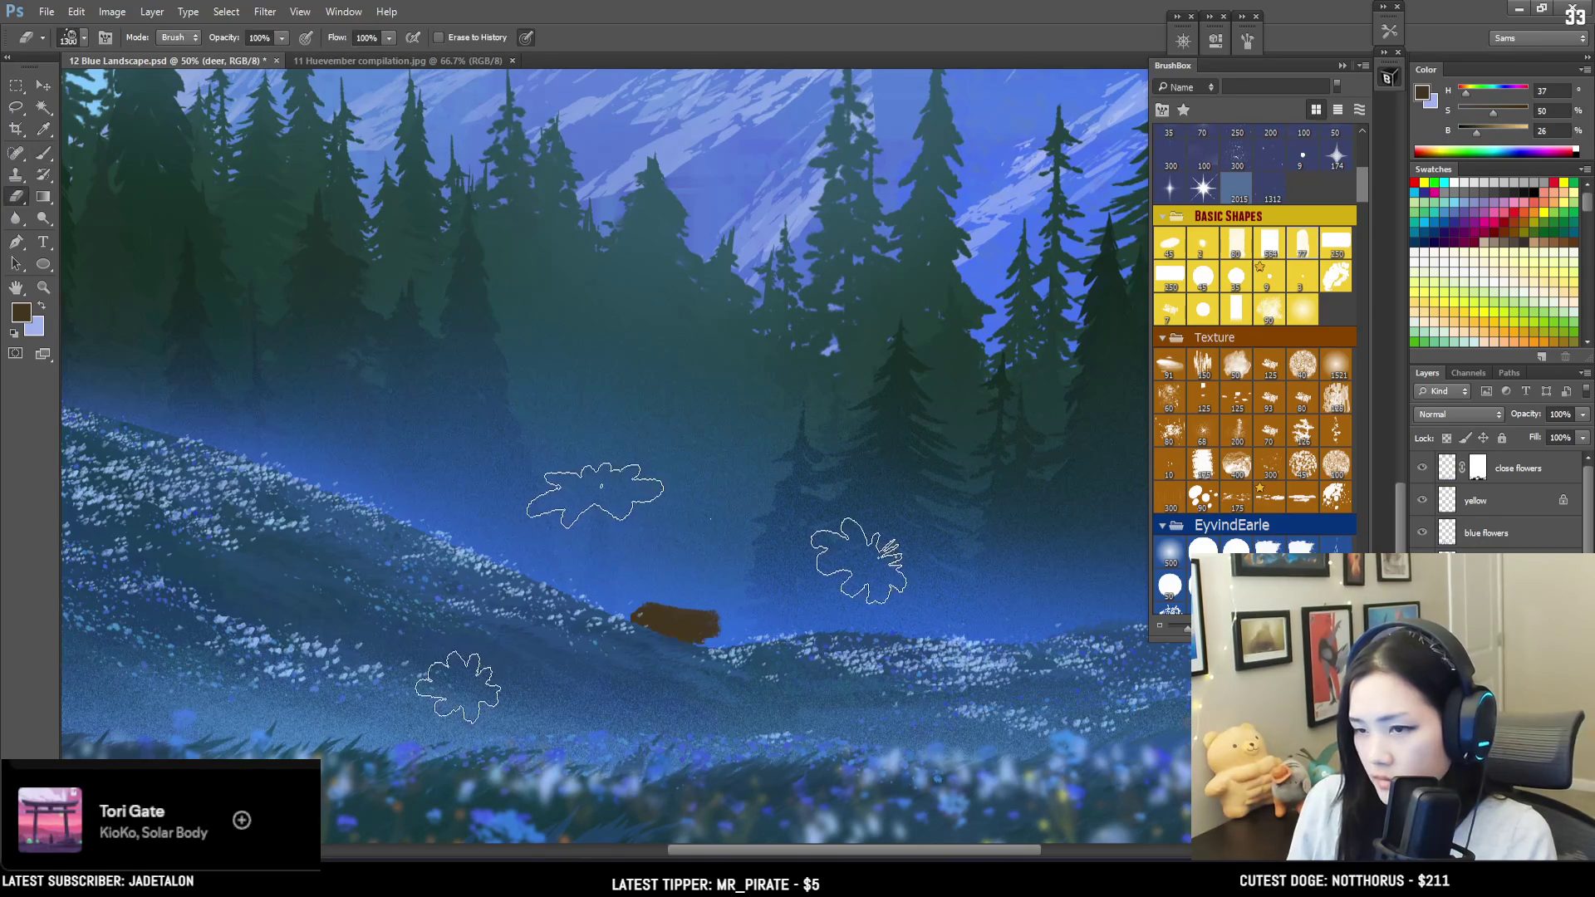
click(1302, 245)
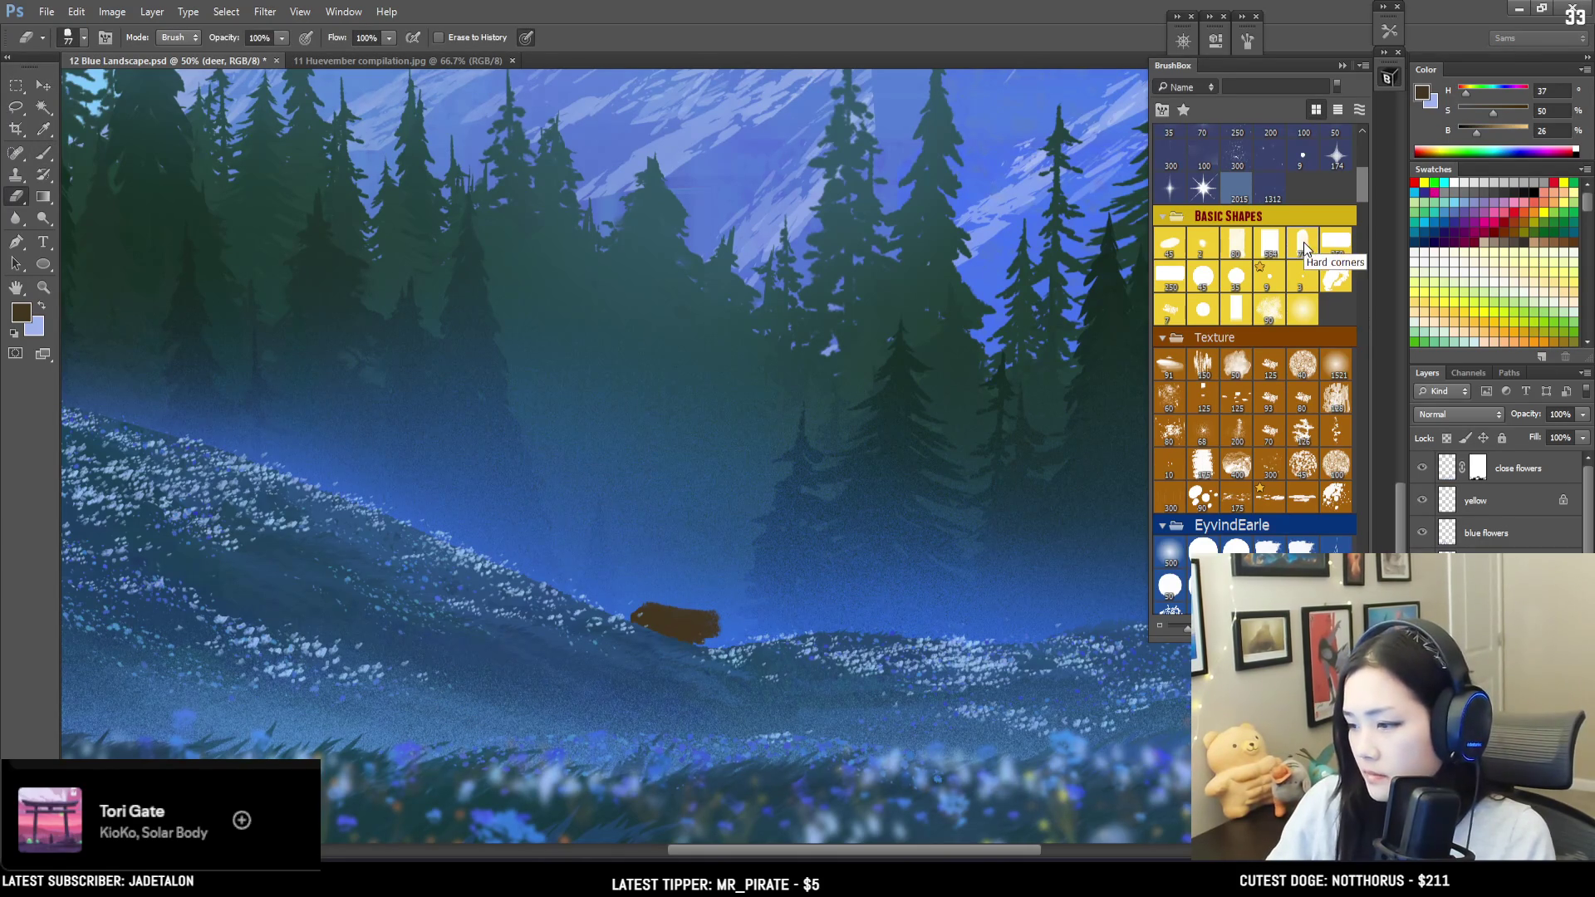
key(bracketleft)
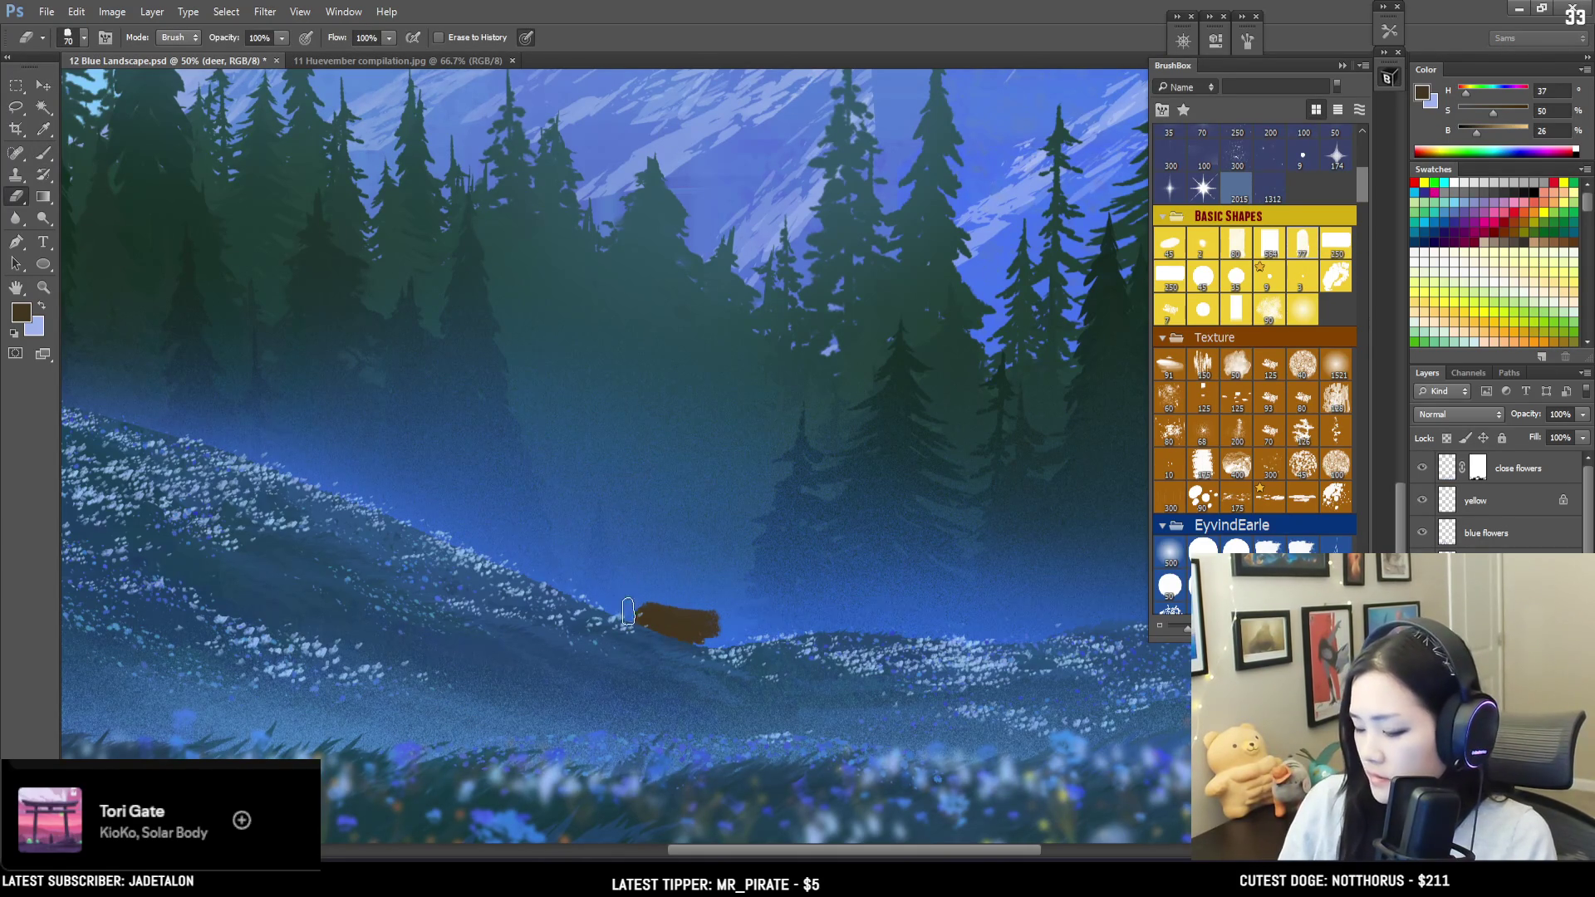
mouse_move(628, 602)
mouse_down()
mouse_move(677, 599)
mouse_move(658, 576)
mouse_move(648, 590)
mouse_move(720, 619)
mouse_move(705, 659)
mouse_up()
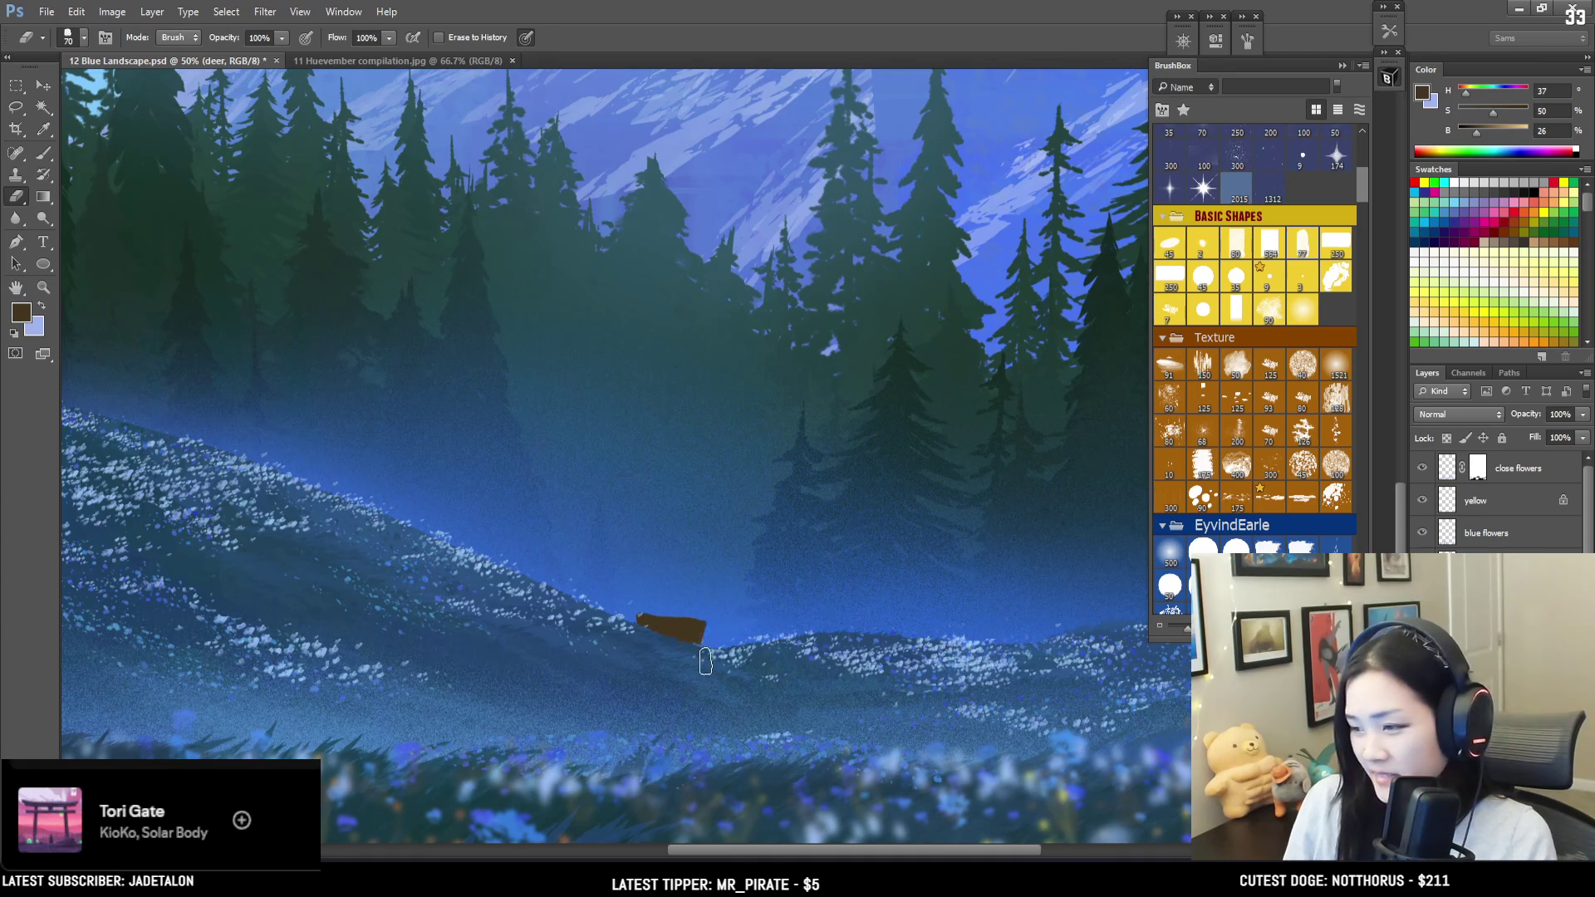
key(b)
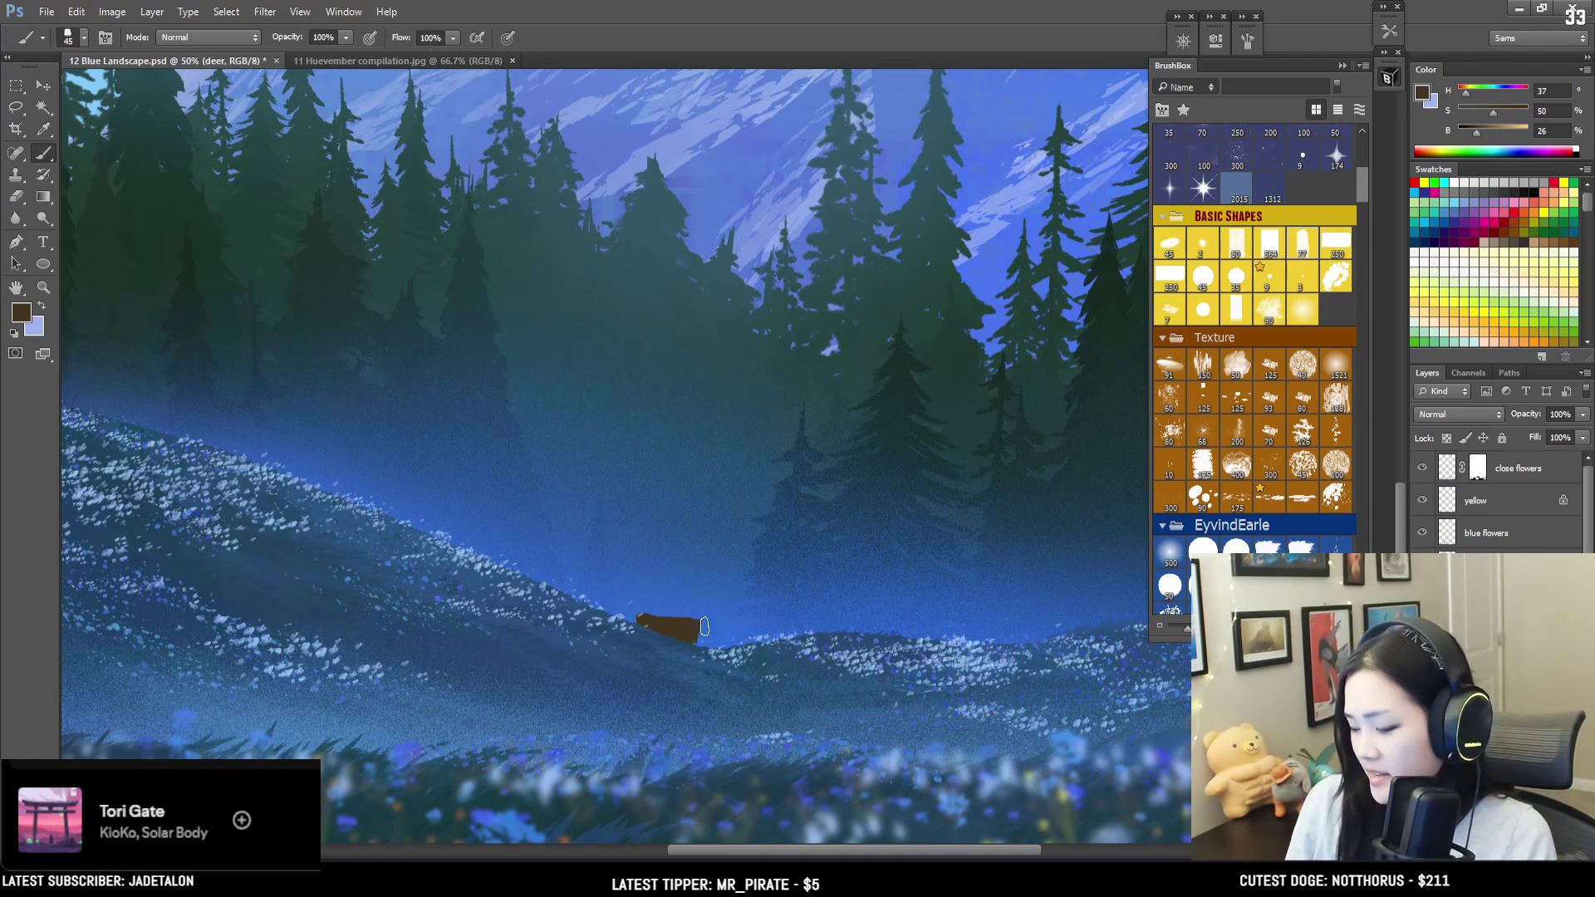
click(697, 621)
drag(687, 646, 700, 607)
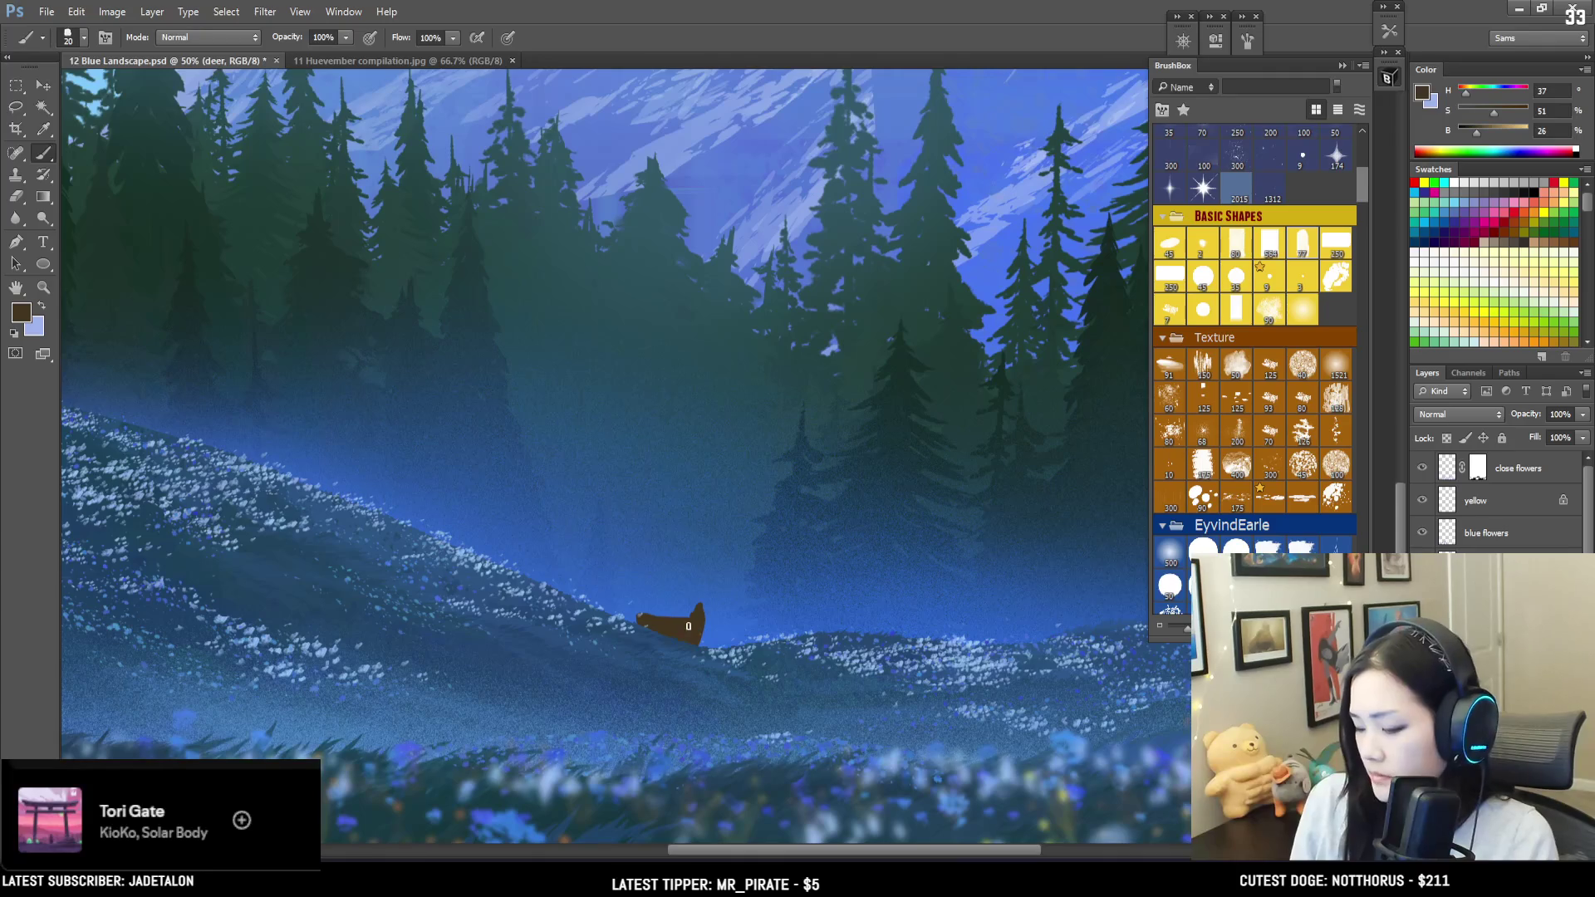
Step: Paint the deer's raised neck and head, detailing it inside a lasso selection, then zoom out and deselect
key(e)
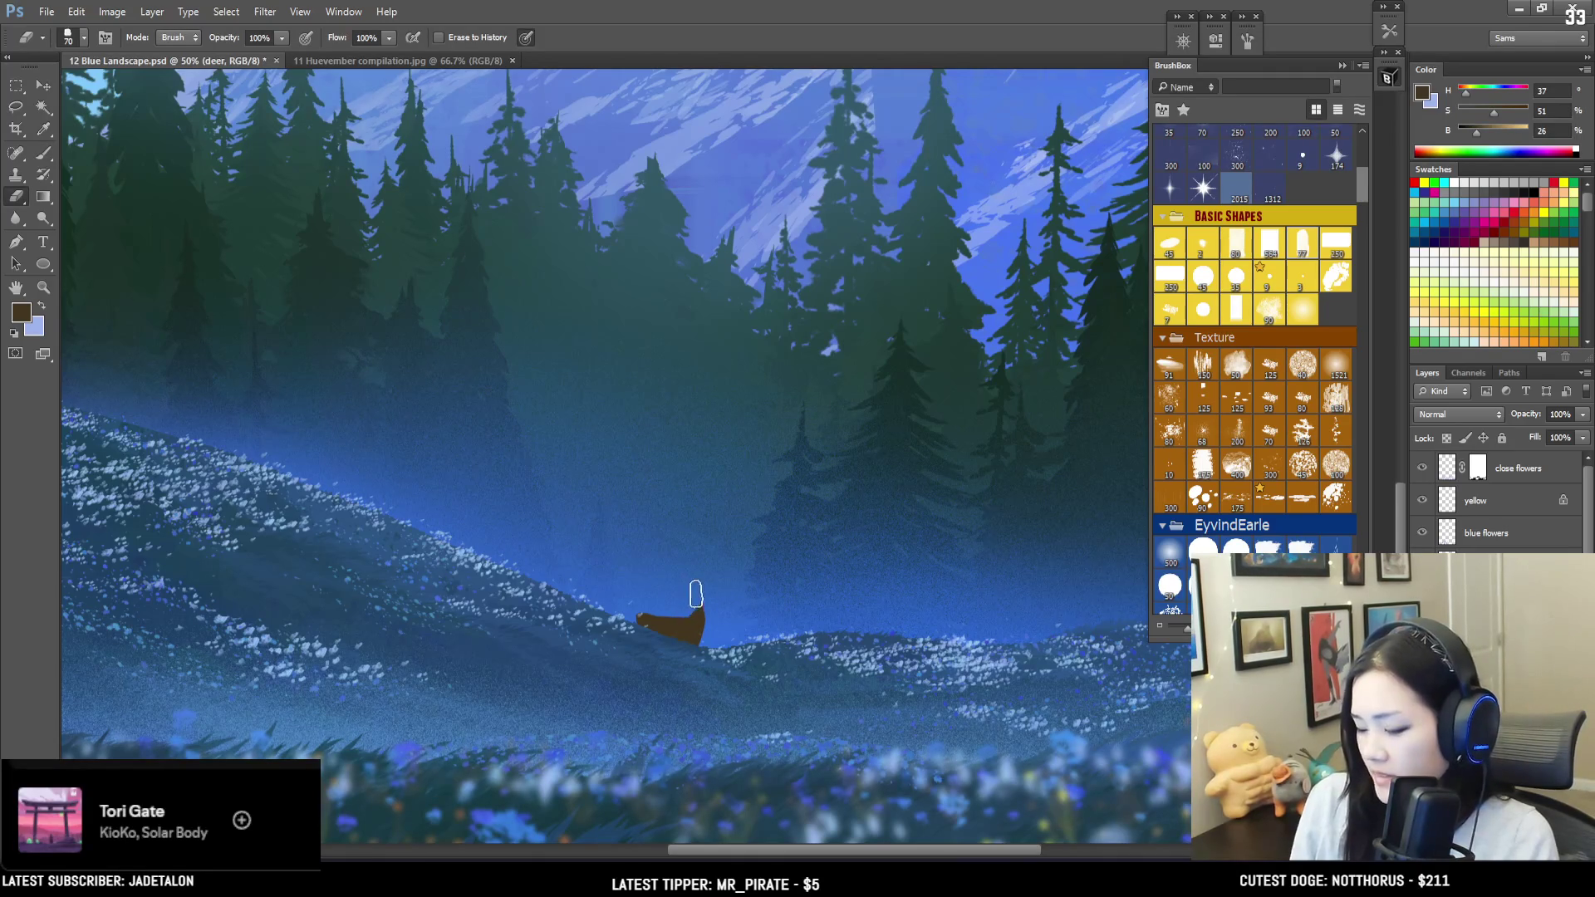
key(b)
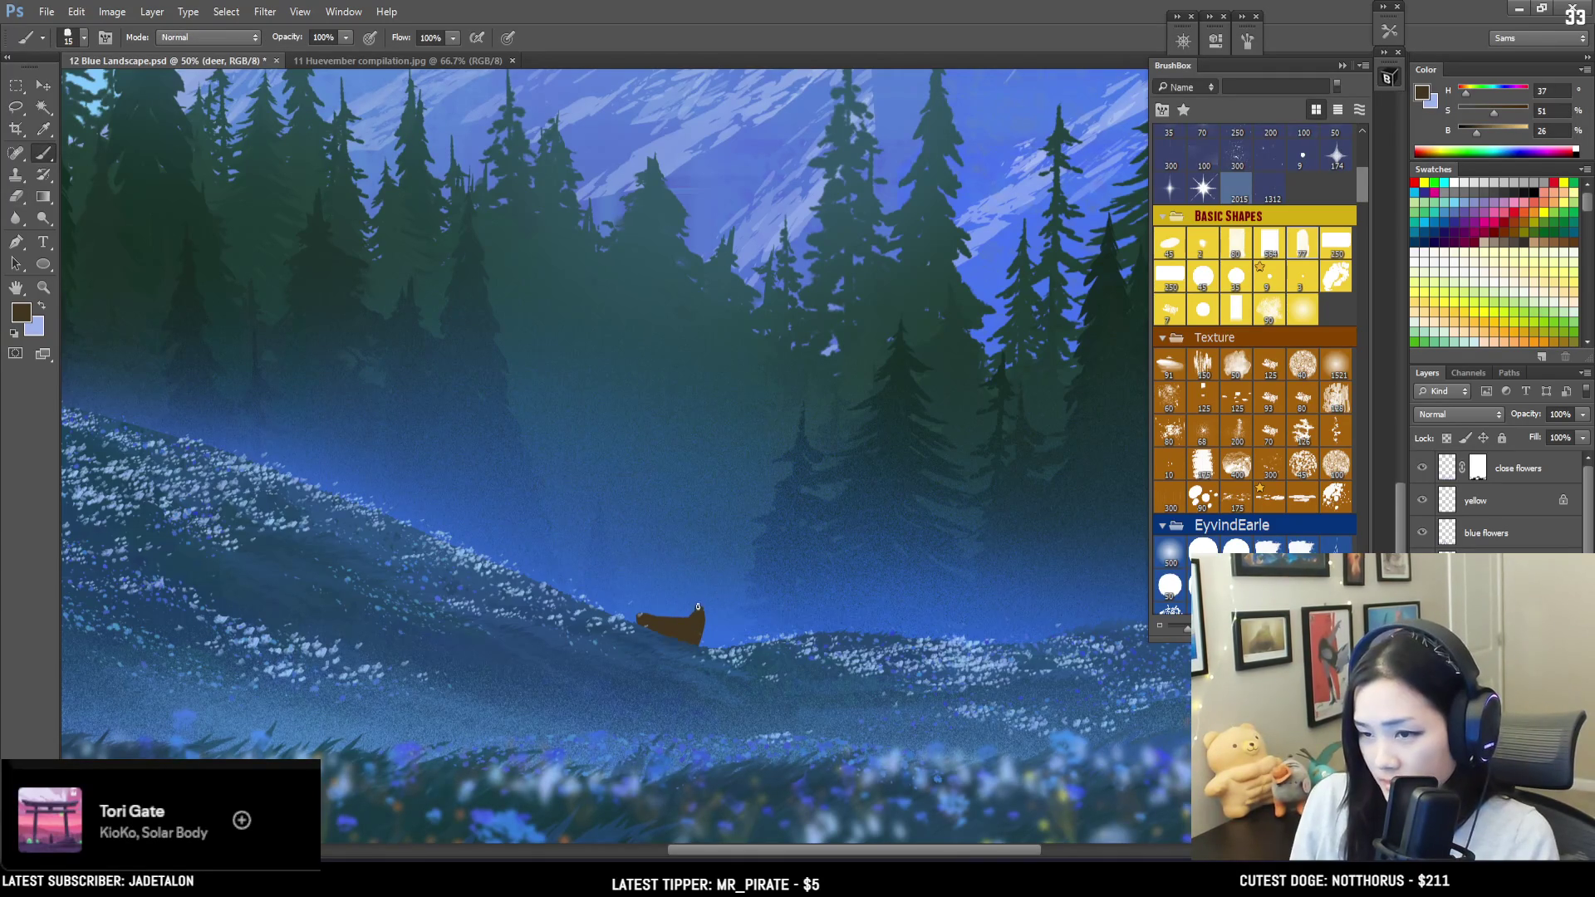
drag(700, 604, 698, 634)
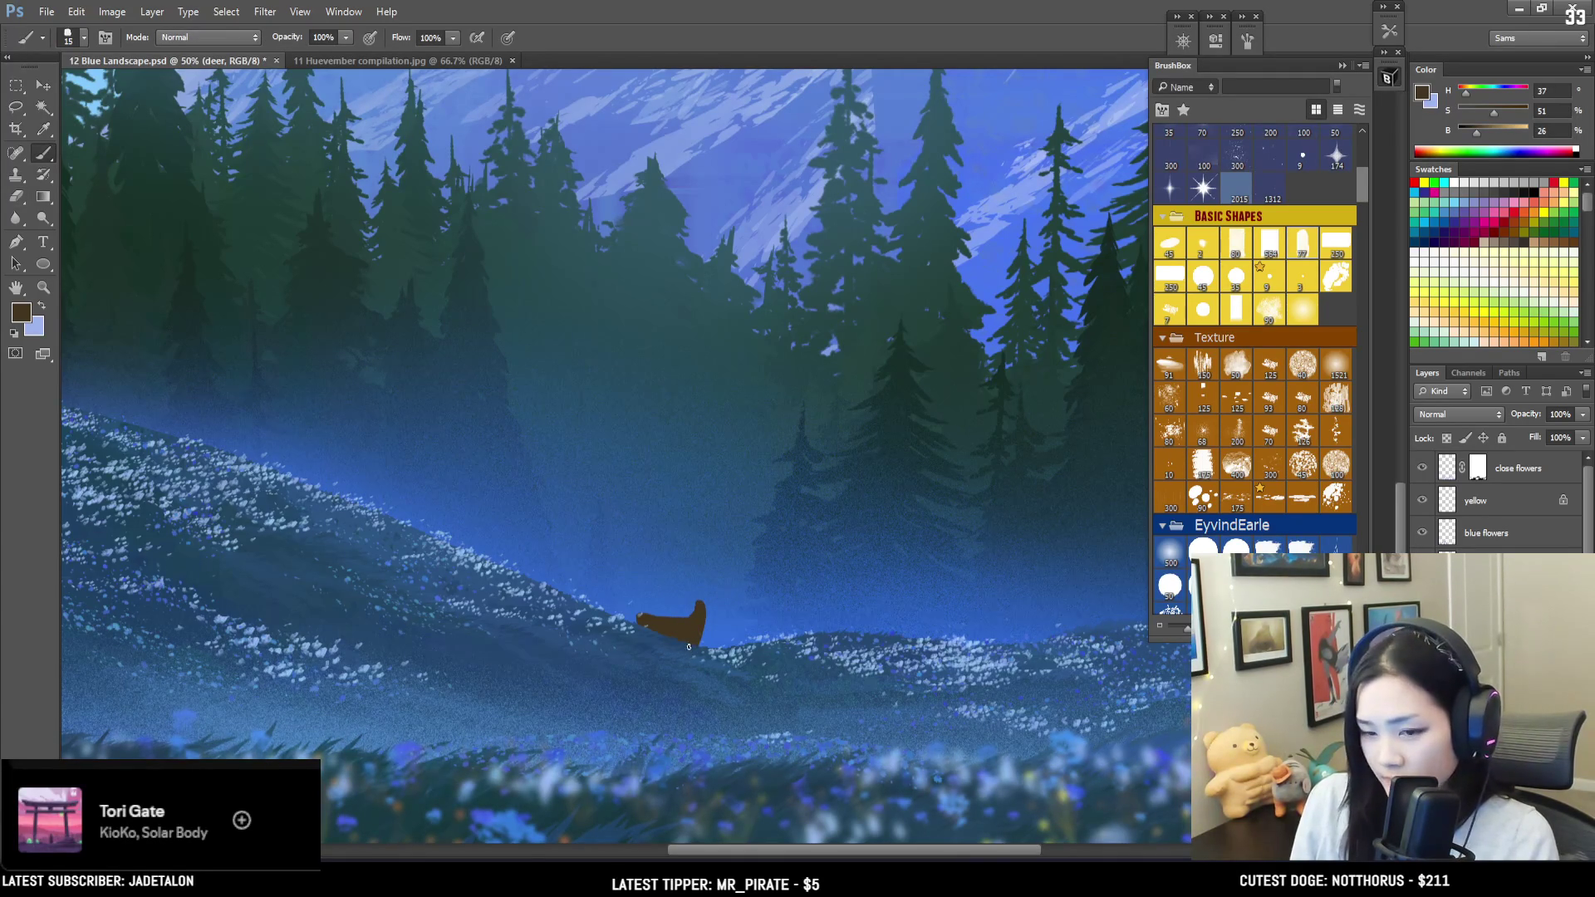
key(e)
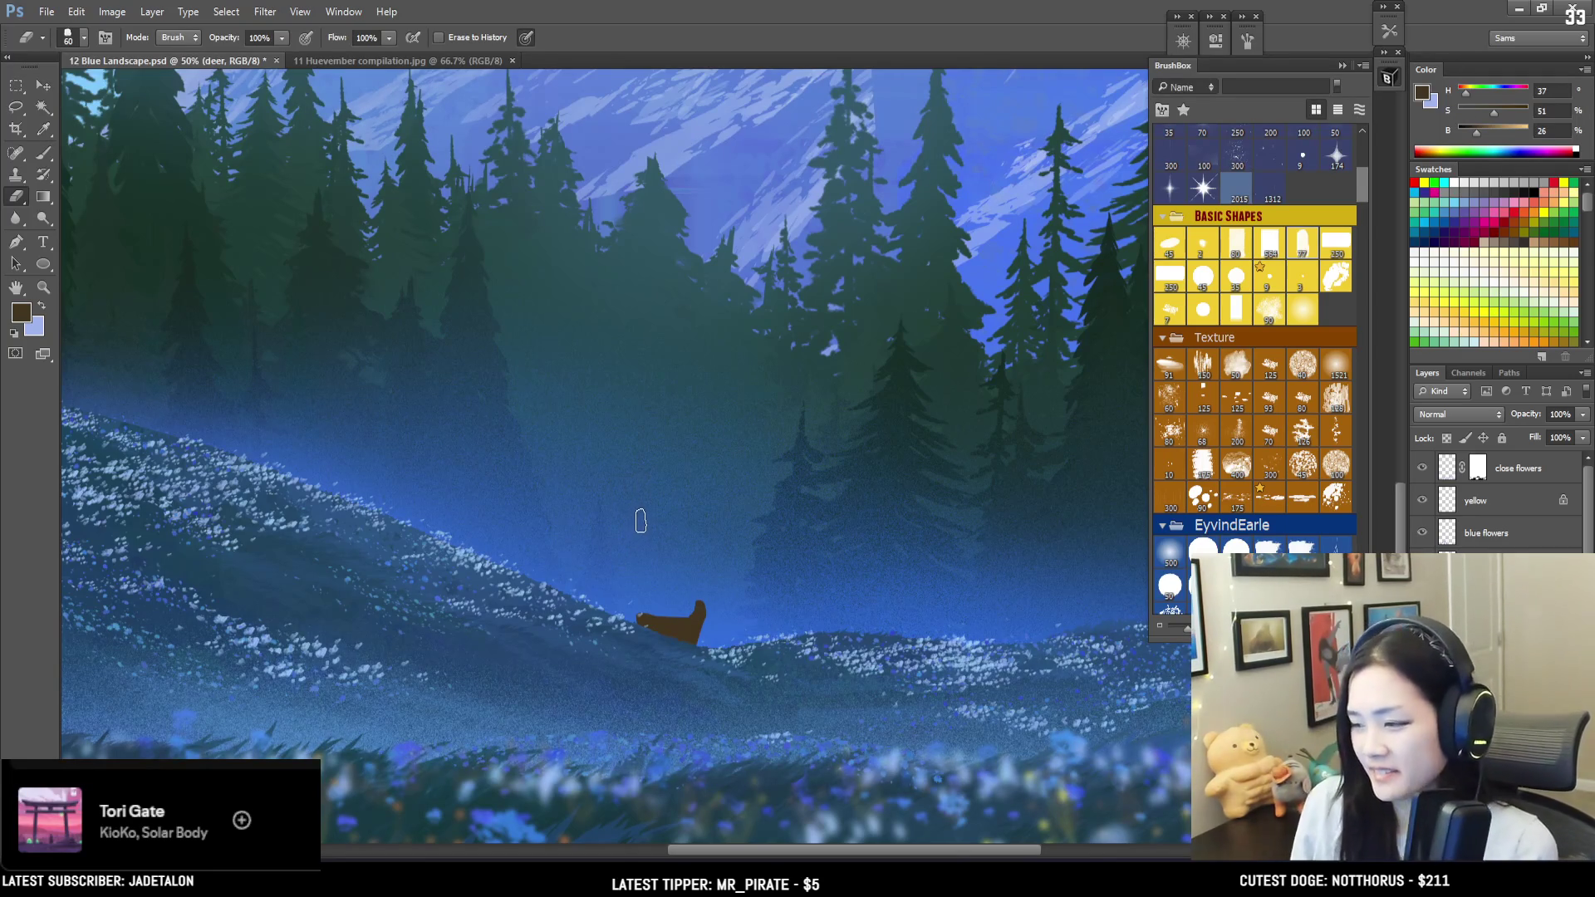
key(l)
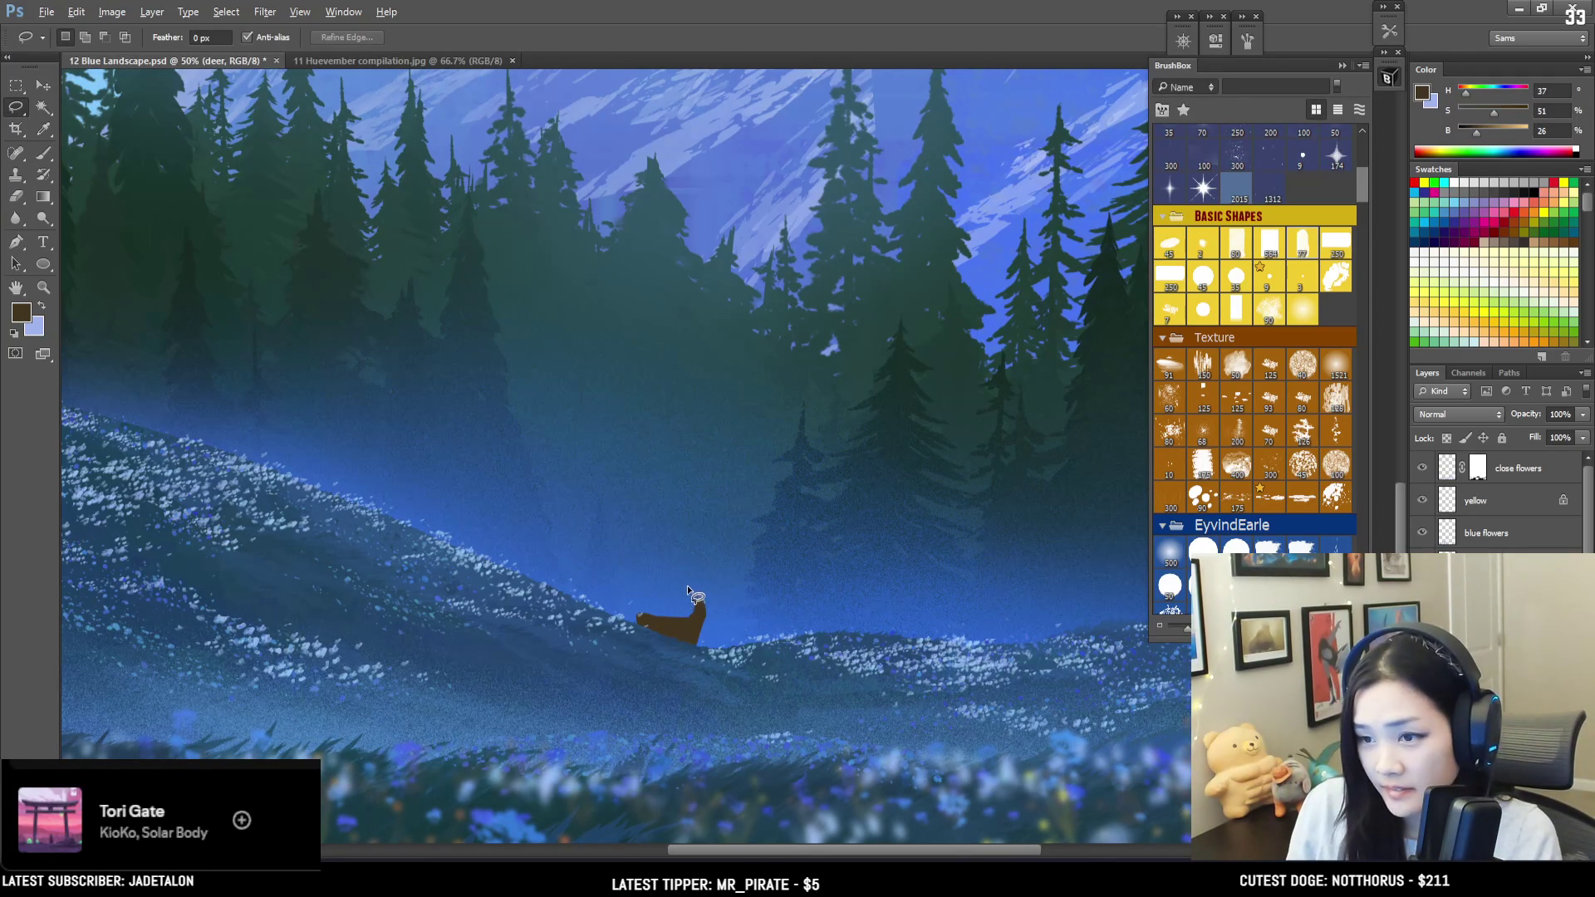
drag(683, 587, 696, 610)
key(b)
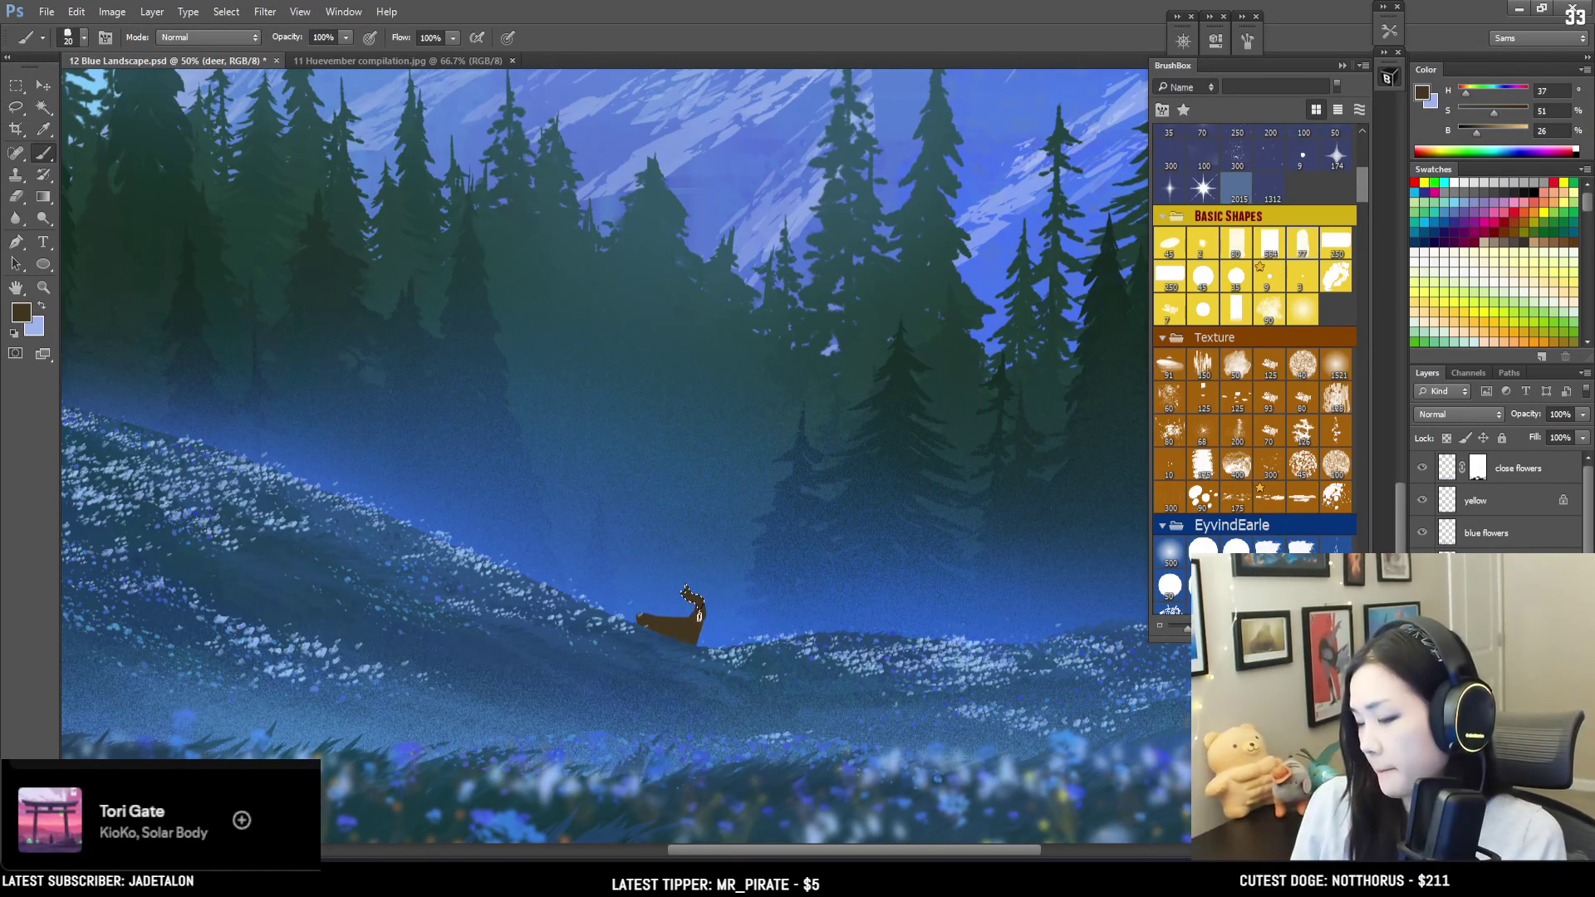
key(ctrl+minus)
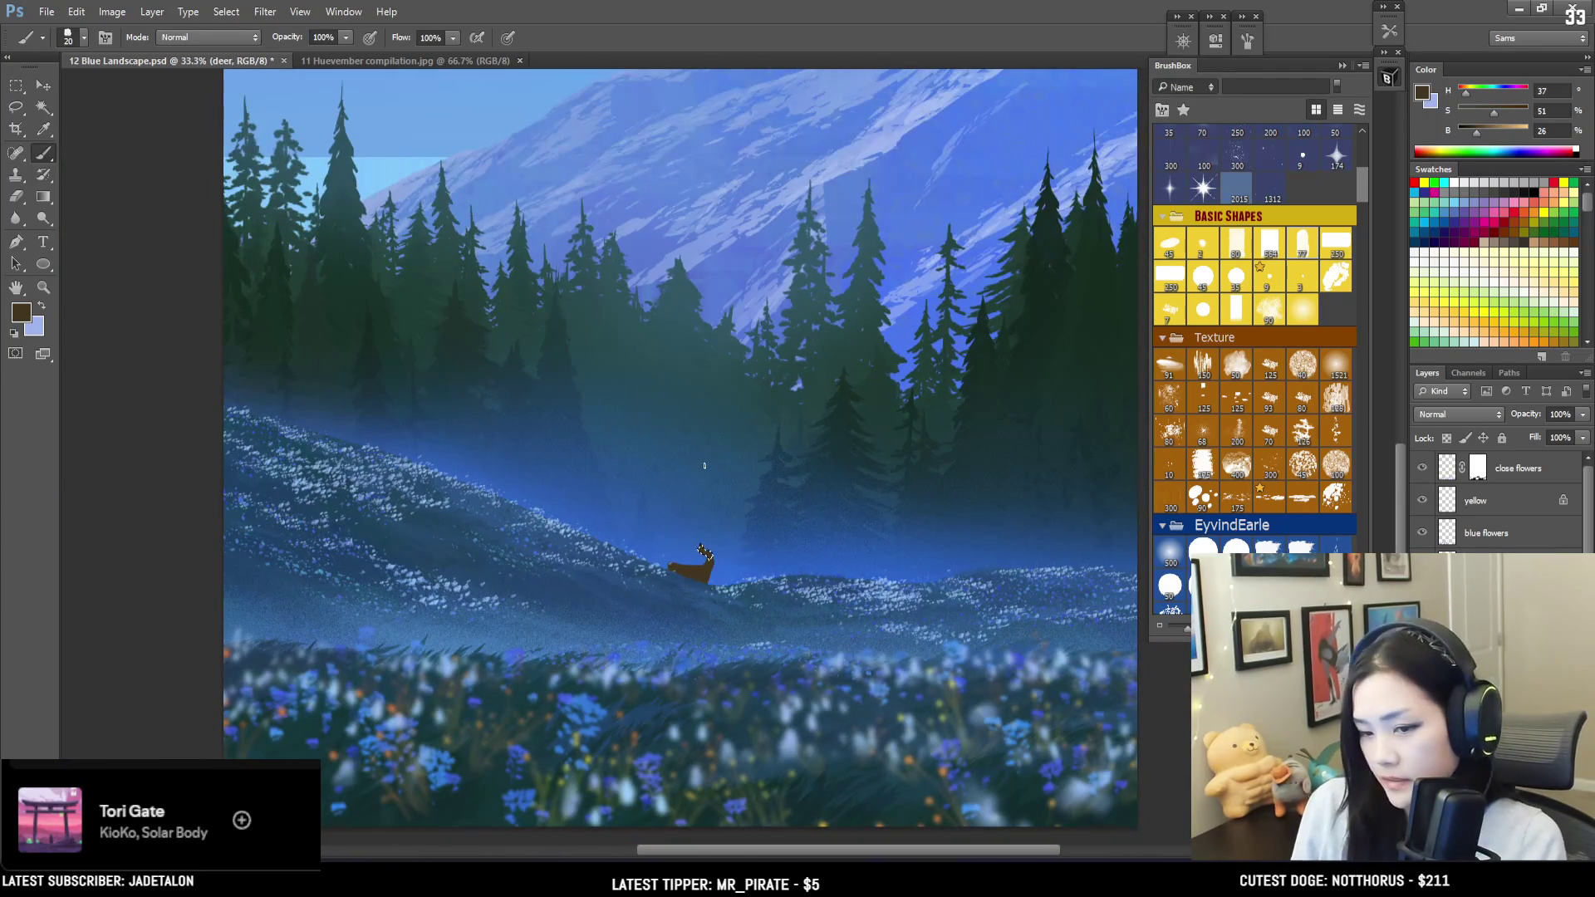
key(ctrl+d)
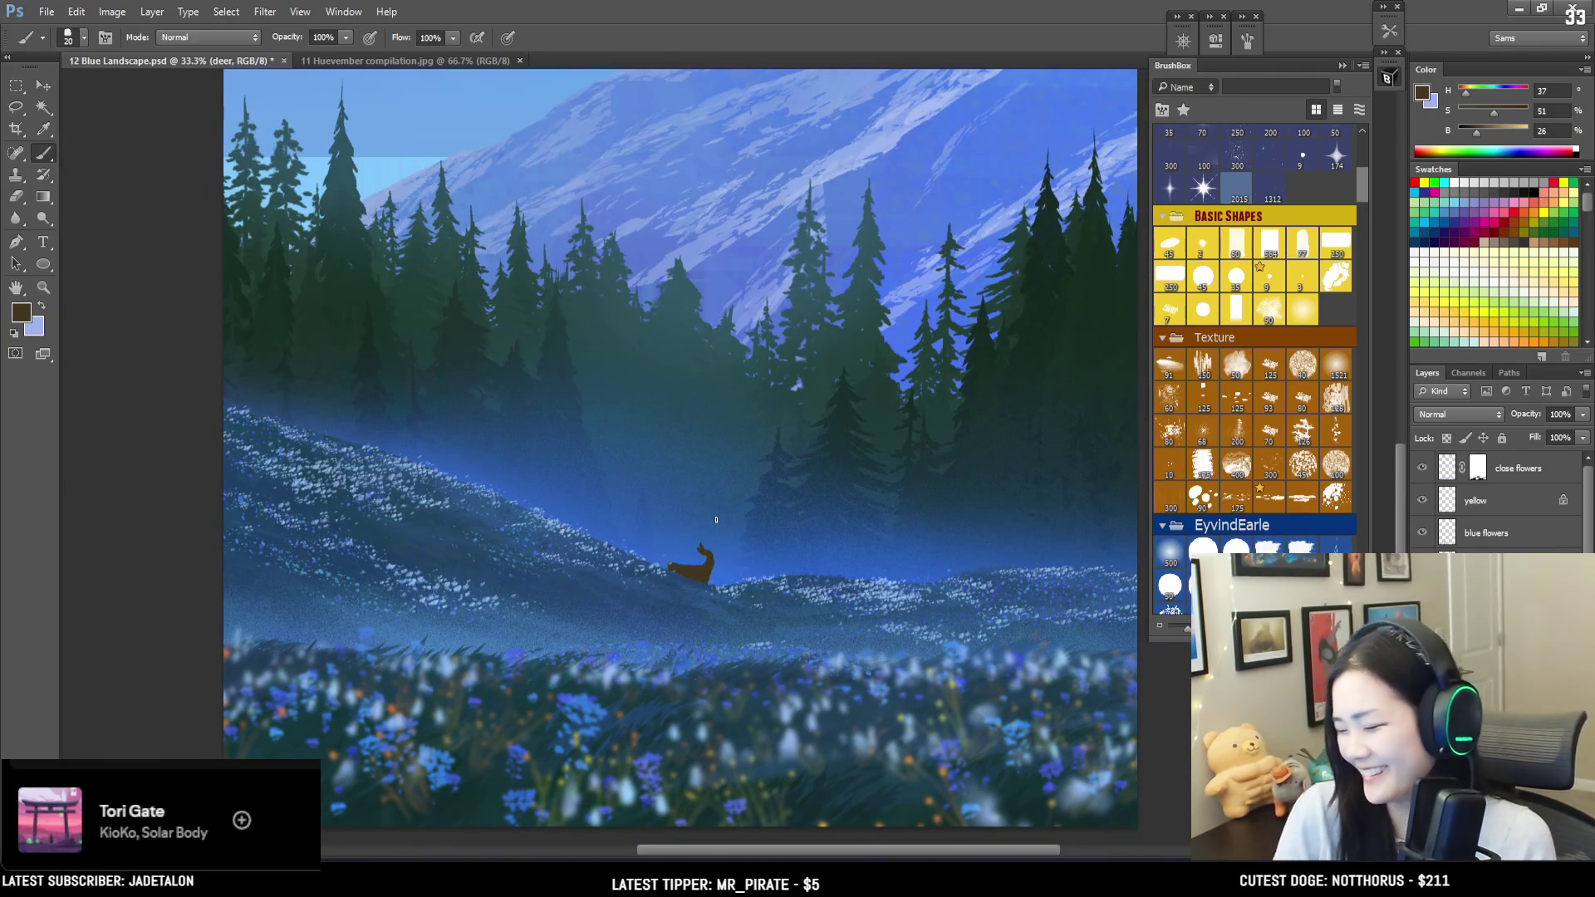
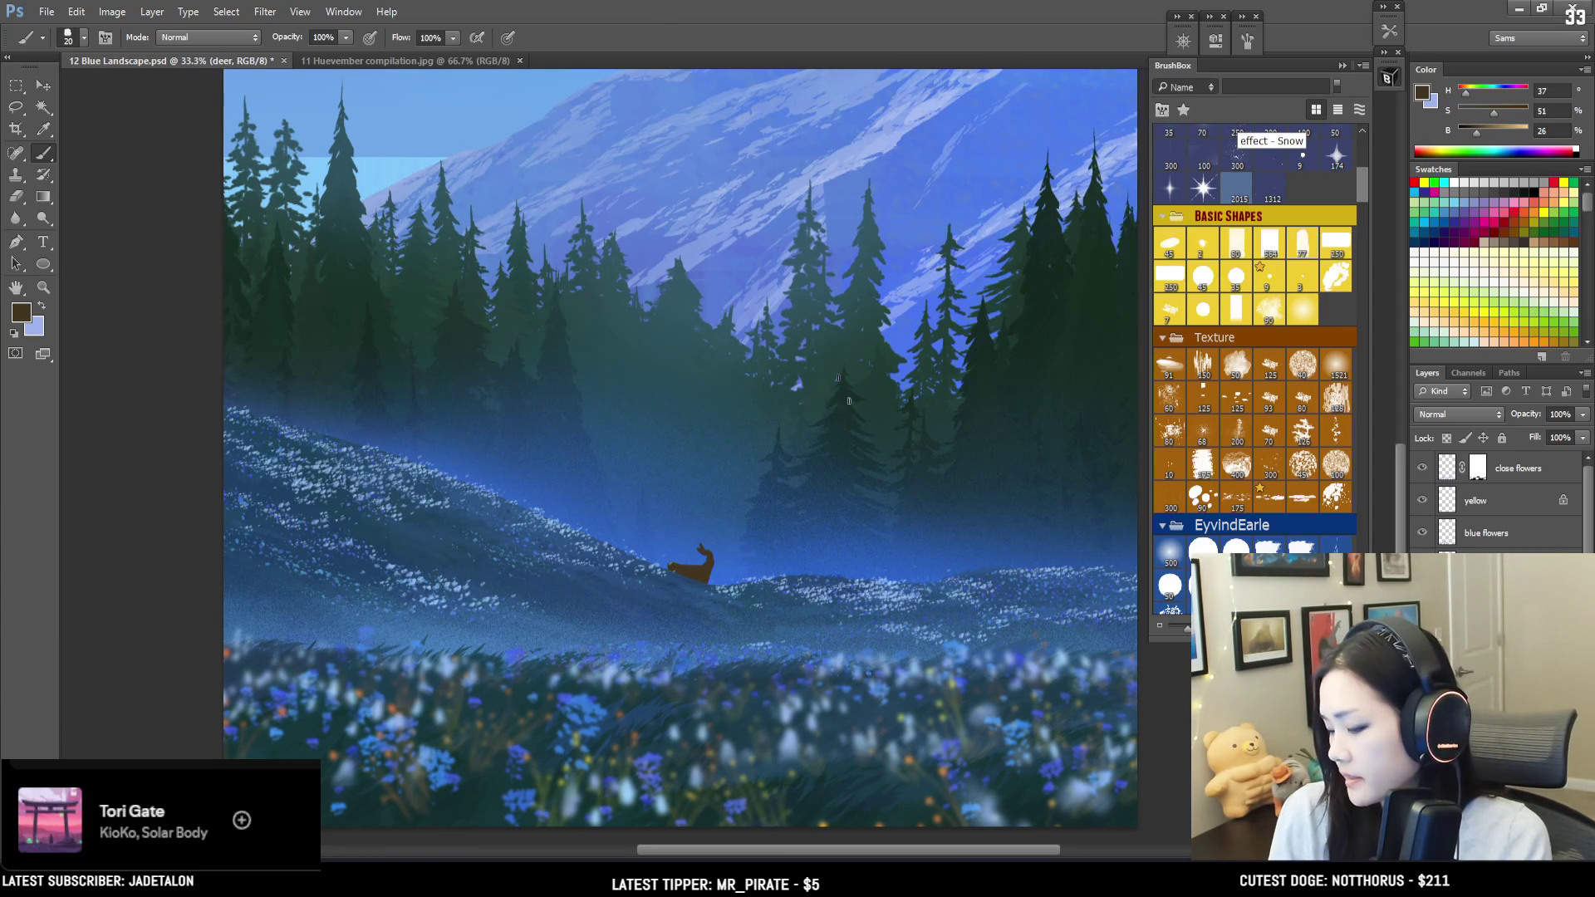
Step: Bring the deer and flower meadow into view and shrink the eraser to size 20
key(ctrl+minus)
key(ctrl+minus)
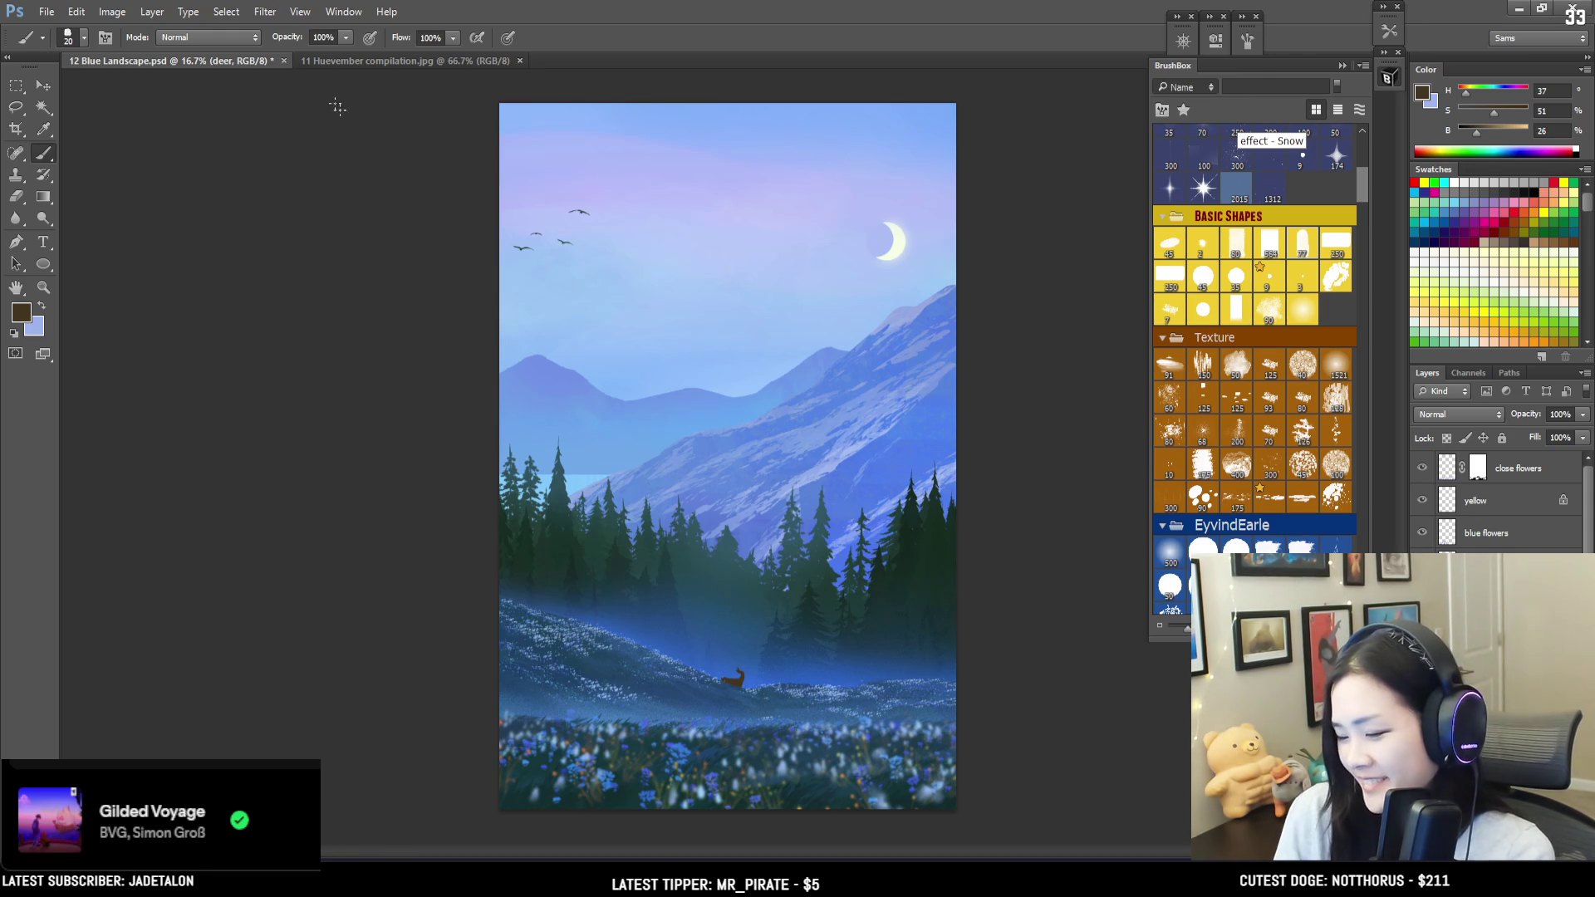
key(ctrl+plus)
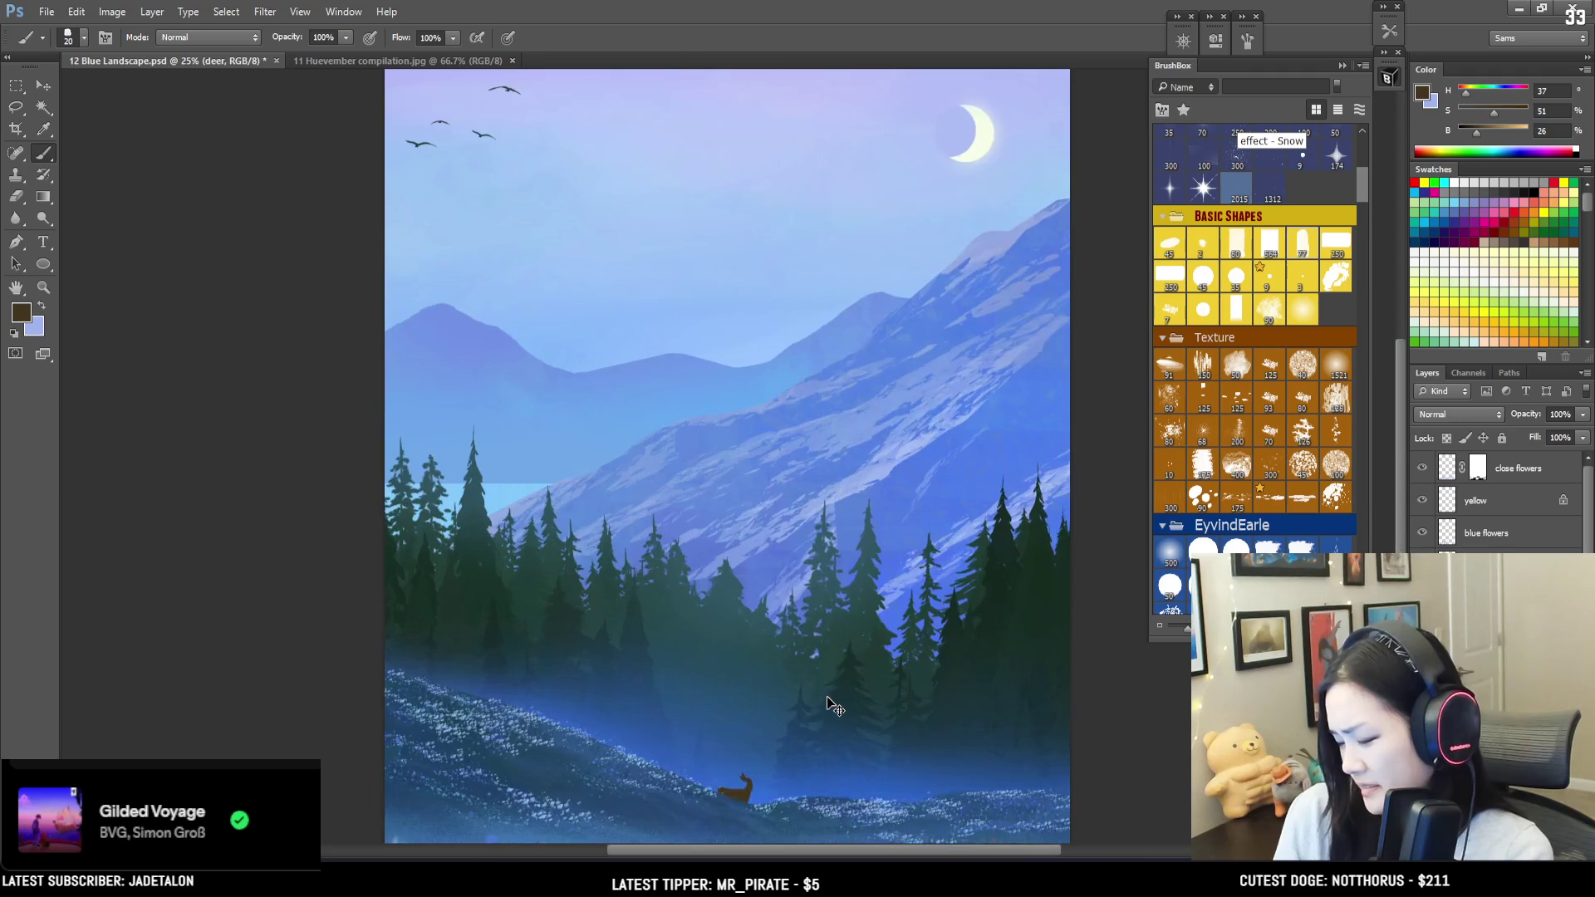
key(ctrl+plus)
drag(784, 658, 724, 453)
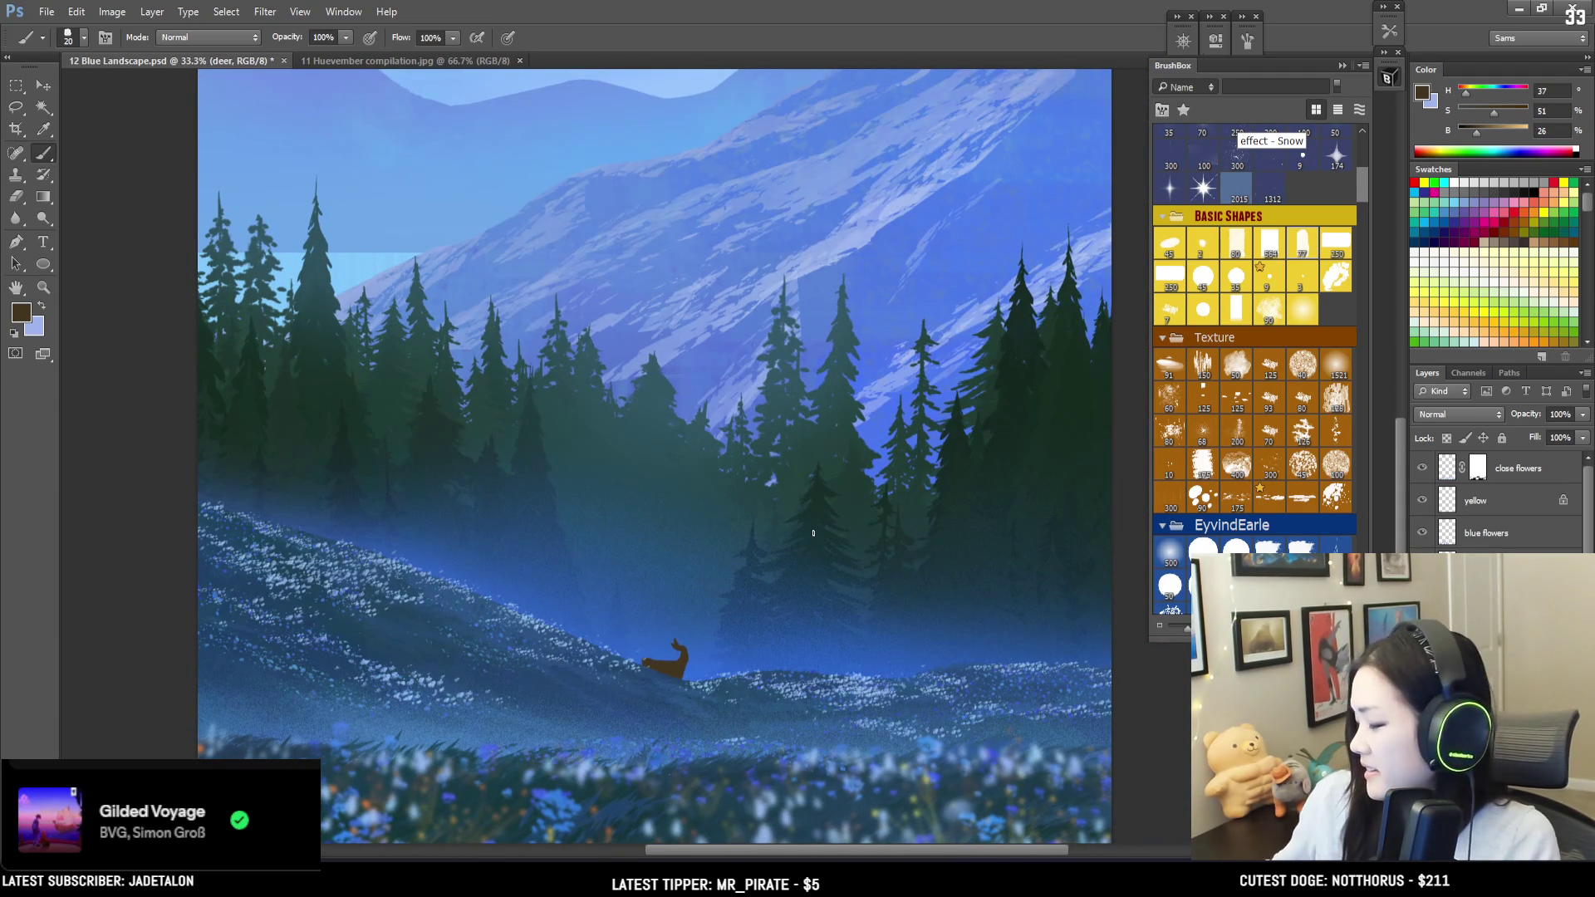
key(e)
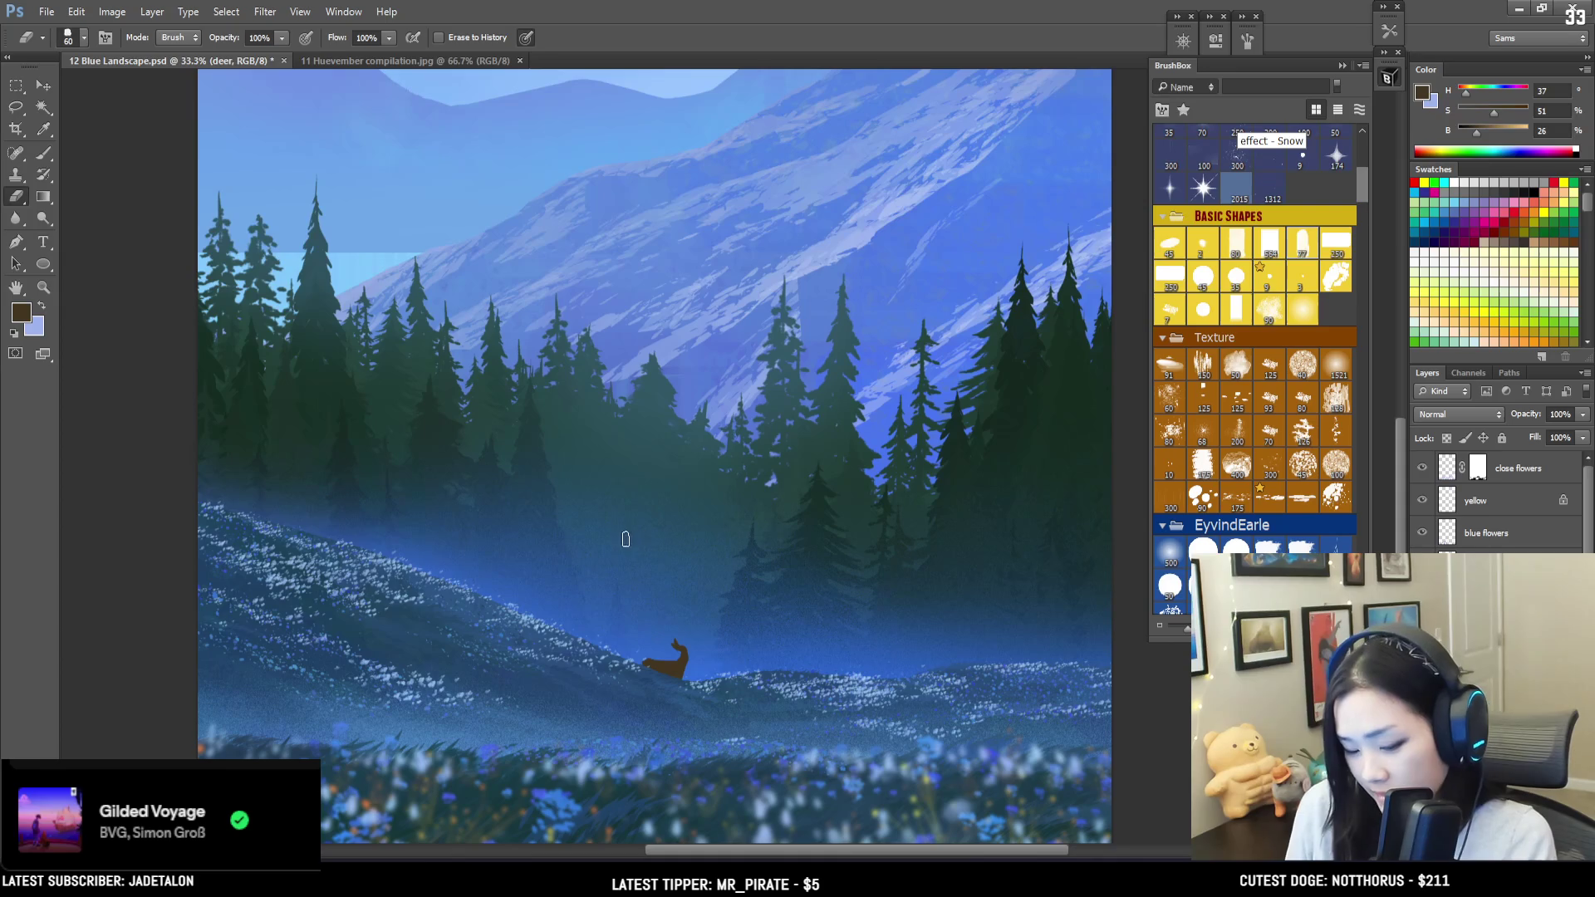
key(l)
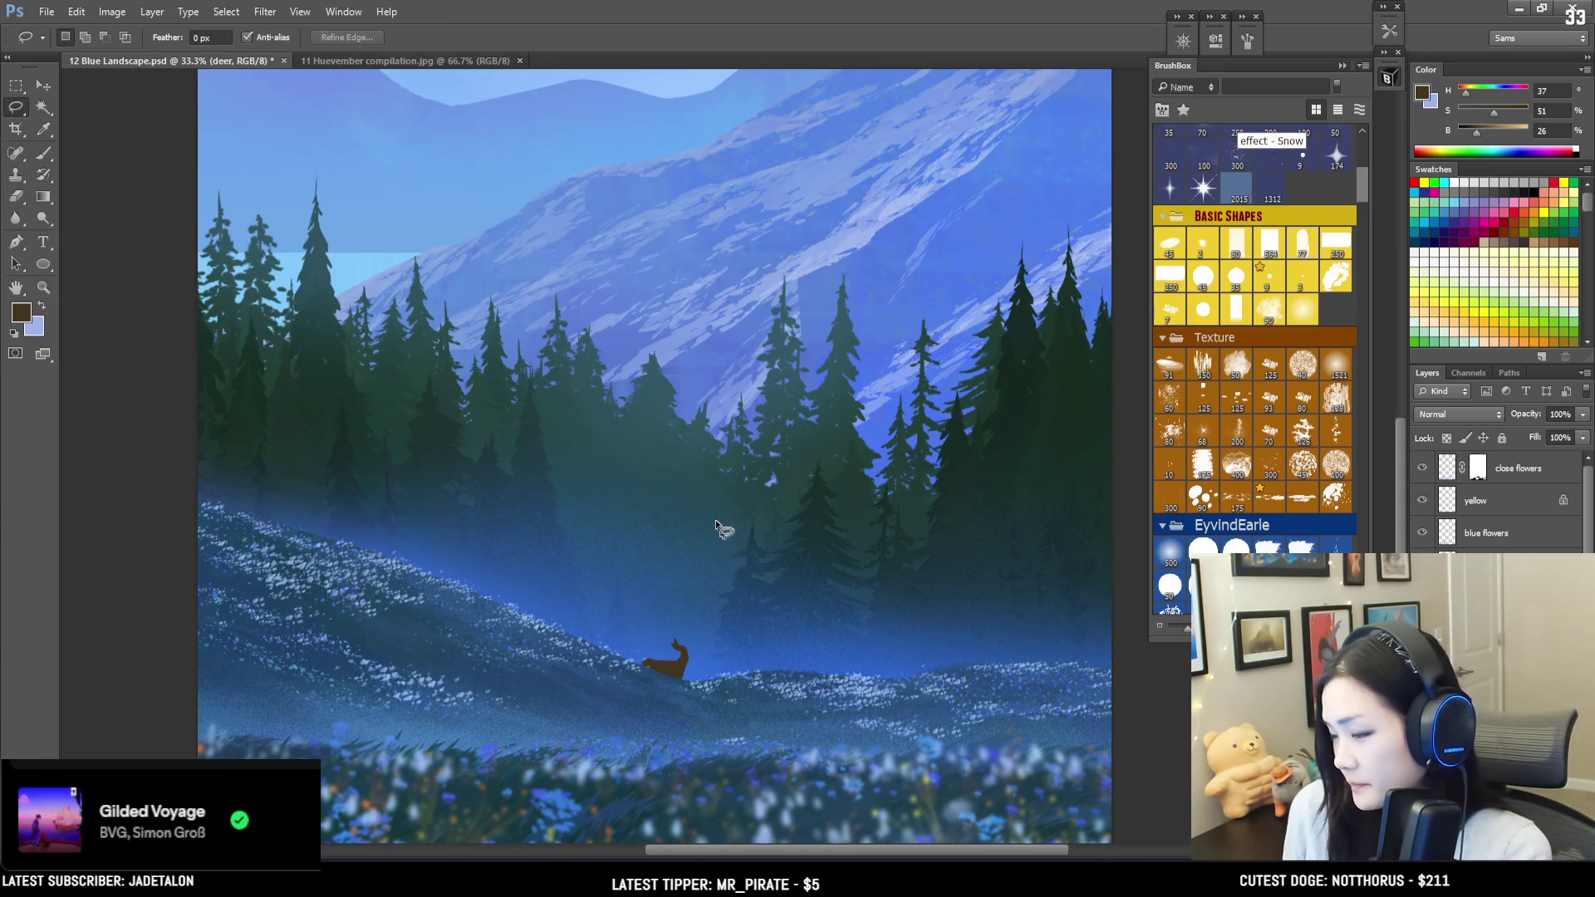
key(ctrl+minus)
mouse_move(743, 575)
mouse_down()
mouse_move(638, 629)
mouse_move(695, 625)
mouse_up()
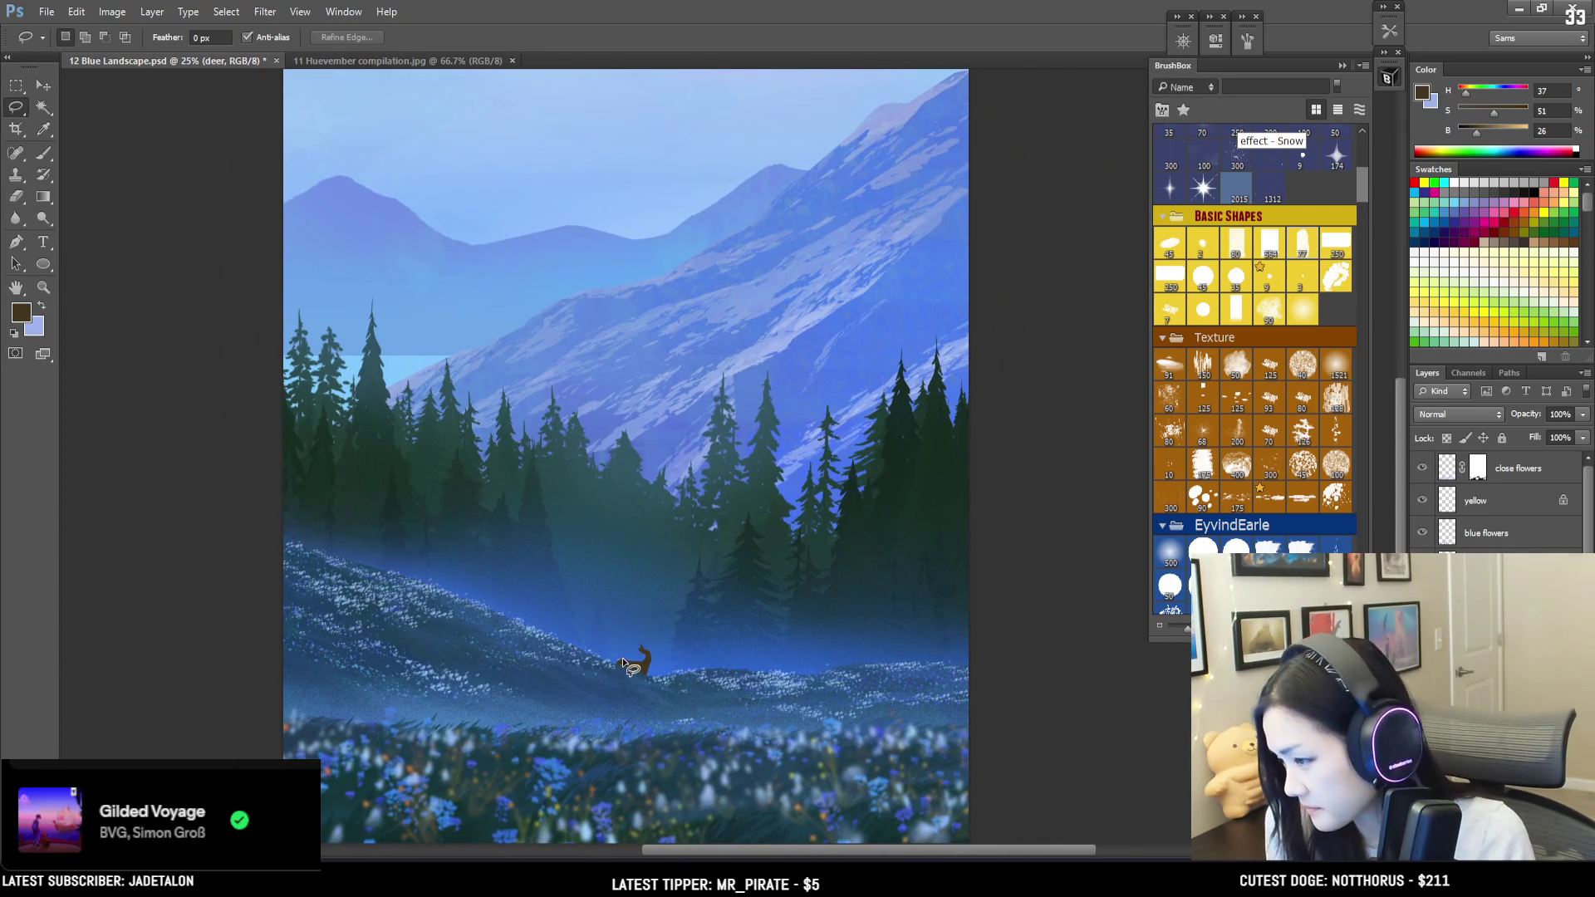
key(e)
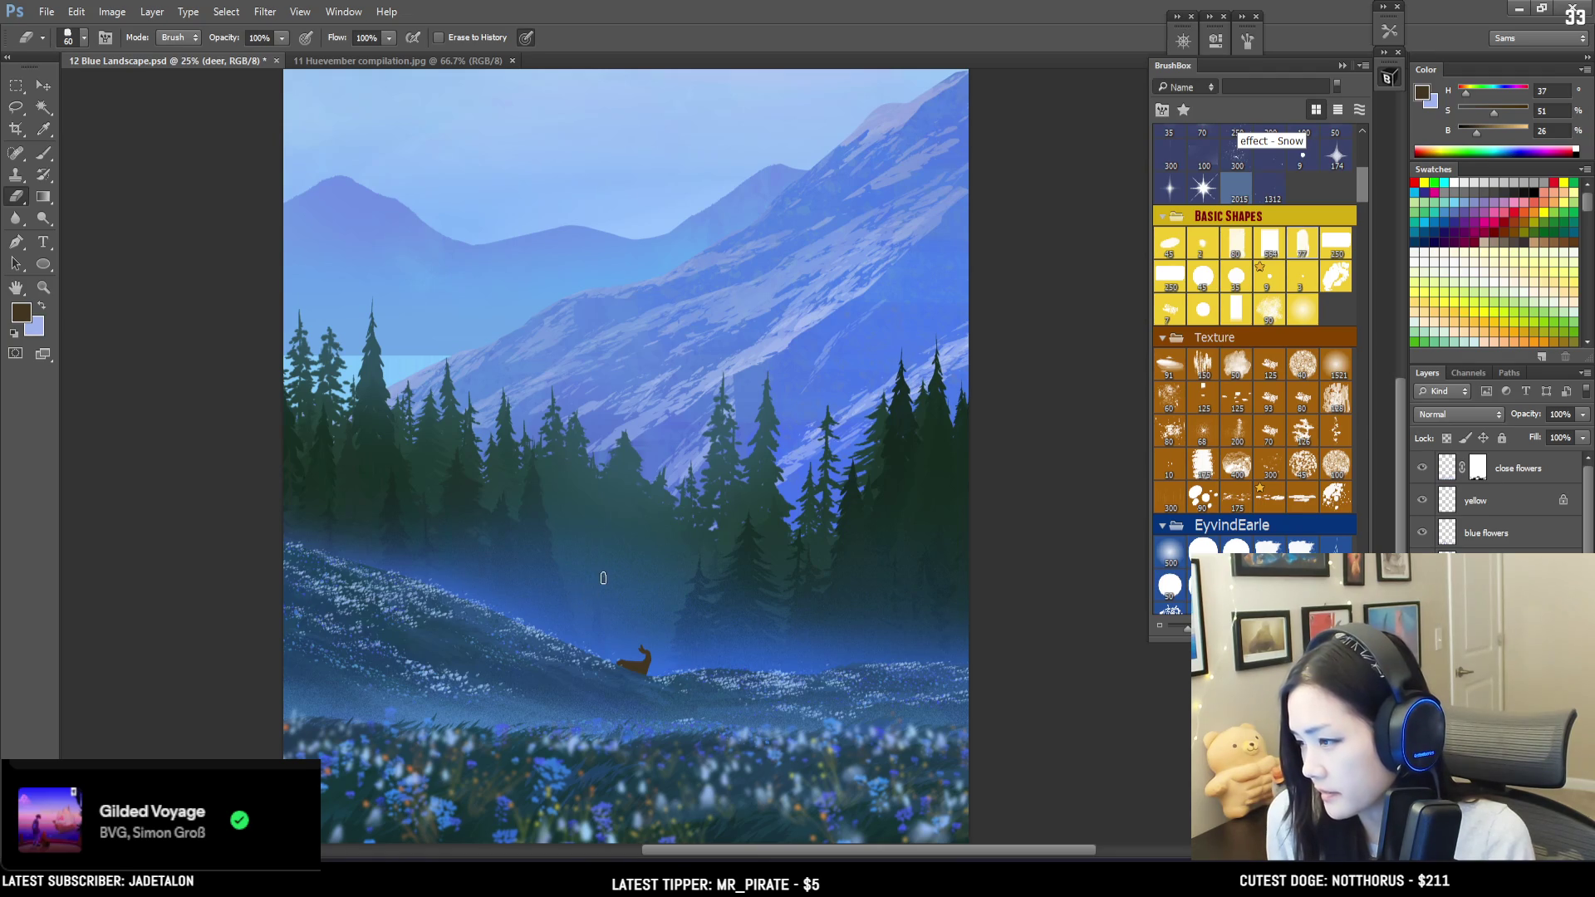
key(bracketleft)
key(bracketleft)
key(bracketleft)
key(bracketleft)
key(bracketleft)
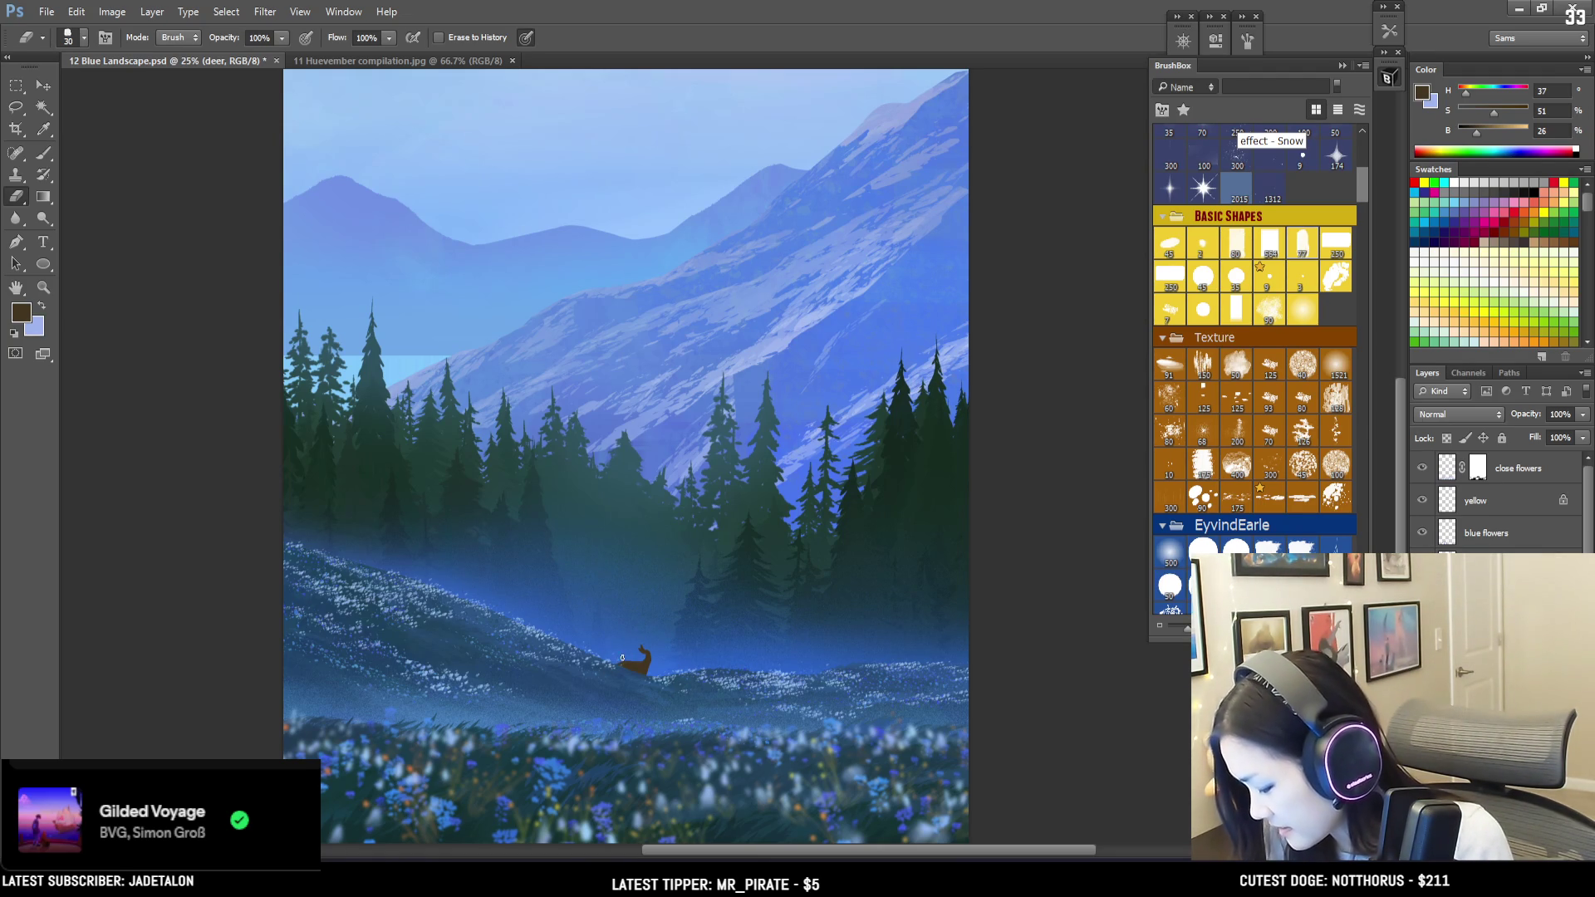
key(bracketleft)
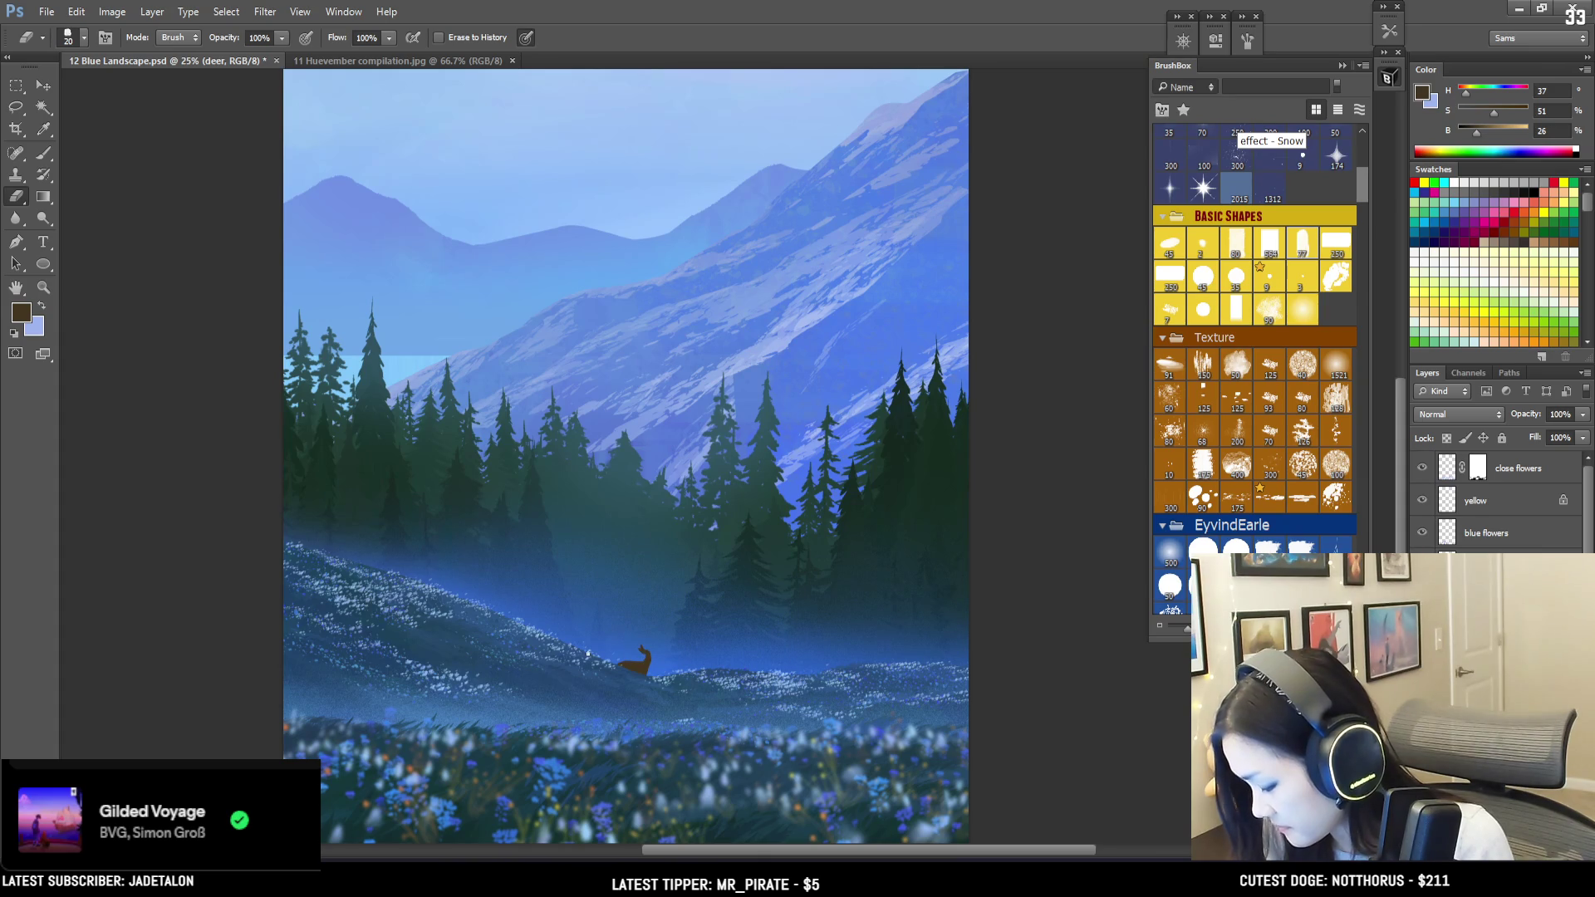
Step: Zoom in closer on the deer and set the brush to size 15
key(ctrl+minus)
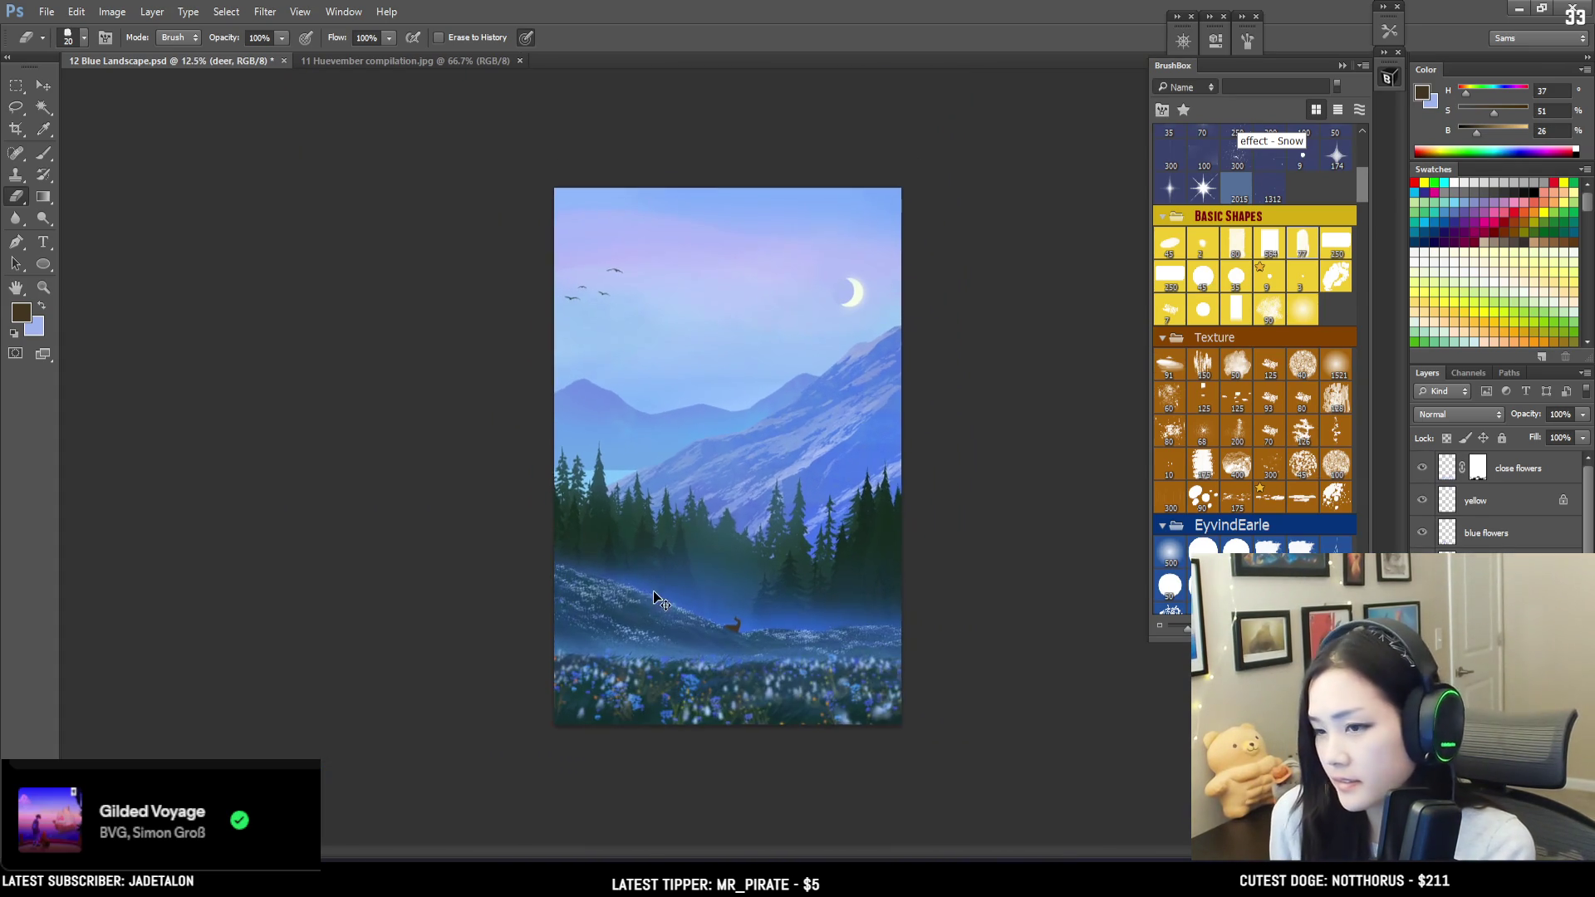
key(ctrl+plus)
mouse_move(655, 726)
mouse_down()
mouse_move(612, 695)
mouse_move(627, 730)
mouse_move(616, 595)
mouse_move(640, 694)
mouse_move(647, 666)
mouse_up()
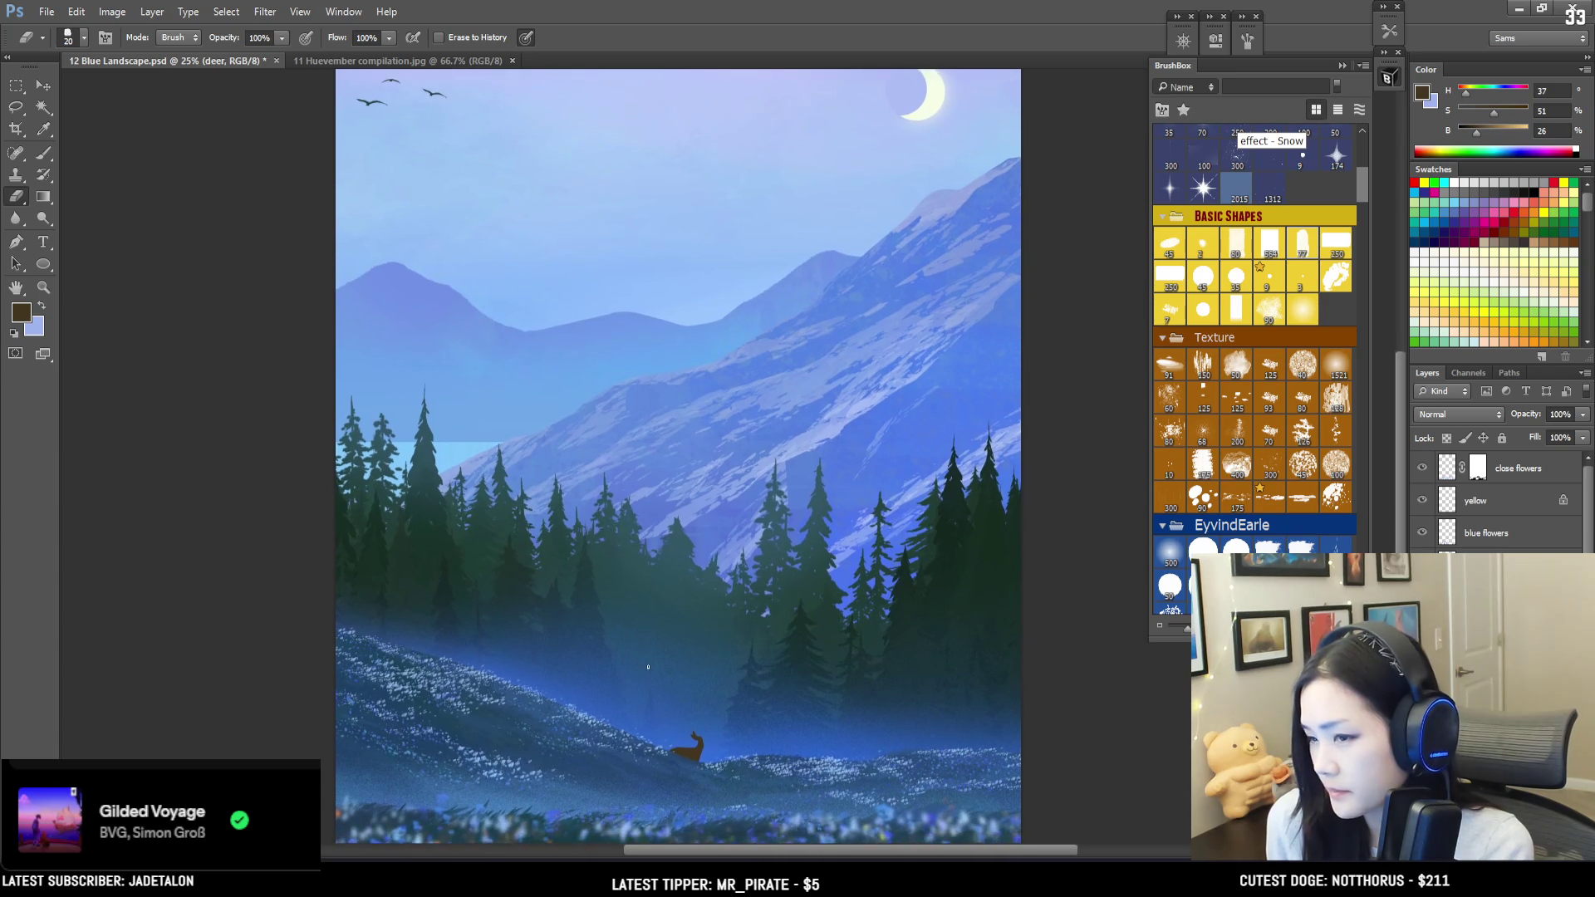
scroll(658, 761, down, 1)
scroll(658, 761, up, 1)
drag(662, 740, 605, 531)
key(ctrl+plus)
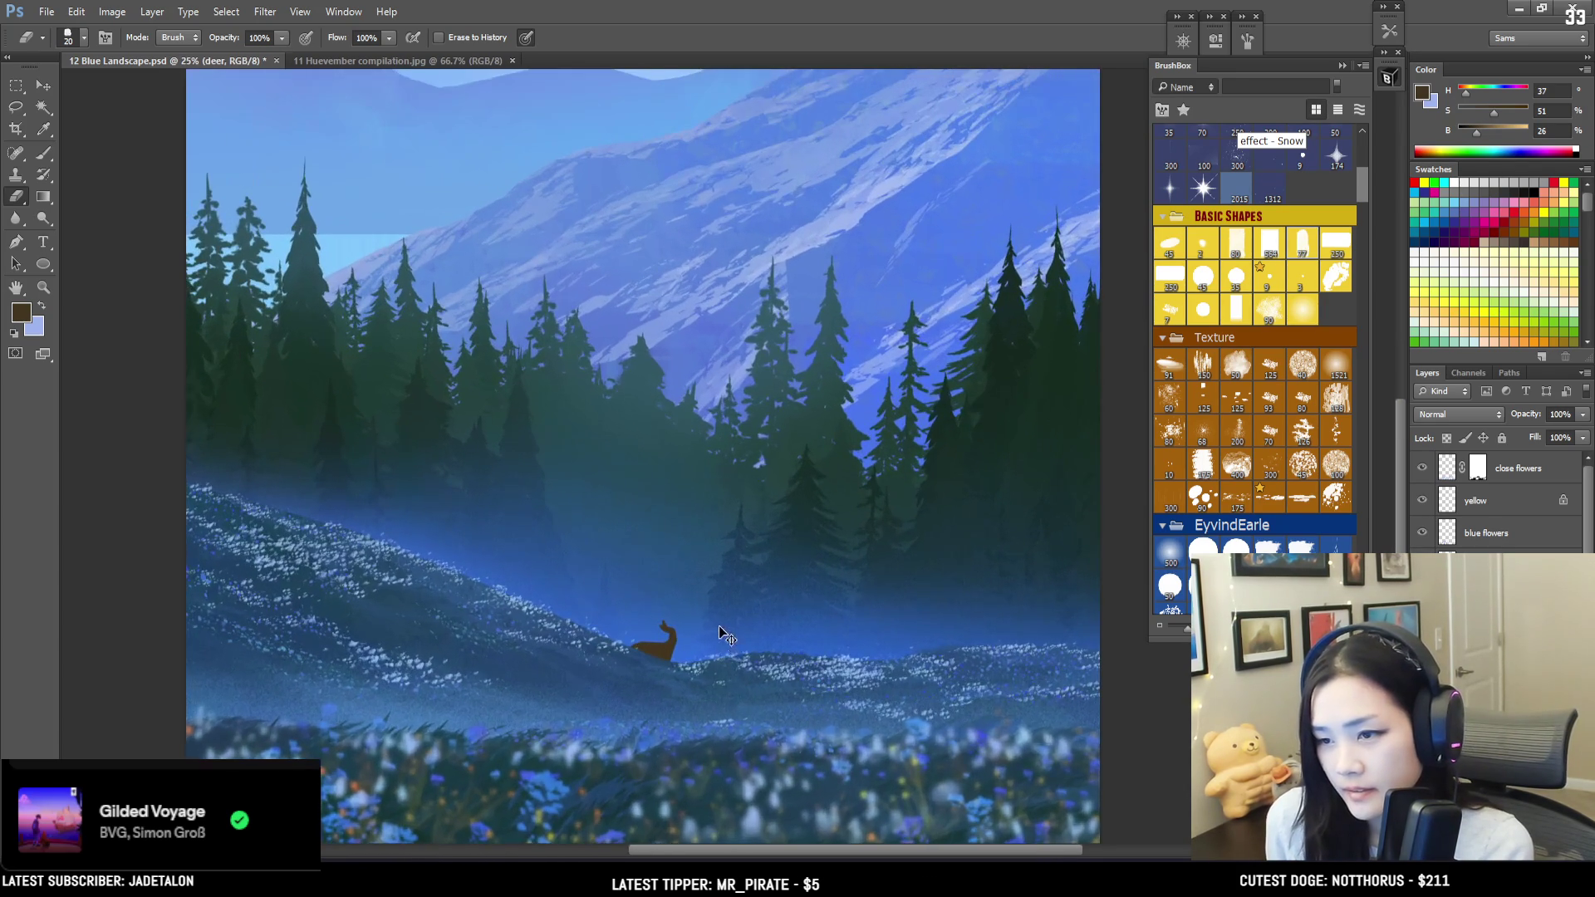
mouse_move(691, 690)
mouse_down()
mouse_move(749, 619)
mouse_move(736, 598)
mouse_move(733, 651)
mouse_move(747, 644)
mouse_up()
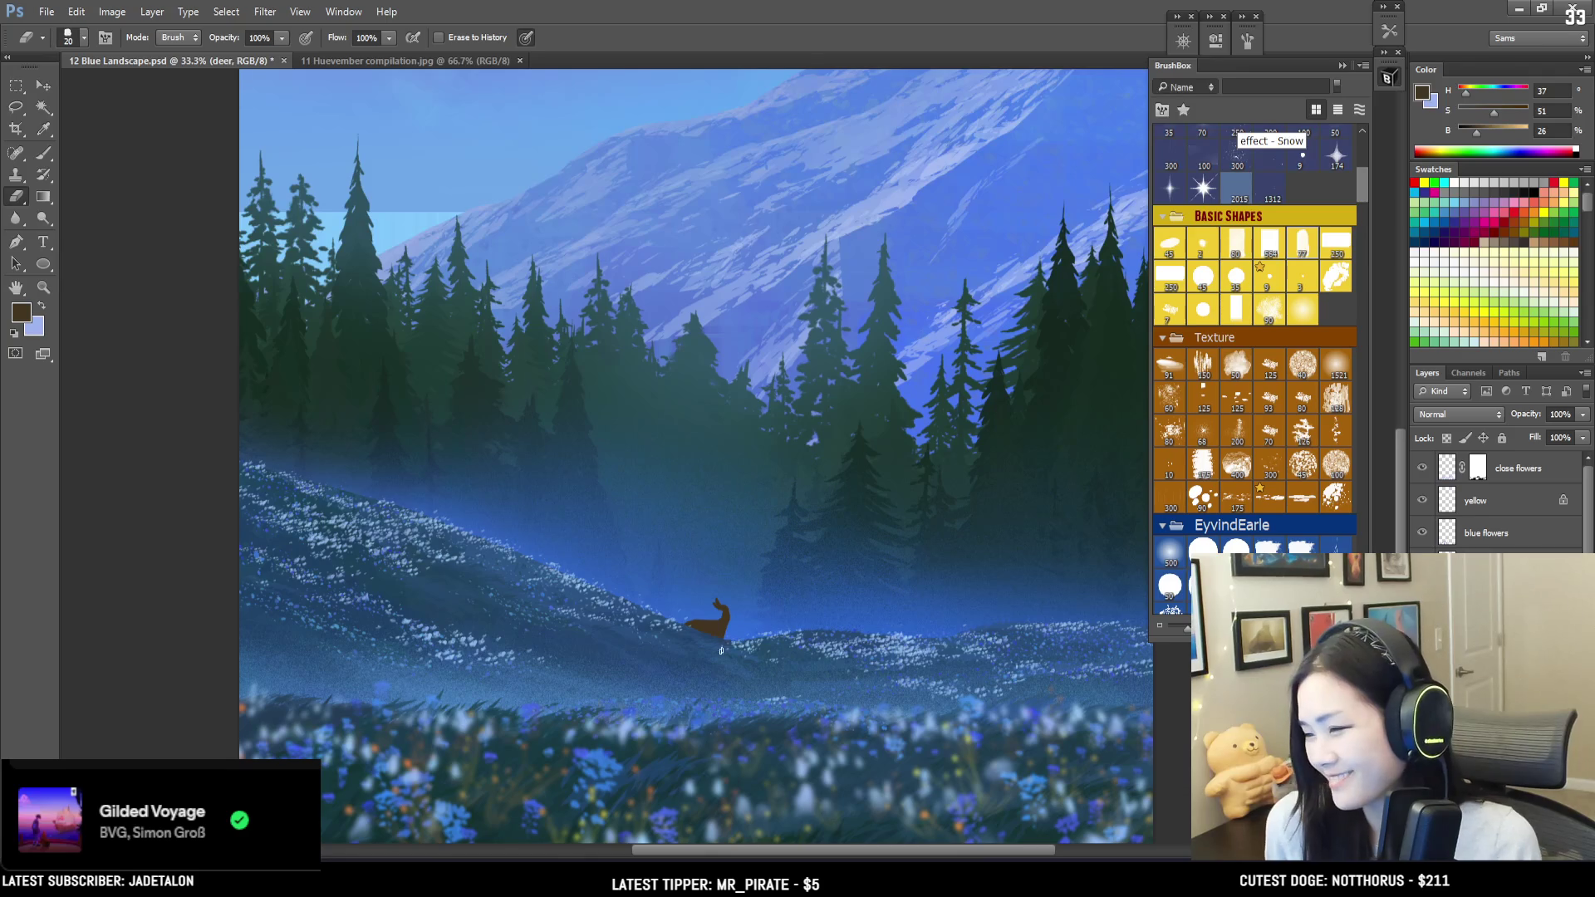
key(b)
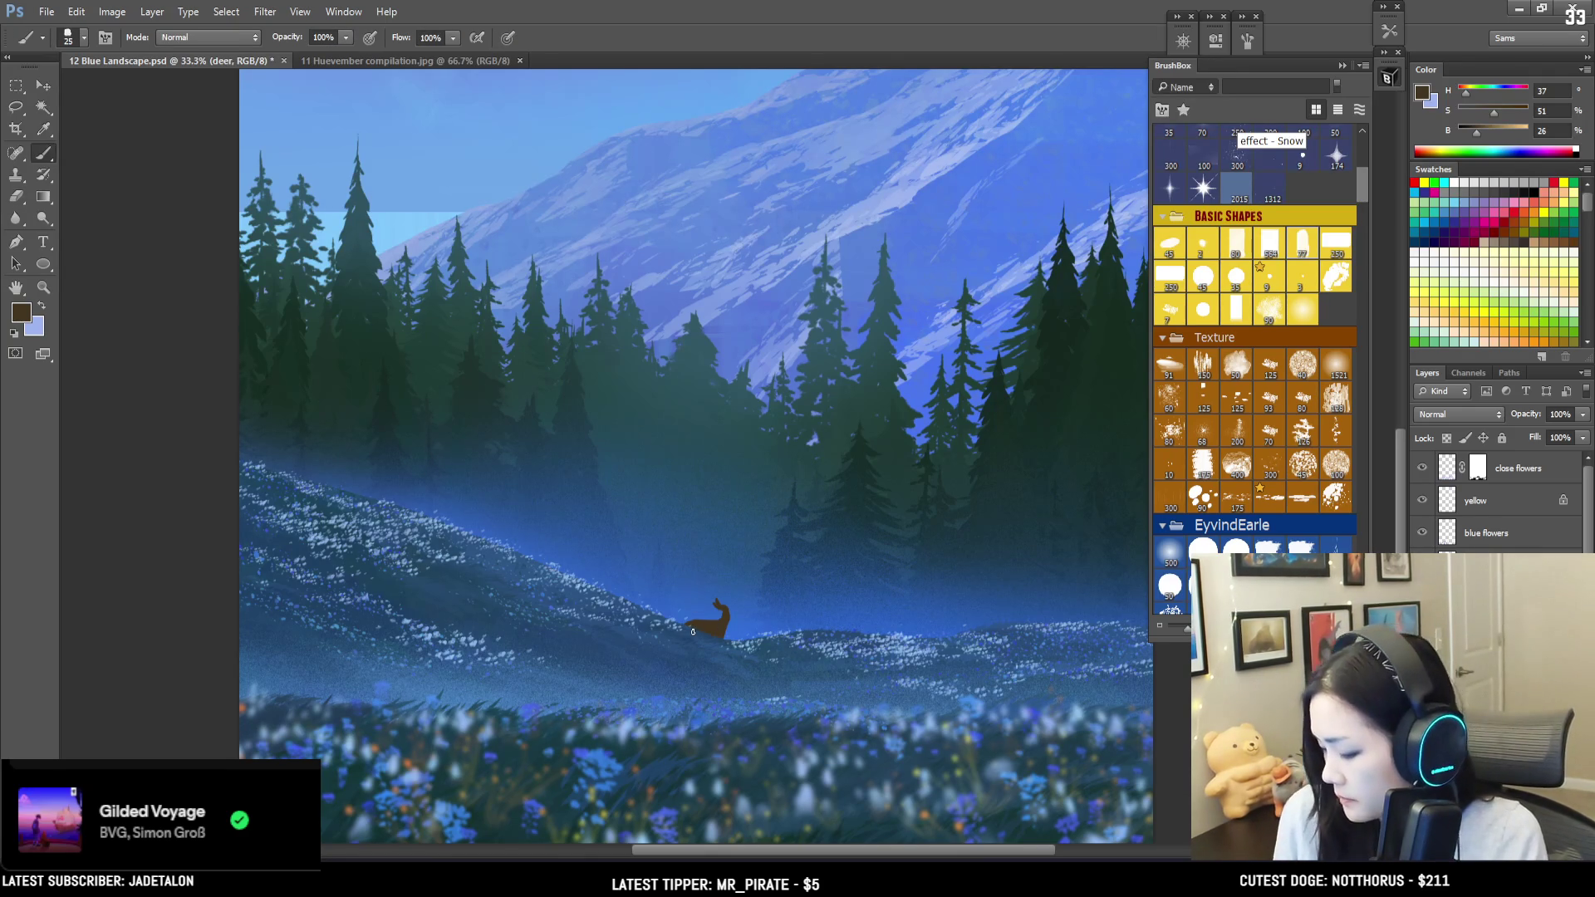
key(e)
key(b)
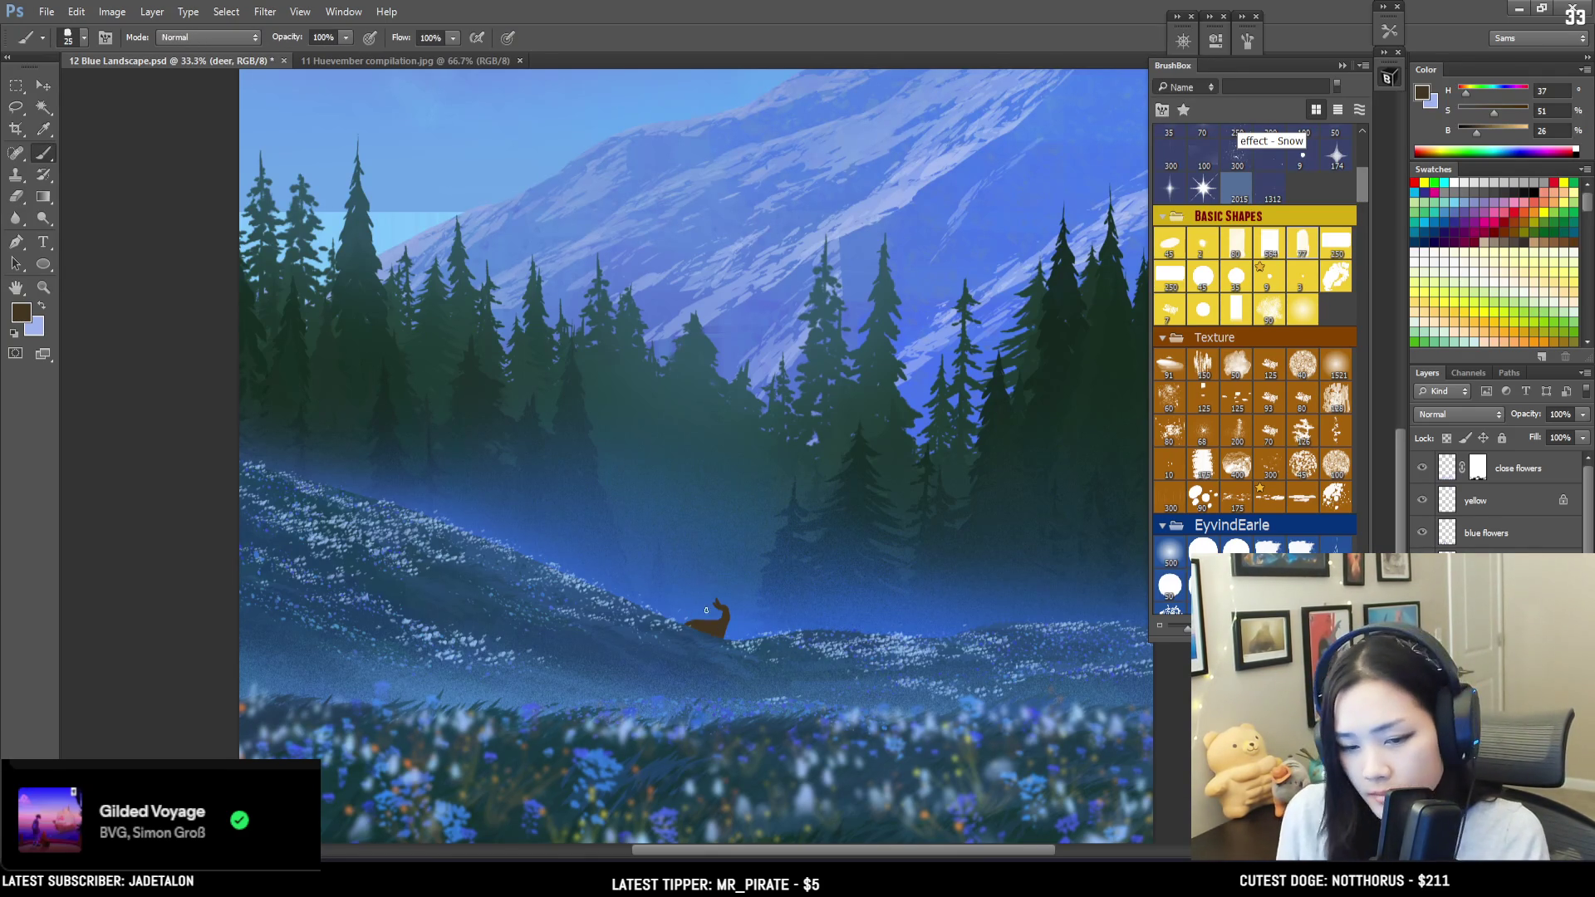
key(bracketright)
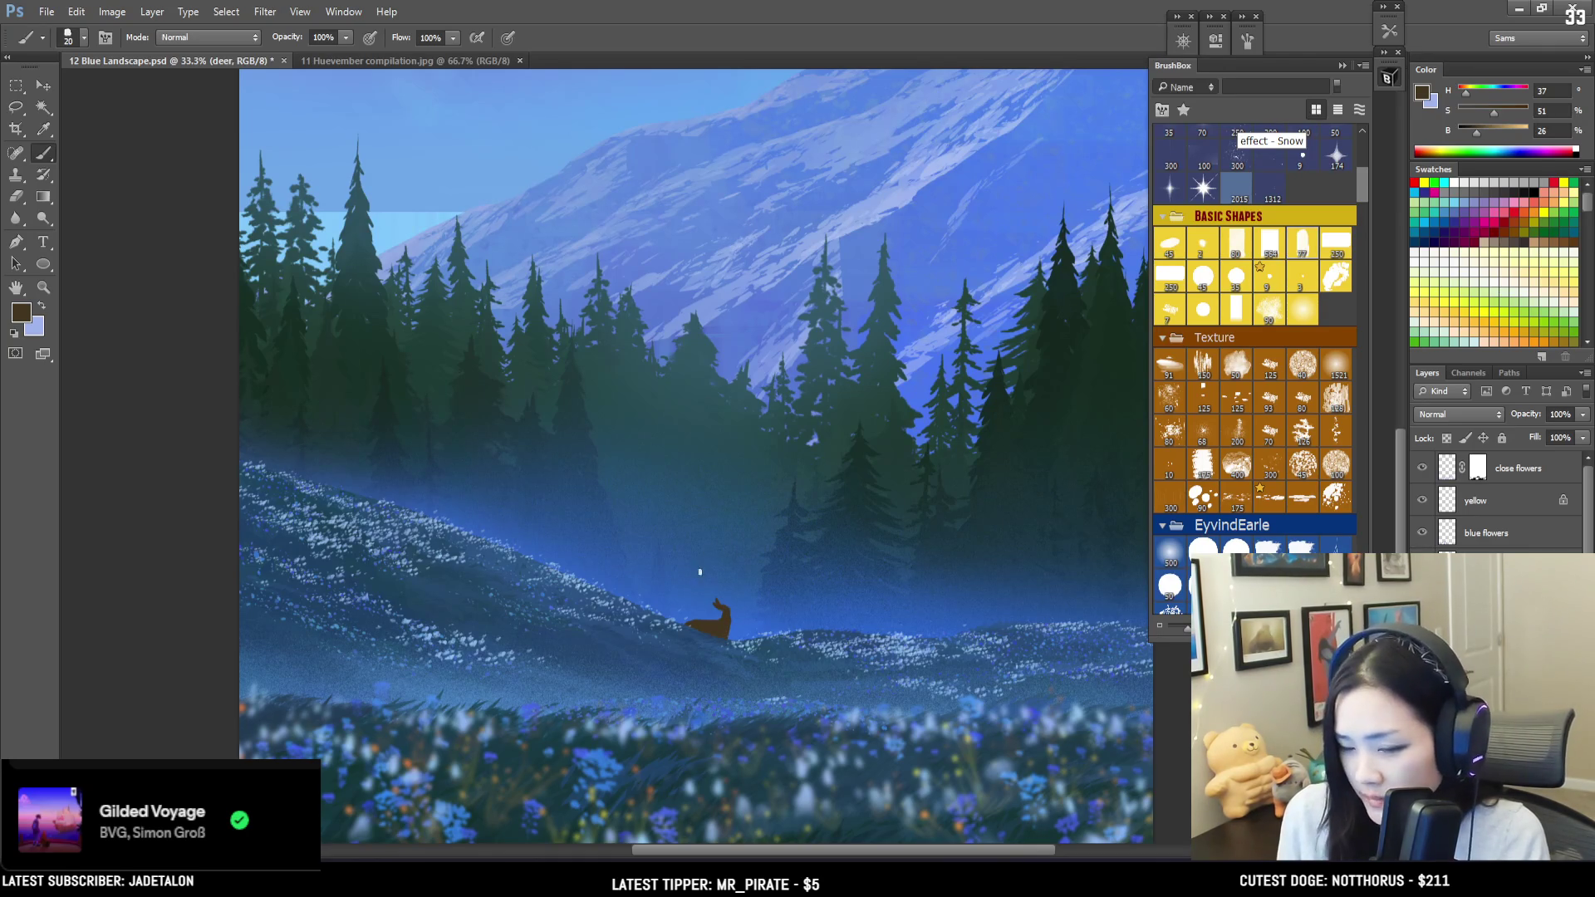
key(bracketleft)
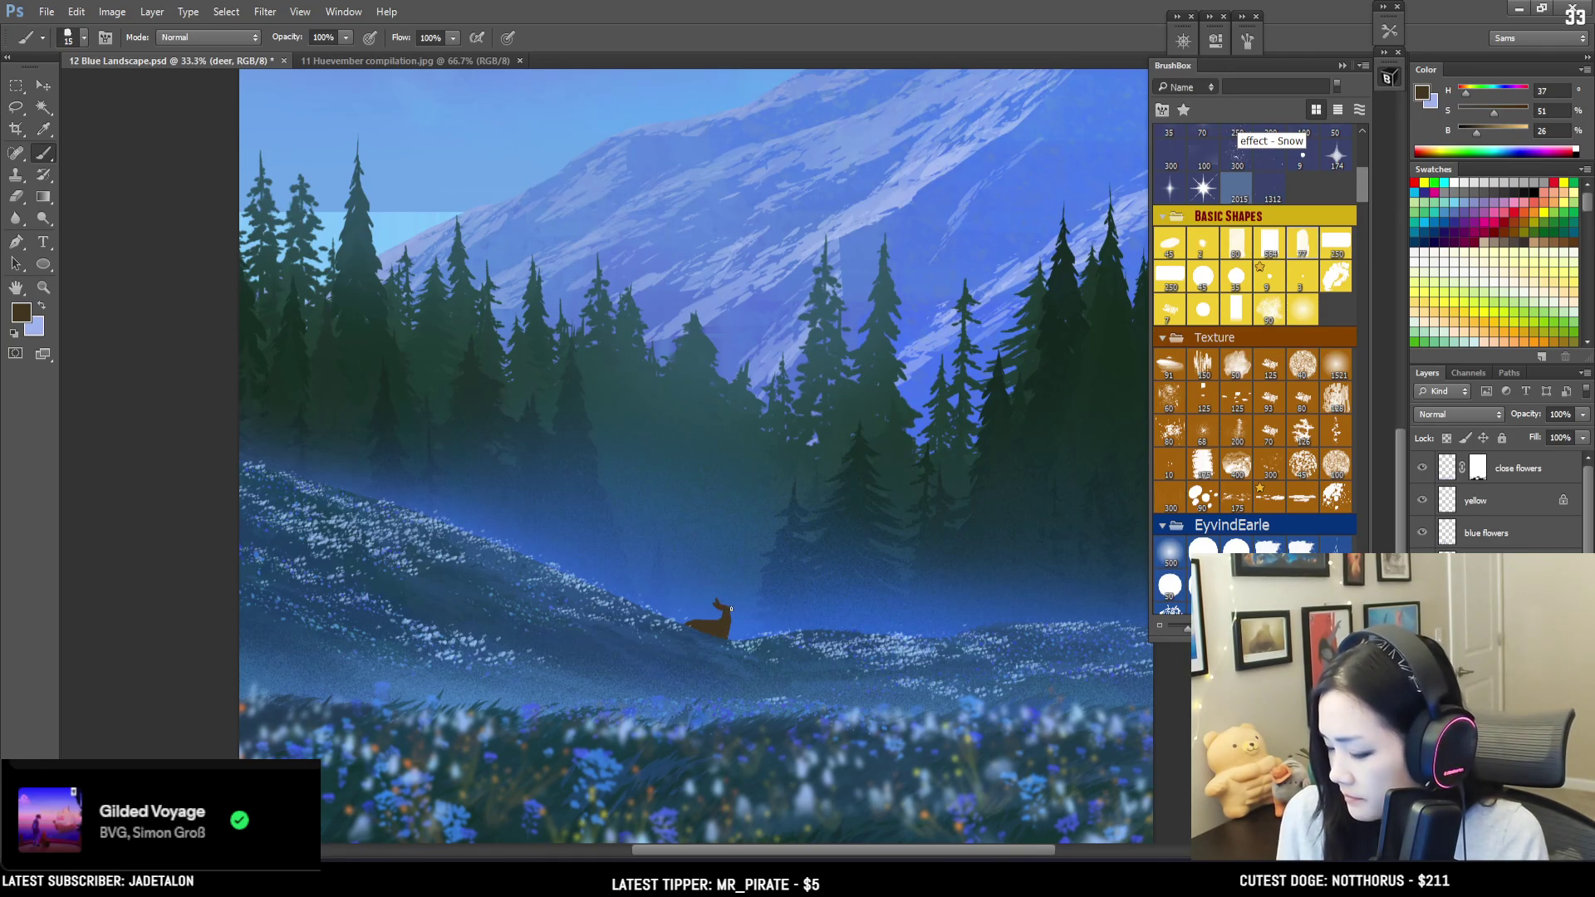
key(l)
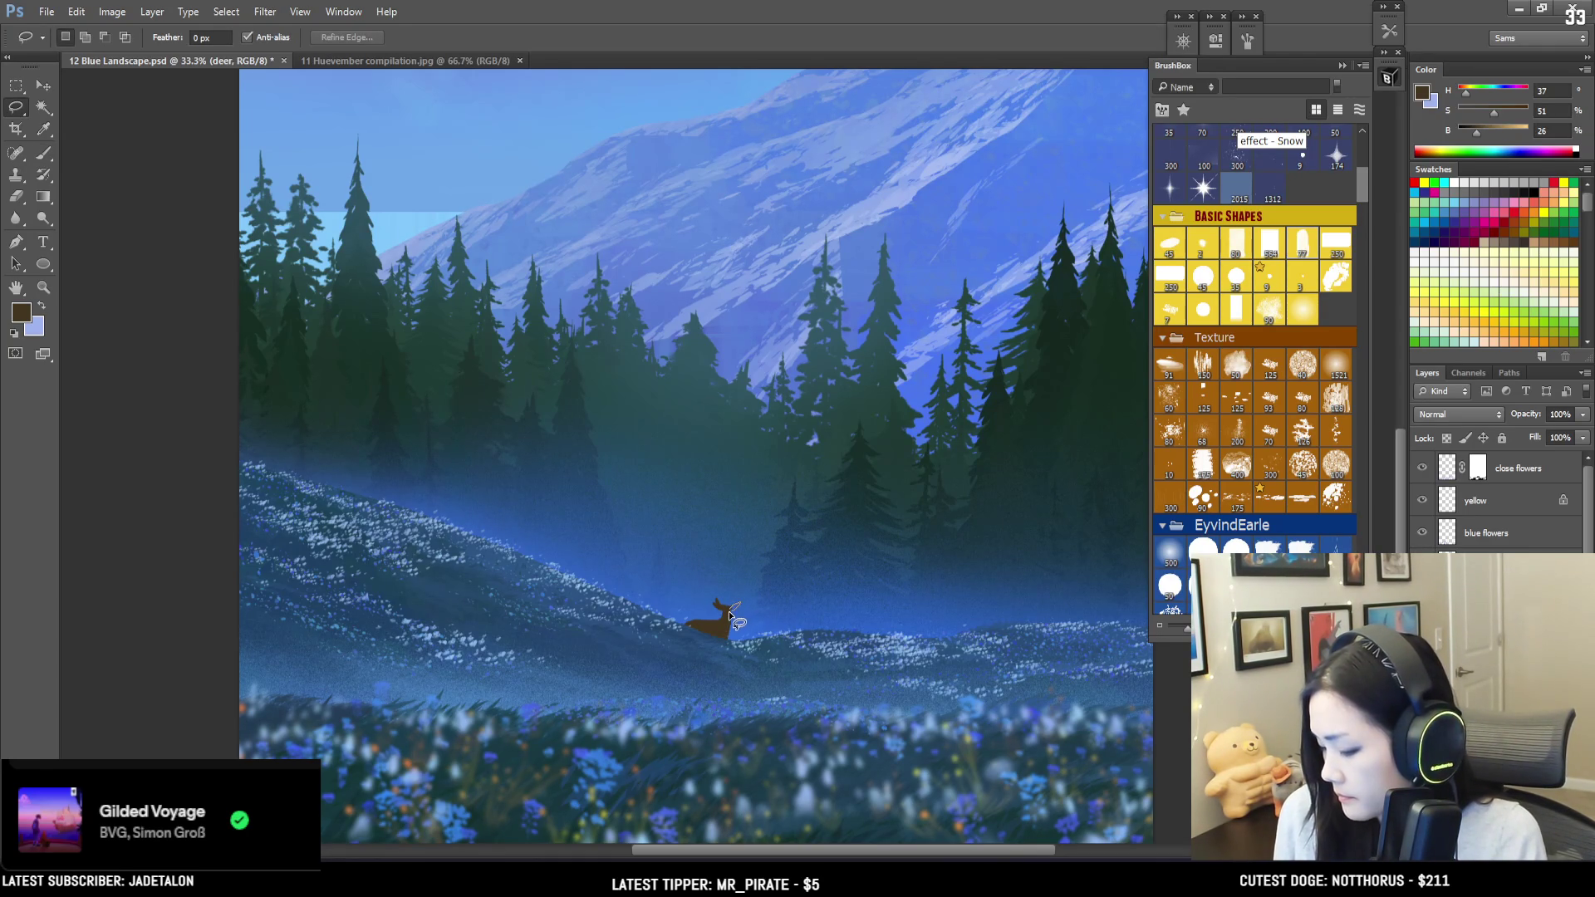
key(b)
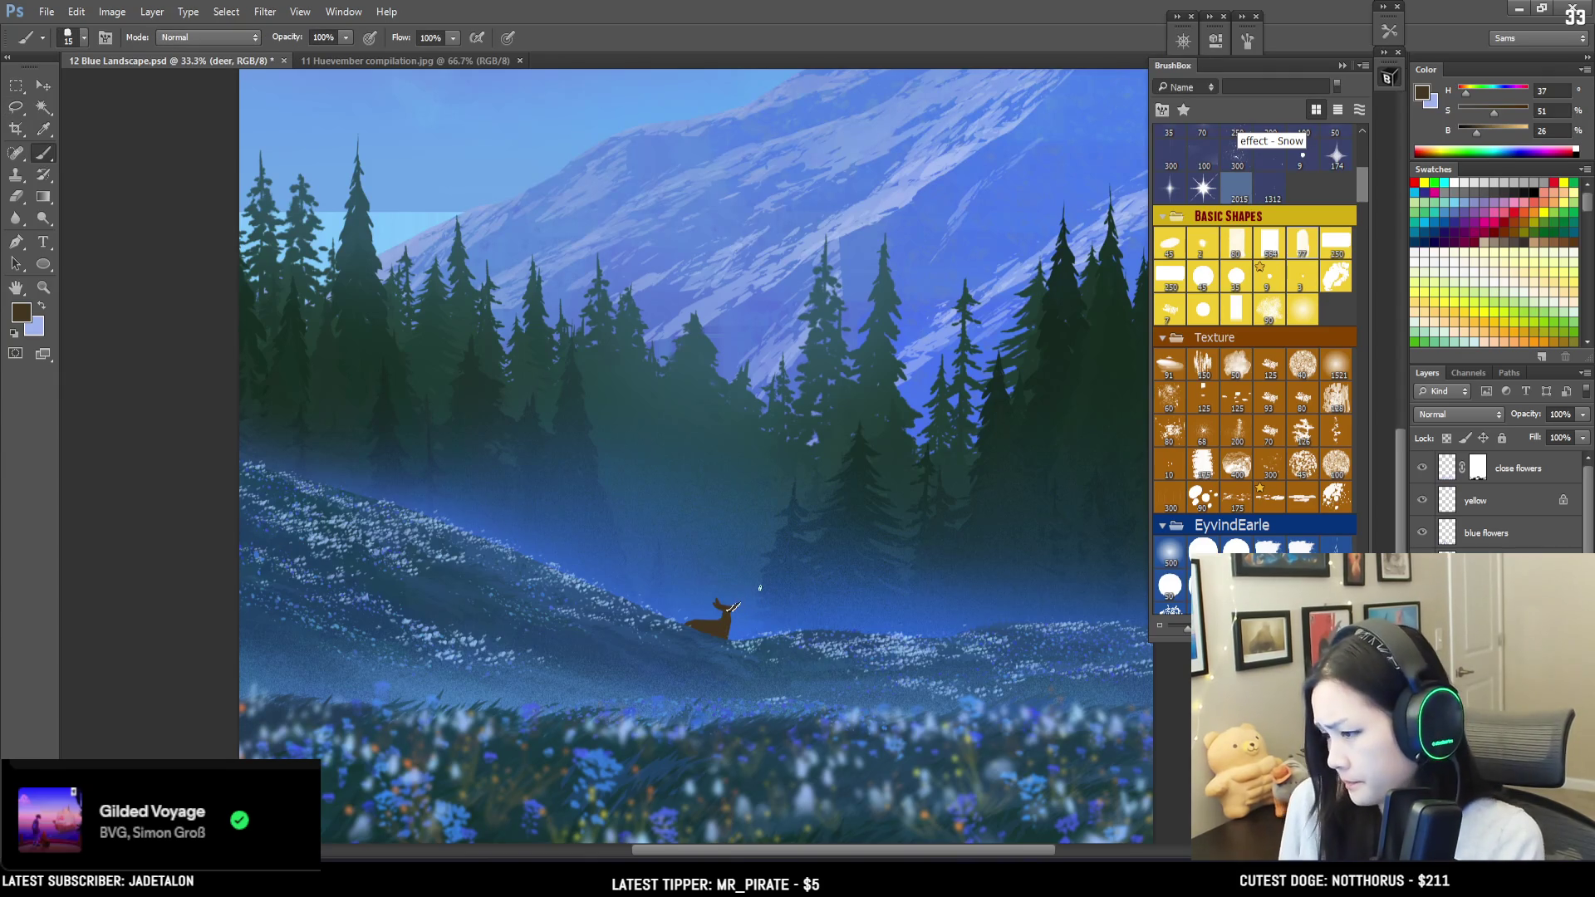
Step: Paint a second ear on the deer's head with a size 9 brush
key(ctrl+minus)
key(ctrl+minus)
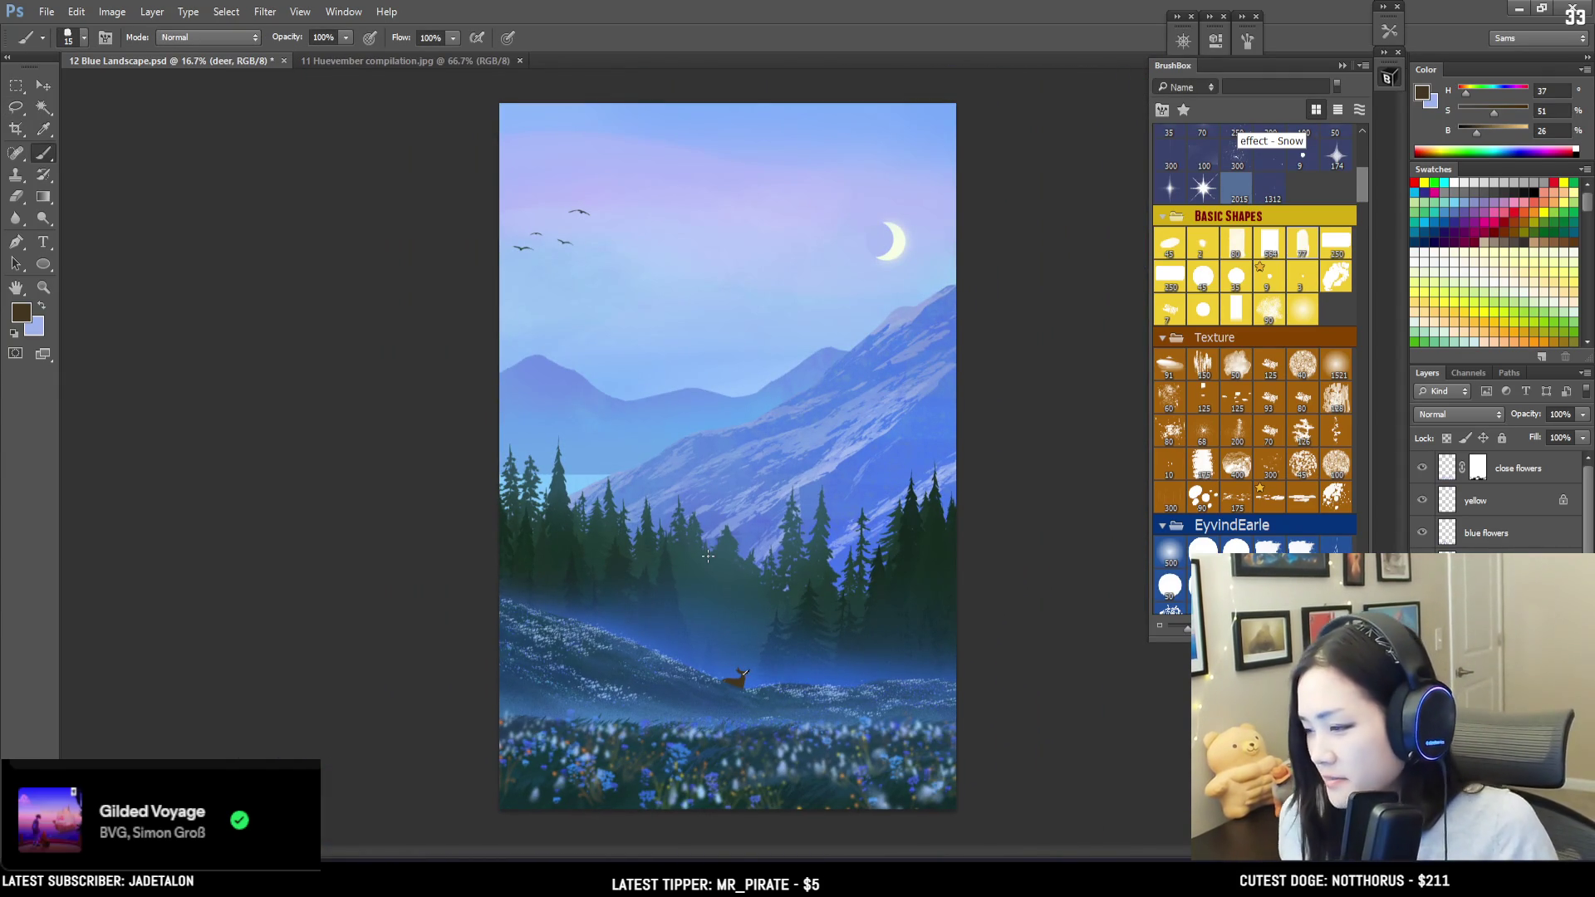
key(ctrl+plus)
scroll(645, 467, down, 5)
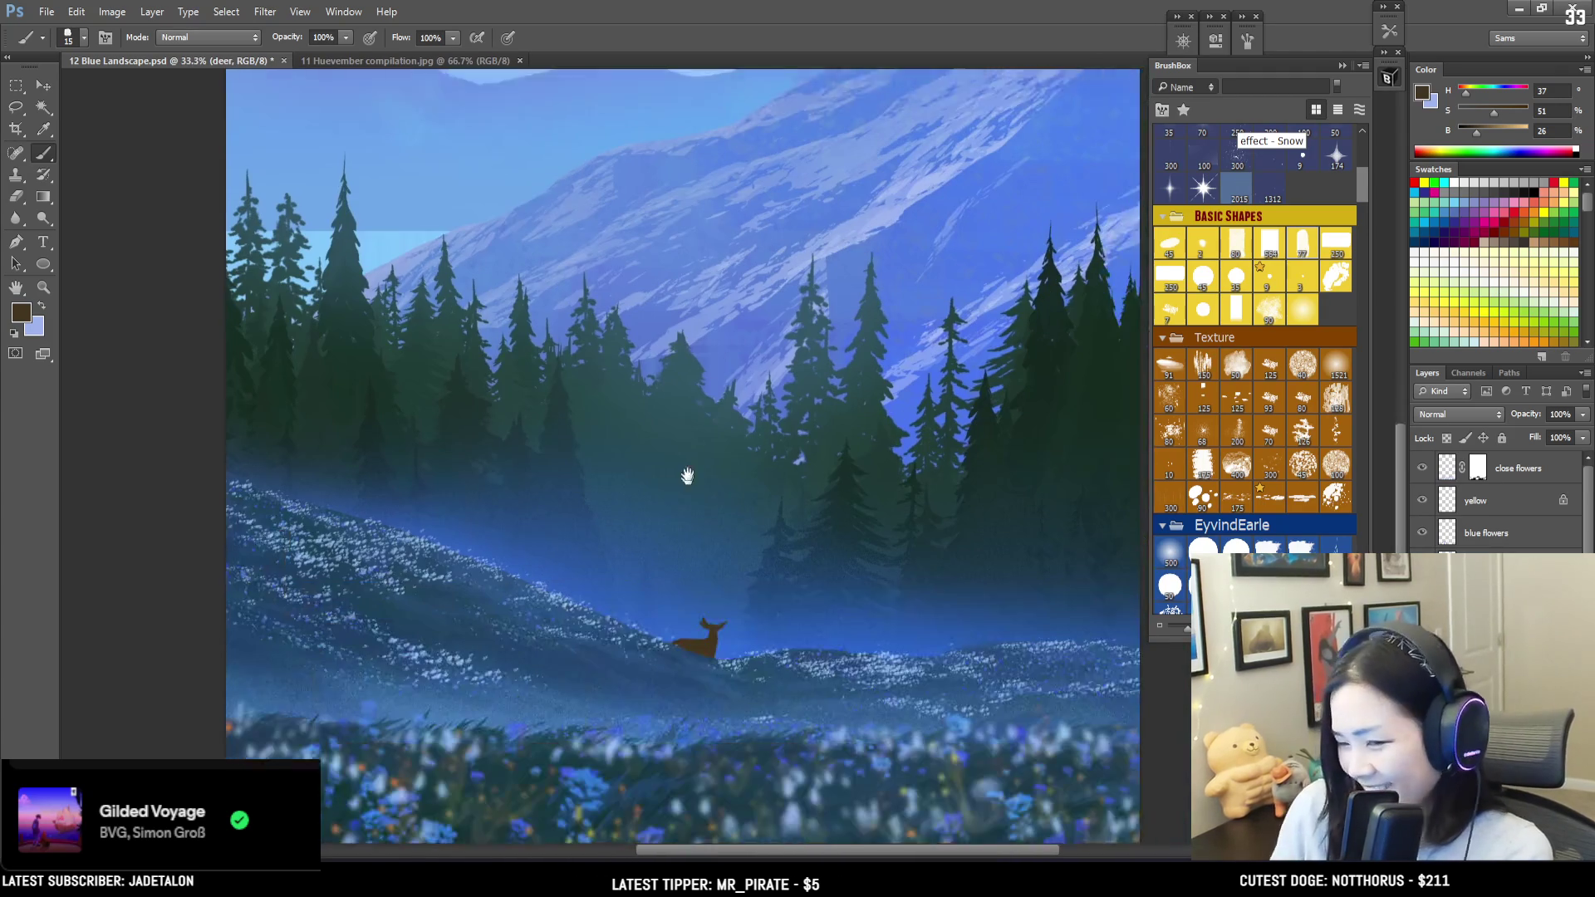
key(bracketleft)
click(719, 574)
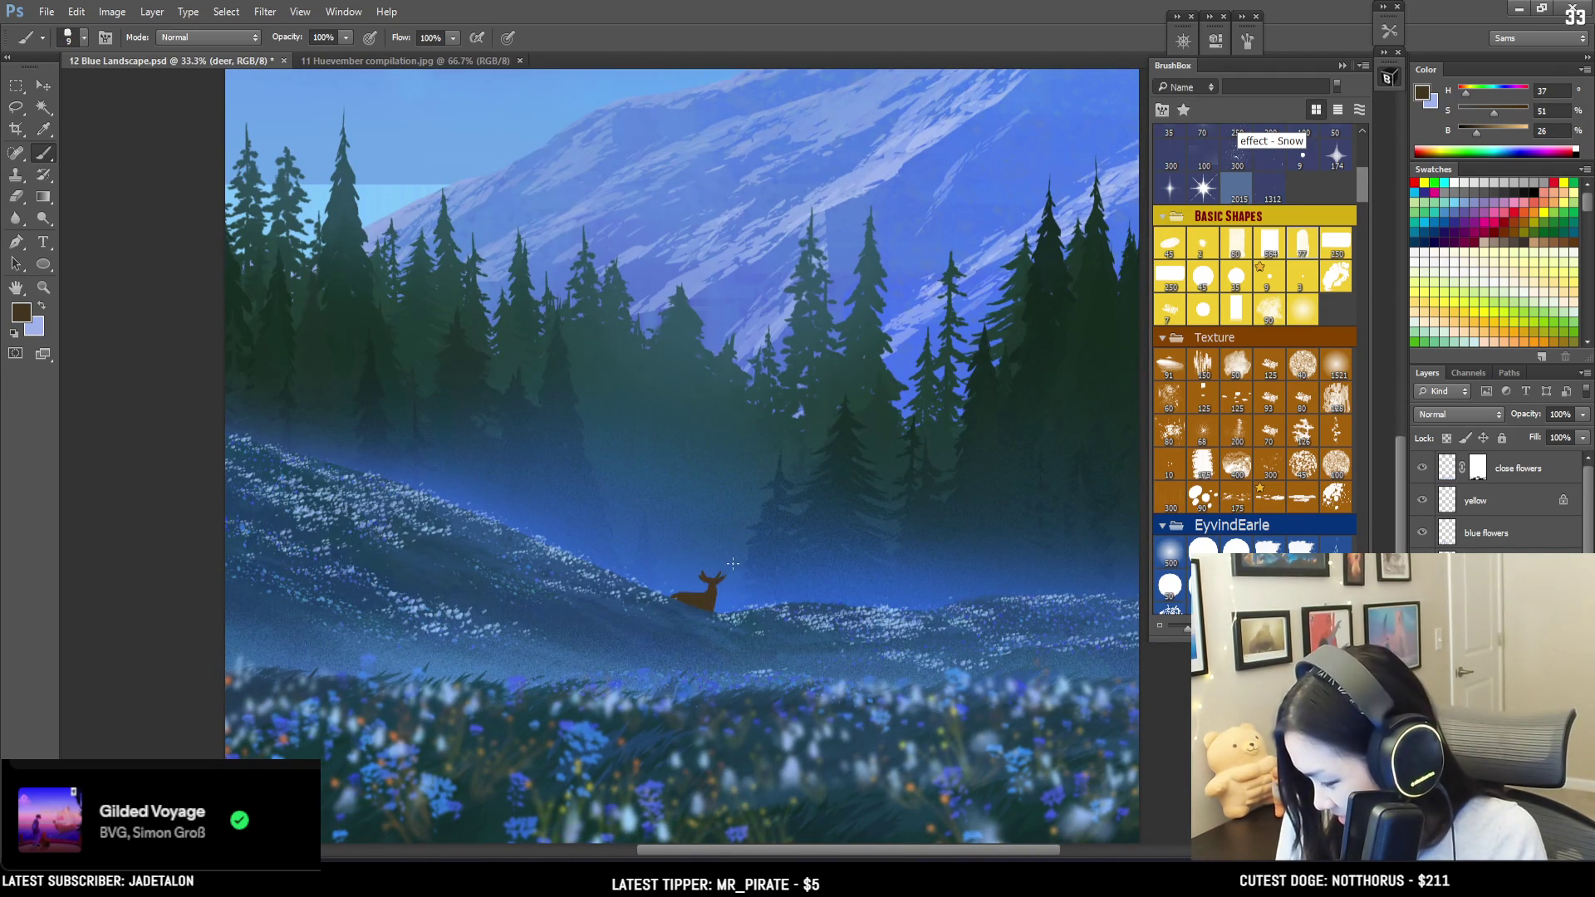
key(e)
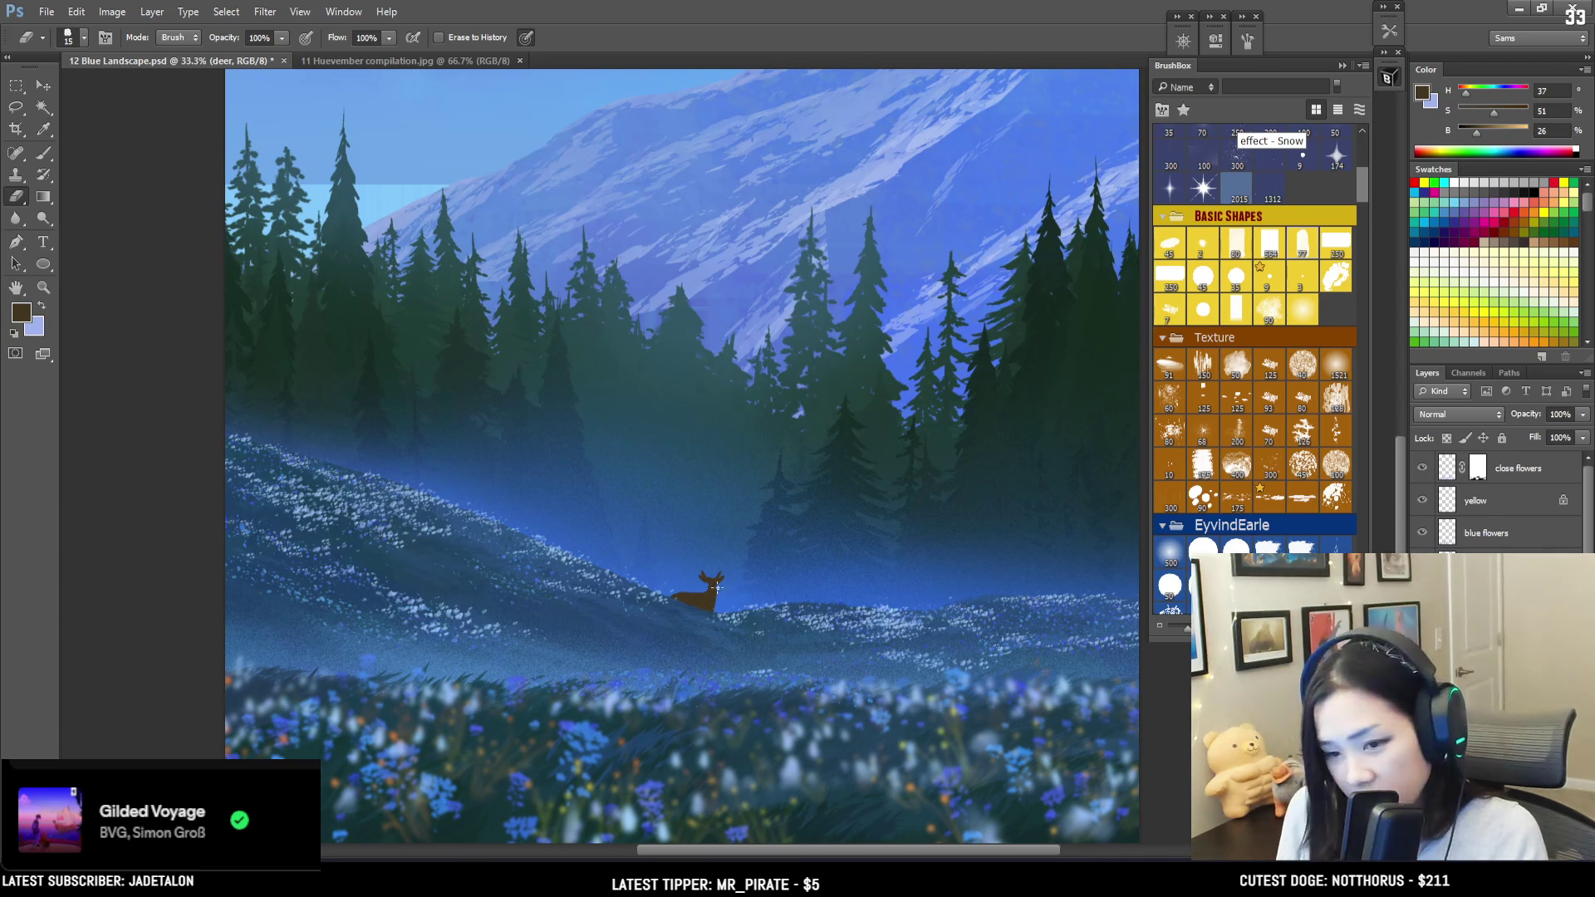
key(b)
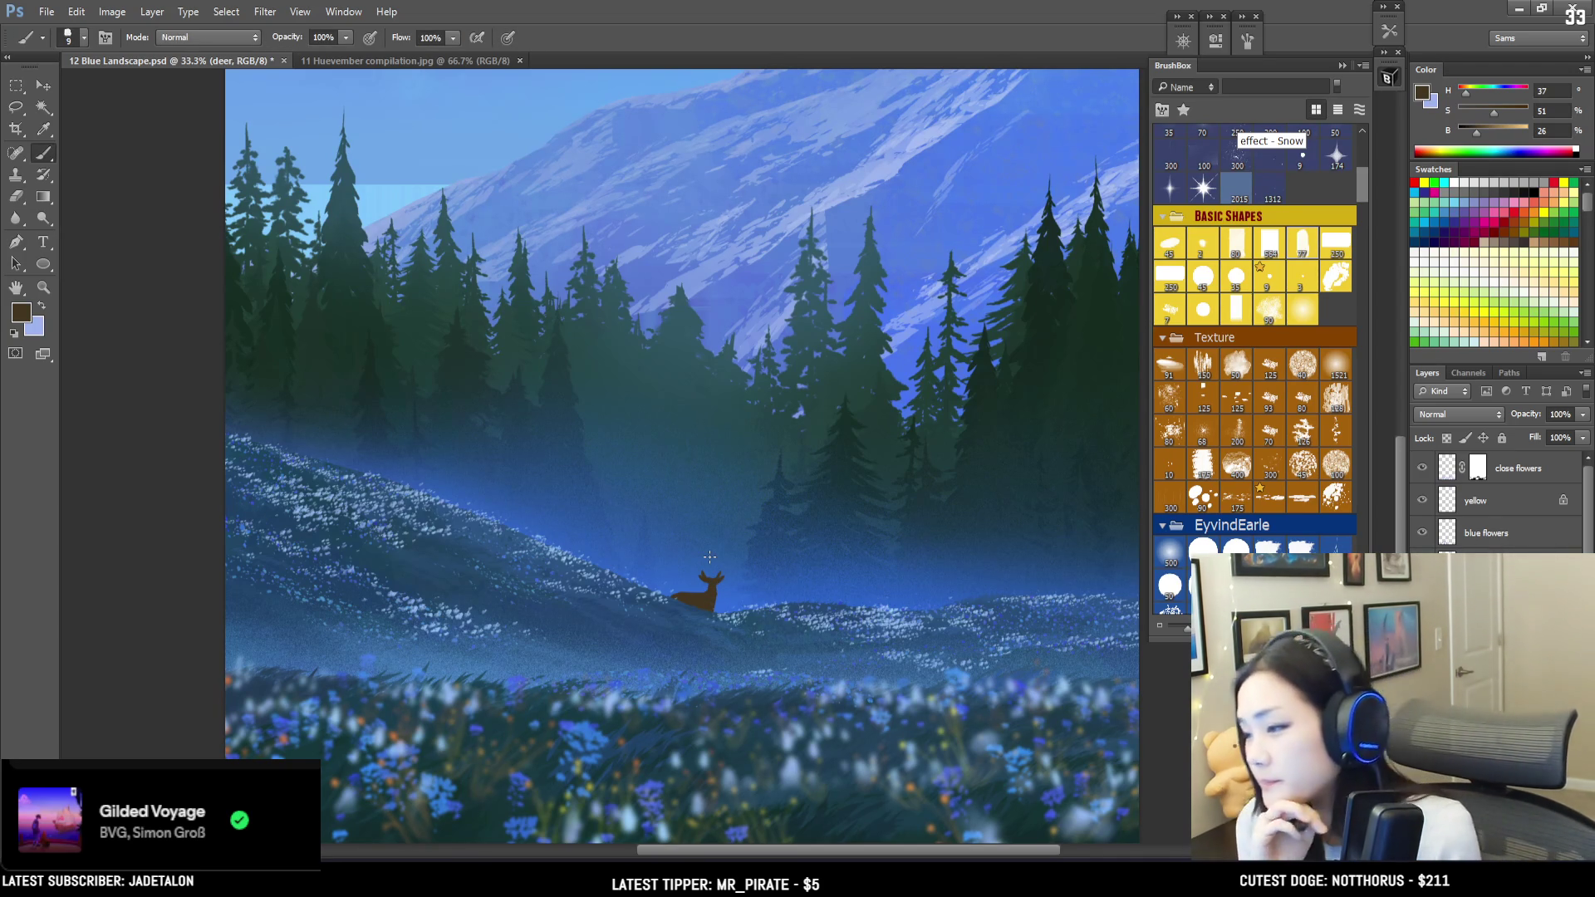
key(ctrl+minus)
key(ctrl+minus)
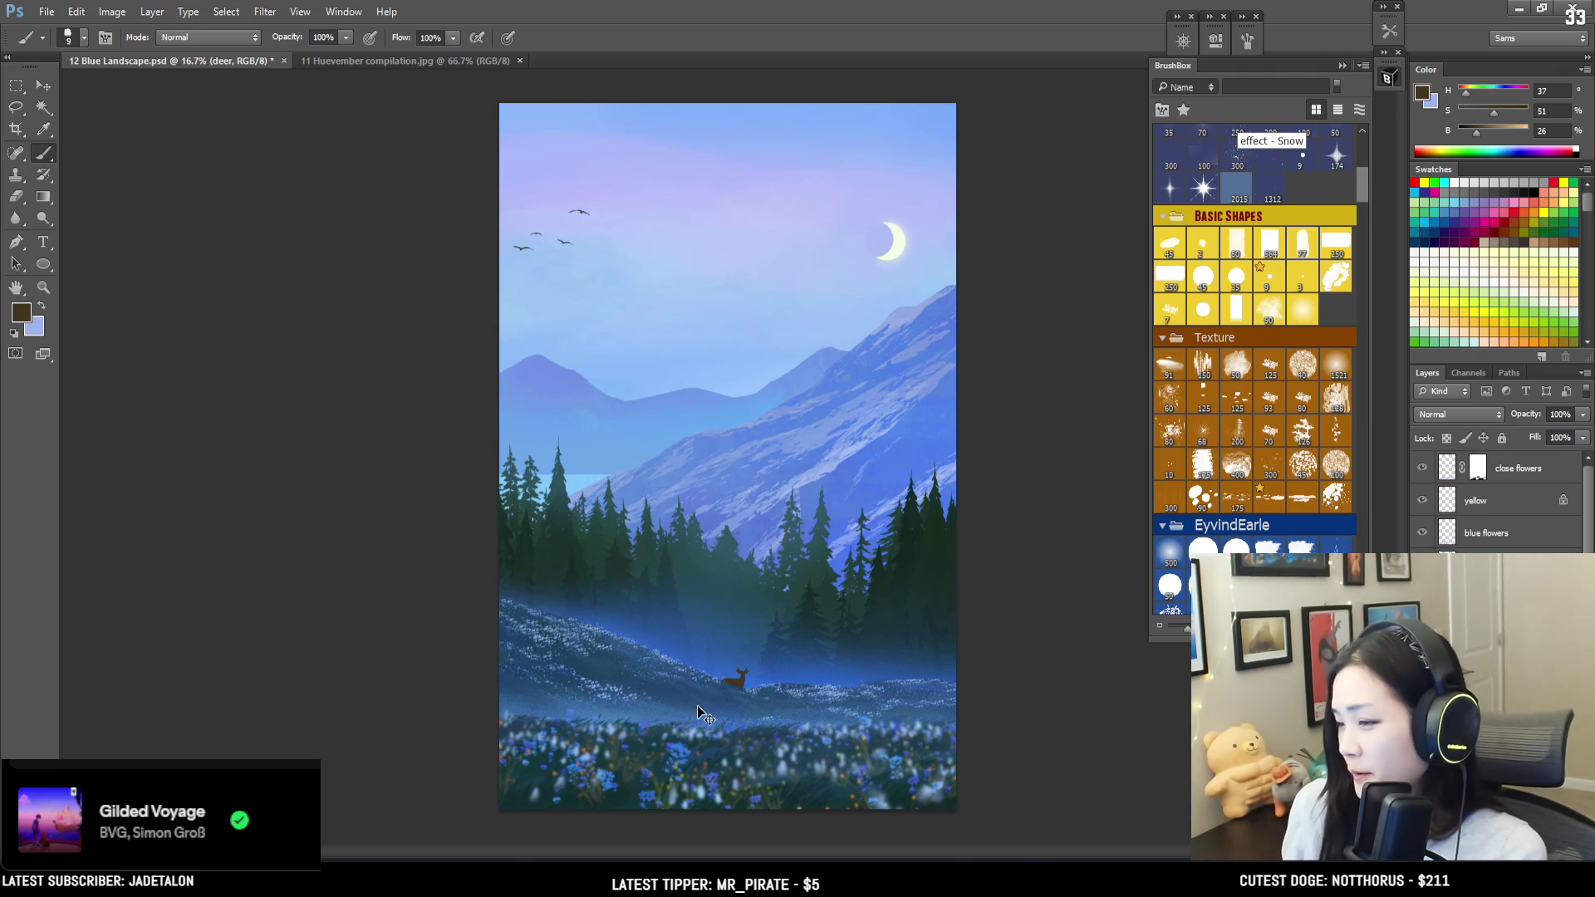
key(ctrl+plus)
Step: Frame the deer and sample its brown colour for painting
mouse_move(925, 698)
mouse_down()
mouse_move(804, 634)
mouse_move(719, 423)
mouse_up()
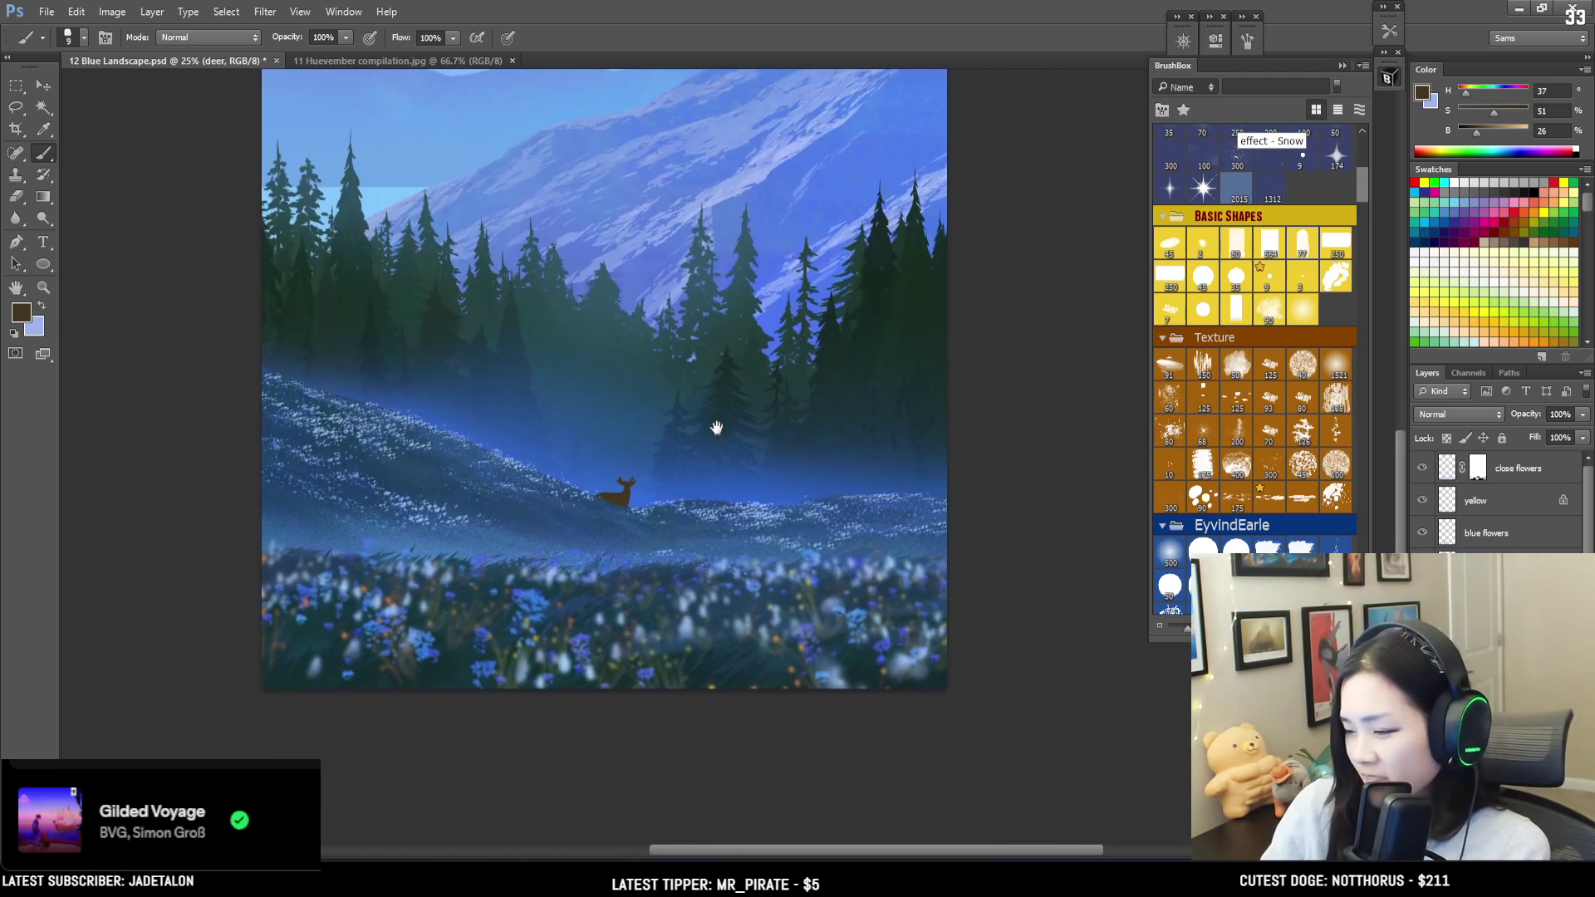
scroll(681, 448, up, 3)
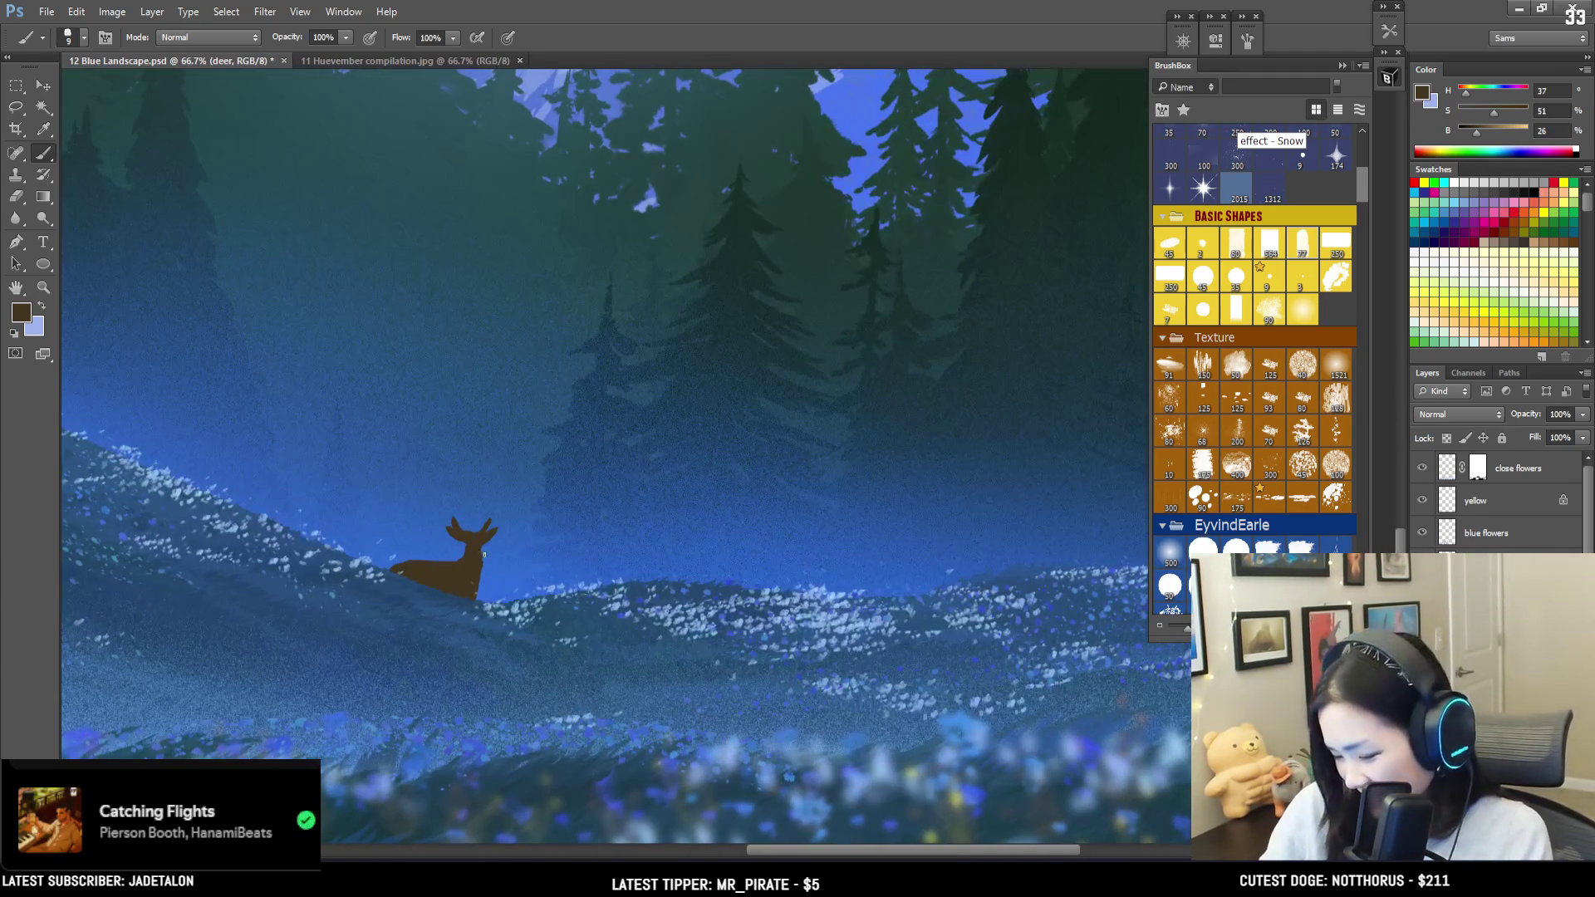
key(e)
key(b)
key(e)
key(b)
alt+click(479, 574)
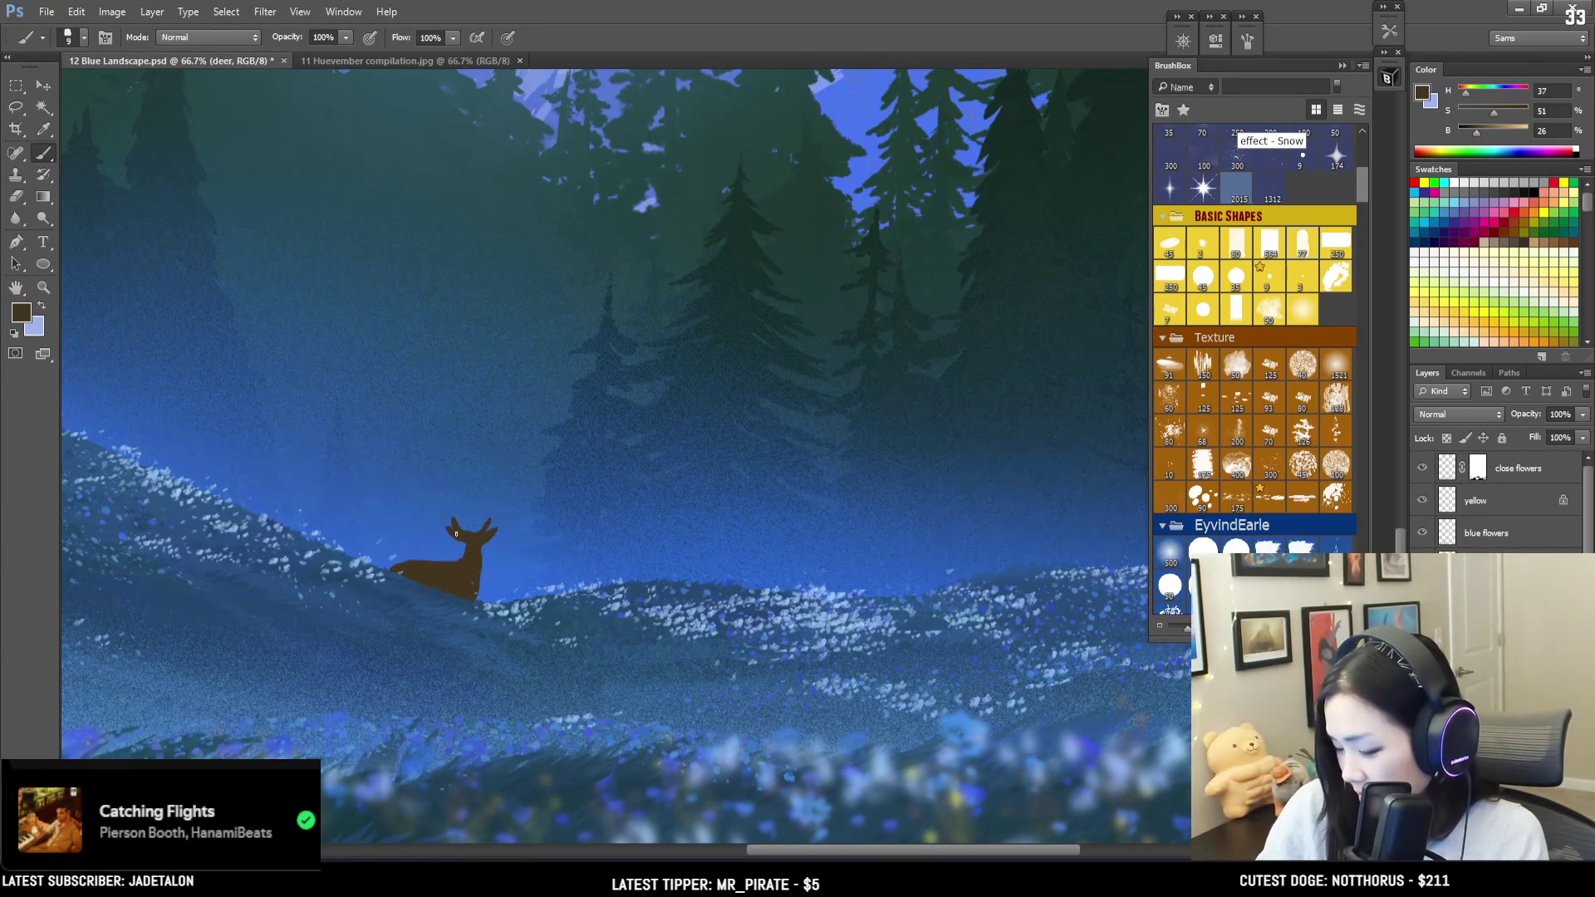
key(e)
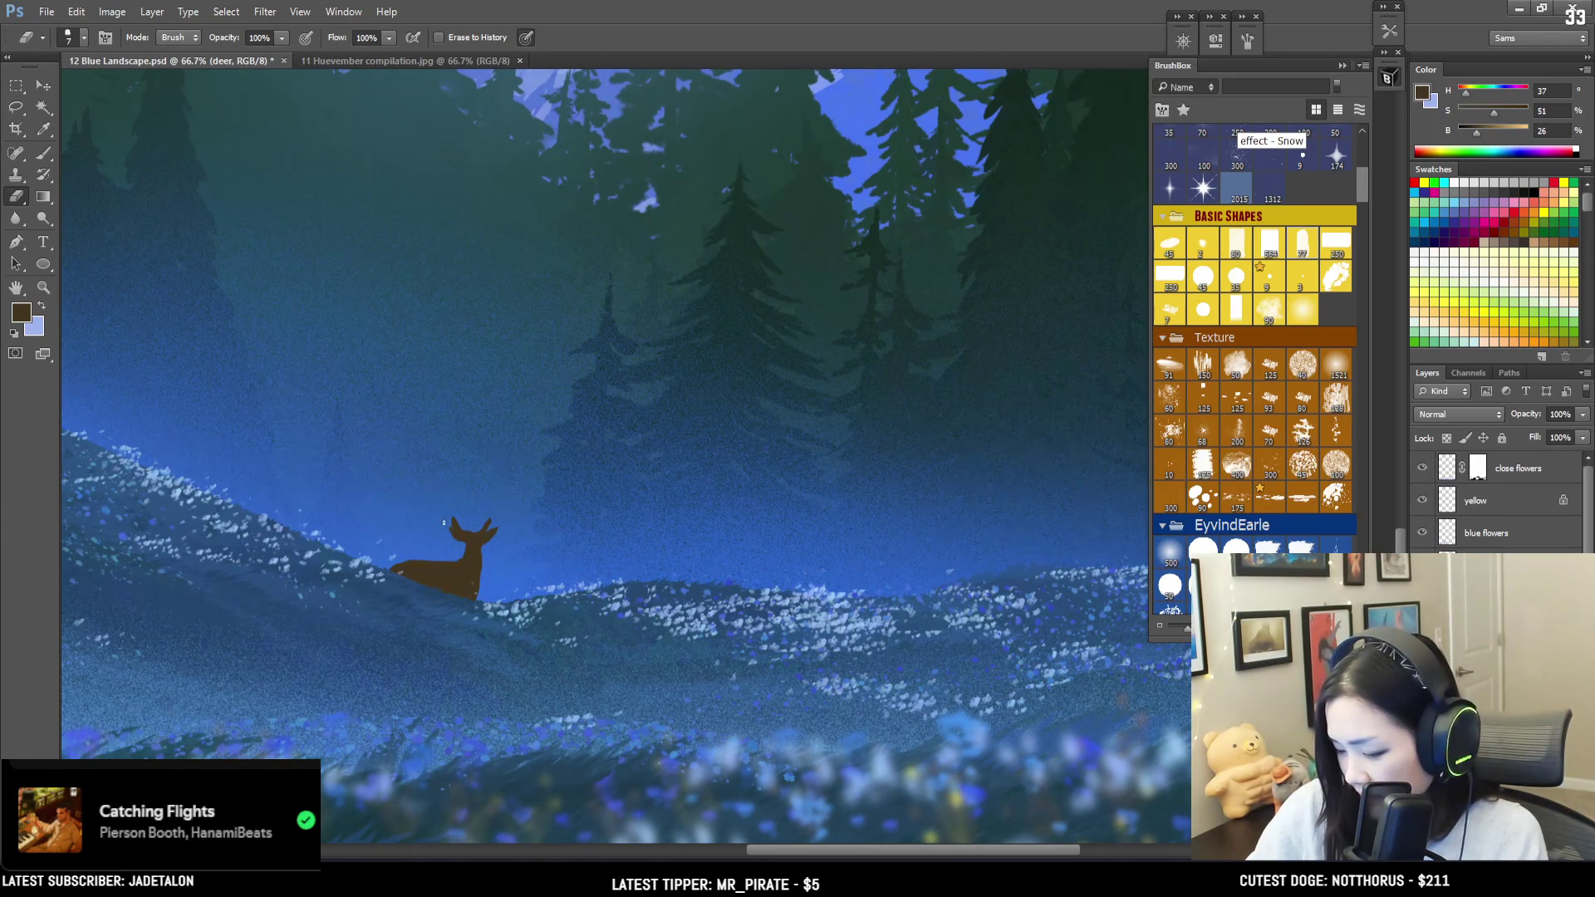
key(b)
alt+click(446, 520)
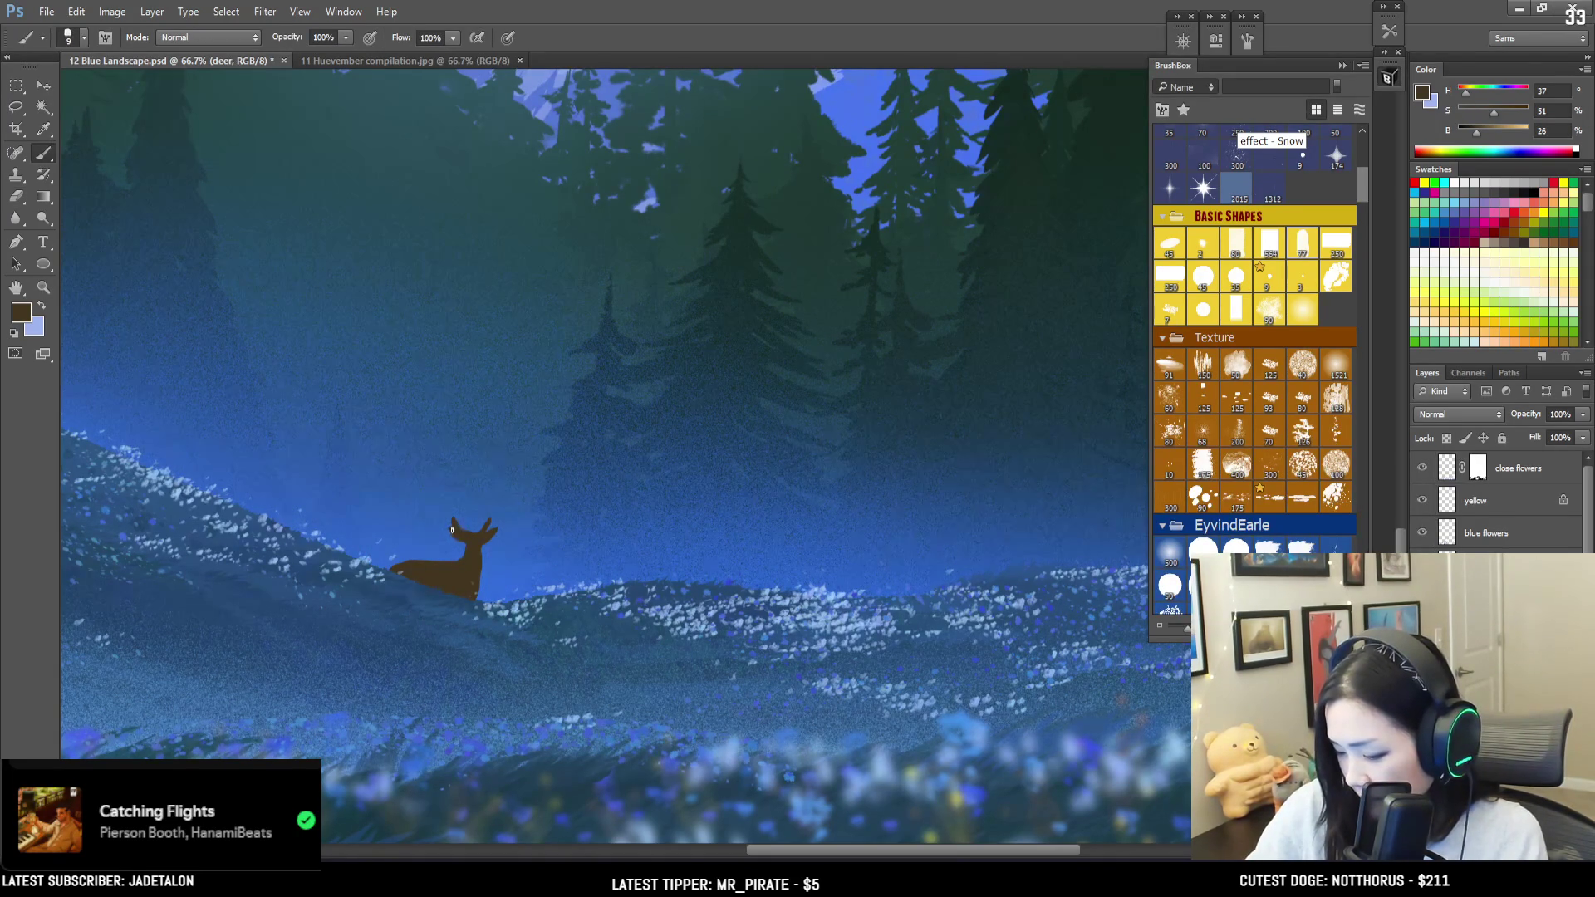
Step: Shrink the brush below size 8 and paint two thin antler tines on the deer's head
key(bracketleft)
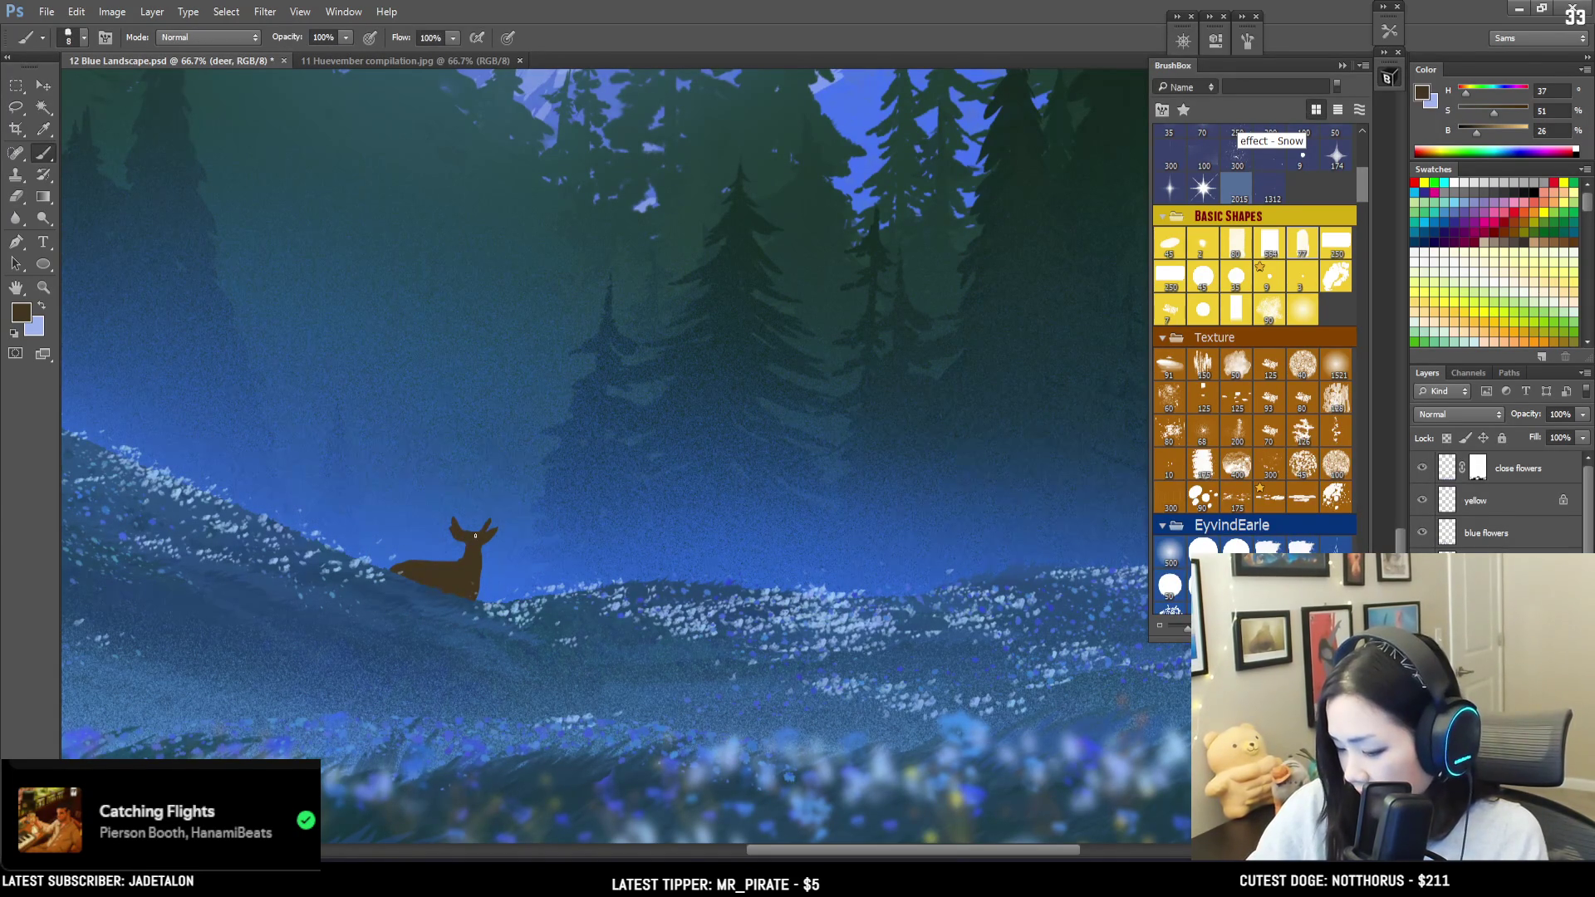
key(e)
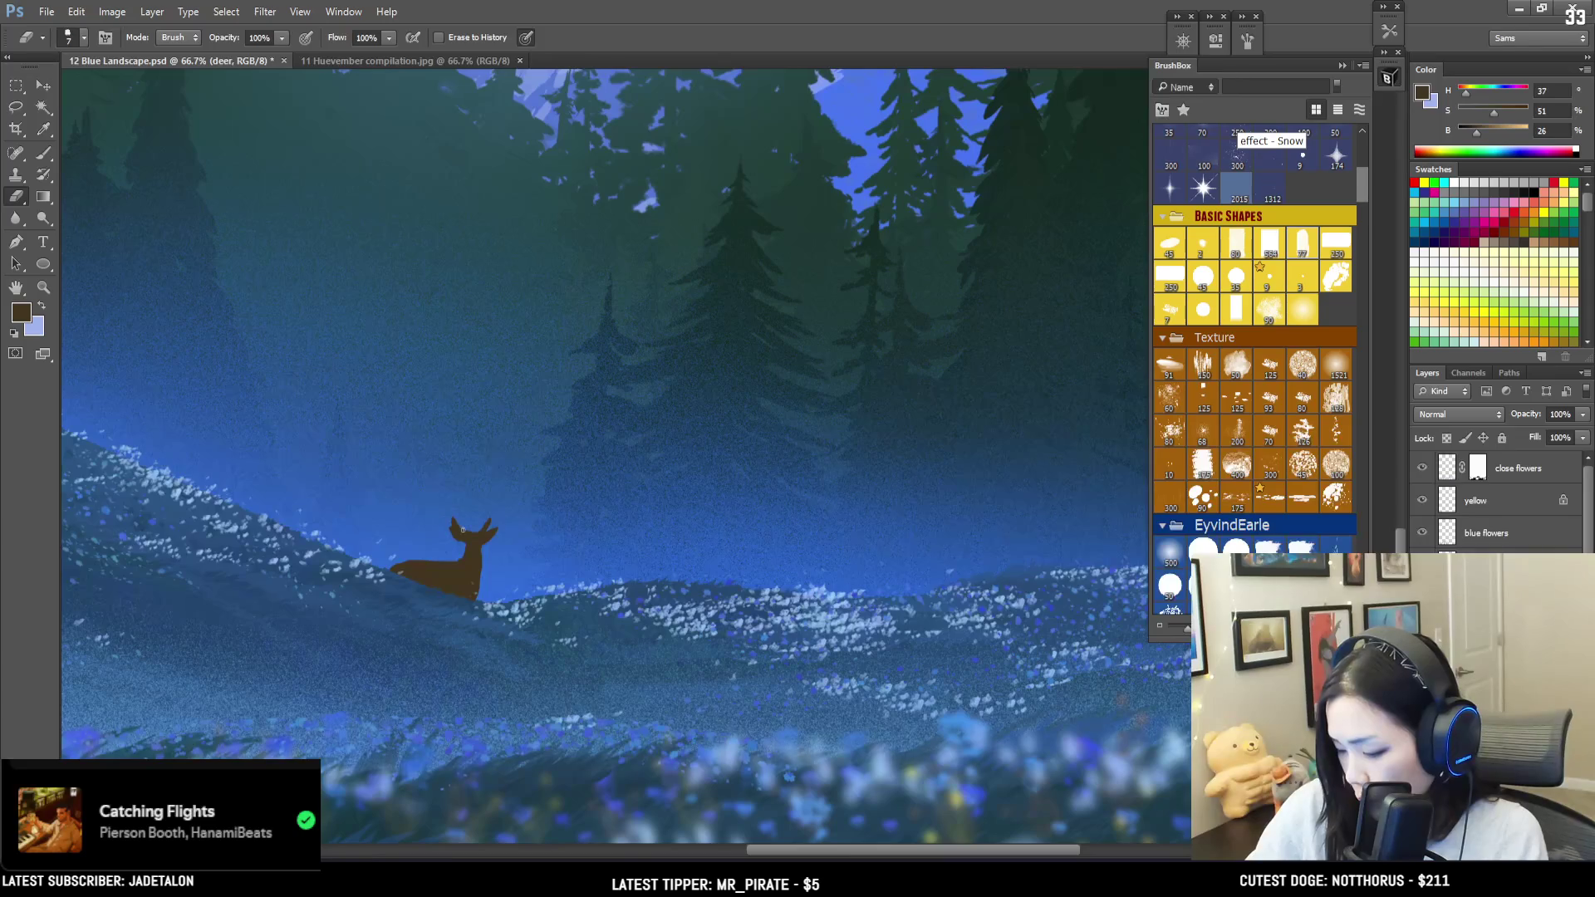
key(b)
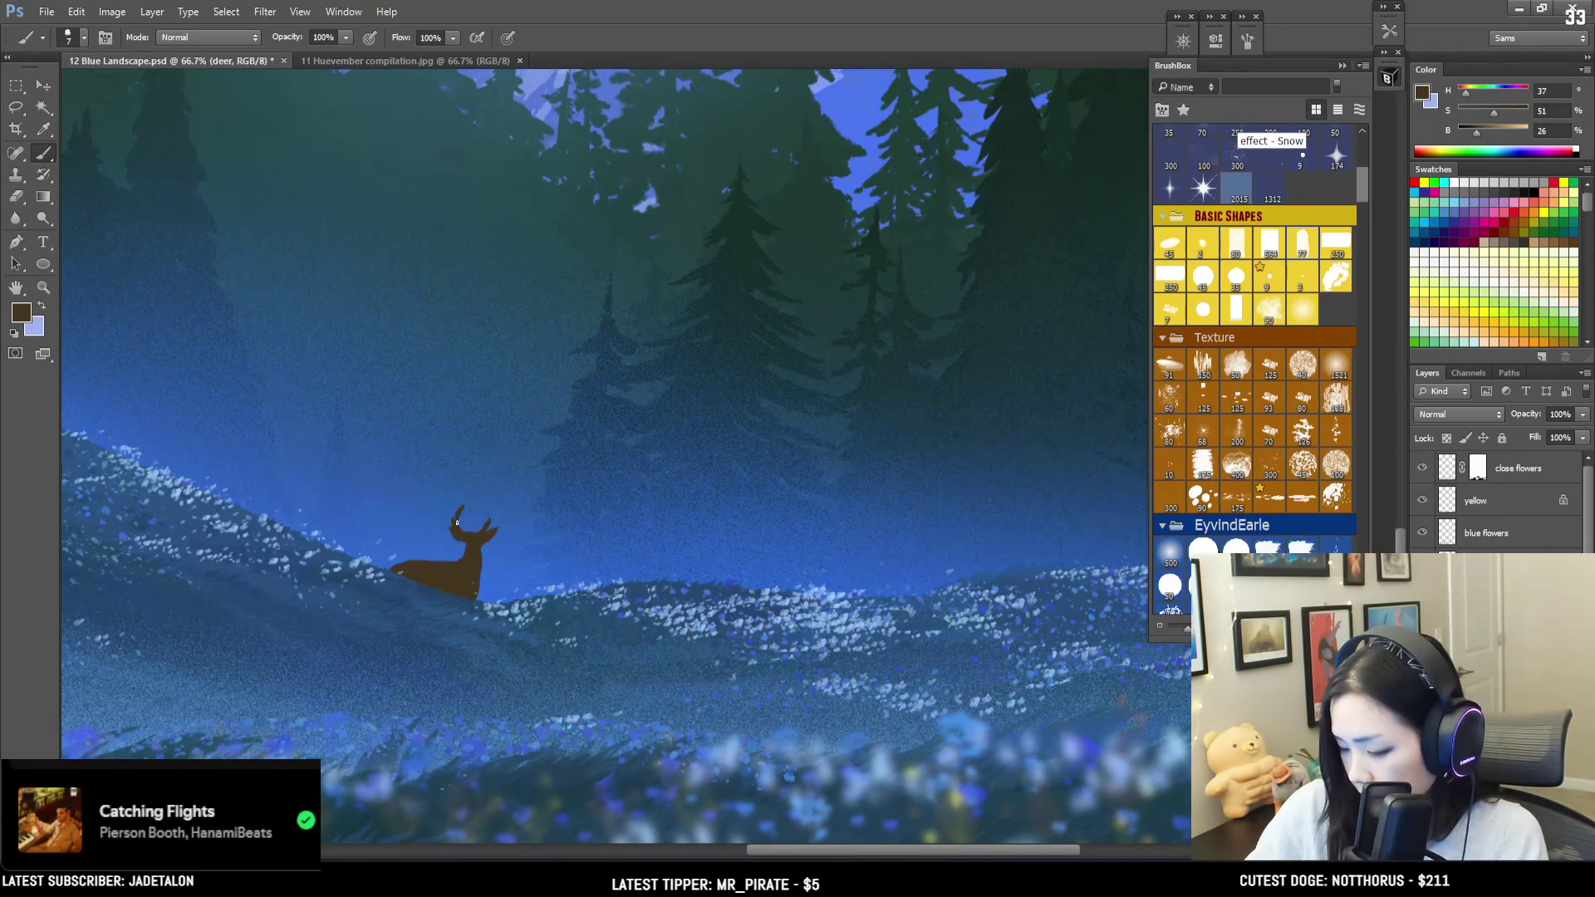
key(bracketleft)
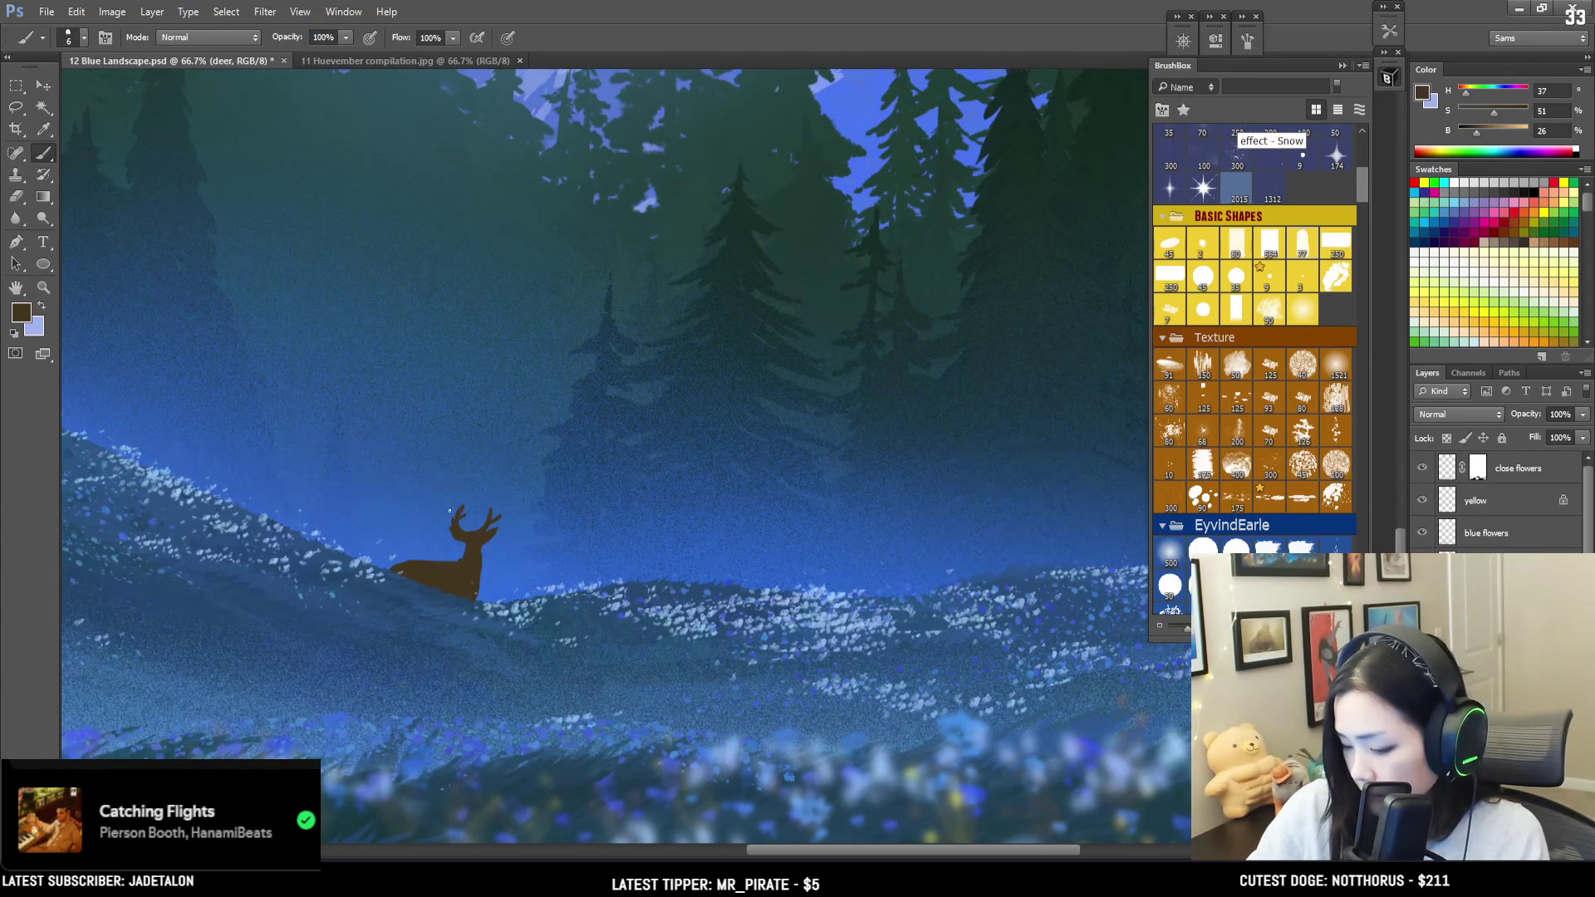
drag(443, 506, 457, 529)
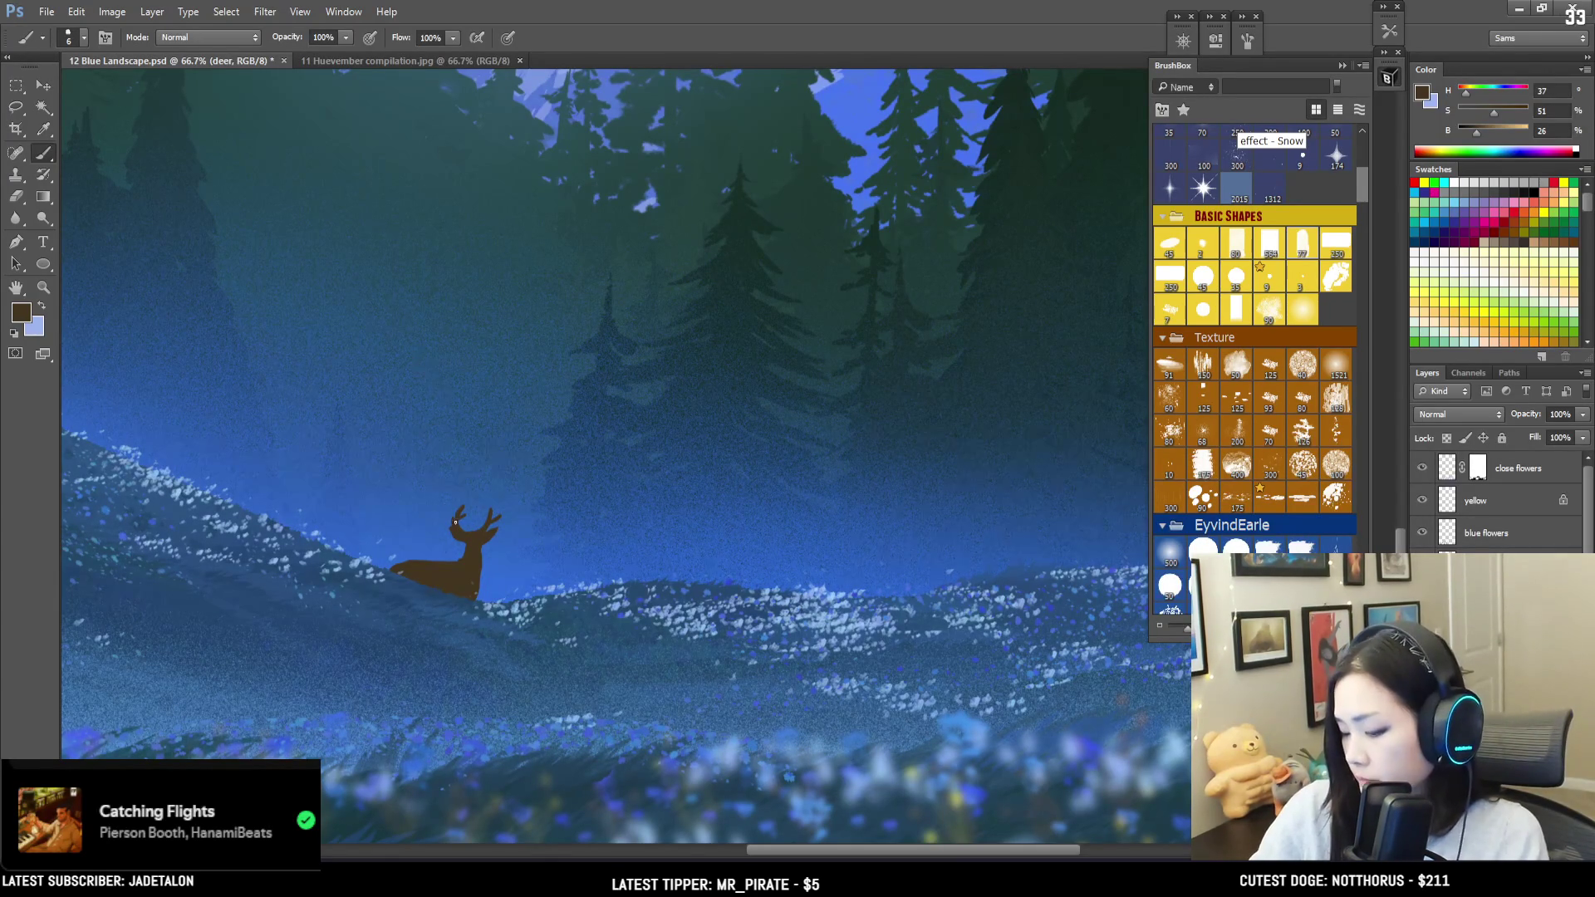
drag(446, 507, 455, 524)
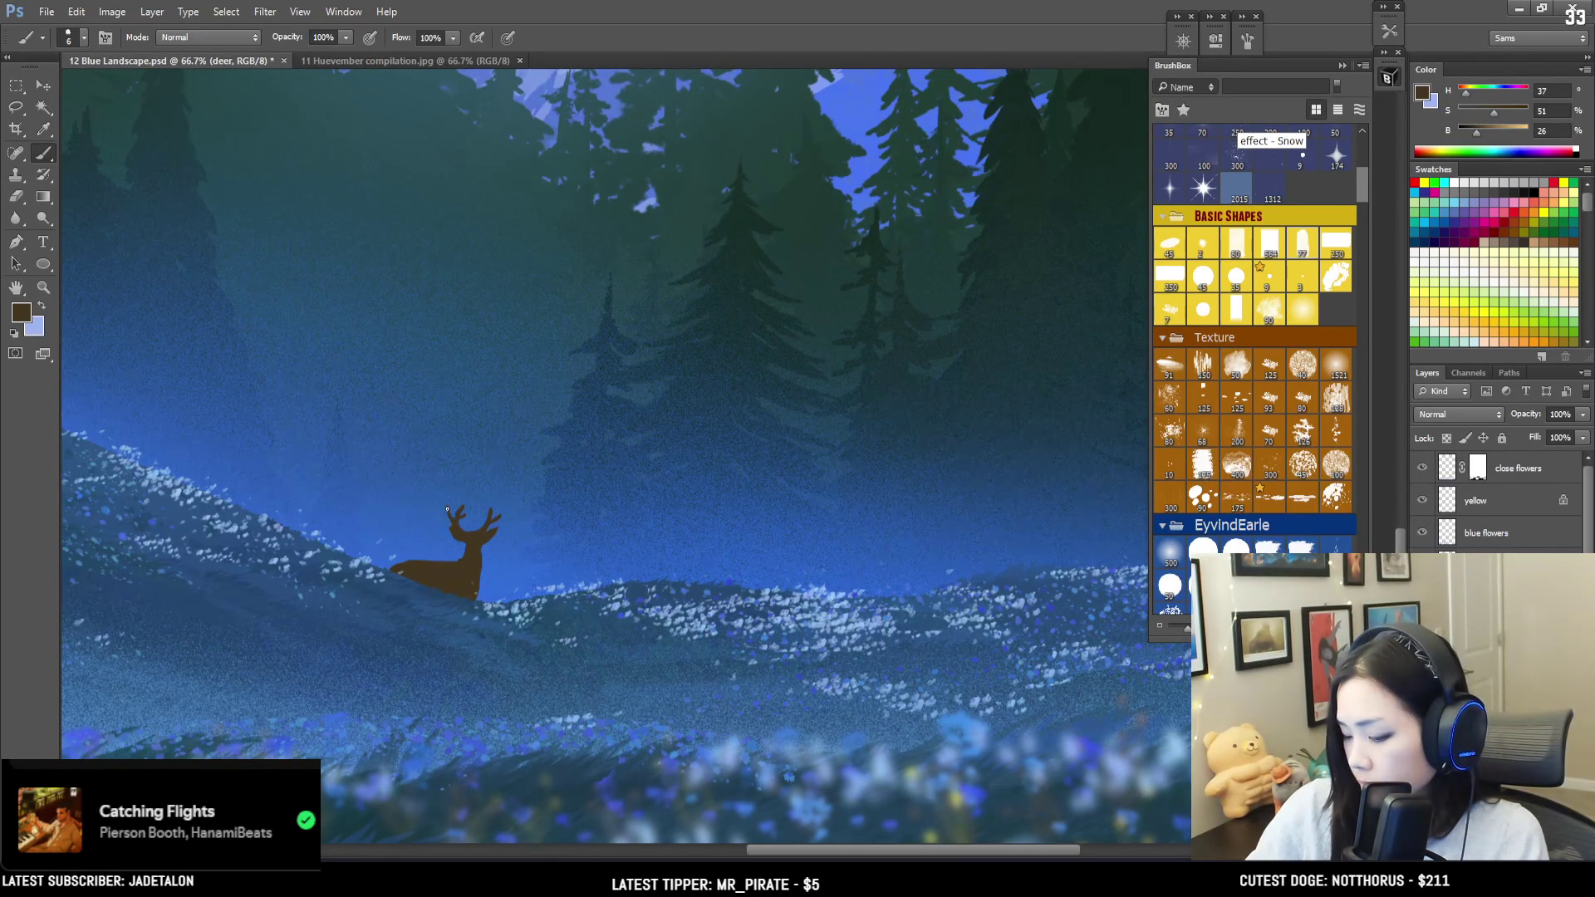
key(ctrl+minus)
key(ctrl+minus)
key(ctrl+minus)
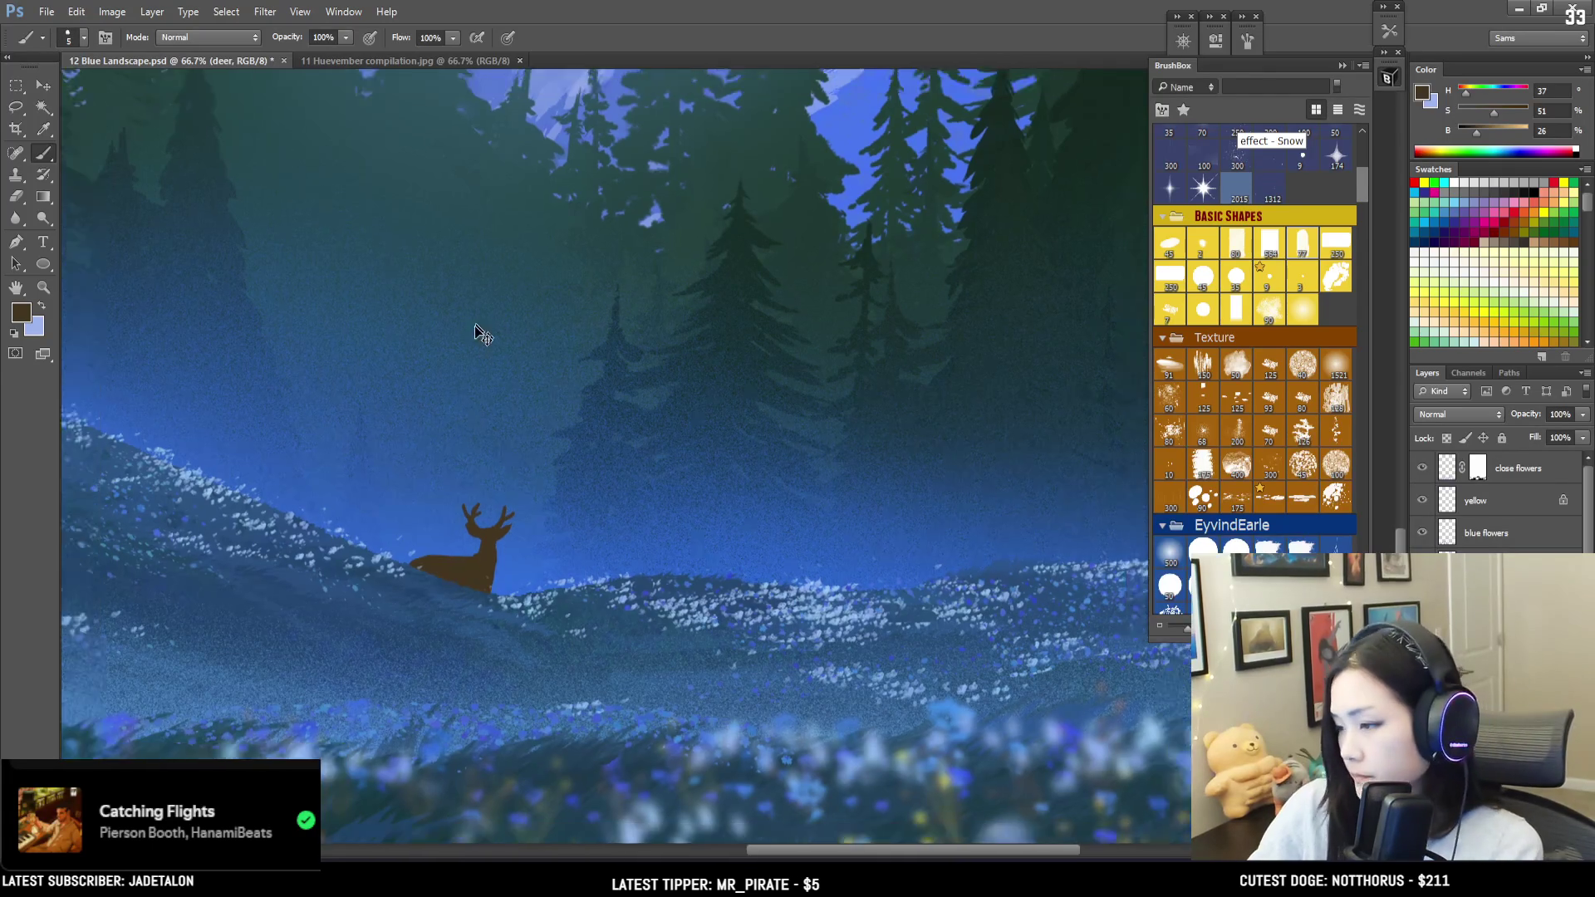
Step: Scale the deer down to about 79% of its size with Free Transform
mouse_move(496, 615)
mouse_down()
mouse_move(333, 676)
mouse_move(568, 577)
mouse_move(612, 534)
mouse_up()
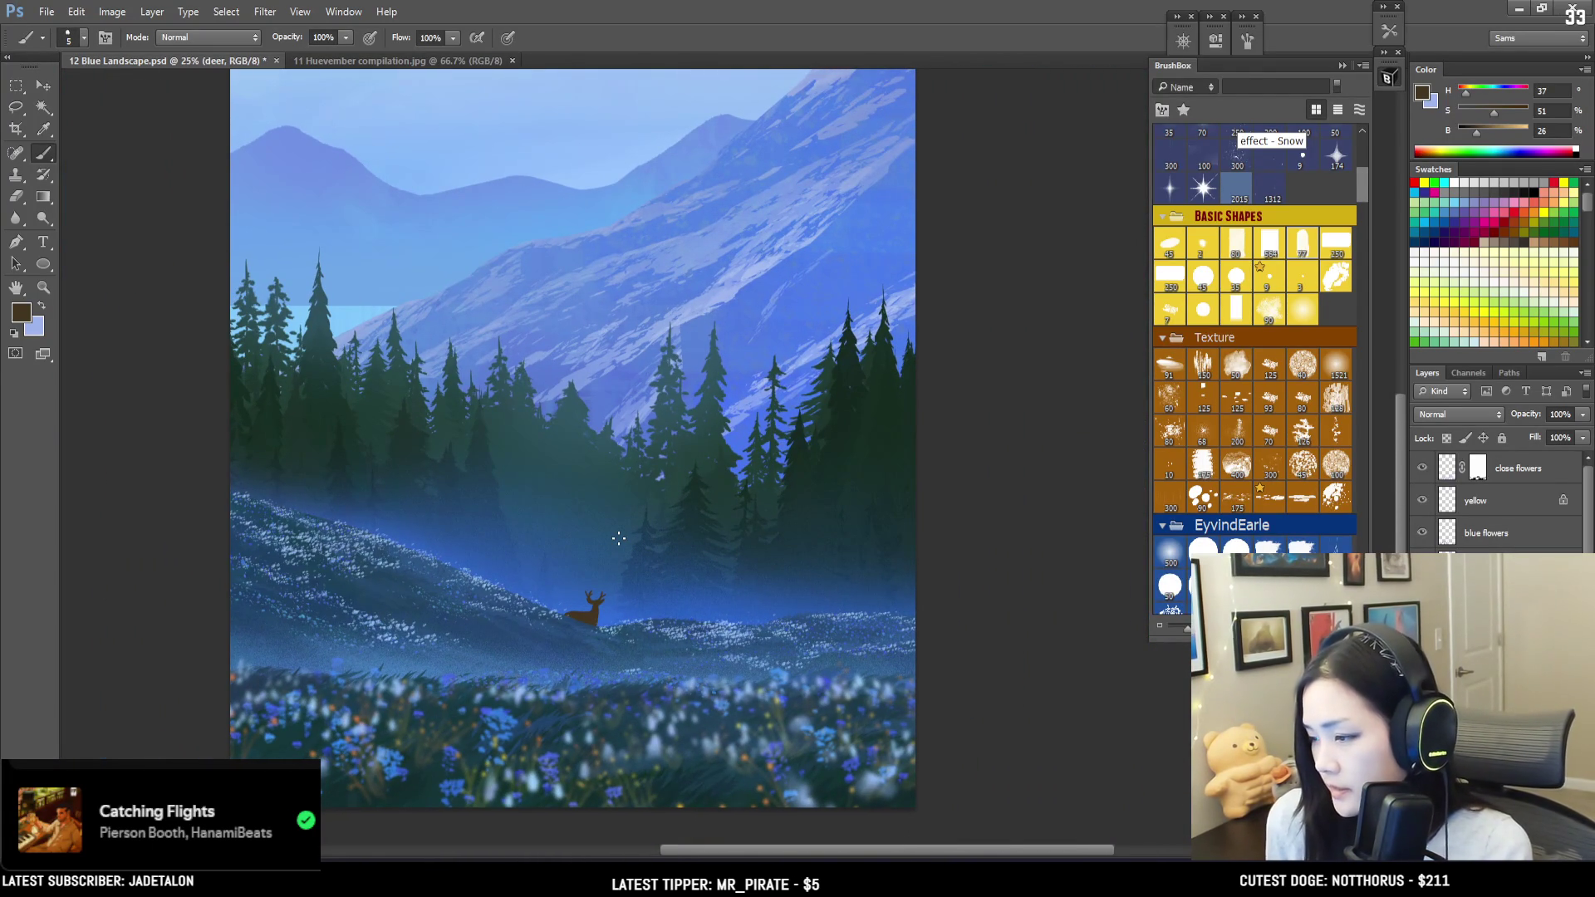
click(619, 538)
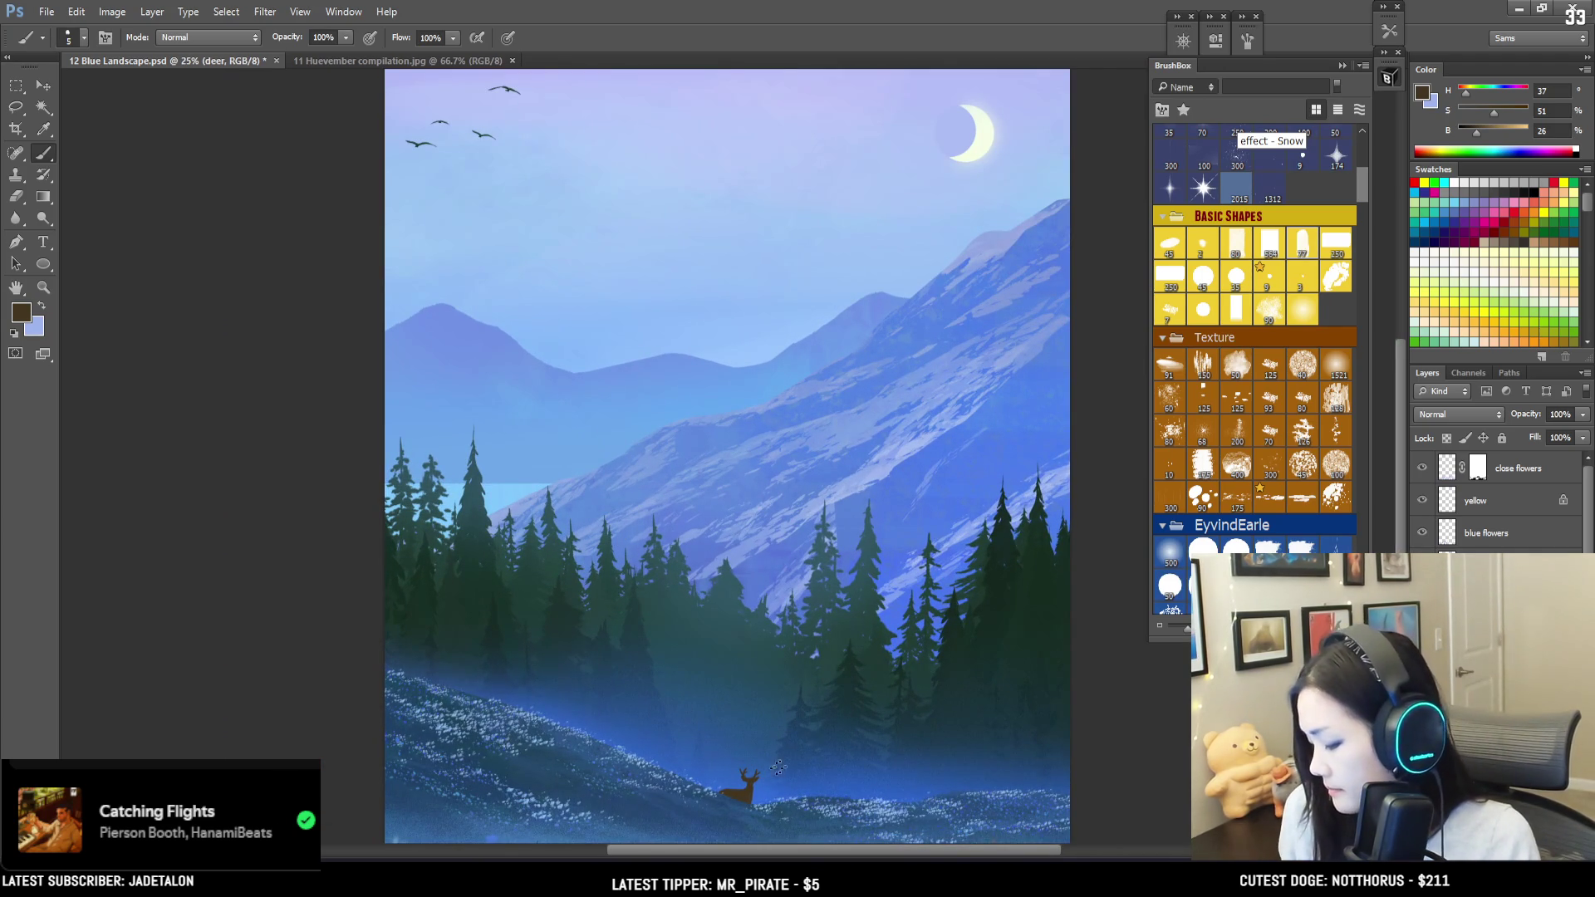
mouse_move(855, 651)
mouse_down()
mouse_move(765, 473)
mouse_move(715, 459)
mouse_up()
key(ctrl+t)
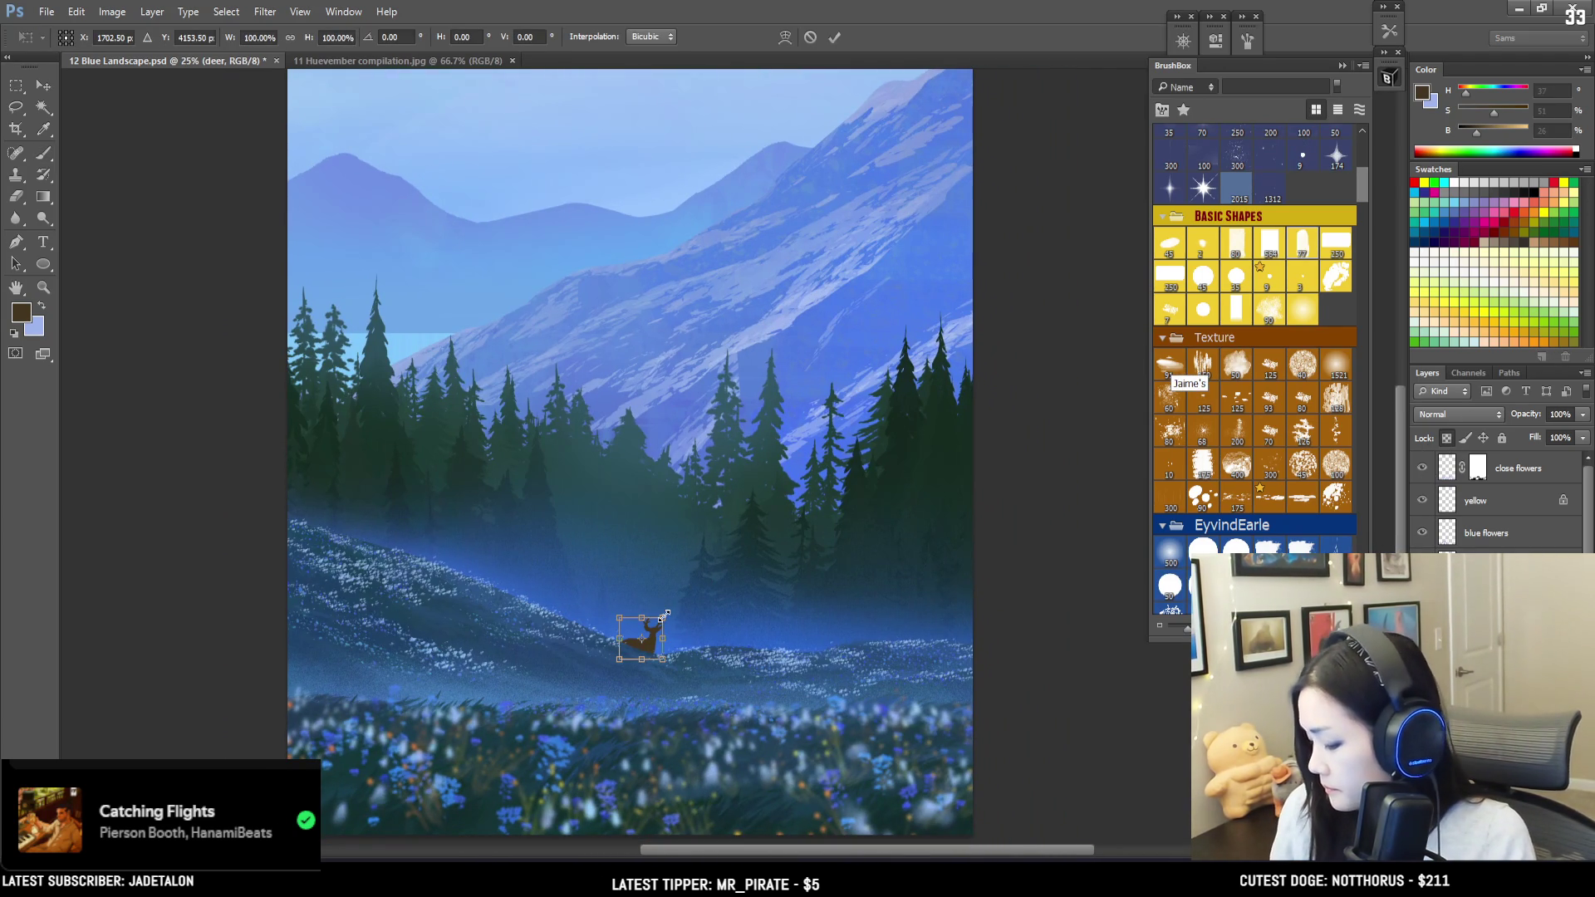
drag(670, 613, 665, 619)
key(Return)
click(43, 153)
Step: Nudge the deer slightly right and down with the Move tool
click(43, 83)
drag(702, 639, 711, 646)
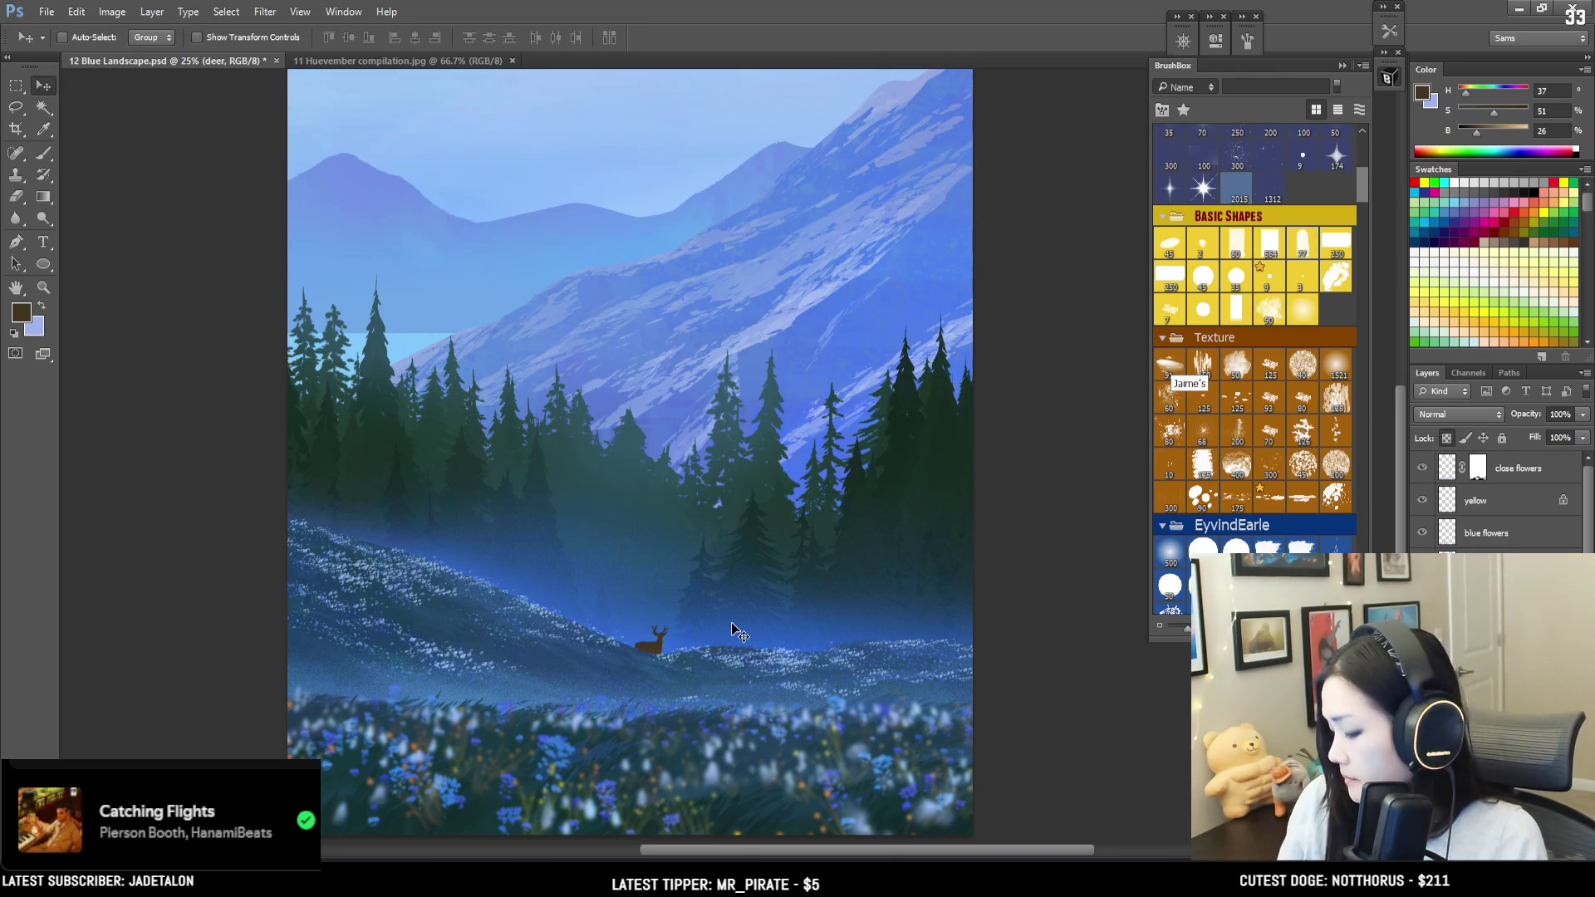
scroll(730, 631, up, 2)
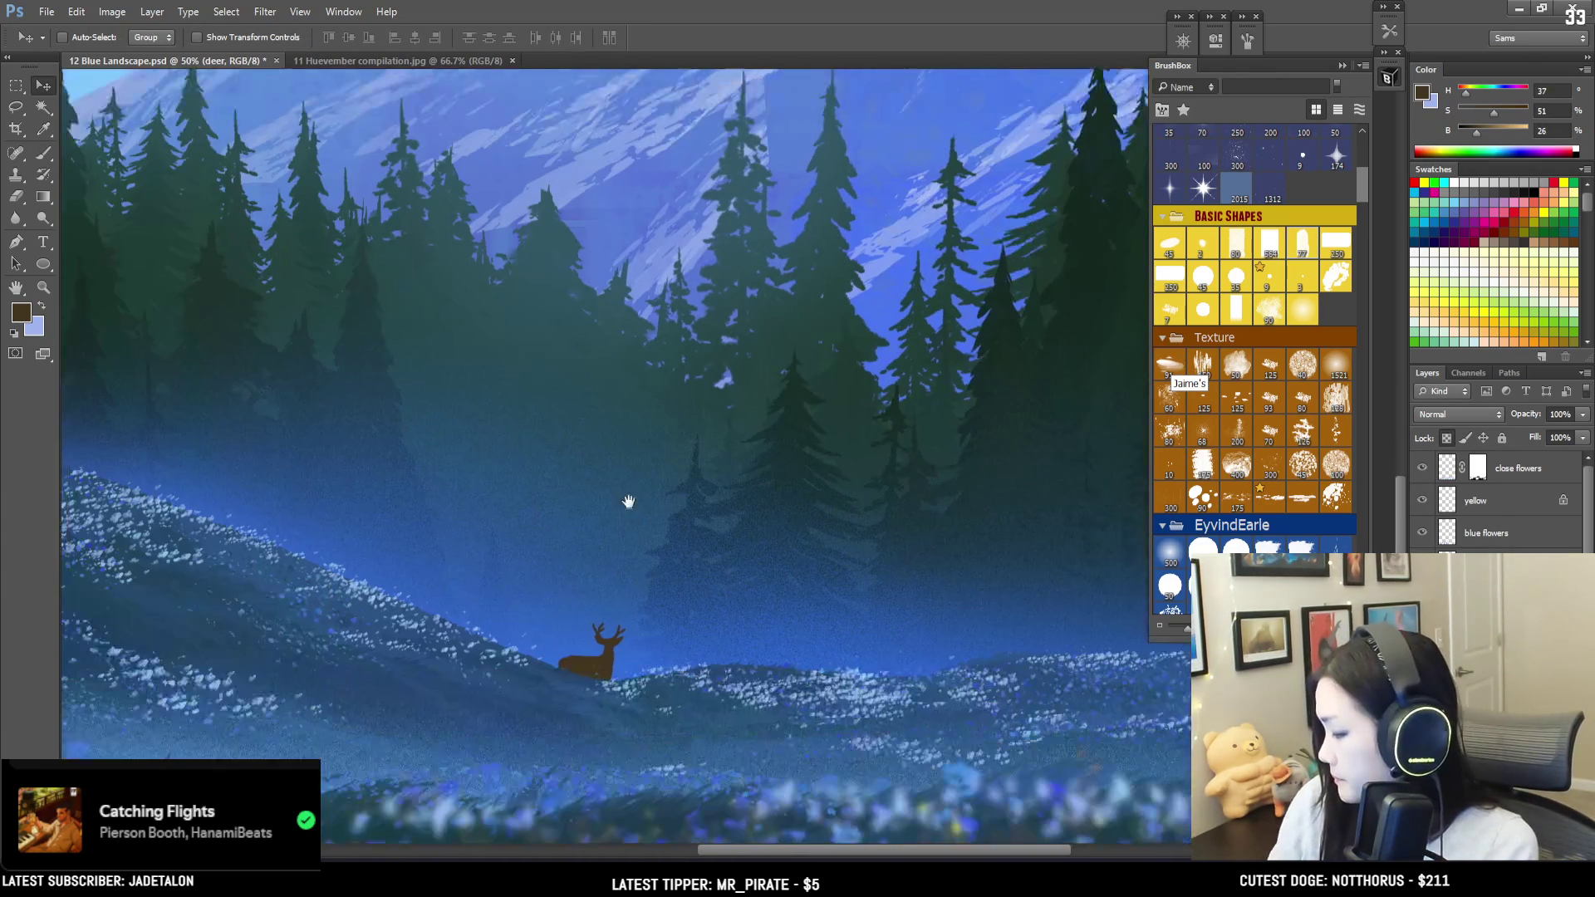
scroll(714, 448, up, 1)
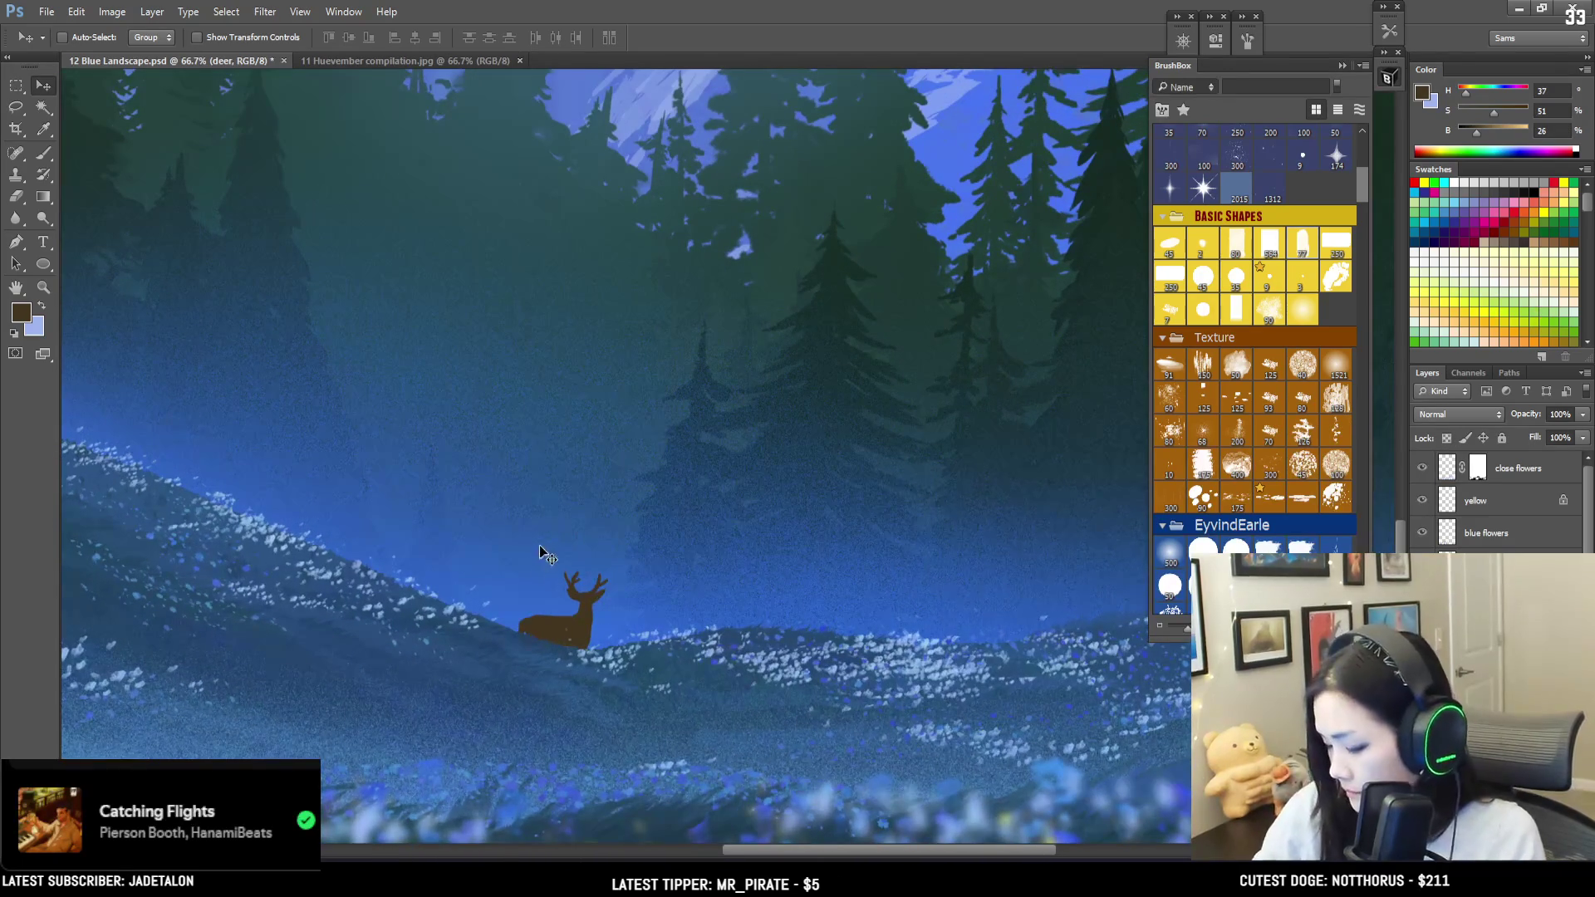
Step: Refine the resized deer's brown outline and antlers with small brush and eraser touches
key(e)
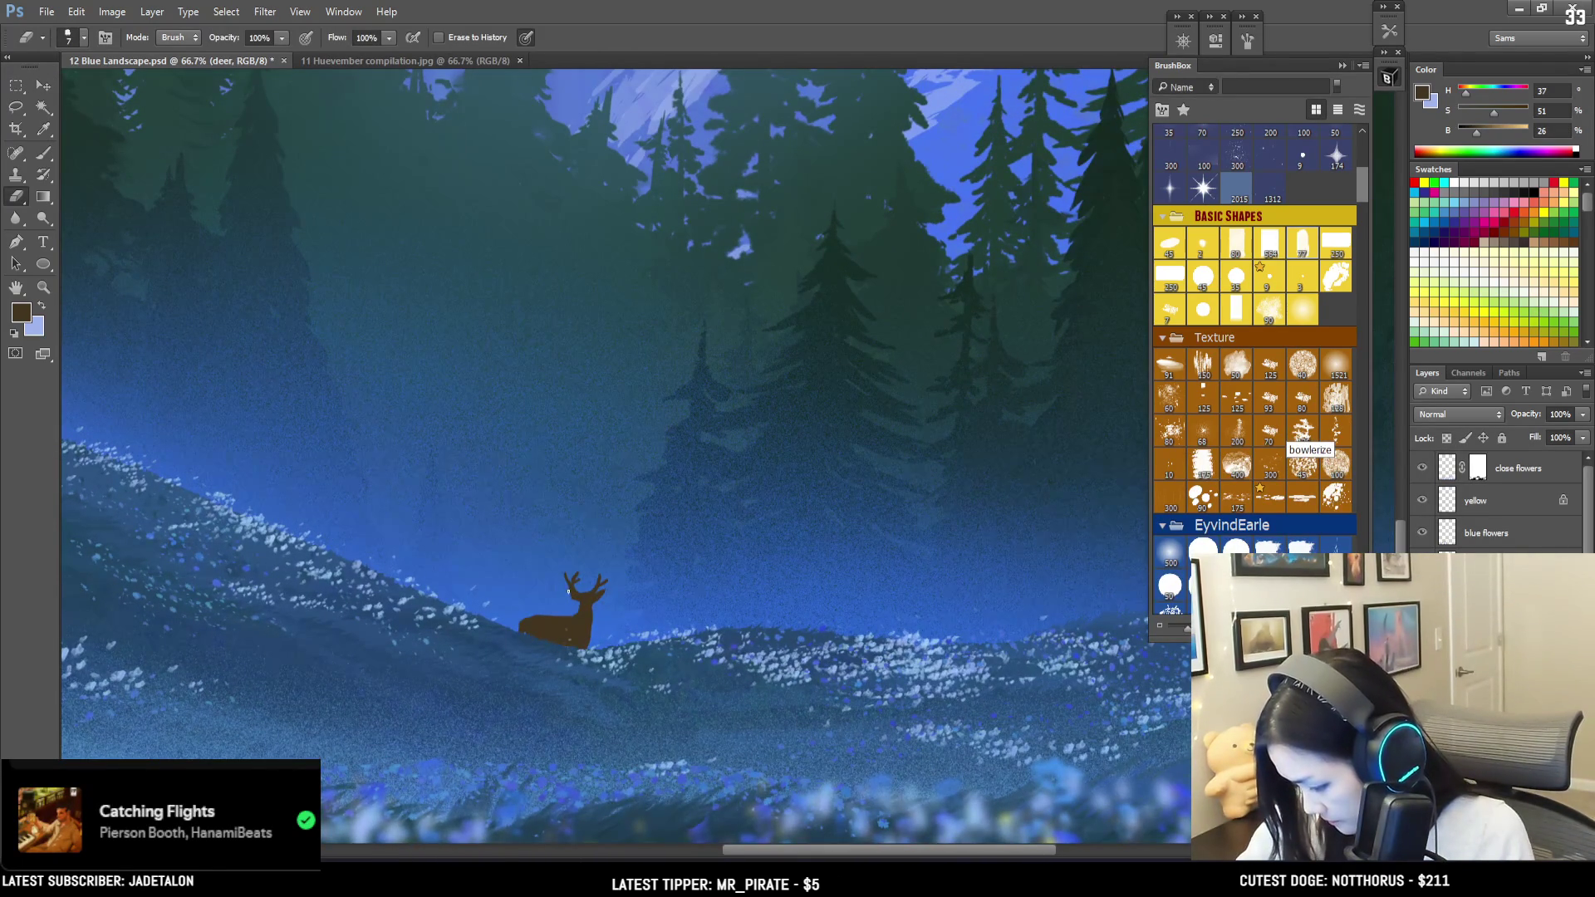
key(bracketleft)
key(bracketleft)
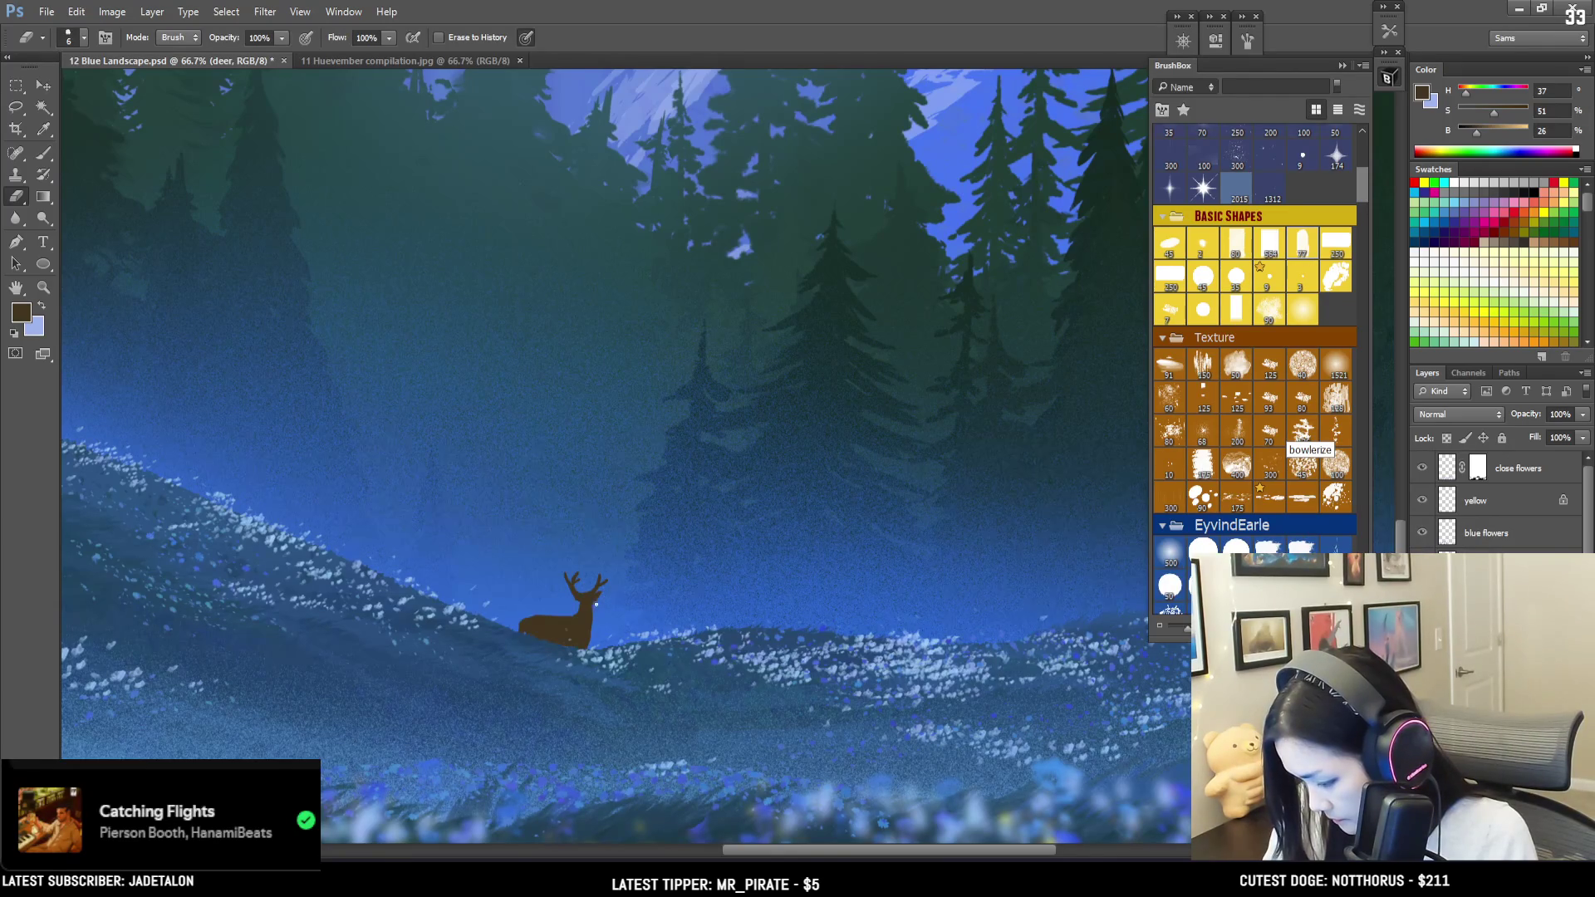
key(b)
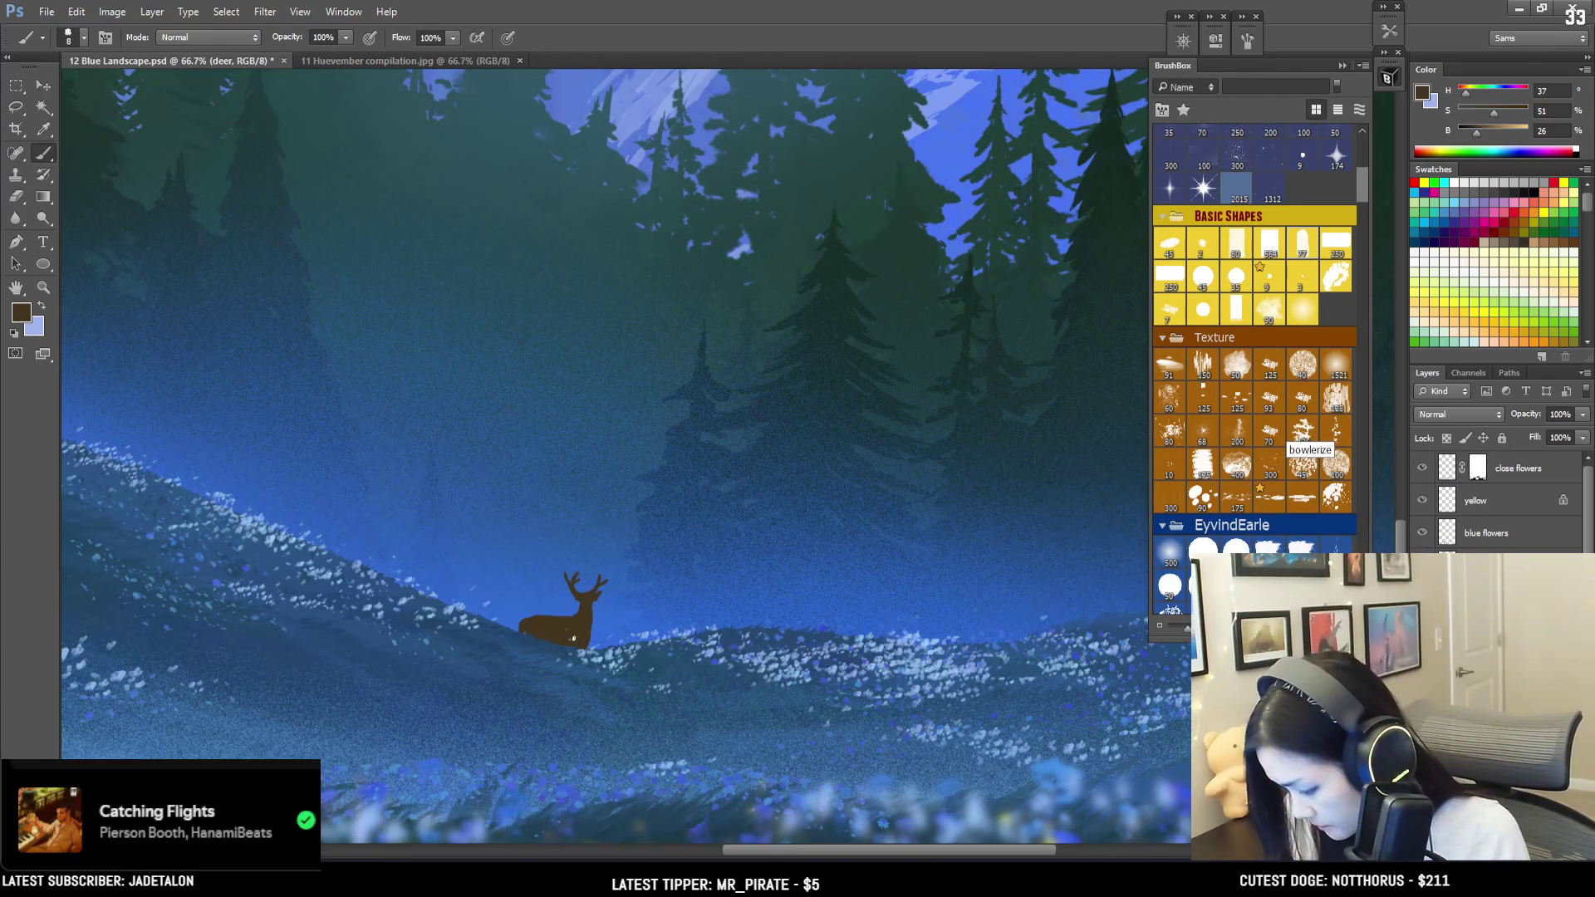
key(bracketright)
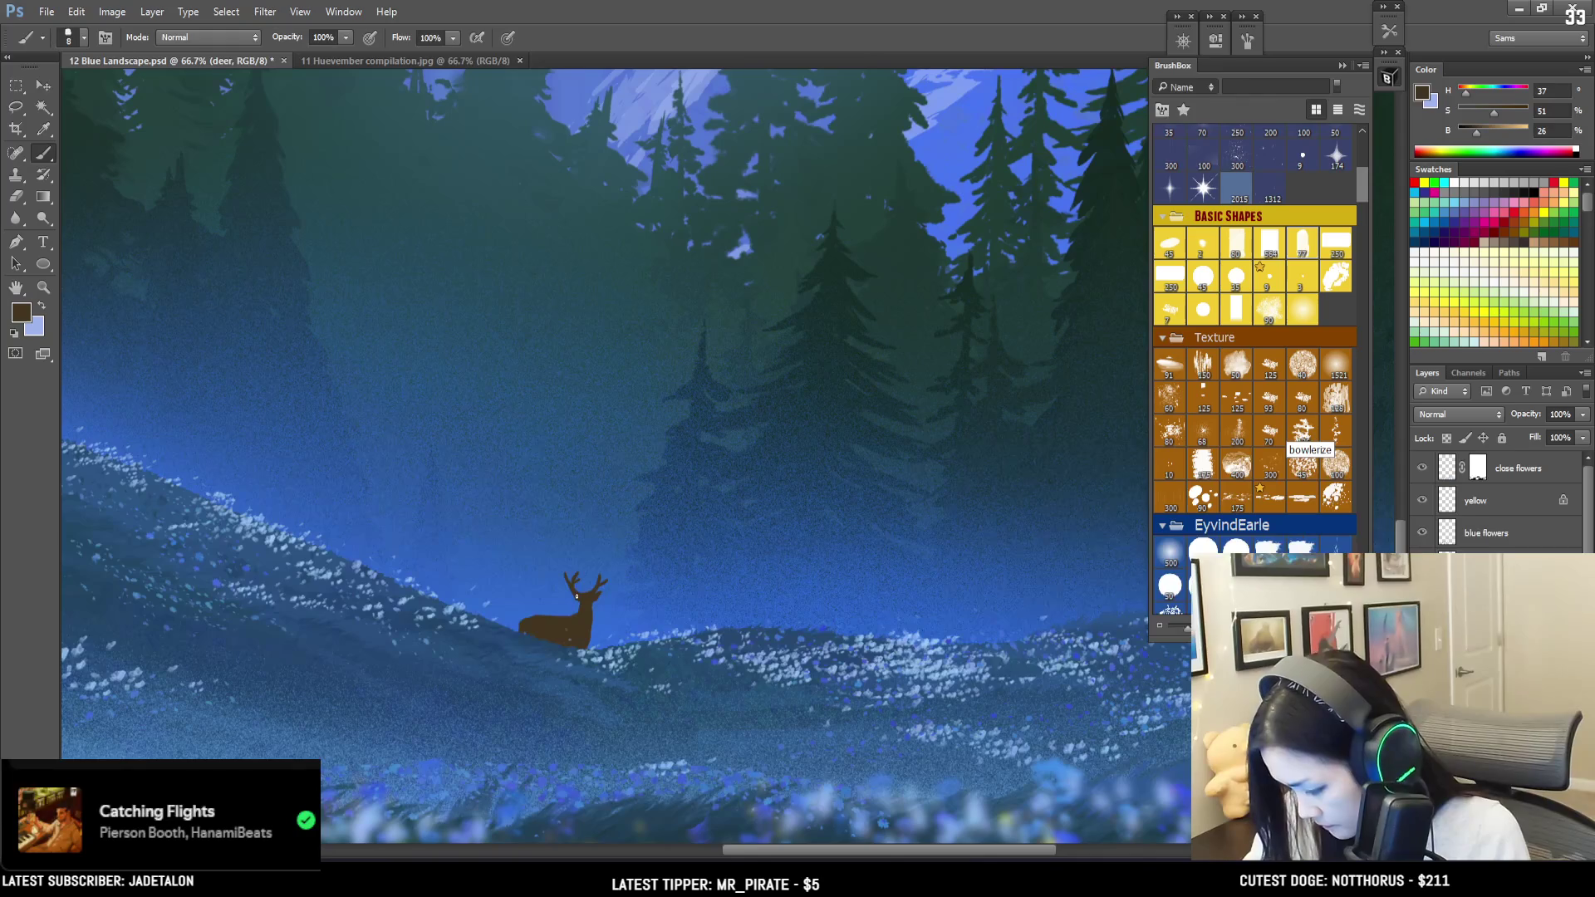
key(e)
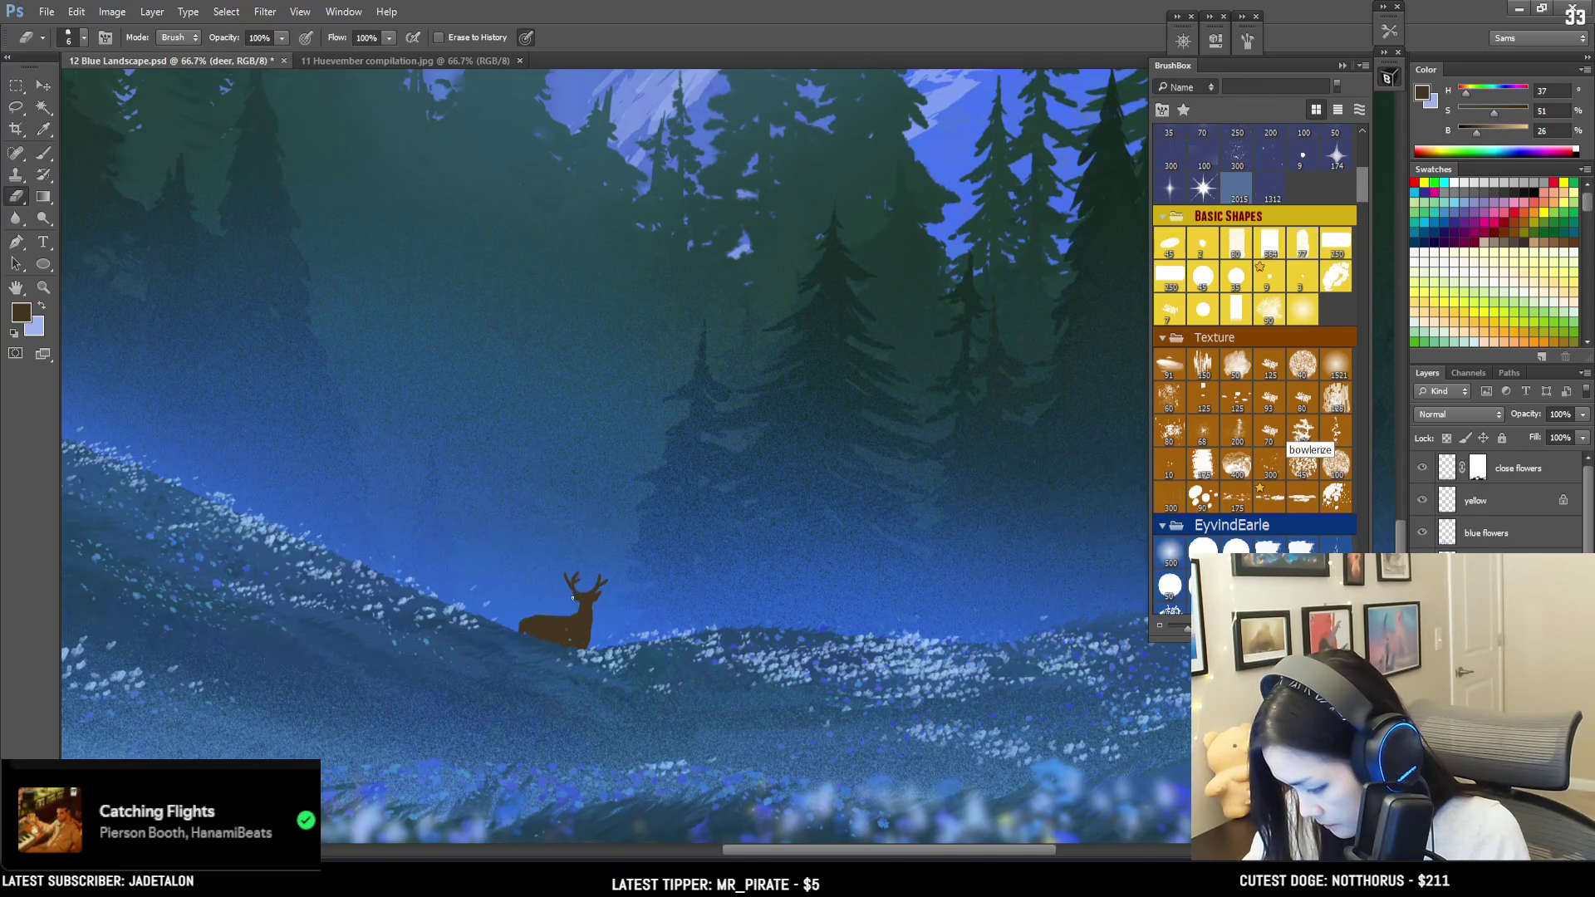
key(b)
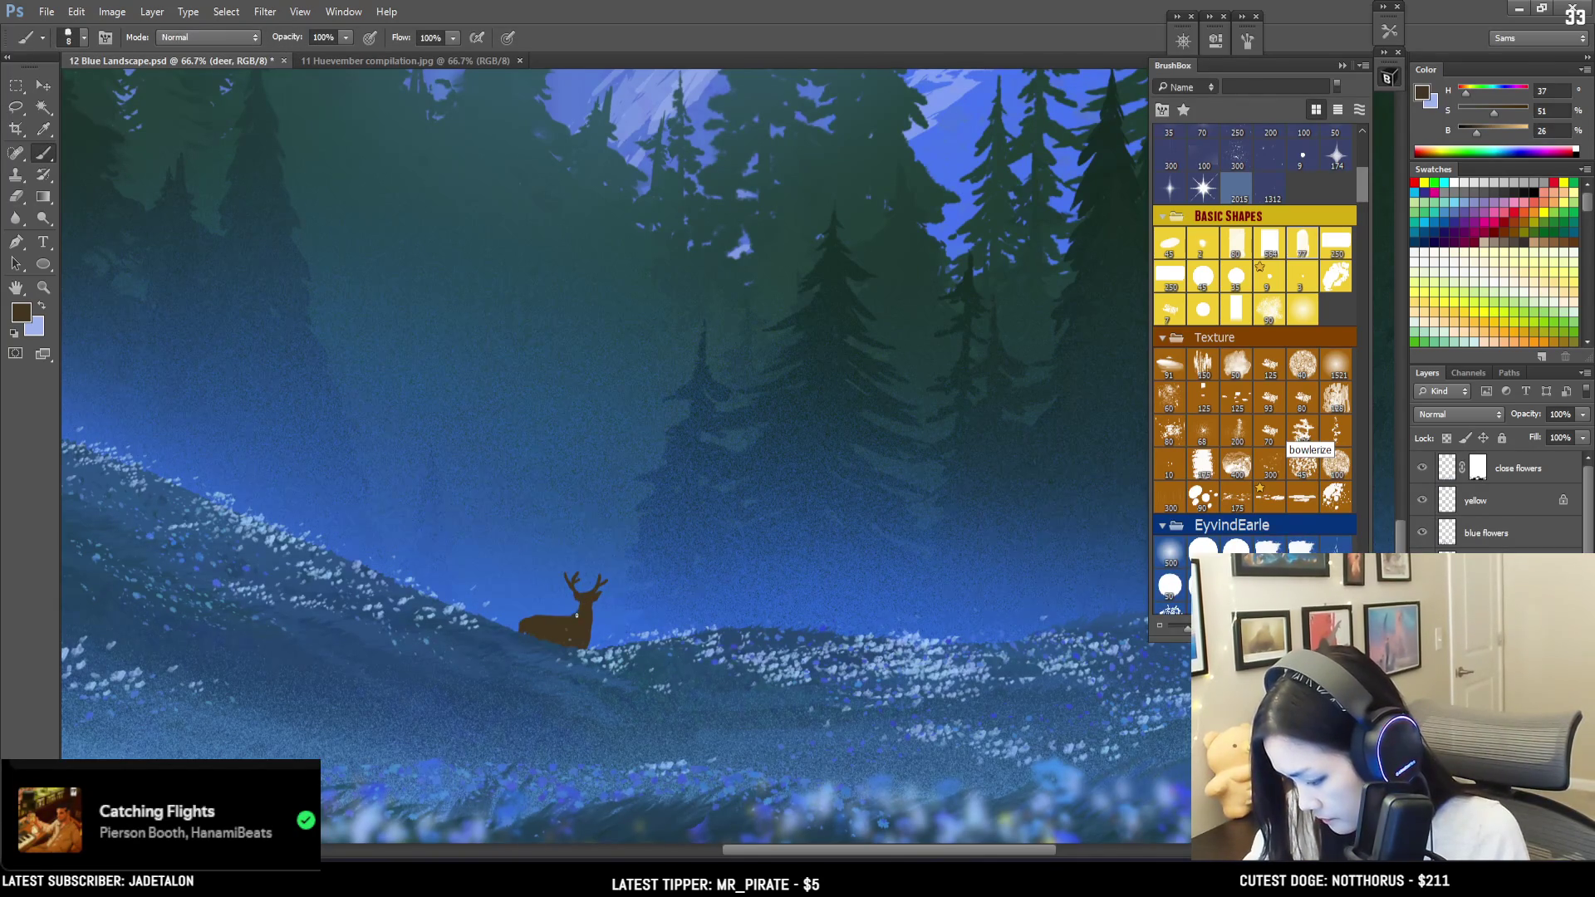
key(e)
mouse_move(735, 615)
mouse_down()
mouse_move(789, 646)
mouse_move(889, 658)
mouse_move(897, 612)
mouse_move(737, 640)
mouse_move(802, 605)
mouse_move(776, 651)
mouse_move(808, 652)
mouse_move(817, 632)
mouse_up()
key(bracketright)
key(bracketright)
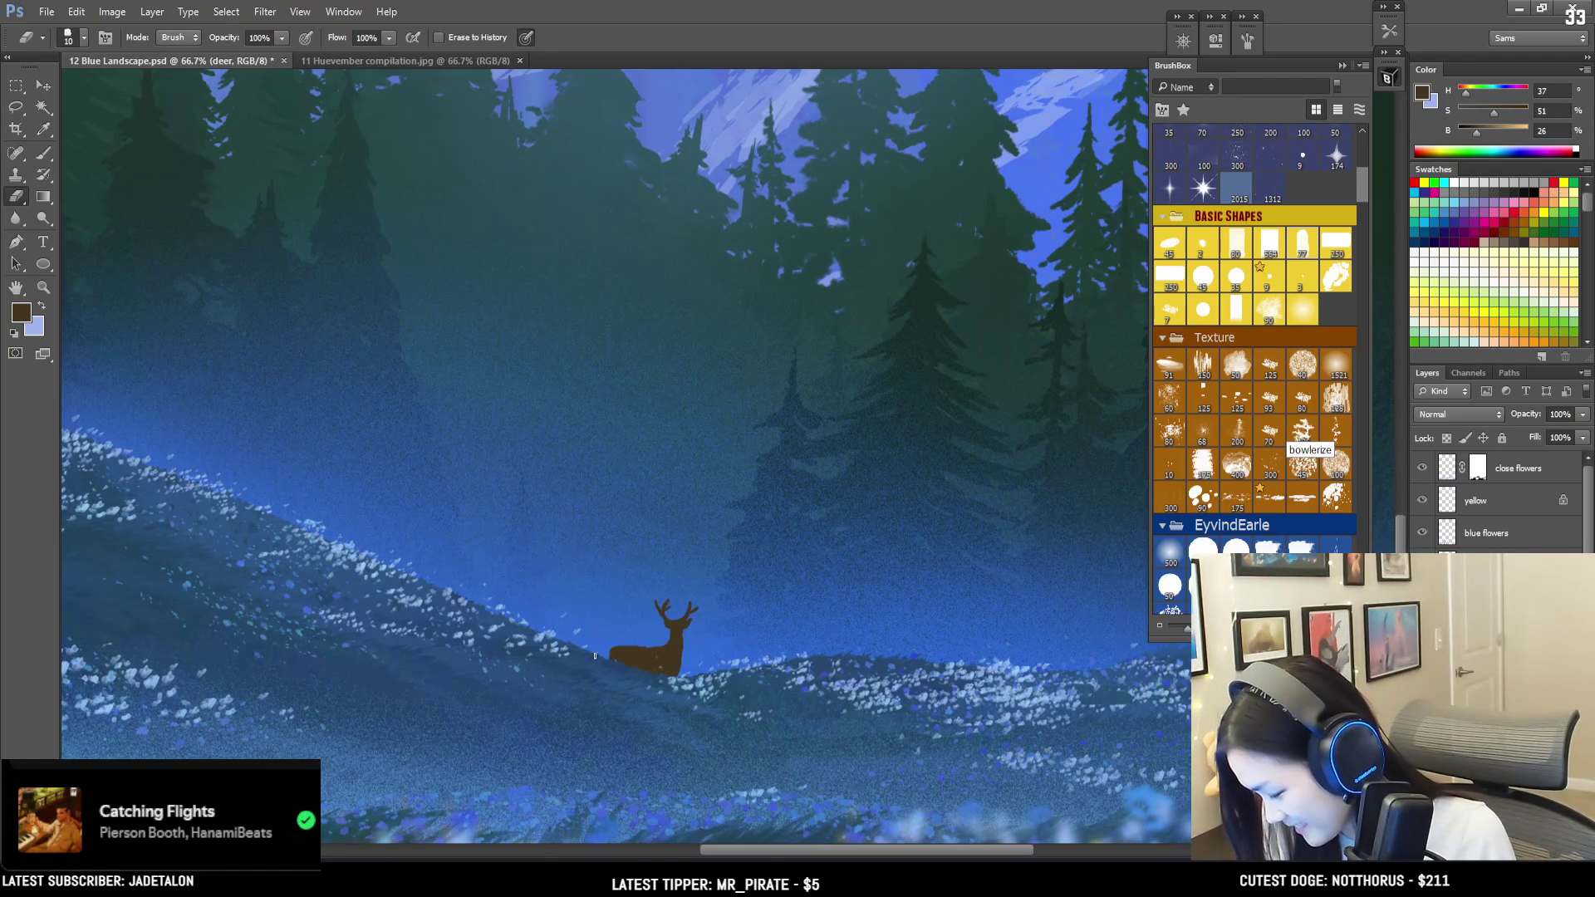
key(b)
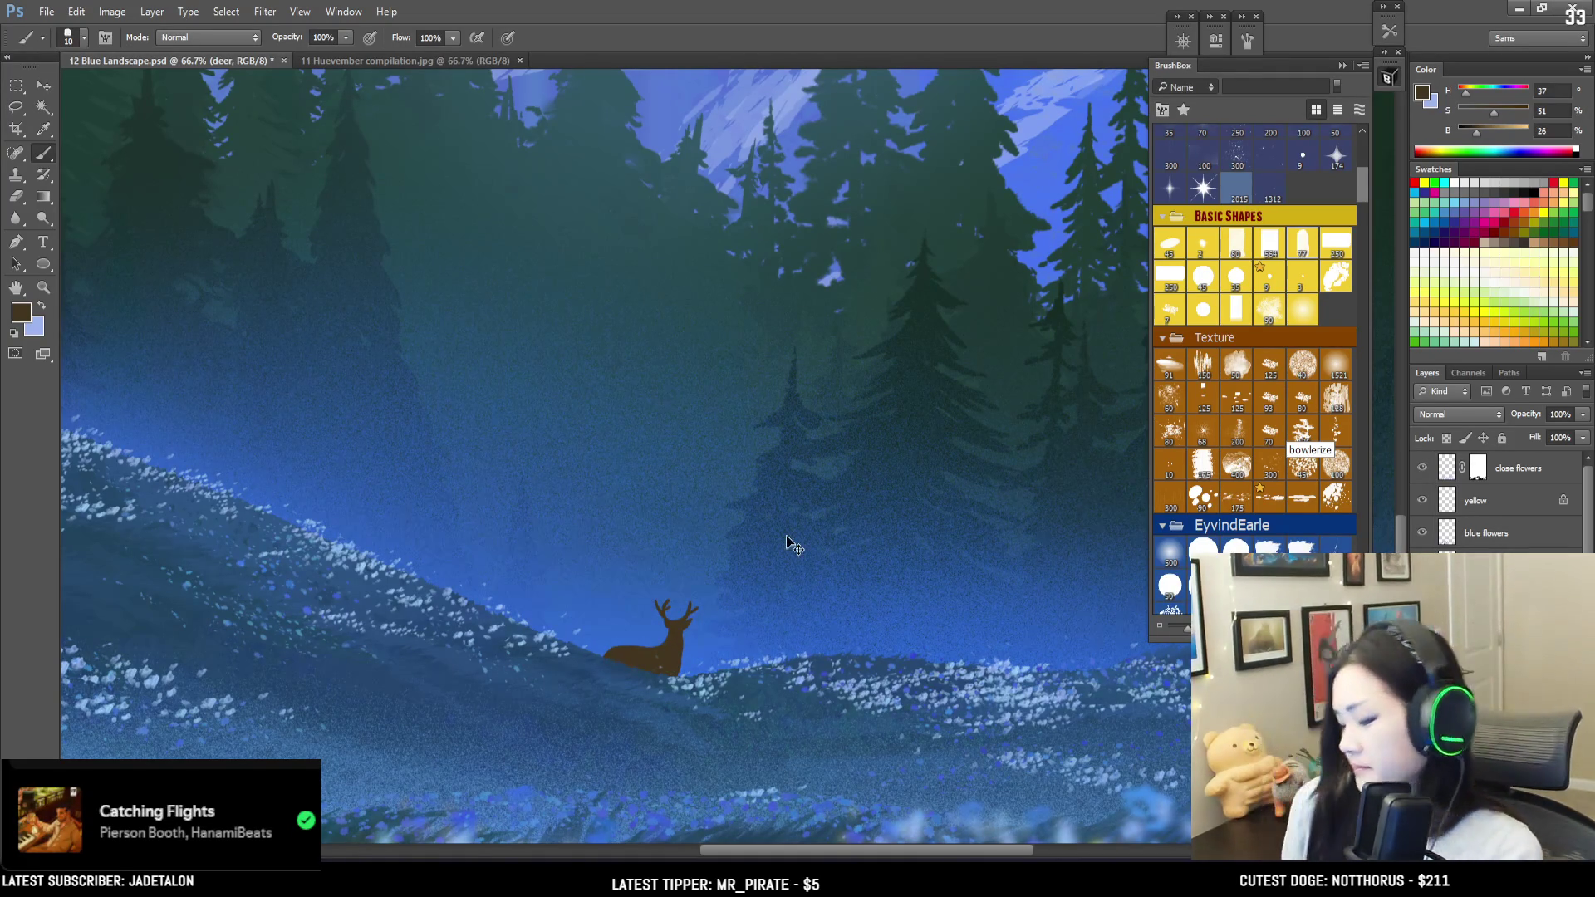
key(ctrl+minus)
key(ctrl+minus)
key(ctrl+minus)
key(ctrl+minus)
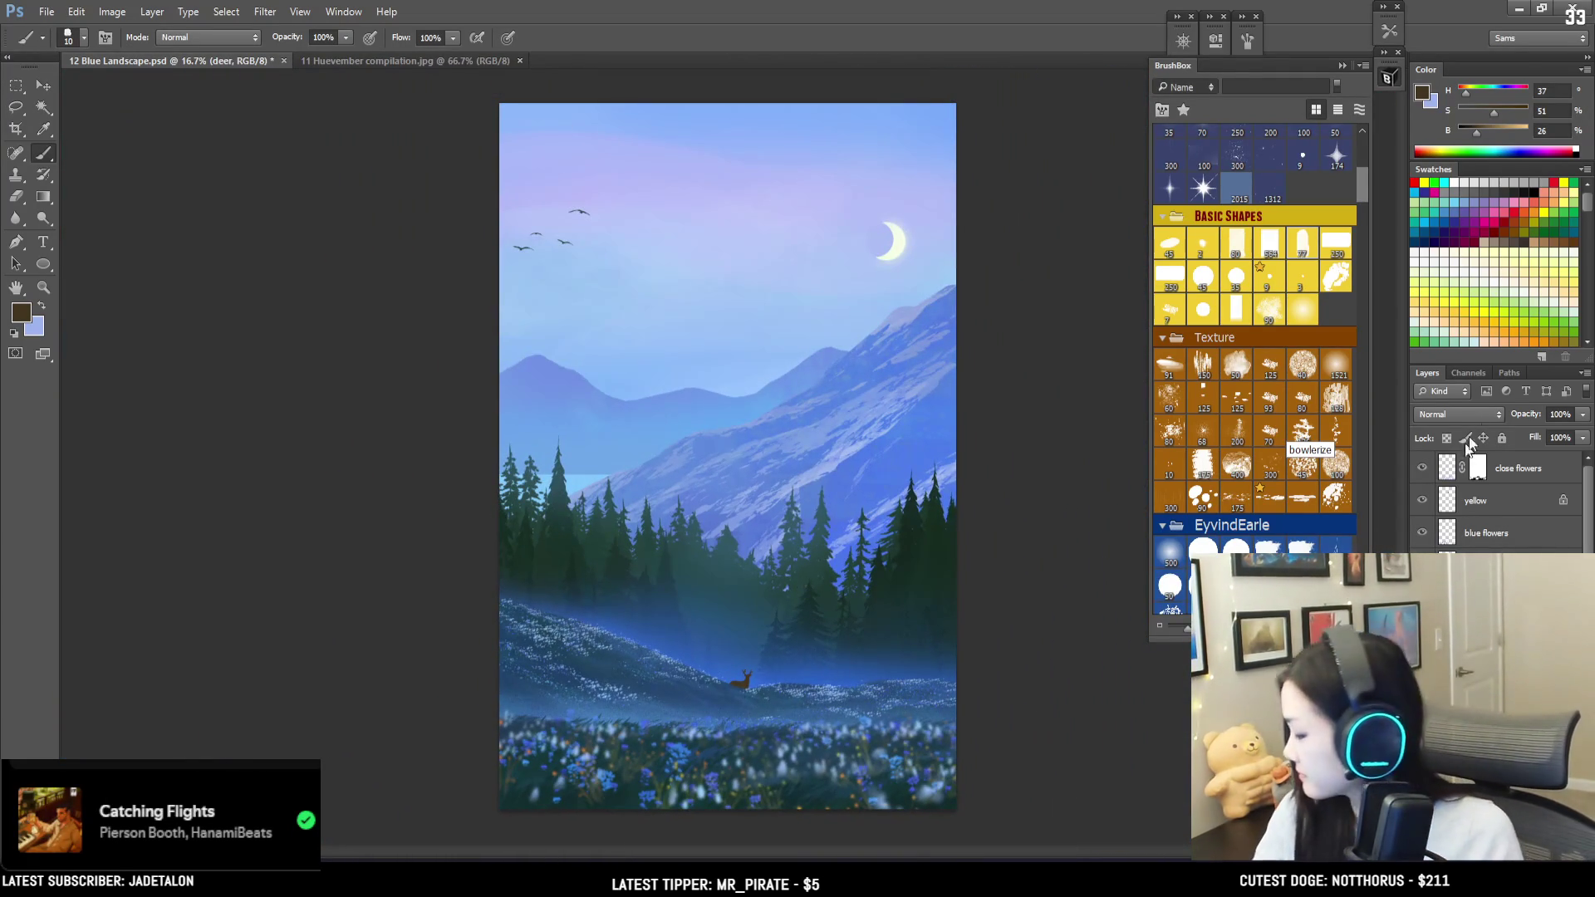
Step: Raise the Color panel's B value from 26 to 39 and double the brush to size 20
drag(1476, 128, 1485, 128)
key(bracketright)
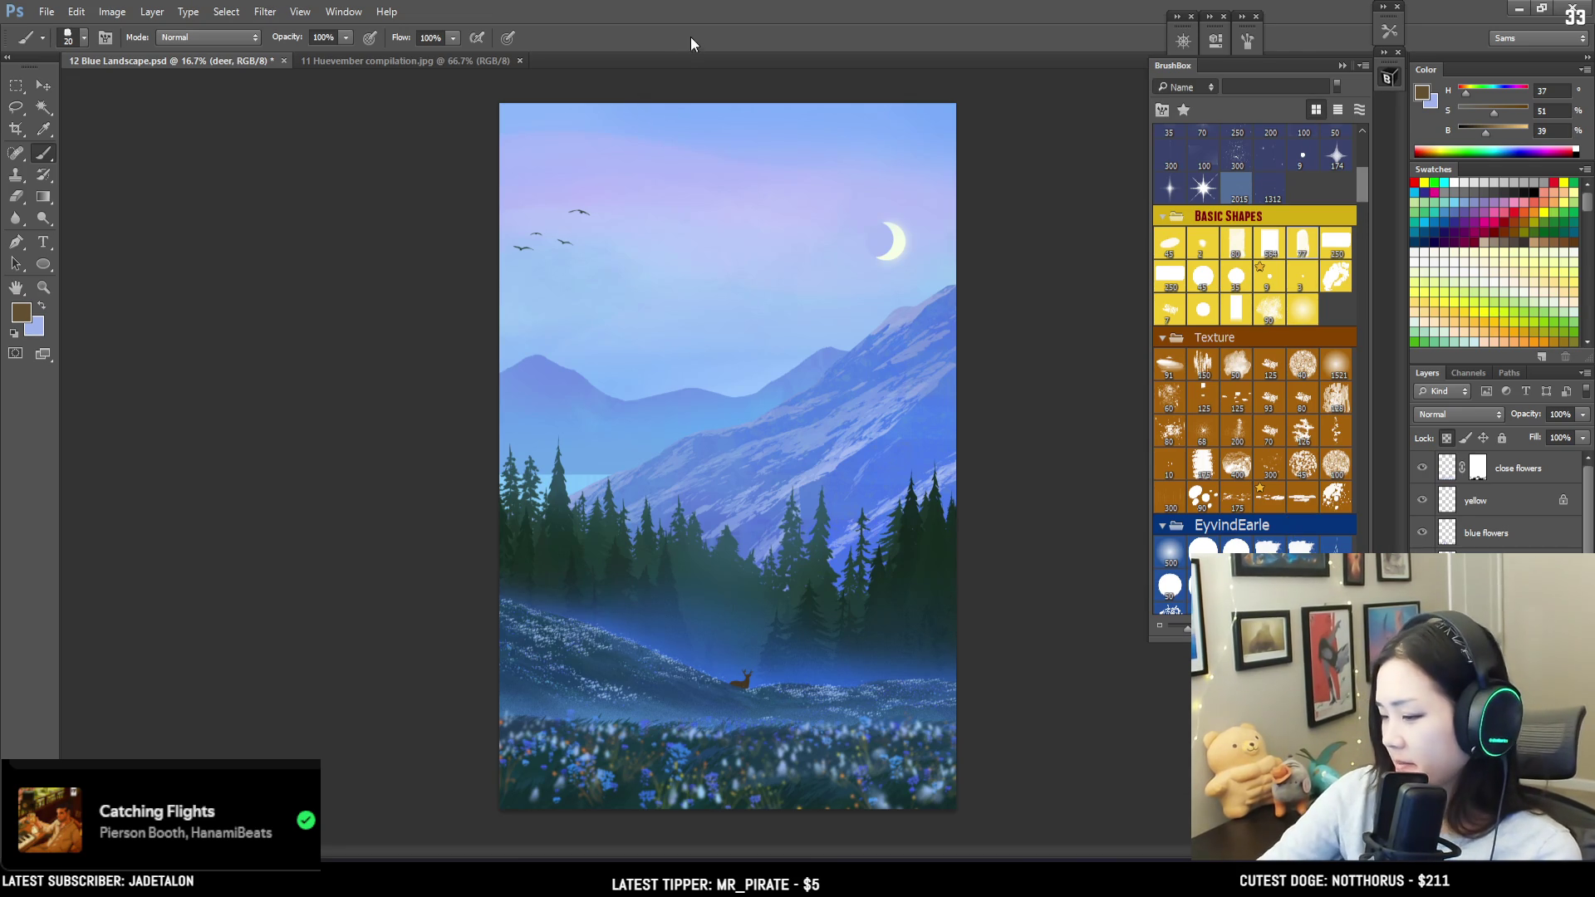
key(ctrl+plus)
drag(880, 710, 837, 652)
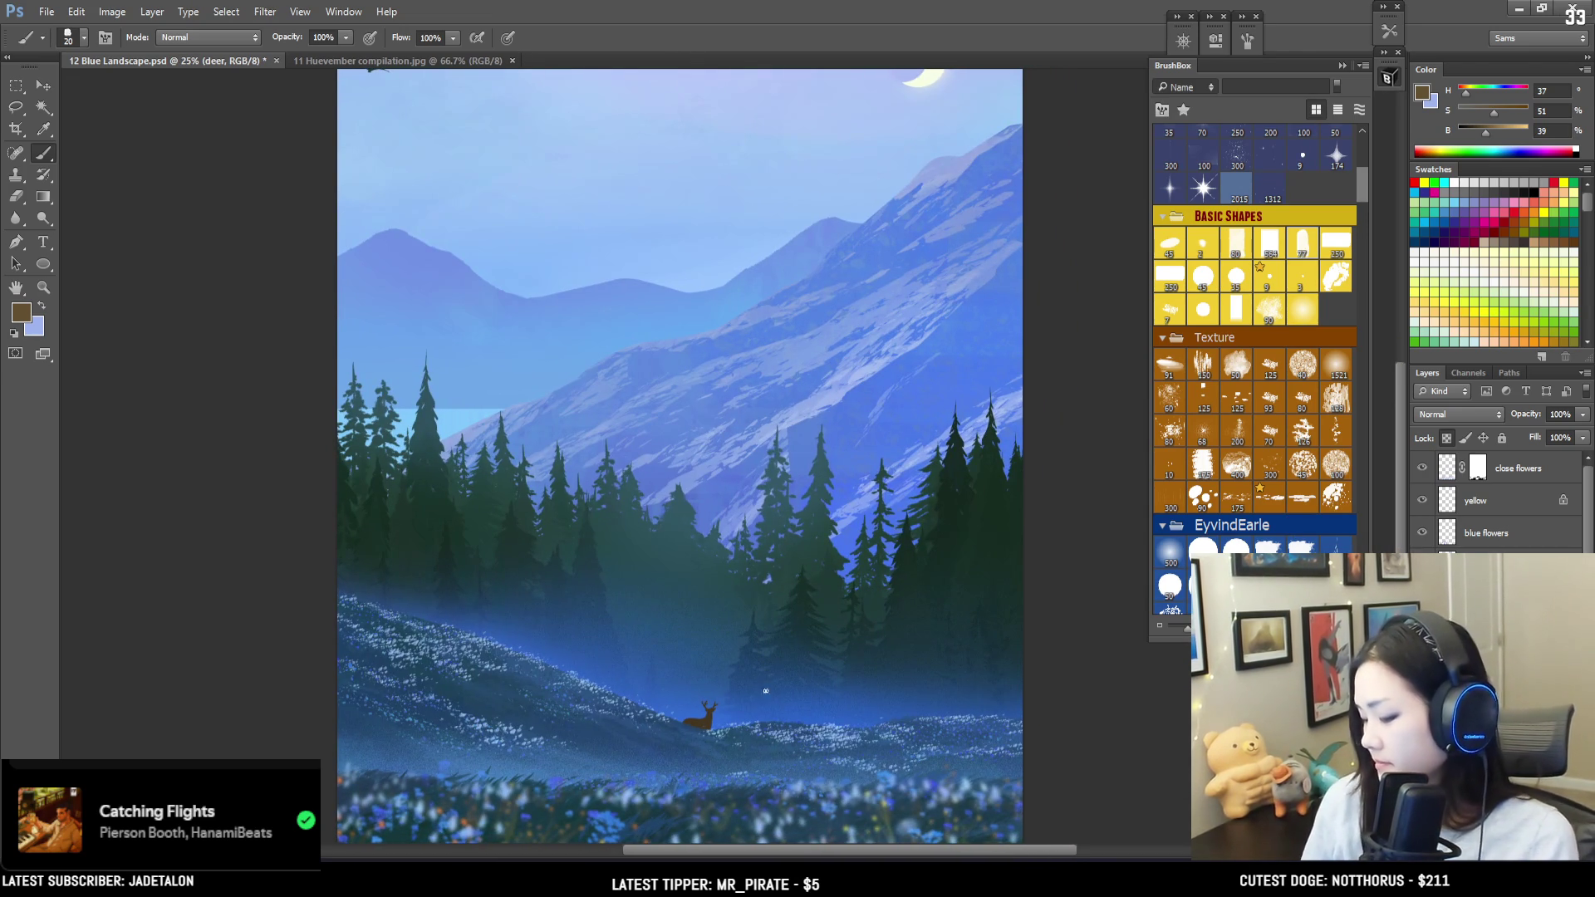
mouse_move(762, 737)
mouse_down()
mouse_move(754, 659)
mouse_move(698, 676)
mouse_move(736, 640)
mouse_up()
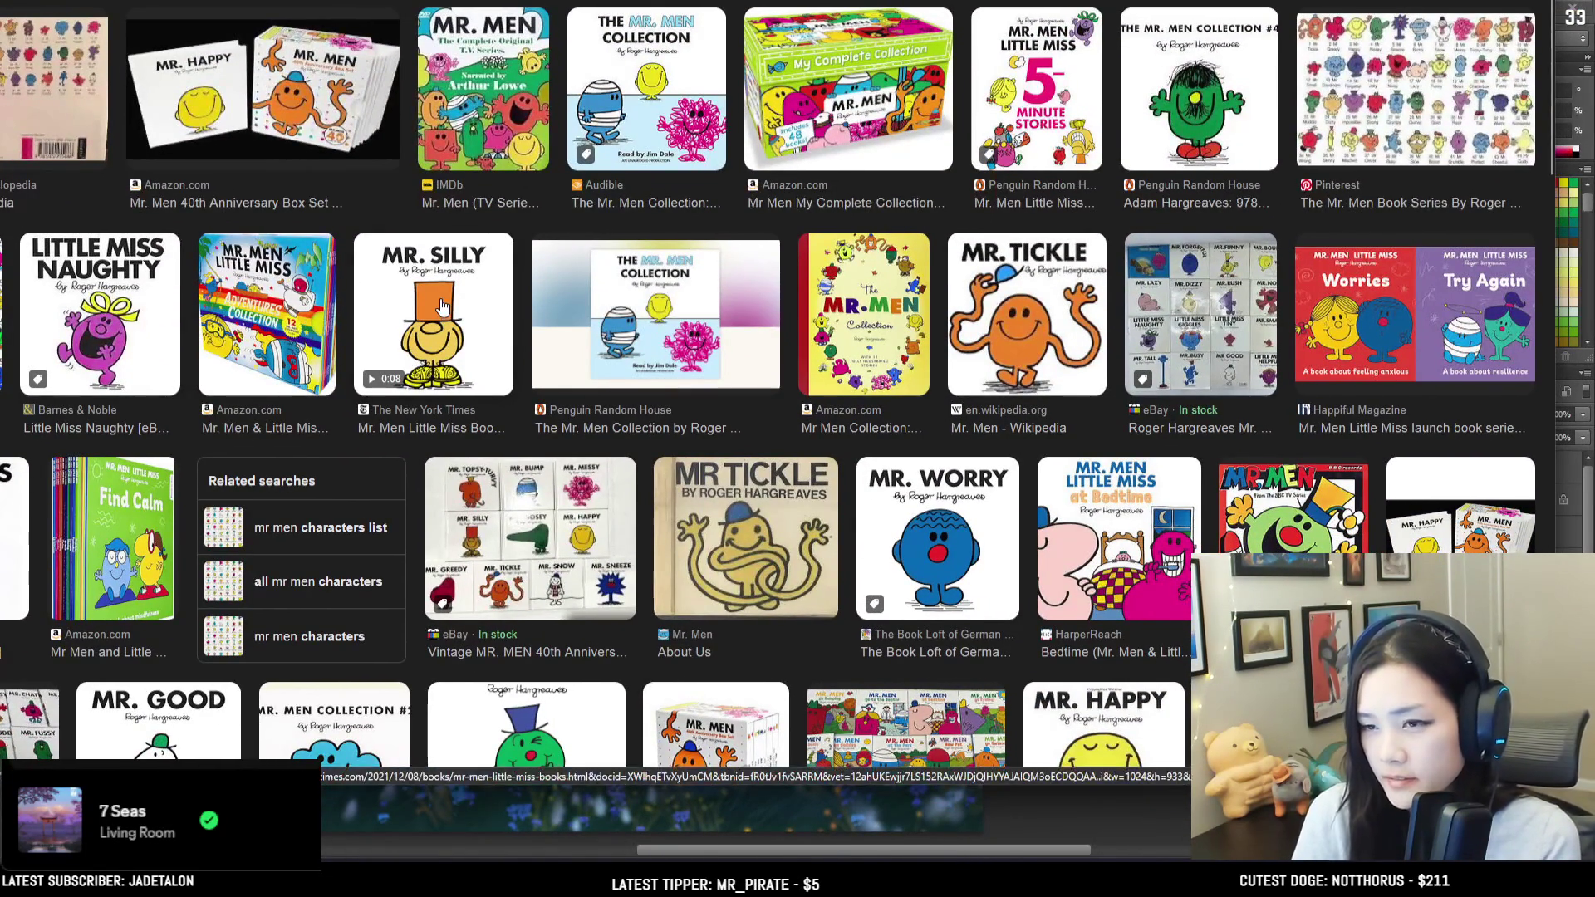
scroll(444, 303, down, 3)
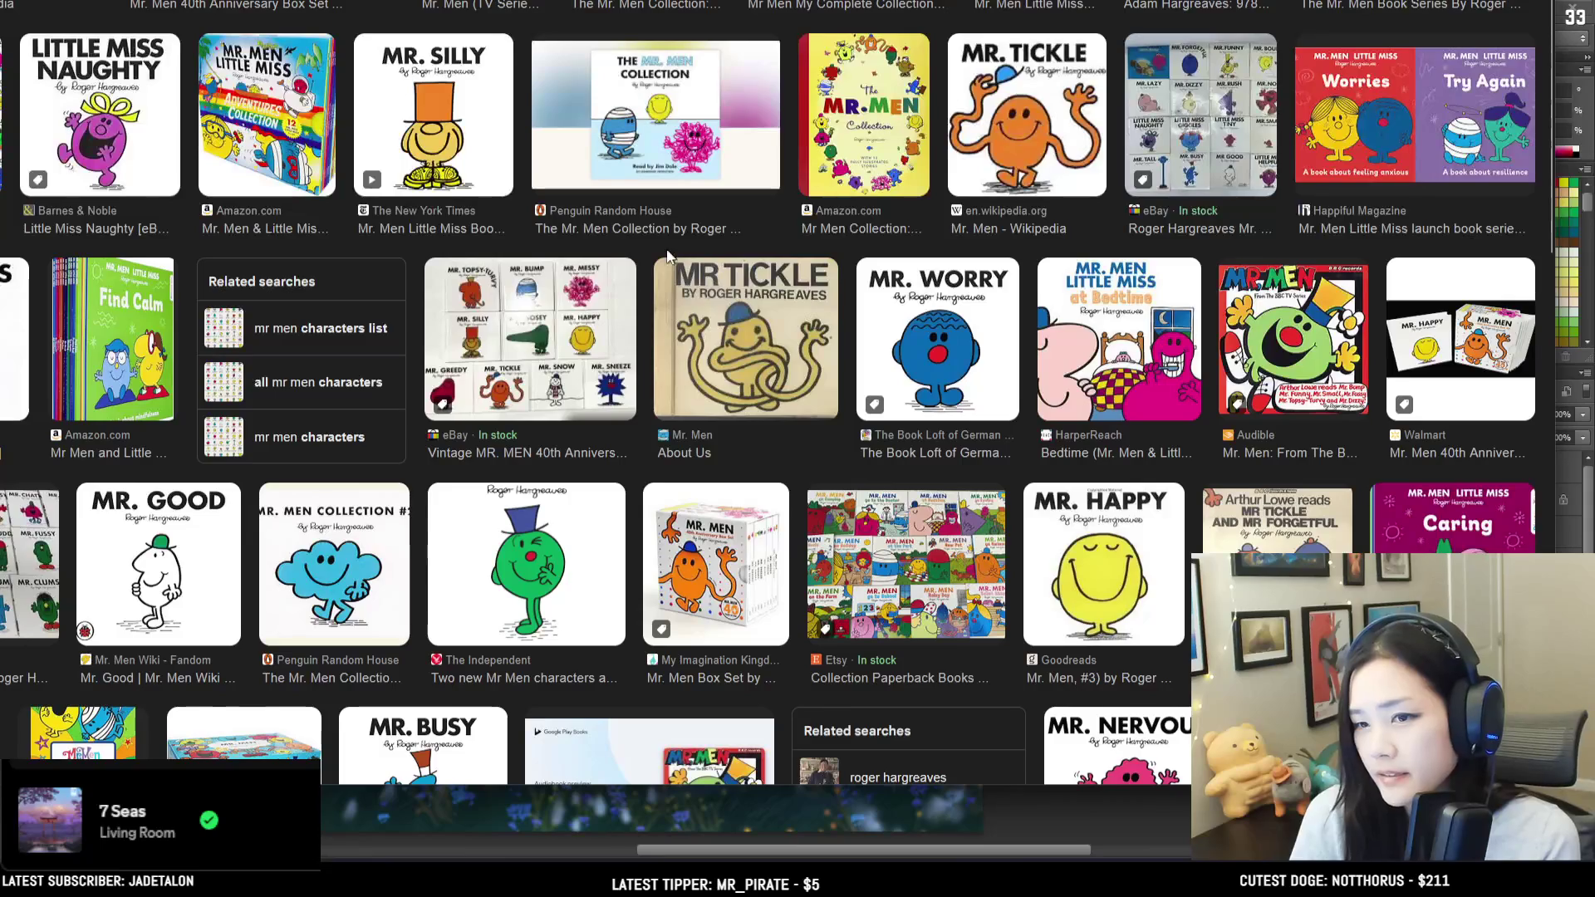
scroll(690, 399, up, 3)
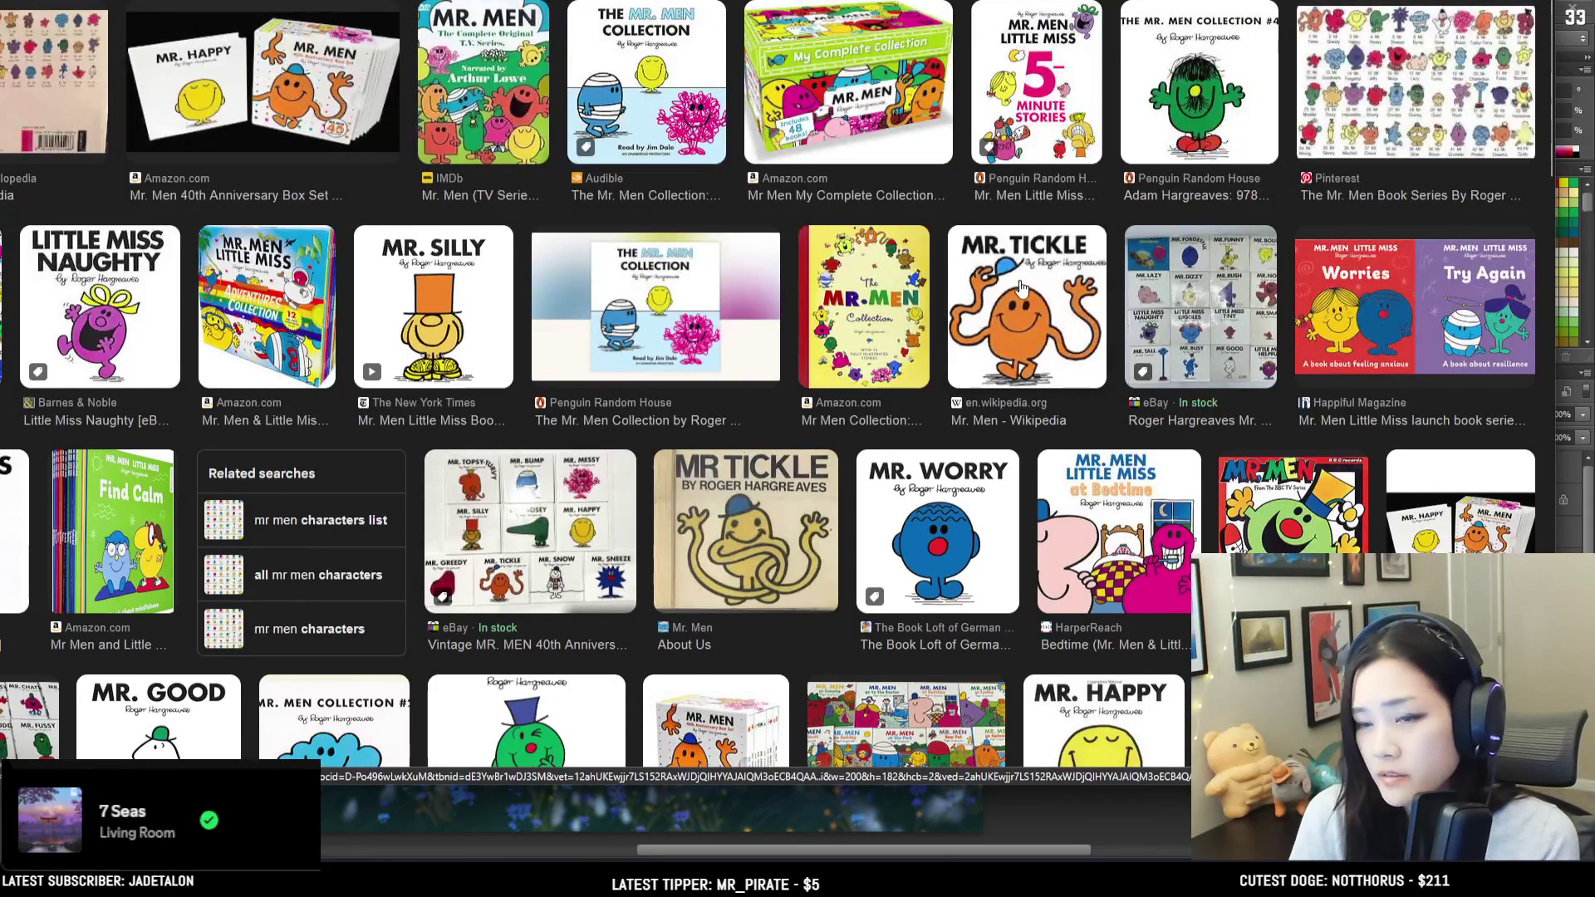
scroll(183, 262, down, 5)
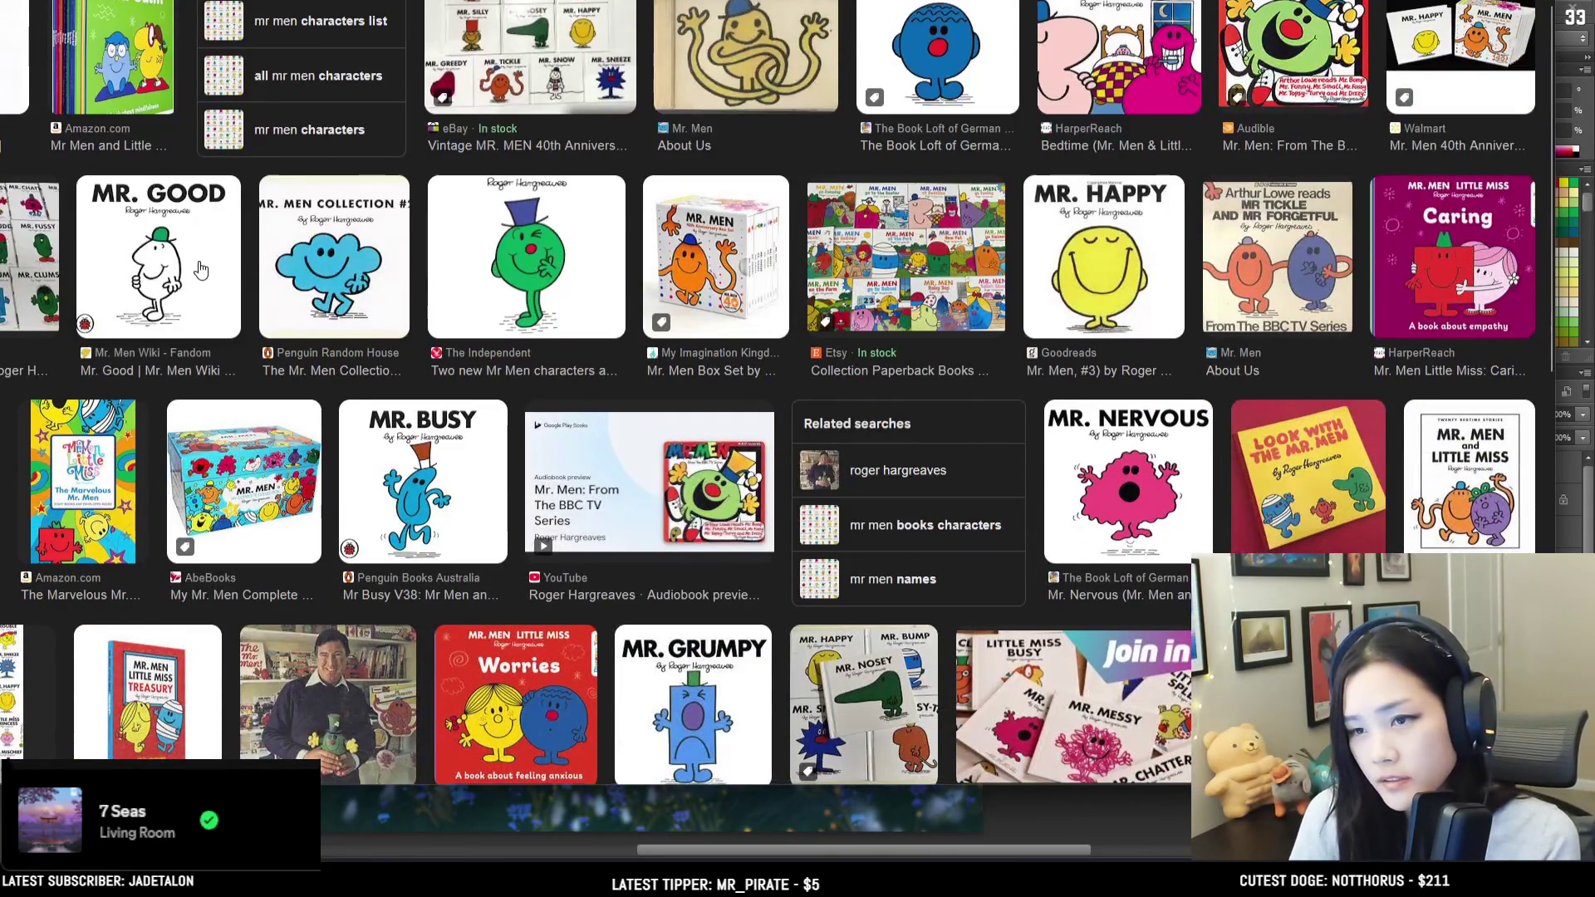
scroll(213, 272, down, 4)
scroll(381, 141, up, 2)
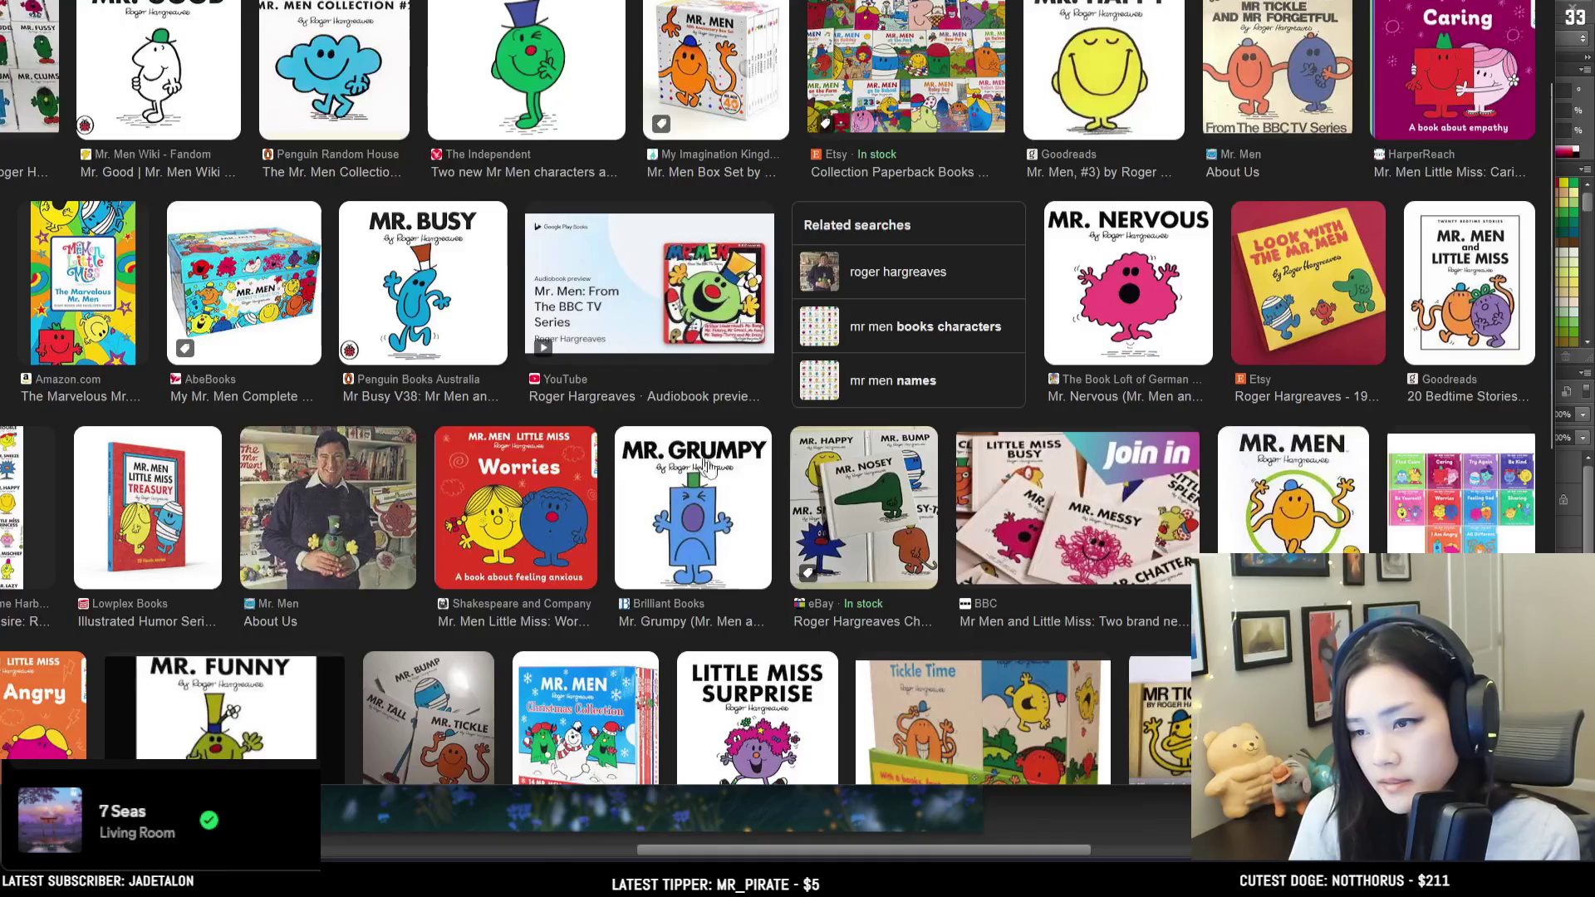
scroll(1179, 407, up, 1)
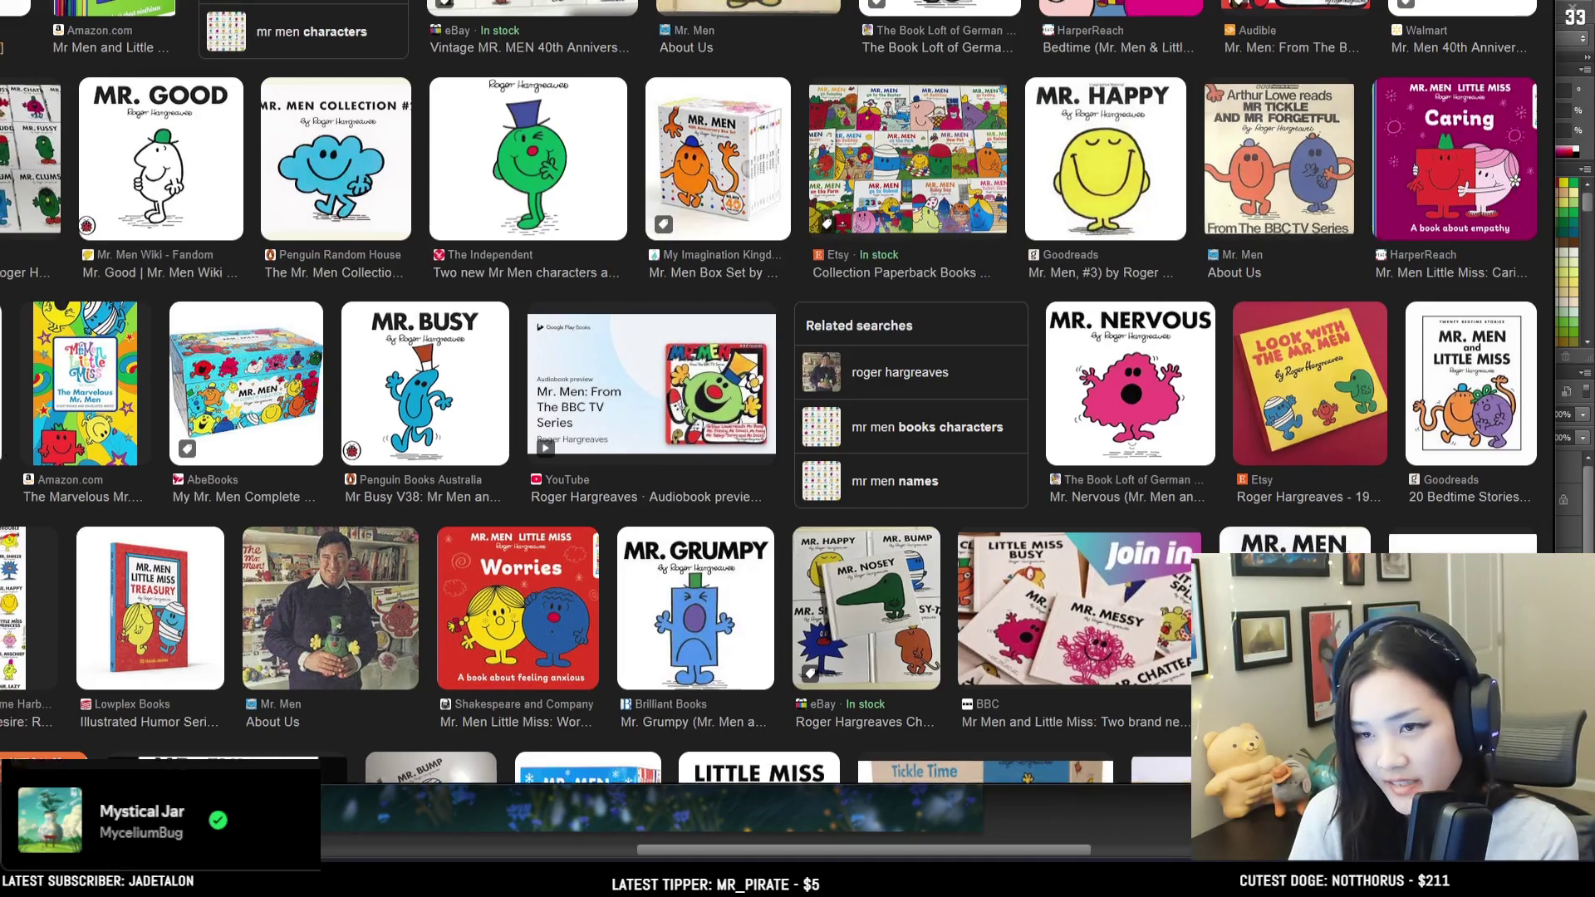
scroll(748, 399, up, 5)
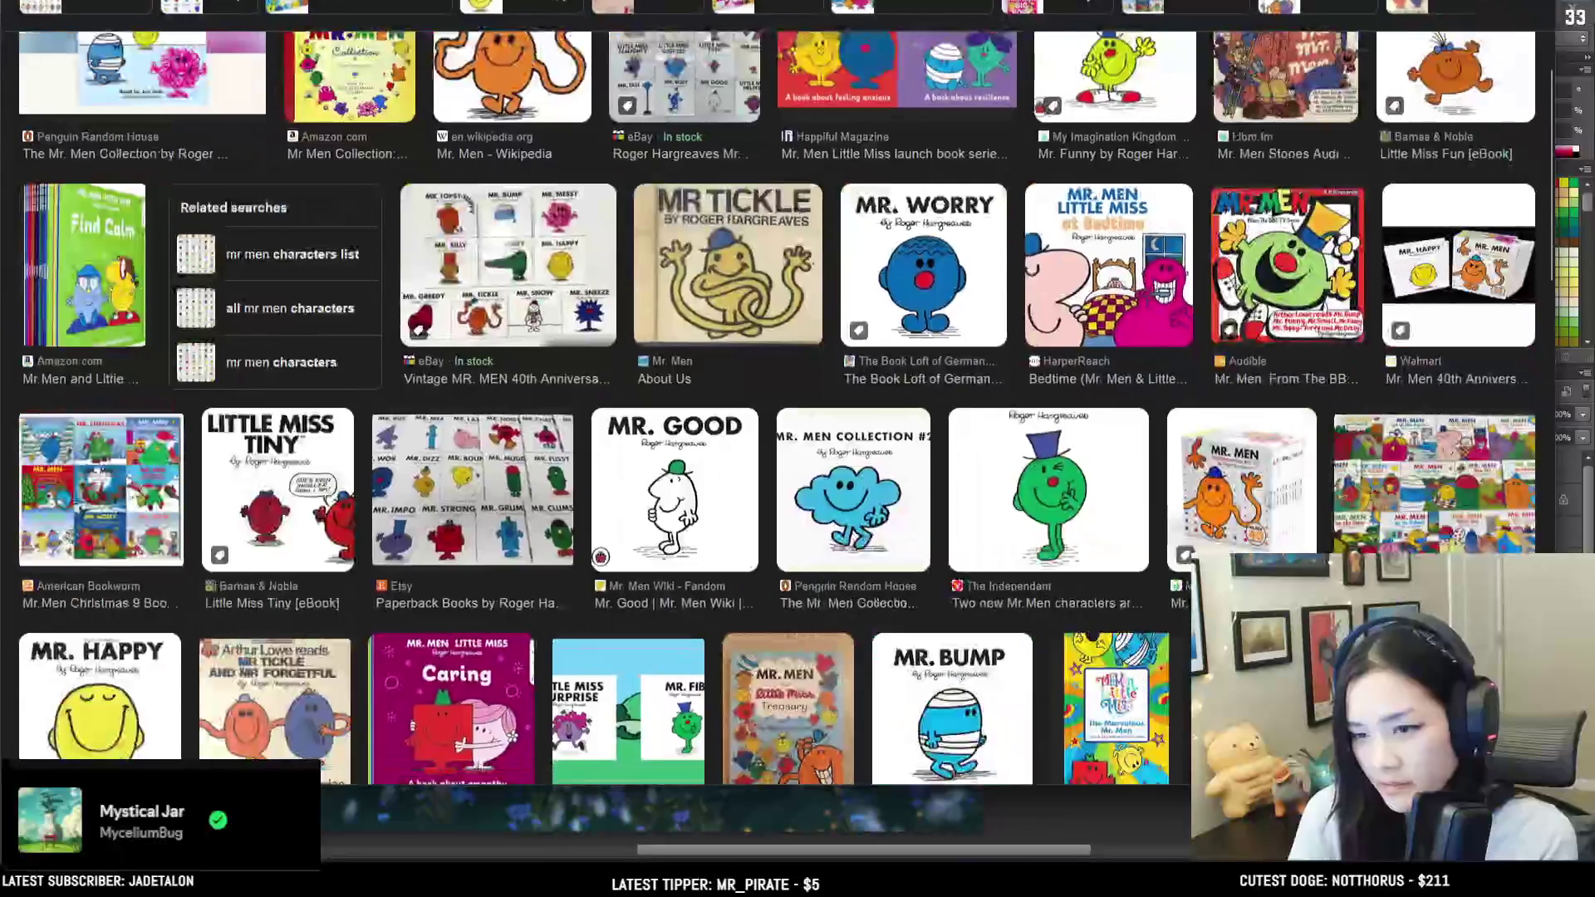